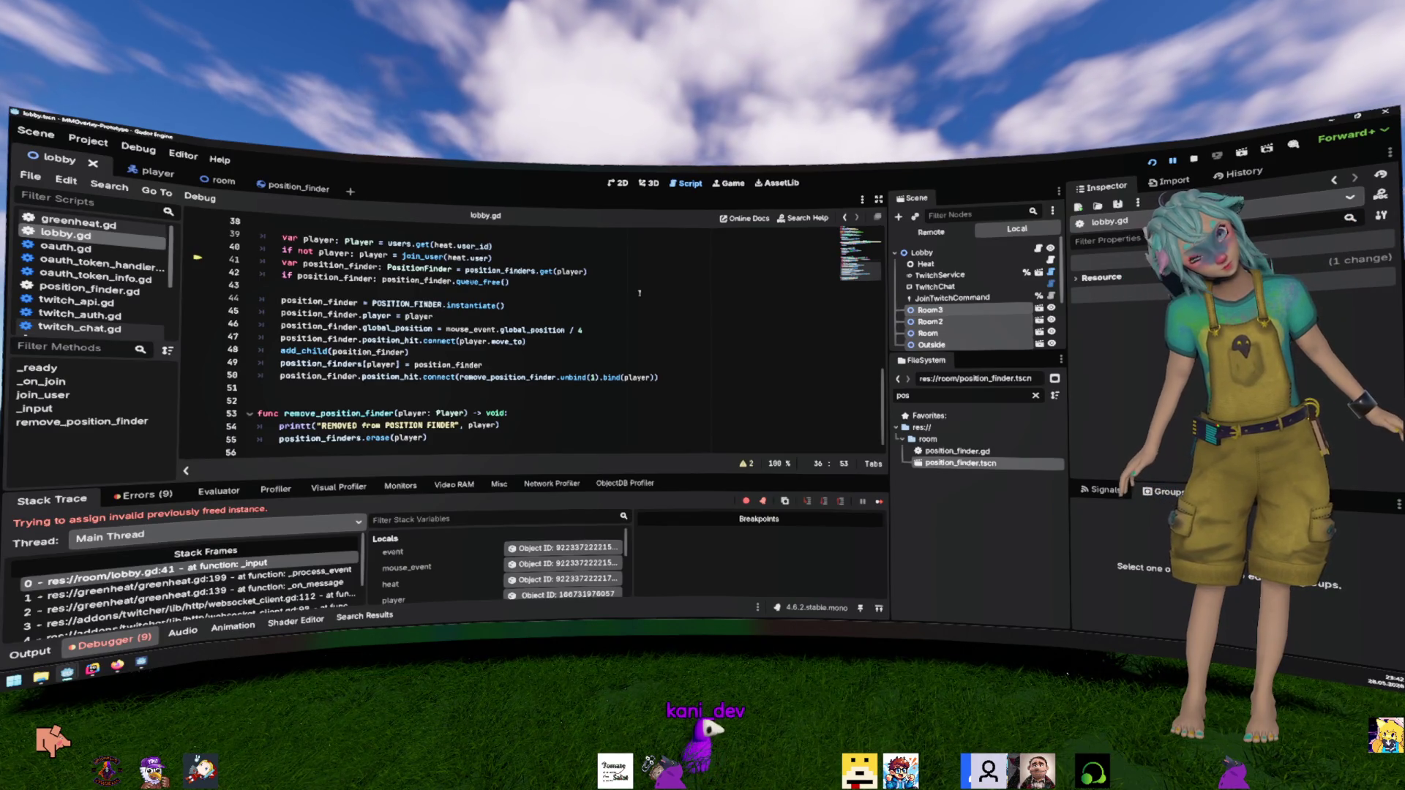
Step: Select position_hit on line 50 of lobby.gd and switch the bottom panel from the evaluator to the Output log
{"action": "double_click", "coordinate": [391, 377]}
{"action": "left_click", "coordinate": [231, 494]}
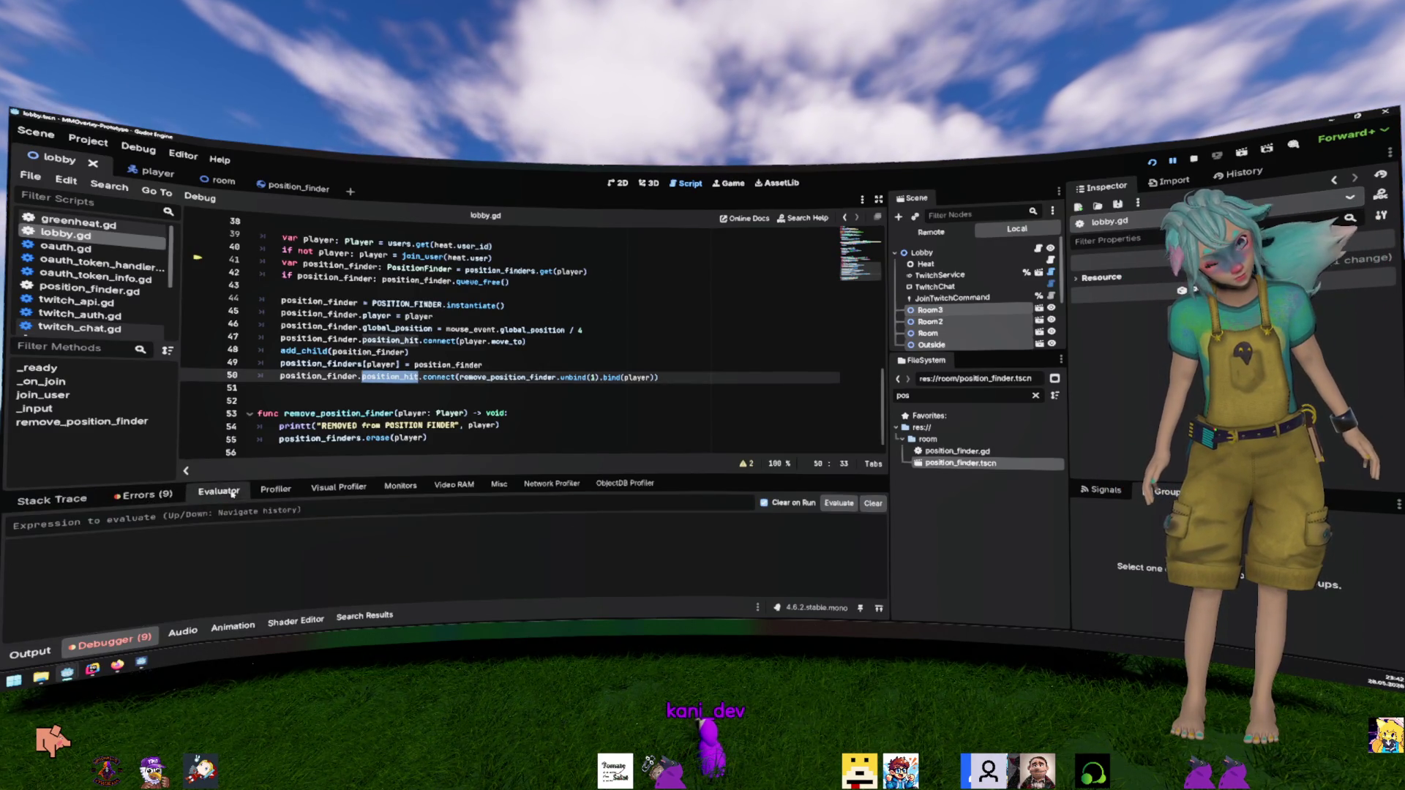
{"action": "left_click", "coordinate": [35, 651]}
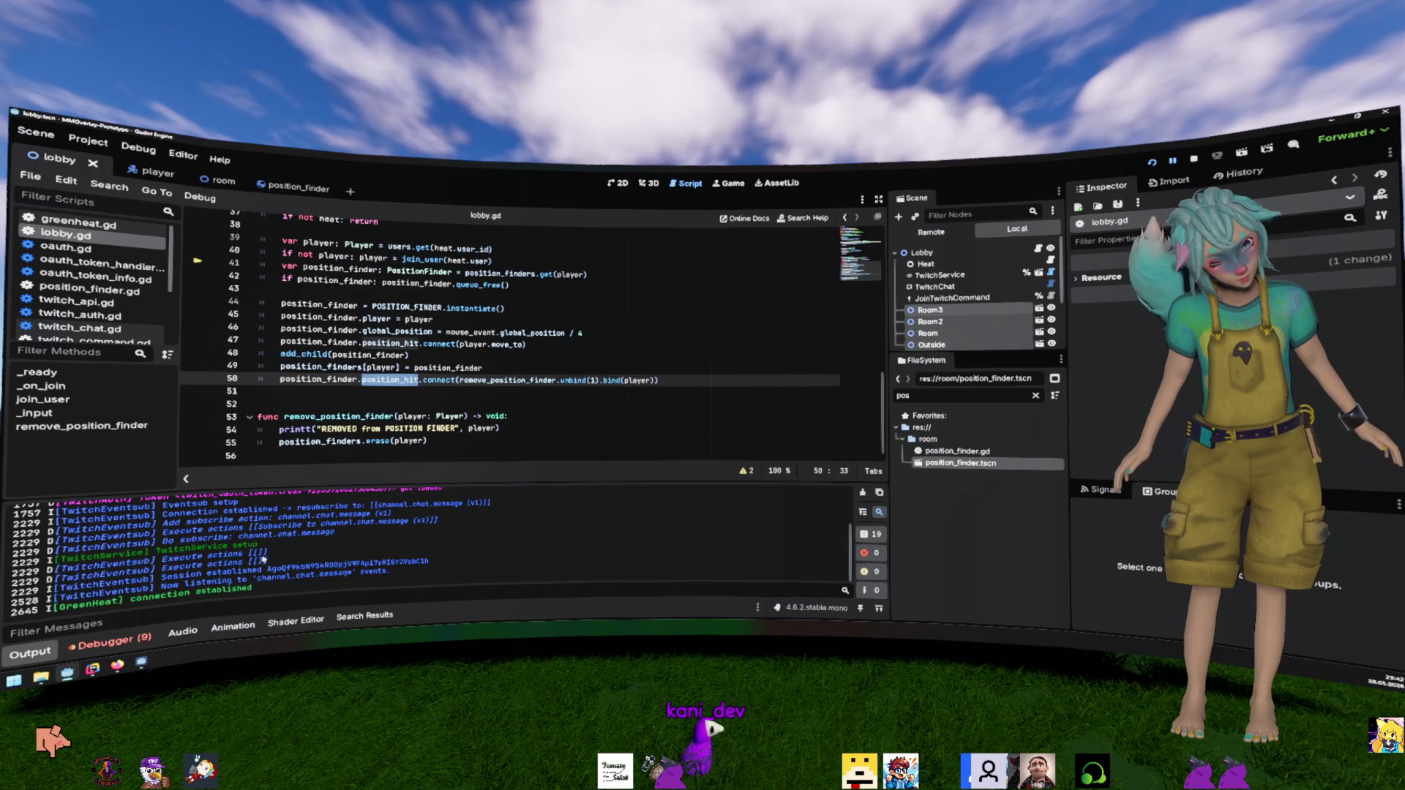
{"action": "left_click", "coordinate": [390, 415]}
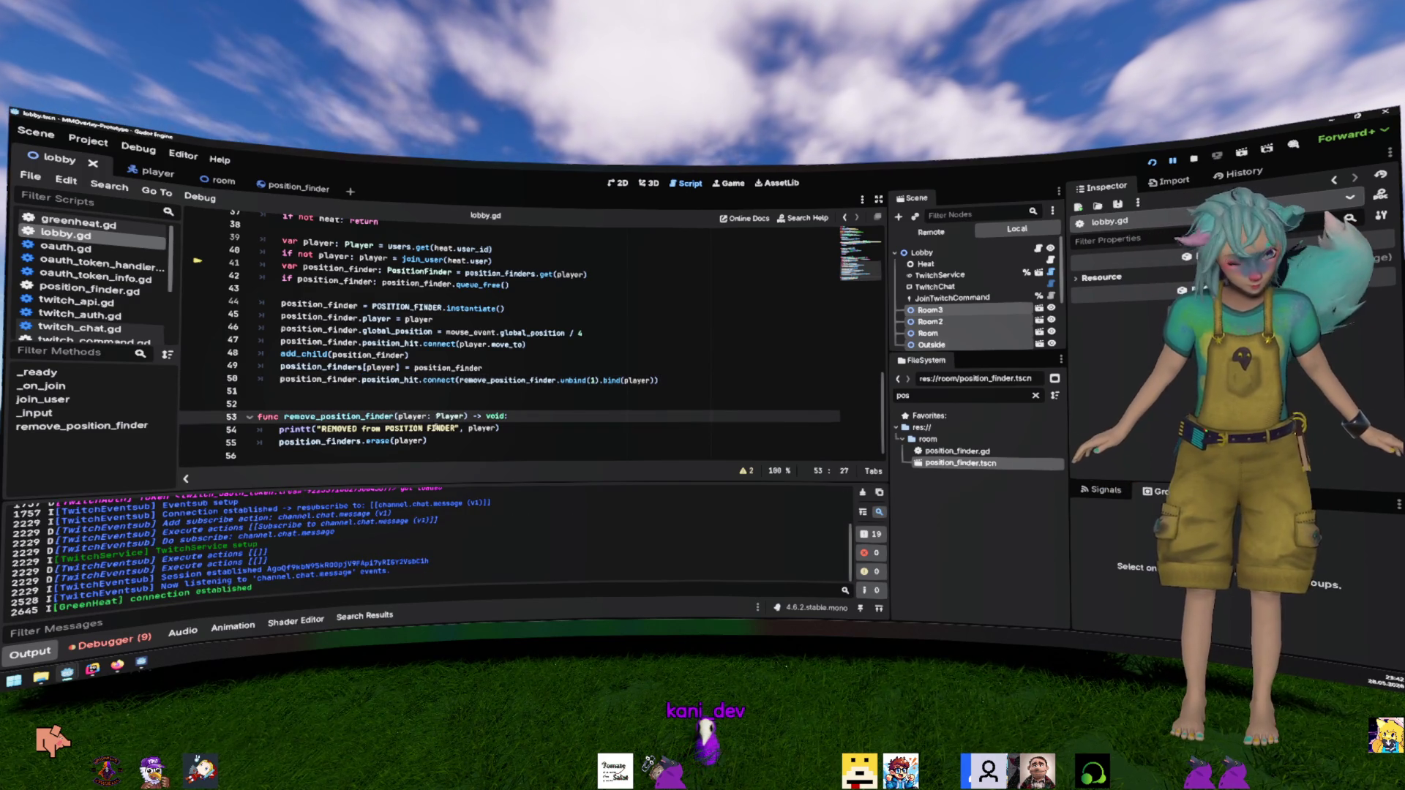
{"action": "double_click", "coordinate": [396, 380]}
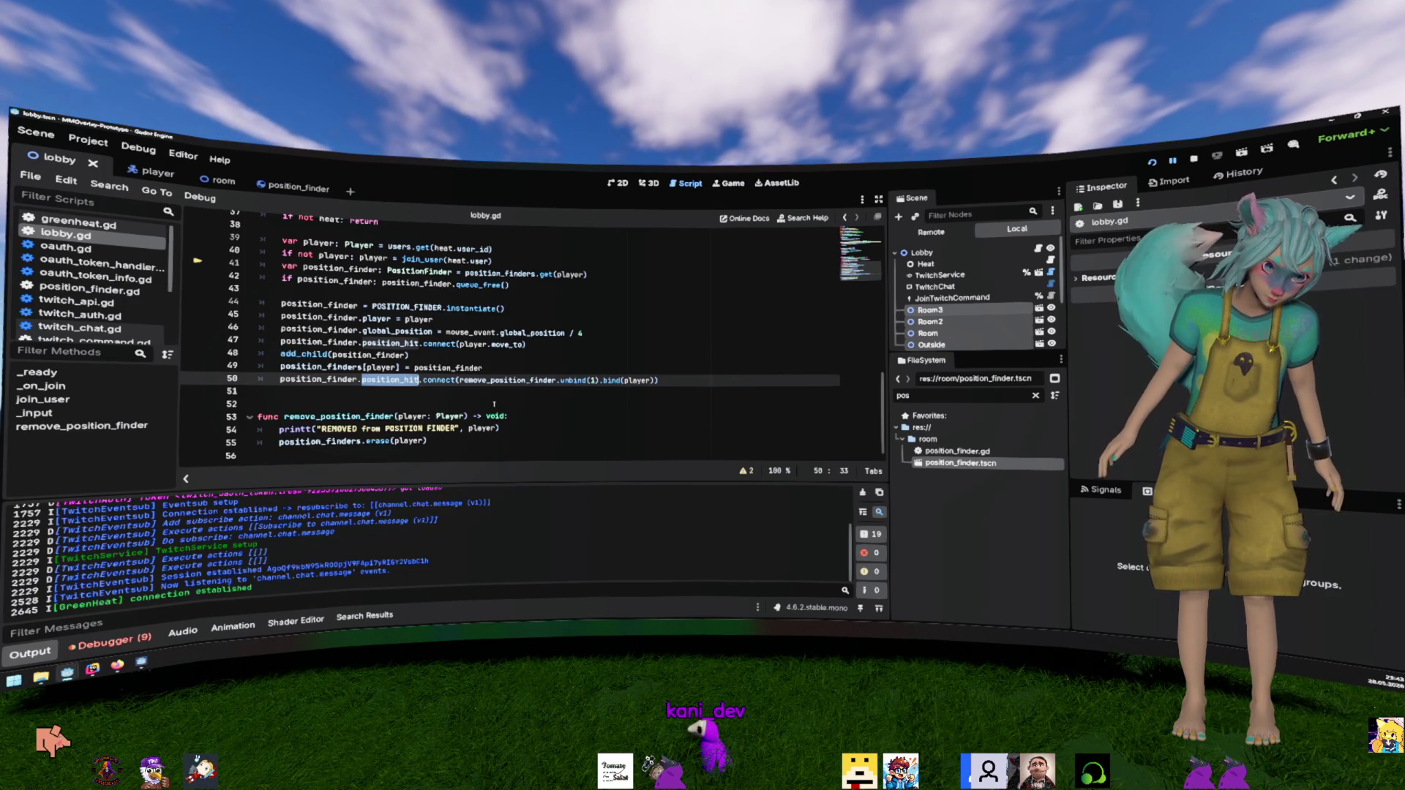
{"action": "left_click", "coordinate": [396, 382]}
{"action": "left_click", "coordinate": [396, 381], "text": "ctrl"}
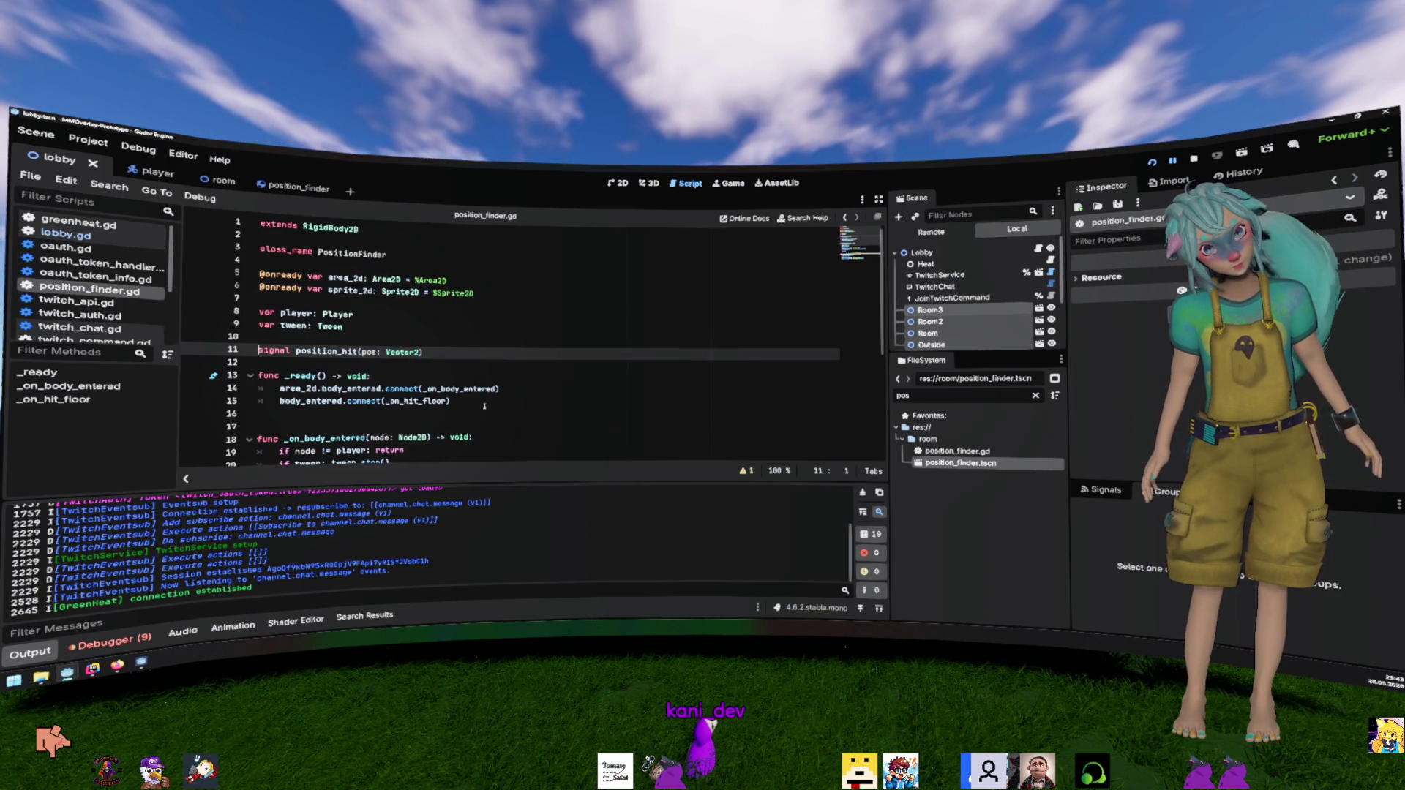
{"action": "scroll", "coordinate": [484, 406], "scroll_direction": "down", "scroll_amount": 5}
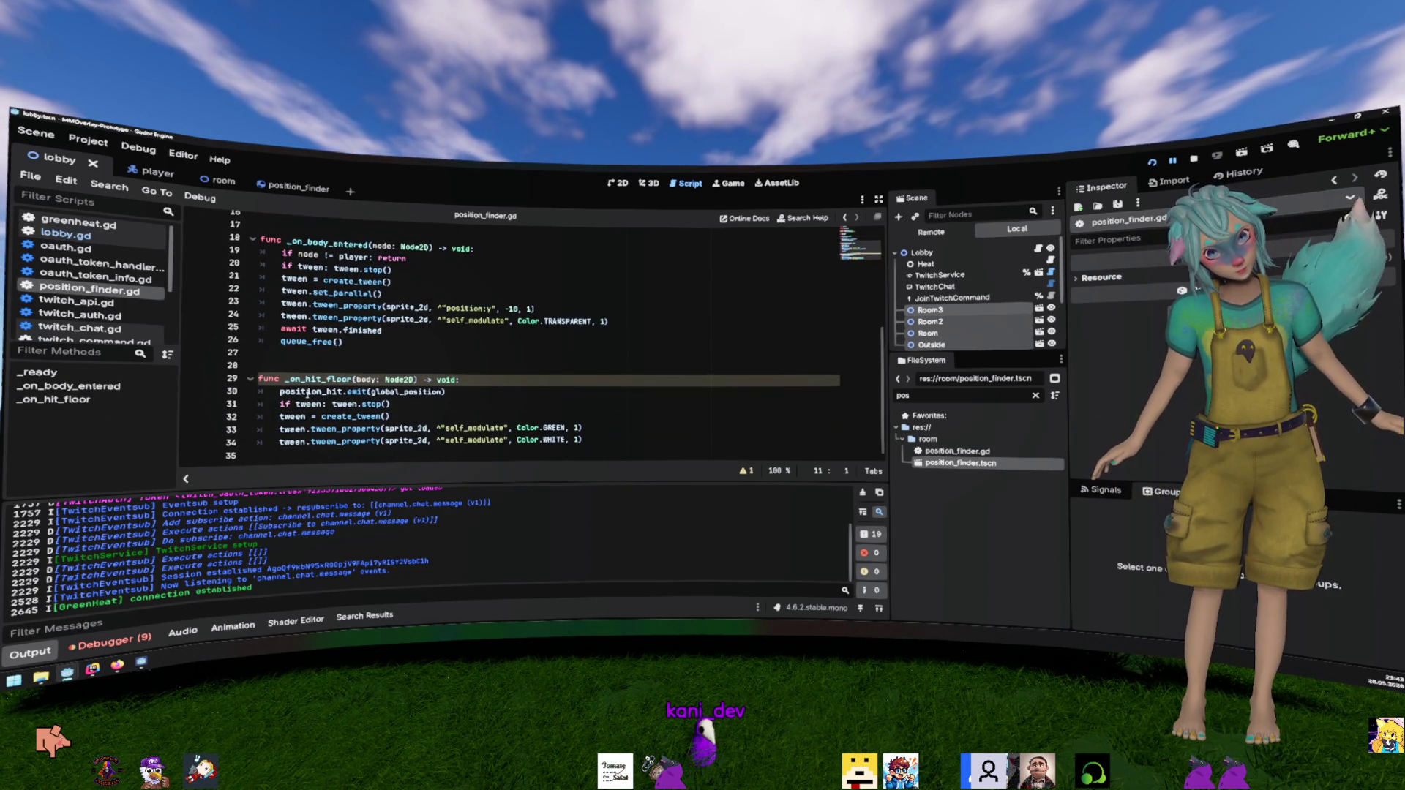
{"action": "triple_click", "coordinate": [308, 393]}
{"action": "left_click_drag", "start_coordinate": [453, 394], "coordinate": [195, 393]}
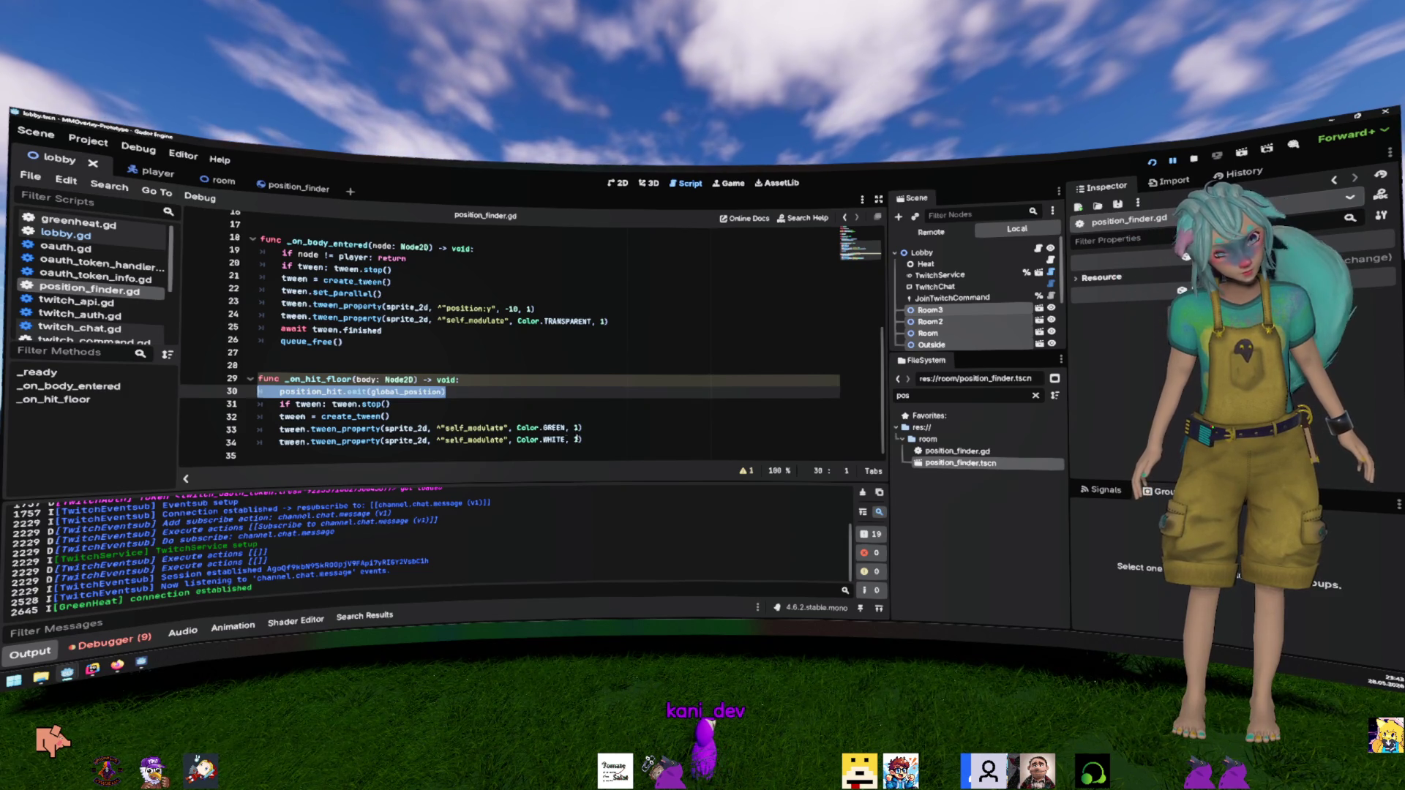
{"action": "left_click_drag", "start_coordinate": [584, 441], "coordinate": [419, 417]}
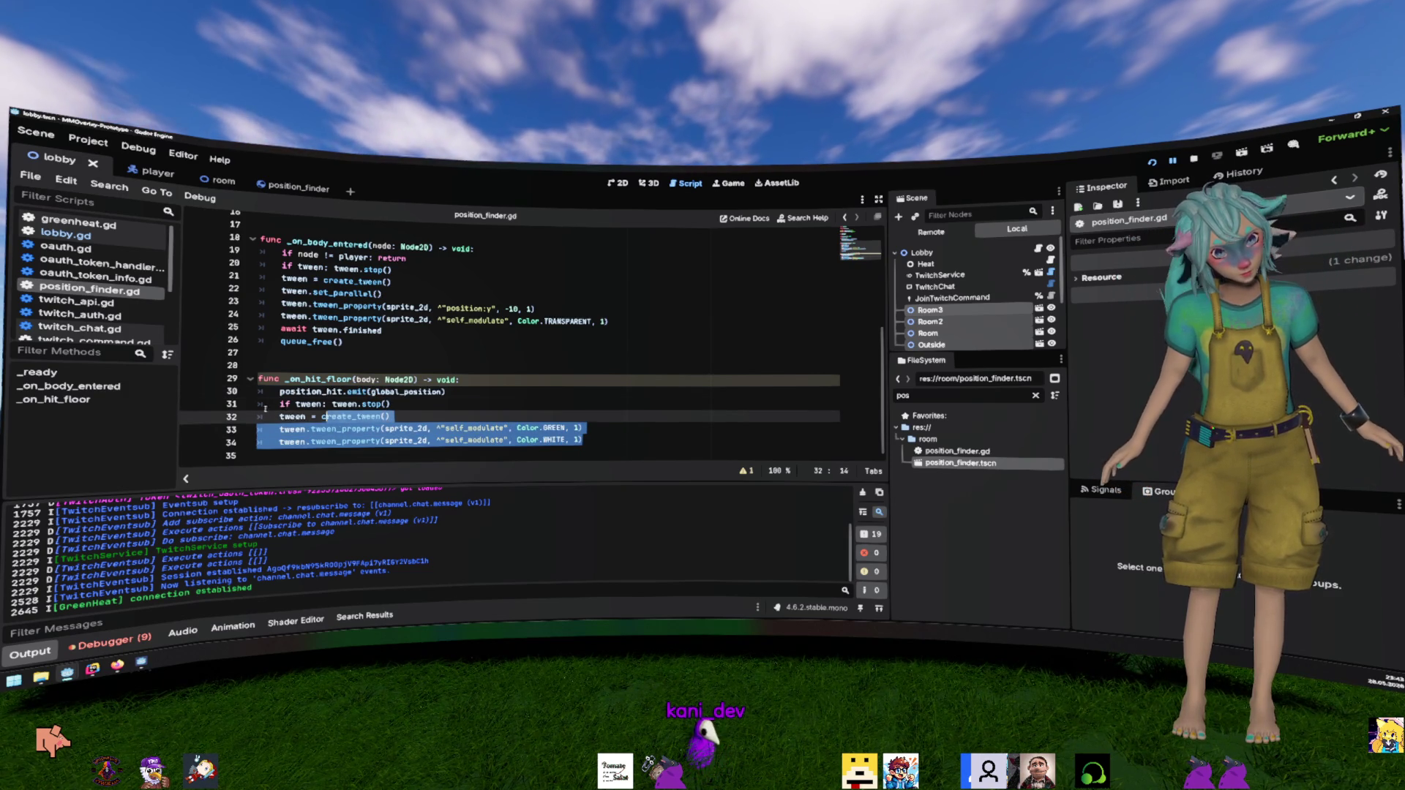
{"action": "left_click", "coordinate": [258, 404], "text": "shift"}
{"action": "double_click", "coordinate": [331, 247]}
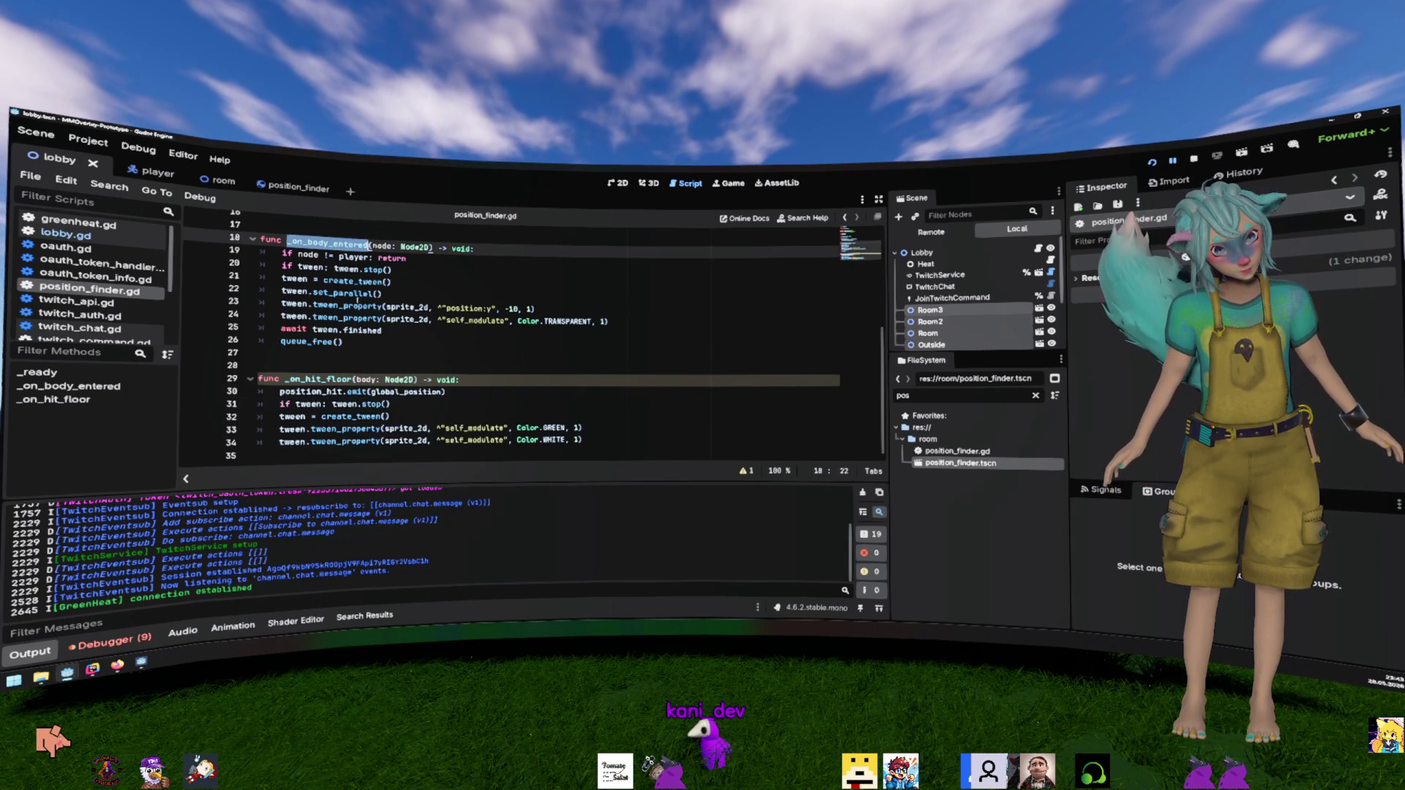
{"action": "mouse_move", "coordinate": [346, 294]}
{"action": "left_click", "coordinate": [722, 393]}
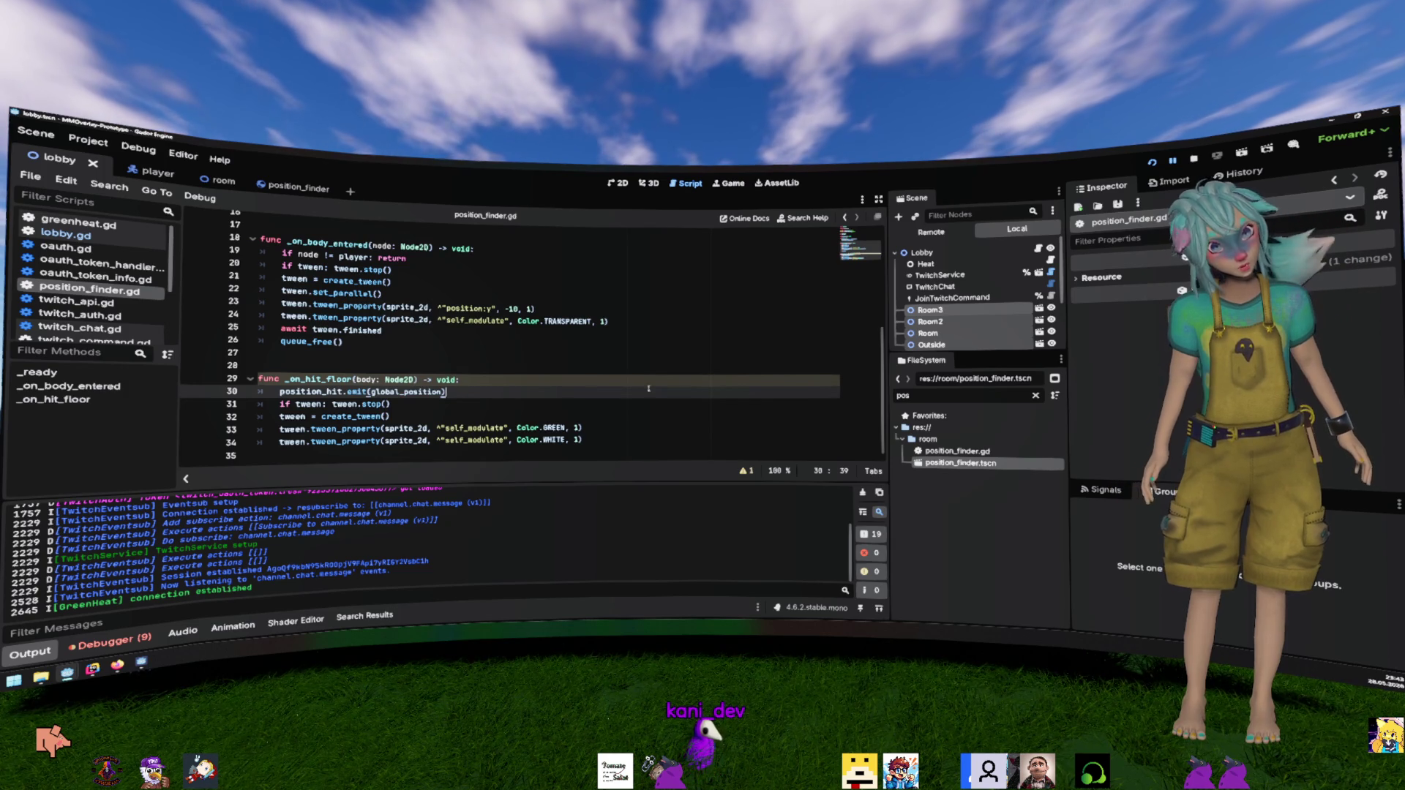
{"action": "key", "text": "alt+Left"}
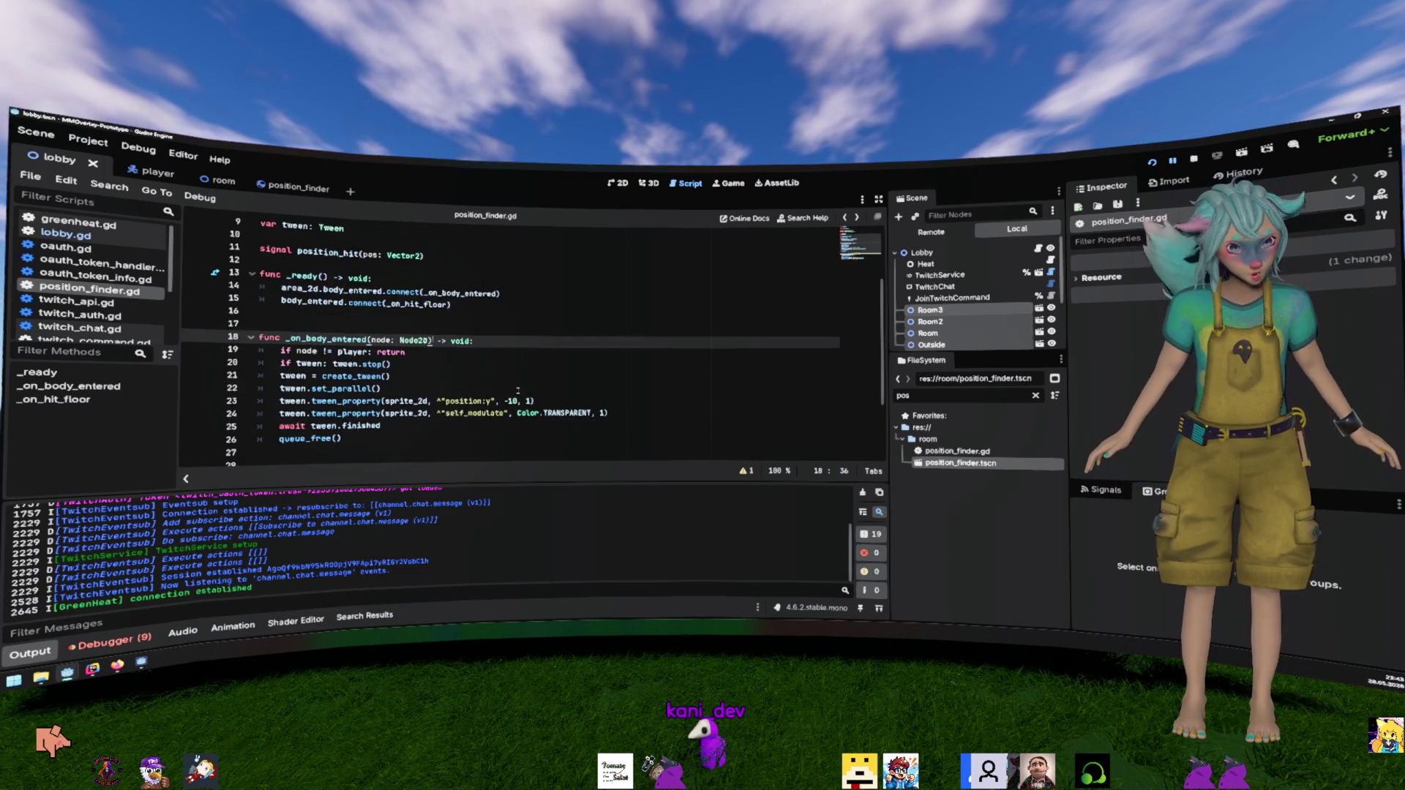
{"action": "key", "text": "alt+Left"}
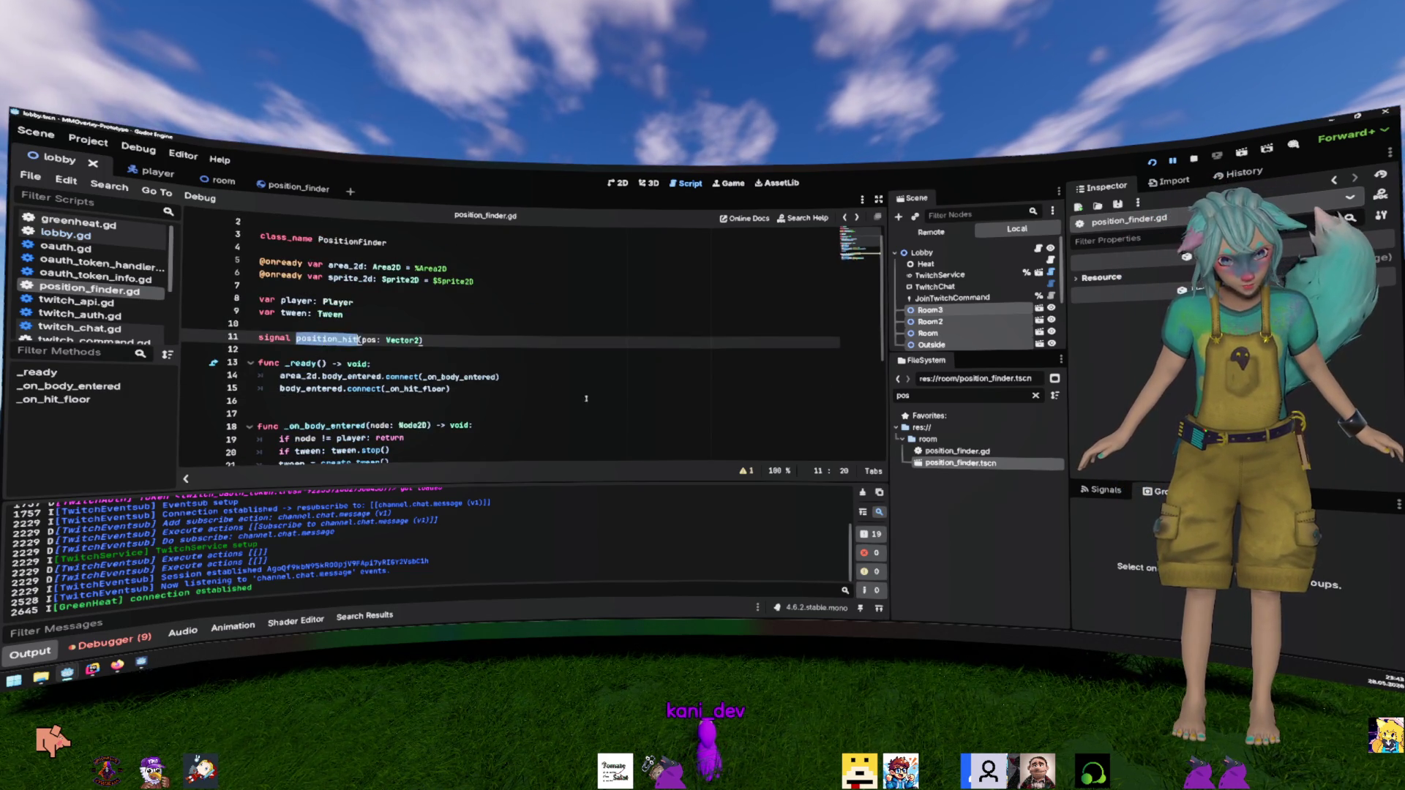
{"action": "key", "text": "alt+Left"}
{"action": "left_click", "coordinate": [481, 437]}
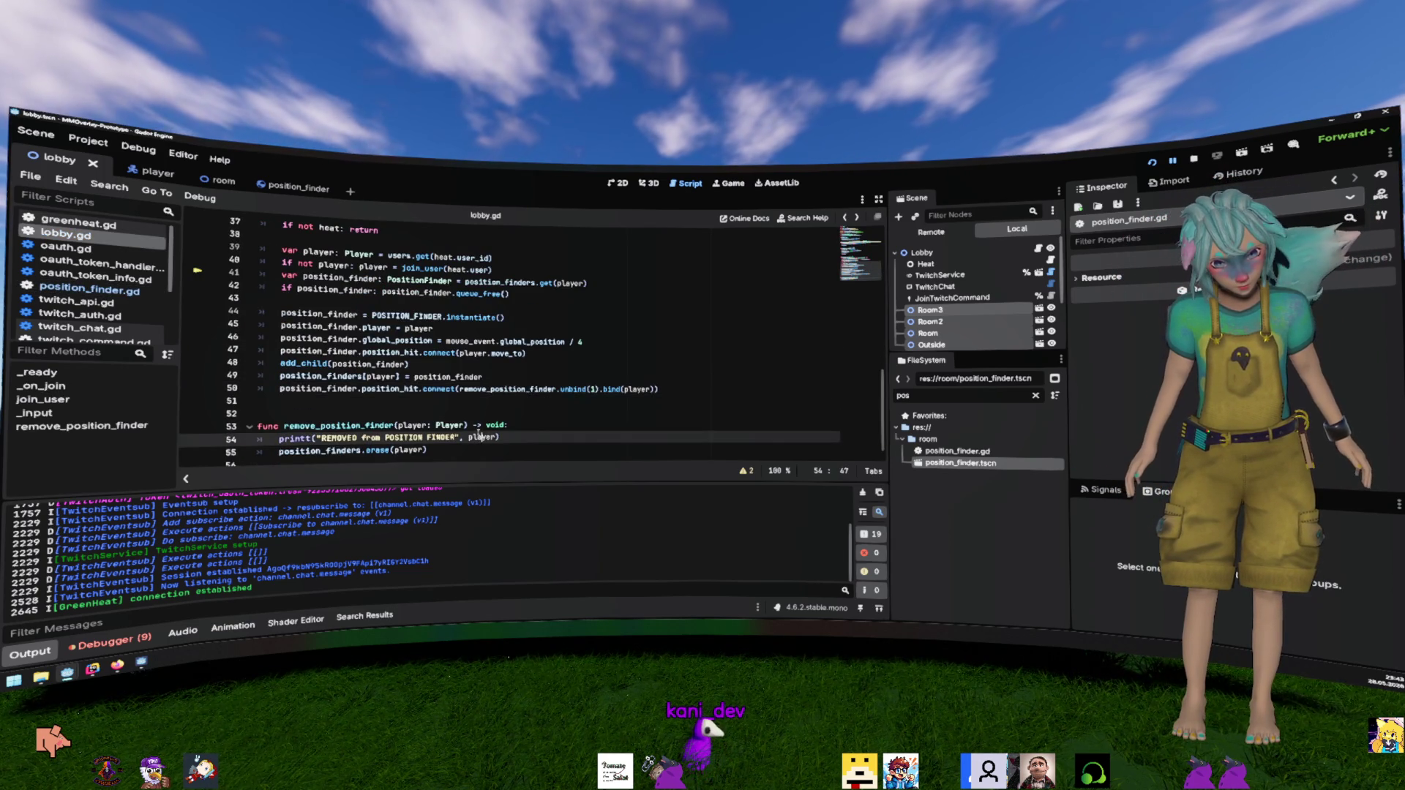
Step: Open the position_finder scene and select its PositionFinder root body
{"action": "triple_click", "coordinate": [396, 439]}
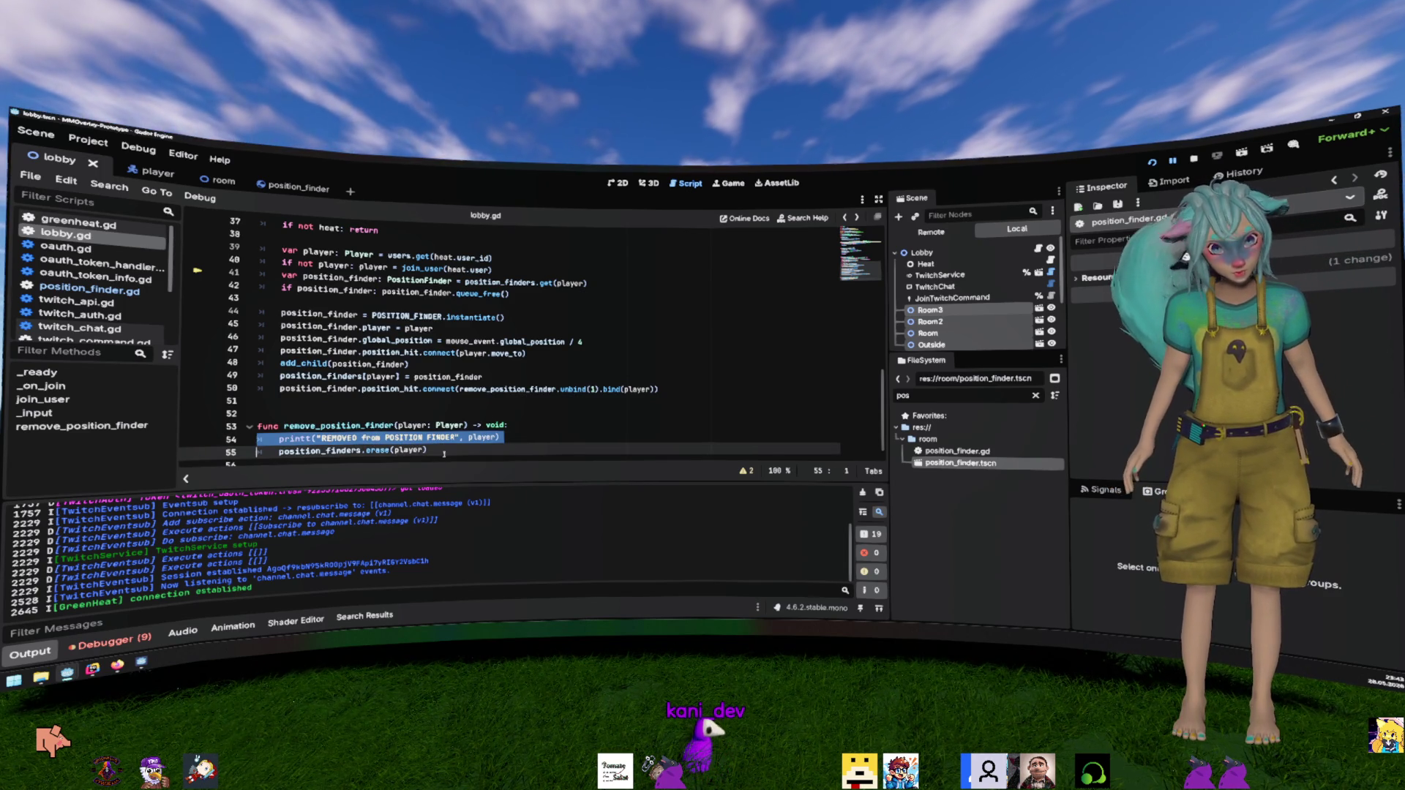
{"action": "left_click", "coordinate": [644, 376]}
{"action": "left_click", "coordinate": [287, 186]}
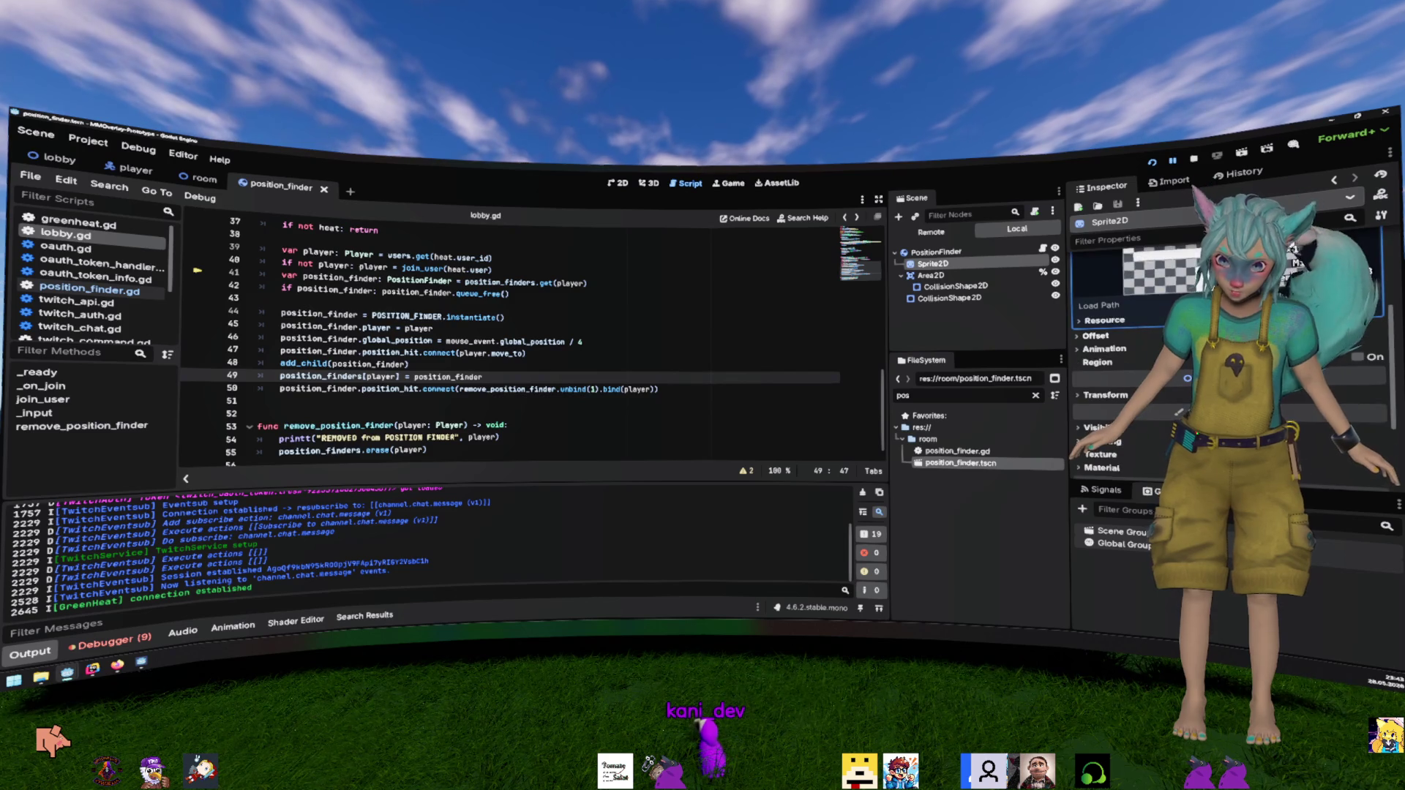
{"action": "left_click", "coordinate": [936, 252]}
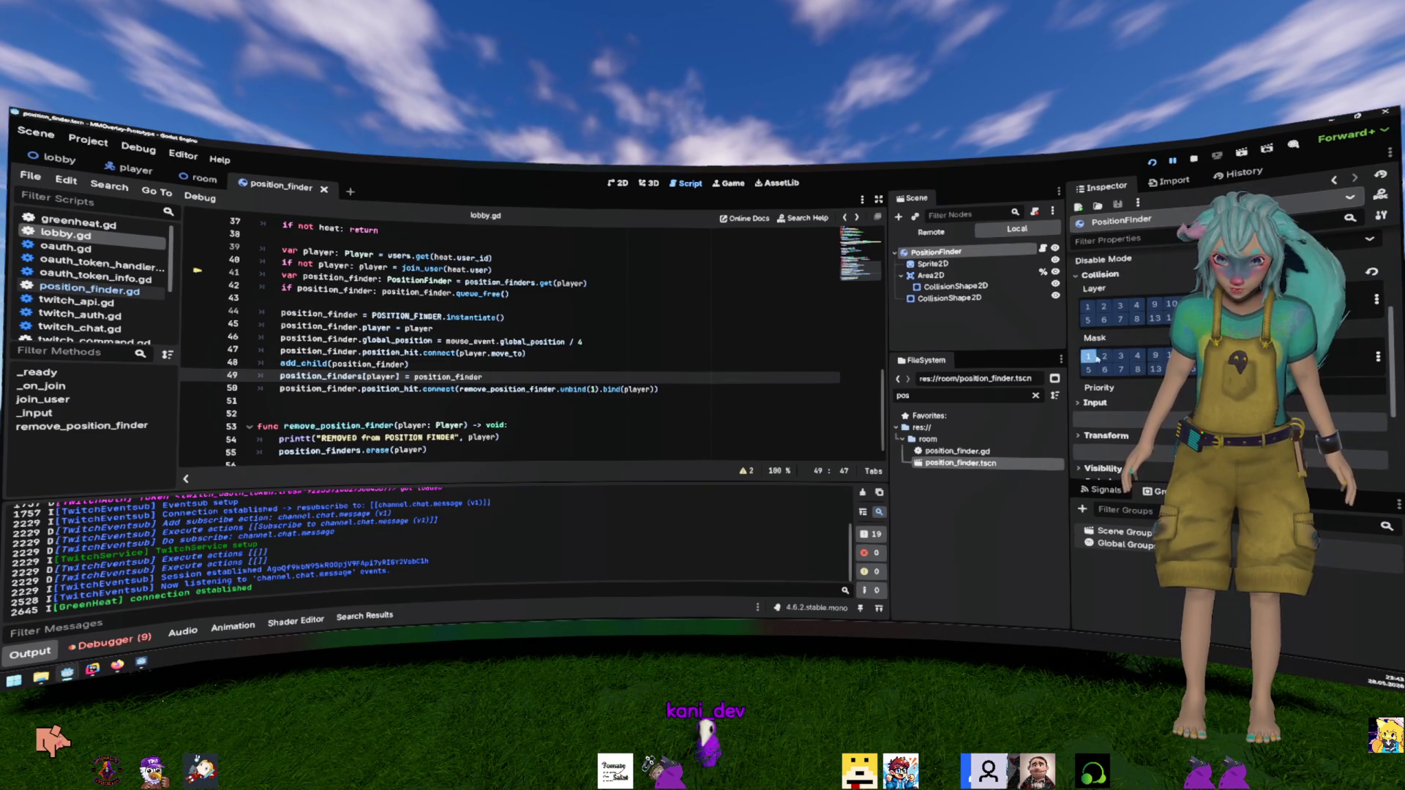
{"action": "mouse_move", "coordinate": [1088, 341]}
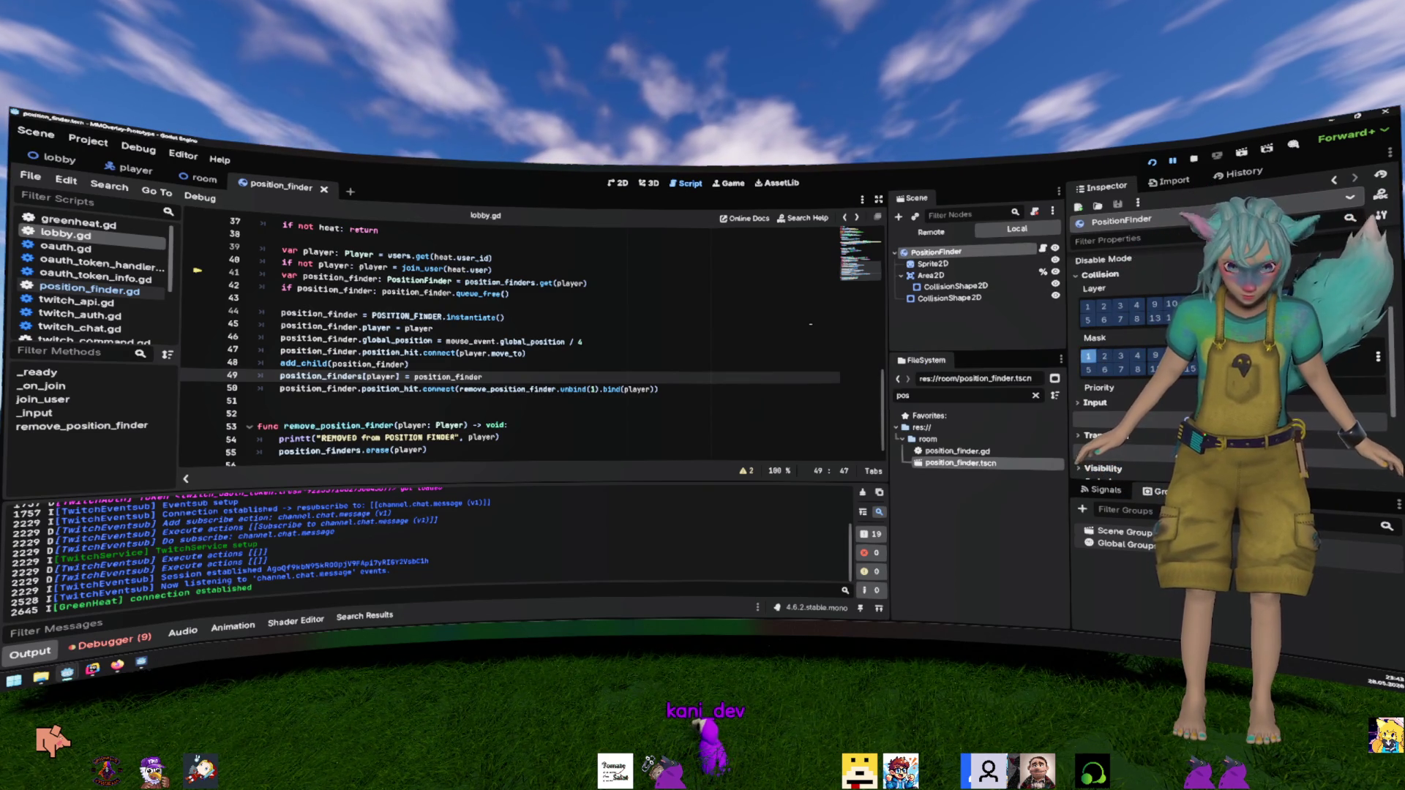
Step: Enable Contact Monitor on PositionFinder and raise its Max Contacts Reported
{"action": "left_click", "coordinate": [616, 327]}
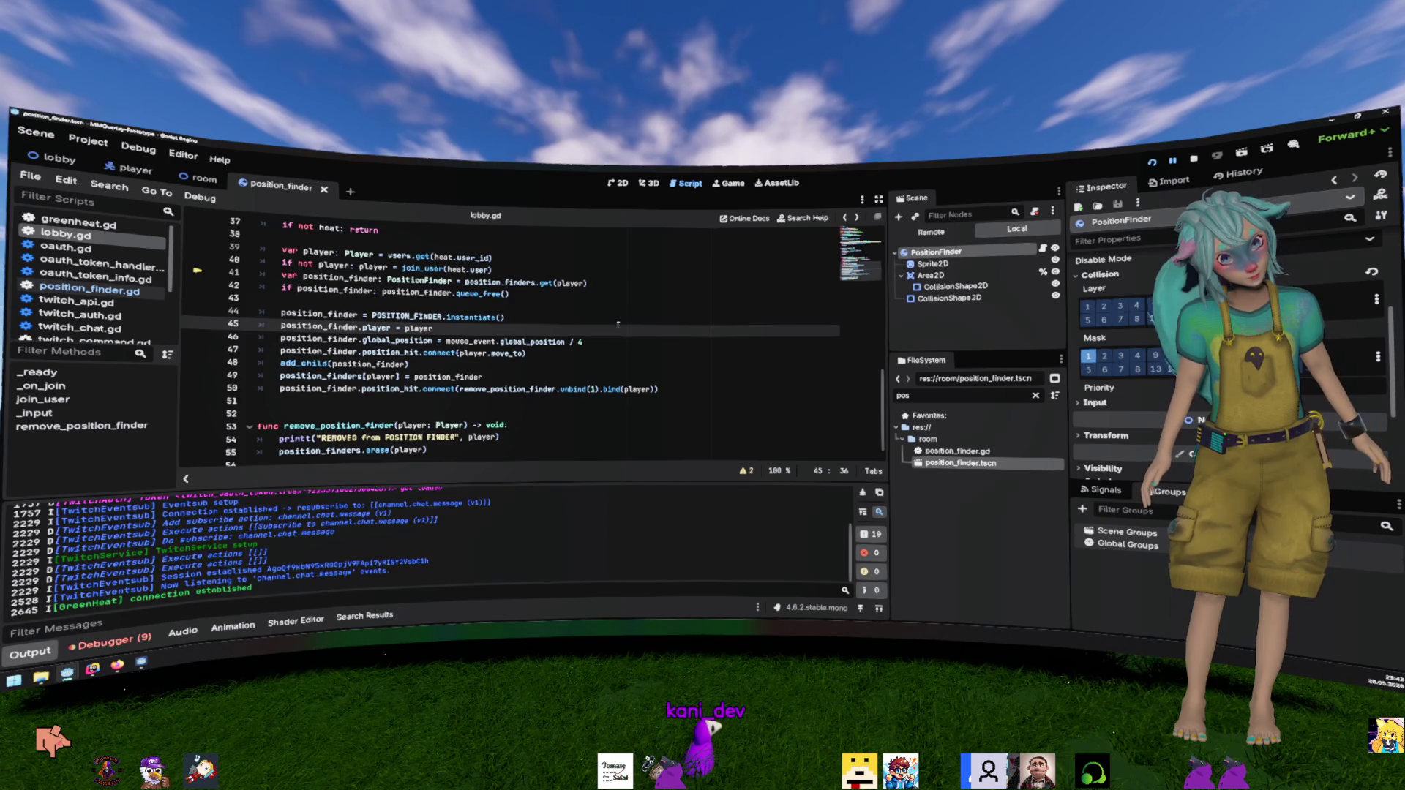
{"action": "scroll", "coordinate": [618, 325], "scroll_direction": "down", "scroll_amount": 1}
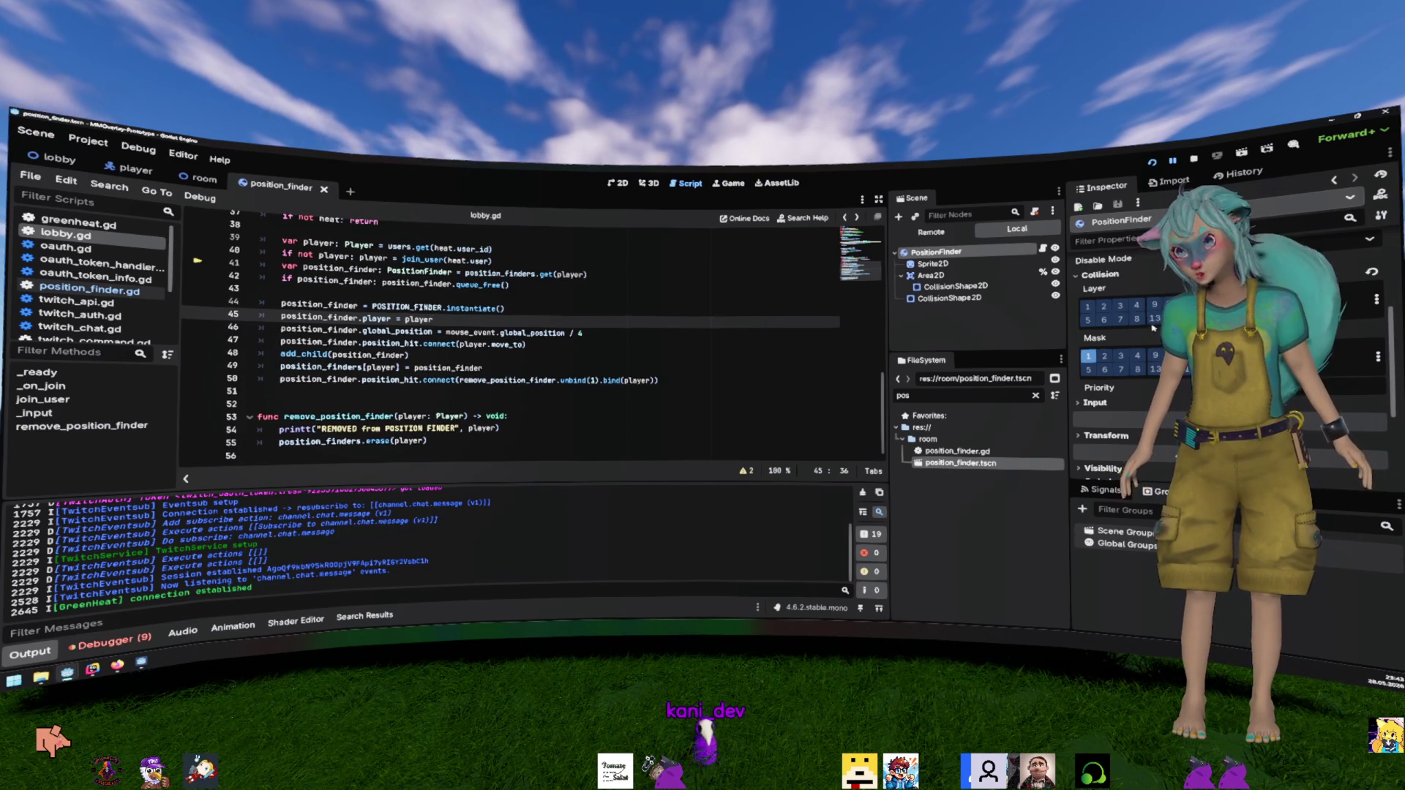
{"action": "scroll", "coordinate": [1155, 326], "scroll_direction": "up", "scroll_amount": 2}
{"action": "scroll", "coordinate": [1153, 327], "scroll_direction": "up", "scroll_amount": 3}
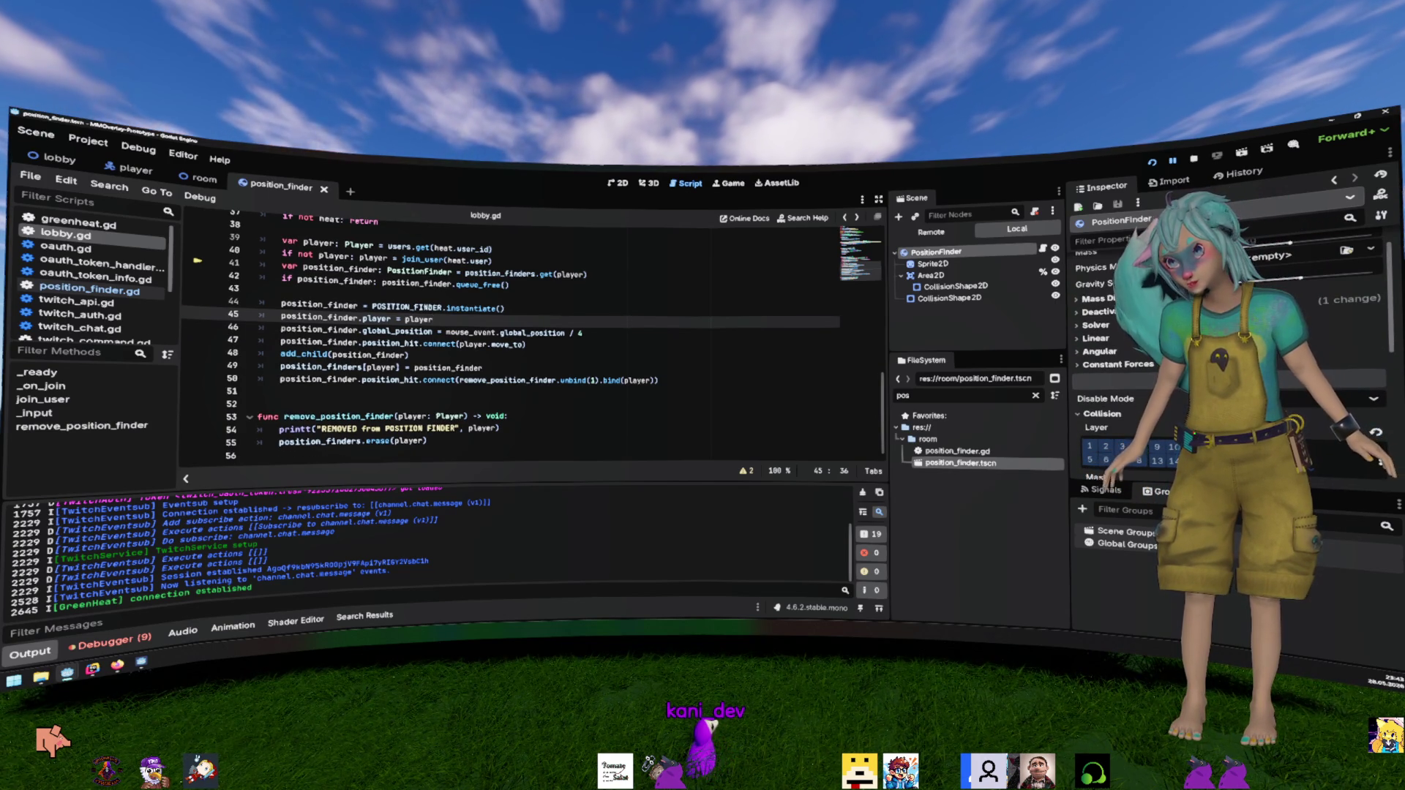
{"action": "scroll", "coordinate": [1155, 326], "scroll_direction": "up", "scroll_amount": 1}
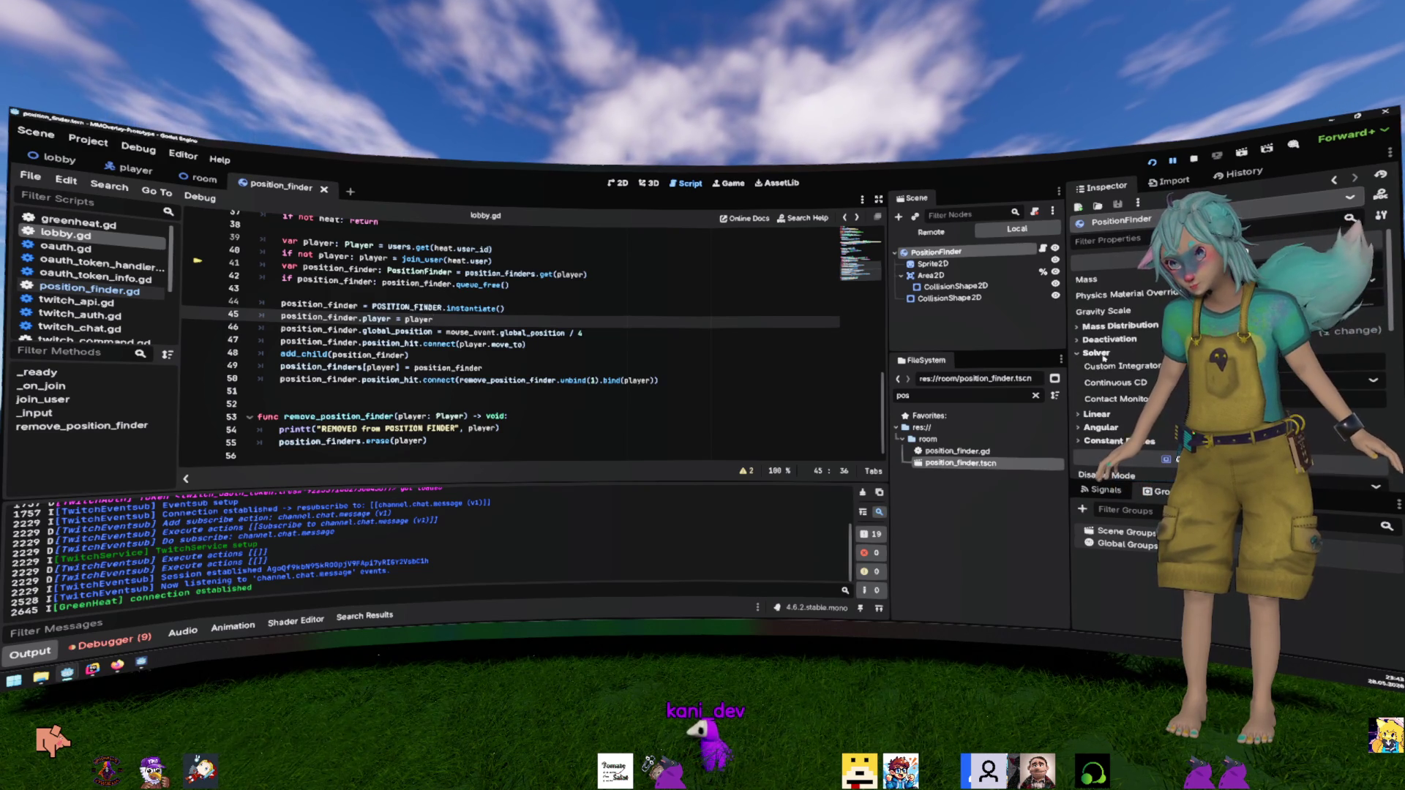
{"action": "left_click", "coordinate": [1116, 401]}
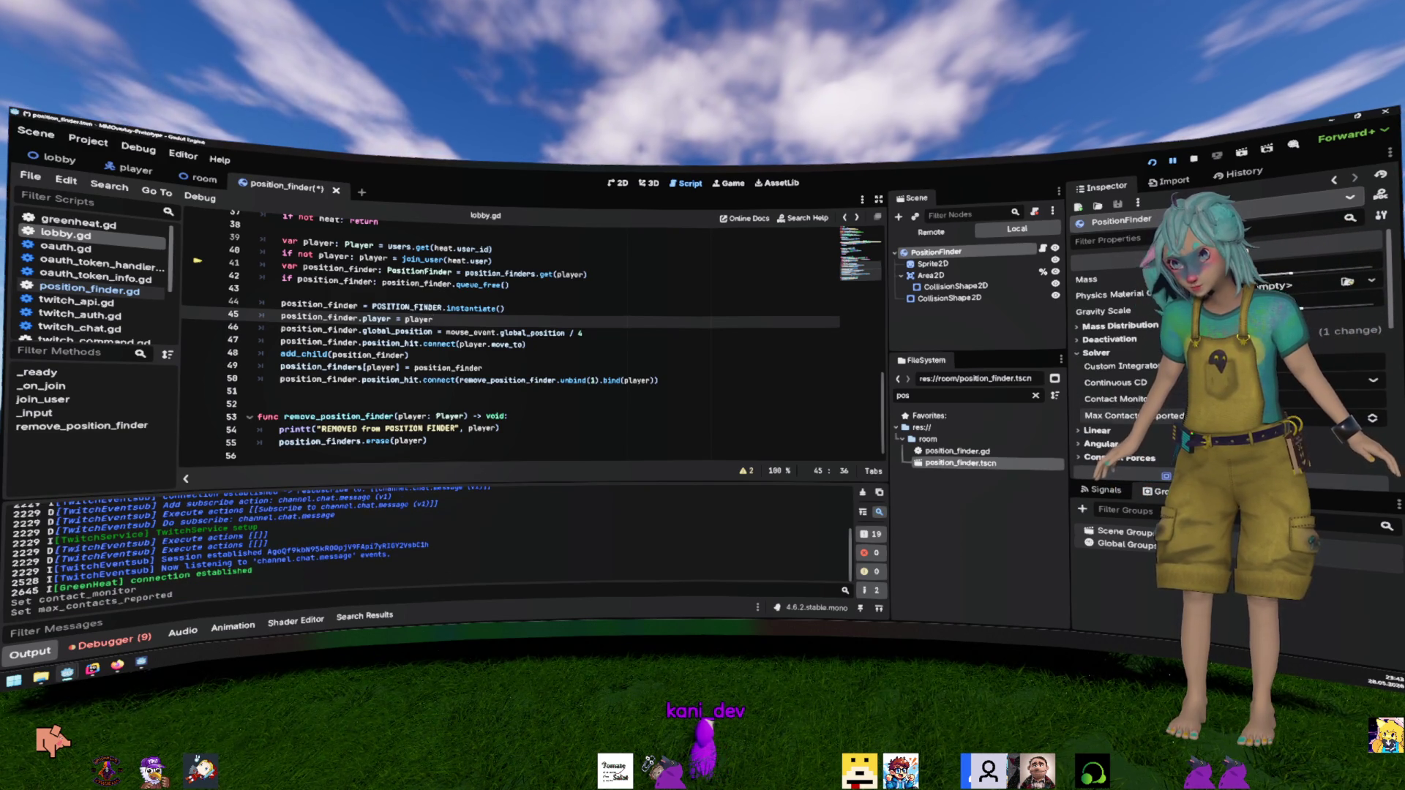
{"action": "left_click", "coordinate": [1372, 414]}
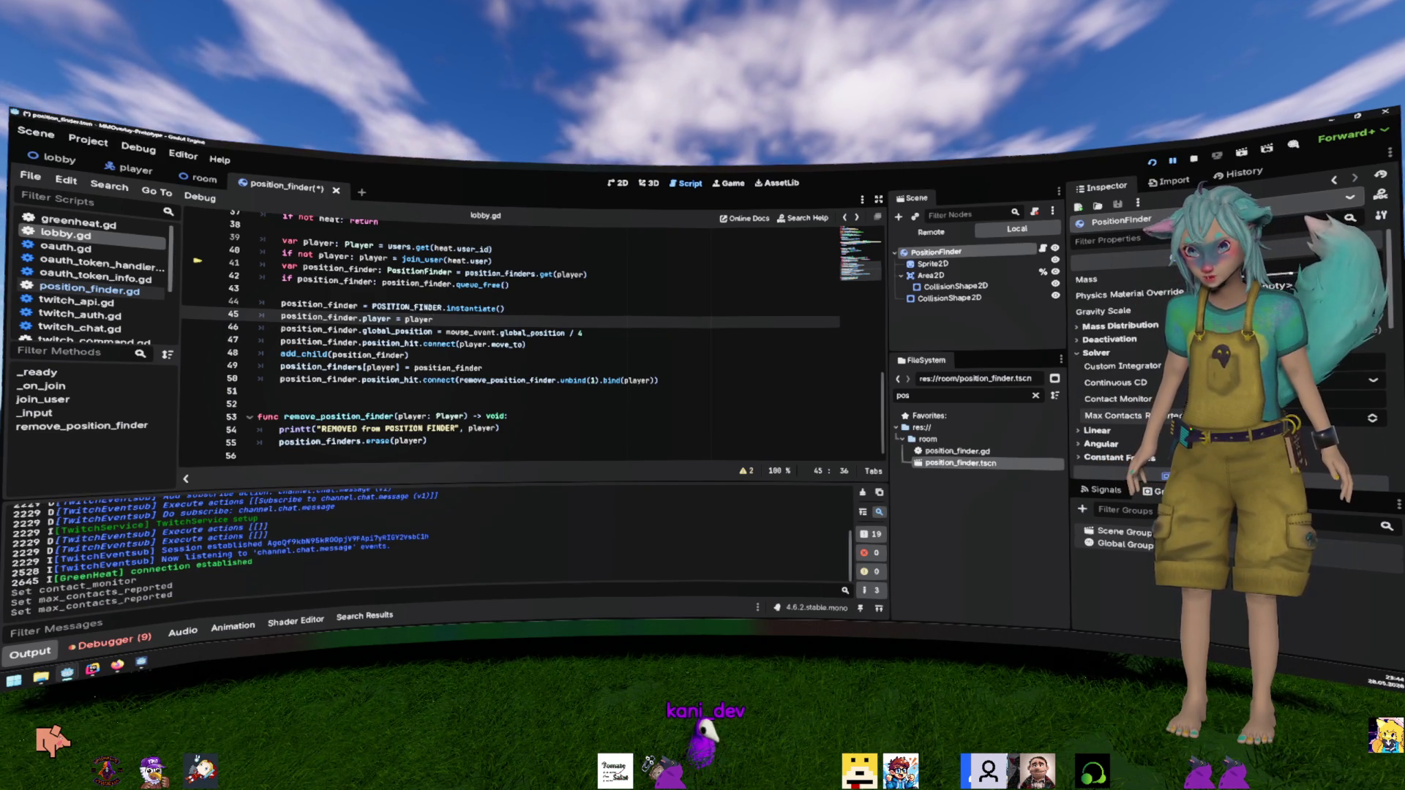
Step: Replace the position_hit signal on line 50 with tree_exited using code completion
{"action": "left_click", "coordinate": [700, 351]}
{"action": "key", "text": "ctrl+s"}
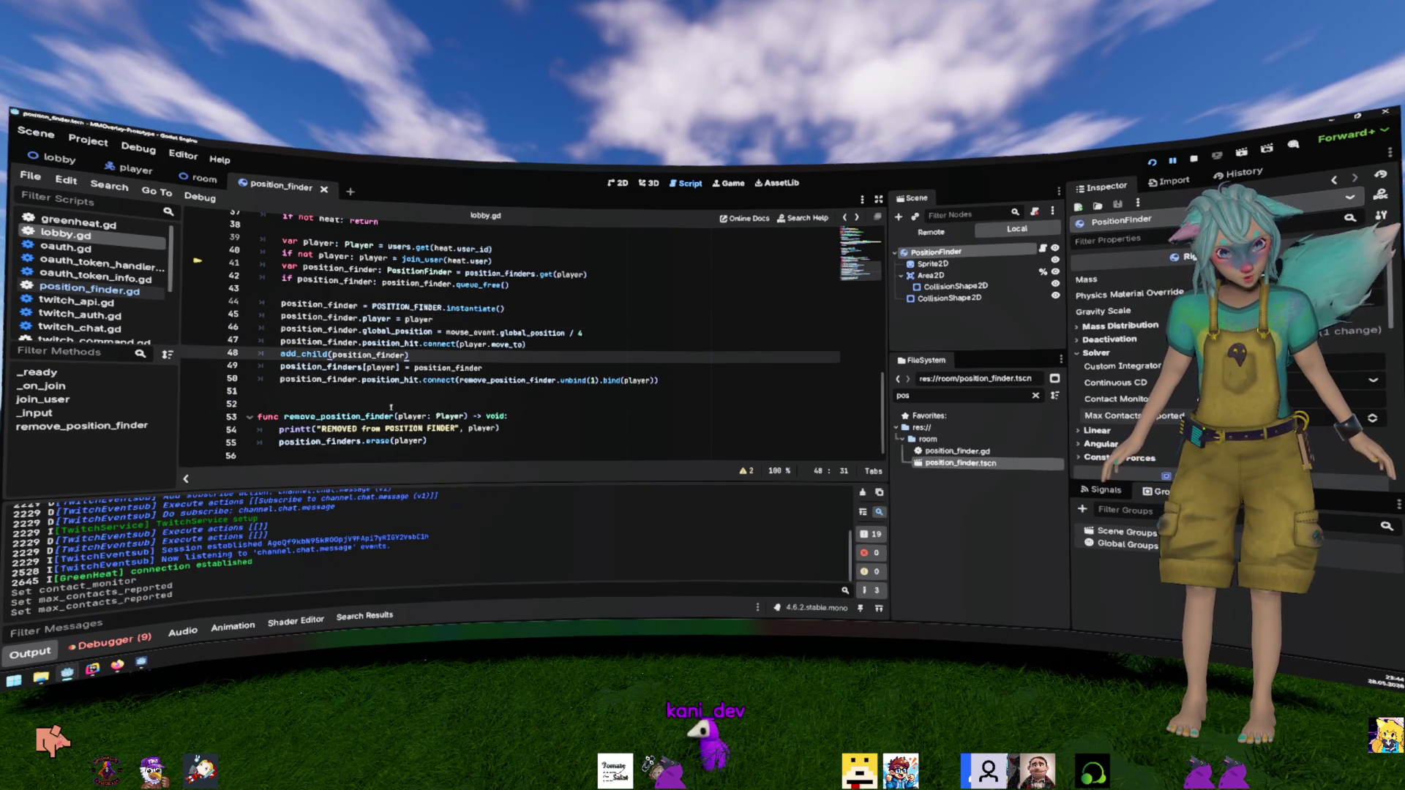
{"action": "double_click", "coordinate": [391, 380]}
{"action": "key", "text": "ctrl+space"}
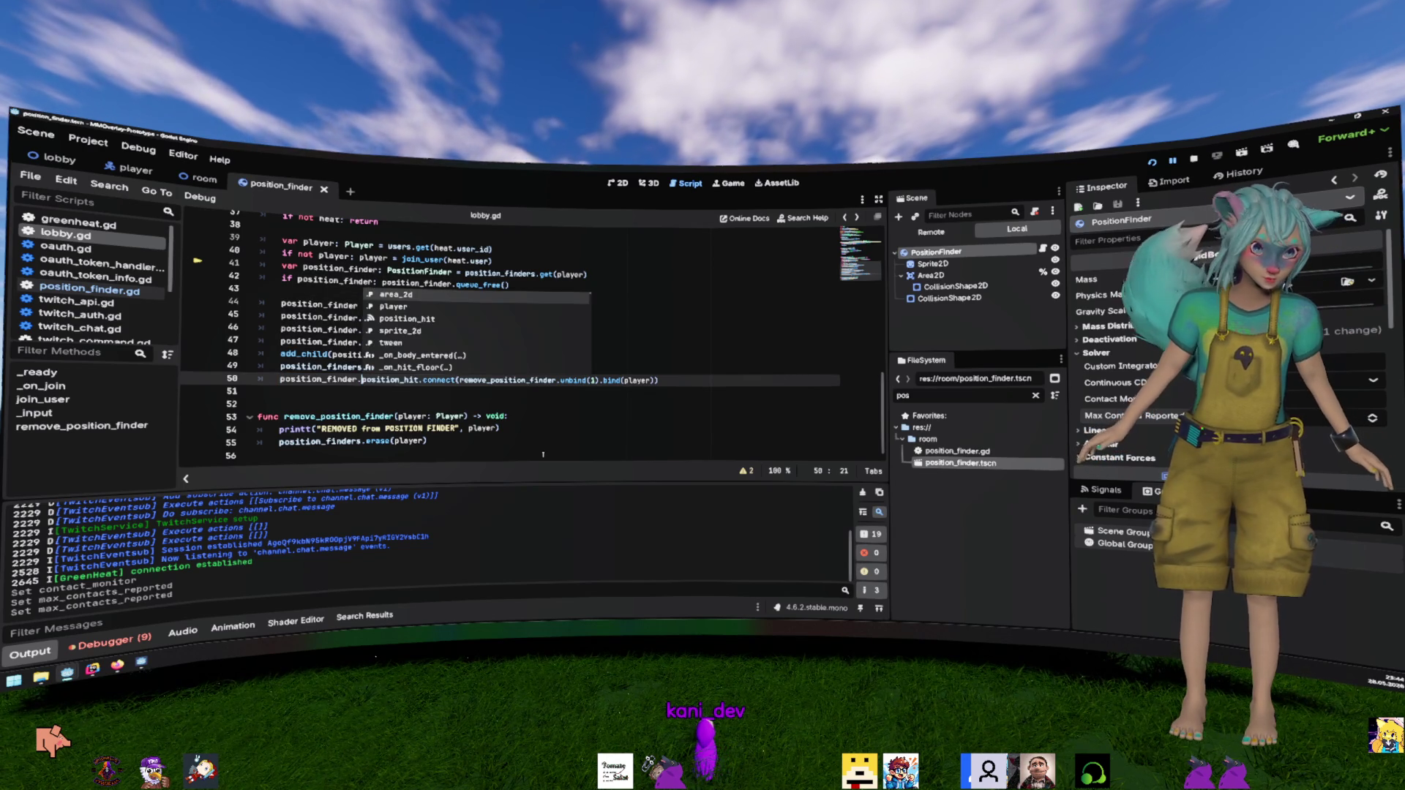
{"action": "type", "text": "tree"}
{"action": "key", "text": "Down"}
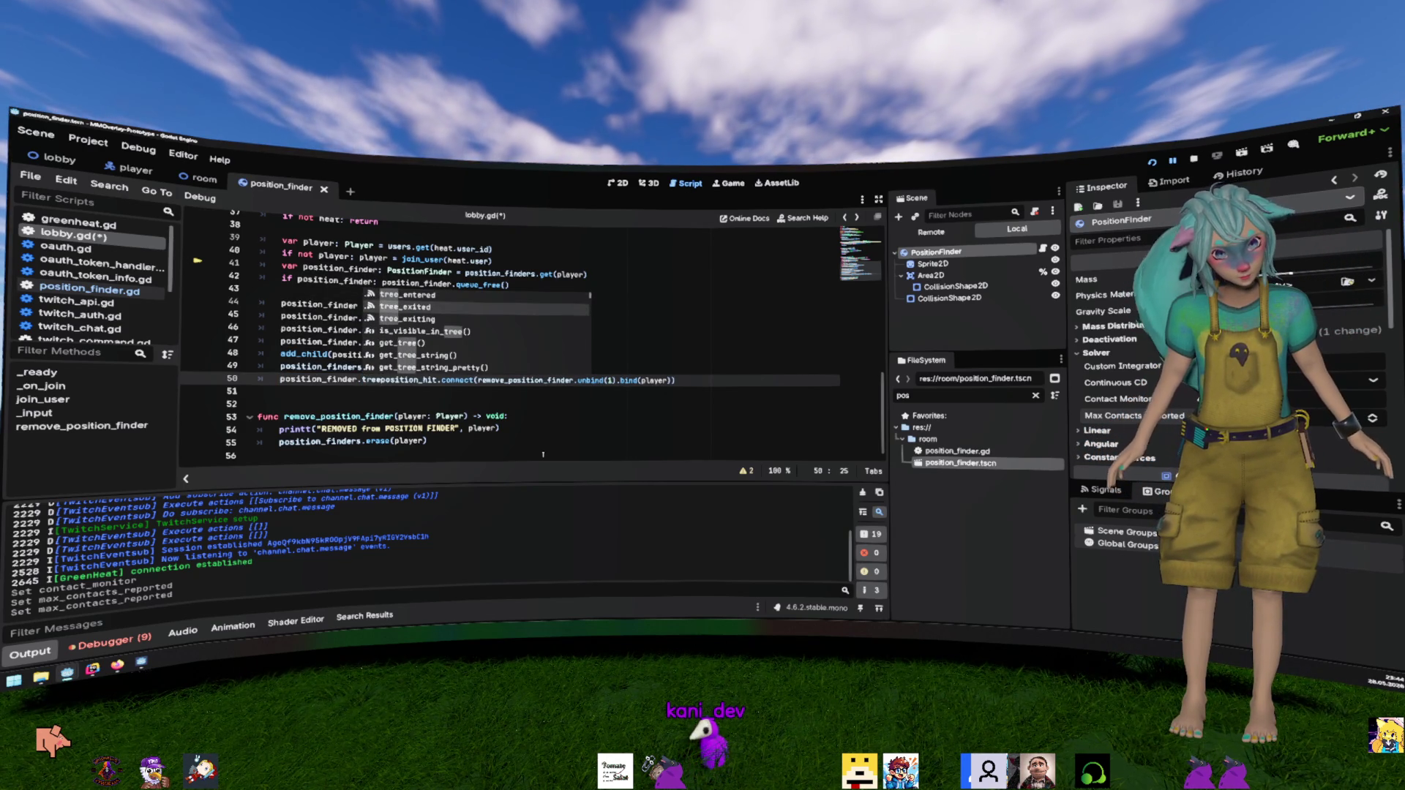
{"action": "key", "text": "Return"}
Step: Remove the leftover position_hit text and the unbind(1). call, then save lobby.gd
{"action": "key", "text": "ctrl+shift+Right"}
{"action": "key", "text": "BackSpace"}
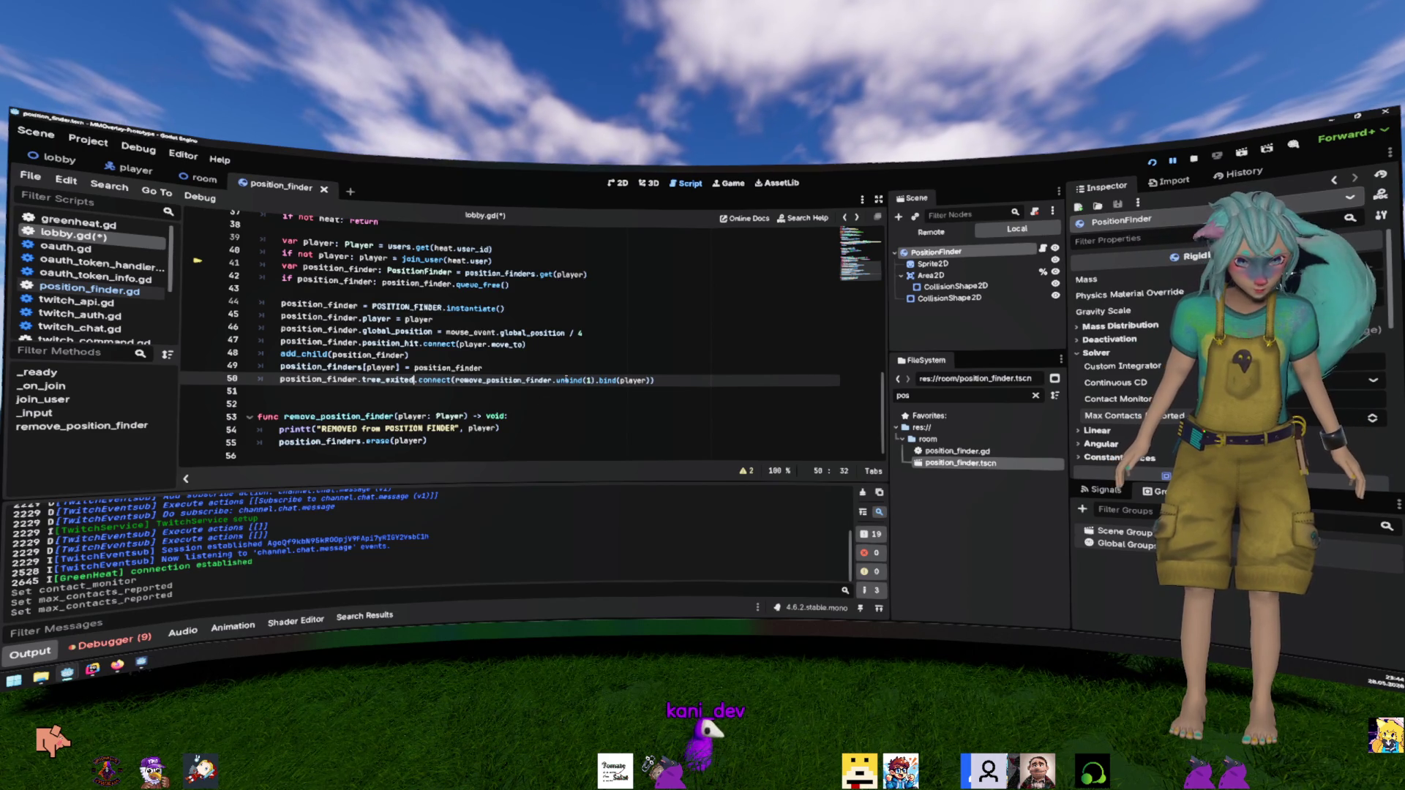
{"action": "key", "text": "ctrl+shift+Right"}
{"action": "key", "text": "shift+Right"}
{"action": "key", "text": "shift+Right"}
{"action": "key", "text": "shift+Right"}
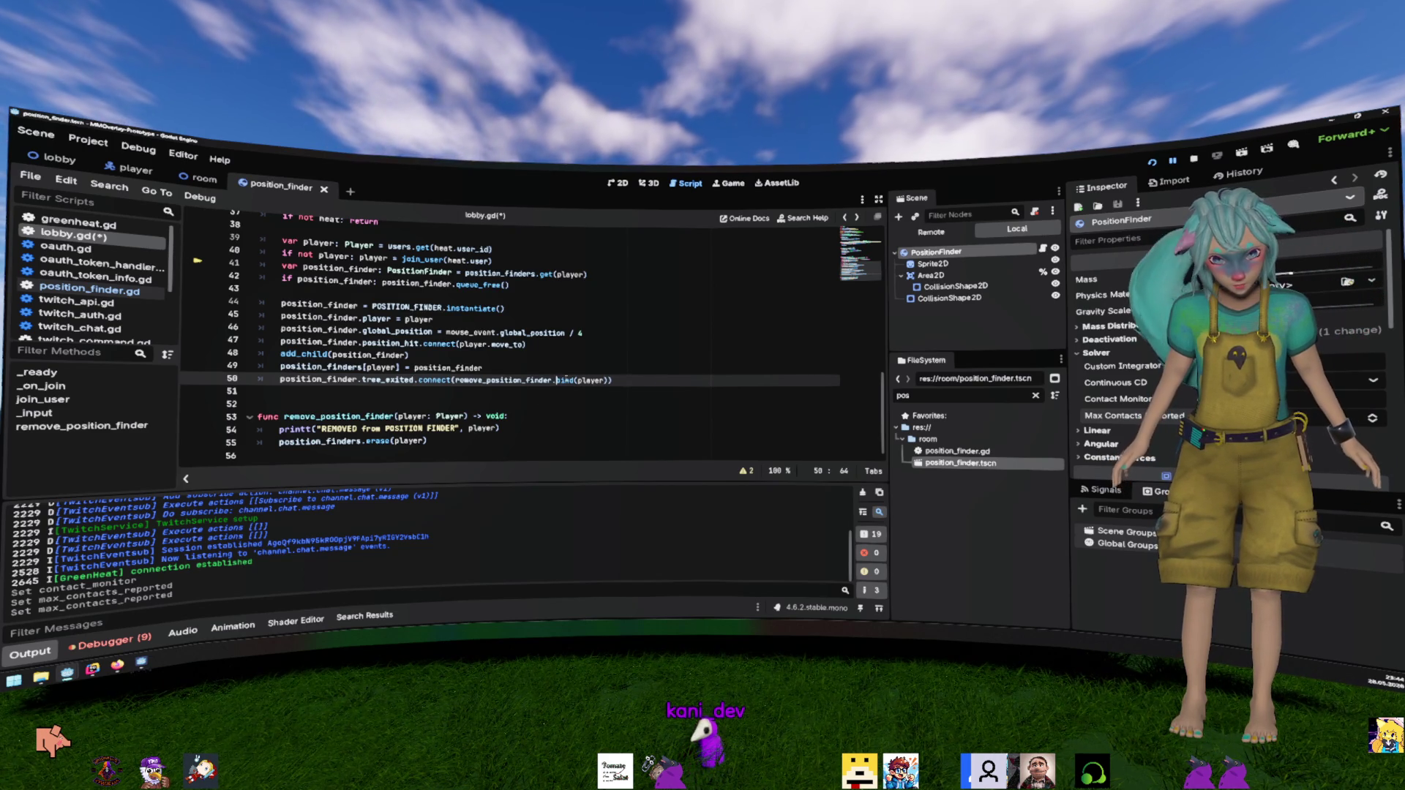
{"action": "key", "text": "BackSpace"}
{"action": "key", "text": "Escape"}
{"action": "key", "text": "Up"}
{"action": "key", "text": "ctrl+s"}
{"action": "left_click", "coordinate": [605, 357]}
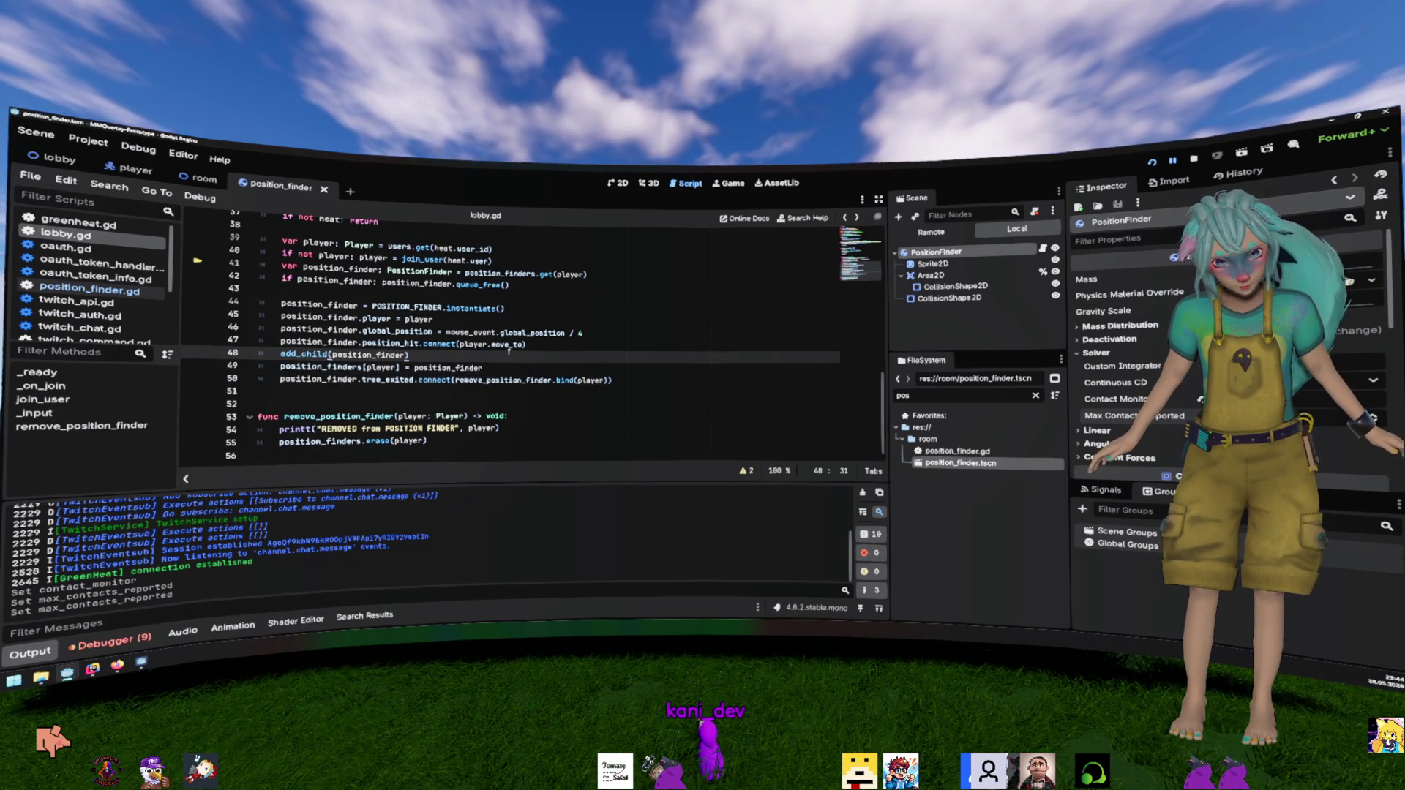
{"action": "left_click", "coordinate": [511, 285]}
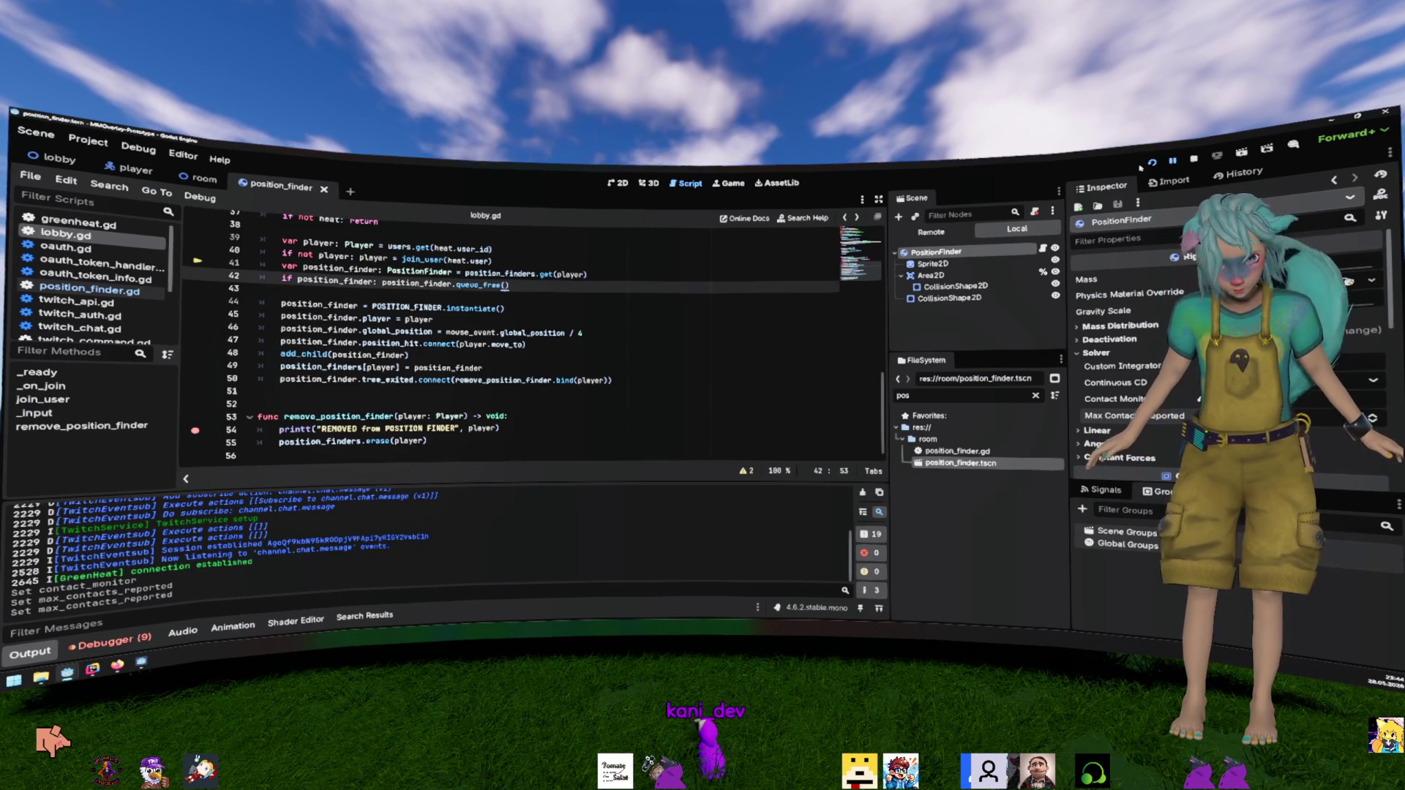
Step: Run the project to the line 54 breakpoint, remove that breakpoint, and stop the debug session
{"action": "key", "text": "F5"}
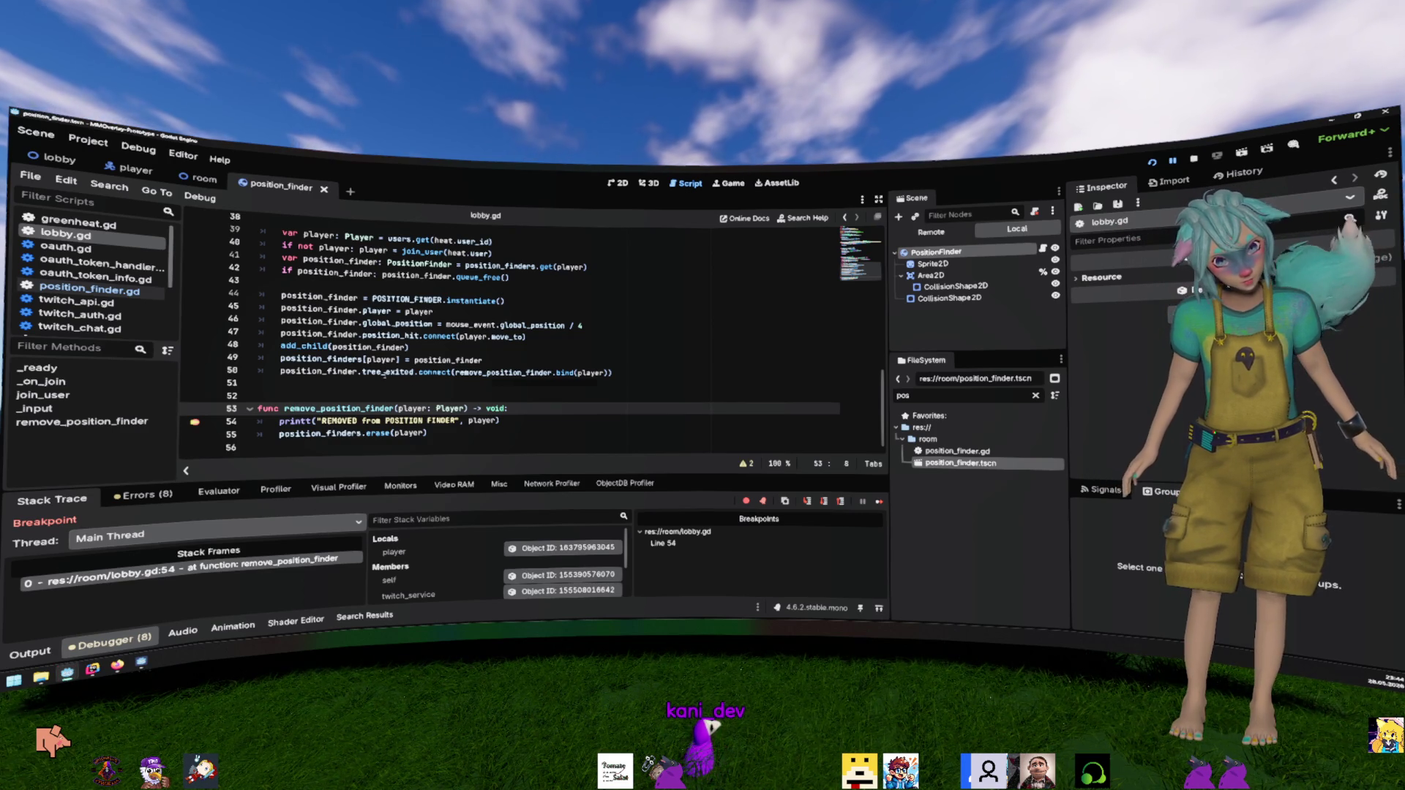
{"action": "mouse_move", "coordinate": [385, 374]}
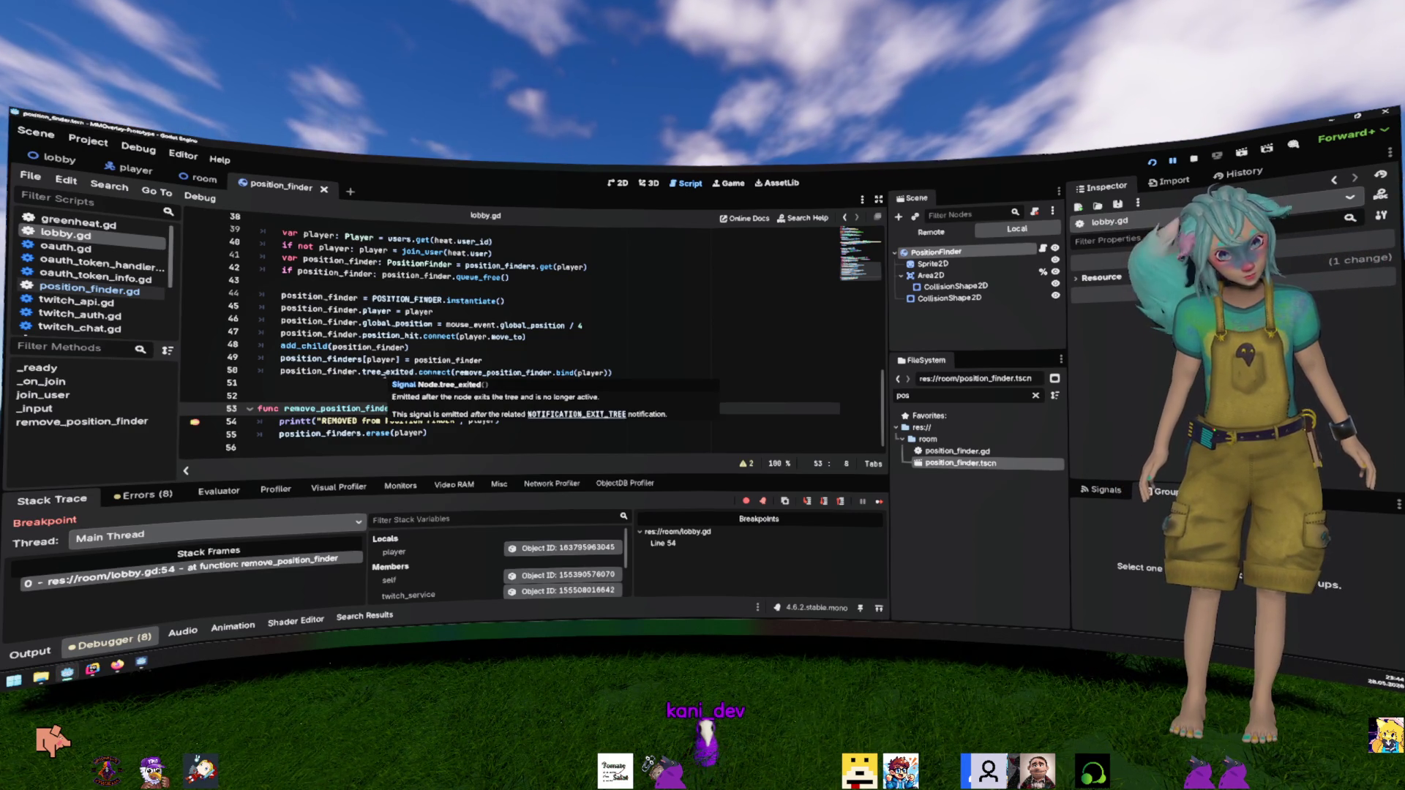
{"action": "left_click", "coordinate": [285, 408]}
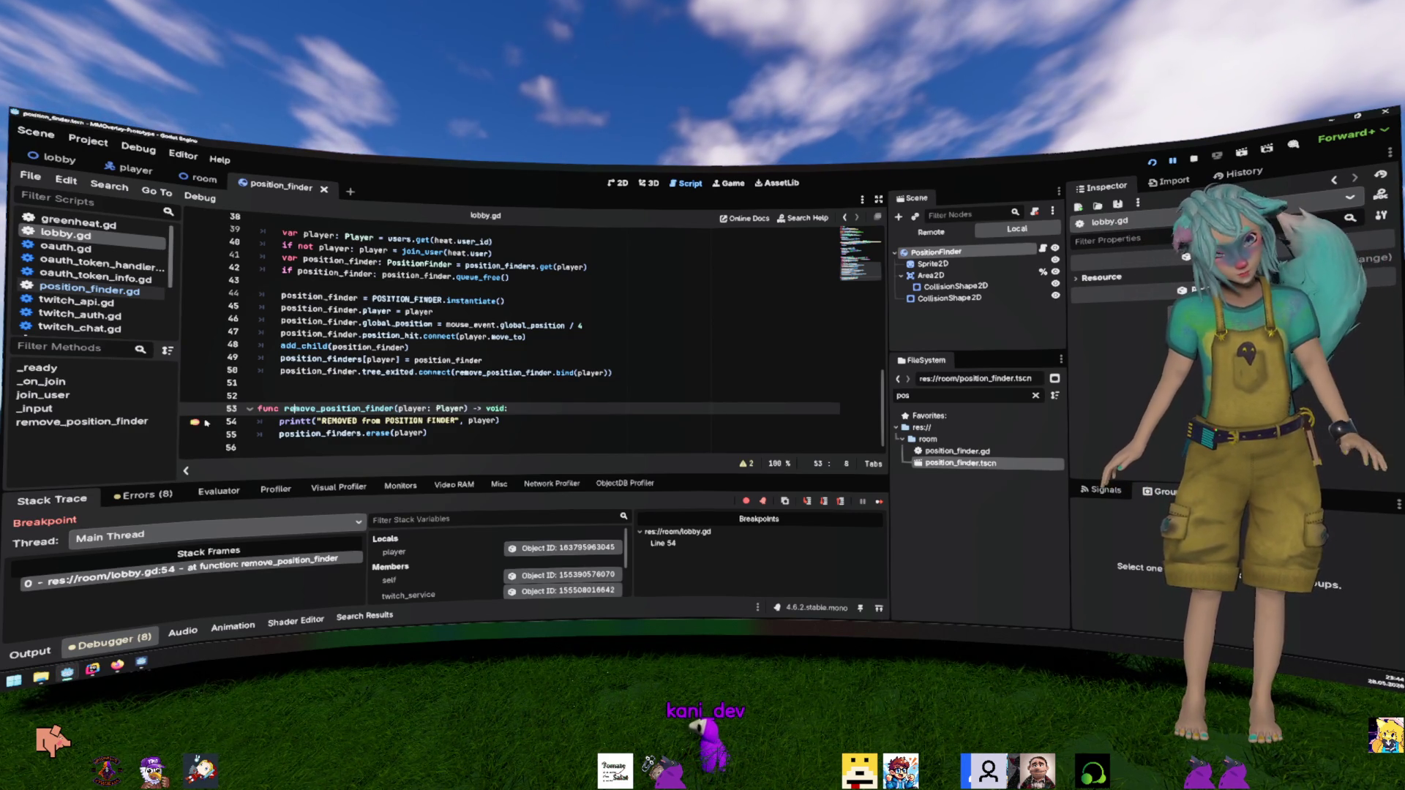
{"action": "left_click", "coordinate": [195, 422]}
{"action": "key", "text": "F8"}
{"action": "left_click", "coordinate": [481, 361]}
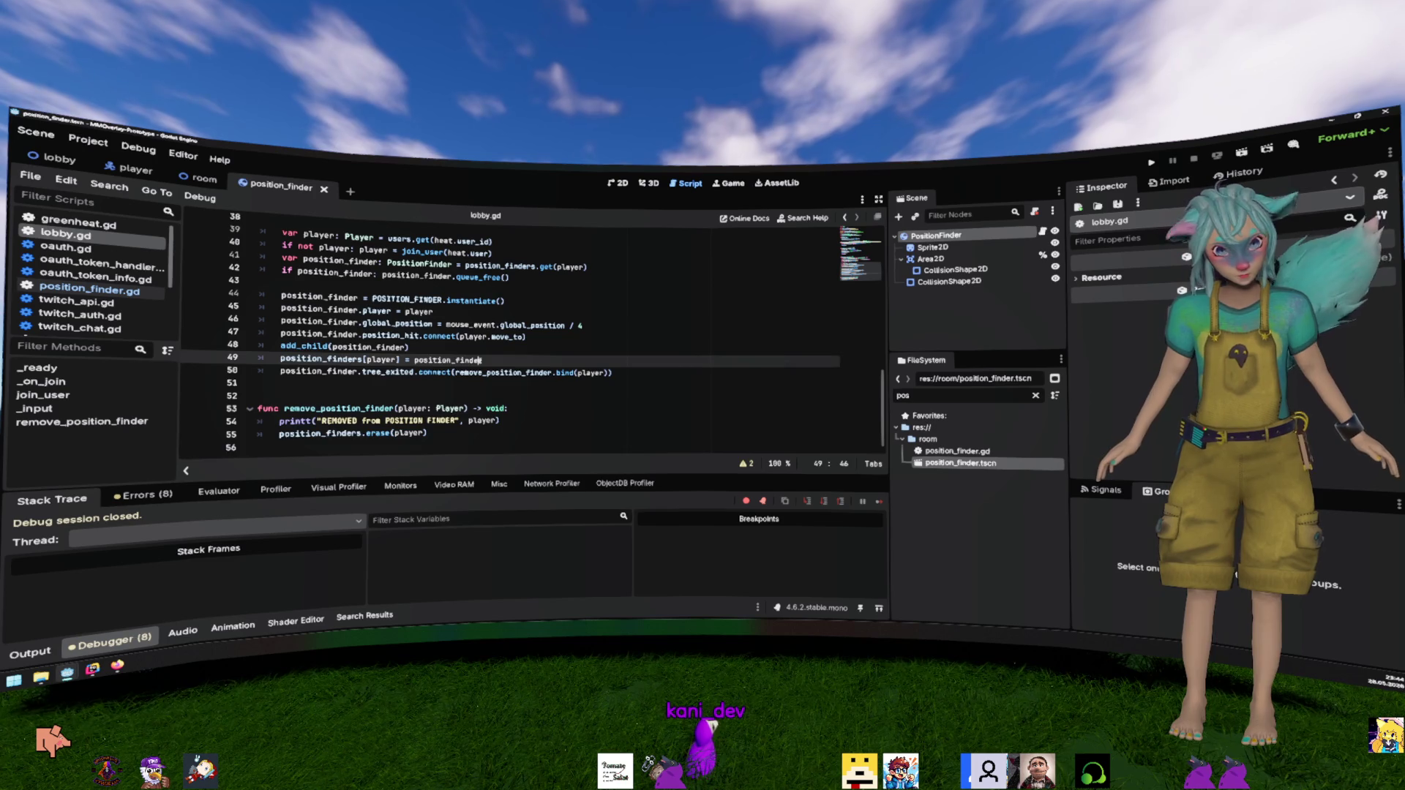
Step: Insert 'await get_tree().process_frame' on a new line after line 49
{"action": "key", "text": "Return"}
{"action": "type", "text": "wait ge"}
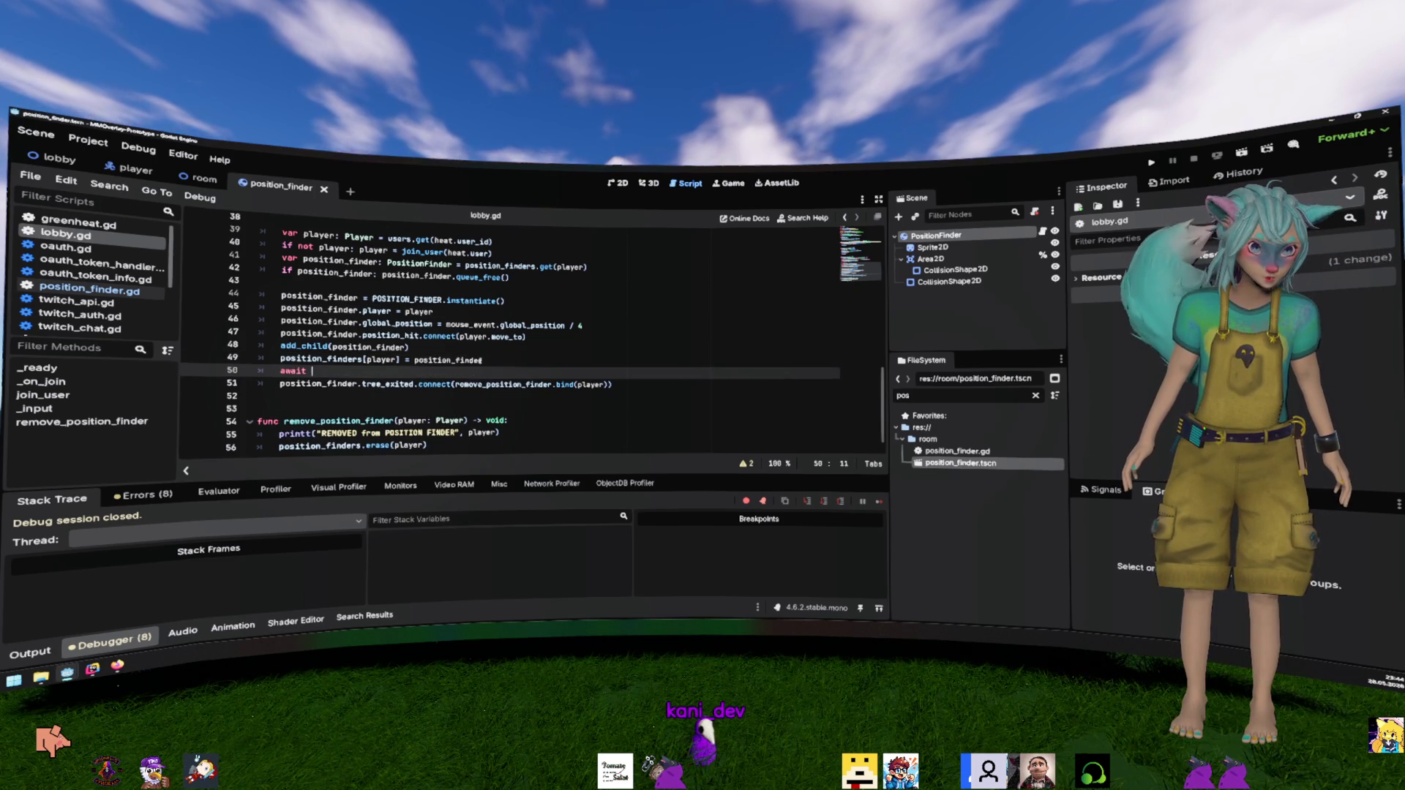
{"action": "type", "text": "t_tree()."}
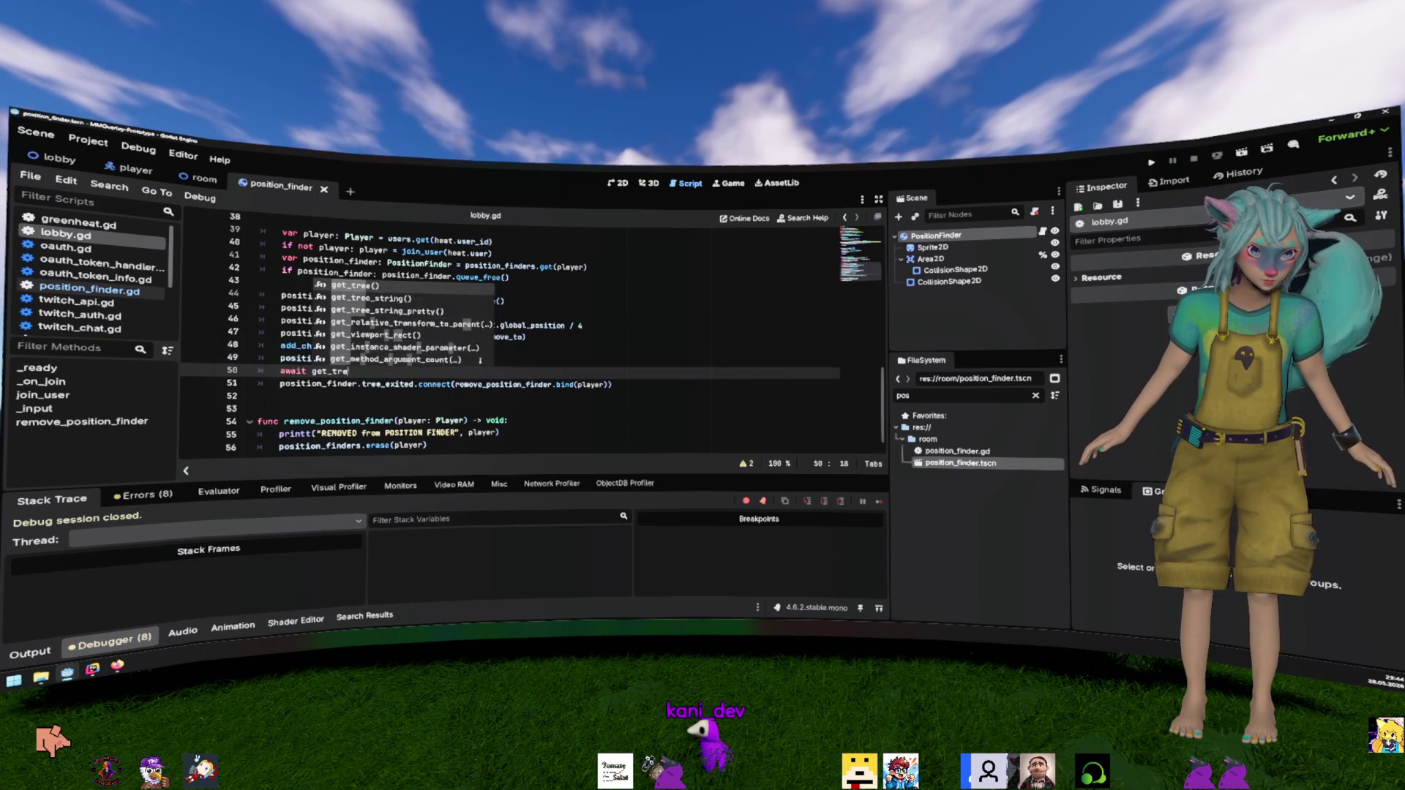
{"action": "type", "text": "process_frame"}
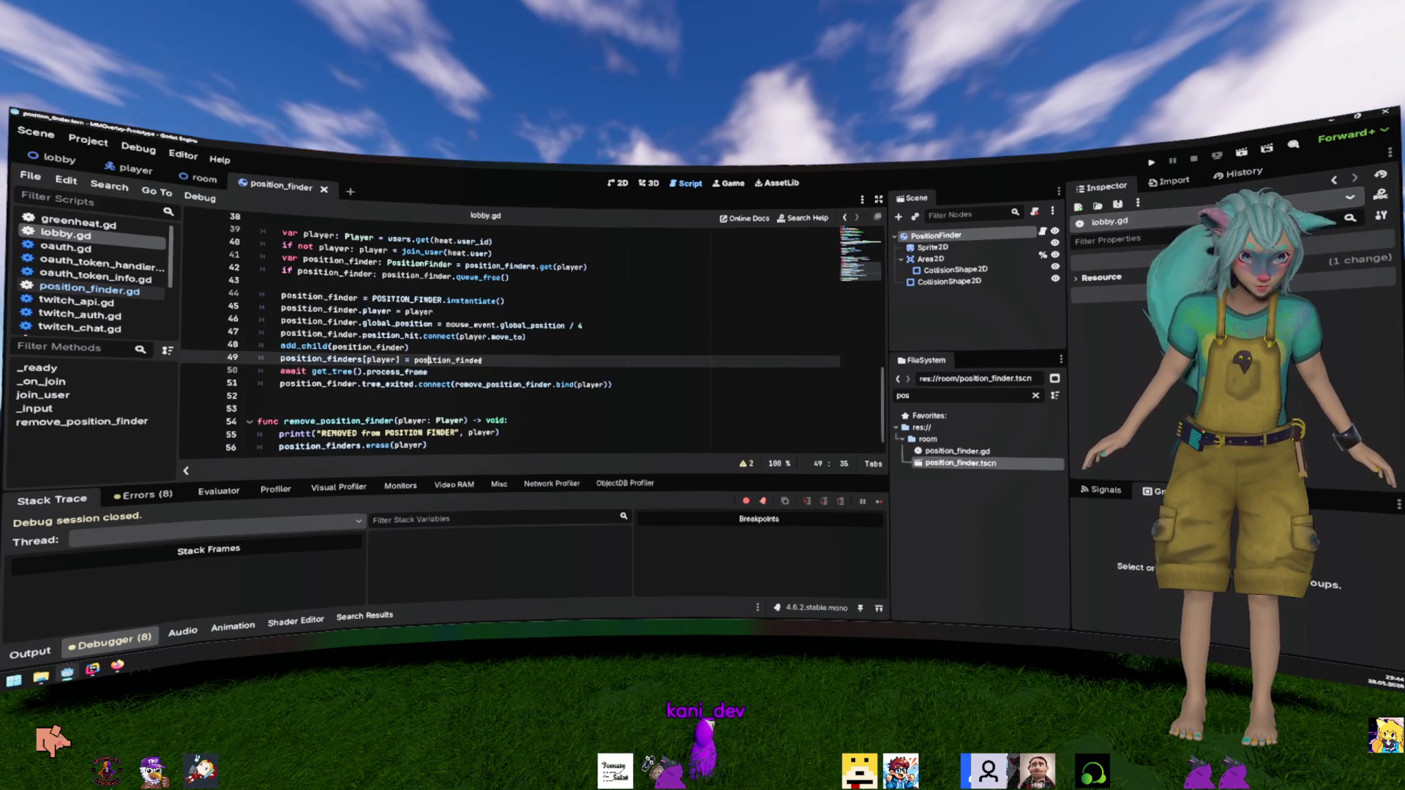
{"action": "key", "text": "Up"}
Step: Test-run the game, stop it, and open player.gd from the player scene
{"action": "key", "text": "F5"}
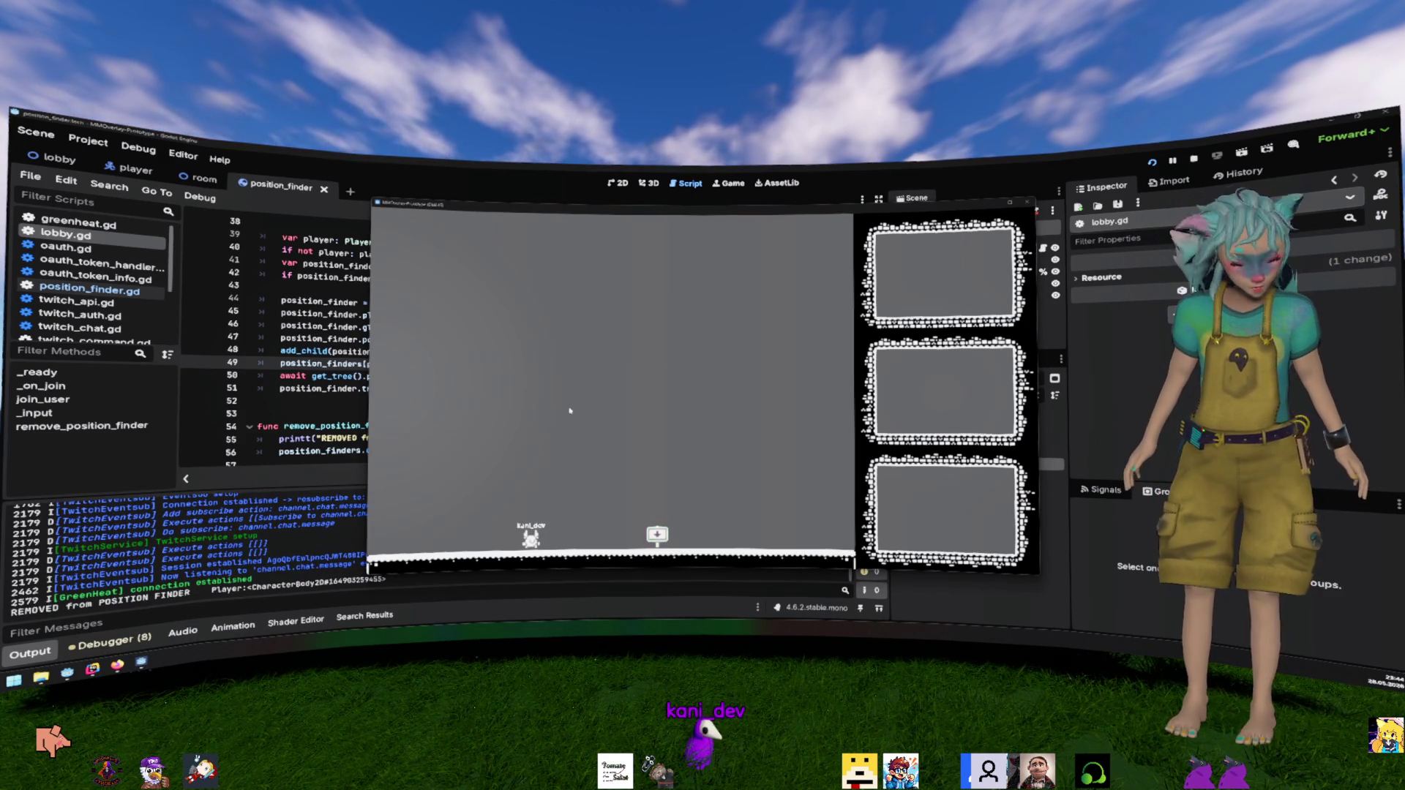
{"action": "key", "text": "F8"}
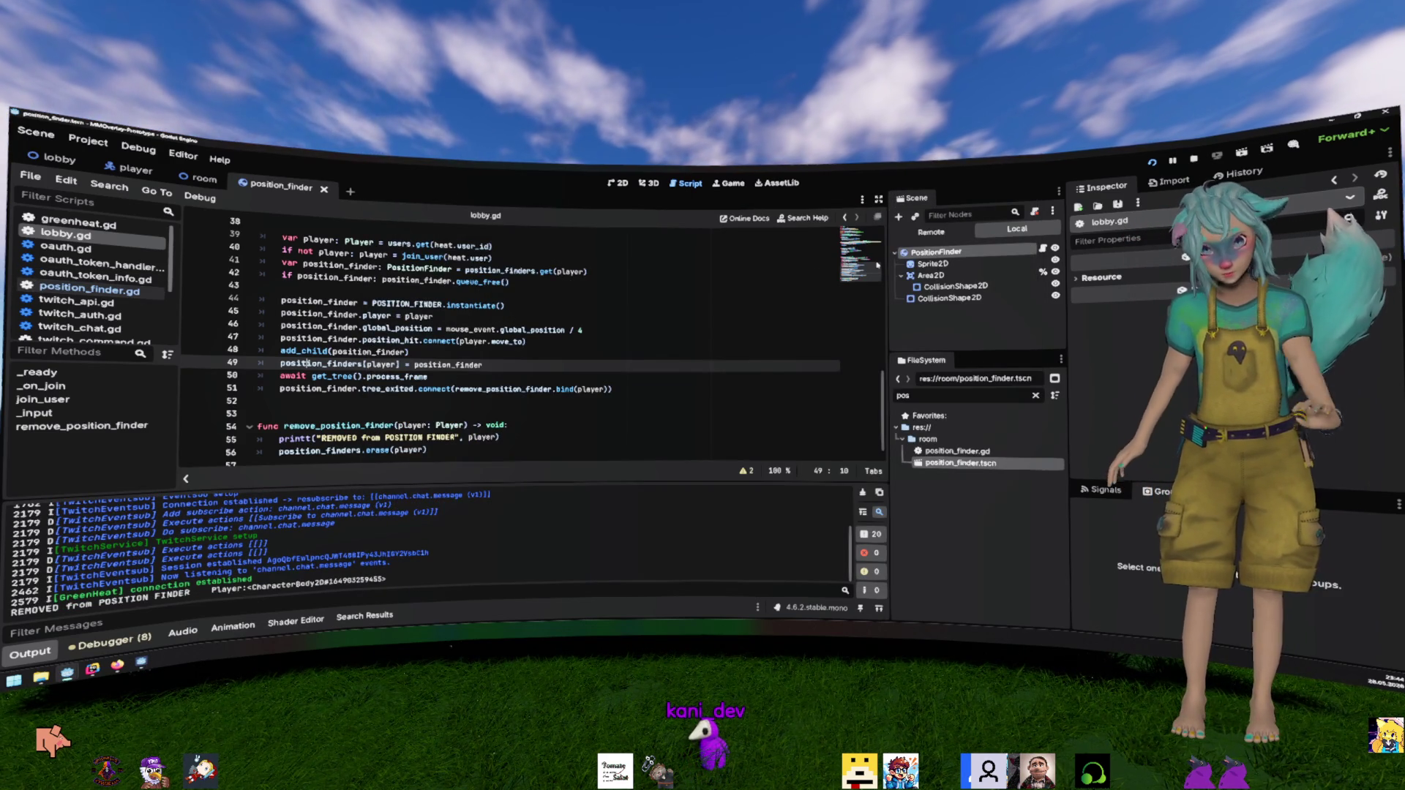
{"action": "left_click", "coordinate": [132, 169]}
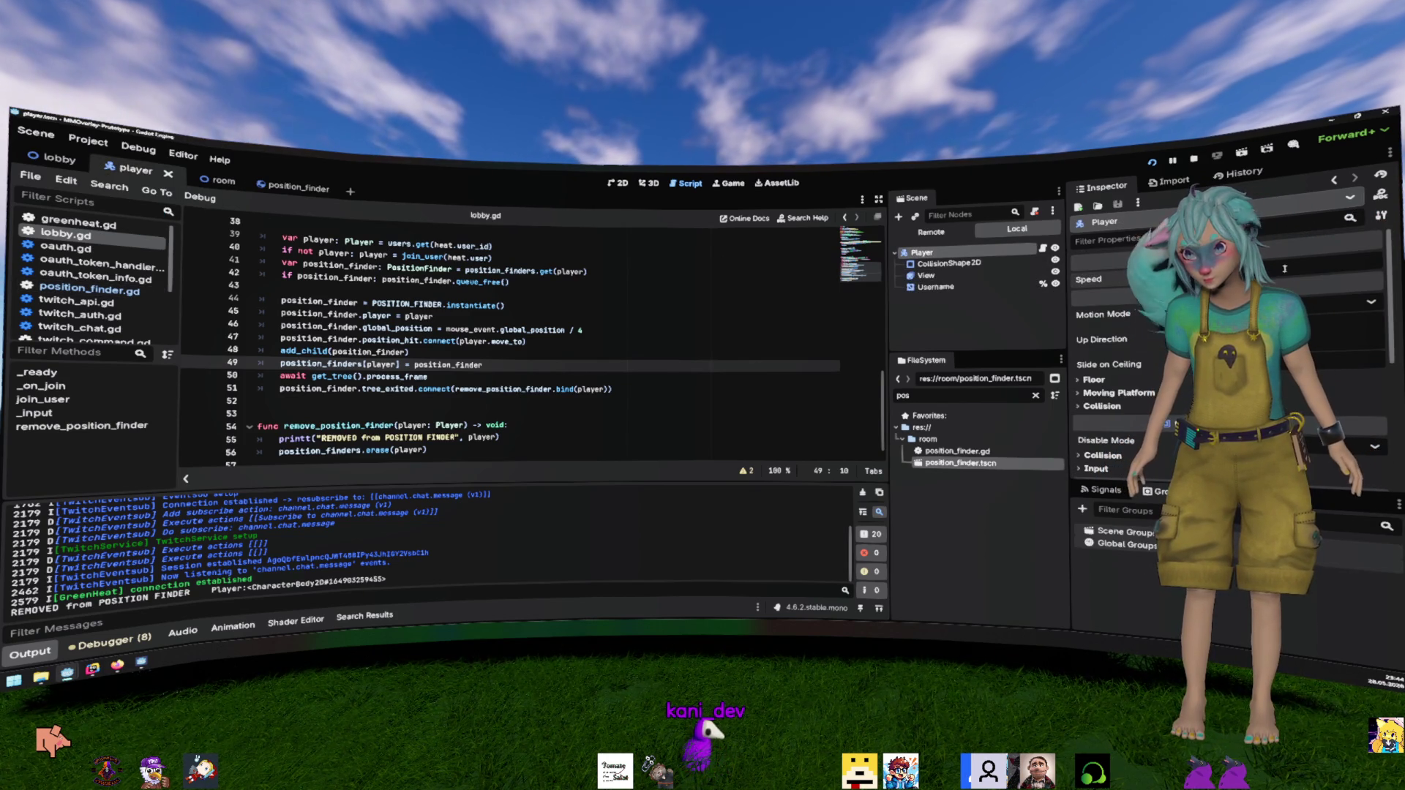
{"action": "left_click", "coordinate": [1043, 248]}
Step: Run the game and review player.gd's movement code around move_and_slide and the target-position check
{"action": "scroll", "coordinate": [413, 361], "scroll_direction": "down", "scroll_amount": 3}
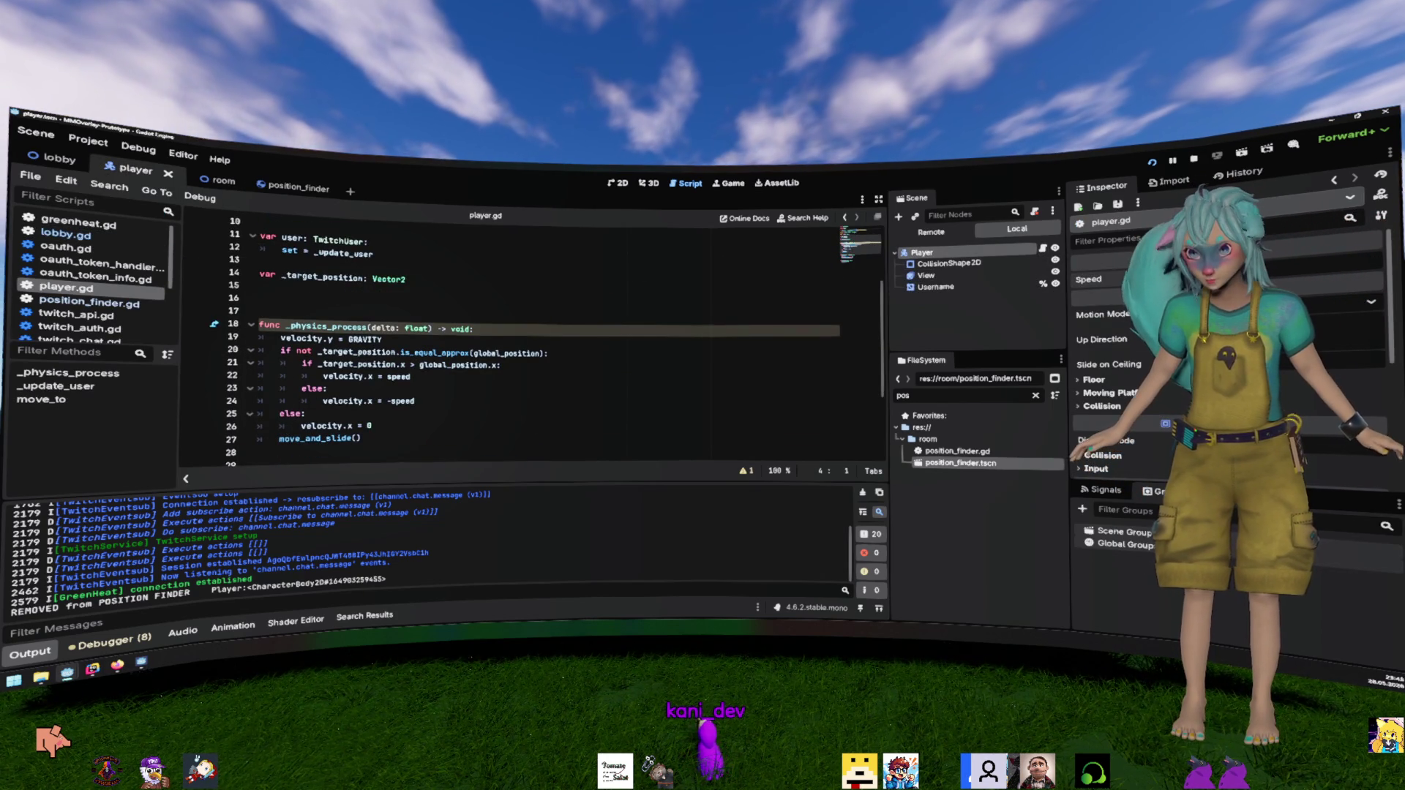
{"action": "key", "text": "F5"}
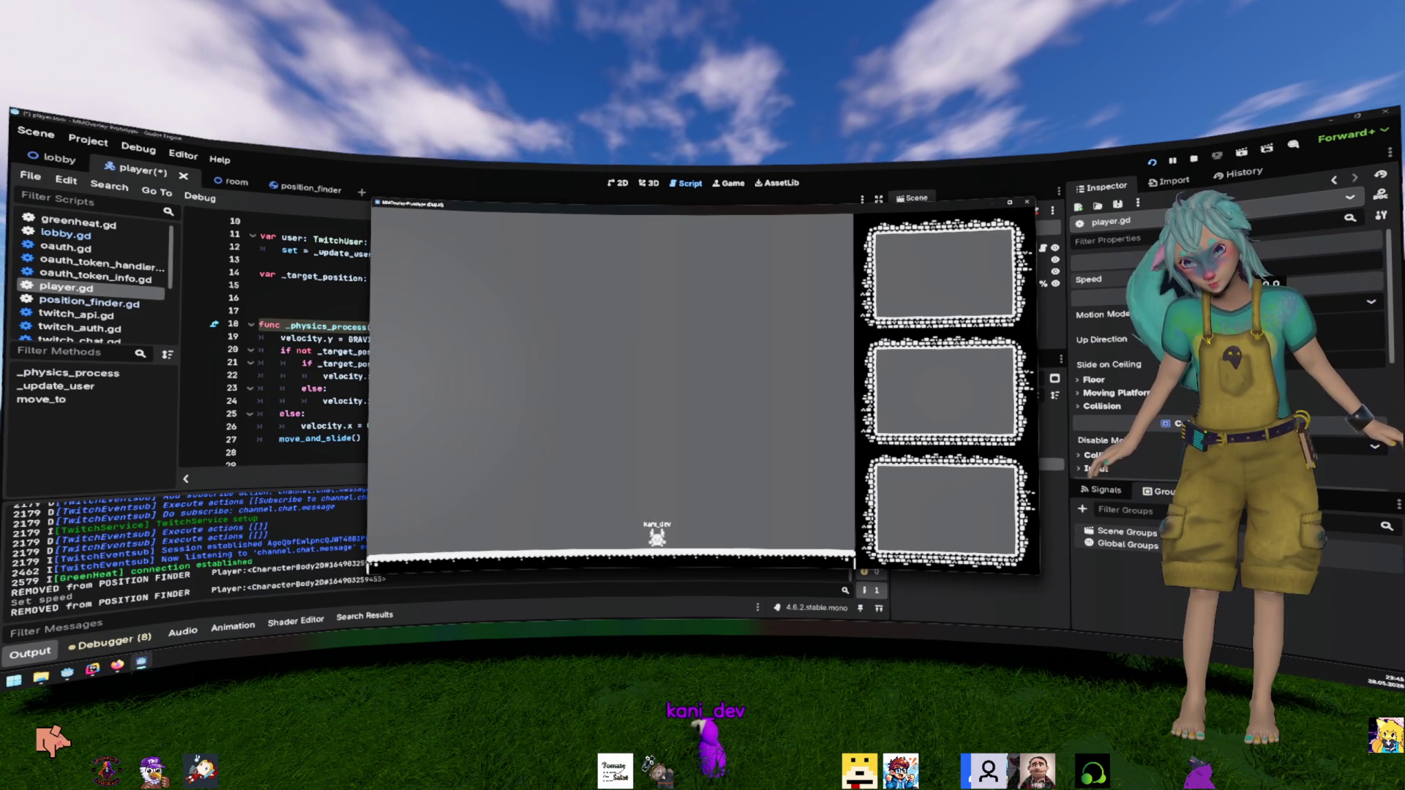
{"action": "left_click", "coordinate": [358, 461]}
{"action": "scroll", "coordinate": [440, 366], "scroll_direction": "up", "scroll_amount": 3}
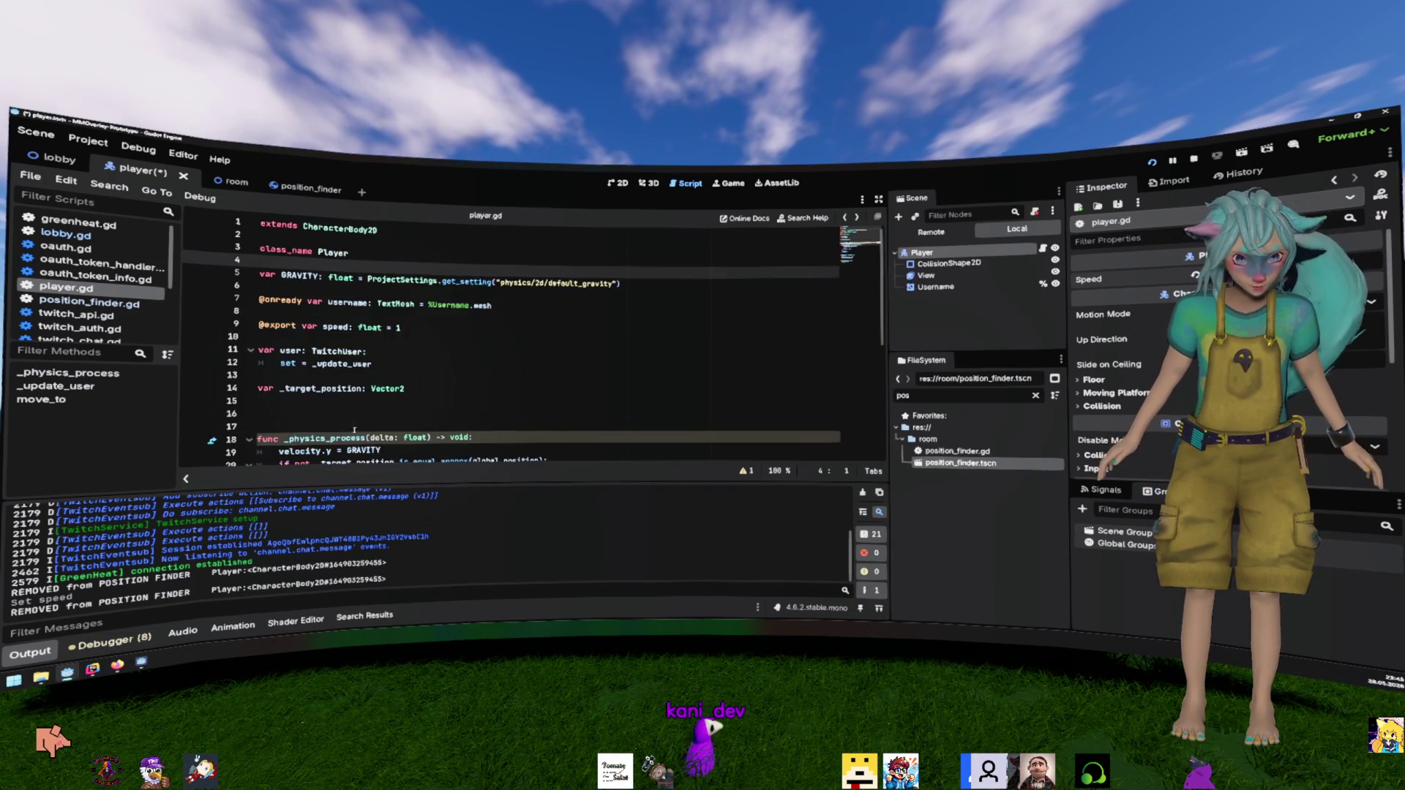
{"action": "scroll", "coordinate": [439, 366], "scroll_direction": "down", "scroll_amount": 5}
{"action": "left_click", "coordinate": [494, 363]}
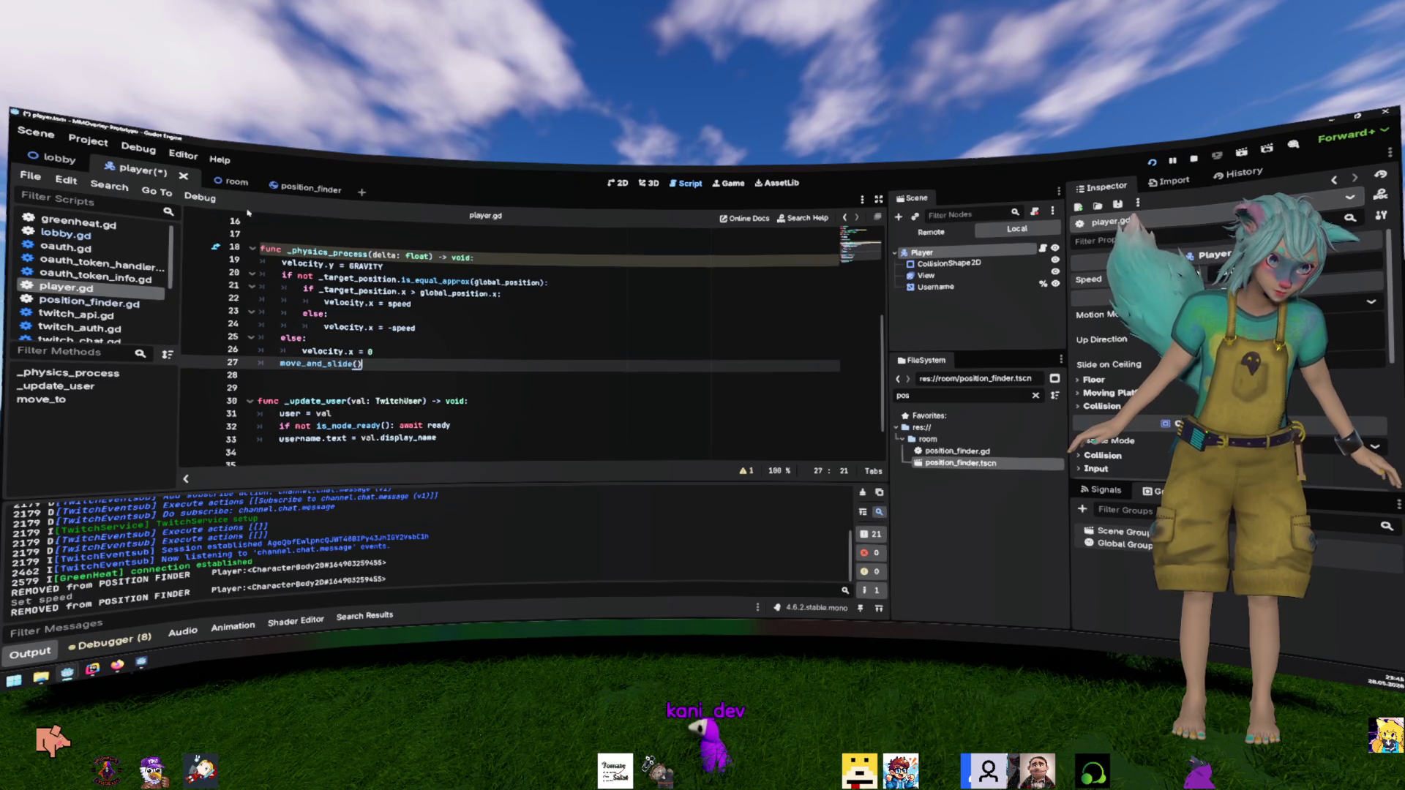
{"action": "left_click", "coordinate": [469, 282]}
{"action": "scroll", "coordinate": [487, 316], "scroll_direction": "down", "scroll_amount": 1}
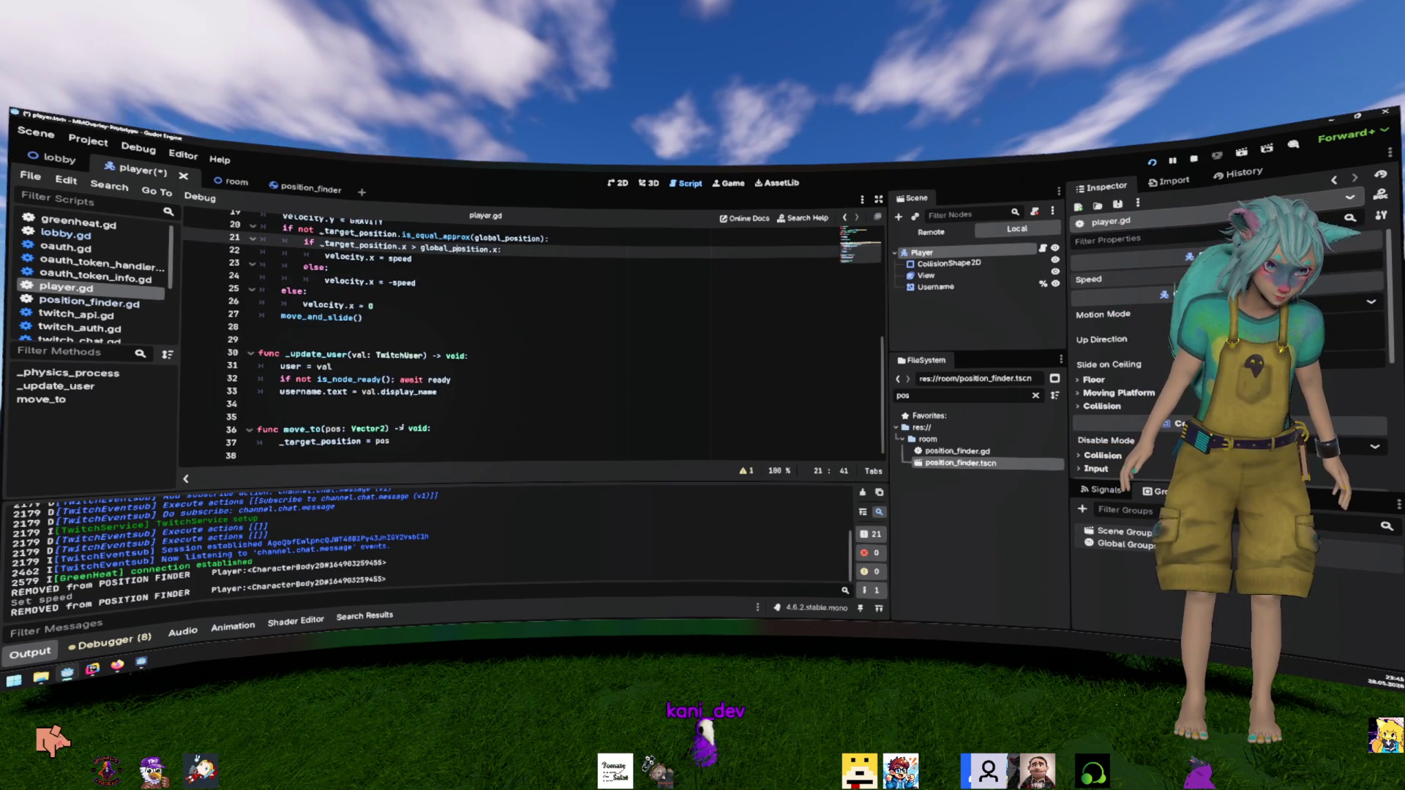
{"action": "key", "text": "Down"}
{"action": "key", "text": "Down"}
{"action": "key", "text": "Down"}
Step: Save the player scene, close greenheat.gd, and return to lobby.gd's remove_position_finder
{"action": "key", "text": "ctrl+s"}
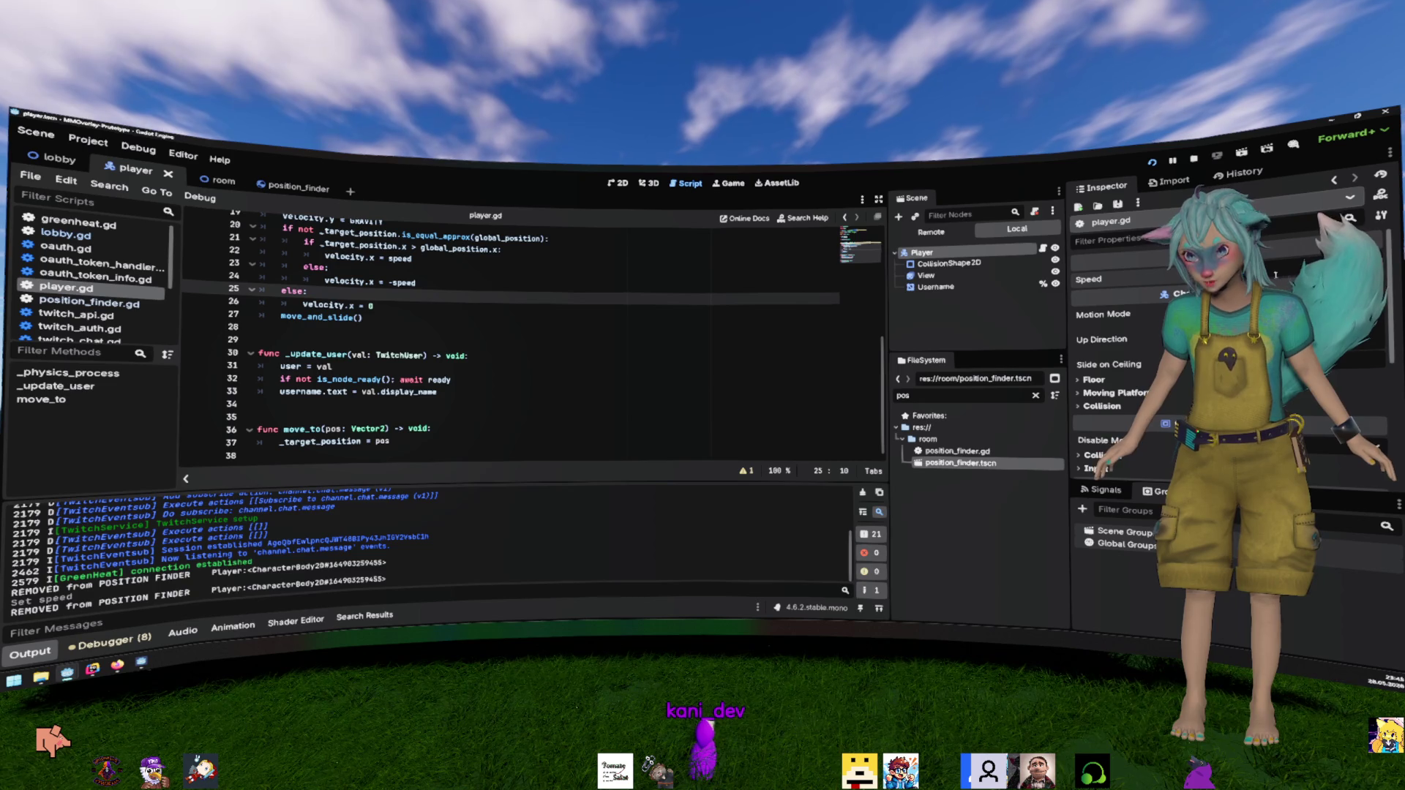
{"action": "key", "text": "Down"}
{"action": "key", "text": "Down"}
{"action": "key", "text": "Down"}
{"action": "key", "text": "End"}
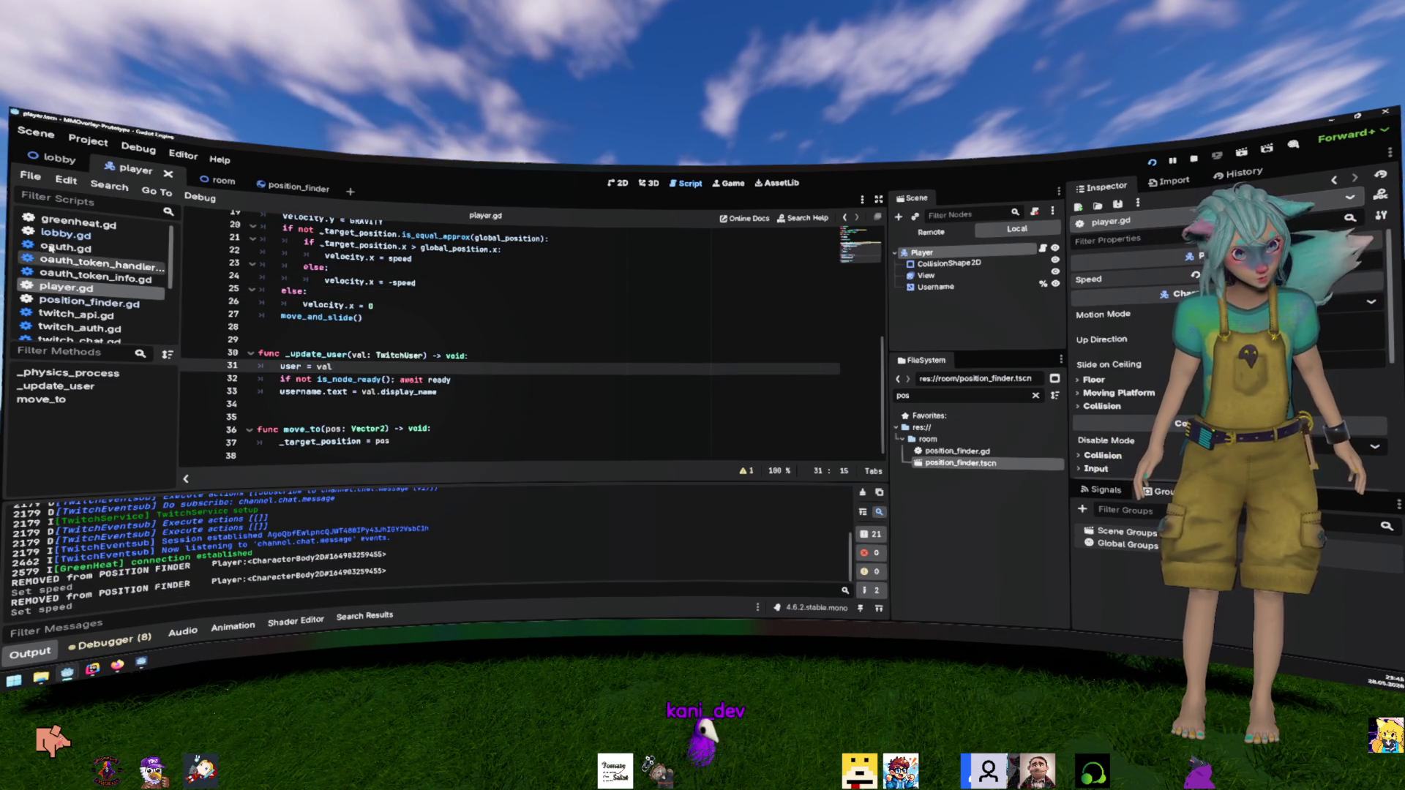
{"action": "left_click", "coordinate": [45, 219]}
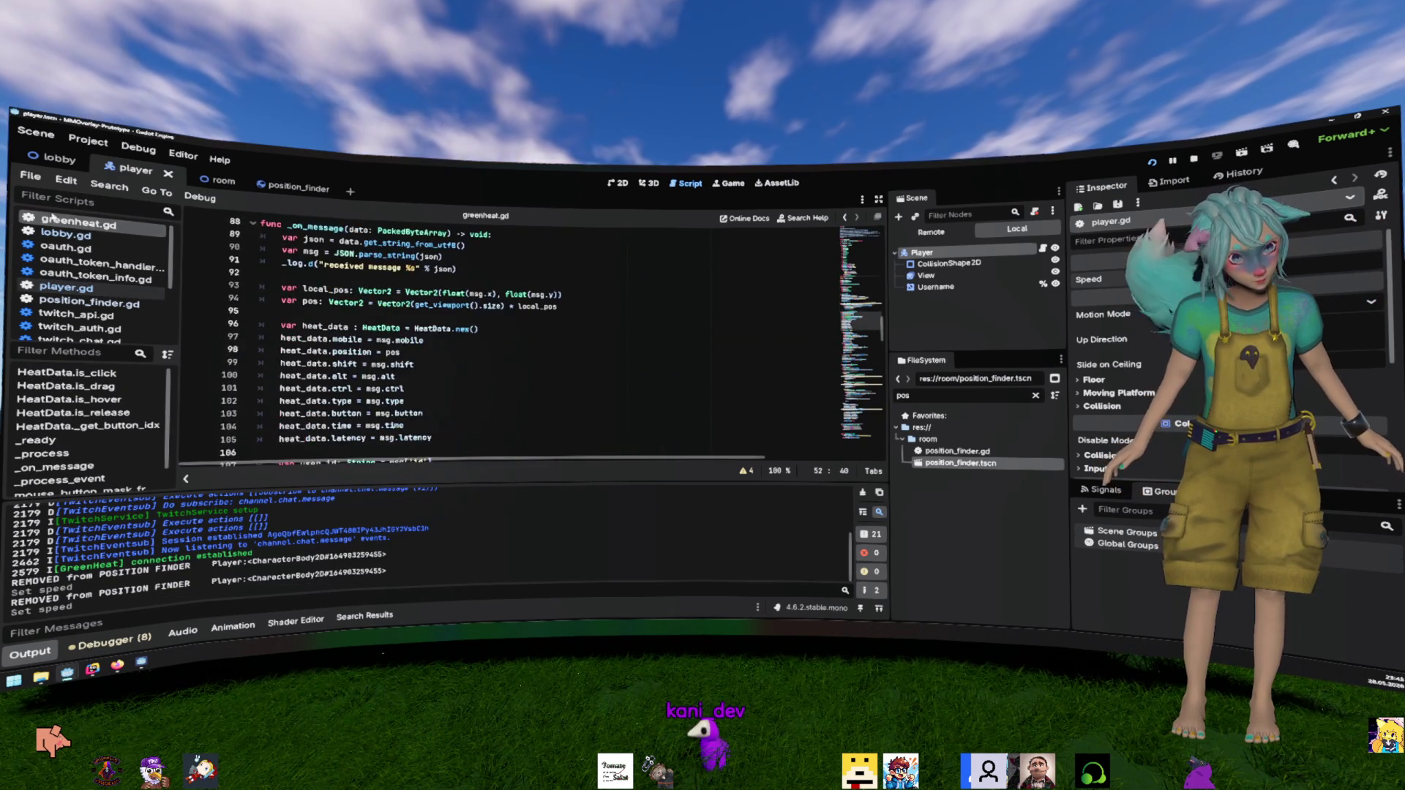
{"action": "middle_click", "coordinate": [45, 219]}
{"action": "left_click", "coordinate": [45, 219]}
{"action": "left_click", "coordinate": [543, 414]}
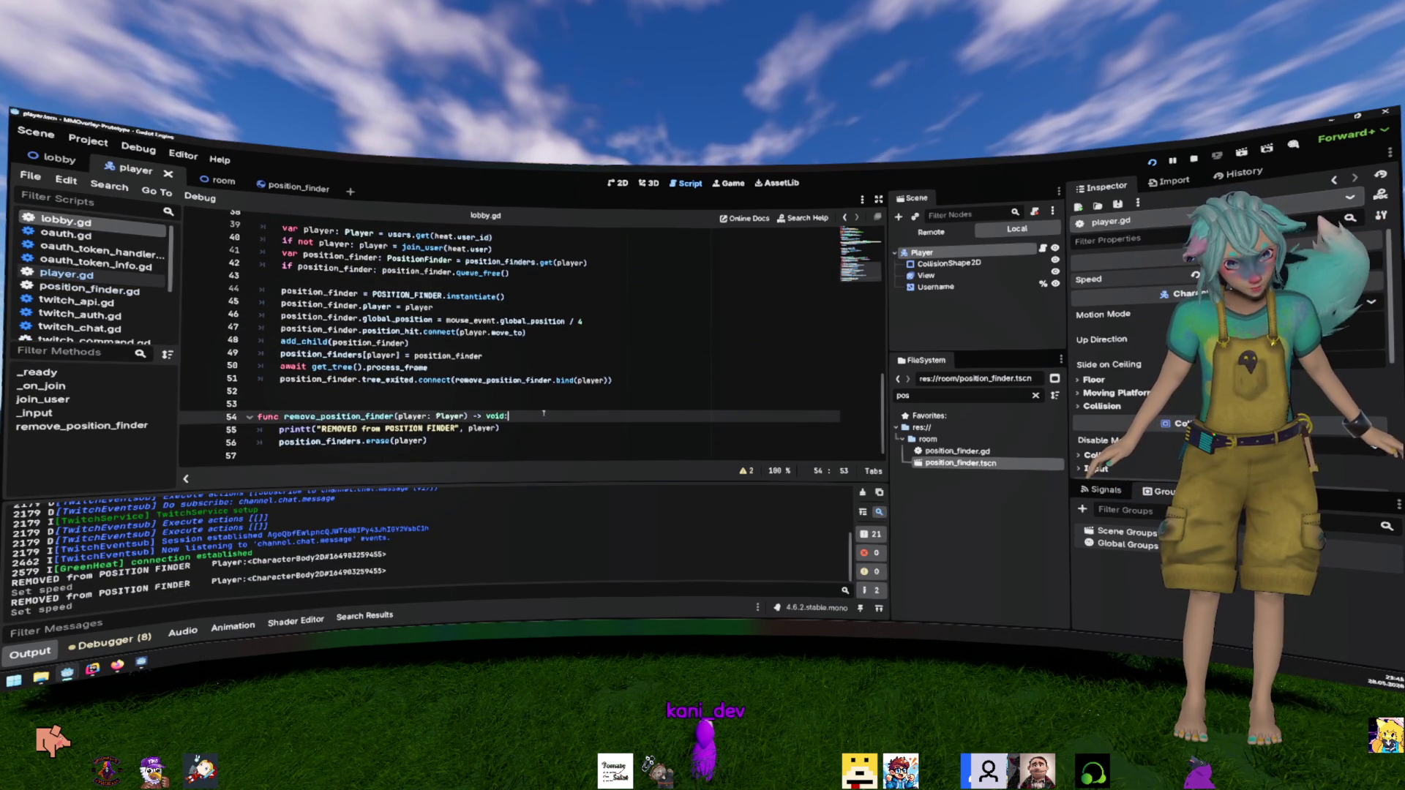
Step: Replace the bound callable on line 51 with a func(): lambda erasing the player from position_finders
{"action": "key", "text": "shift+Down"}
{"action": "key", "text": "Delete"}
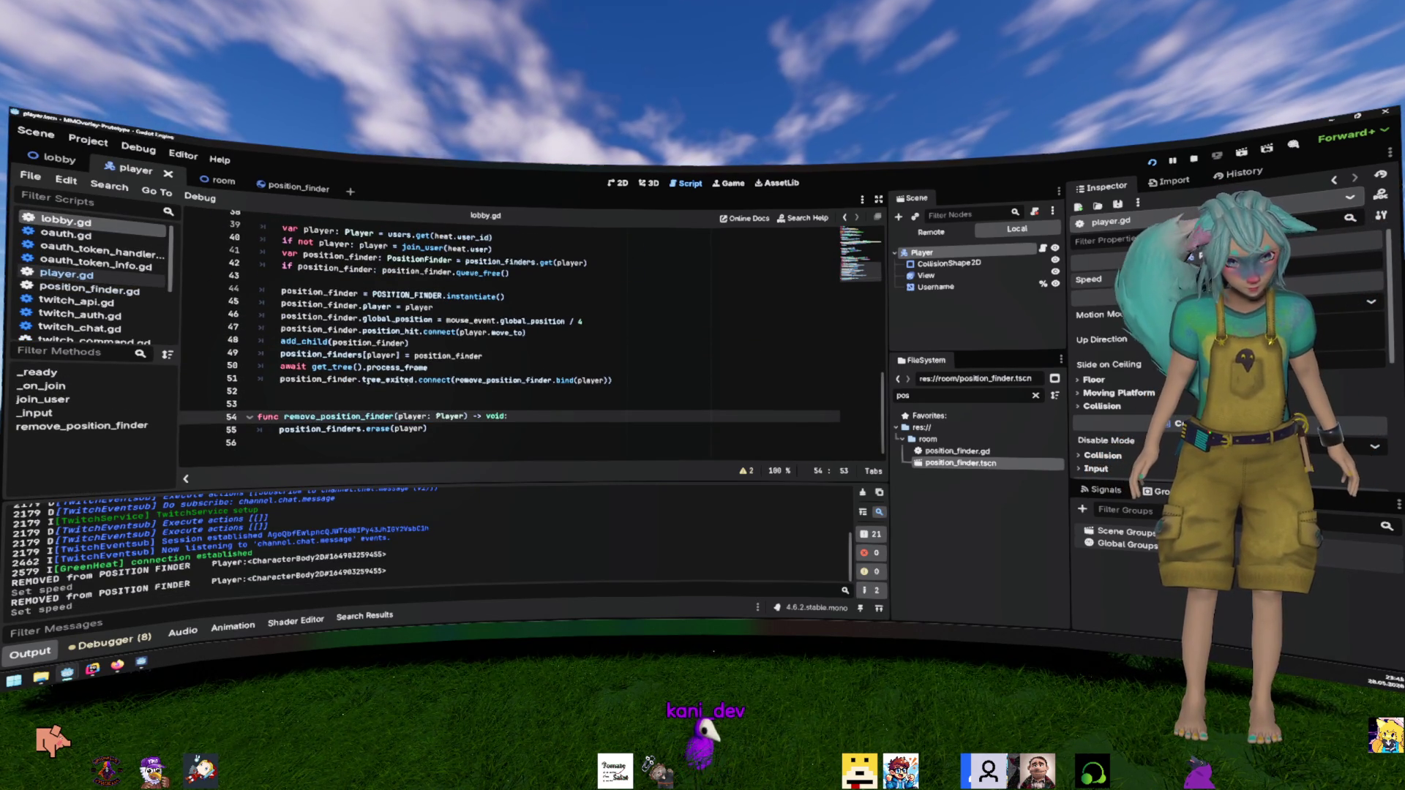
{"action": "left_click_drag", "start_coordinate": [279, 429], "coordinate": [430, 429]}
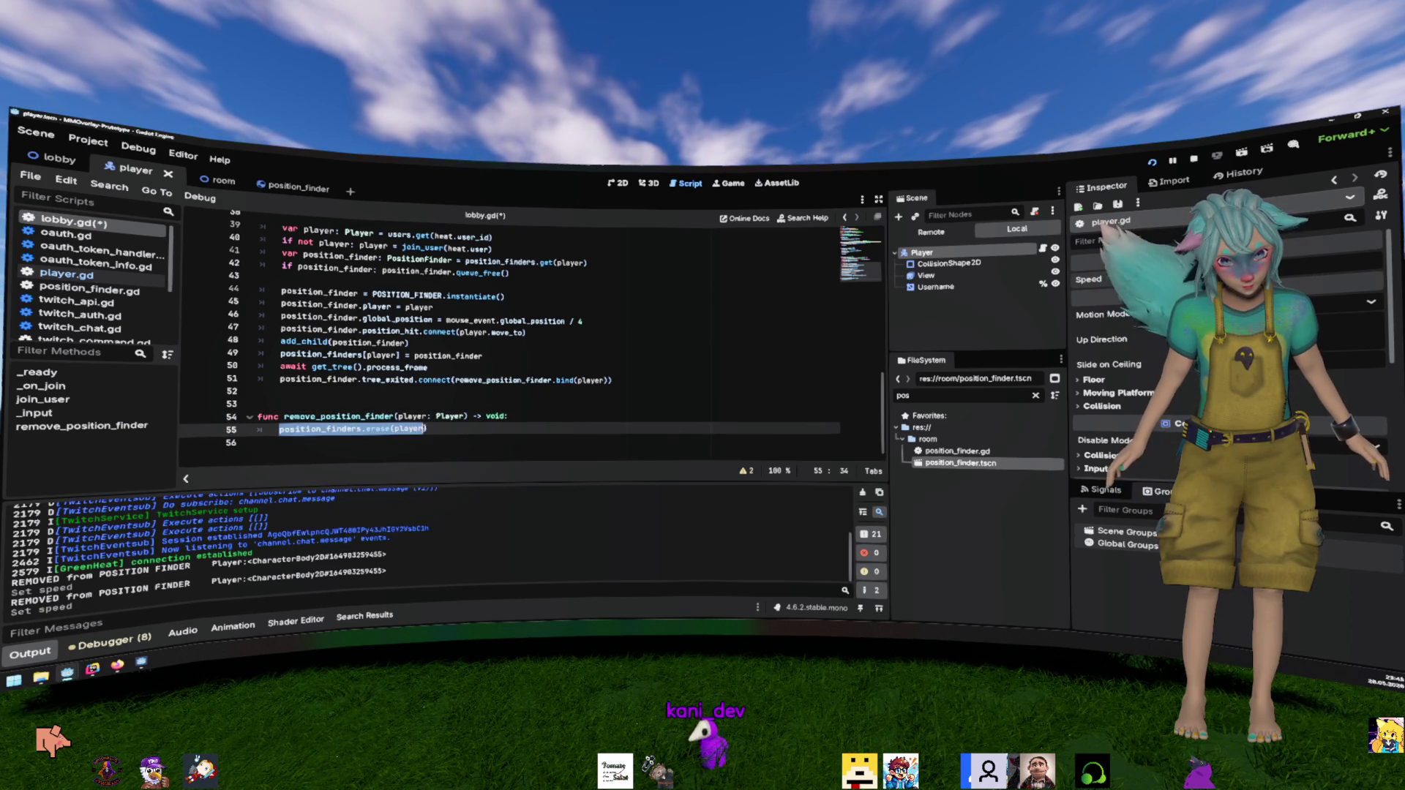
{"action": "key", "text": "ctrl+x"}
{"action": "left_click", "coordinate": [454, 379]}
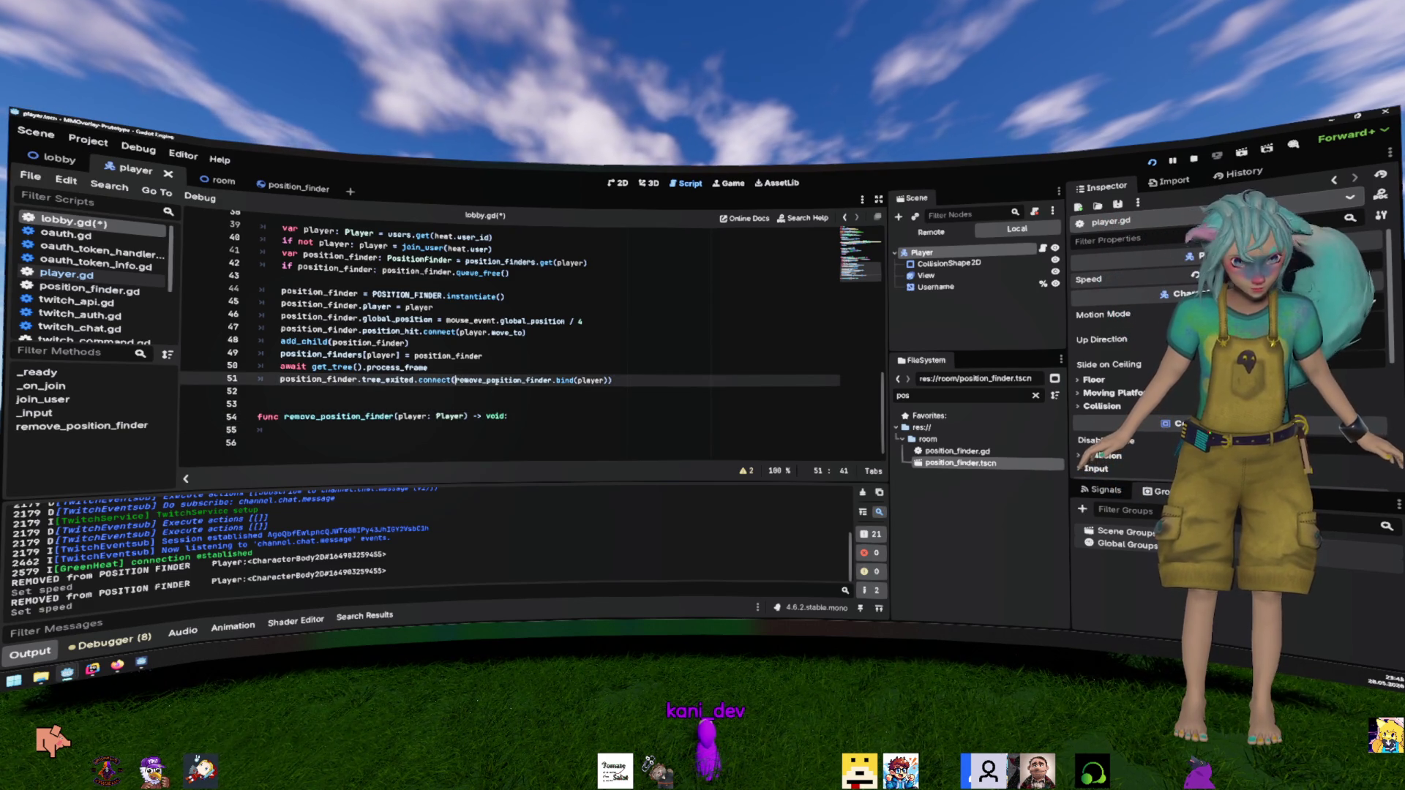
{"action": "left_click", "coordinate": [613, 380], "text": "shift"}
{"action": "type", "text": "func():"}
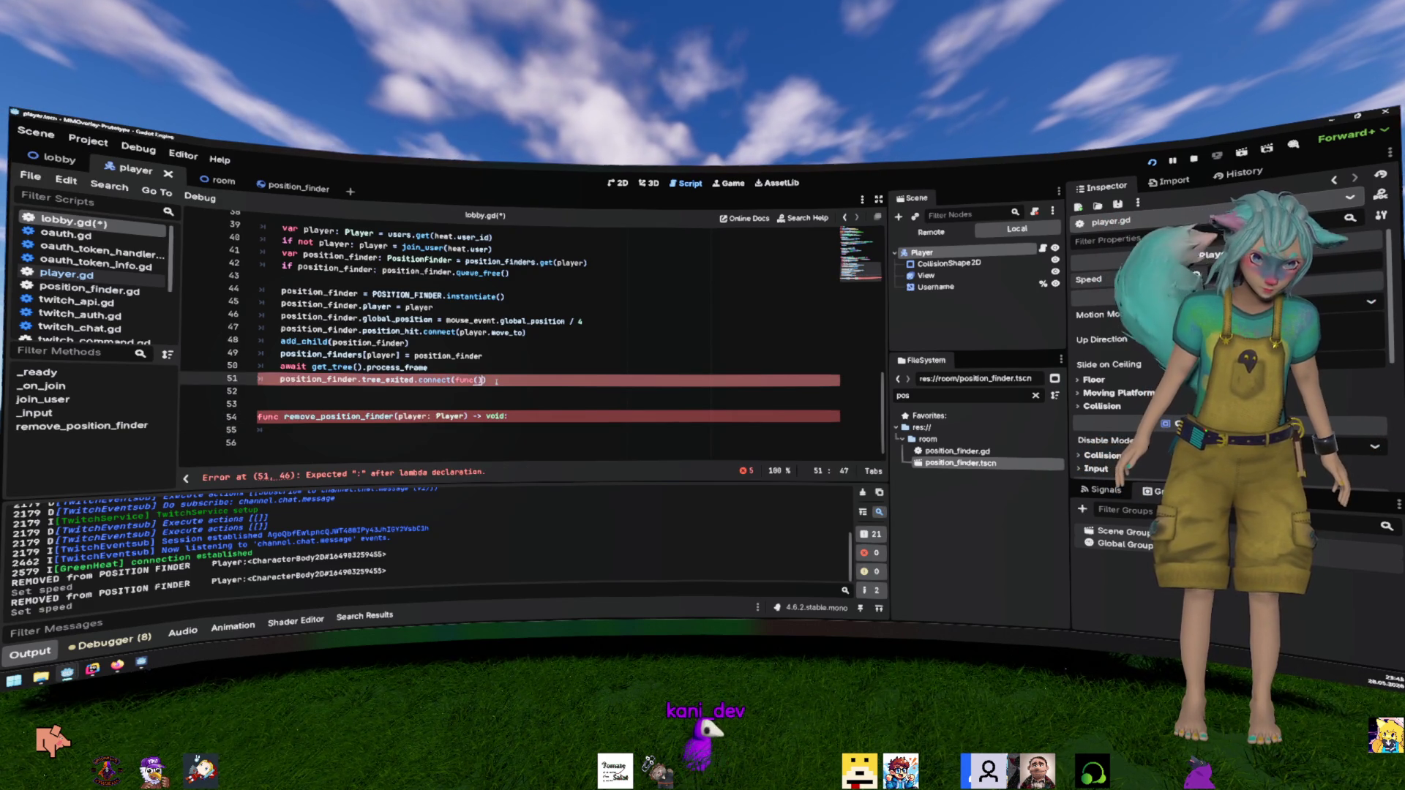
{"action": "key", "text": "ctrl+v"}
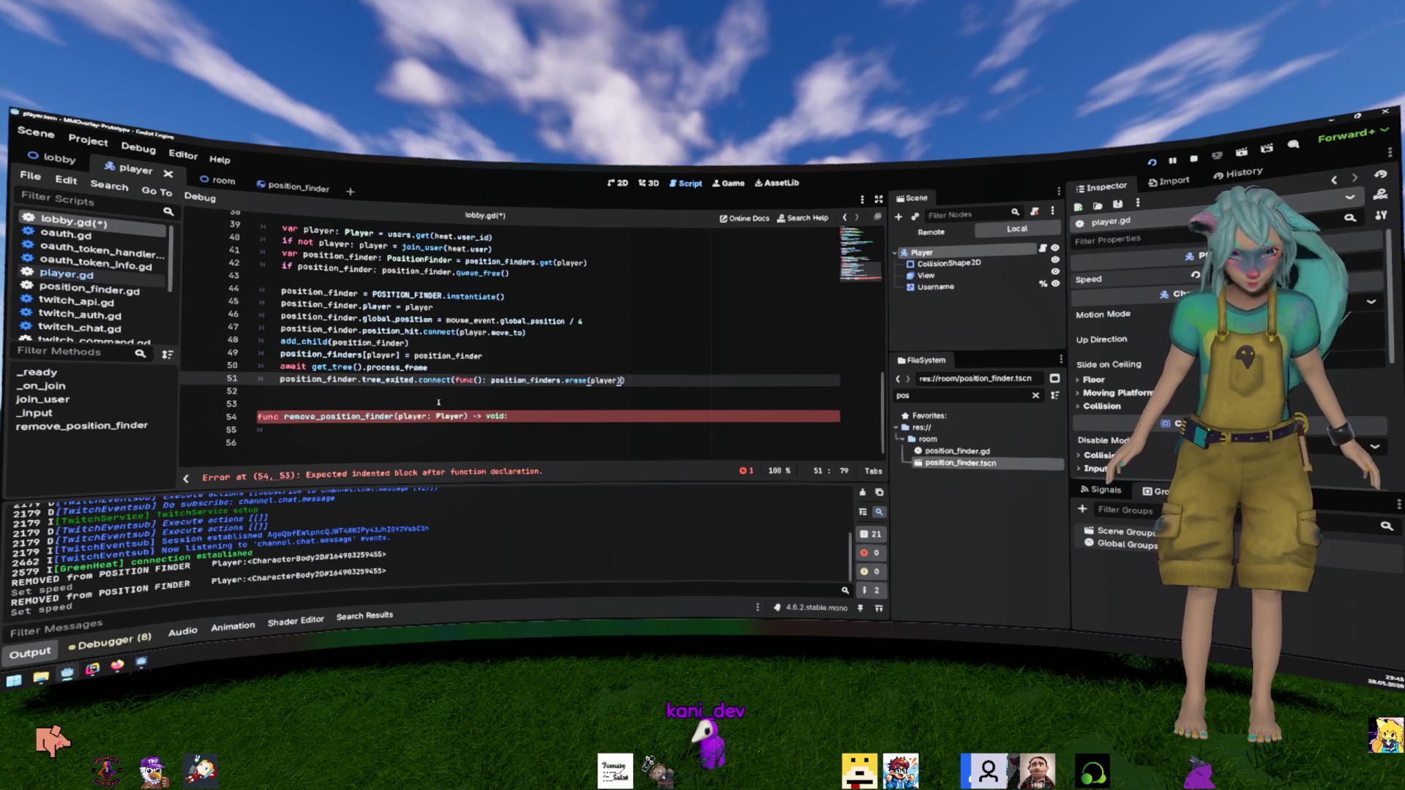
Step: Delete the unused remove_position_finder function, save lobby.gd, and open the position_finder scene
{"action": "left_click", "coordinate": [451, 453]}
{"action": "key", "text": "ctrl+shift+k"}
{"action": "key", "text": "ctrl+shift+k"}
{"action": "key", "text": "ctrl+shift+k"}
{"action": "key", "text": "BackSpace"}
{"action": "key", "text": "BackSpace"}
{"action": "key", "text": "ctrl+s"}
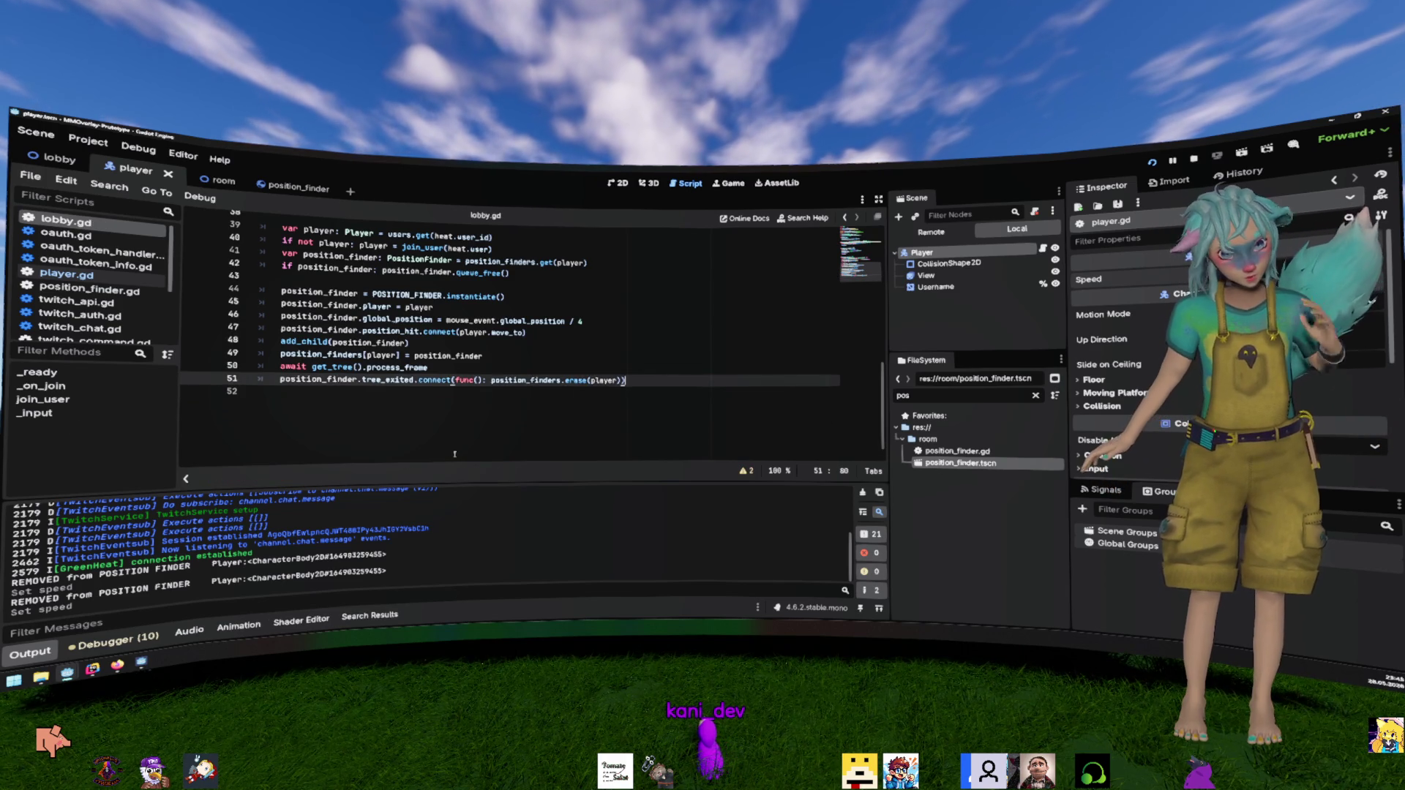
{"action": "scroll", "coordinate": [451, 454], "scroll_direction": "up", "scroll_amount": 8}
{"action": "scroll", "coordinate": [452, 453], "scroll_direction": "down", "scroll_amount": 7}
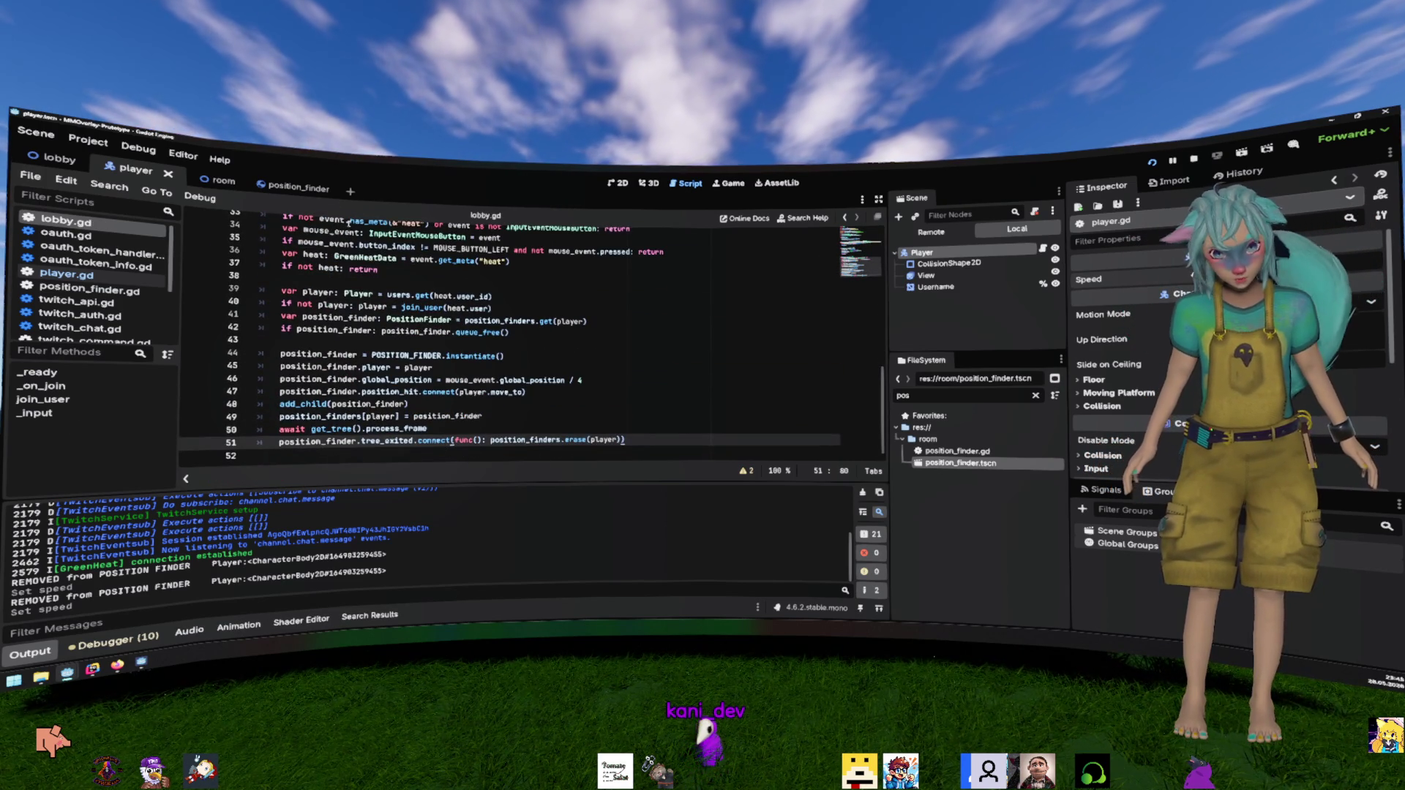
{"action": "left_click", "coordinate": [289, 186]}
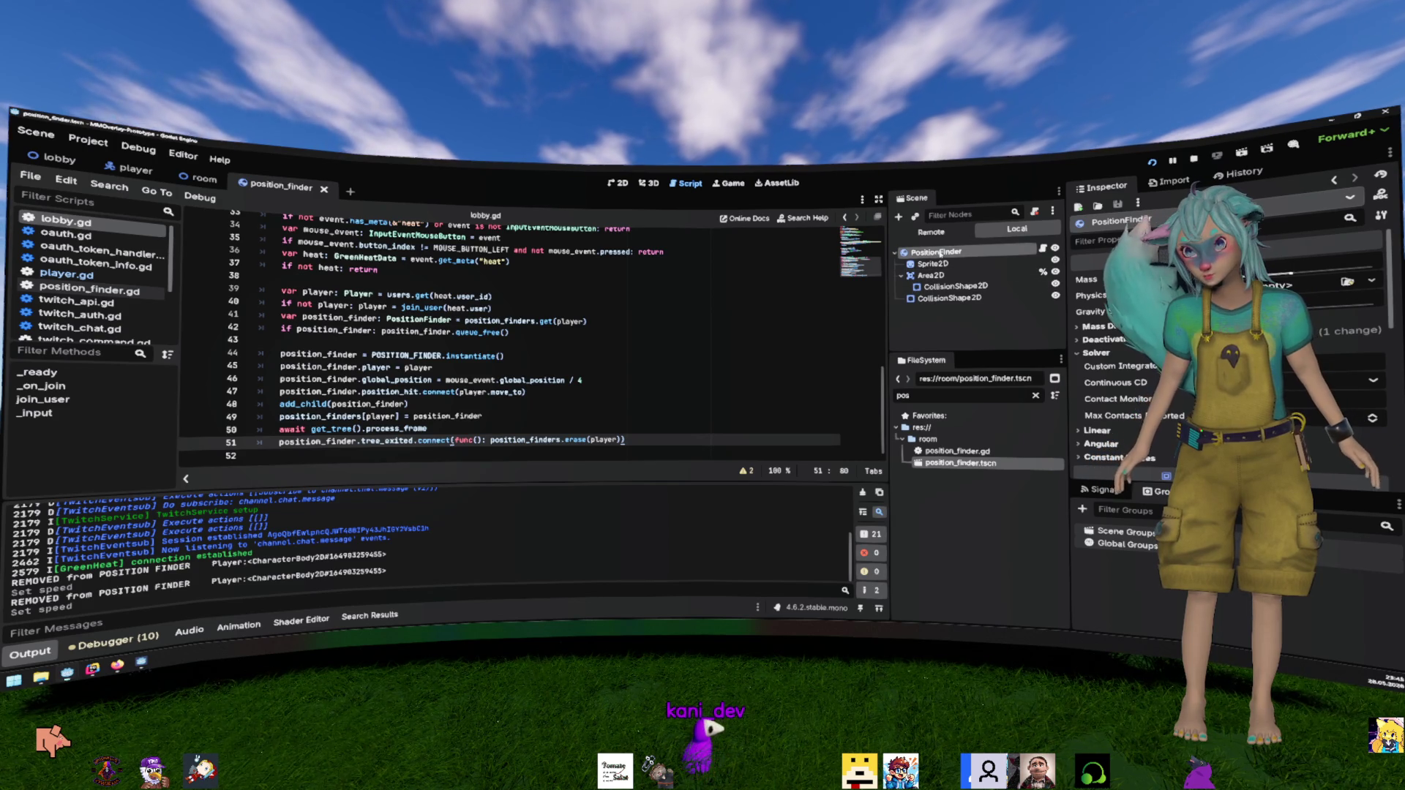
Step: Enable collision layer 2 on the Player body and save the player script
{"action": "scroll", "coordinate": [1119, 351], "scroll_direction": "down", "scroll_amount": 1}
{"action": "scroll", "coordinate": [1103, 342], "scroll_direction": "down", "scroll_amount": 5}
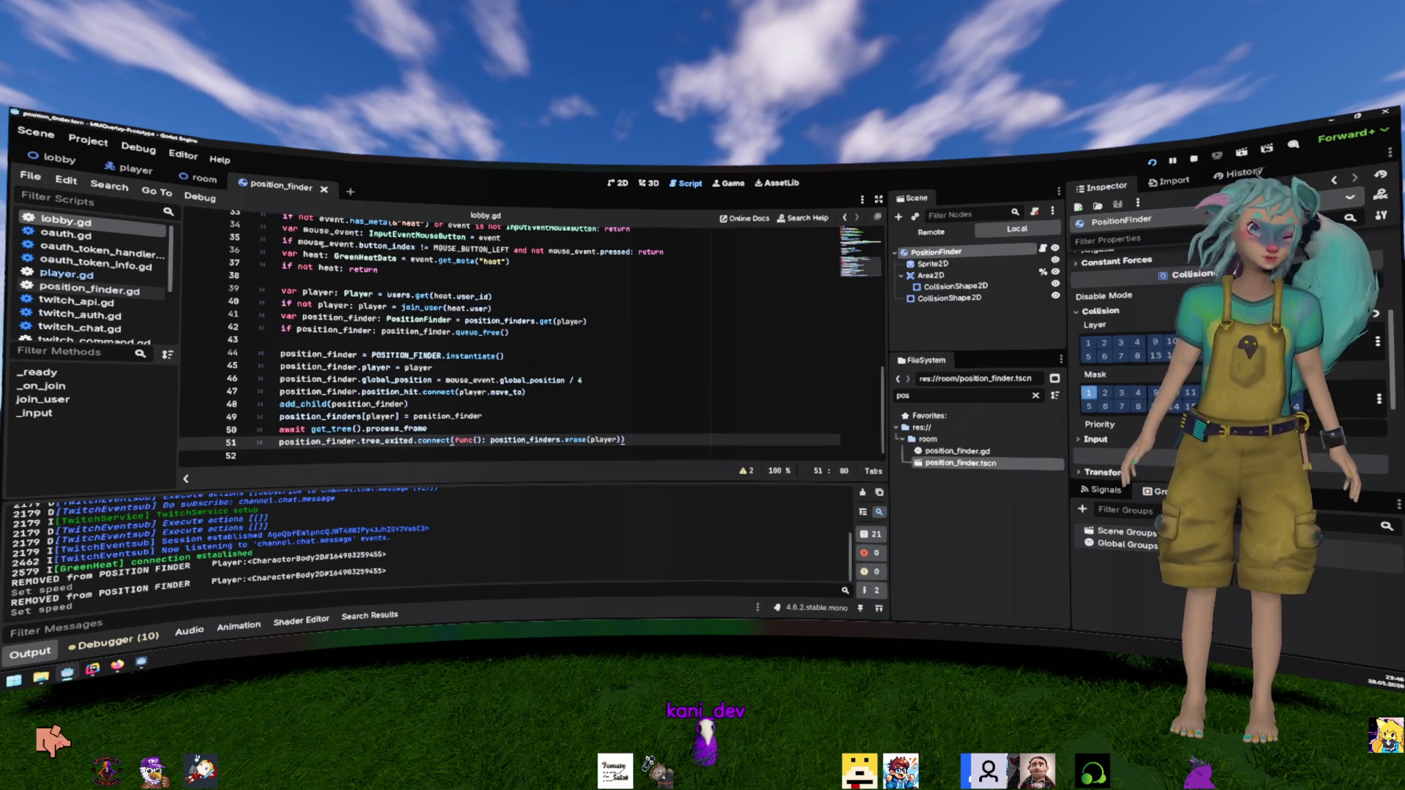
{"action": "left_click", "coordinate": [132, 169]}
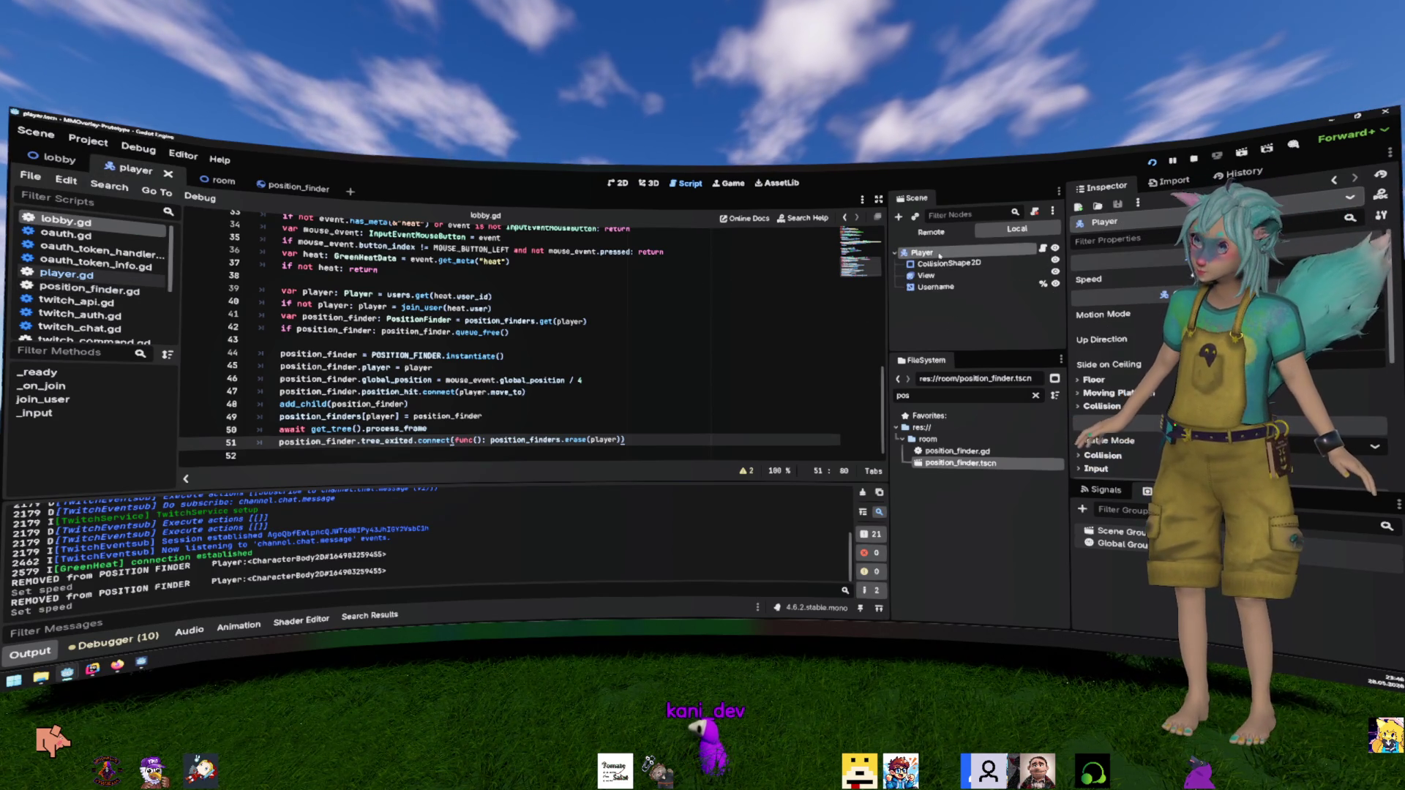
{"action": "scroll", "coordinate": [1120, 329], "scroll_direction": "down", "scroll_amount": 1}
{"action": "scroll", "coordinate": [1131, 382], "scroll_direction": "down", "scroll_amount": 3}
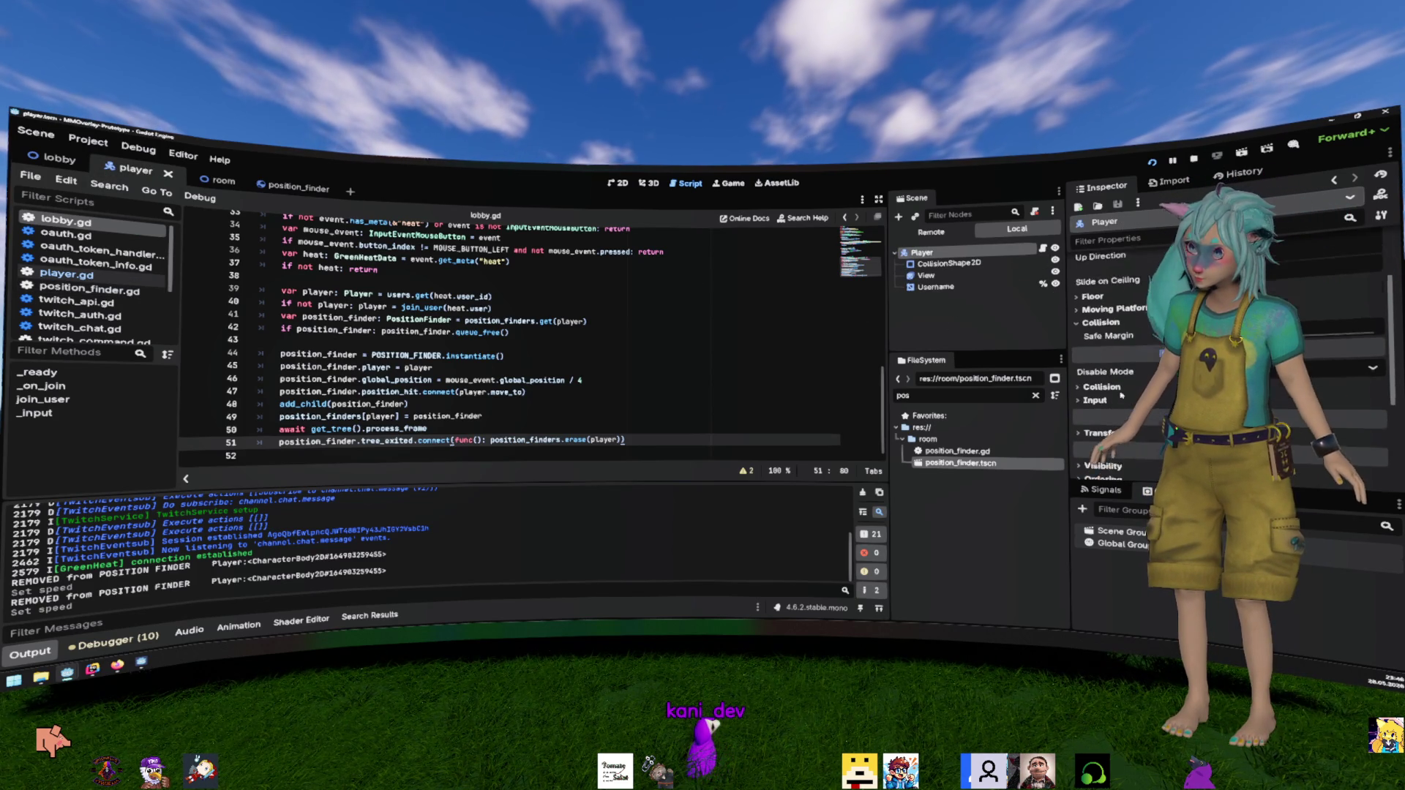
{"action": "left_click", "coordinate": [1090, 392]}
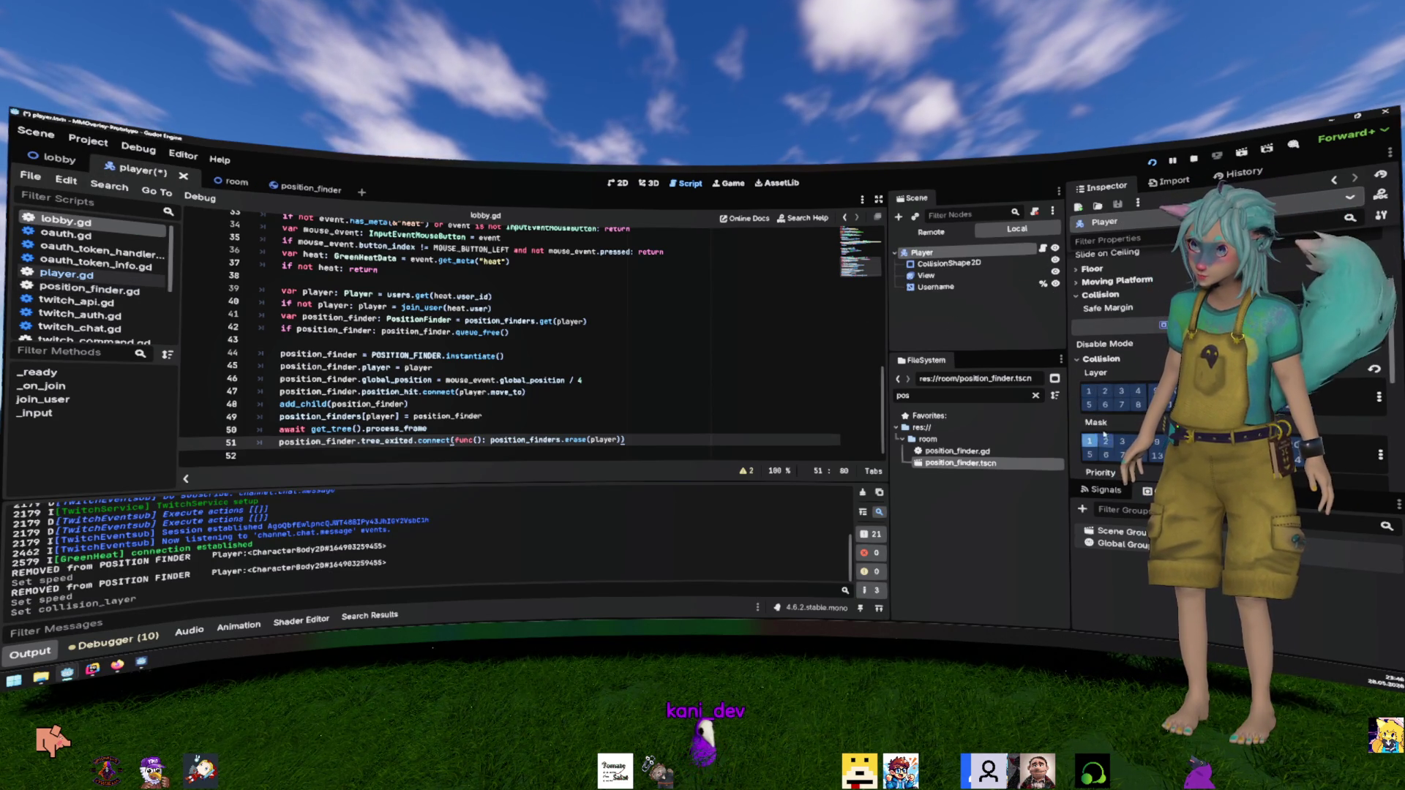
{"action": "left_click", "coordinate": [1105, 391]}
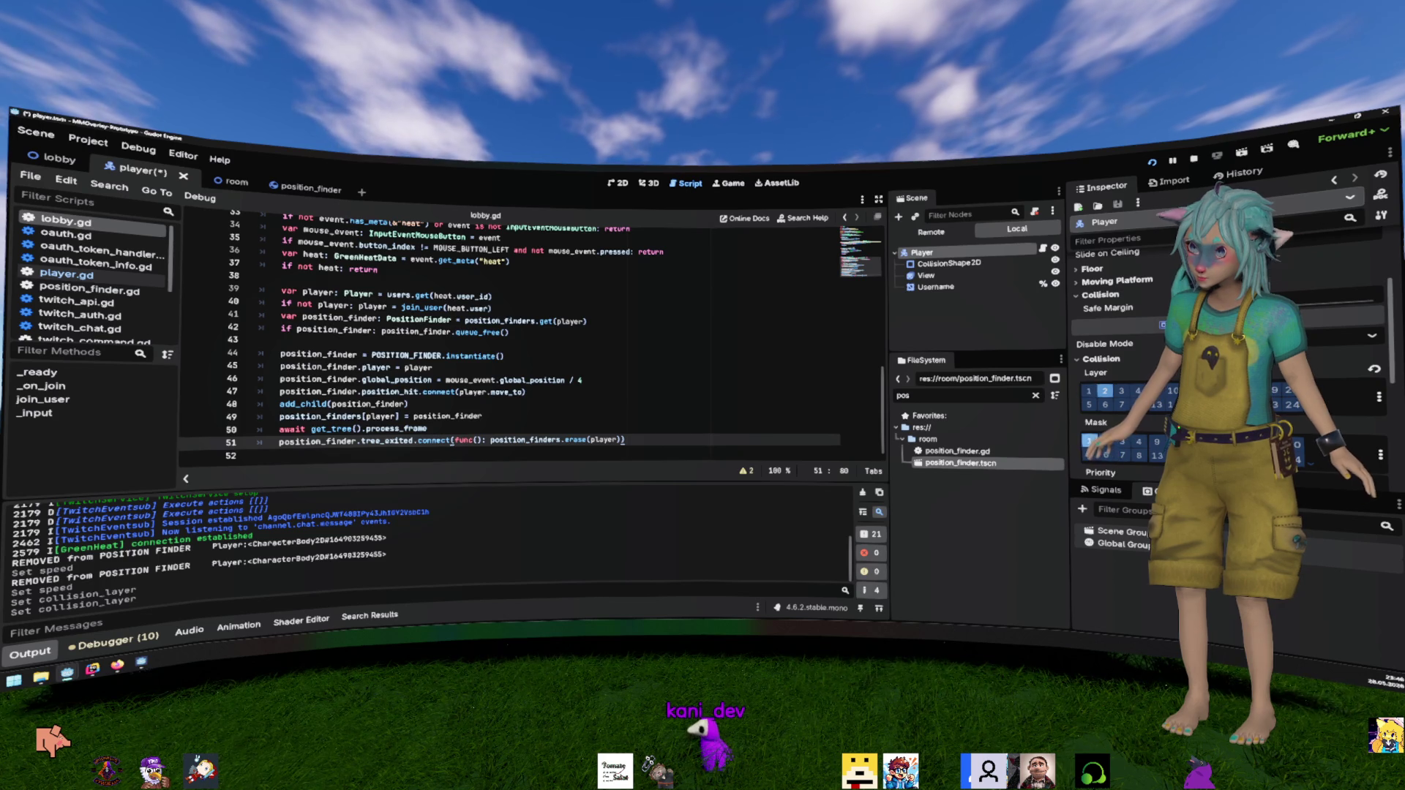
{"action": "left_click", "coordinate": [545, 333]}
{"action": "key", "text": "ctrl+s"}
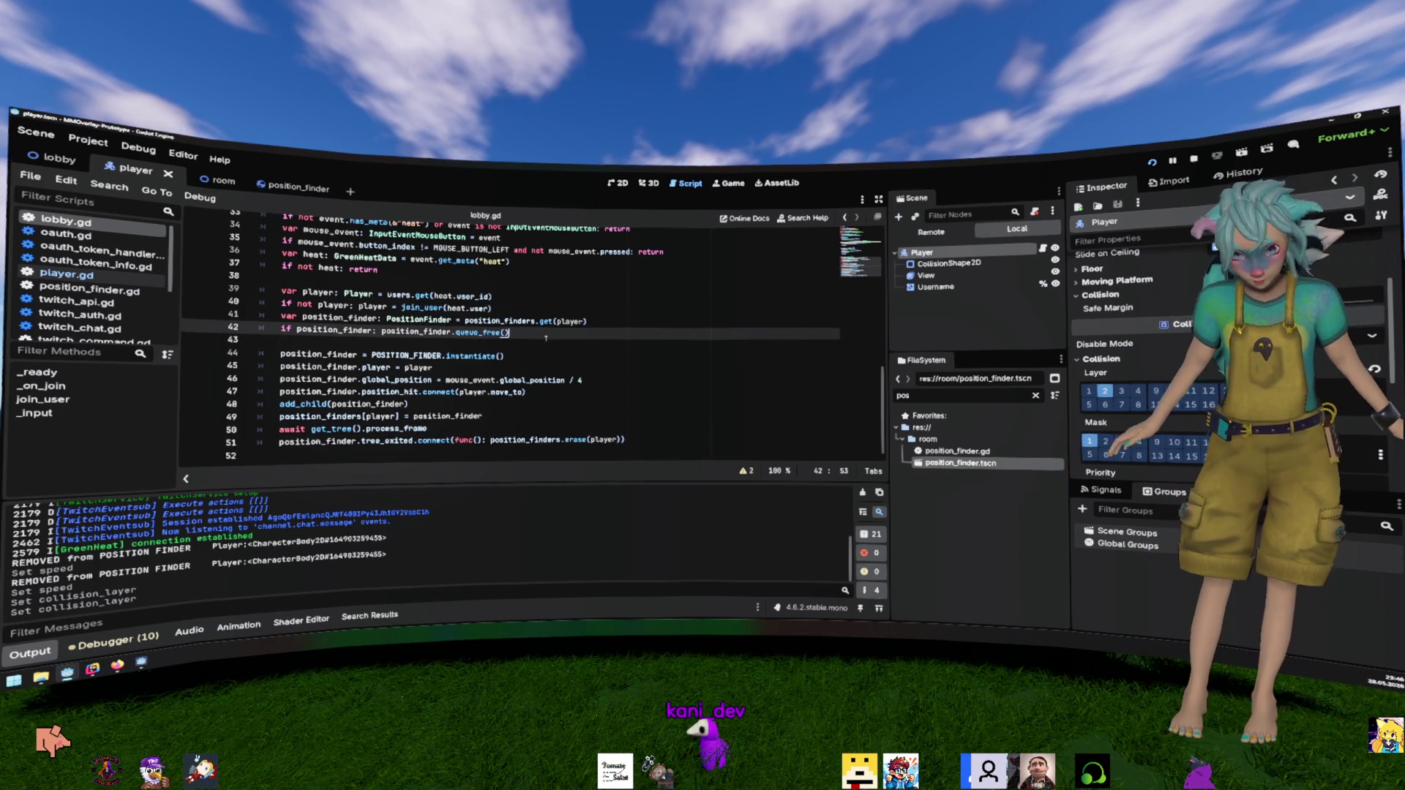
Step: Restart and close the game, then select the Area2D node in the position_finder scene
{"action": "left_click", "coordinate": [1161, 166]}
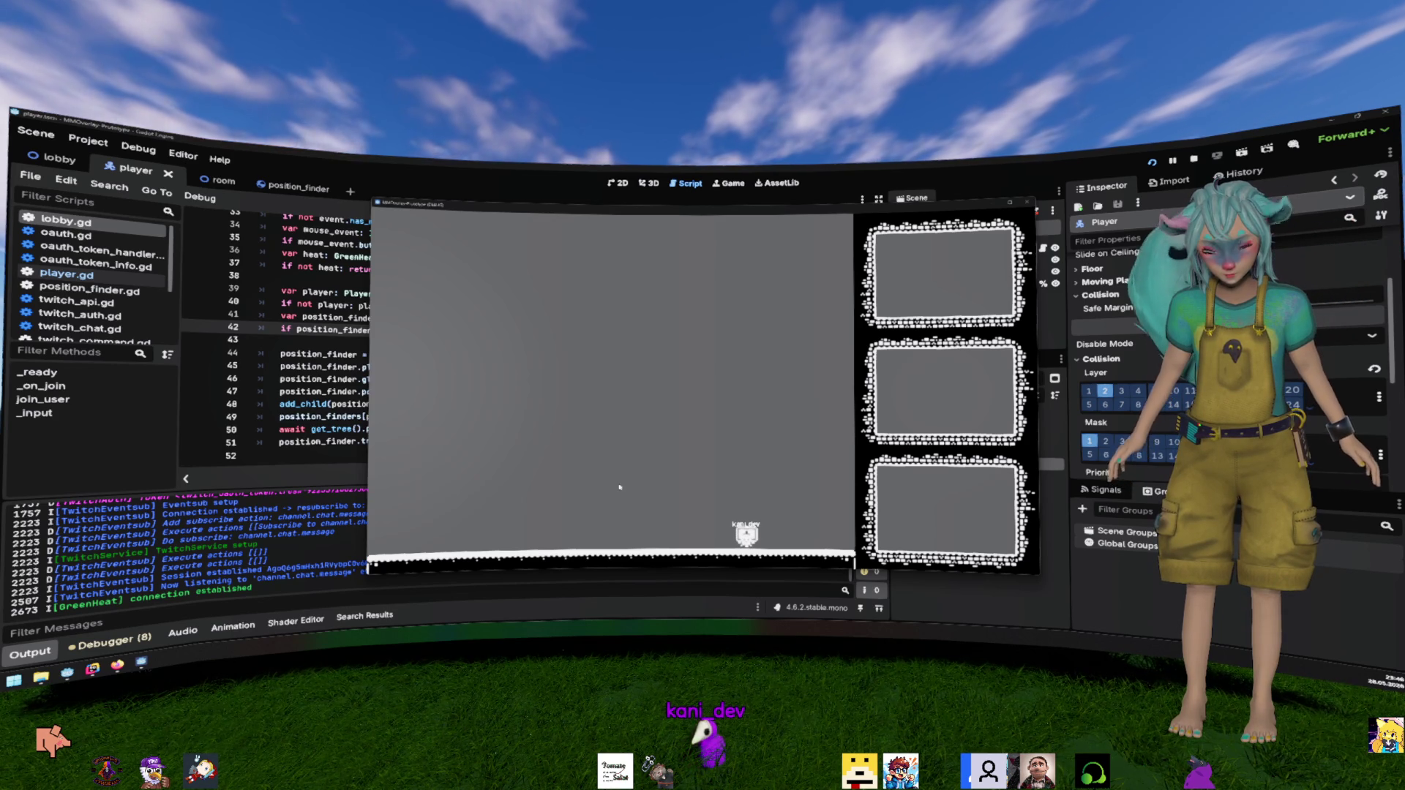
{"action": "left_click", "coordinate": [1125, 616]}
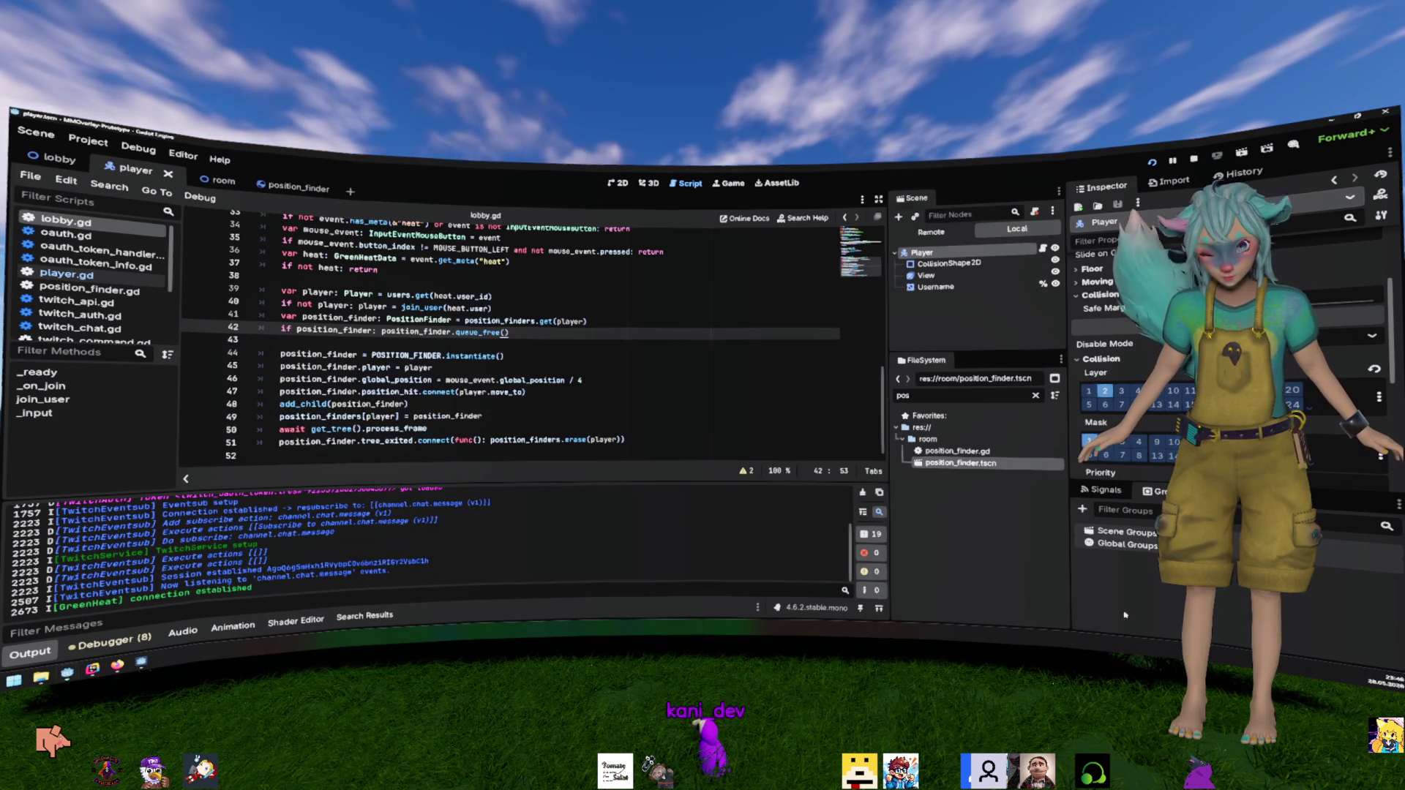
{"action": "left_click", "coordinate": [296, 188]}
{"action": "left_click", "coordinate": [933, 275]}
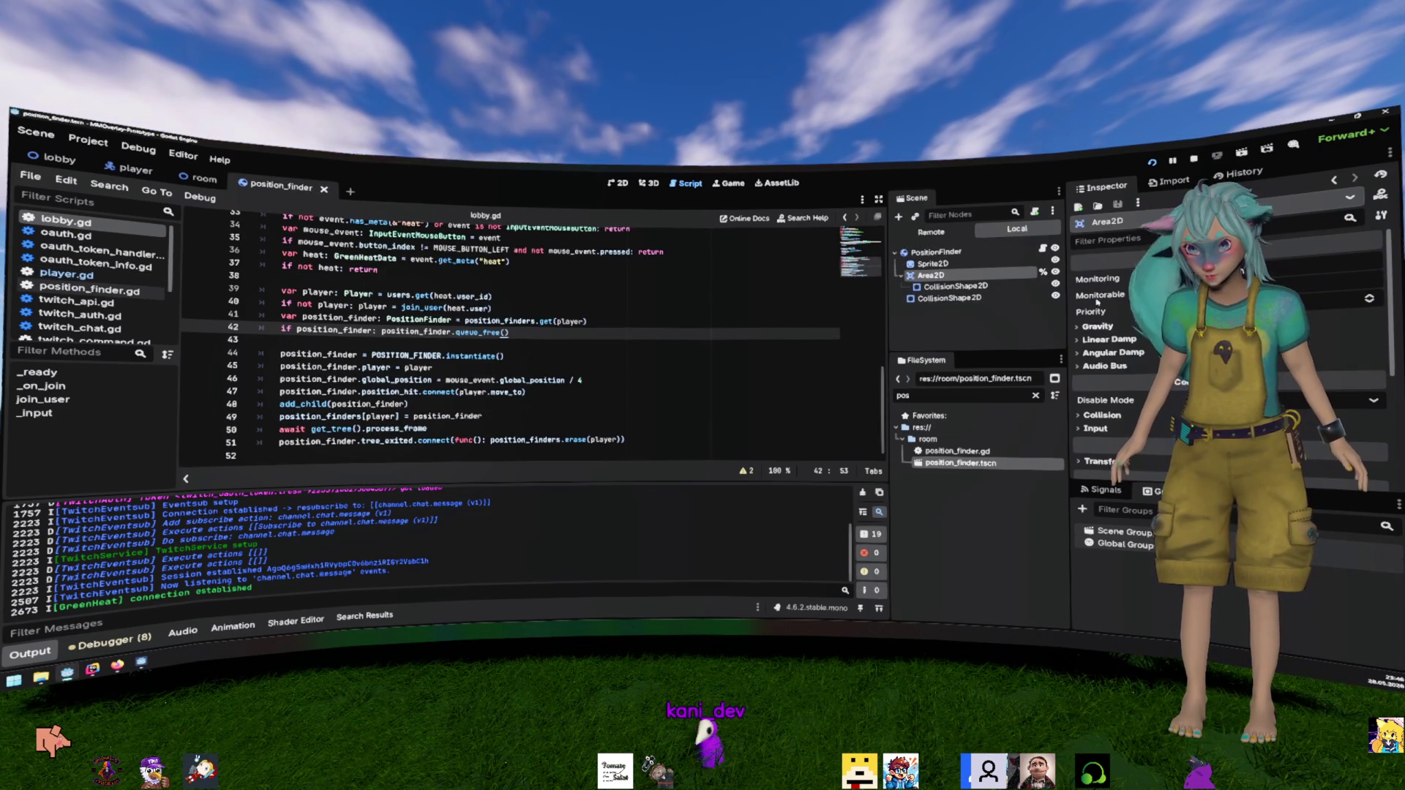
Step: Turn on collision mask 2 and turn off layer 1 and mask 1 on Area2D, then relaunch
{"action": "scroll", "coordinate": [1099, 395], "scroll_direction": "down", "scroll_amount": 2}
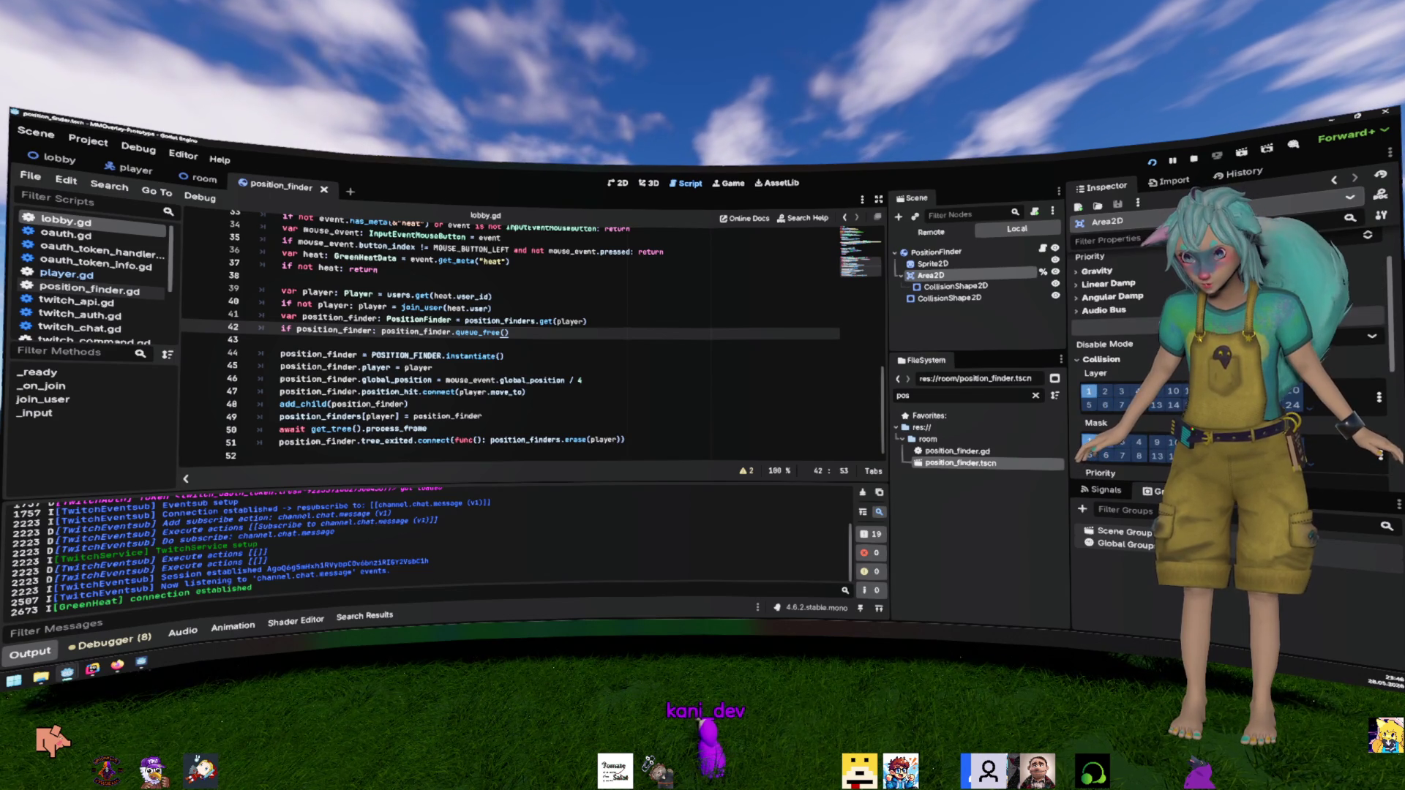
{"action": "left_click", "coordinate": [1106, 442]}
{"action": "left_click", "coordinate": [1089, 392]}
{"action": "left_click", "coordinate": [1089, 442]}
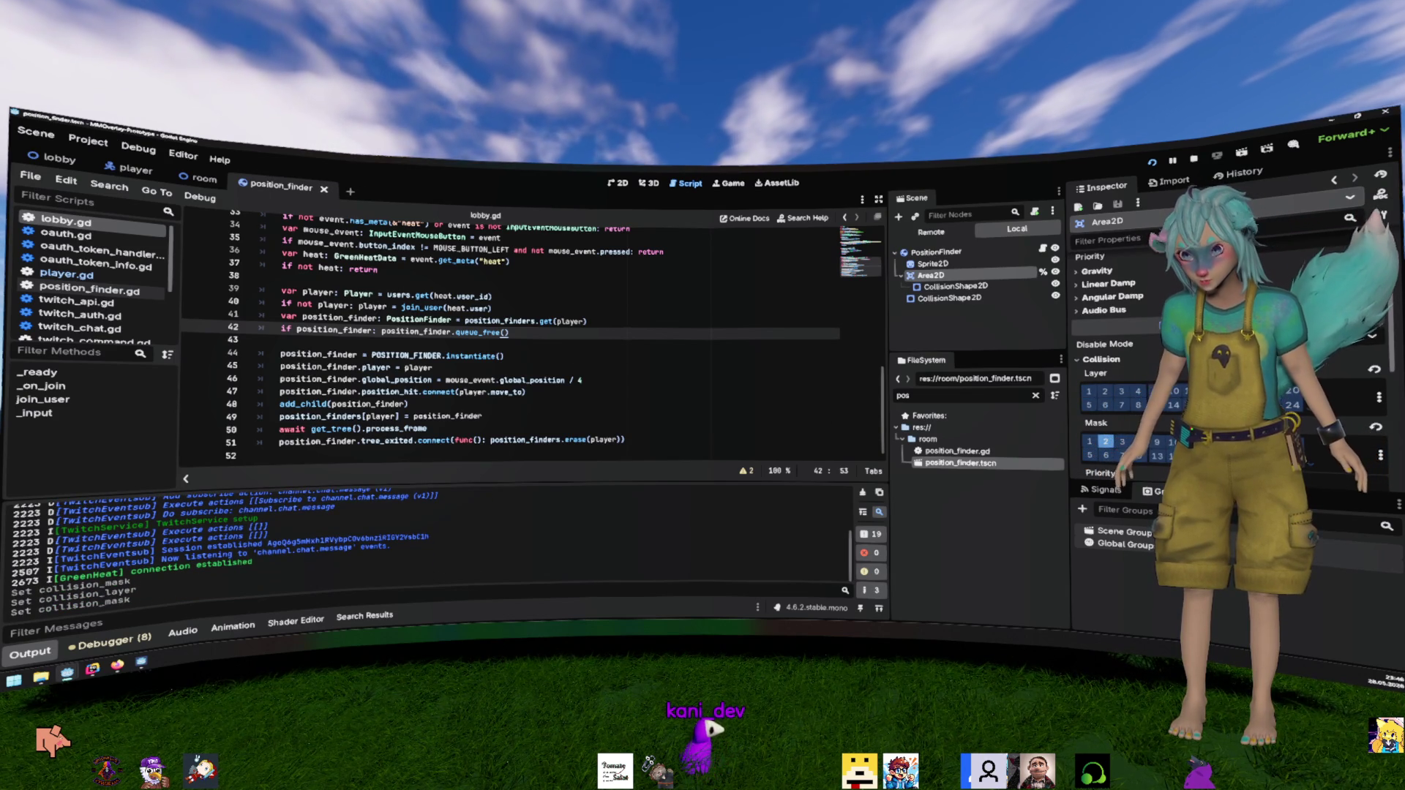
{"action": "left_click", "coordinate": [1153, 169]}
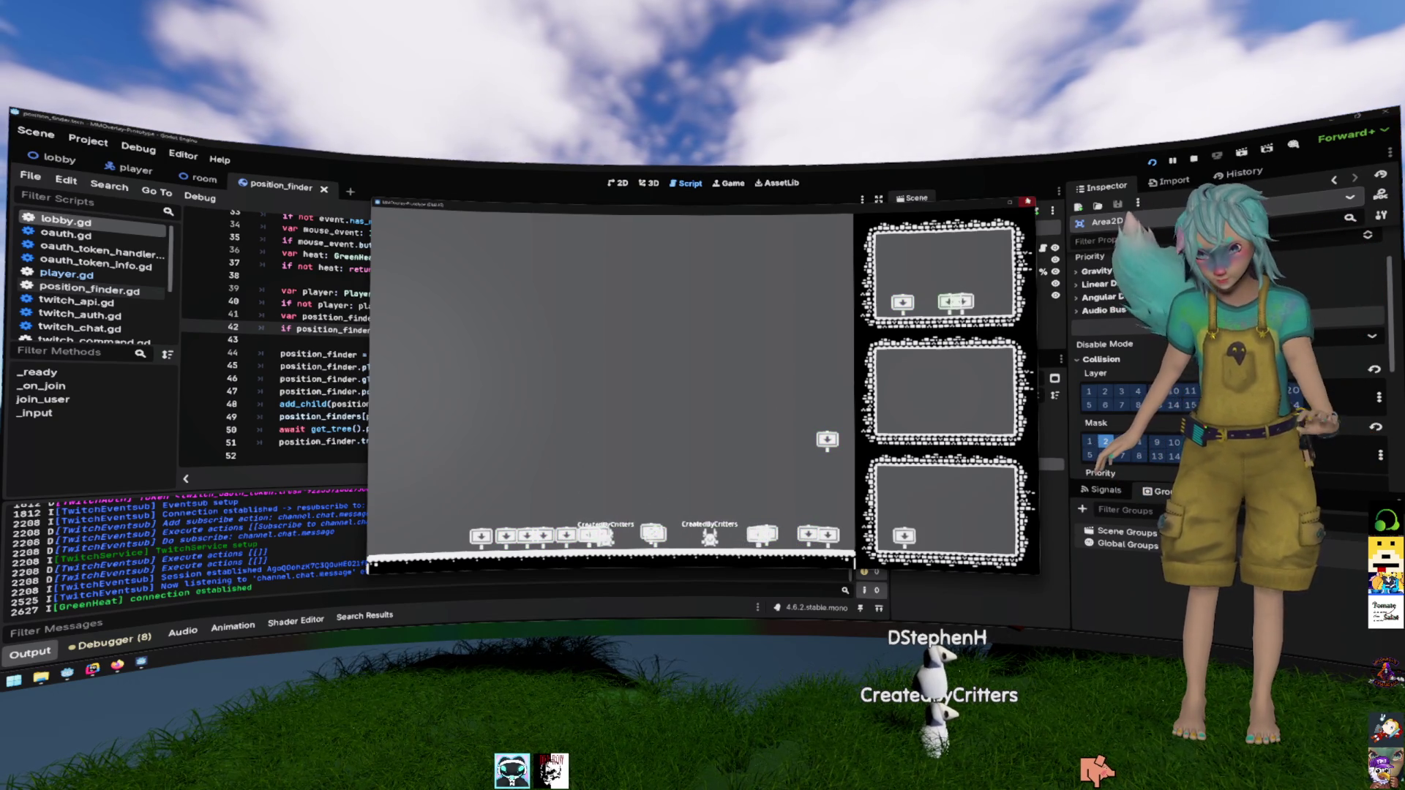
Step: Stop the running game after testing the new collision settings
{"action": "key", "text": "F8"}
Step: Switch to the player scene and inspect the Username label node's properties
{"action": "left_click", "coordinate": [753, 303]}
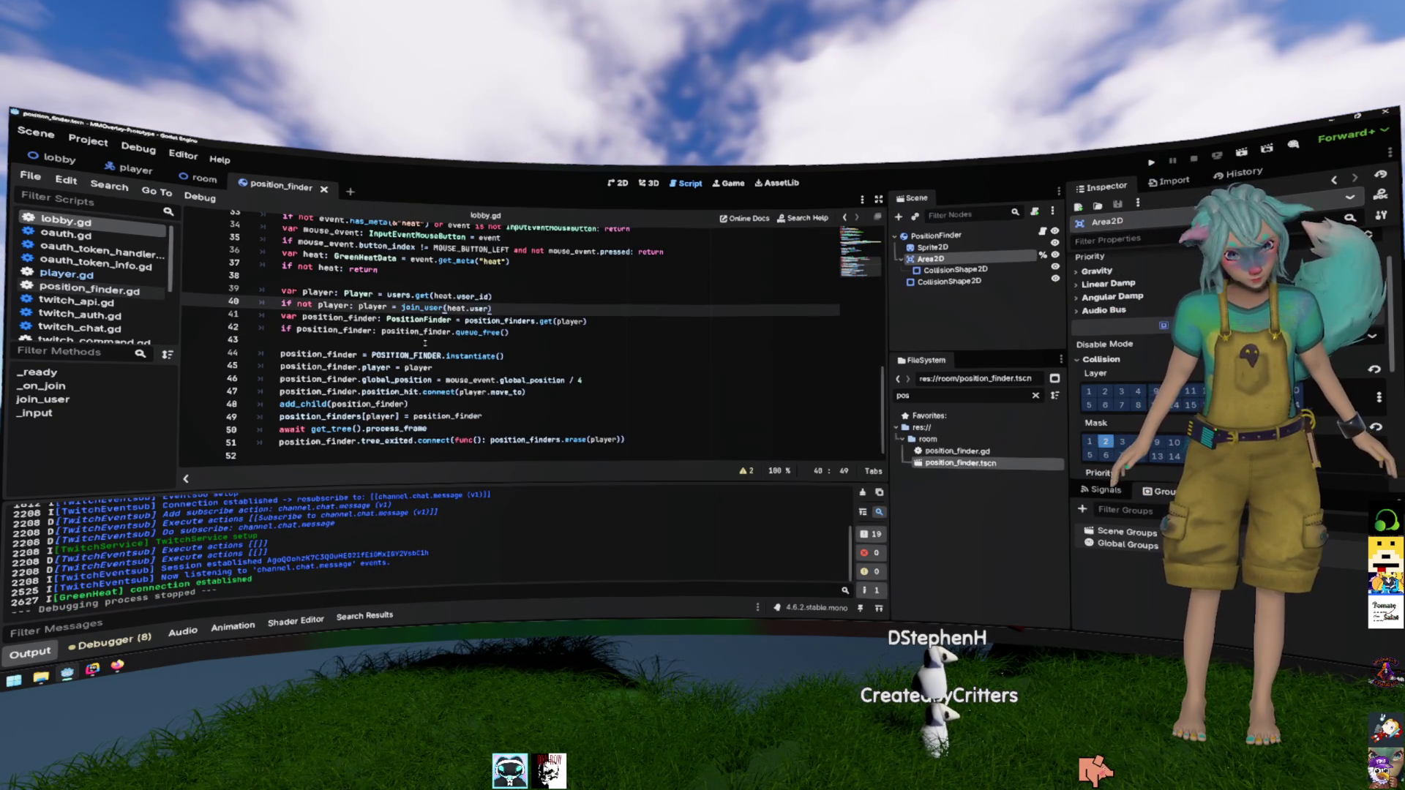
{"action": "left_click", "coordinate": [932, 247]}
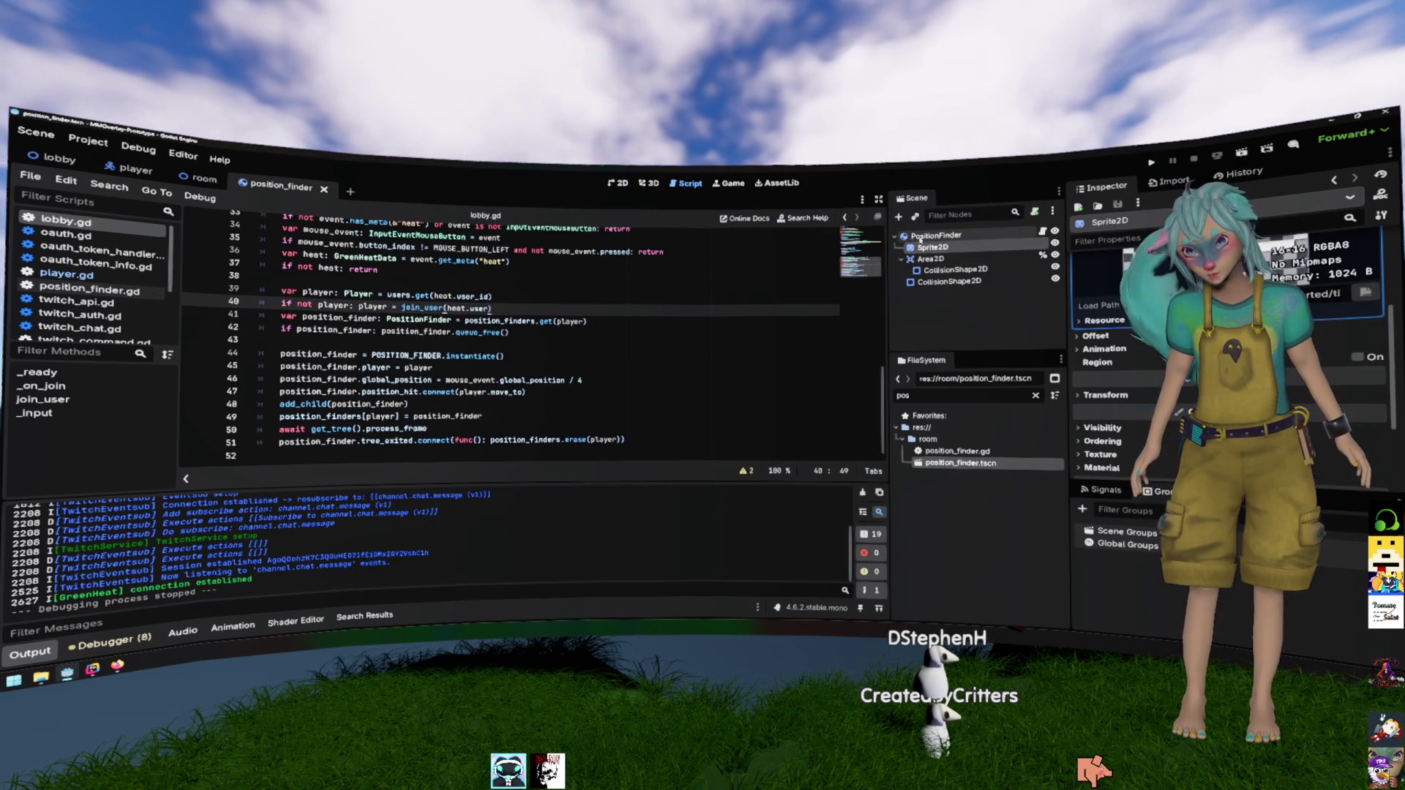
{"action": "left_click_drag", "start_coordinate": [932, 248], "coordinate": [126, 173]}
{"action": "left_click", "coordinate": [926, 259]}
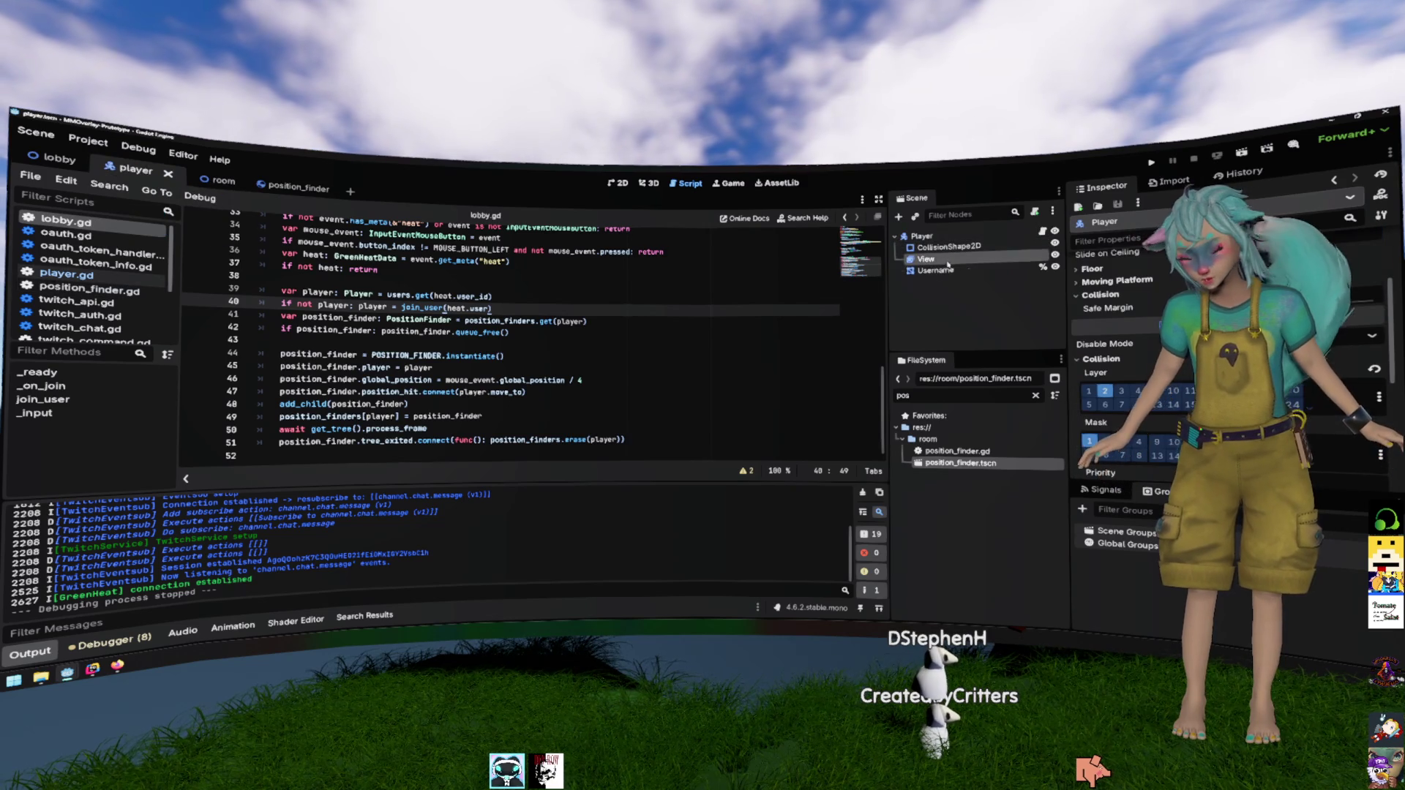
{"action": "left_click", "coordinate": [922, 236]}
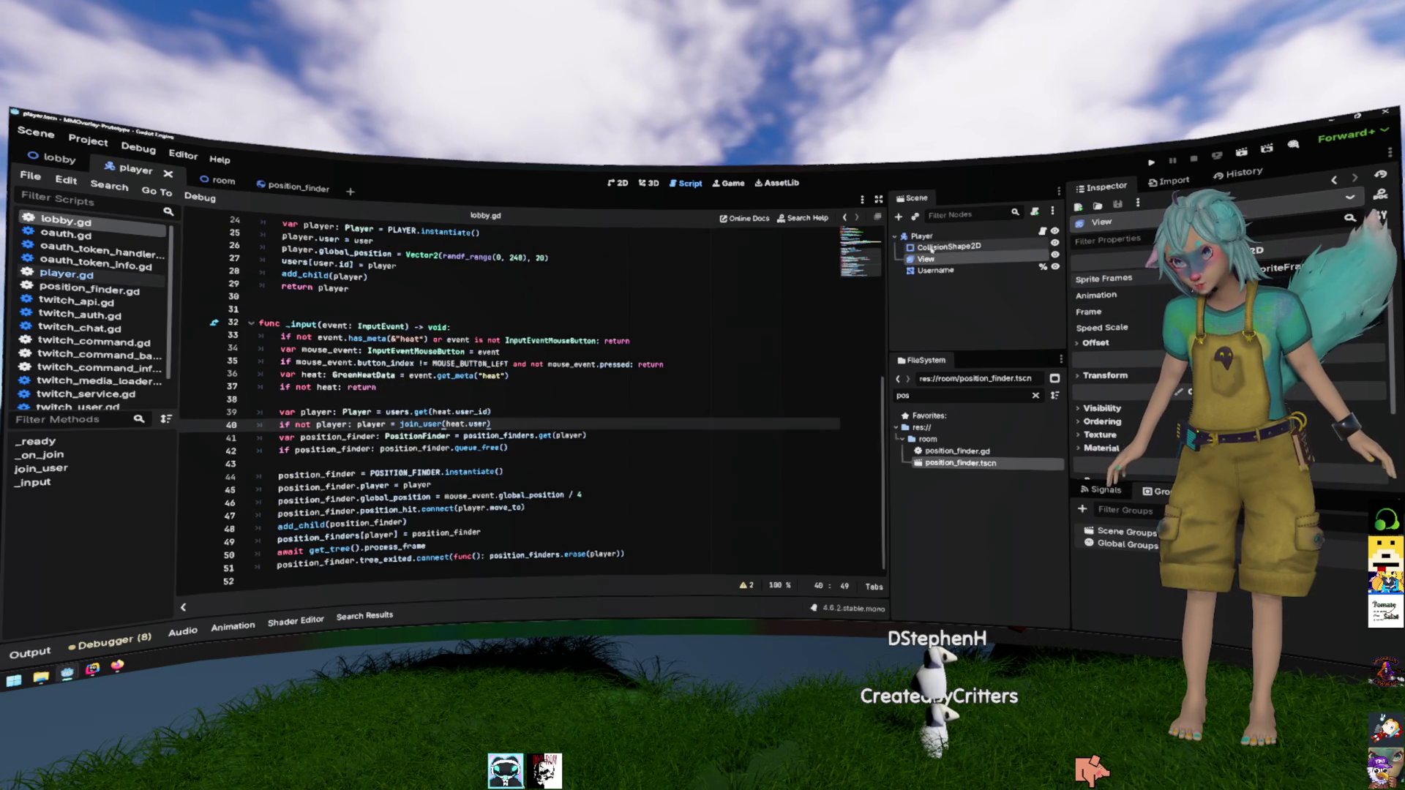
{"action": "left_click", "coordinate": [935, 270]}
{"action": "scroll", "coordinate": [1123, 406], "scroll_direction": "up", "scroll_amount": 5}
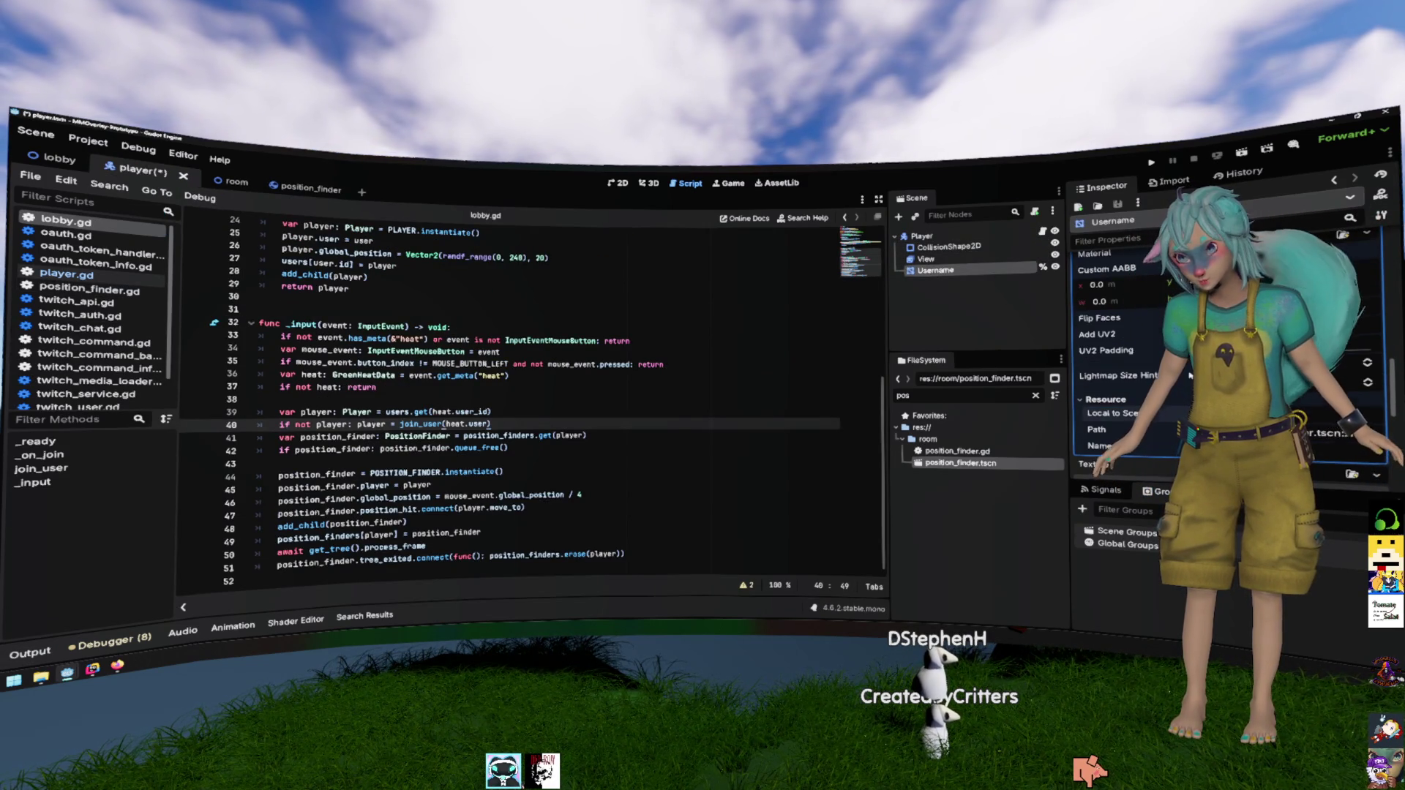
{"action": "scroll", "coordinate": [1171, 380], "scroll_direction": "up", "scroll_amount": 5}
{"action": "scroll", "coordinate": [1188, 373], "scroll_direction": "up", "scroll_amount": 5}
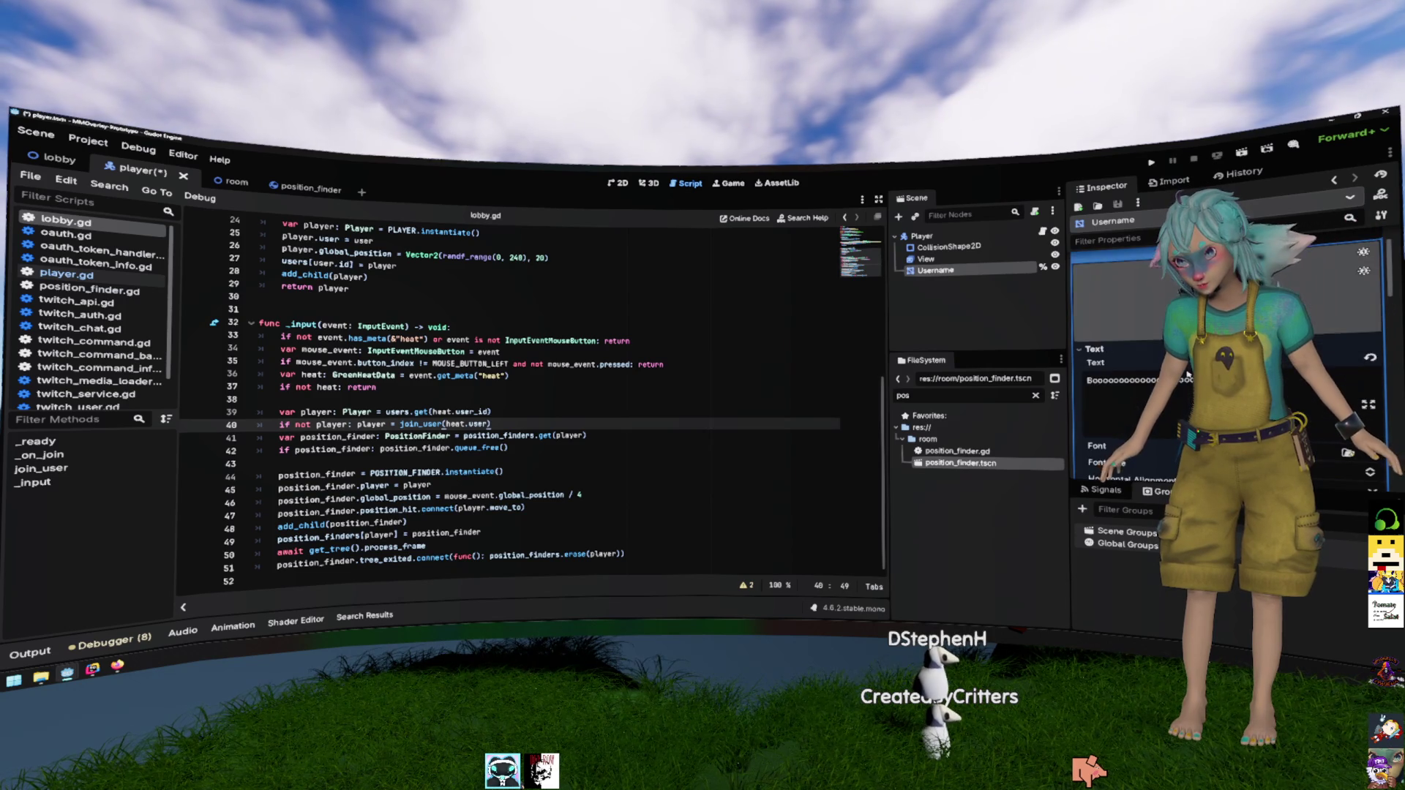
Step: Close the player scene and return to lobby.gd around lines 48-51
{"action": "left_click", "coordinate": [476, 326]}
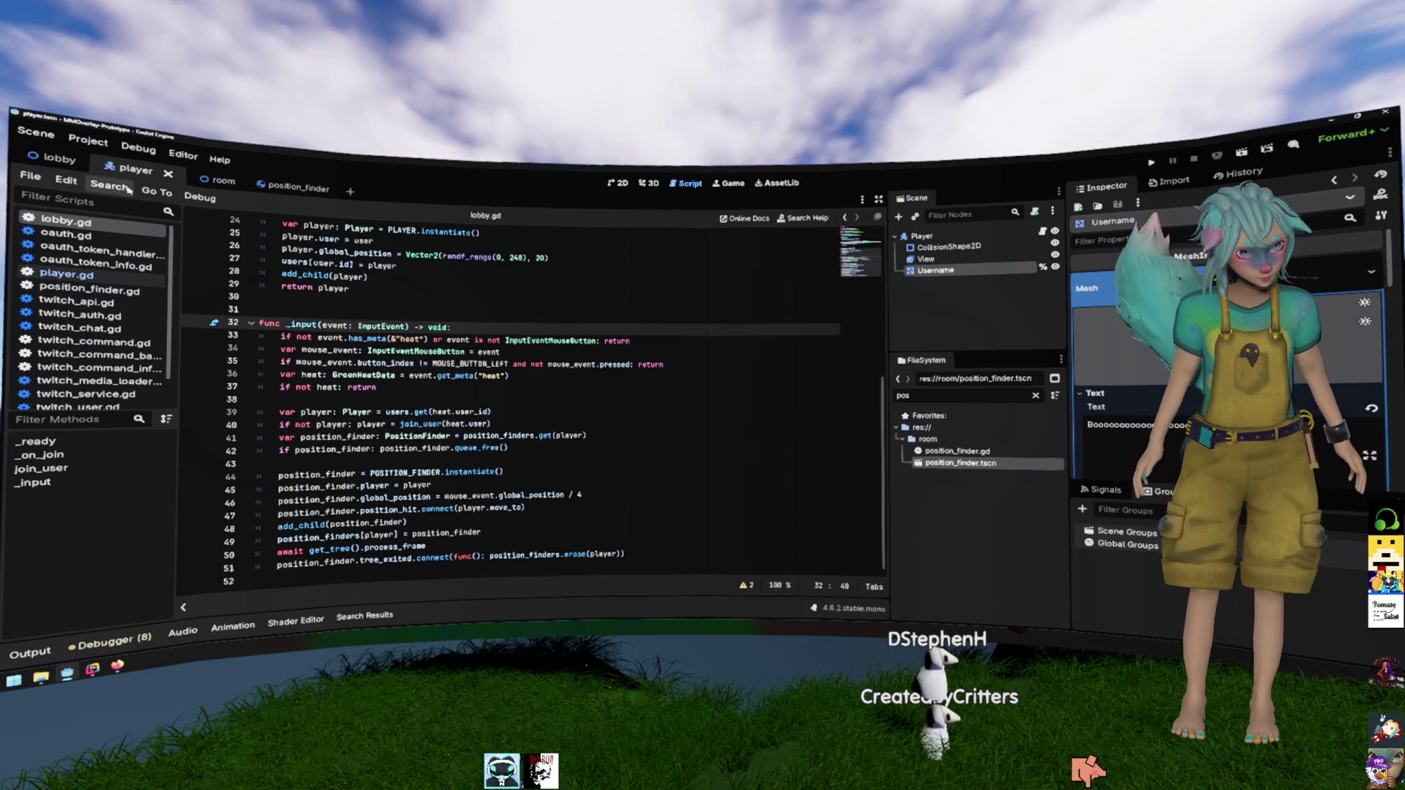
{"action": "left_click", "coordinate": [168, 173]}
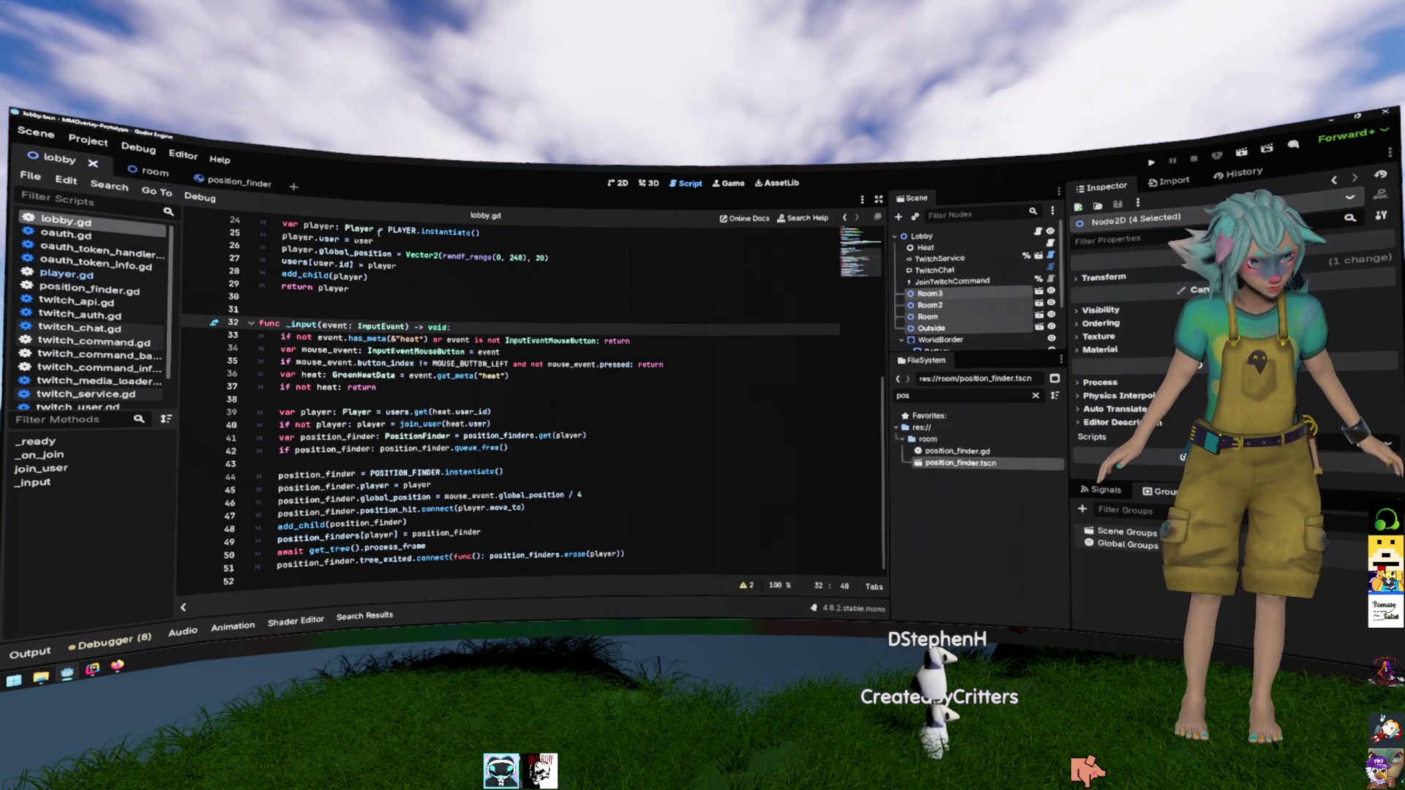
{"action": "left_click", "coordinate": [636, 521]}
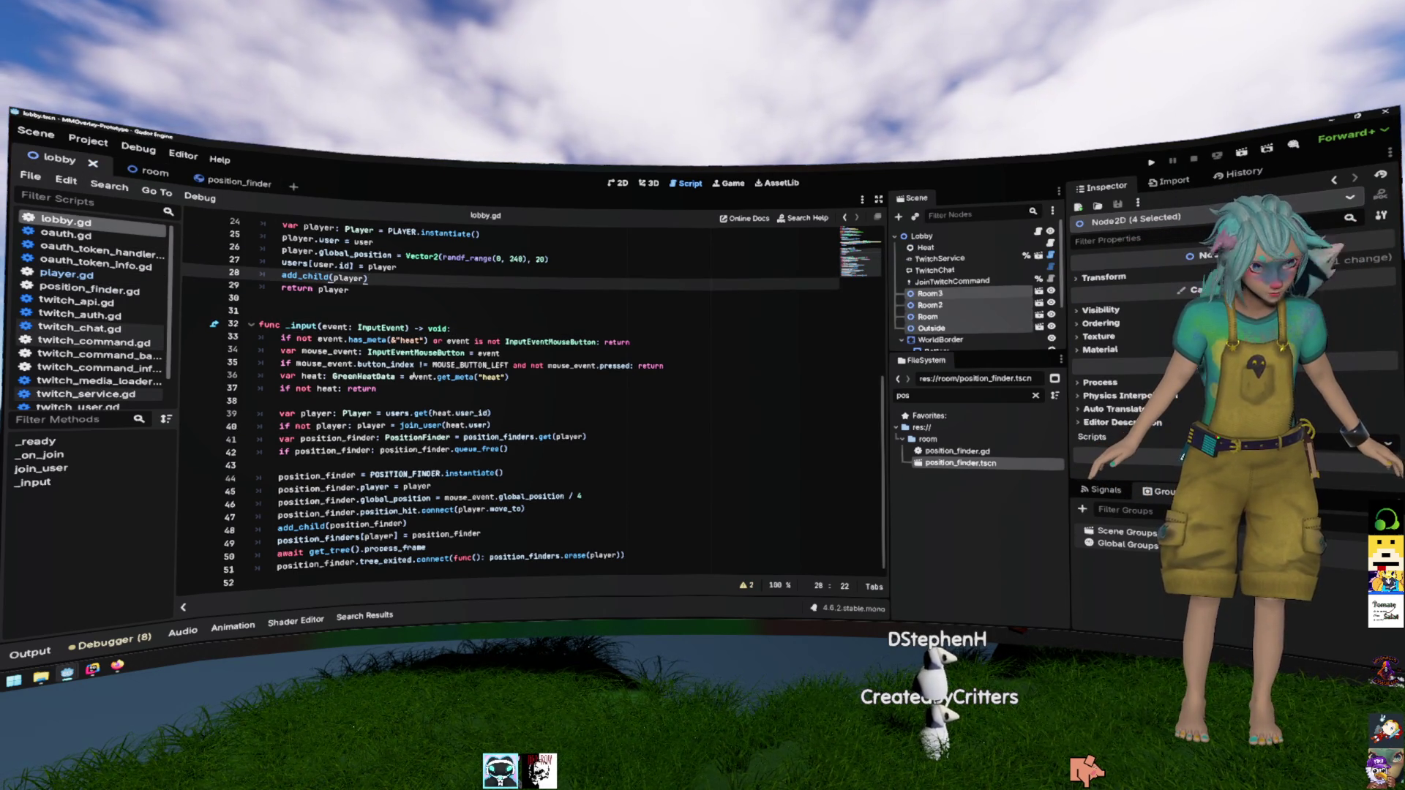
{"action": "left_click", "coordinate": [640, 562], "text": "shift"}
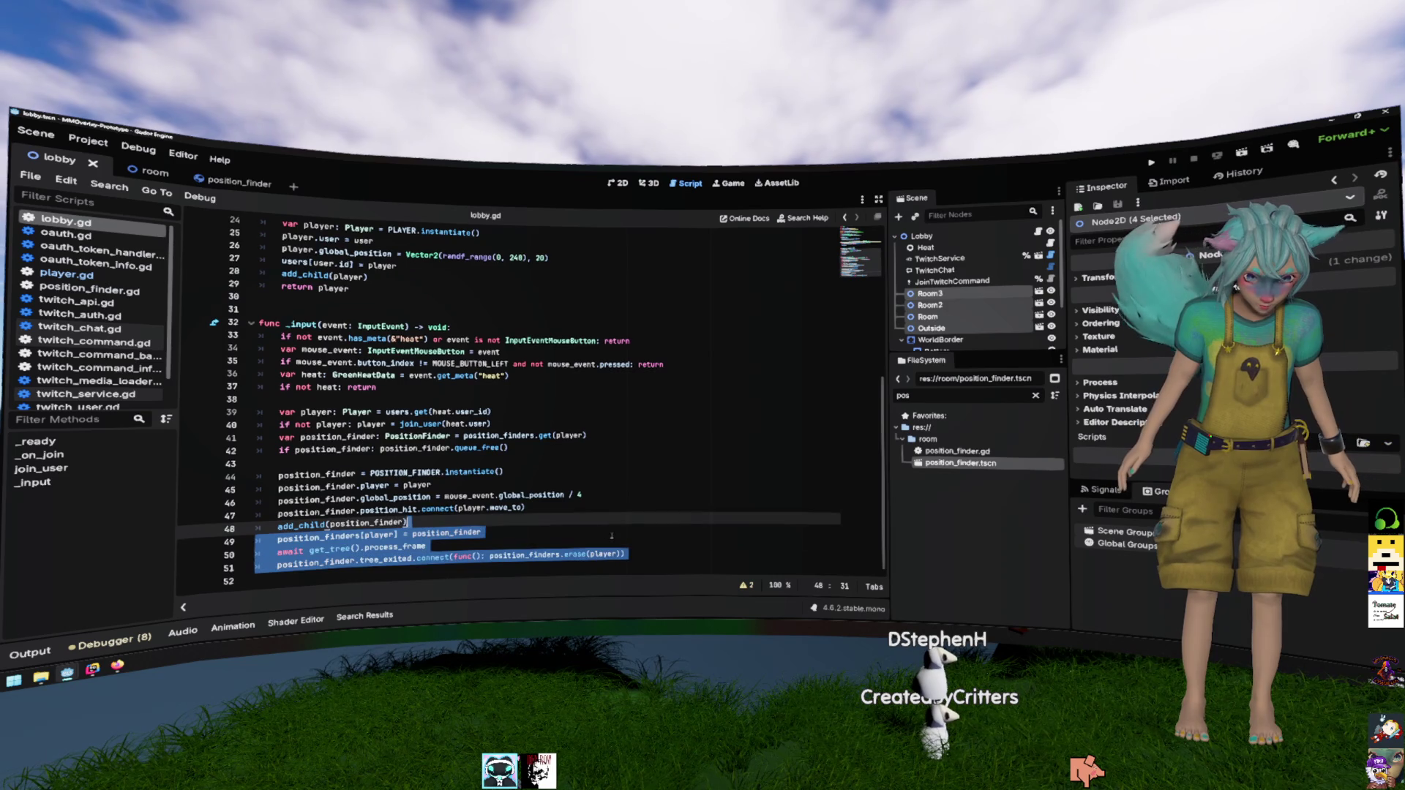
{"action": "left_click", "coordinate": [681, 532]}
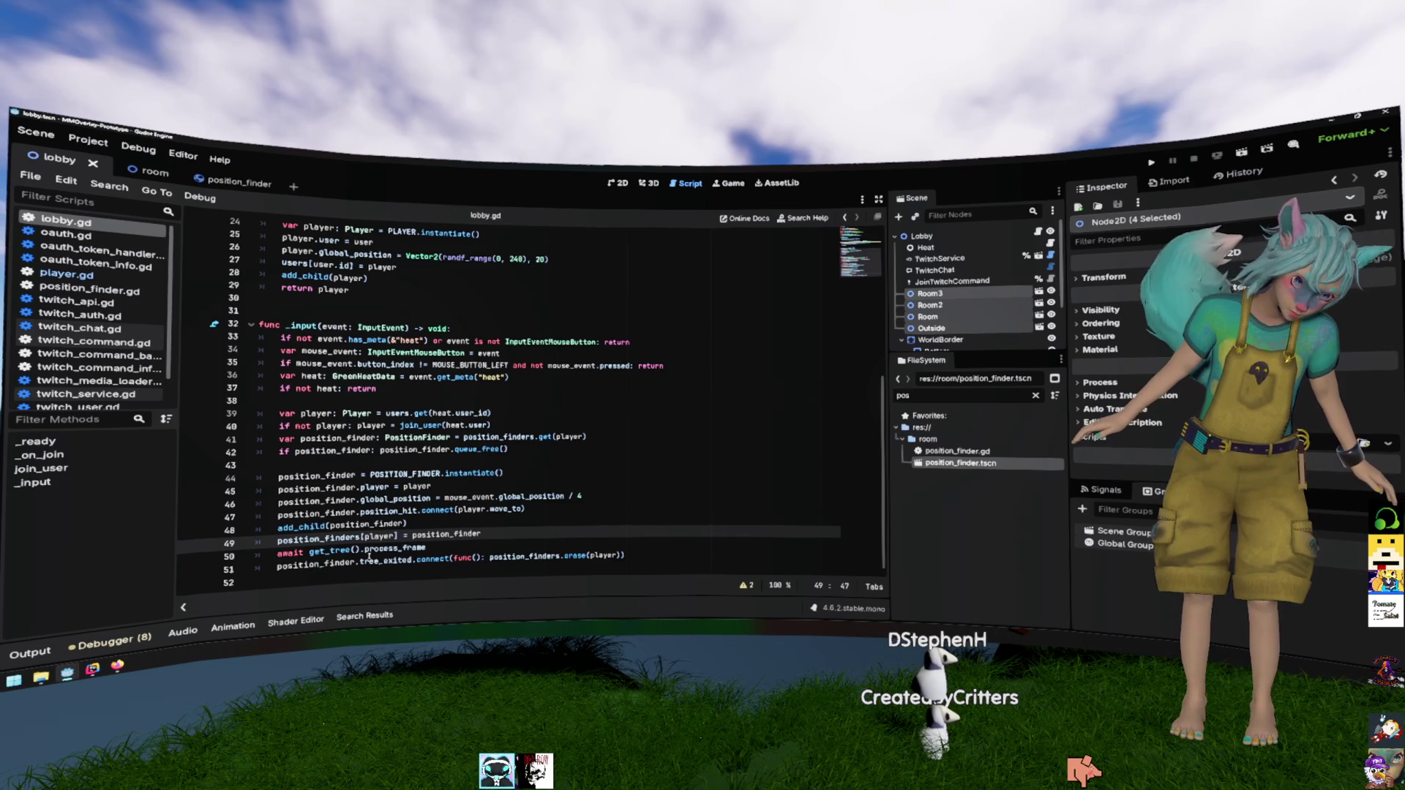
{"action": "mouse_move", "coordinate": [370, 550]}
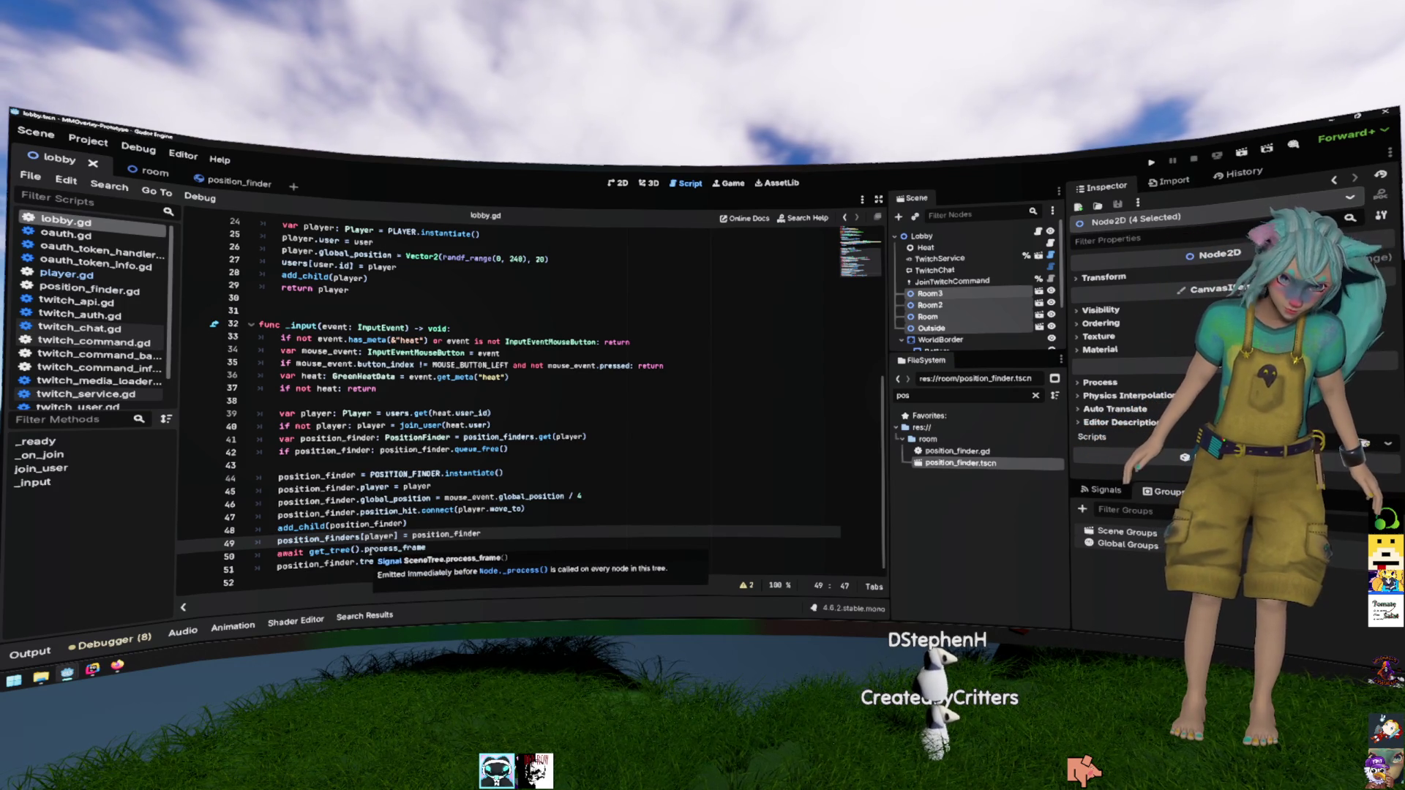
{"action": "left_click", "coordinate": [398, 474]}
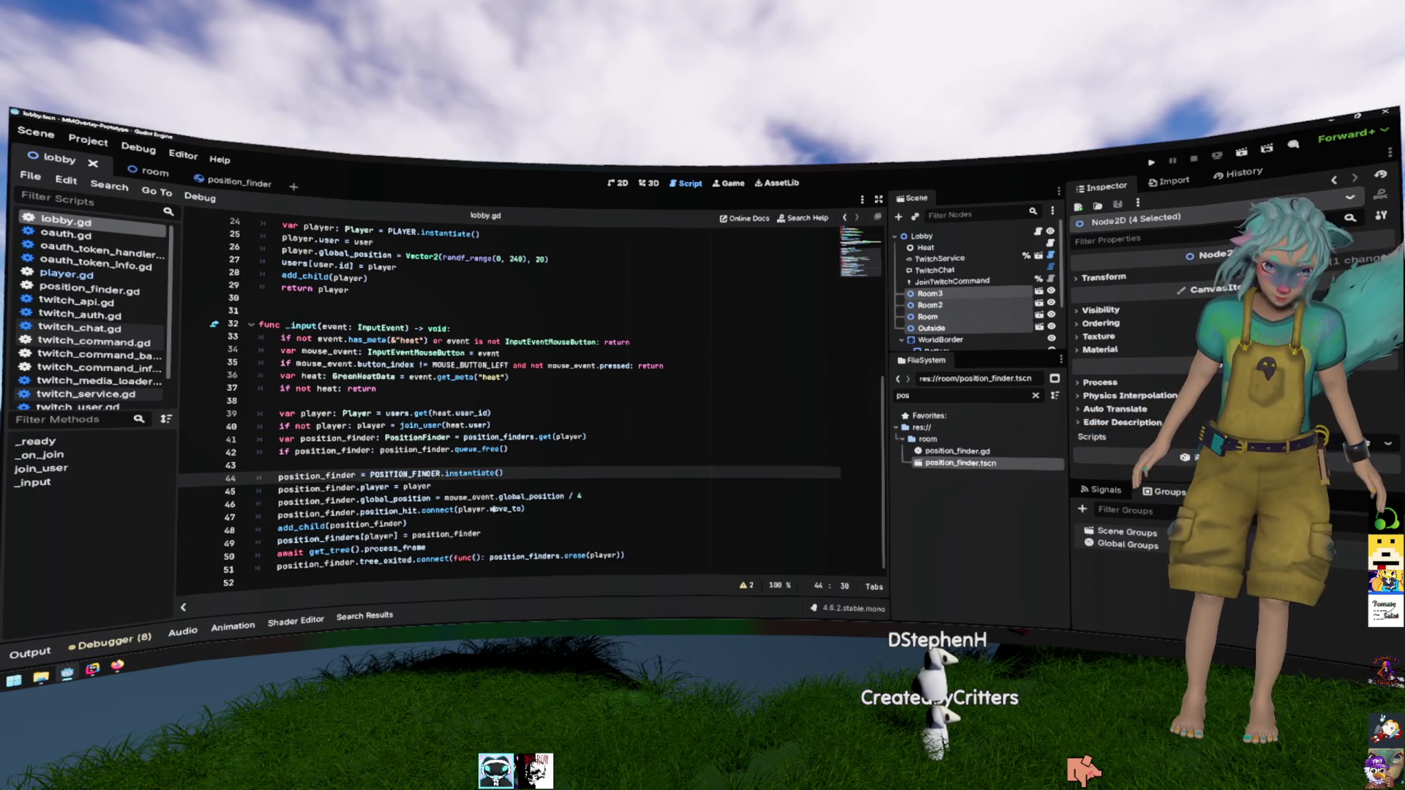
{"action": "mouse_move", "coordinate": [493, 509]}
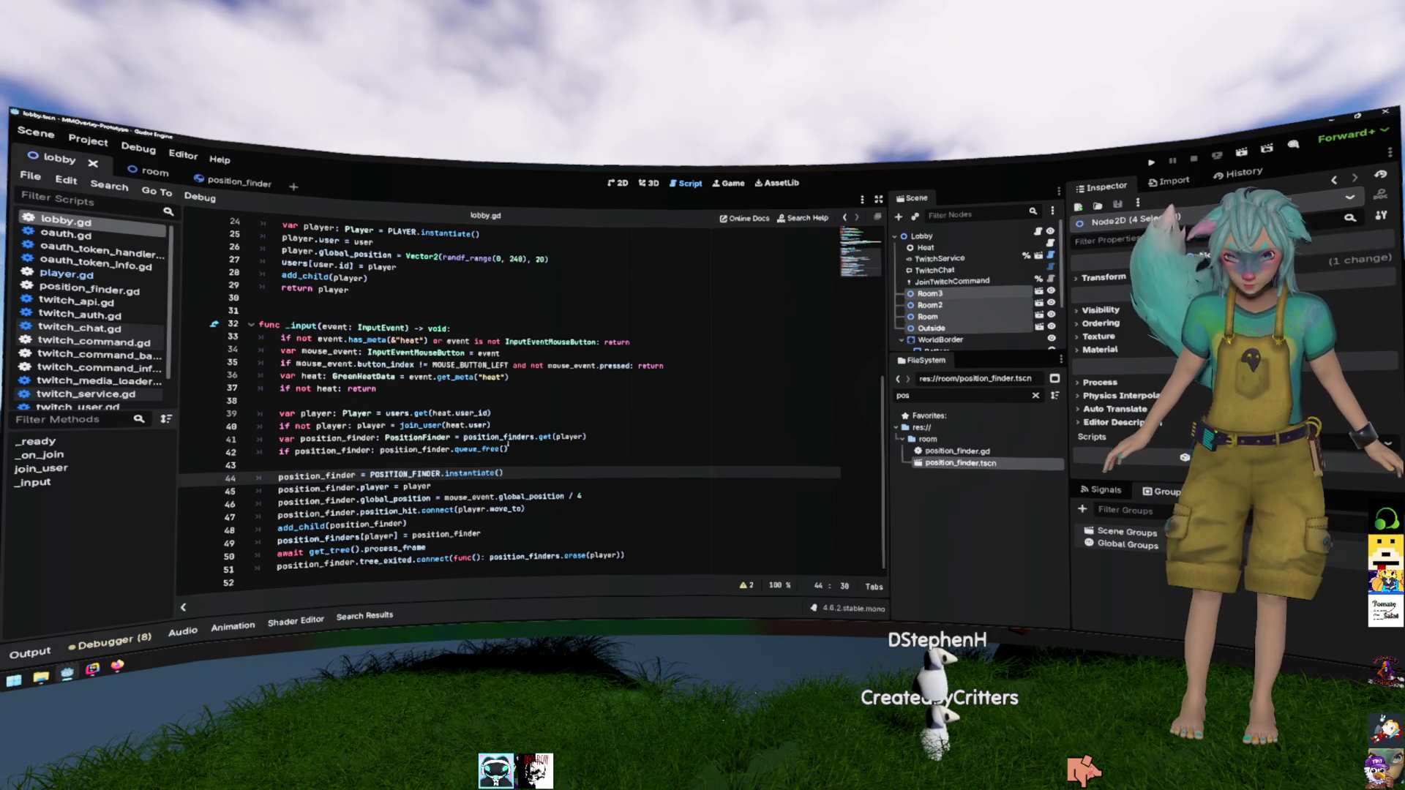
{"action": "double_click", "coordinate": [503, 438]}
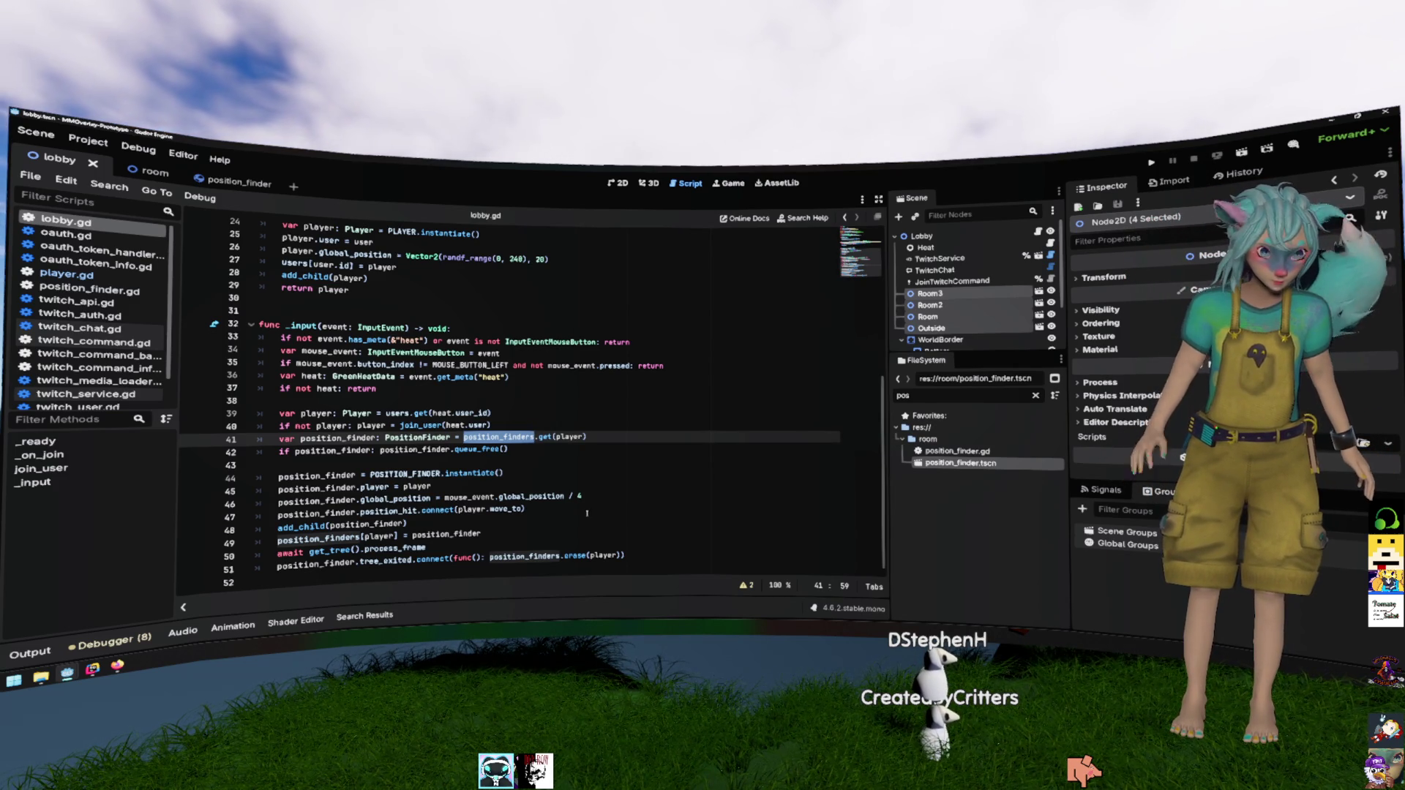
{"action": "left_click", "coordinate": [442, 560]}
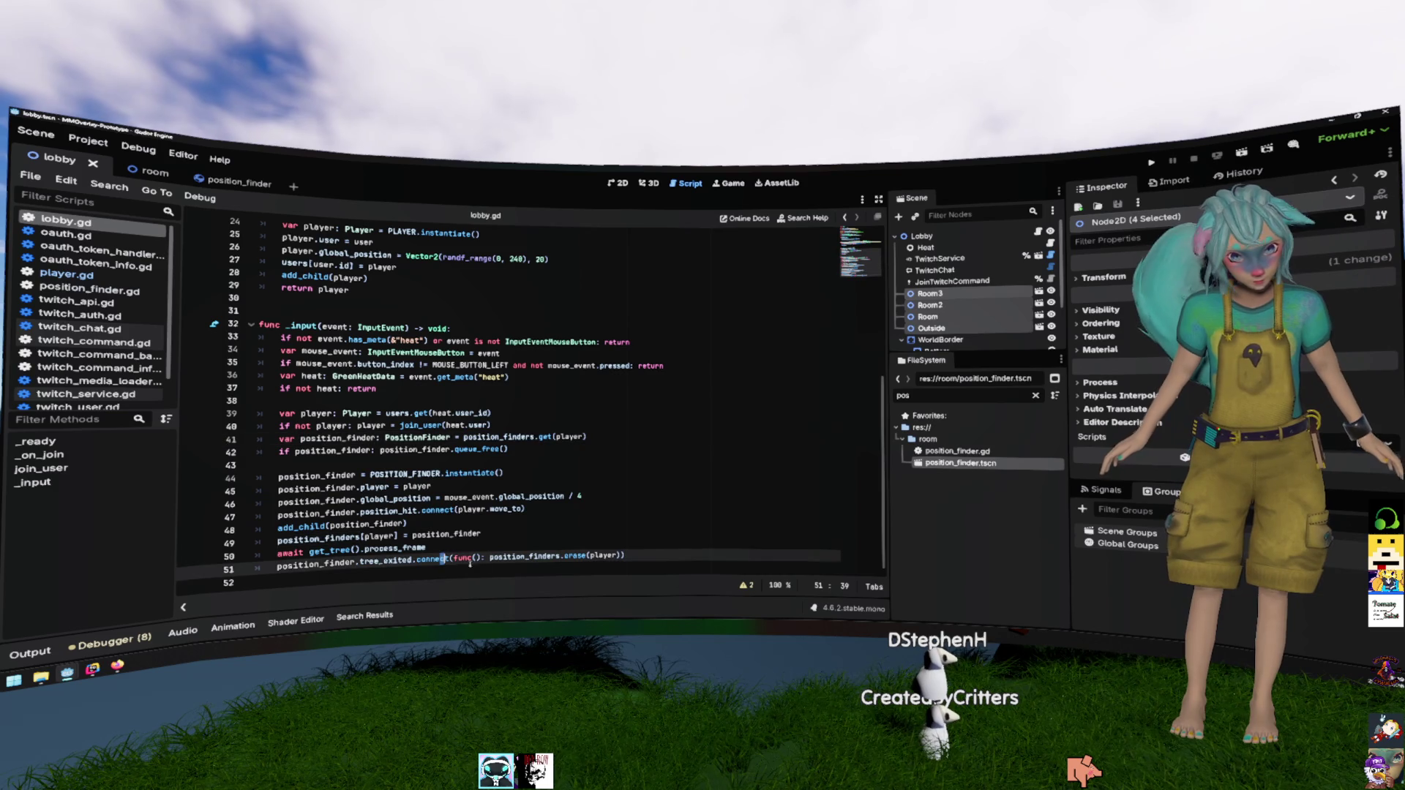
{"action": "left_click", "coordinate": [639, 542]}
{"action": "double_click", "coordinate": [602, 556]}
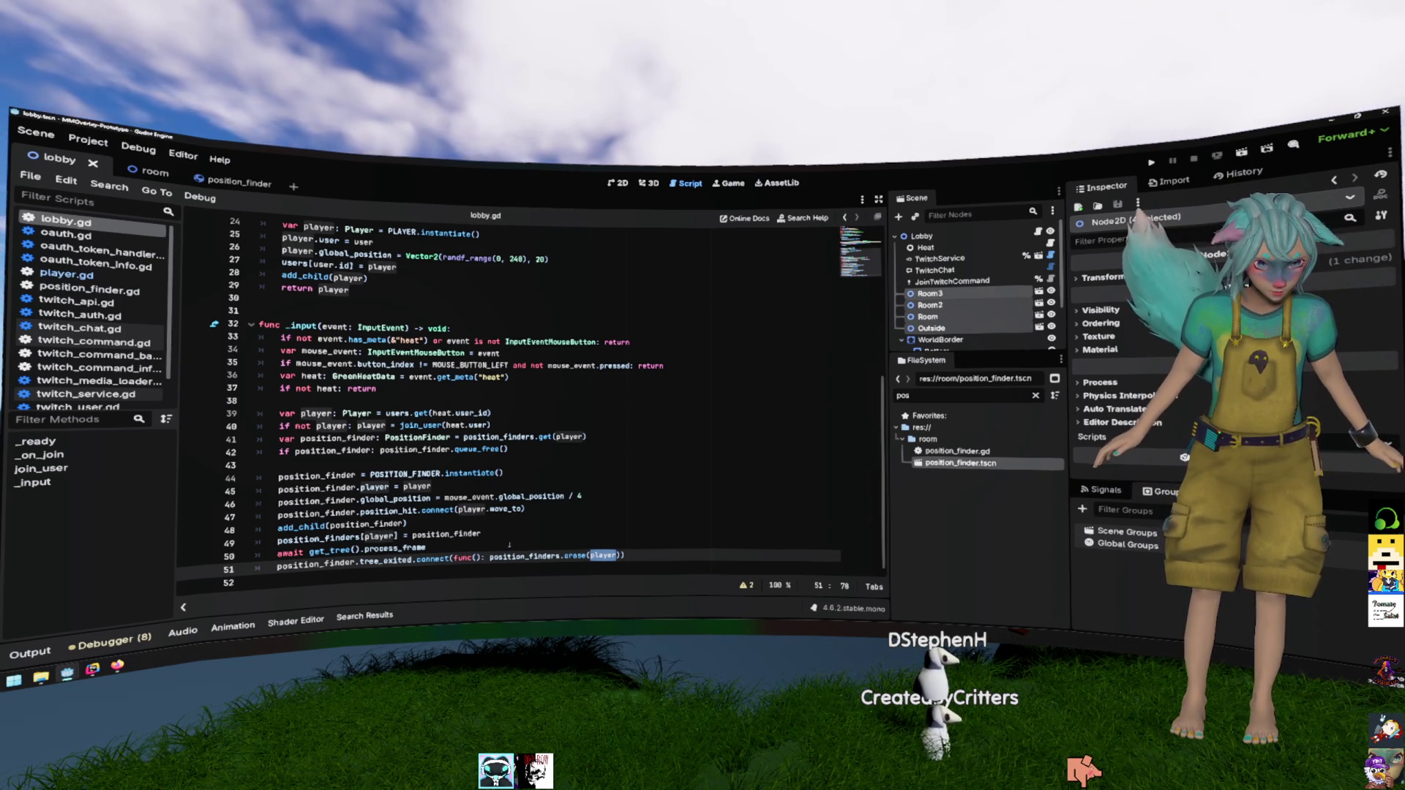
{"action": "left_click", "coordinate": [668, 548], "text": "shift"}
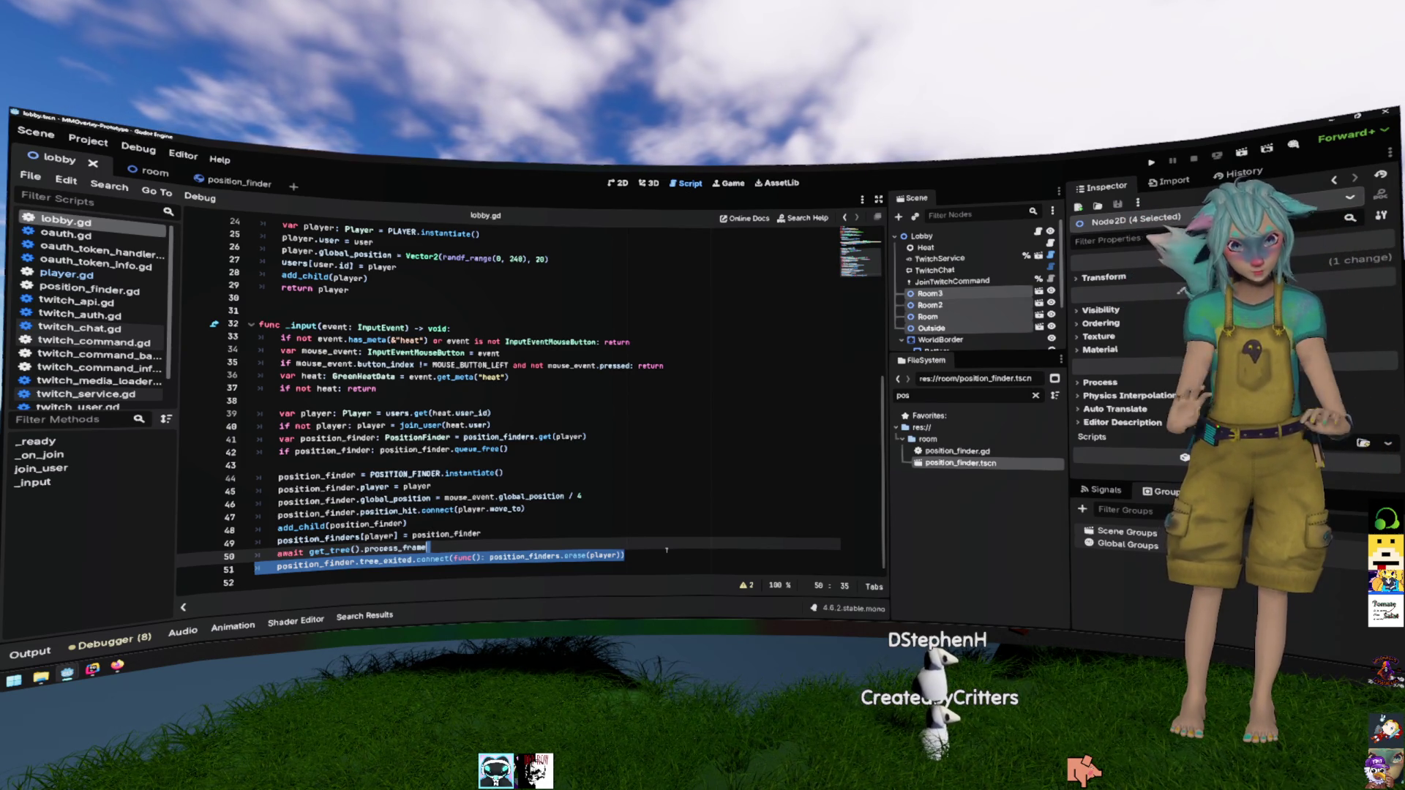
Step: Delete the await get_tree().process_frame line from lobby.gd
{"action": "left_click", "coordinate": [666, 551]}
{"action": "key", "text": "shift+Home"}
{"action": "key", "text": "BackSpace"}
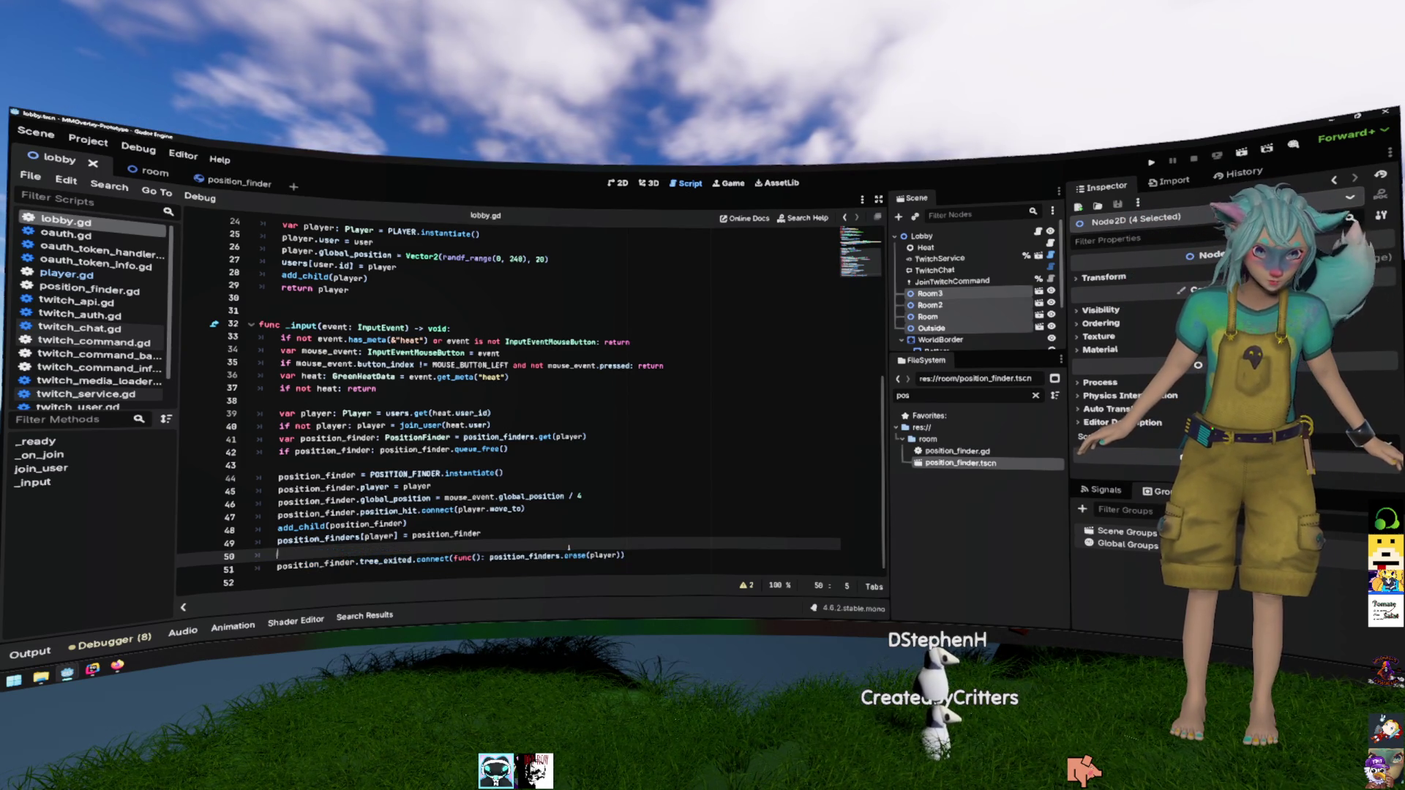
{"action": "key", "text": "BackSpace"}
{"action": "key", "text": "BackSpace"}
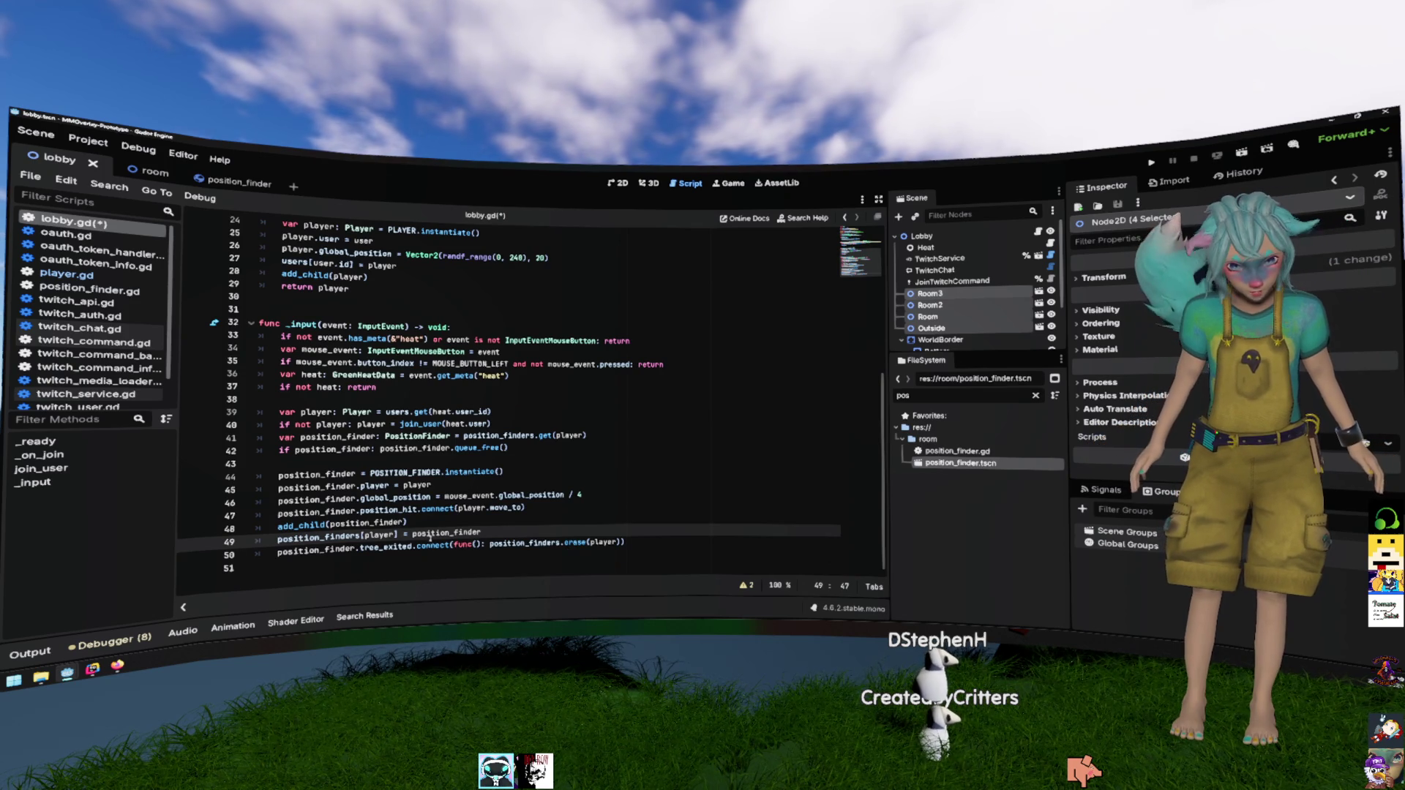
Step: Add a comma inside tree_exited.connect() and open the connect documentation
{"action": "left_click", "coordinate": [453, 546]}
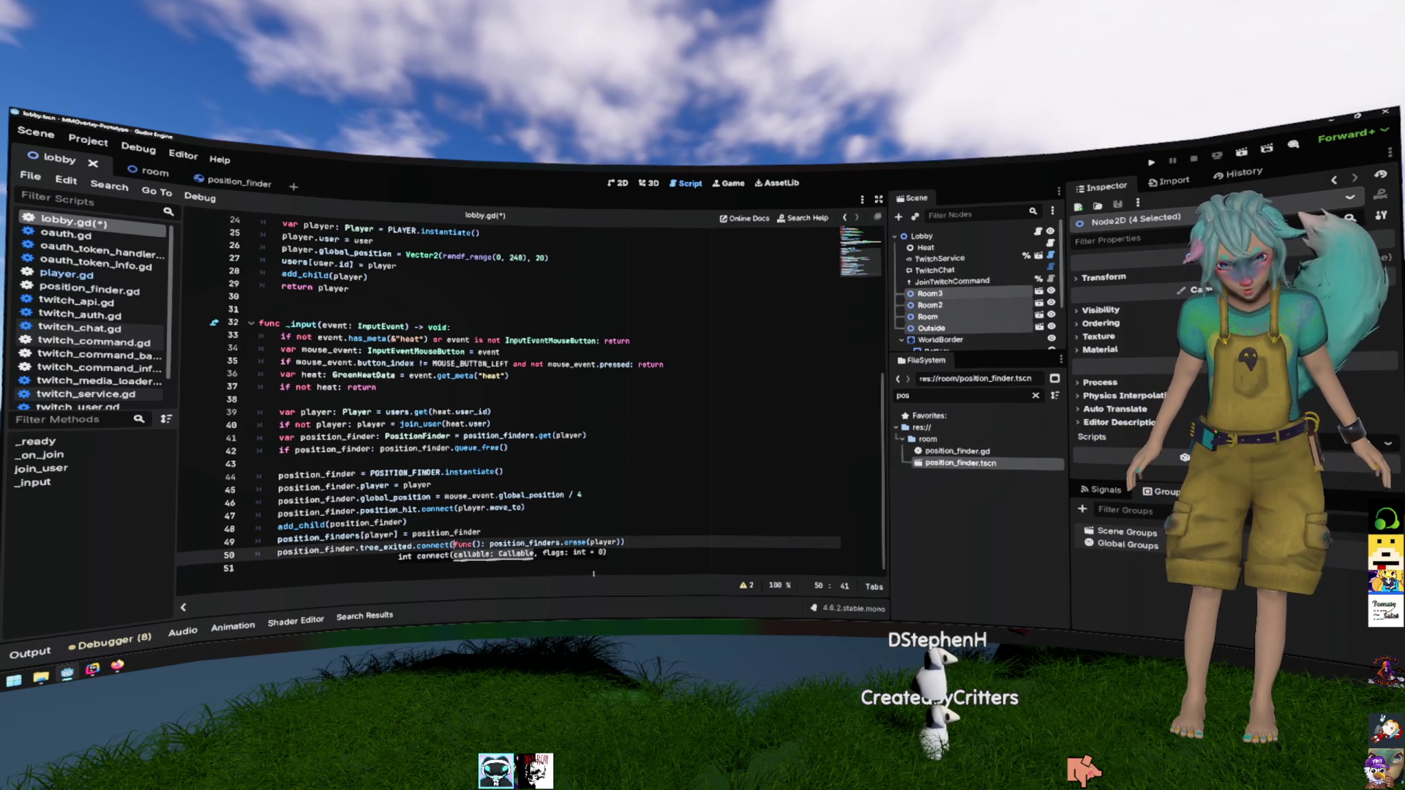
{"action": "key", "text": "End"}
{"action": "key", "text": "Left"}
{"action": "type", "text": ","}
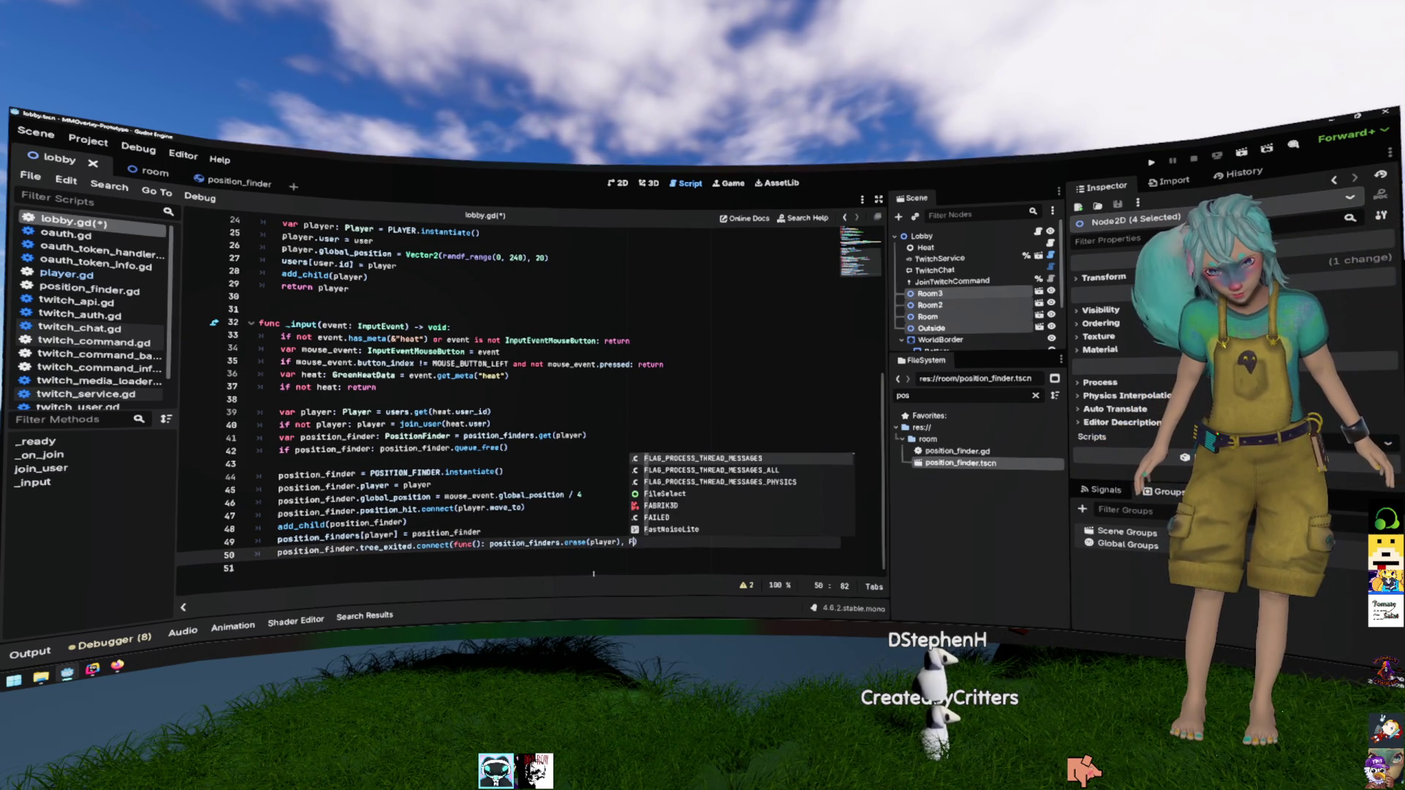
{"action": "key", "text": "BackSpace"}
{"action": "key", "text": "Escape"}
{"action": "left_click", "coordinate": [425, 548]}
{"action": "left_click", "coordinate": [424, 547], "text": "ctrl"}
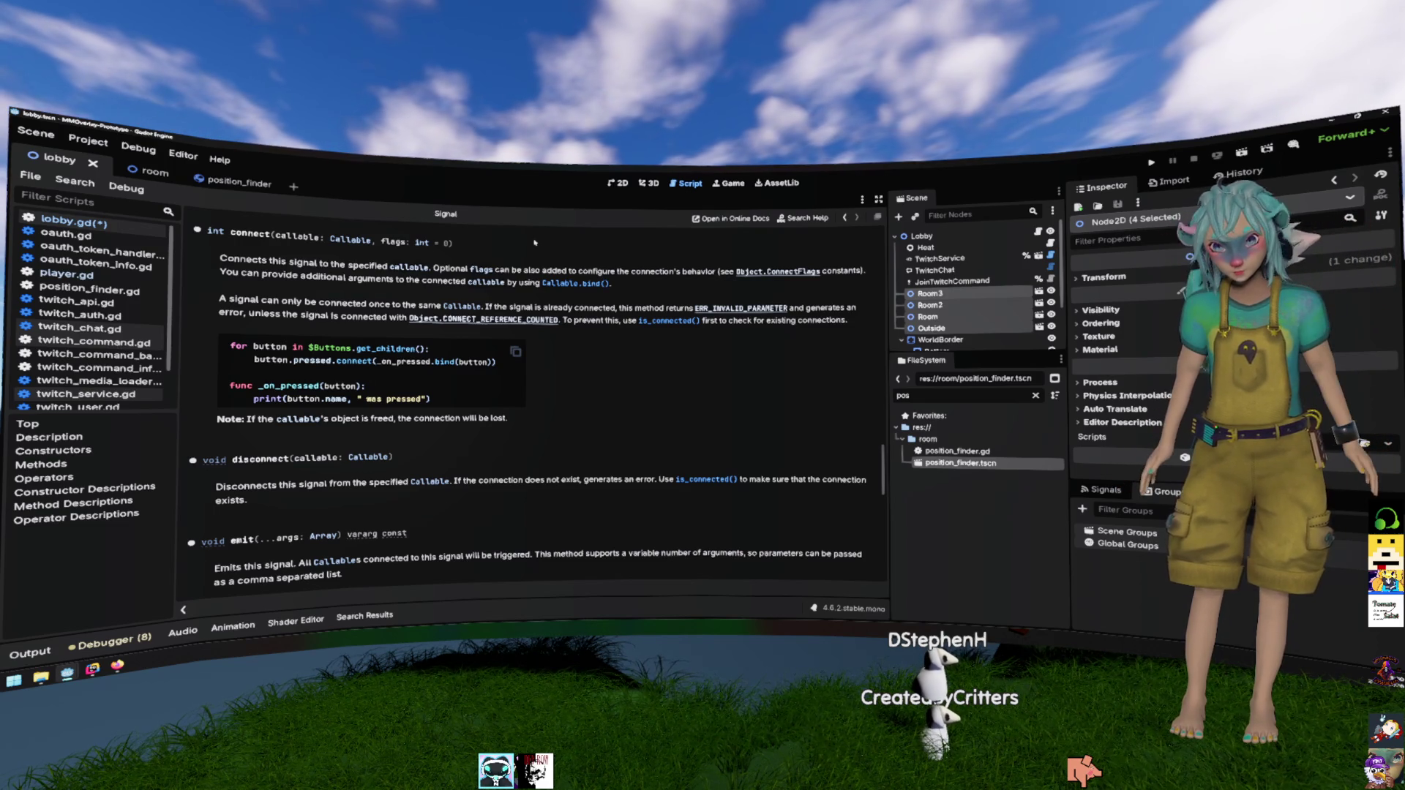
Step: Read the Object ConnectFlags docs, including CONNECT_DEFERRED, then go back to lobby.gd
{"action": "left_click", "coordinate": [777, 272]}
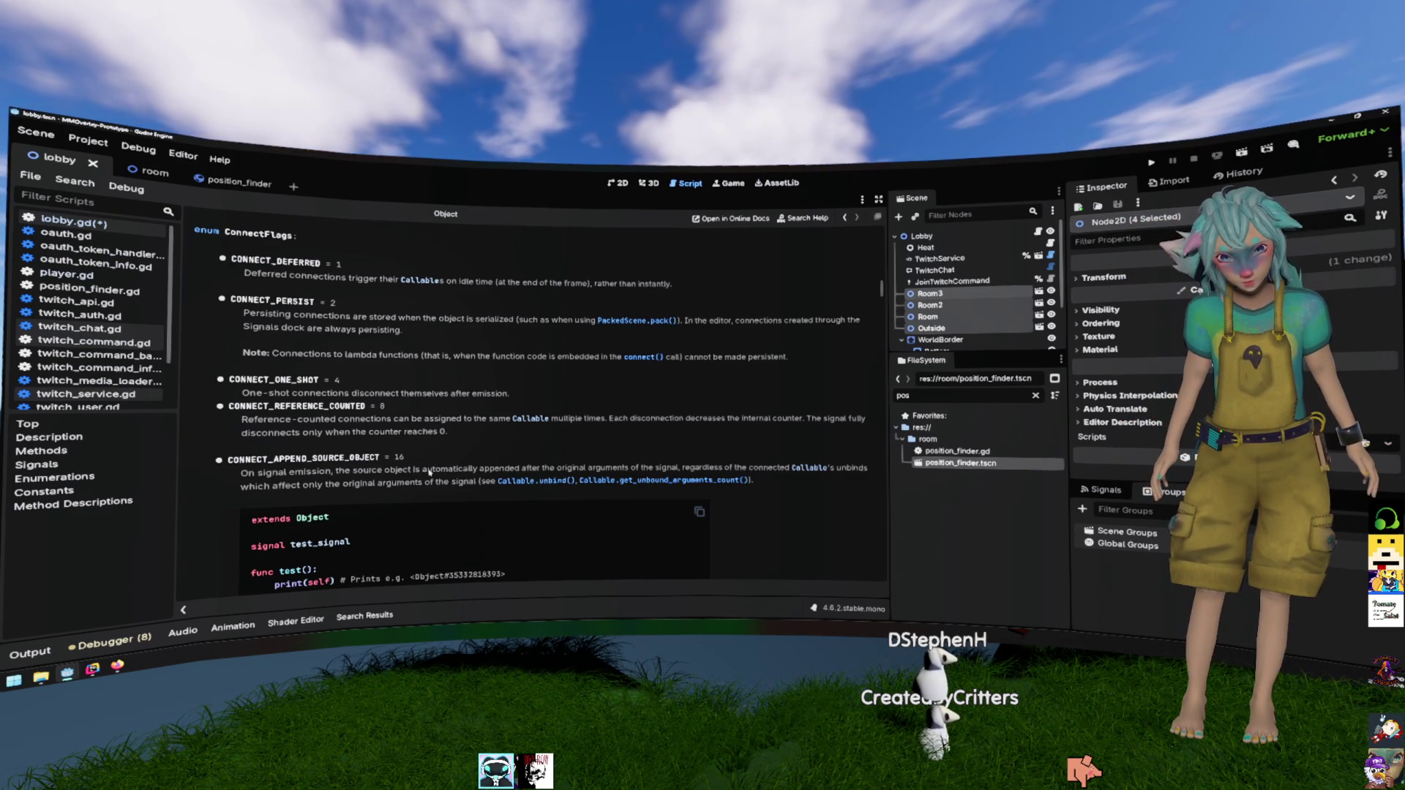
{"action": "left_click_drag", "start_coordinate": [504, 469], "coordinate": [580, 473]}
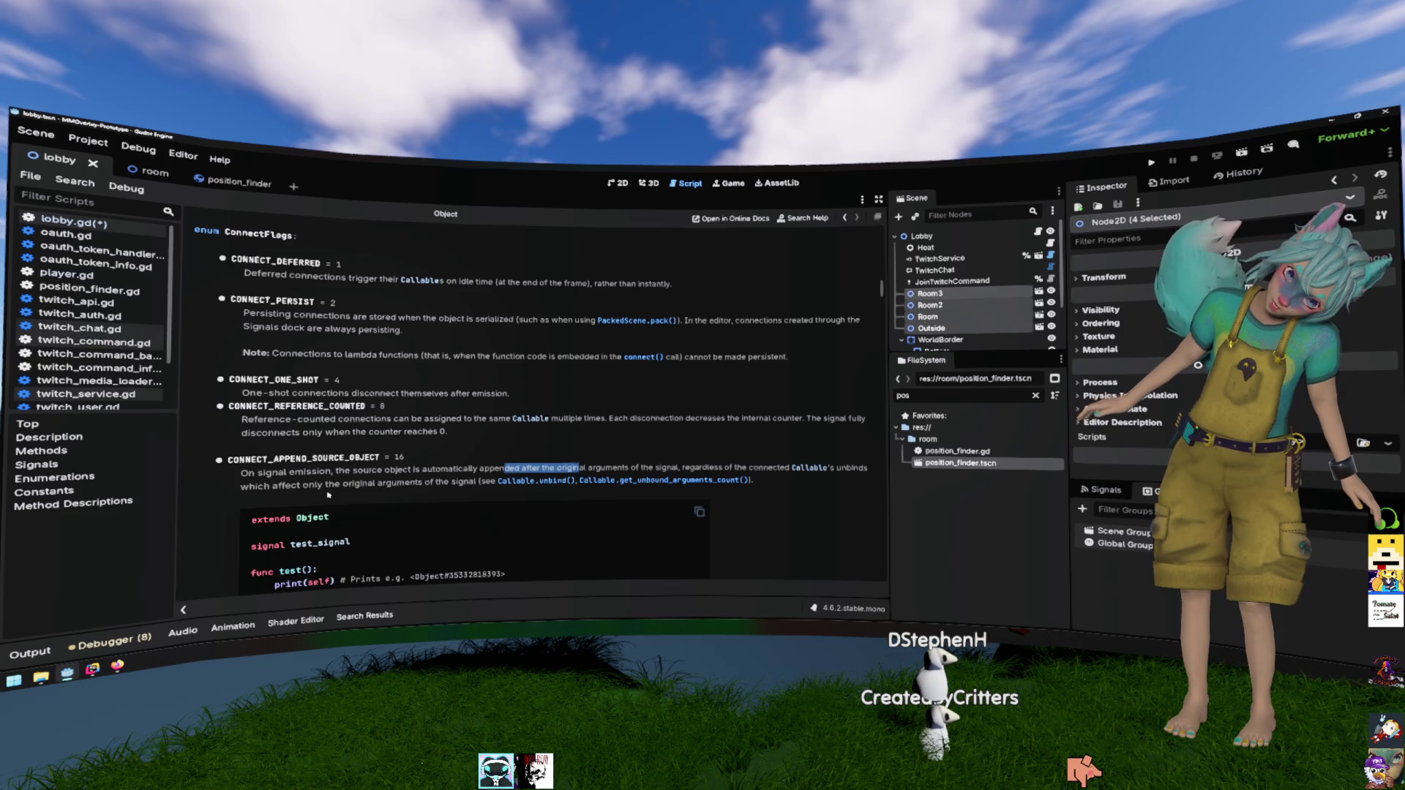
{"action": "scroll", "coordinate": [448, 469], "scroll_direction": "down", "scroll_amount": 1}
{"action": "scroll", "coordinate": [448, 469], "scroll_direction": "down", "scroll_amount": 2}
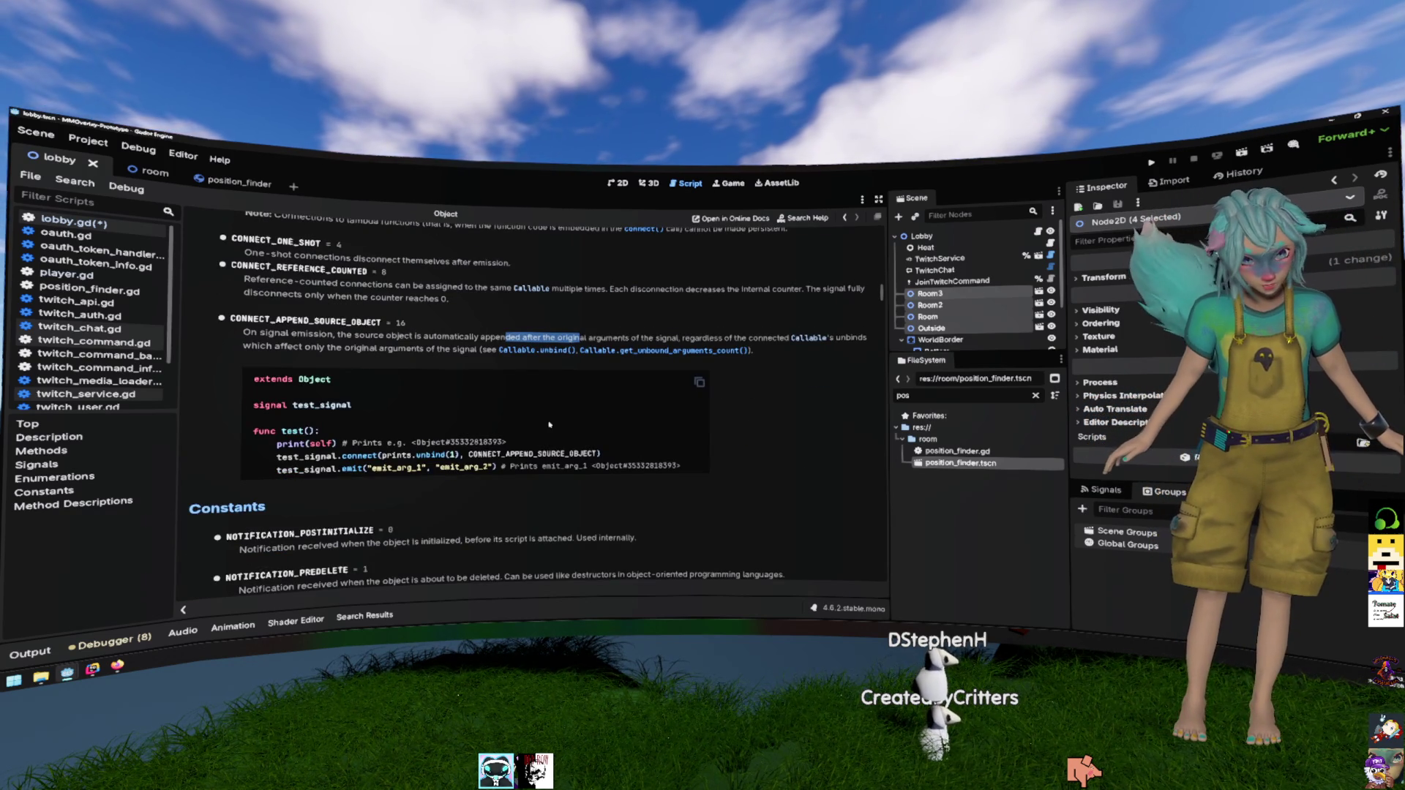
{"action": "left_click_drag", "start_coordinate": [272, 333], "coordinate": [348, 351]}
{"action": "scroll", "coordinate": [418, 371], "scroll_direction": "up", "scroll_amount": 4}
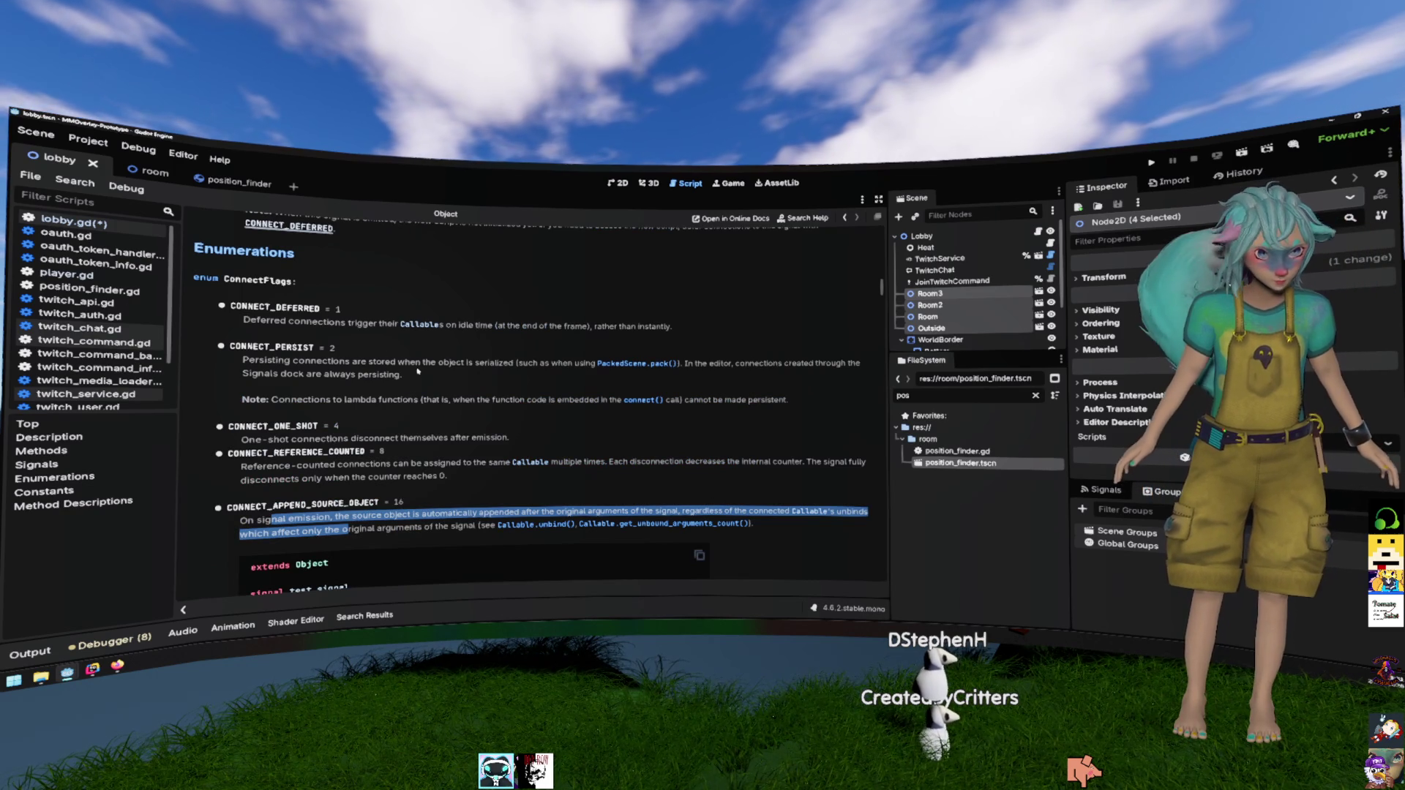
{"action": "triple_click", "coordinate": [419, 324]}
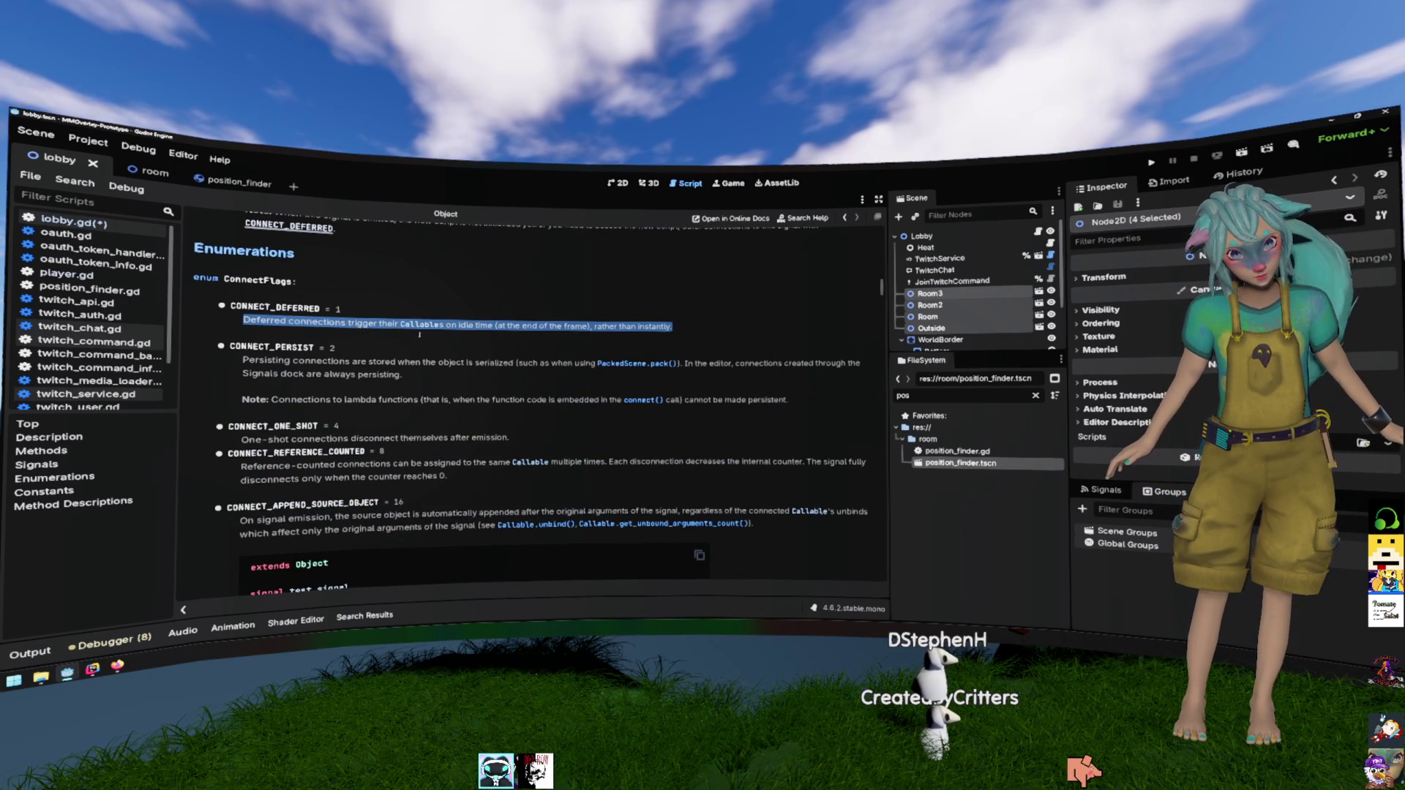
{"action": "mouse_move", "coordinate": [492, 326]}
{"action": "left_mouse_down"}
{"action": "mouse_move", "coordinate": [678, 325]}
{"action": "mouse_move", "coordinate": [241, 325]}
{"action": "mouse_move", "coordinate": [209, 300]}
{"action": "left_mouse_up"}
{"action": "left_click", "coordinate": [678, 326]}
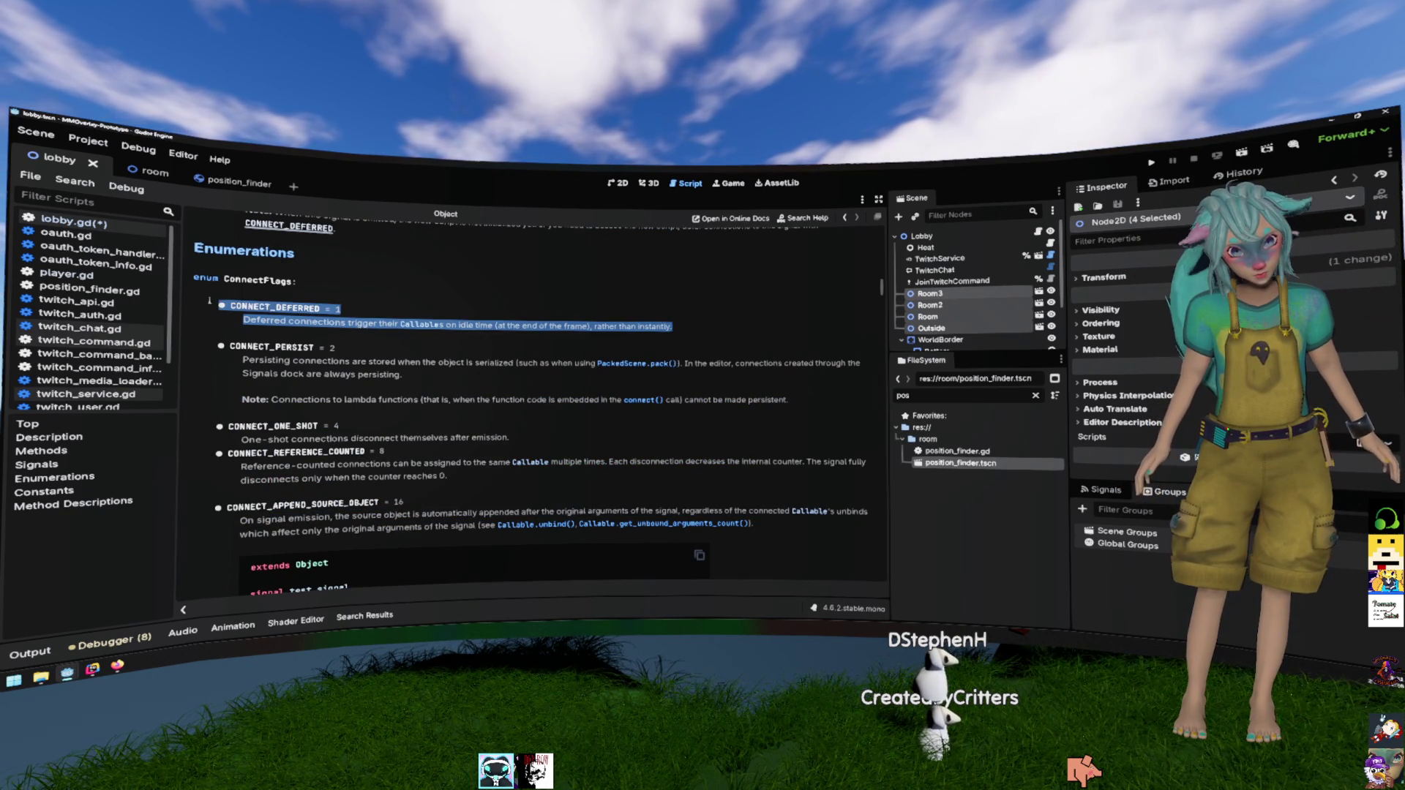
{"action": "key", "text": "alt+Left"}
{"action": "key", "text": "alt+Left"}
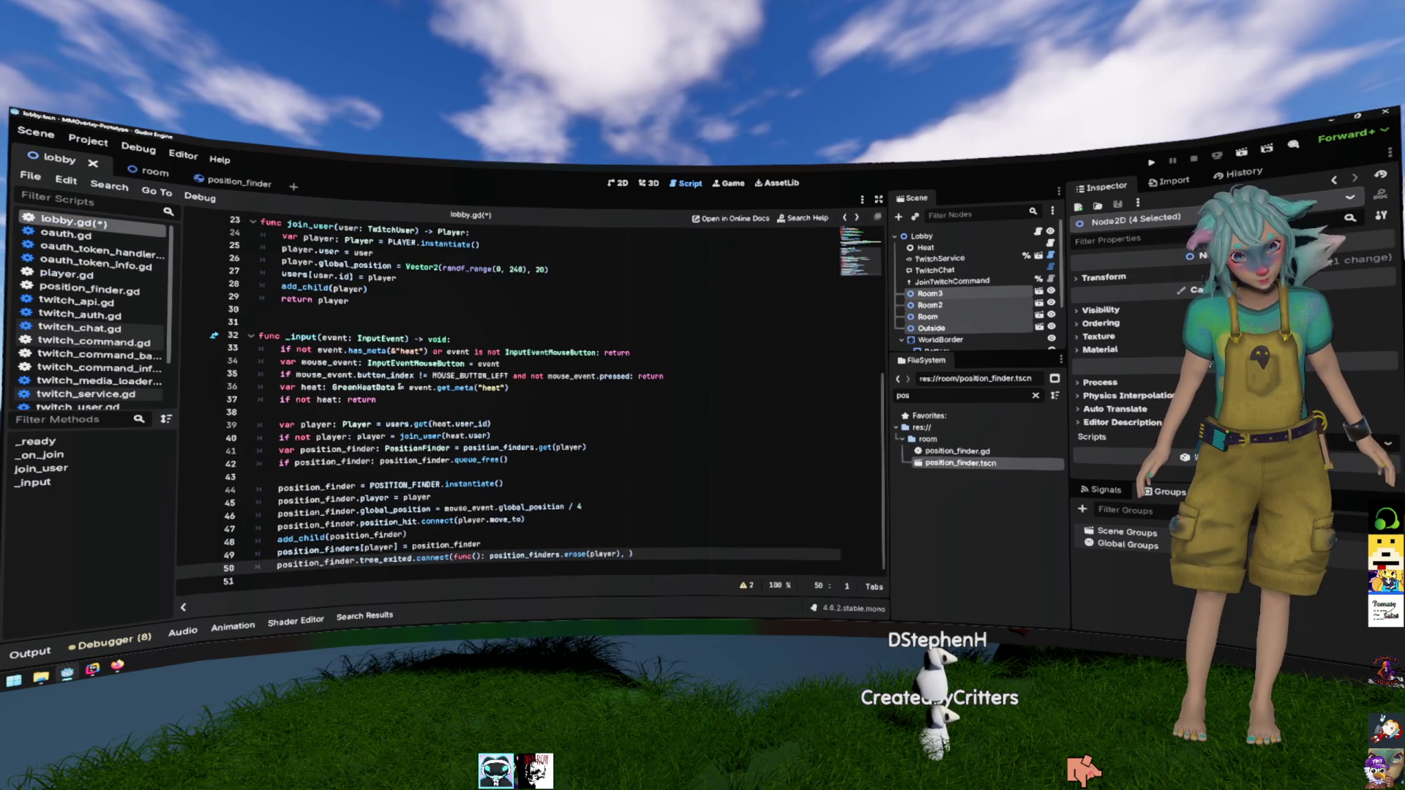
Step: Switch to the position_finder scene and open position_finder.gd
{"action": "left_click", "coordinate": [589, 521]}
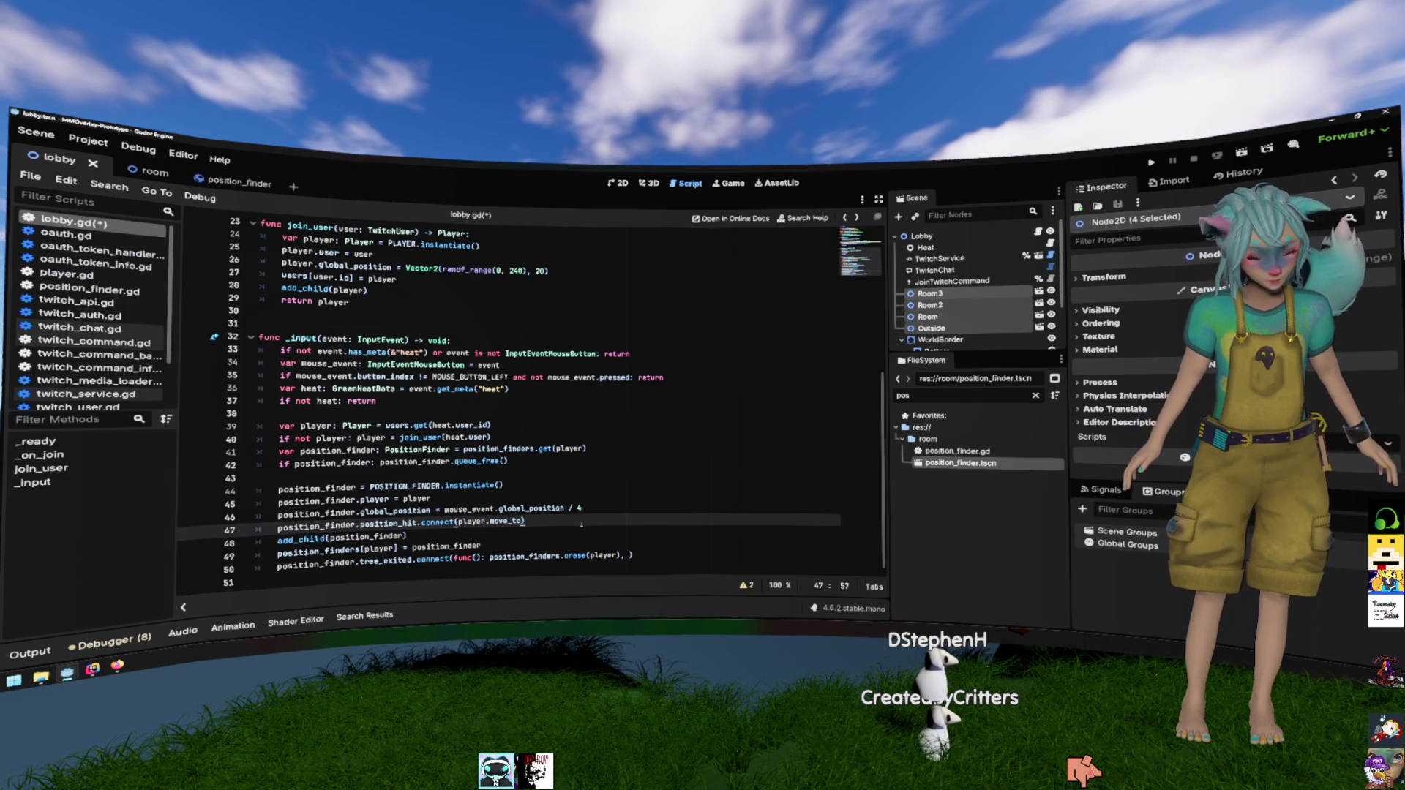
{"action": "left_click", "coordinate": [668, 566]}
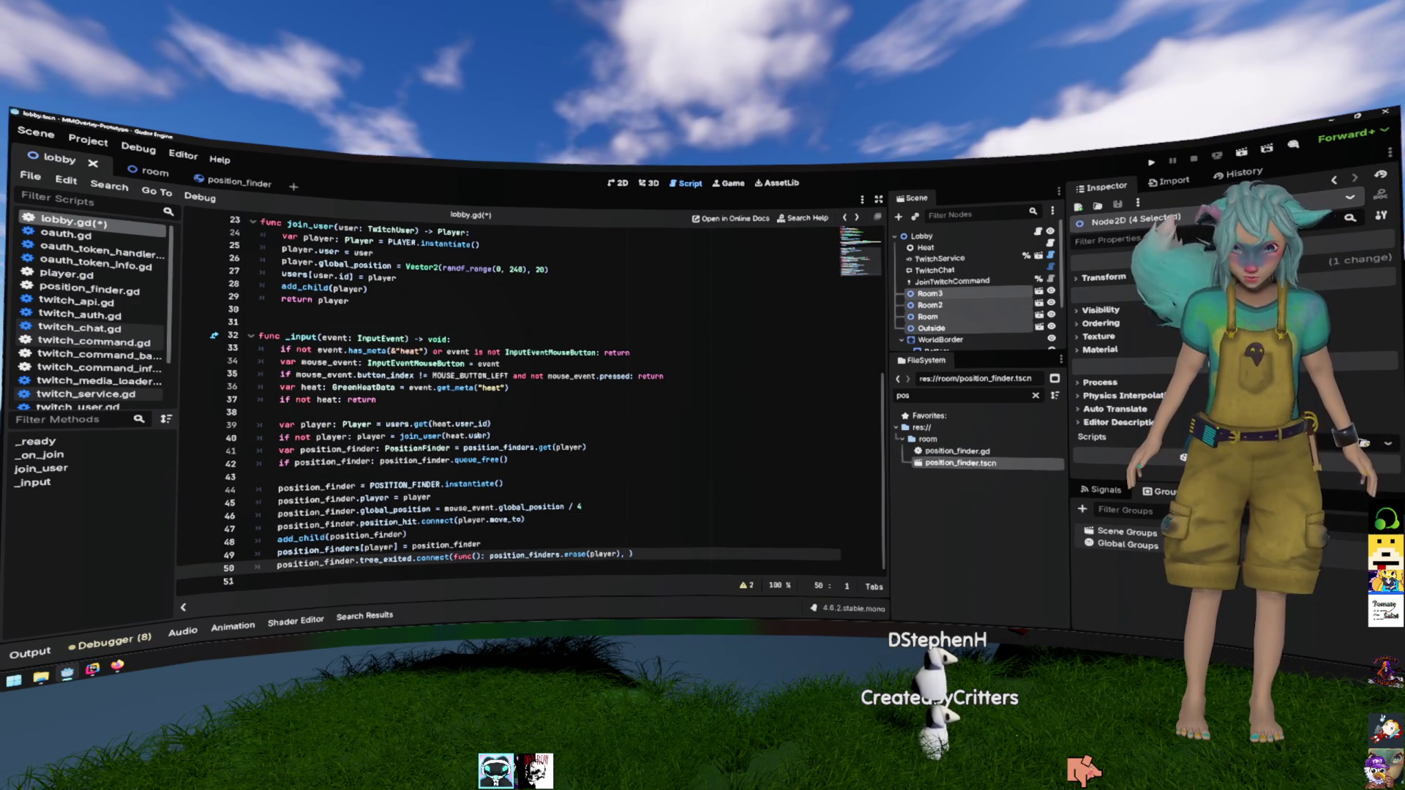
{"action": "left_click", "coordinate": [527, 388]}
{"action": "left_click", "coordinate": [219, 180]}
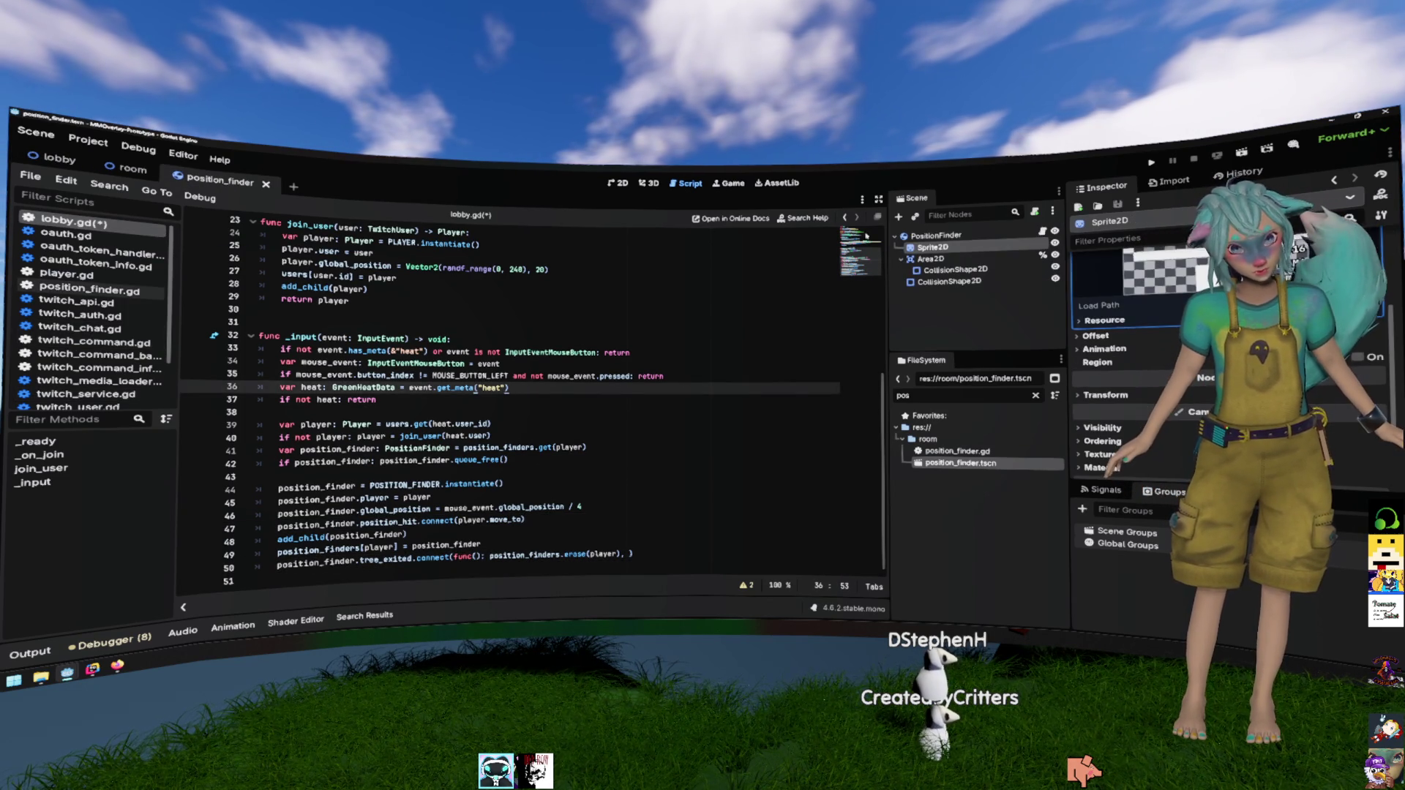
{"action": "left_click", "coordinate": [1043, 231]}
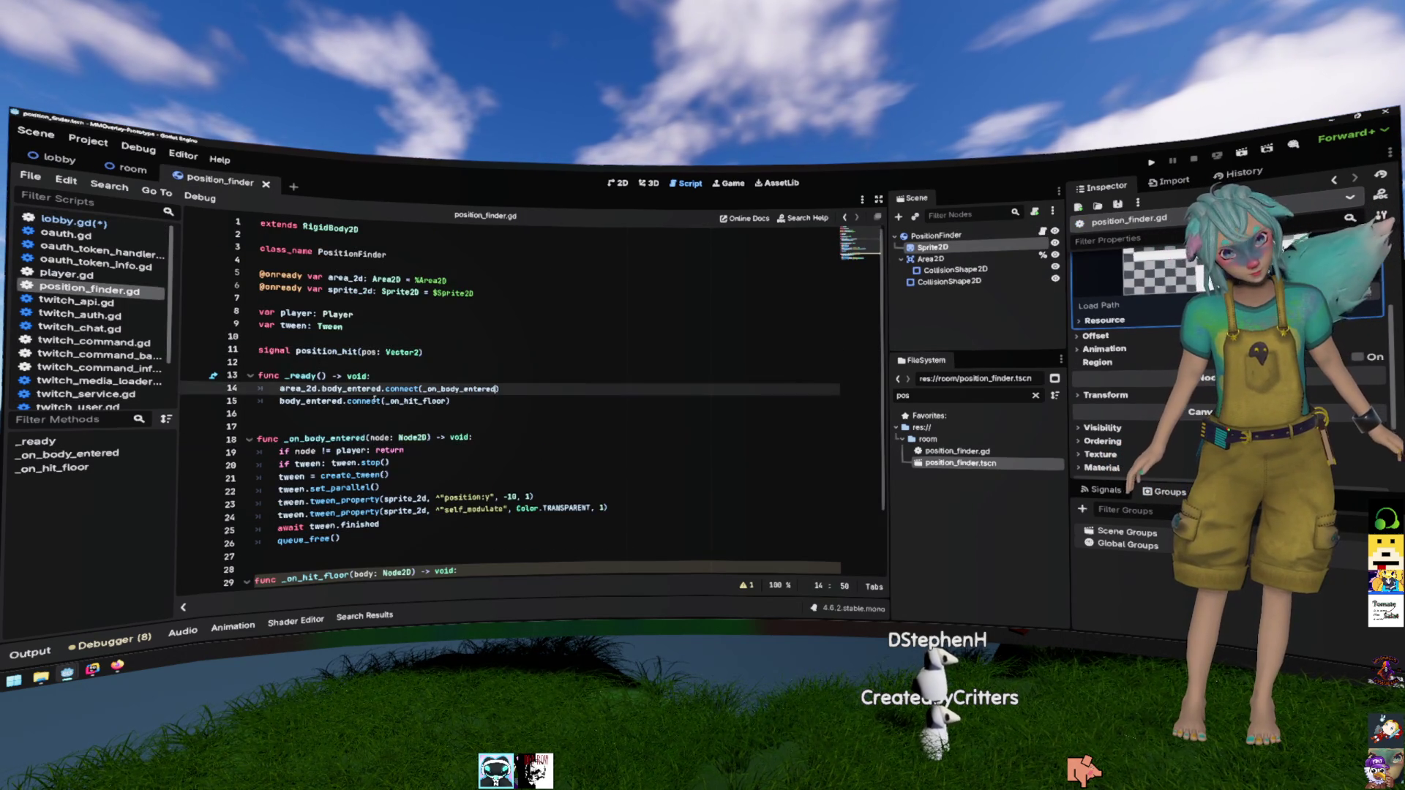
Step: Declare 'signal target_reached' below the position_hit signal
{"action": "double_click", "coordinate": [459, 388]}
{"action": "scroll", "coordinate": [399, 493], "scroll_direction": "down", "scroll_amount": 1}
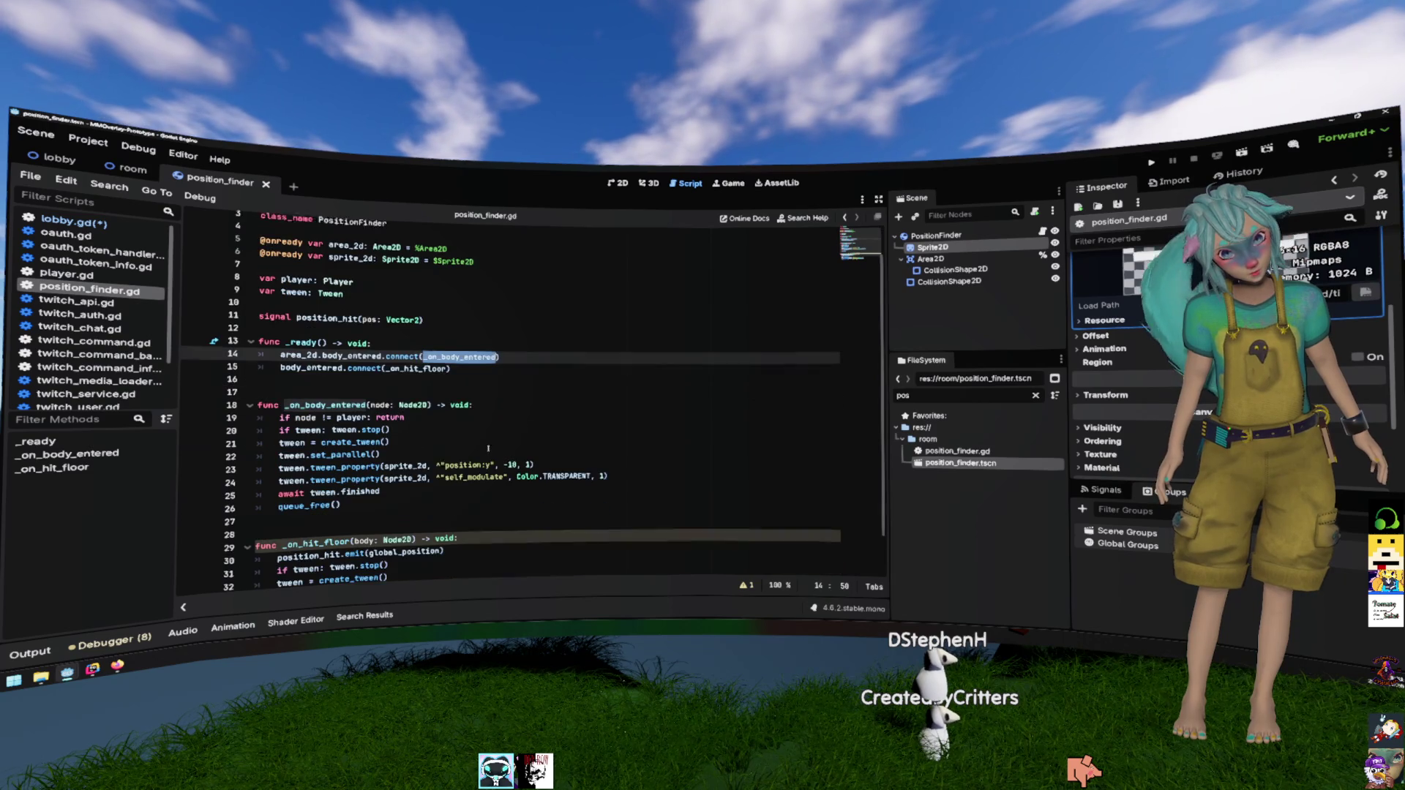
{"action": "left_click", "coordinate": [398, 496]}
{"action": "left_click", "coordinate": [484, 321]}
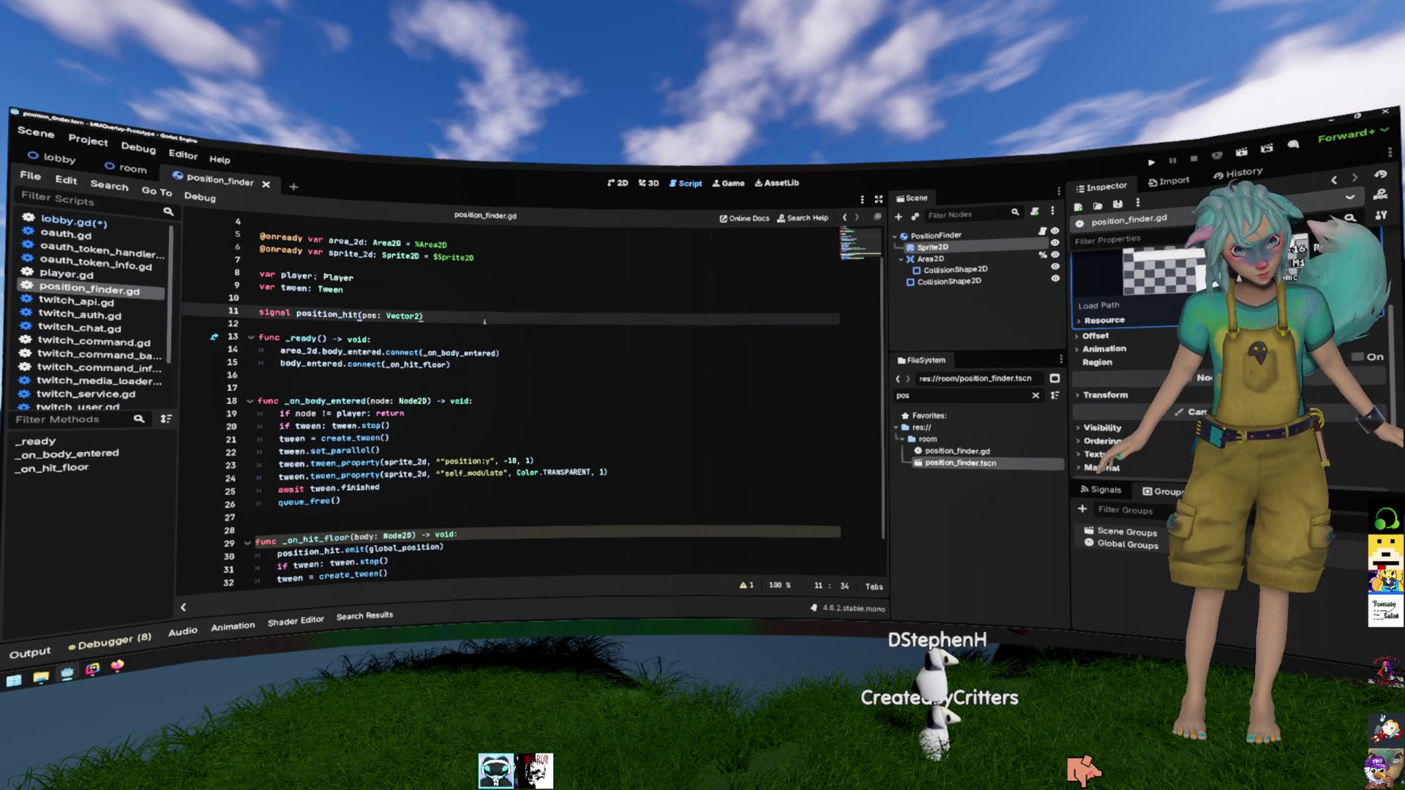
{"action": "key", "text": "Return"}
{"action": "type", "text": "s"}
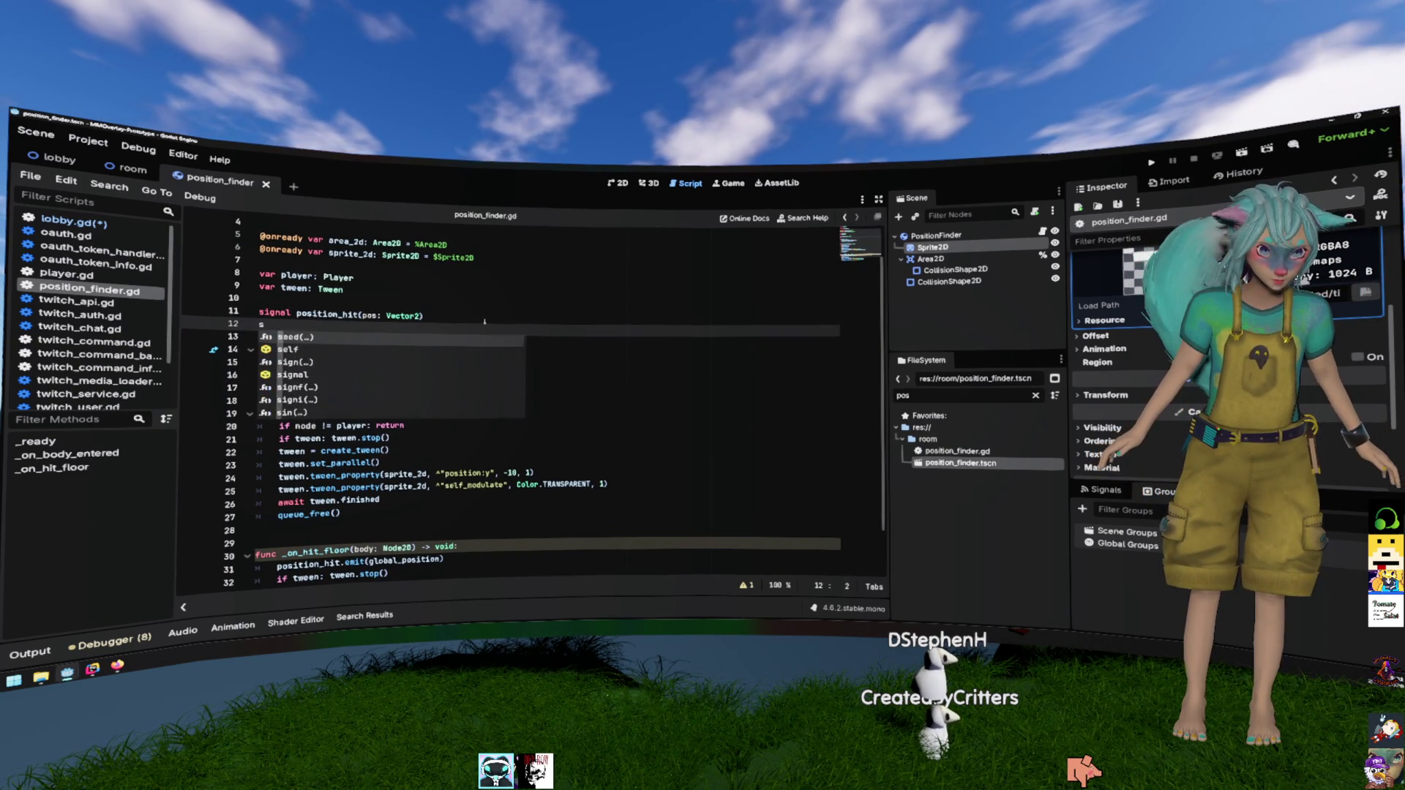
{"action": "type", "text": "ignal target_"}
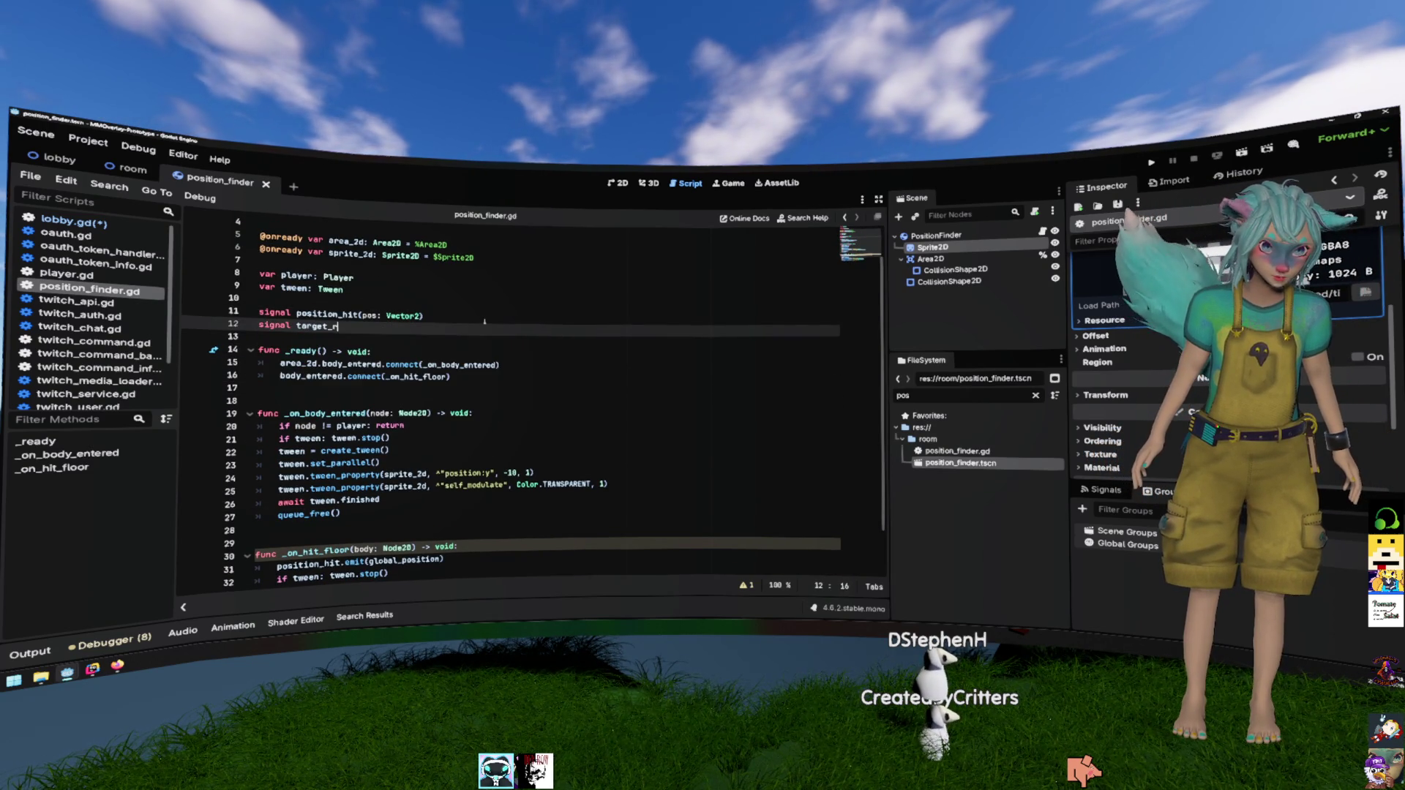
{"action": "type", "text": "reached"}
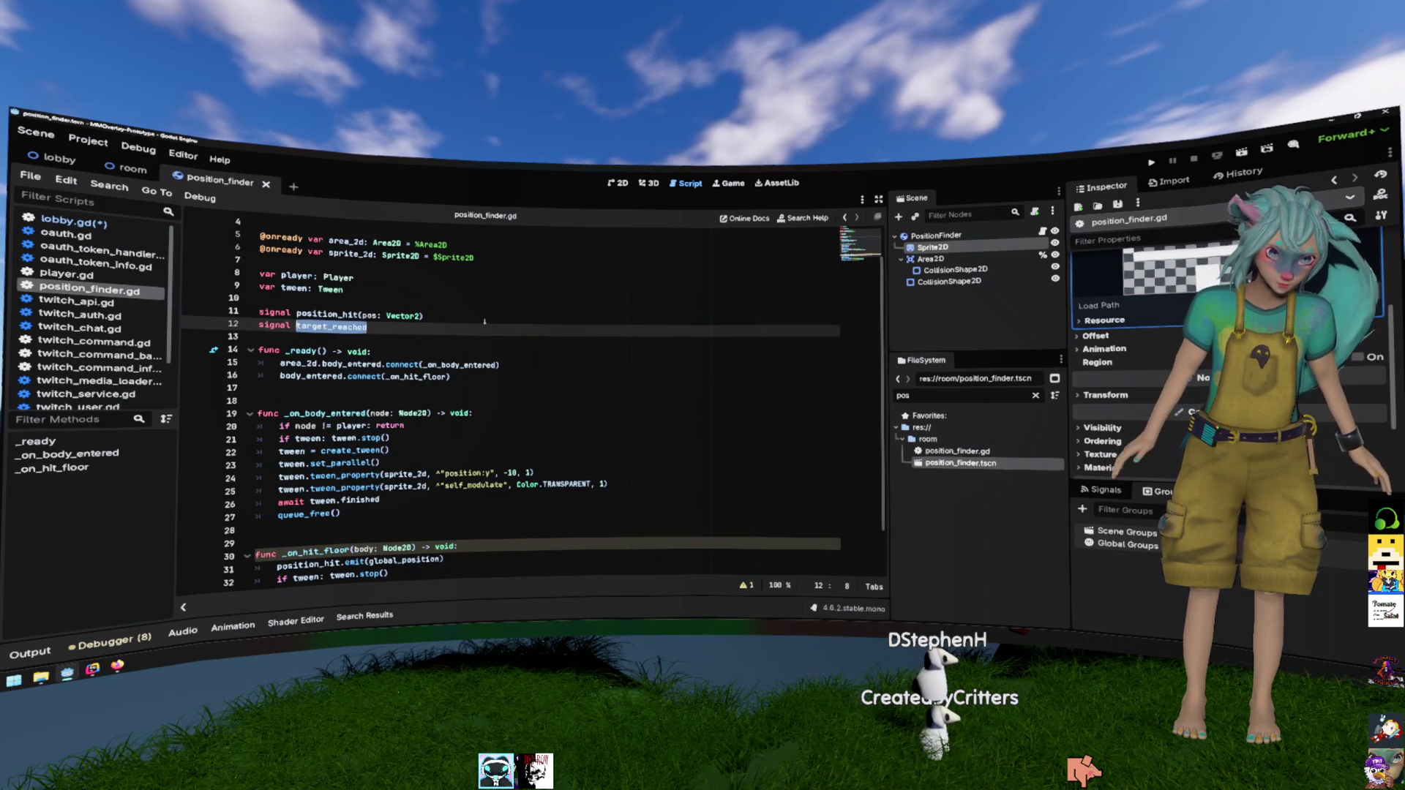
Step: Emit target_reached() in _on_body_entered after the player check, save, and return to lobby.gd
{"action": "left_click", "coordinate": [478, 451]}
{"action": "left_click", "coordinate": [478, 427]}
{"action": "key", "text": "Return"}
{"action": "type", "text": "target_reached.emit()"}
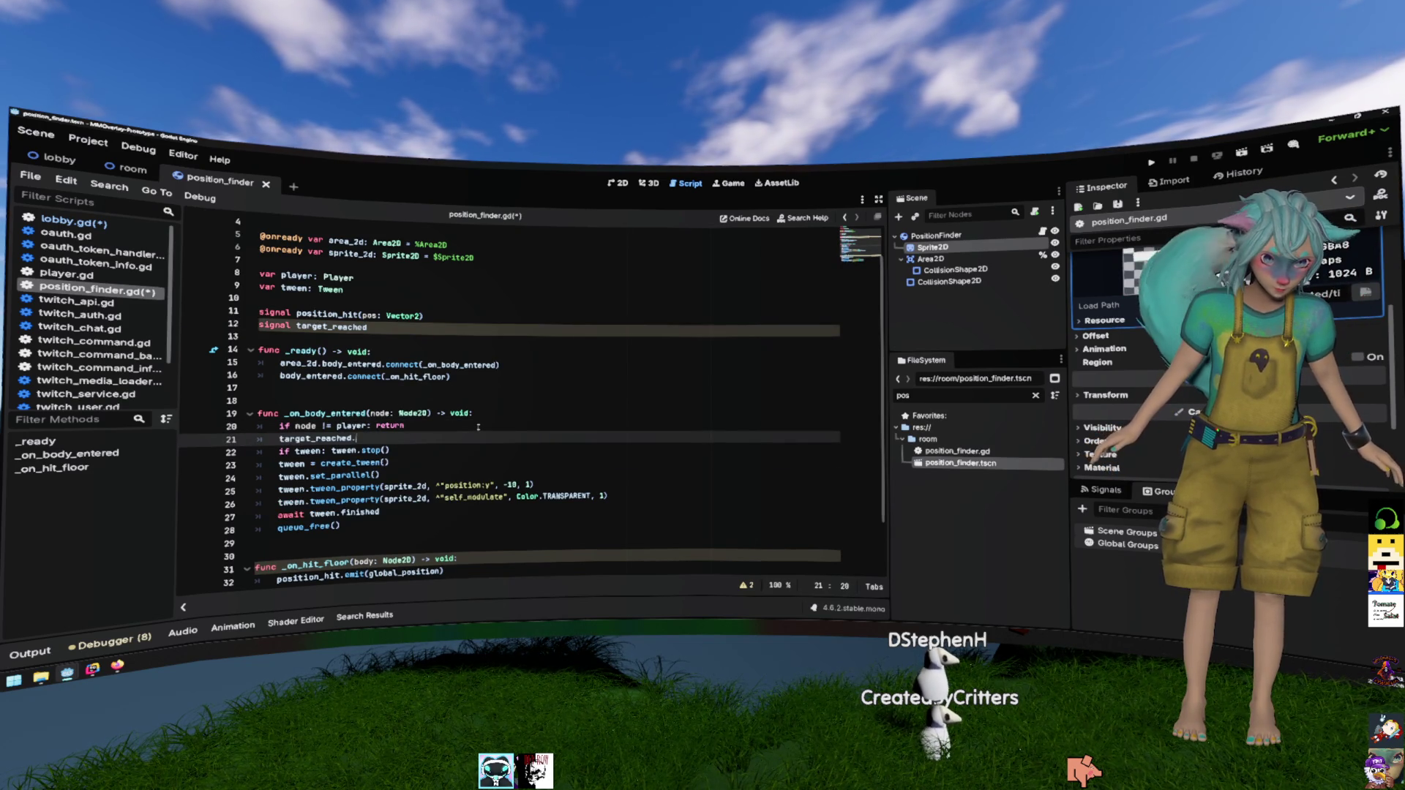
{"action": "left_click", "coordinate": [469, 331]}
{"action": "key", "text": "ctrl+s"}
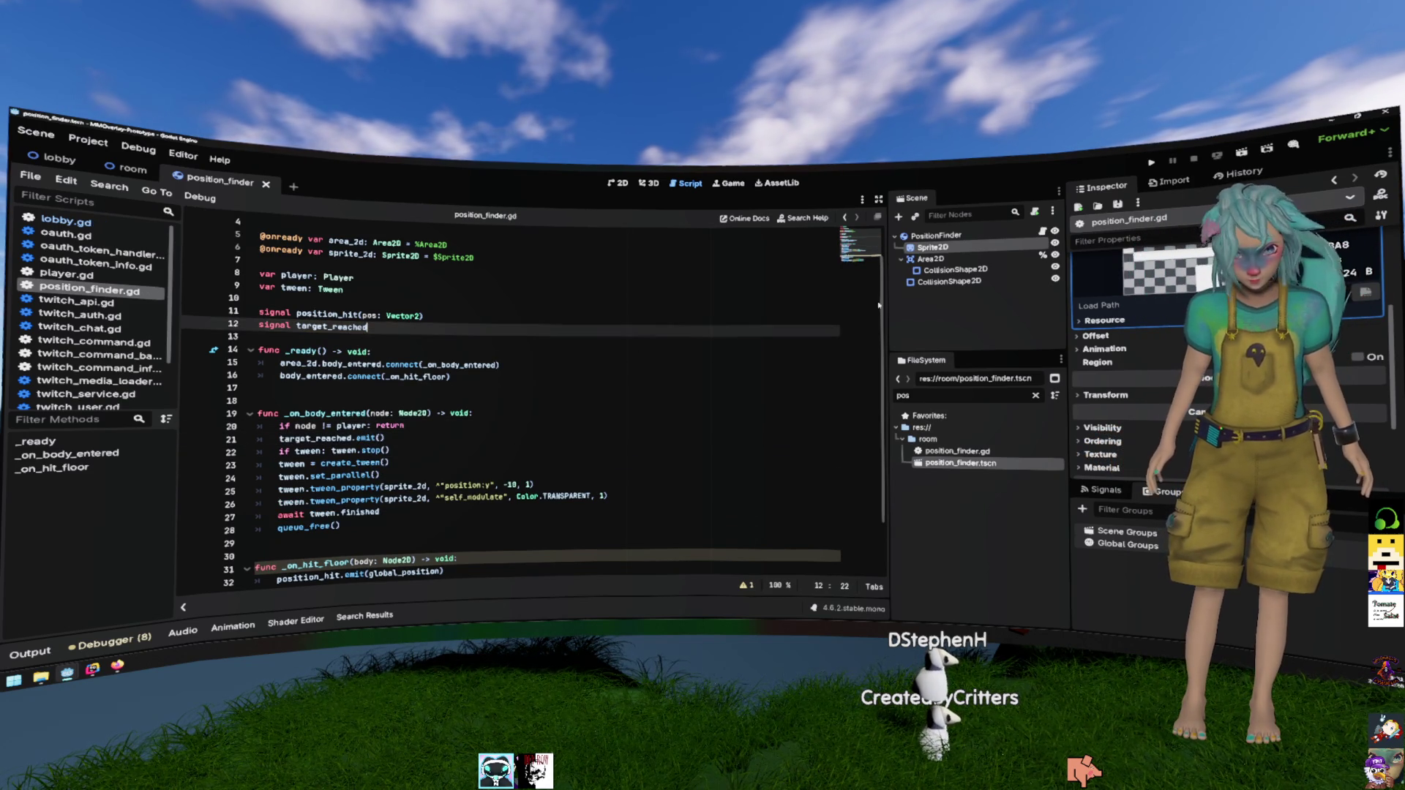
{"action": "left_click", "coordinate": [944, 236]}
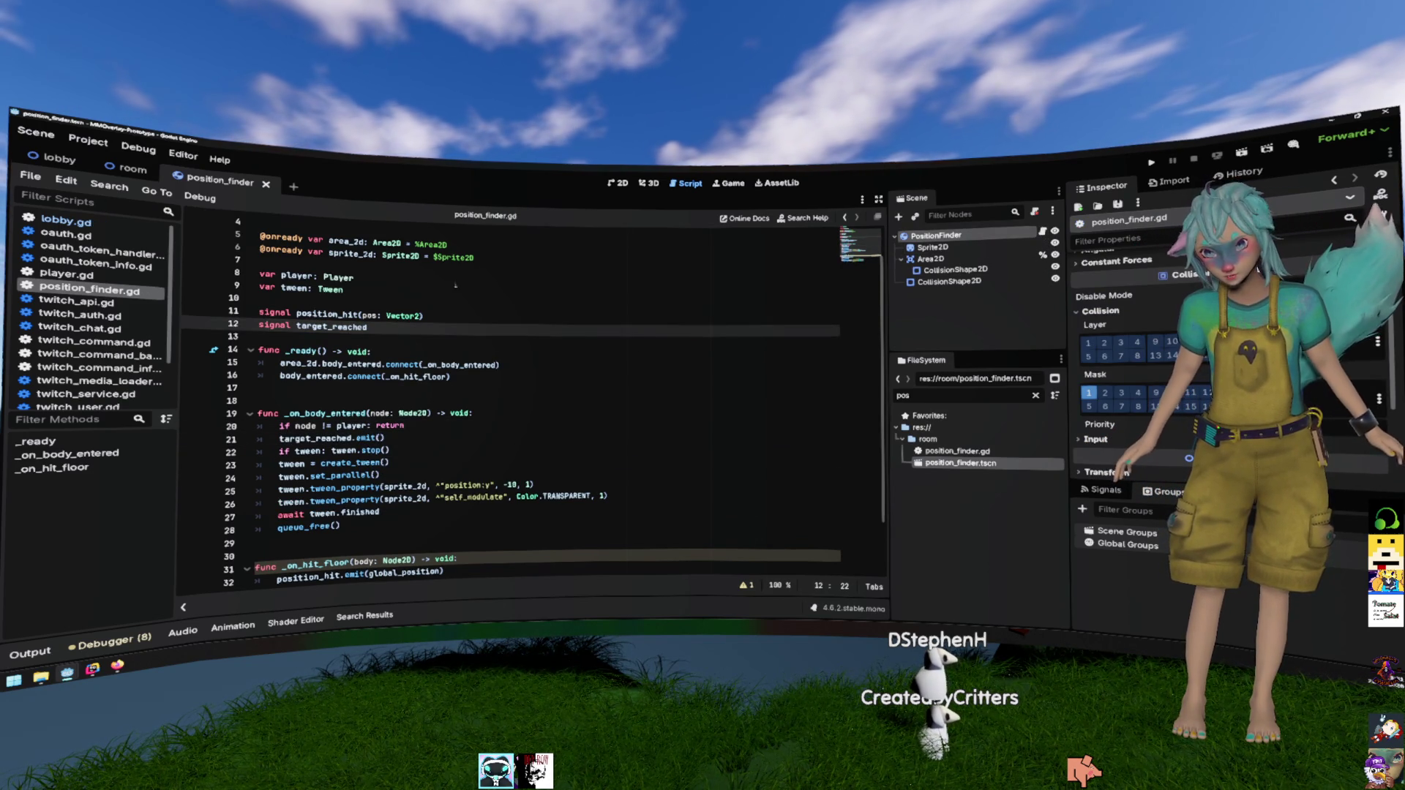
{"action": "left_click", "coordinate": [66, 221]}
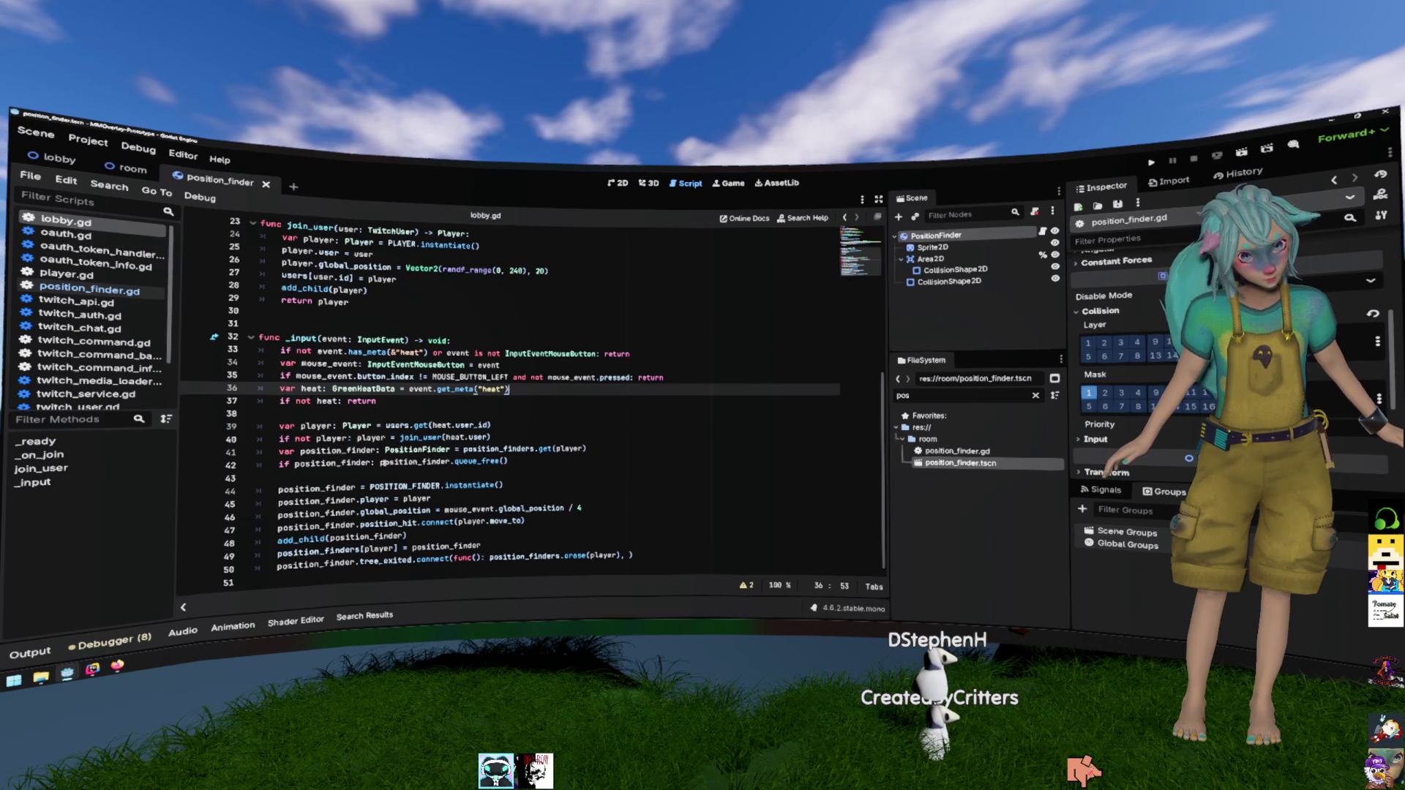
Step: Replace tree_exited with target_reached on lobby.gd line 50
{"action": "left_click", "coordinate": [340, 538]}
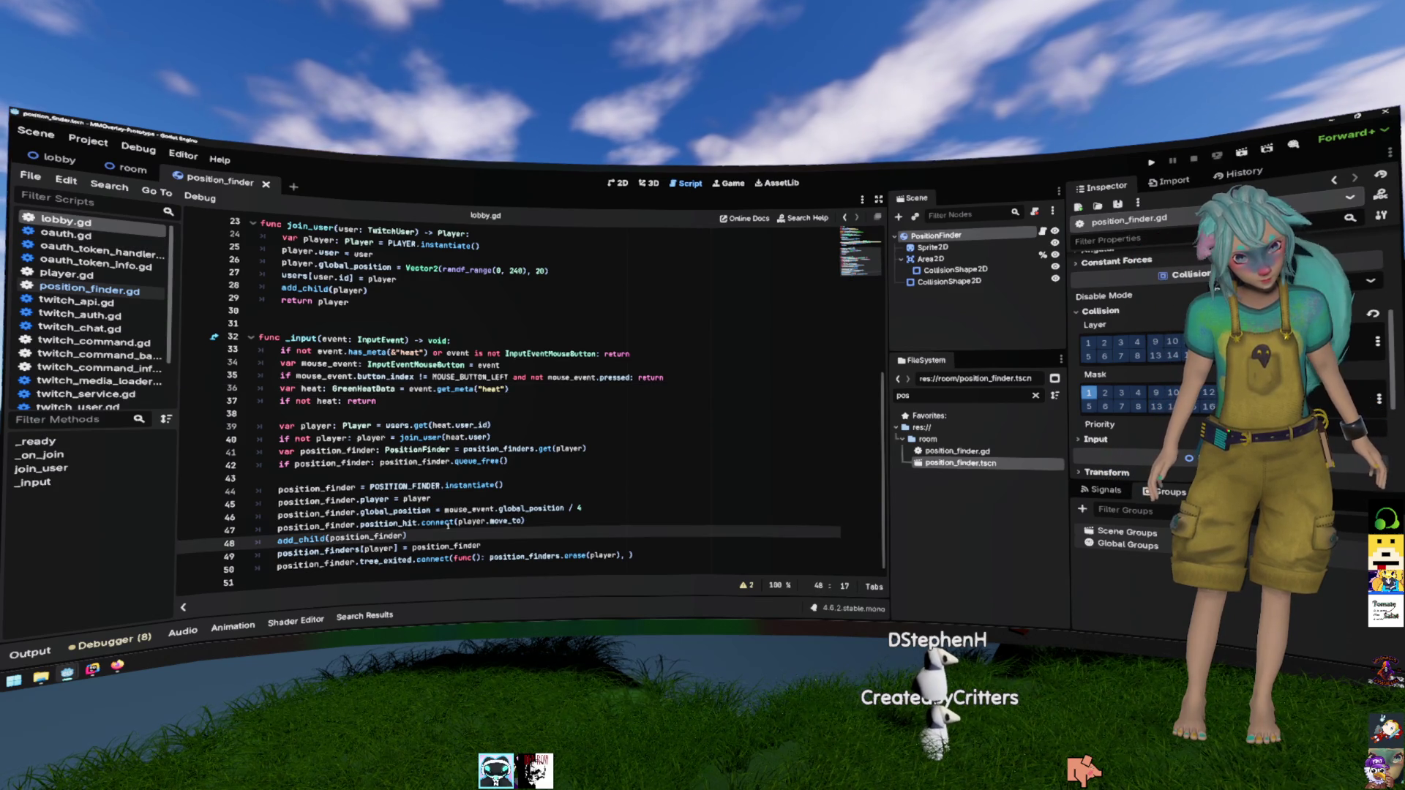
{"action": "key", "text": "Down"}
{"action": "key", "text": "End"}
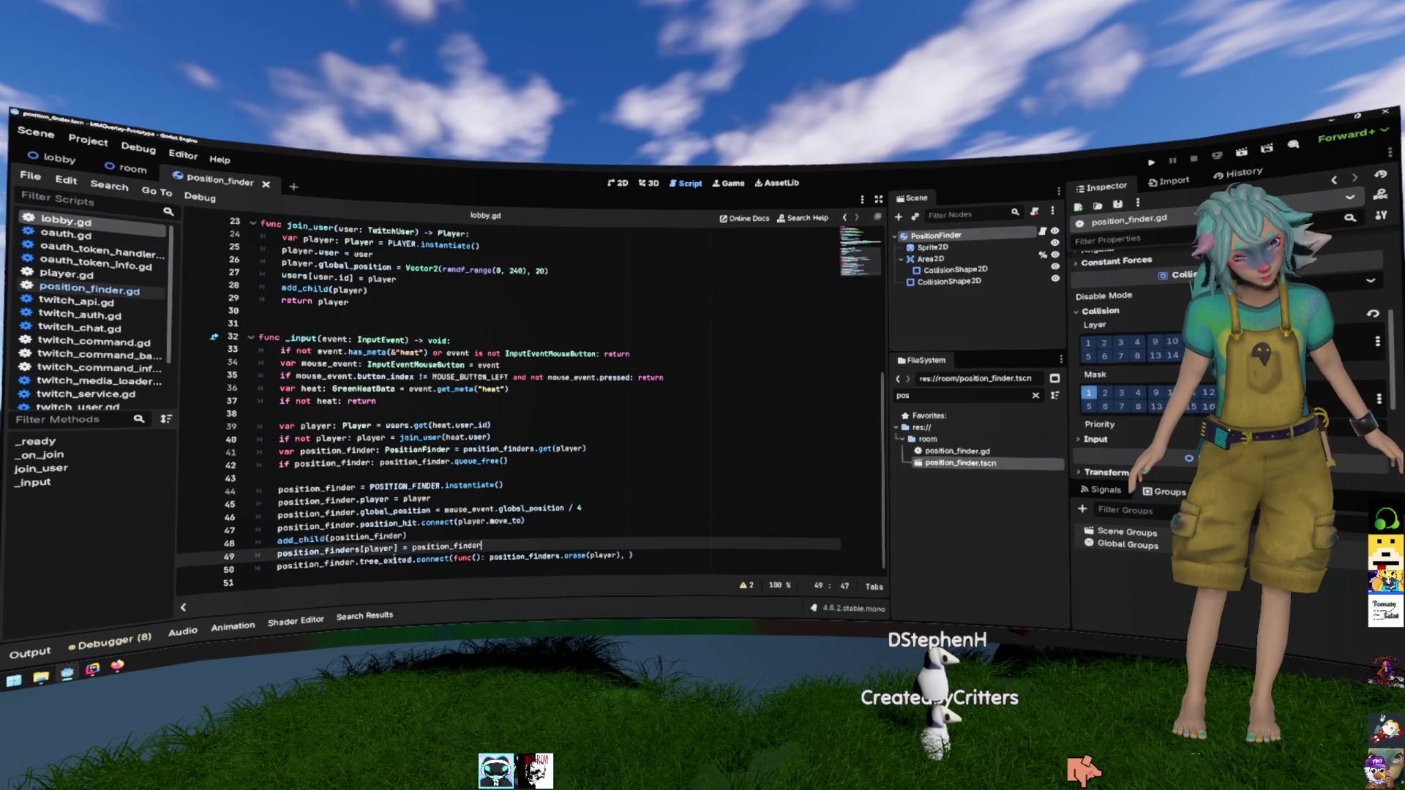
{"action": "double_click", "coordinate": [416, 557]}
{"action": "type", "text": "tar"}
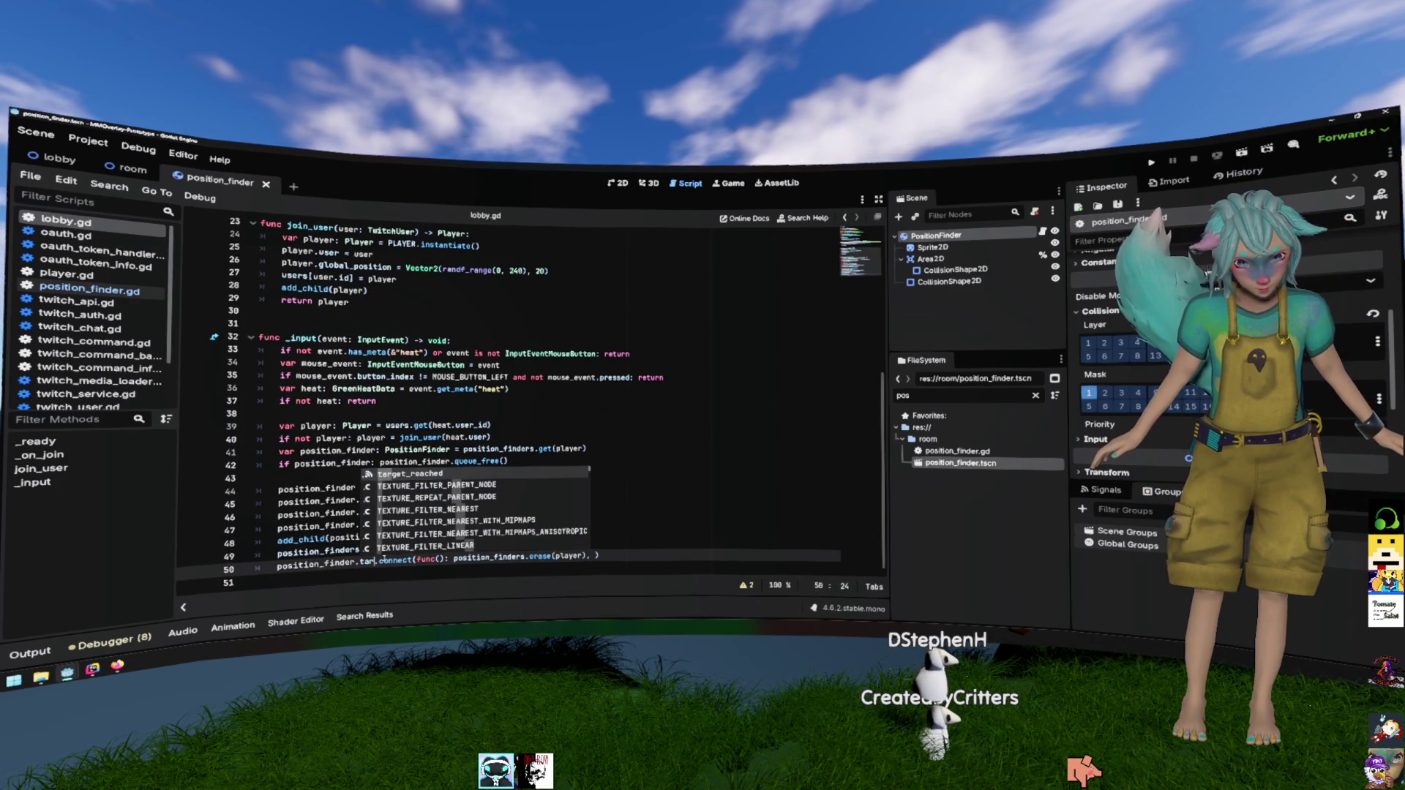
{"action": "key", "text": "Return"}
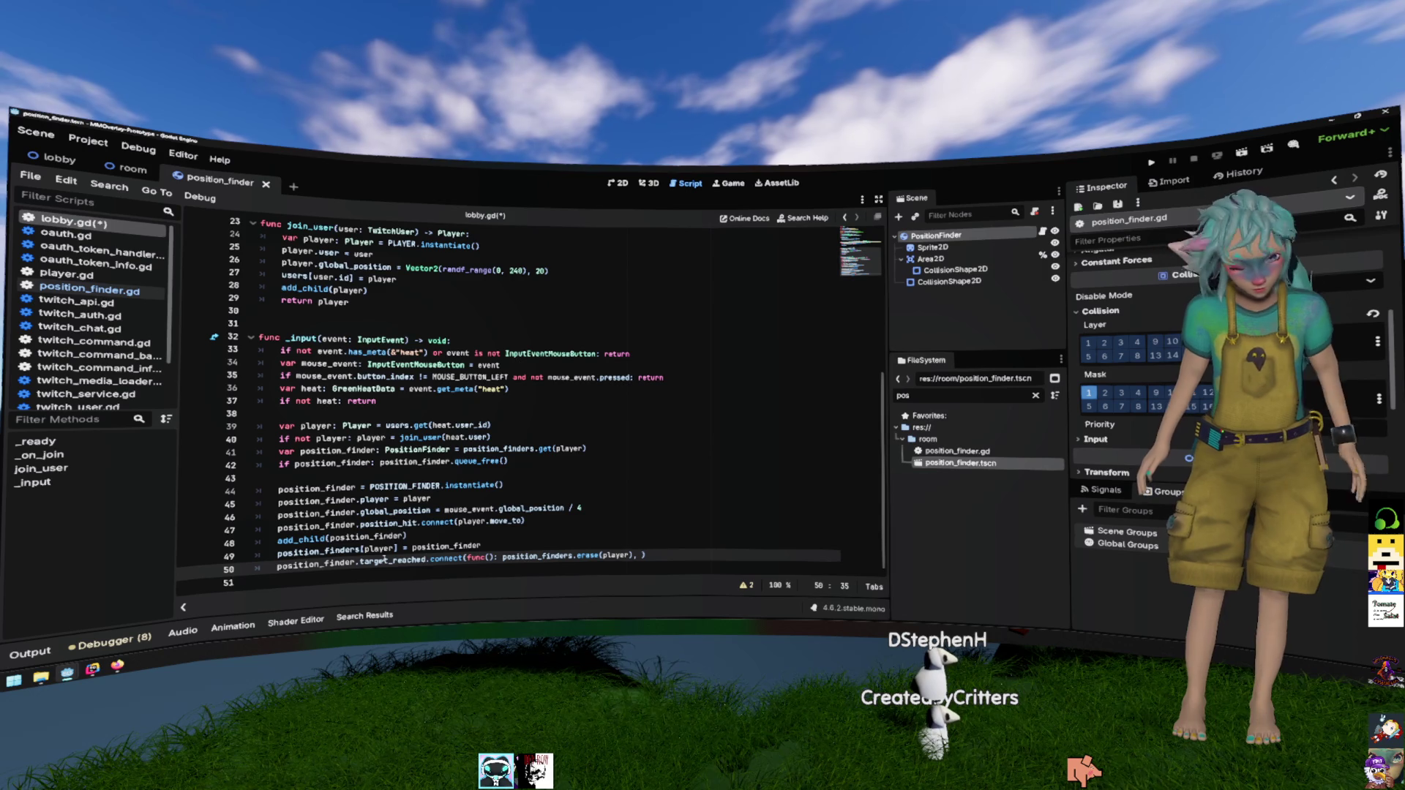
Step: Fix the connect call's closing arguments, save lobby.gd, and run the project with F5
{"action": "key", "text": "Up"}
{"action": "key", "text": "Up"}
{"action": "key", "text": "Up"}
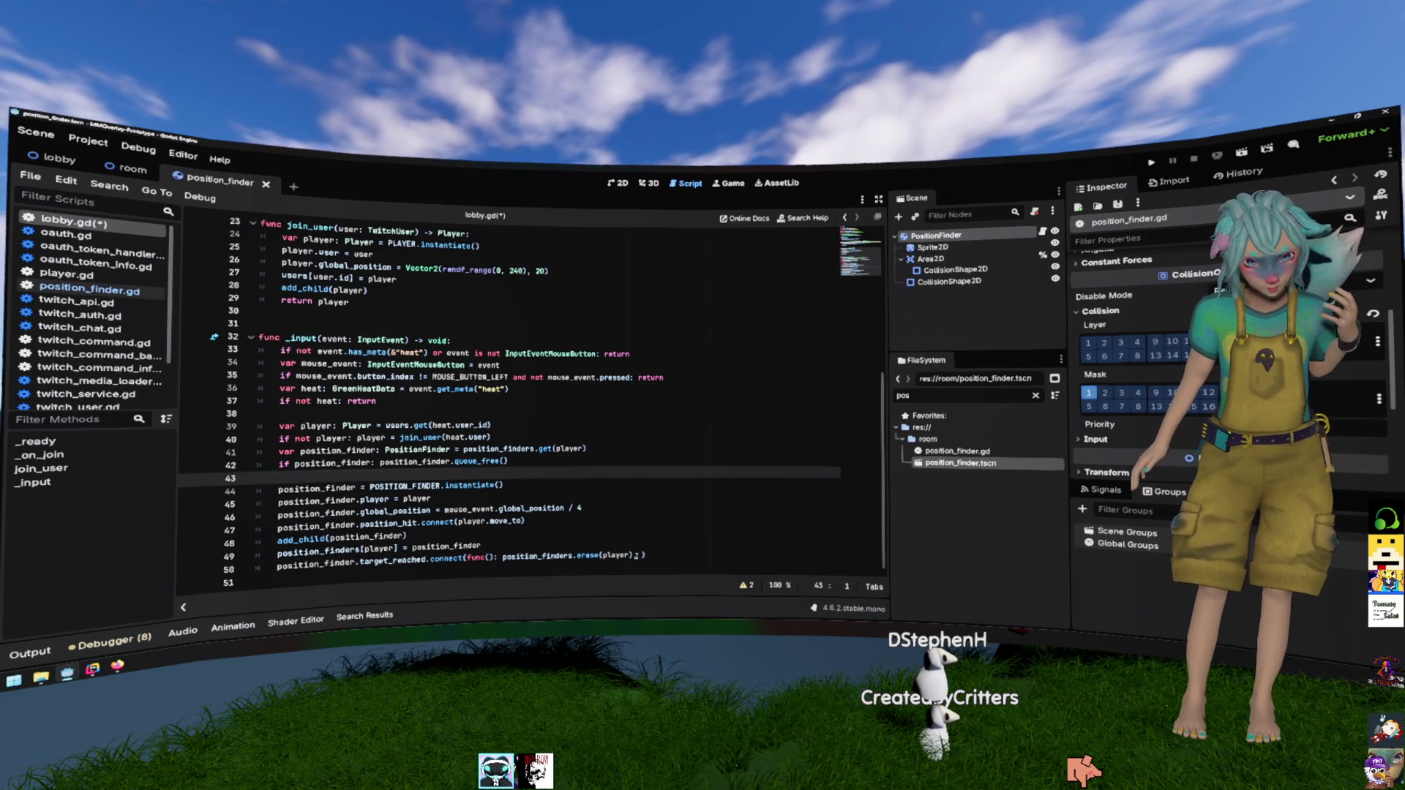
{"action": "left_click", "coordinate": [636, 555]}
{"action": "type", "text": ","}
{"action": "key", "text": "Up"}
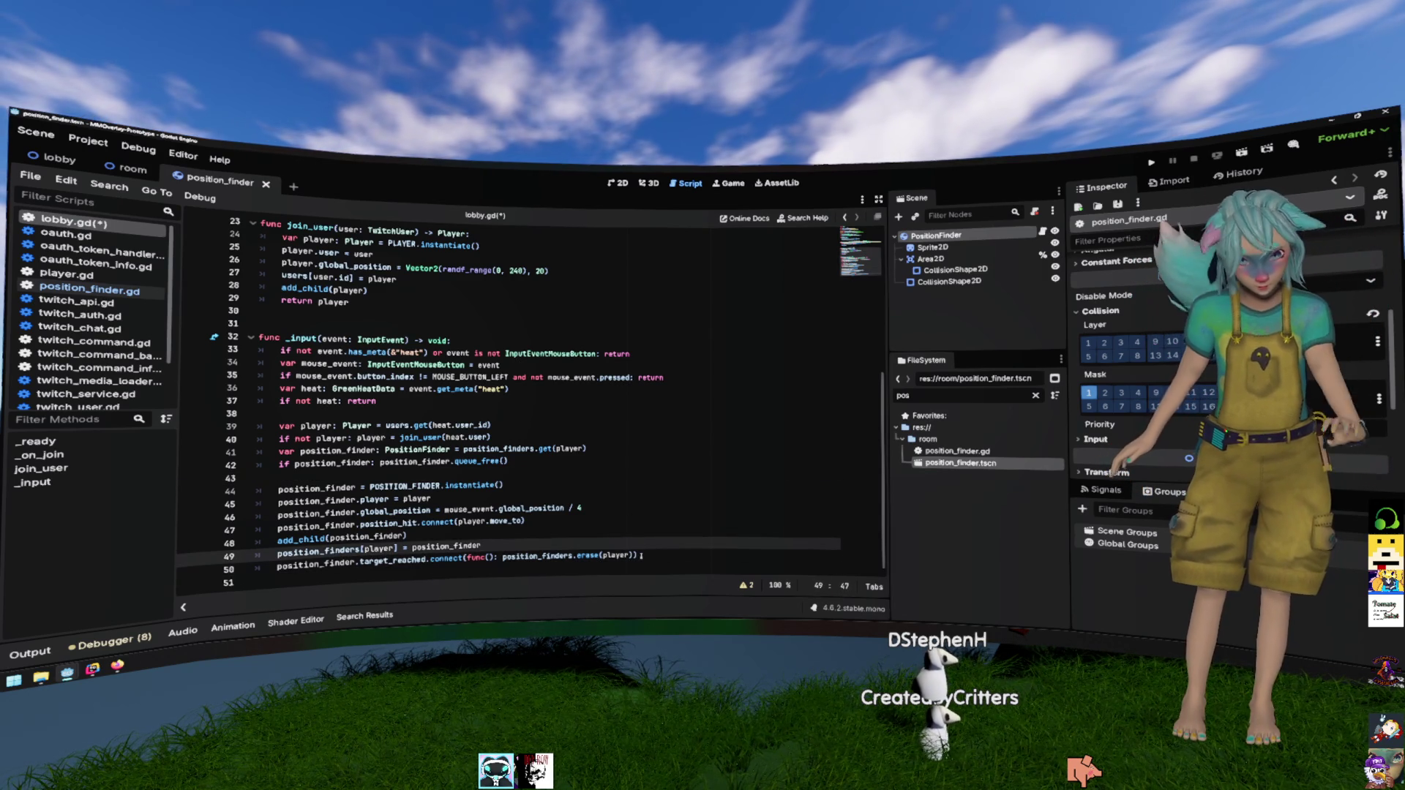
{"action": "left_click", "coordinate": [630, 462]}
{"action": "key", "text": "ctrl+s"}
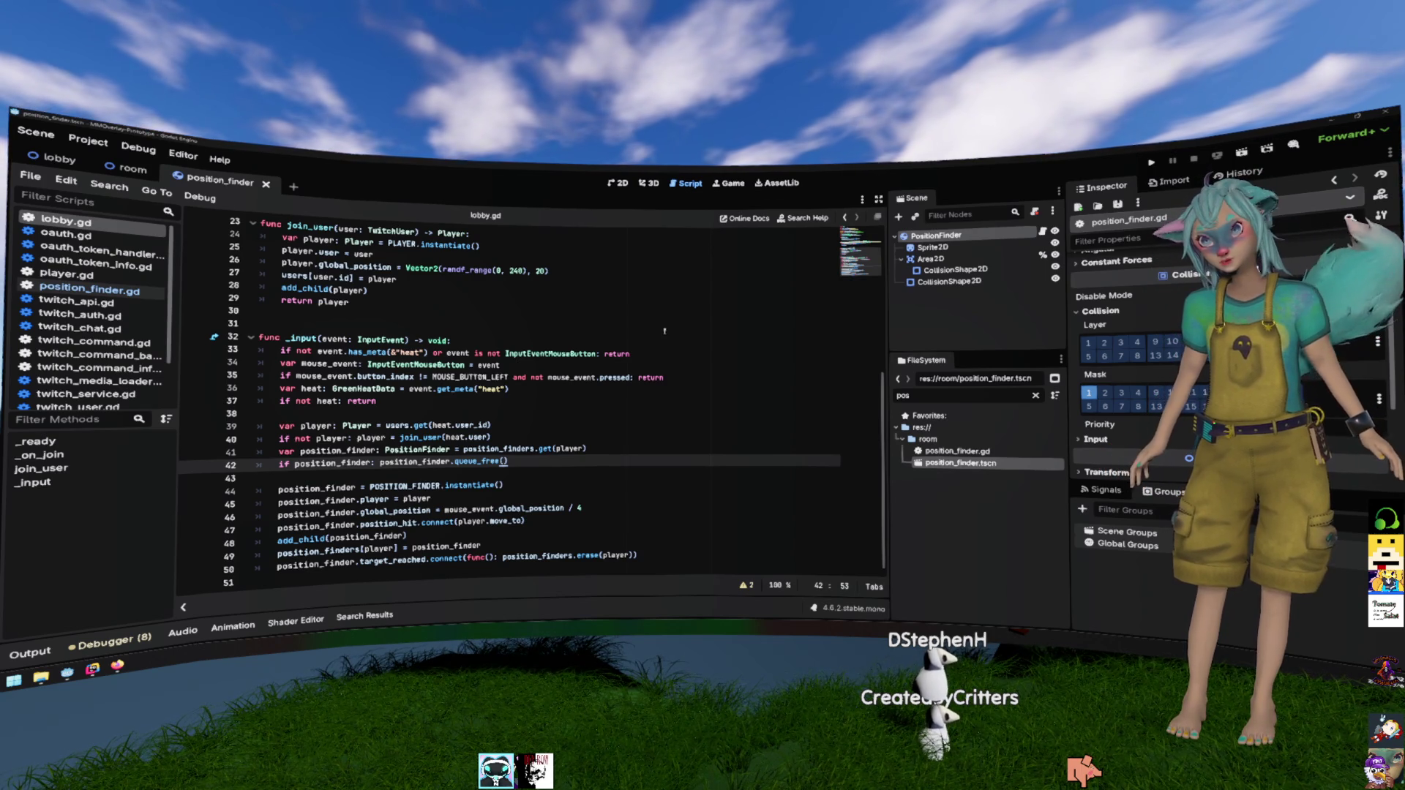
{"action": "left_click", "coordinate": [664, 364]}
{"action": "key", "text": "F5"}
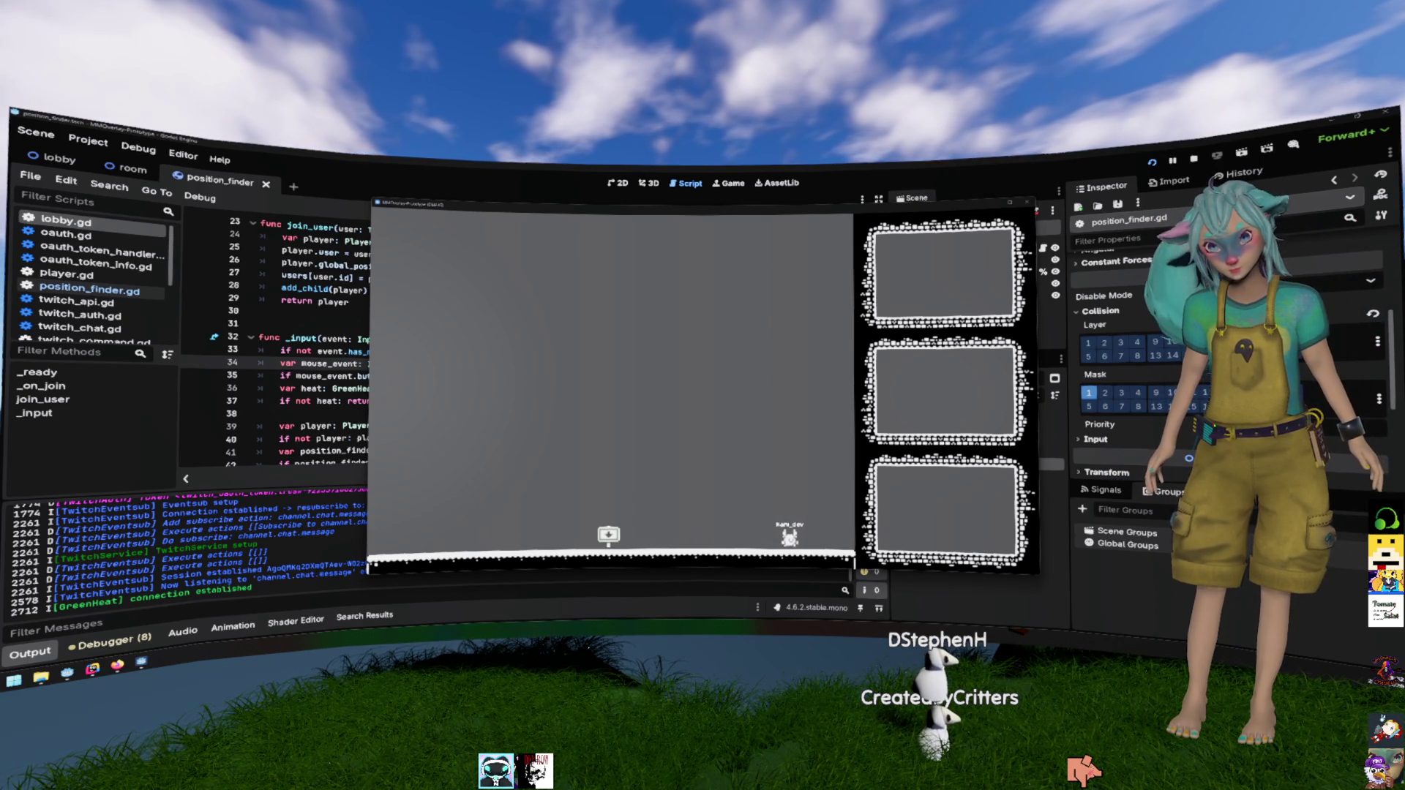
Step: Leave the running game, then run and stop the project once more
{"action": "key", "text": "alt+Tab"}
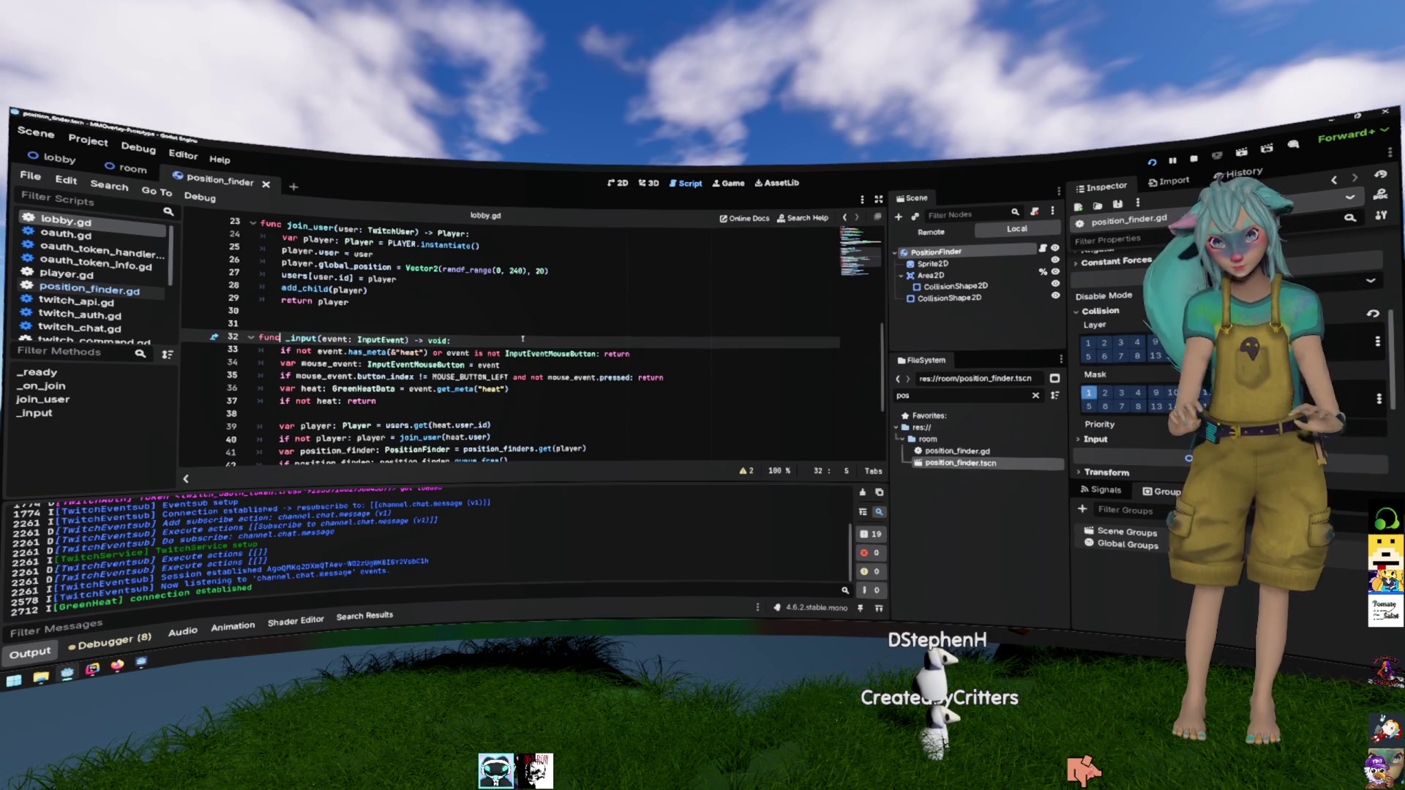
{"action": "left_click", "coordinate": [531, 393]}
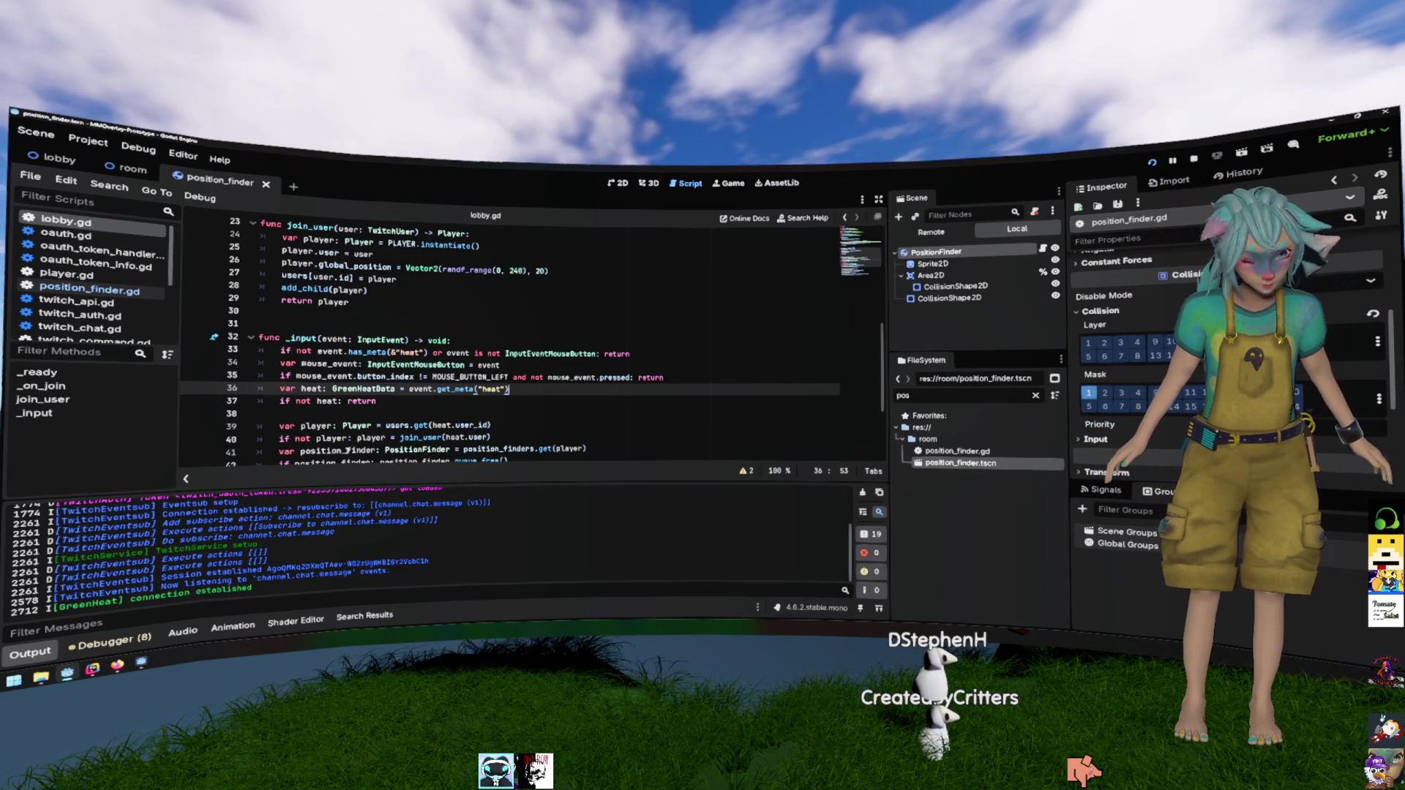
{"action": "key", "text": "F5"}
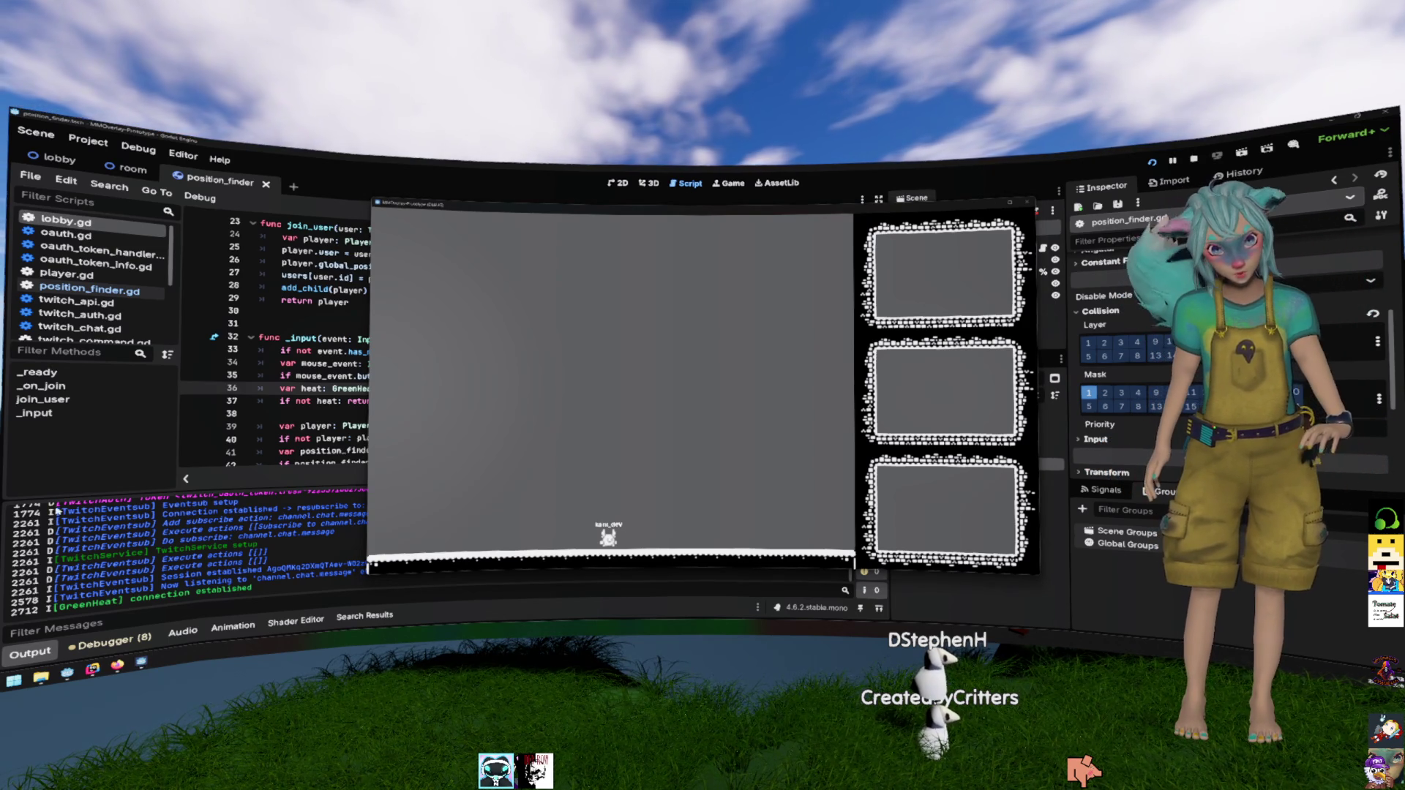
{"action": "key", "text": "F8"}
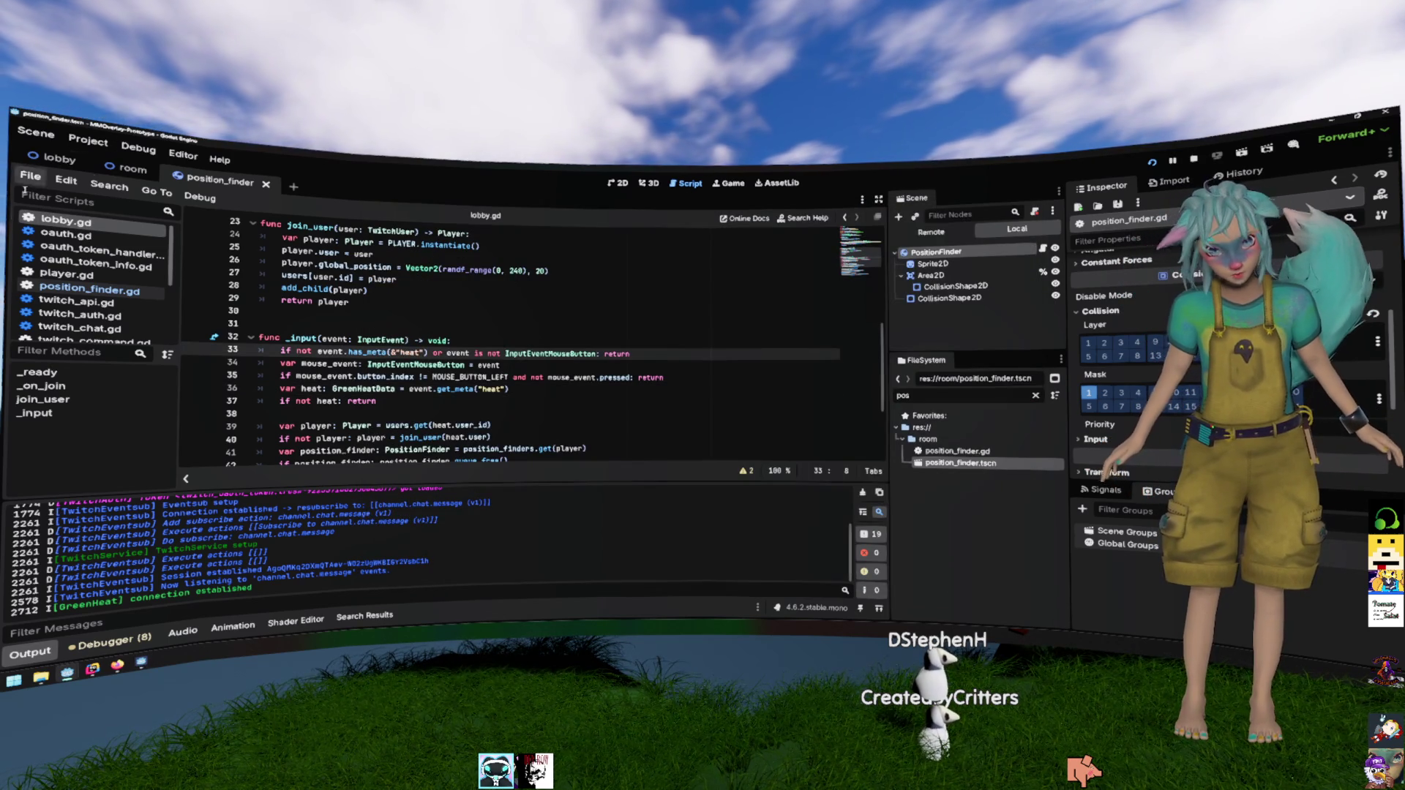
Step: Switch to the lobby scene, clear the 'pos' FileSystem filter, and bring up the browser
{"action": "key", "text": "ctrl+Tab"}
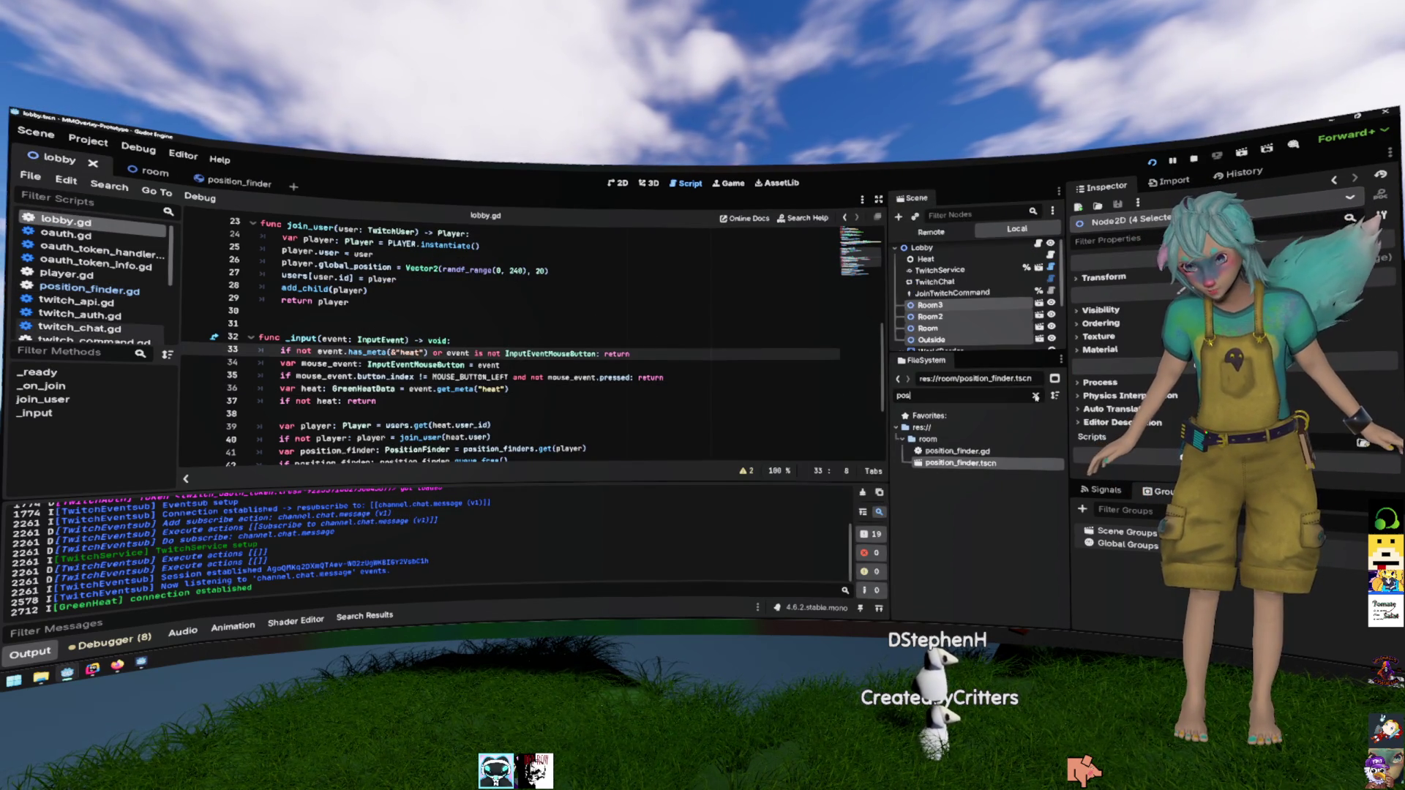
{"action": "left_click", "coordinate": [1034, 395]}
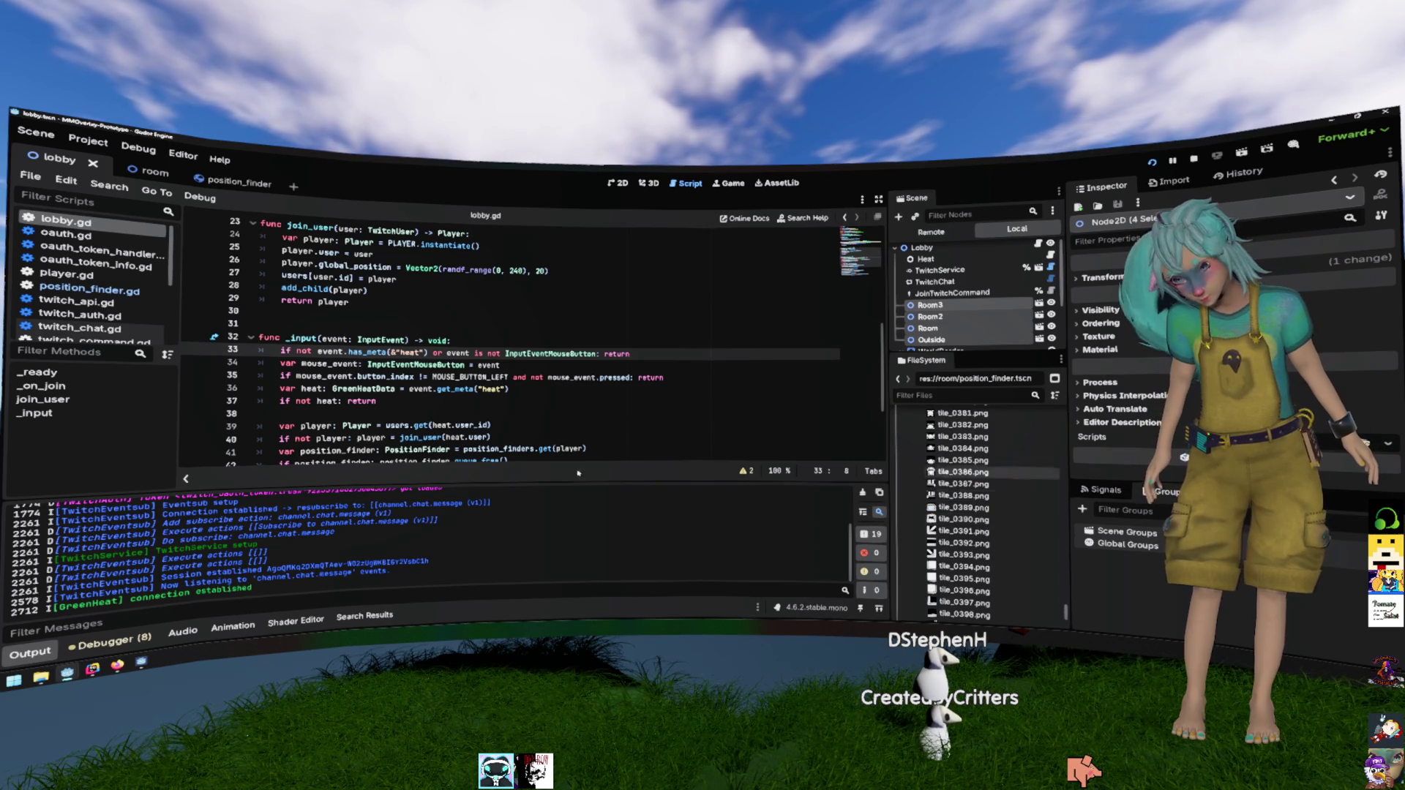
{"action": "left_click", "coordinate": [117, 666]}
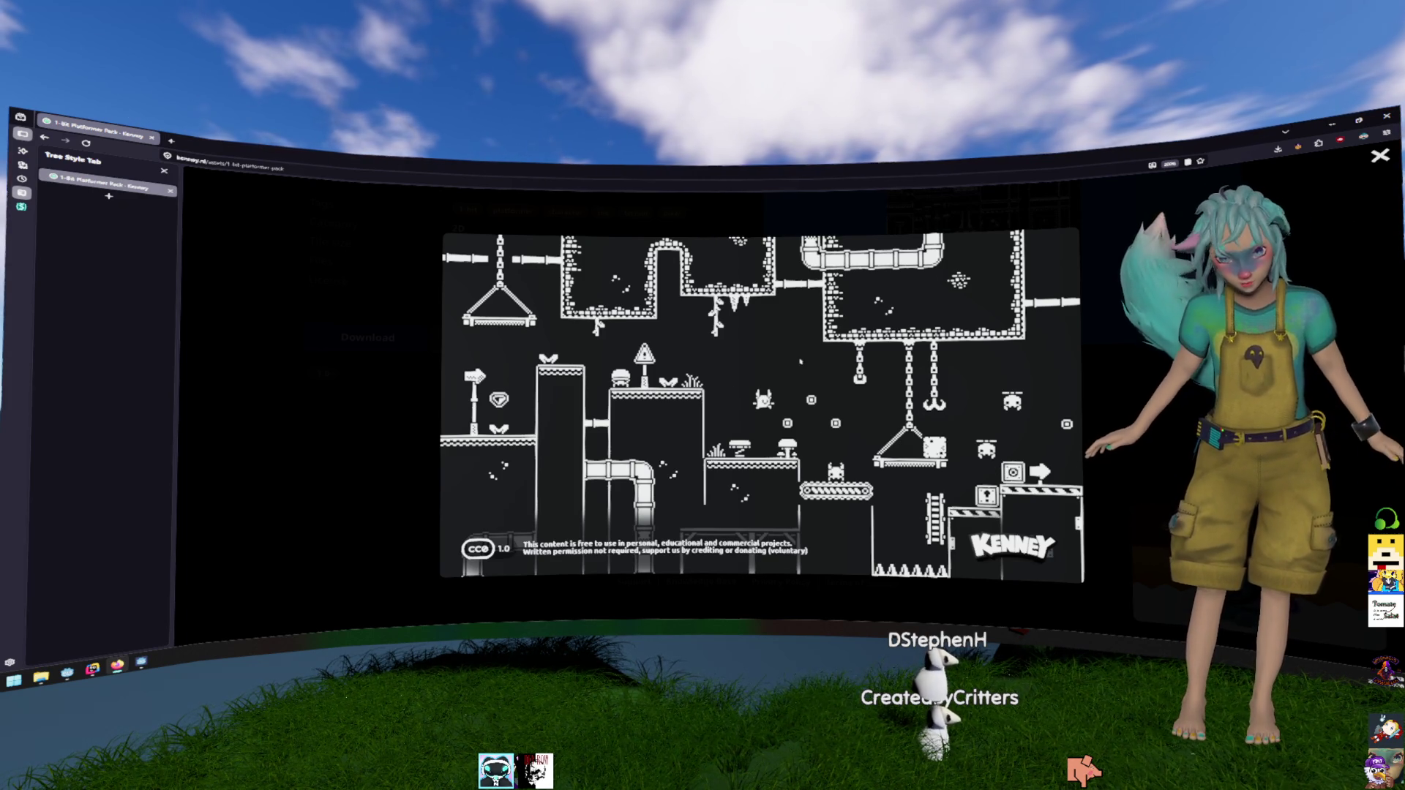
Step: Return from the Kenney 1-Bit Platformer Pack page to the Godot editor
{"action": "key", "text": "alt+Tab"}
{"action": "left_click", "coordinate": [519, 378]}
Step: Create a new scene with a 2D root node renamed to door
{"action": "left_click", "coordinate": [147, 171]}
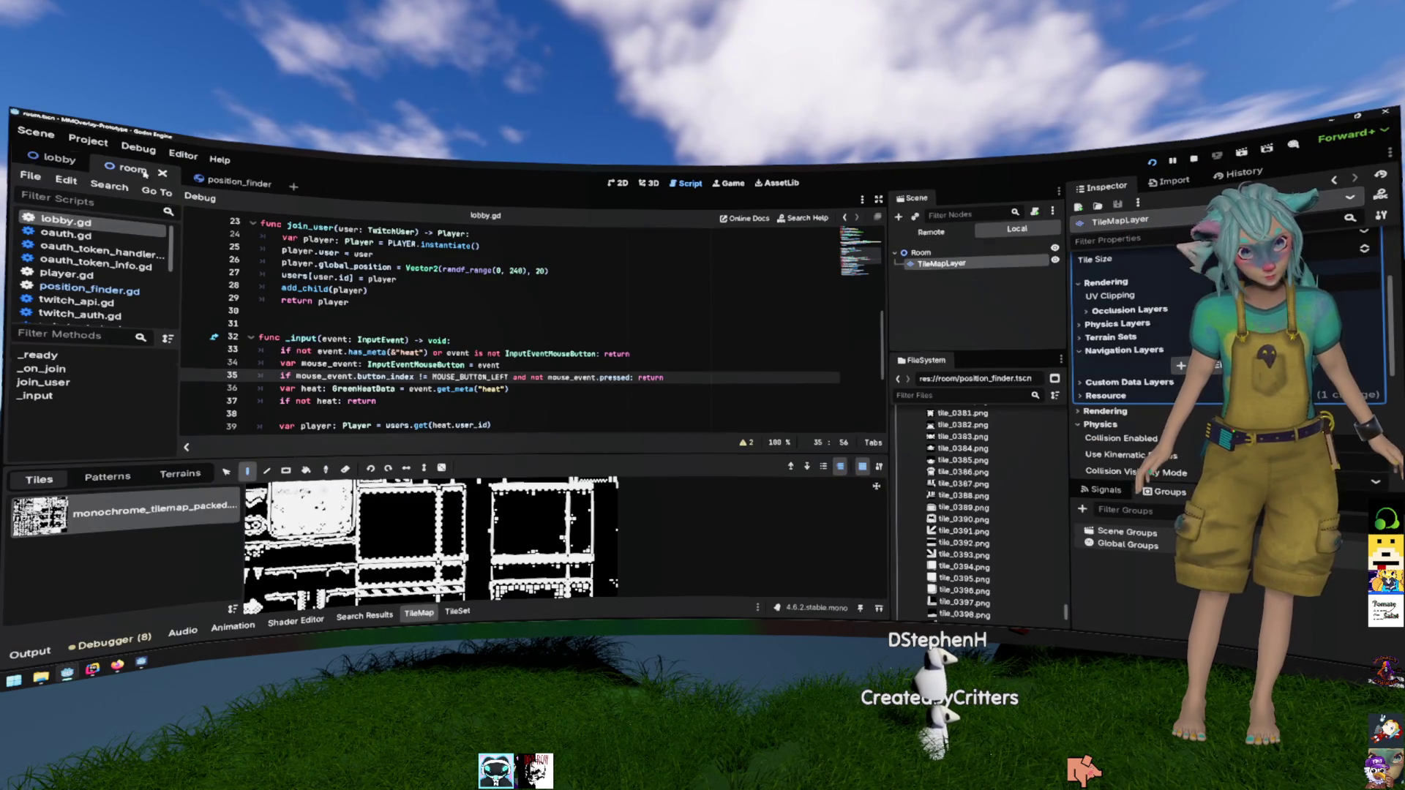
{"action": "left_click", "coordinate": [58, 158]}
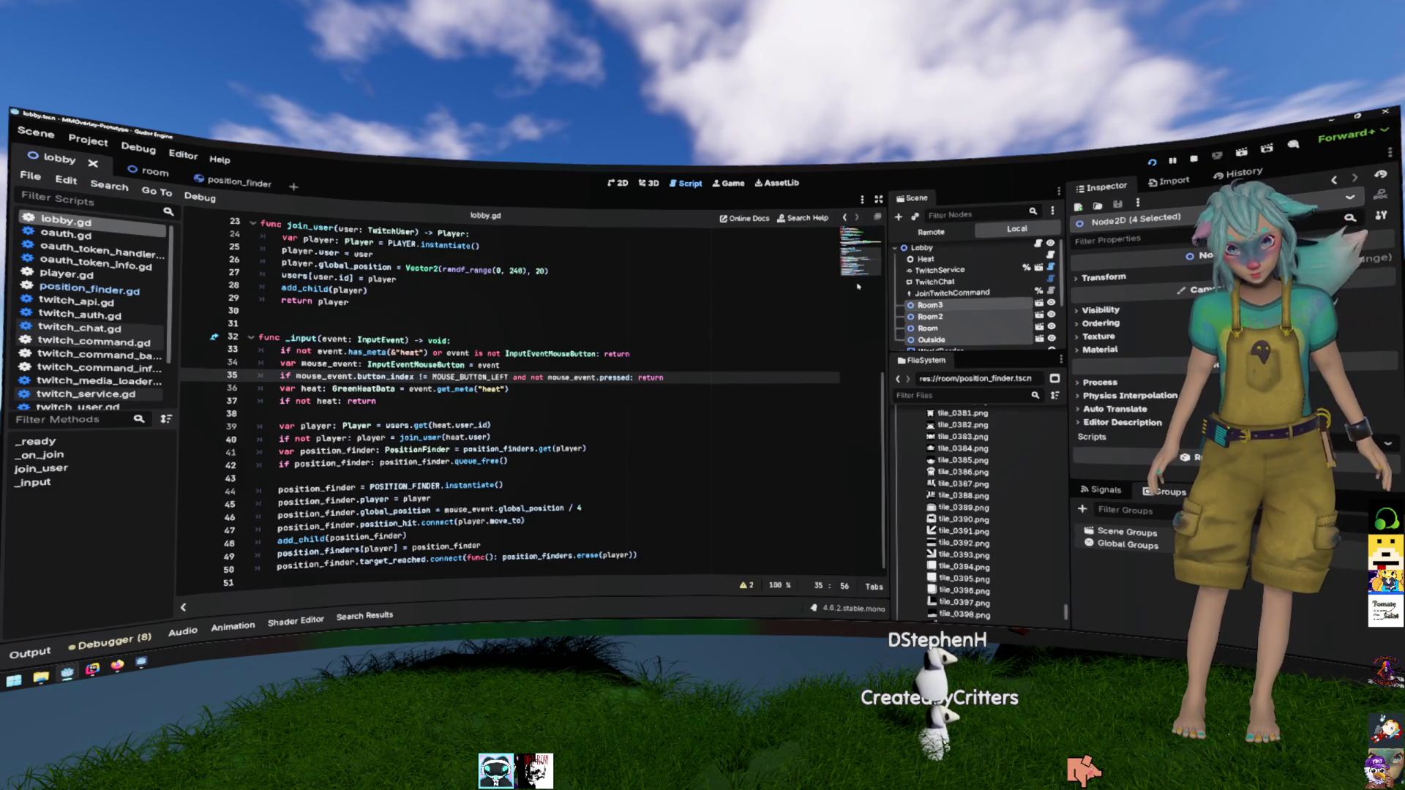
{"action": "left_click", "coordinate": [775, 309]}
{"action": "key", "text": "ctrl+n"}
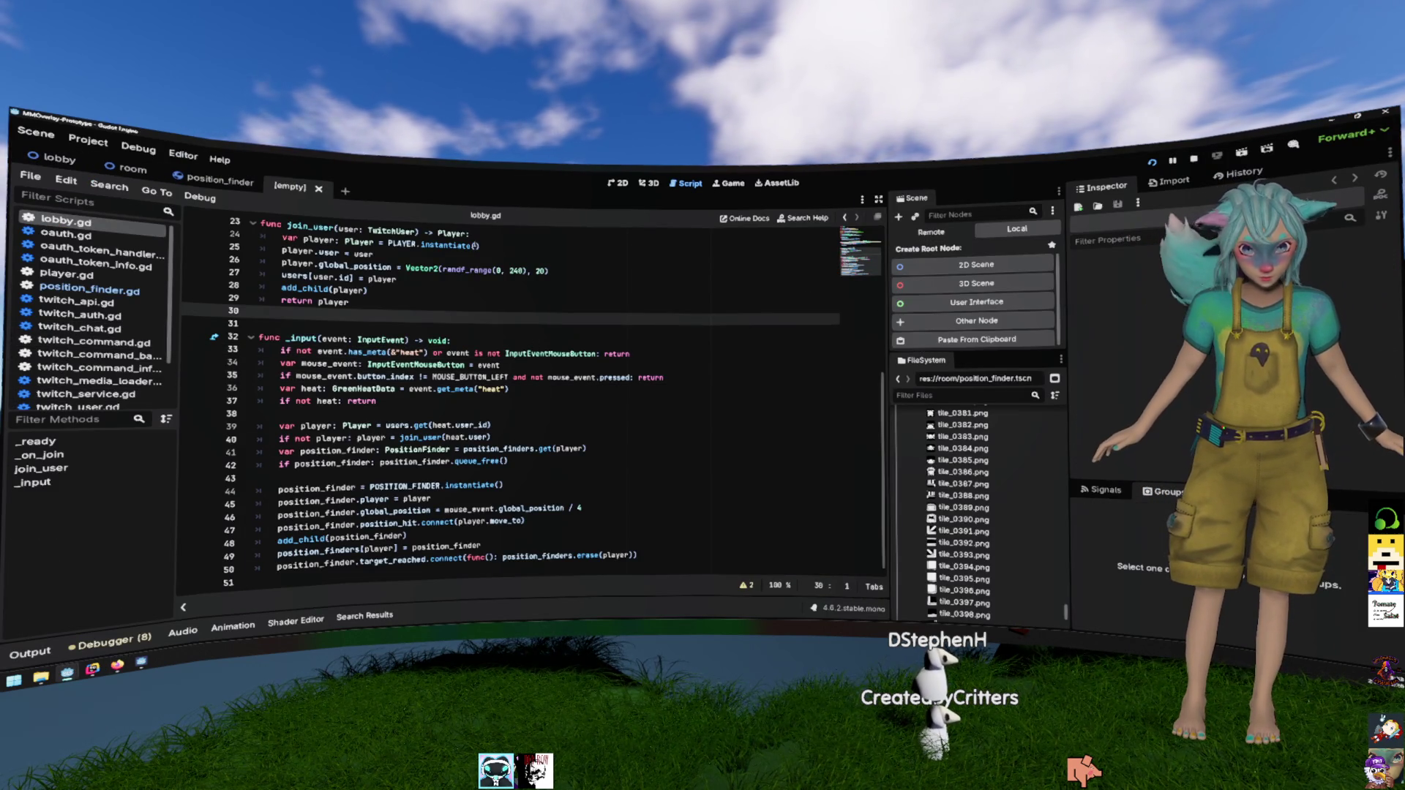
{"action": "left_click", "coordinate": [973, 283]}
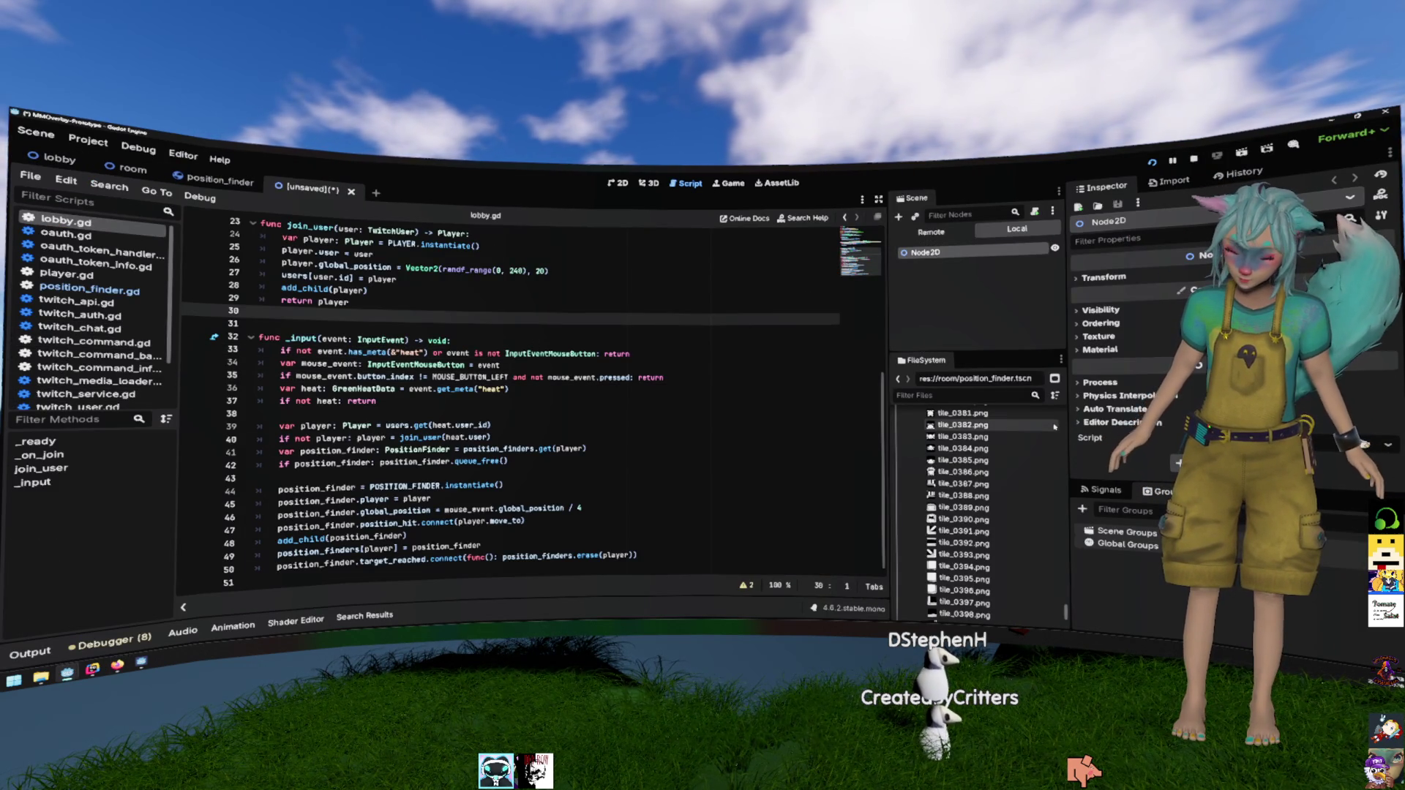
{"action": "key", "text": "F2"}
{"action": "type", "text": "door"}
{"action": "key", "text": "Return"}
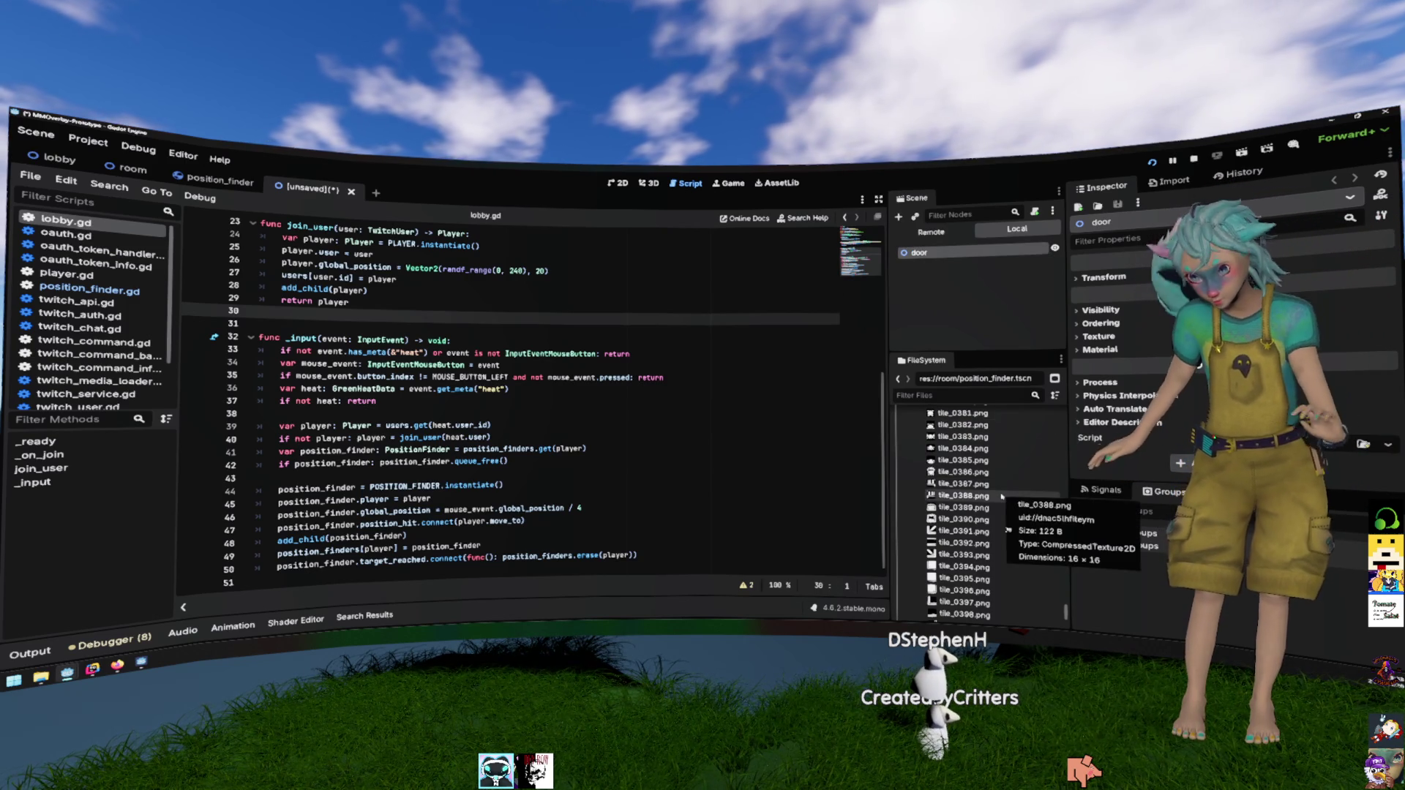
Step: Preview the tile_0390, tile_0389, tile_0371 and tile_0359 textures in the FileSystem
{"action": "left_click", "coordinate": [991, 521]}
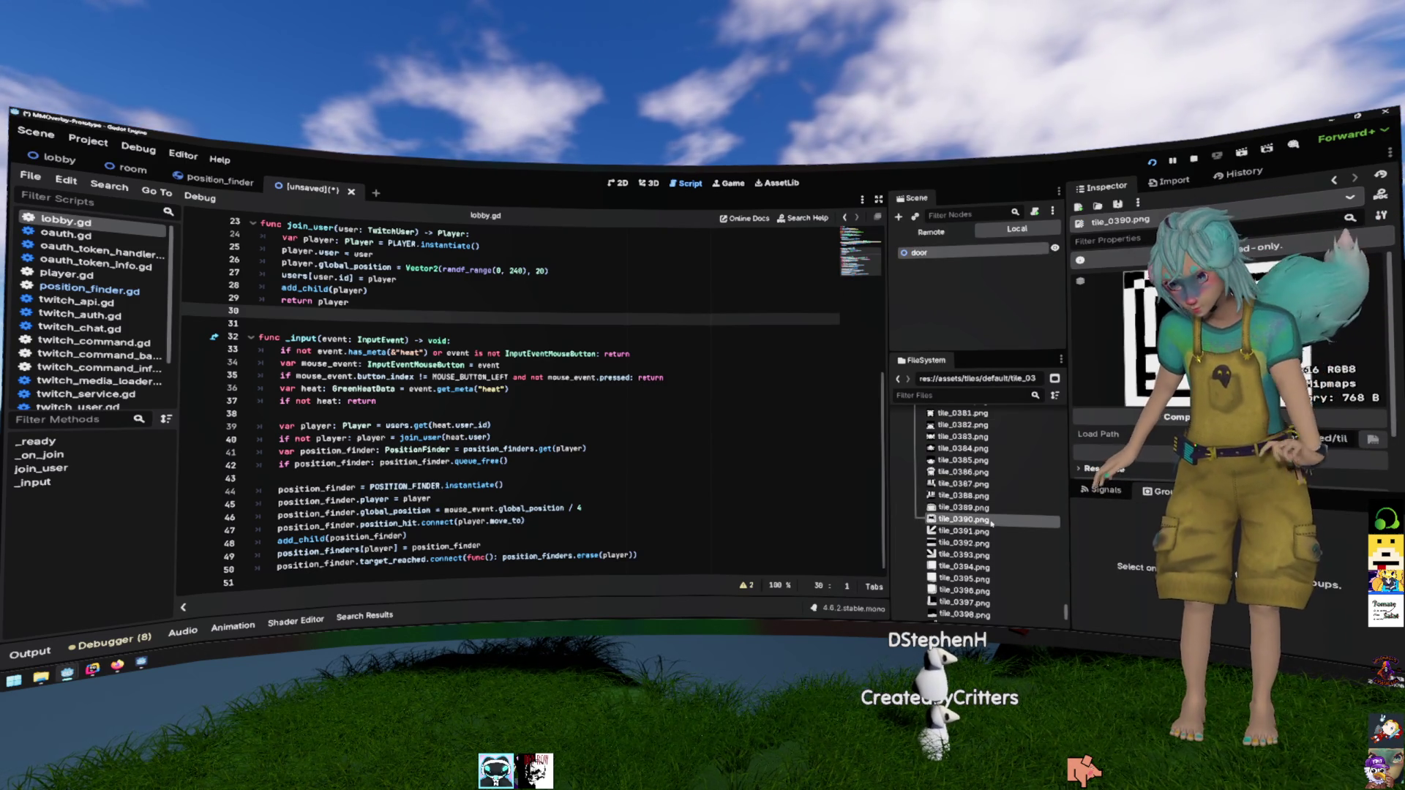
{"action": "mouse_move", "coordinate": [992, 522]}
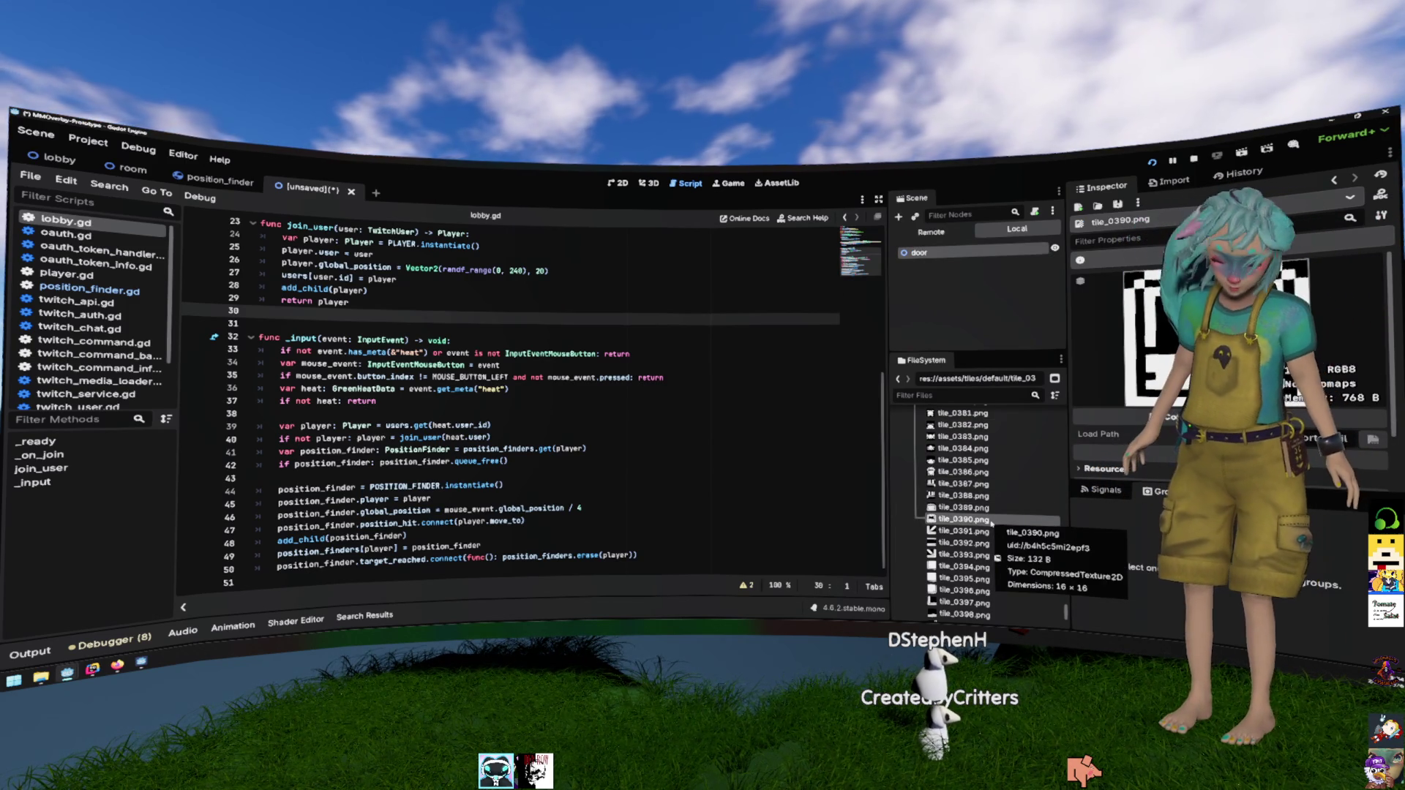
{"action": "left_click", "coordinate": [989, 513]}
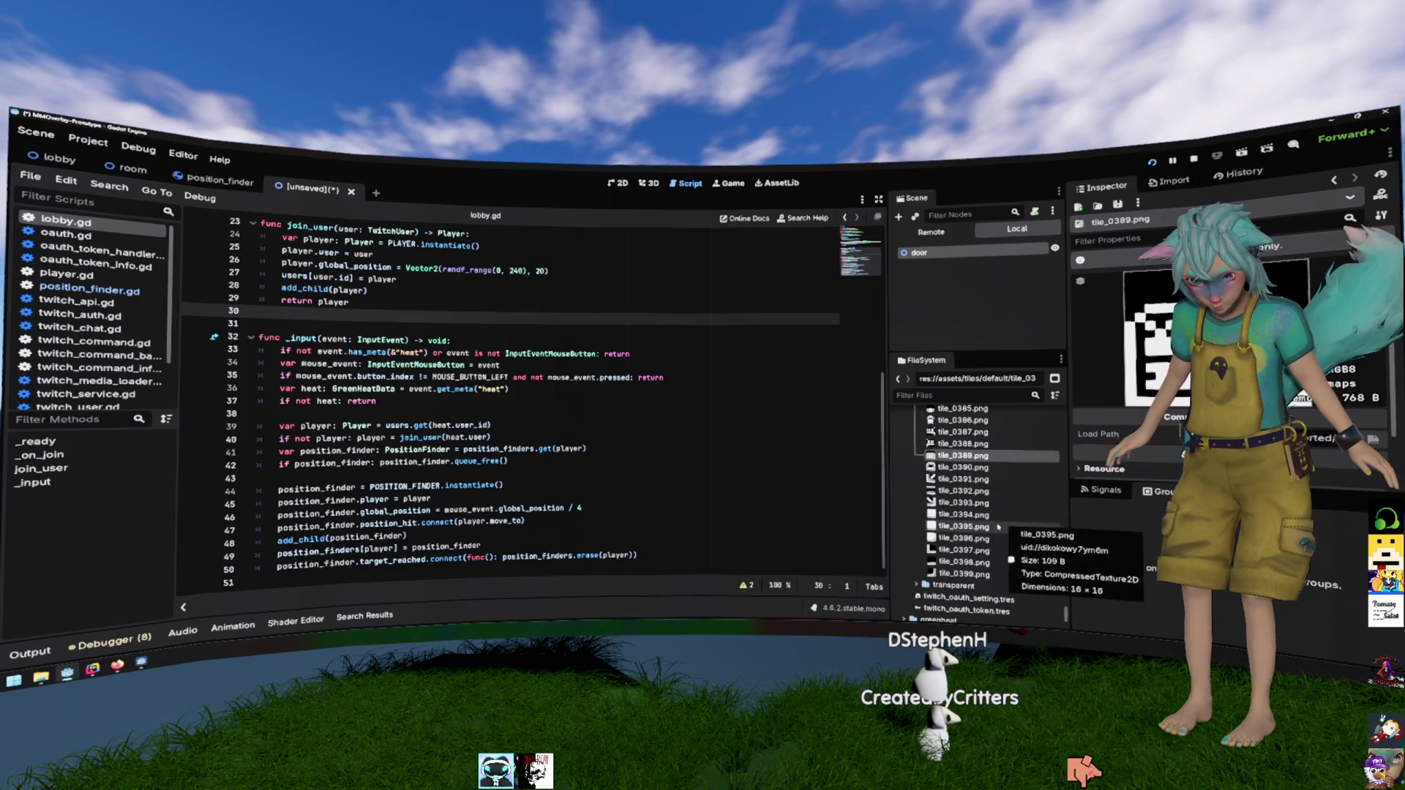
{"action": "scroll", "coordinate": [967, 538], "scroll_direction": "up", "scroll_amount": 1}
{"action": "scroll", "coordinate": [966, 536], "scroll_direction": "up", "scroll_amount": 4}
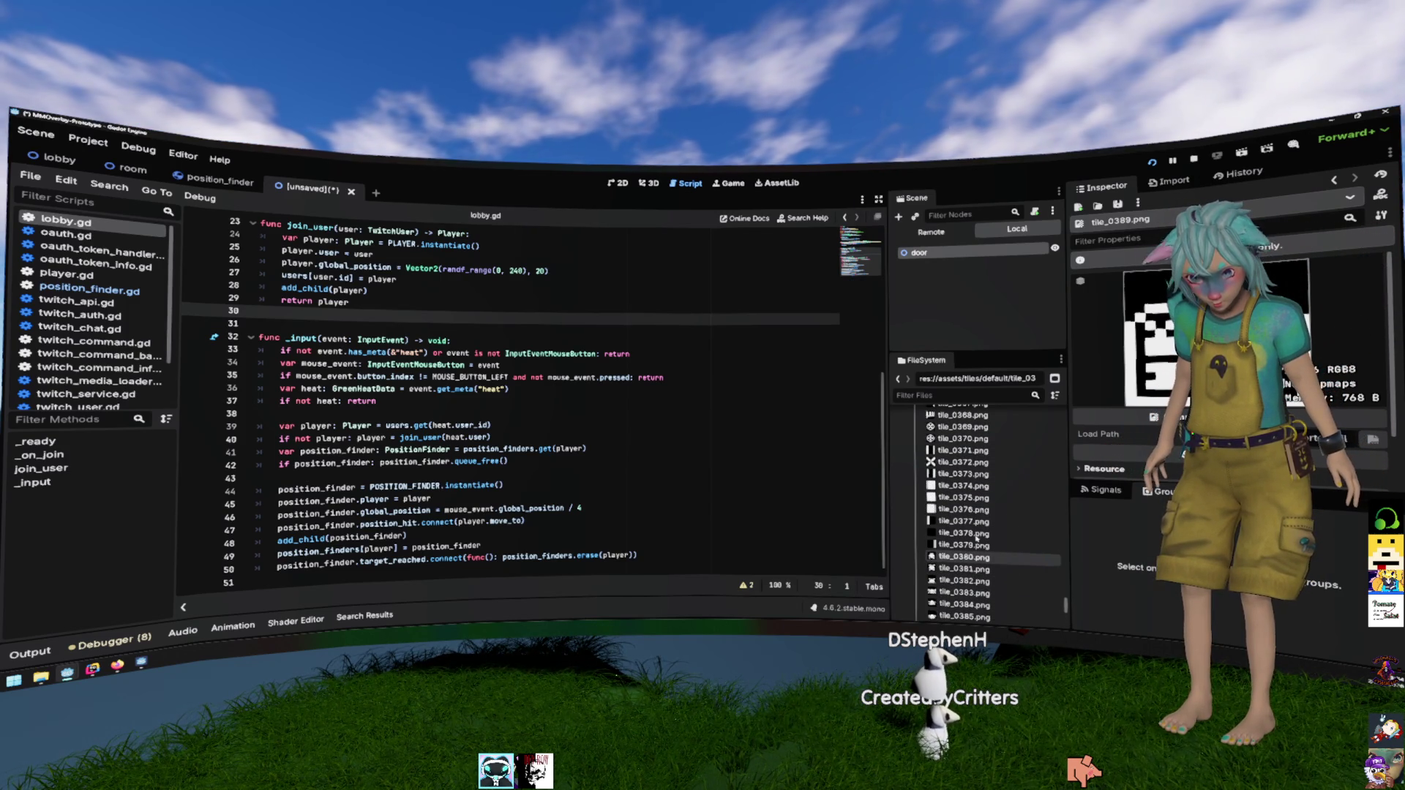
{"action": "left_click", "coordinate": [963, 450]}
{"action": "scroll", "coordinate": [981, 483], "scroll_direction": "up", "scroll_amount": 2}
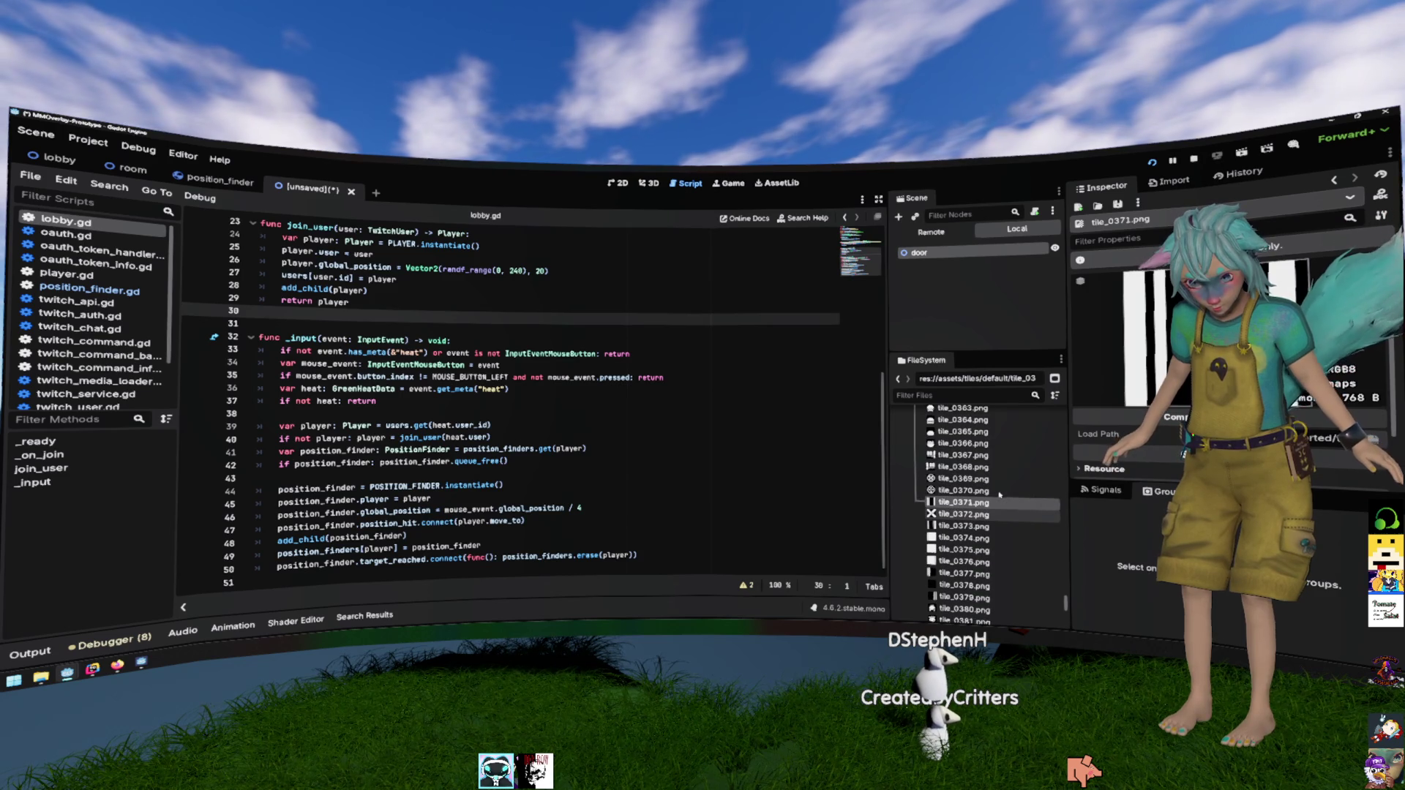
{"action": "mouse_move", "coordinate": [997, 501]}
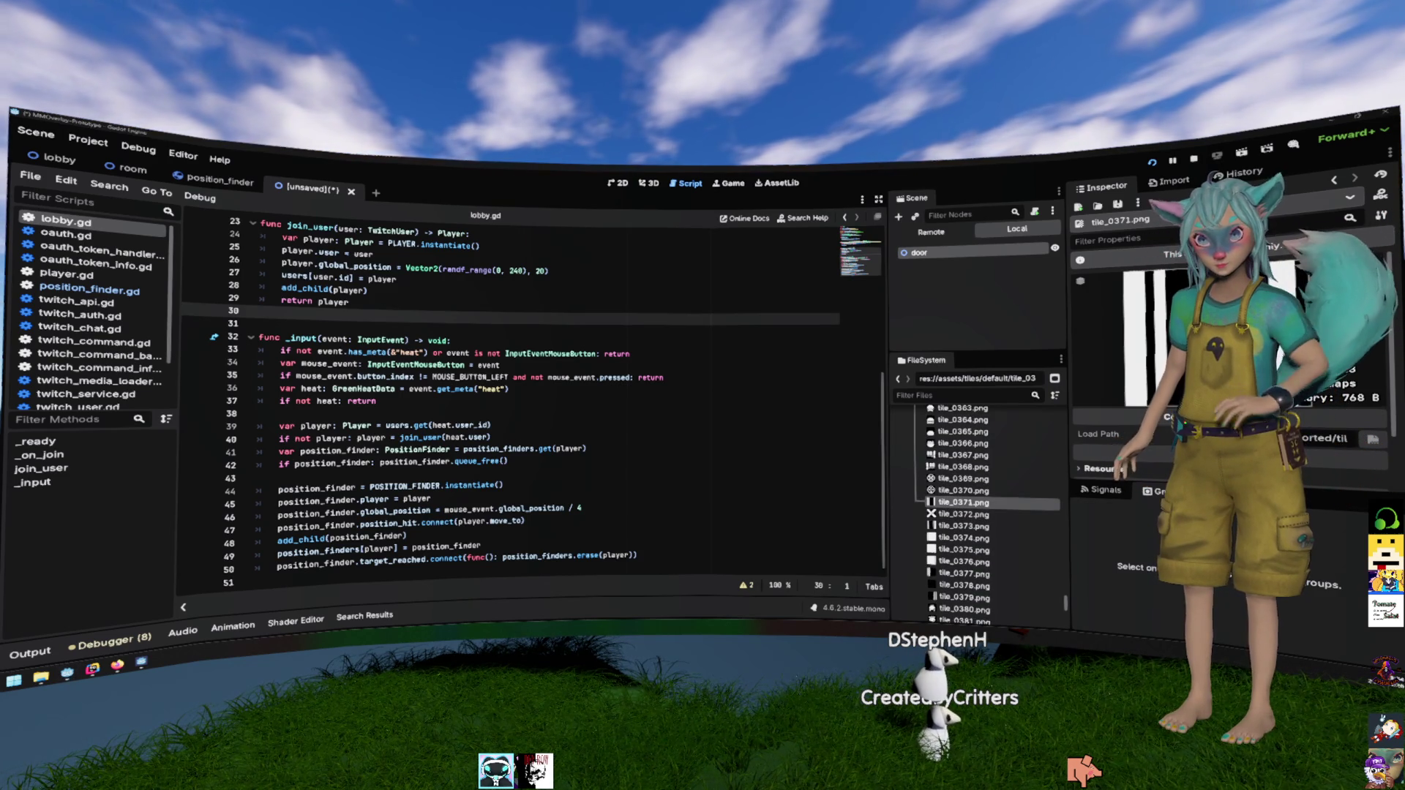
{"action": "mouse_move", "coordinate": [1004, 461]}
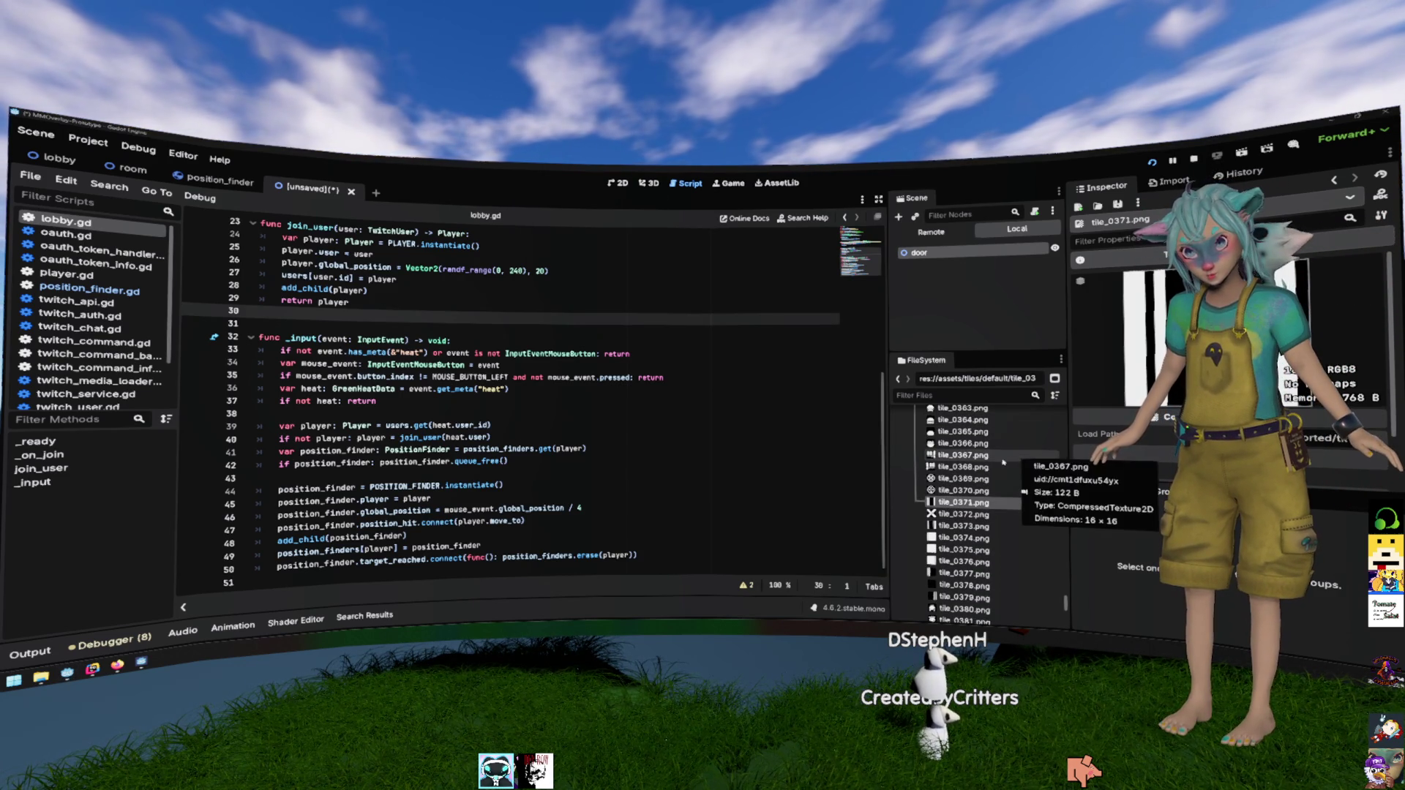
{"action": "scroll", "coordinate": [1004, 461], "scroll_direction": "up", "scroll_amount": 3}
{"action": "left_click", "coordinate": [981, 438]}
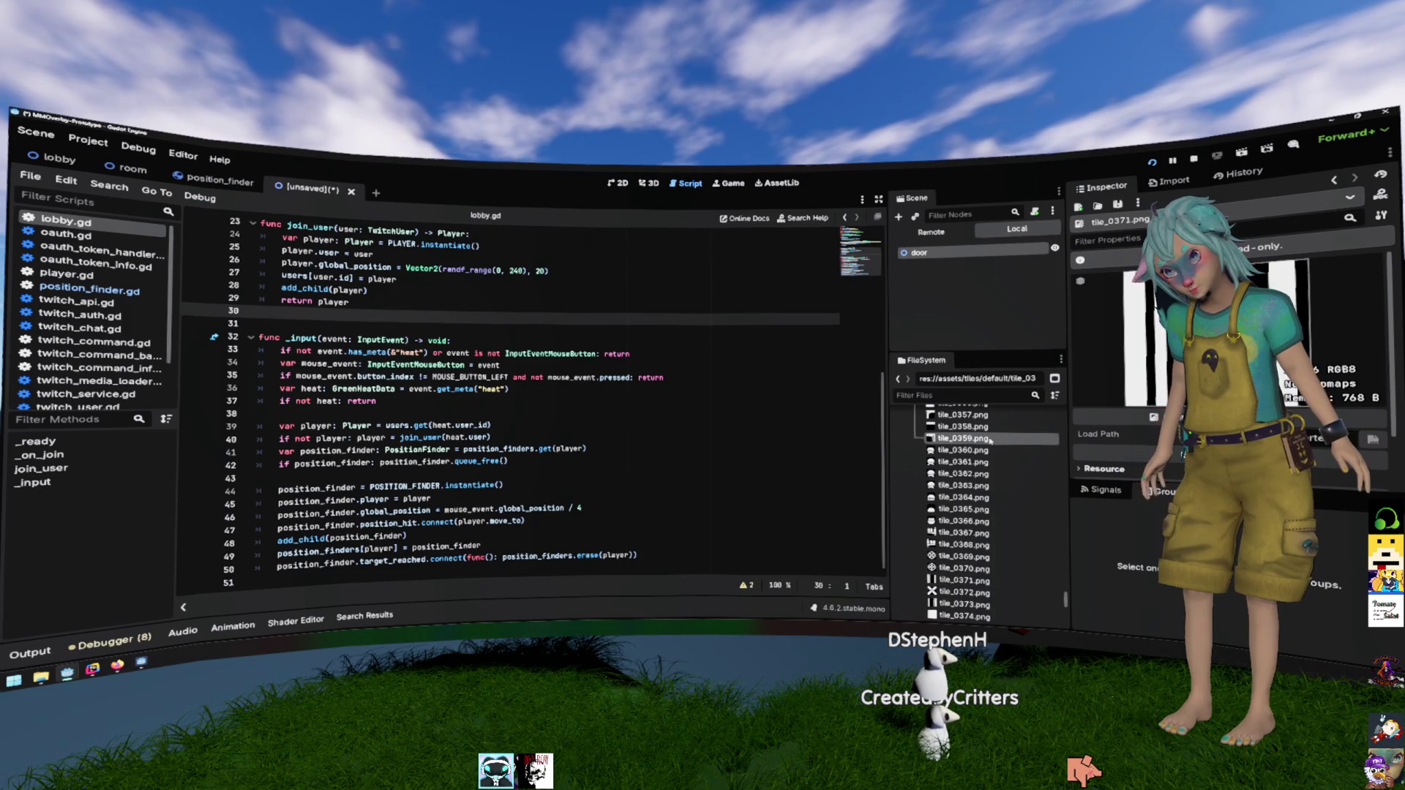
Step: Browse further up past tile_0338 and select tile_0313.png
{"action": "scroll", "coordinate": [994, 451], "scroll_direction": "up", "scroll_amount": 3}
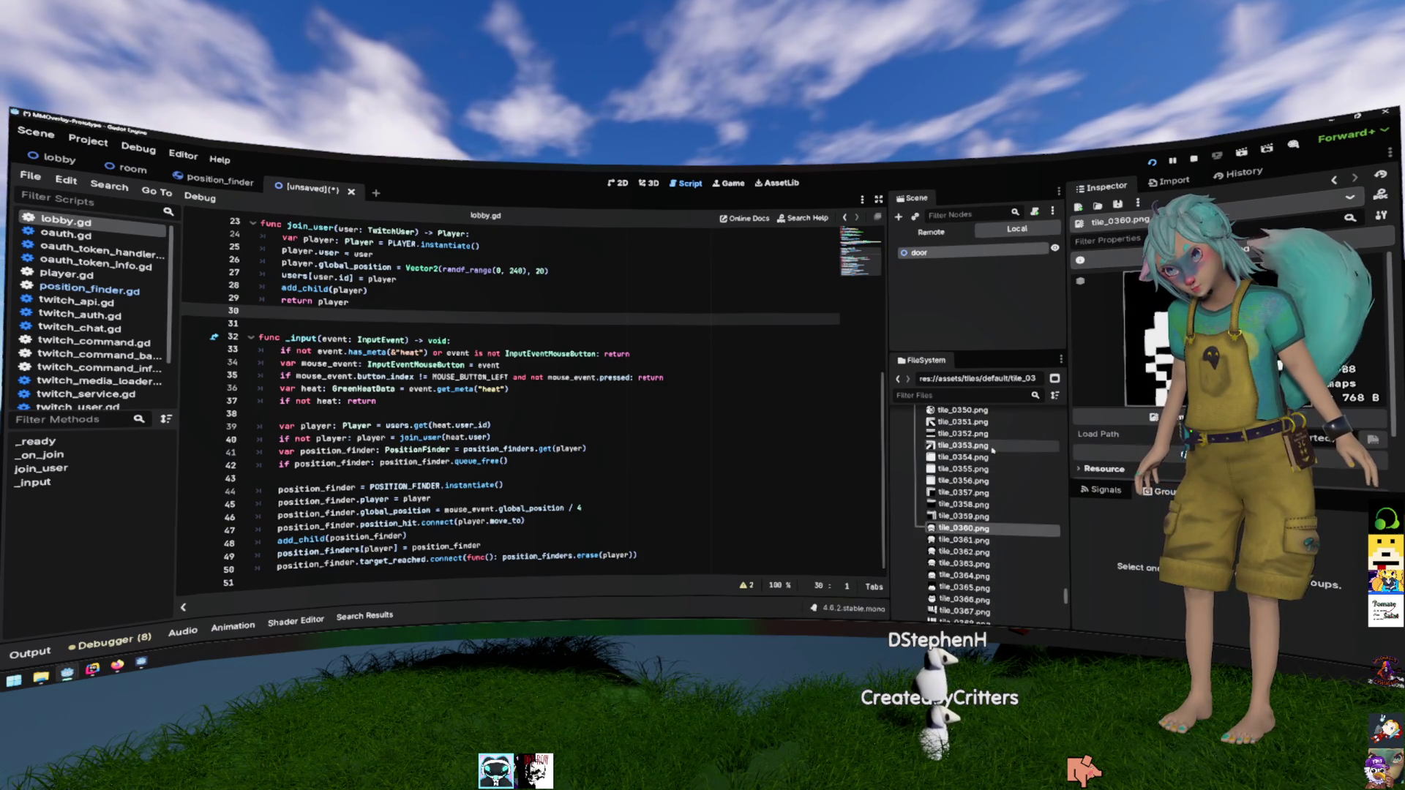
{"action": "scroll", "coordinate": [994, 451], "scroll_direction": "up", "scroll_amount": 3}
{"action": "scroll", "coordinate": [992, 450], "scroll_direction": "up", "scroll_amount": 3}
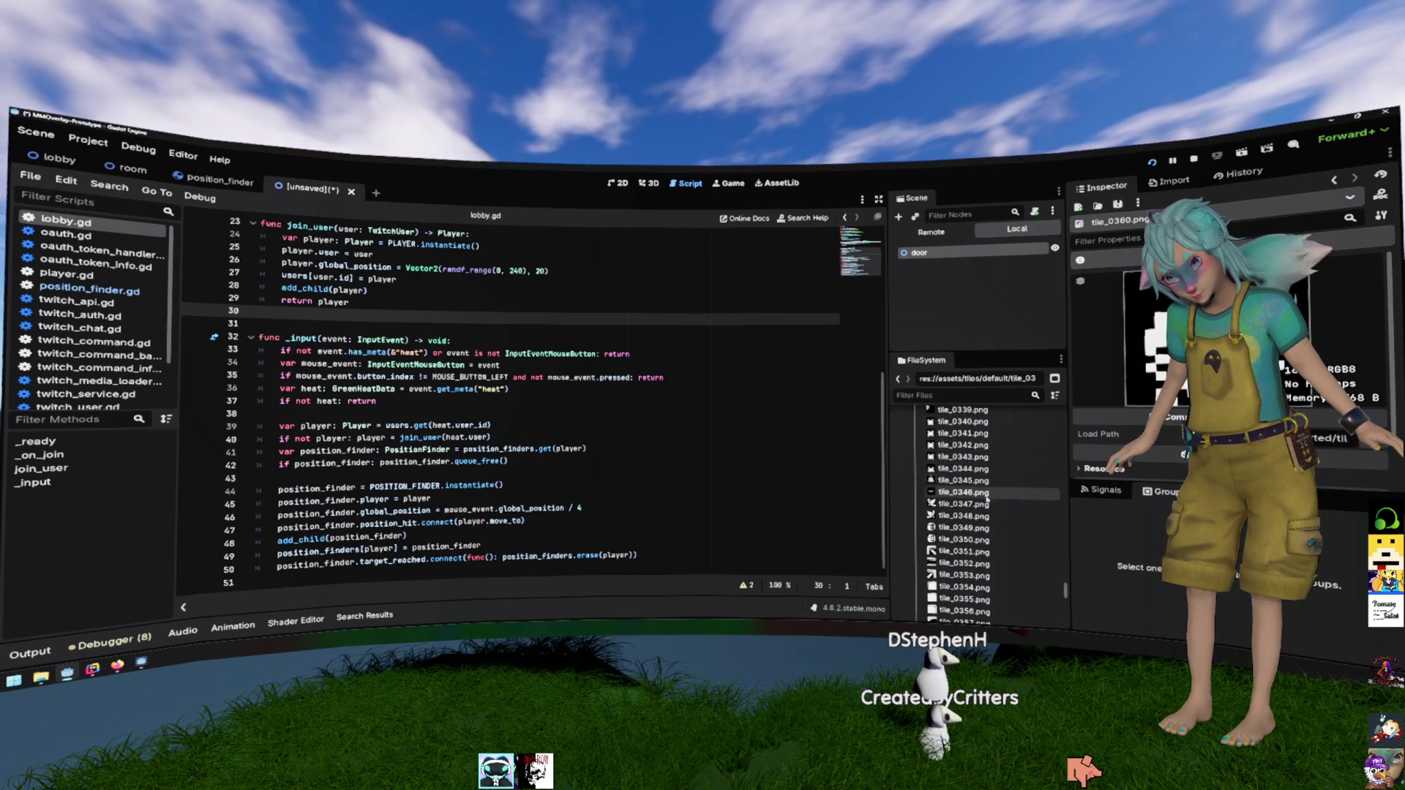
{"action": "scroll", "coordinate": [1002, 482], "scroll_direction": "up", "scroll_amount": 3}
{"action": "left_click", "coordinate": [1004, 449]}
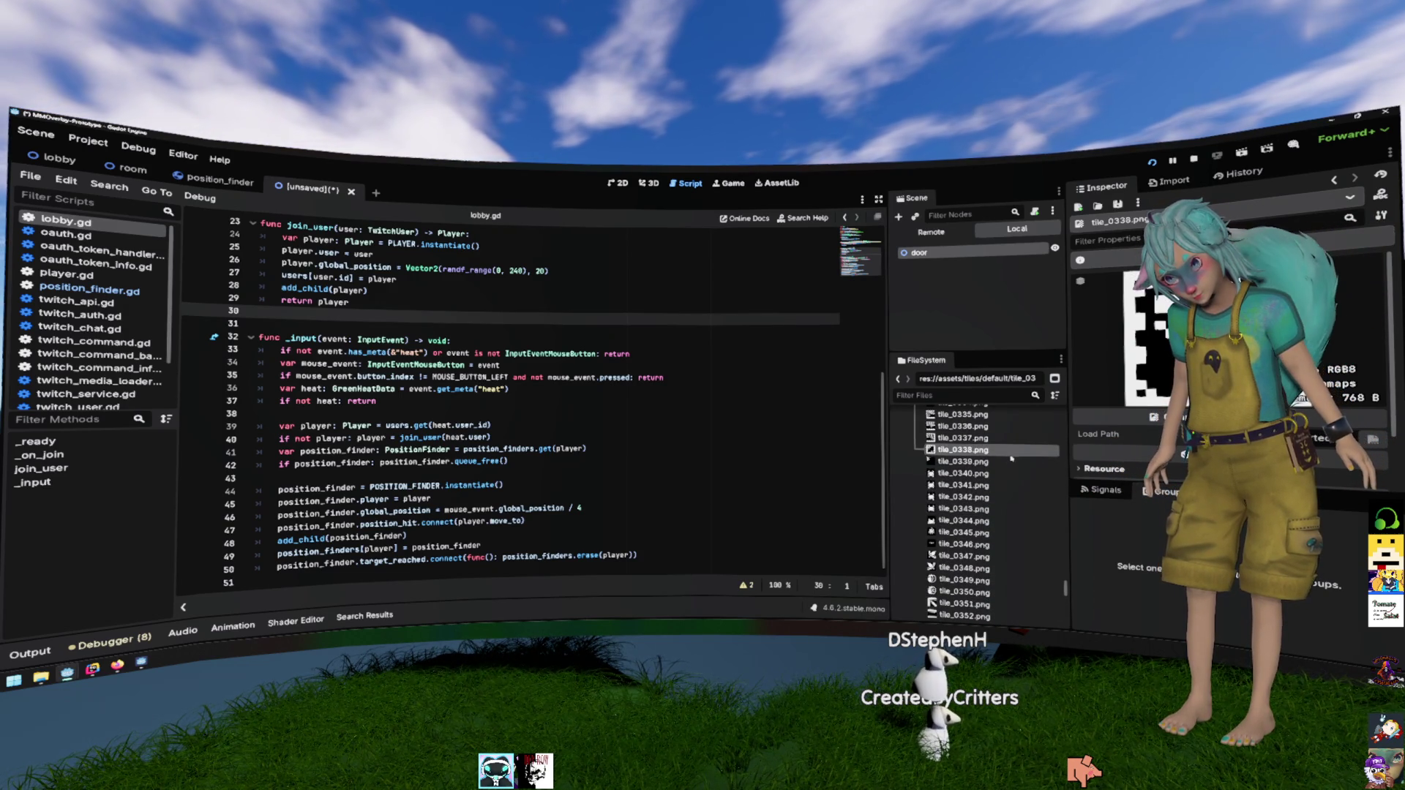
{"action": "scroll", "coordinate": [1012, 459], "scroll_direction": "up", "scroll_amount": 1}
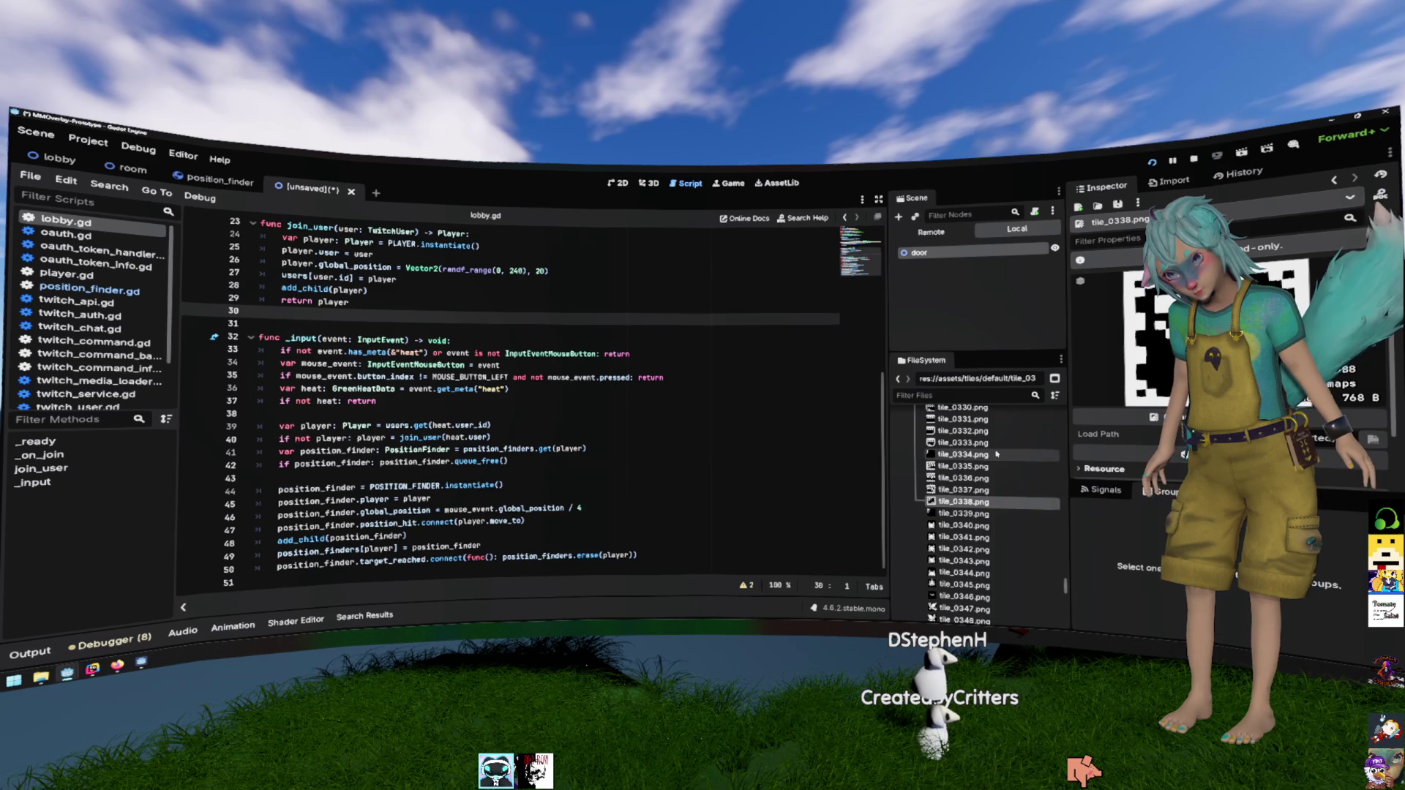
{"action": "scroll", "coordinate": [999, 525], "scroll_direction": "up", "scroll_amount": 5}
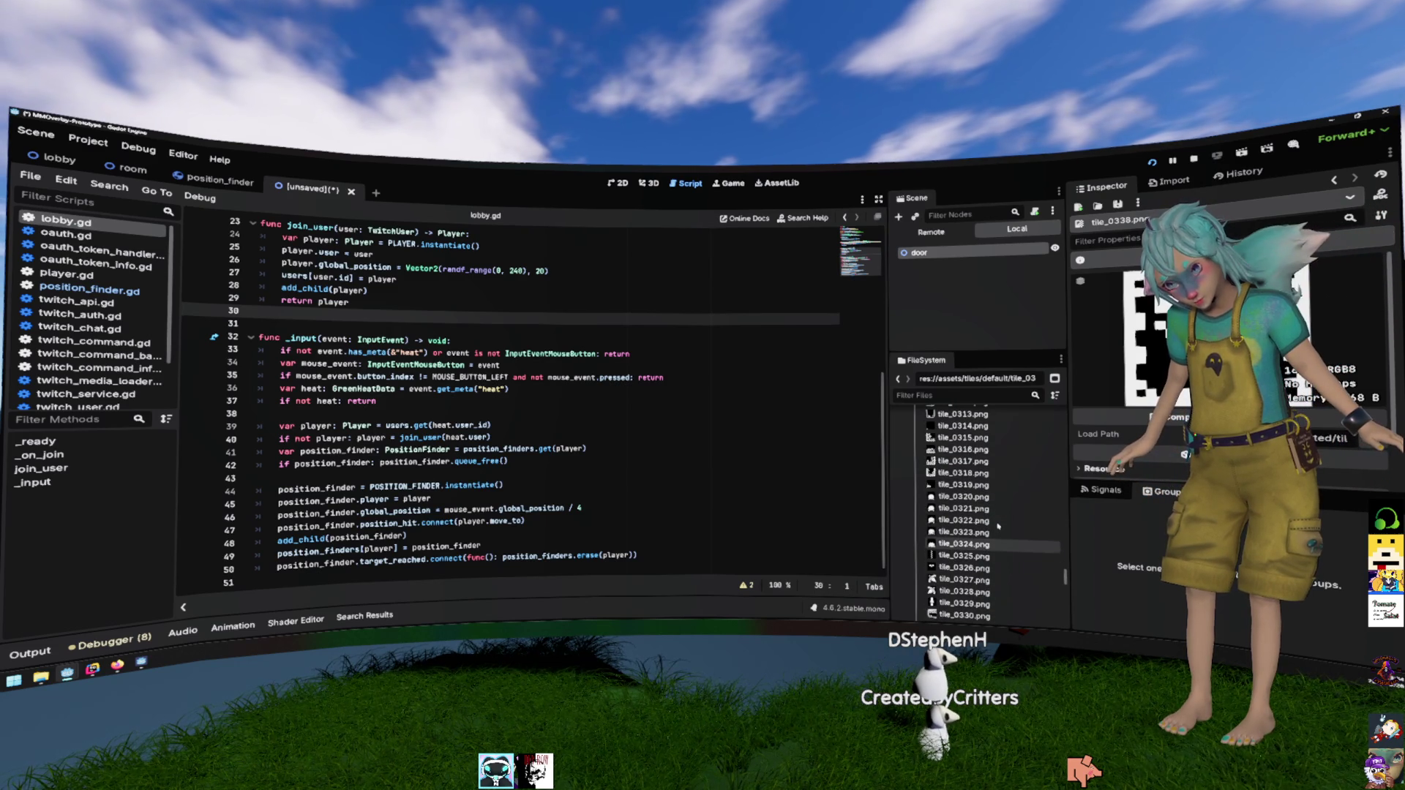
{"action": "scroll", "coordinate": [998, 525], "scroll_direction": "up", "scroll_amount": 2}
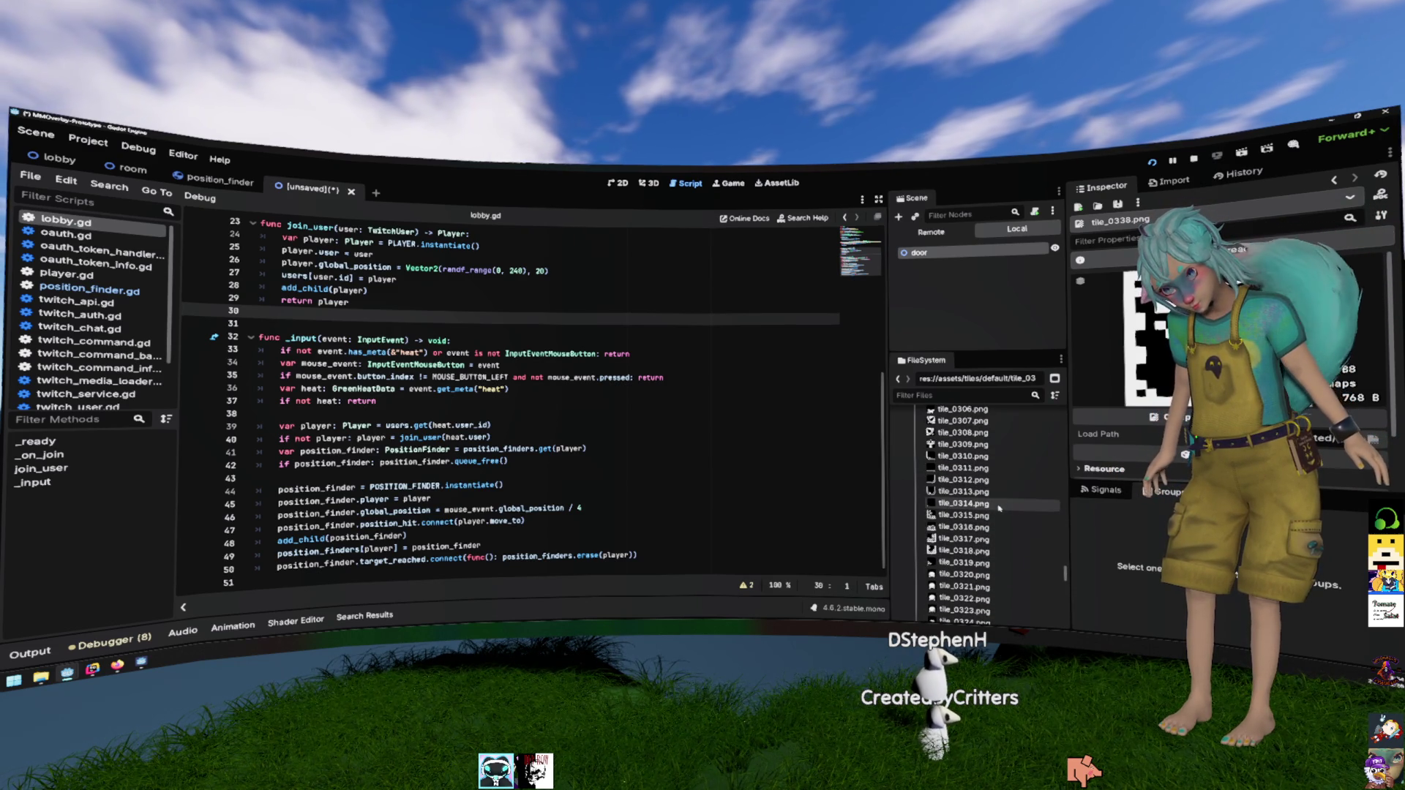
{"action": "scroll", "coordinate": [999, 508], "scroll_direction": "up", "scroll_amount": 1}
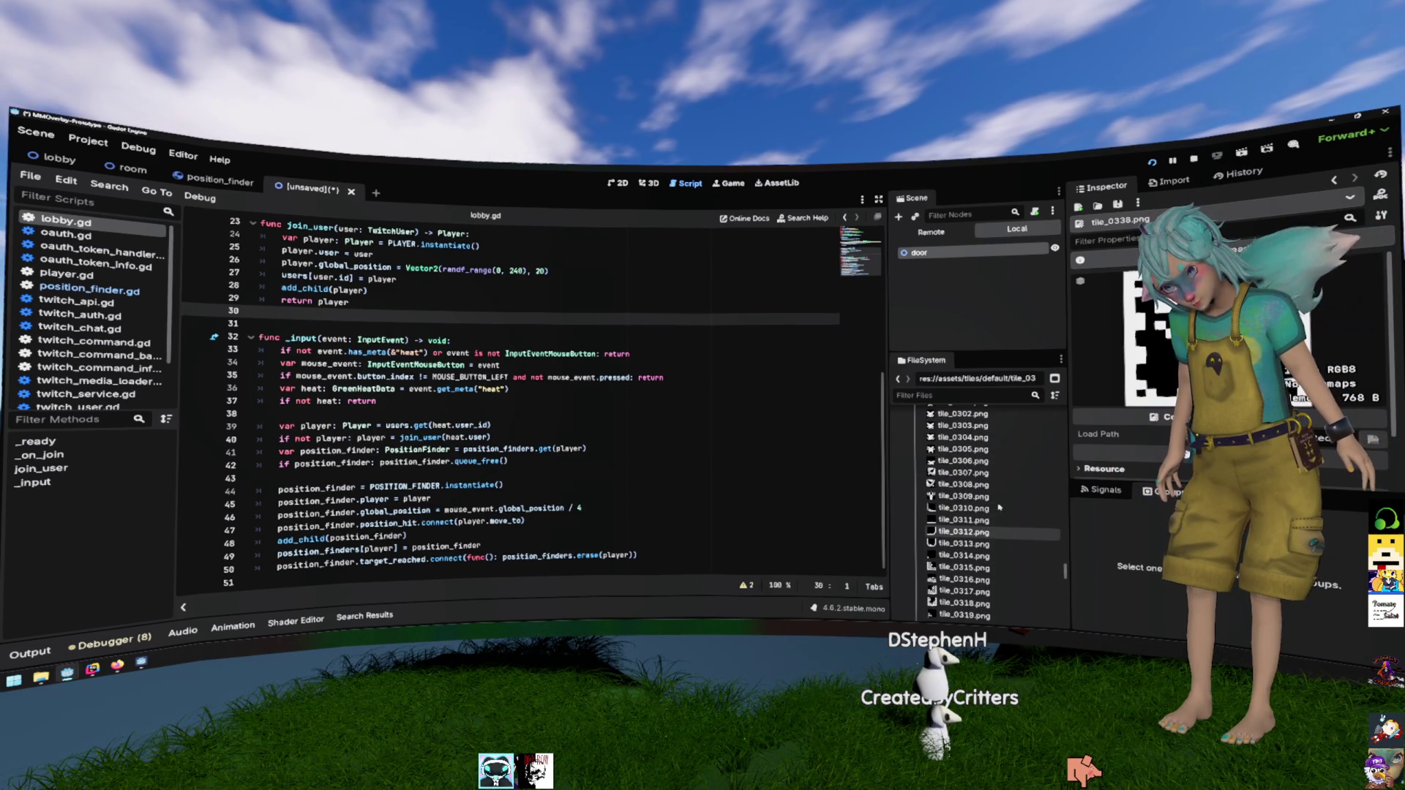
{"action": "left_click", "coordinate": [981, 544]}
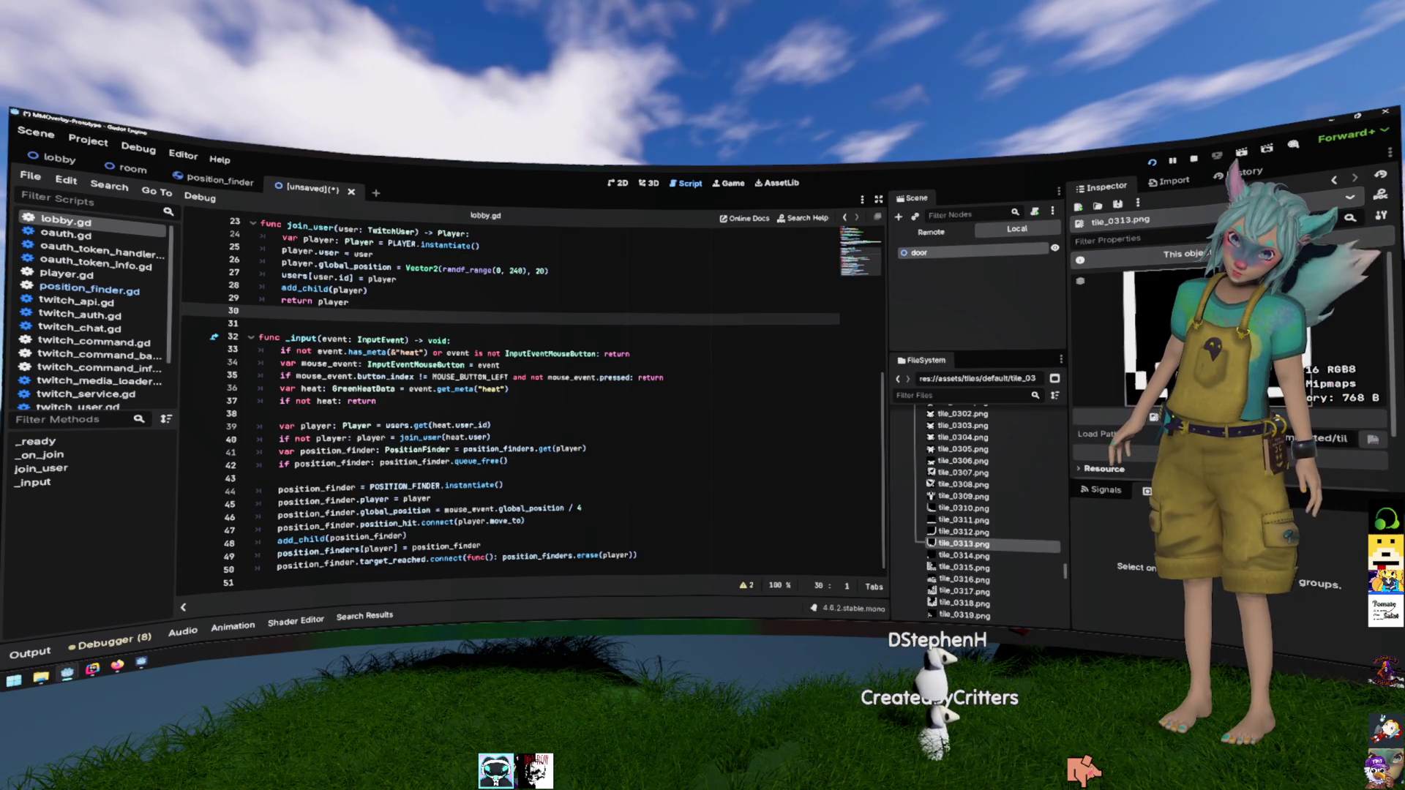
{"action": "right_click", "coordinate": [933, 251]}
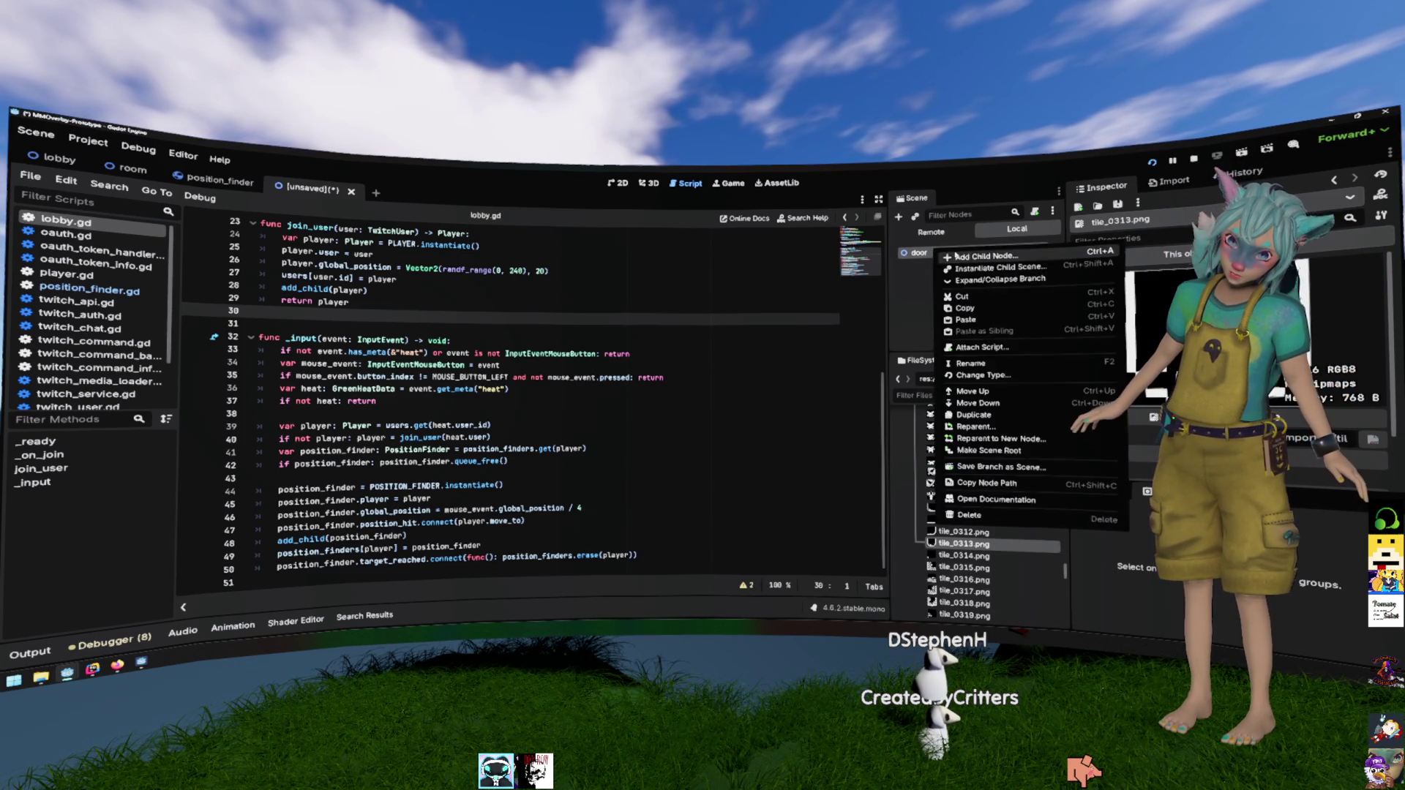
Step: Add a Sprite2D child under door with tile_0313 as its texture
{"action": "left_click", "coordinate": [944, 255]}
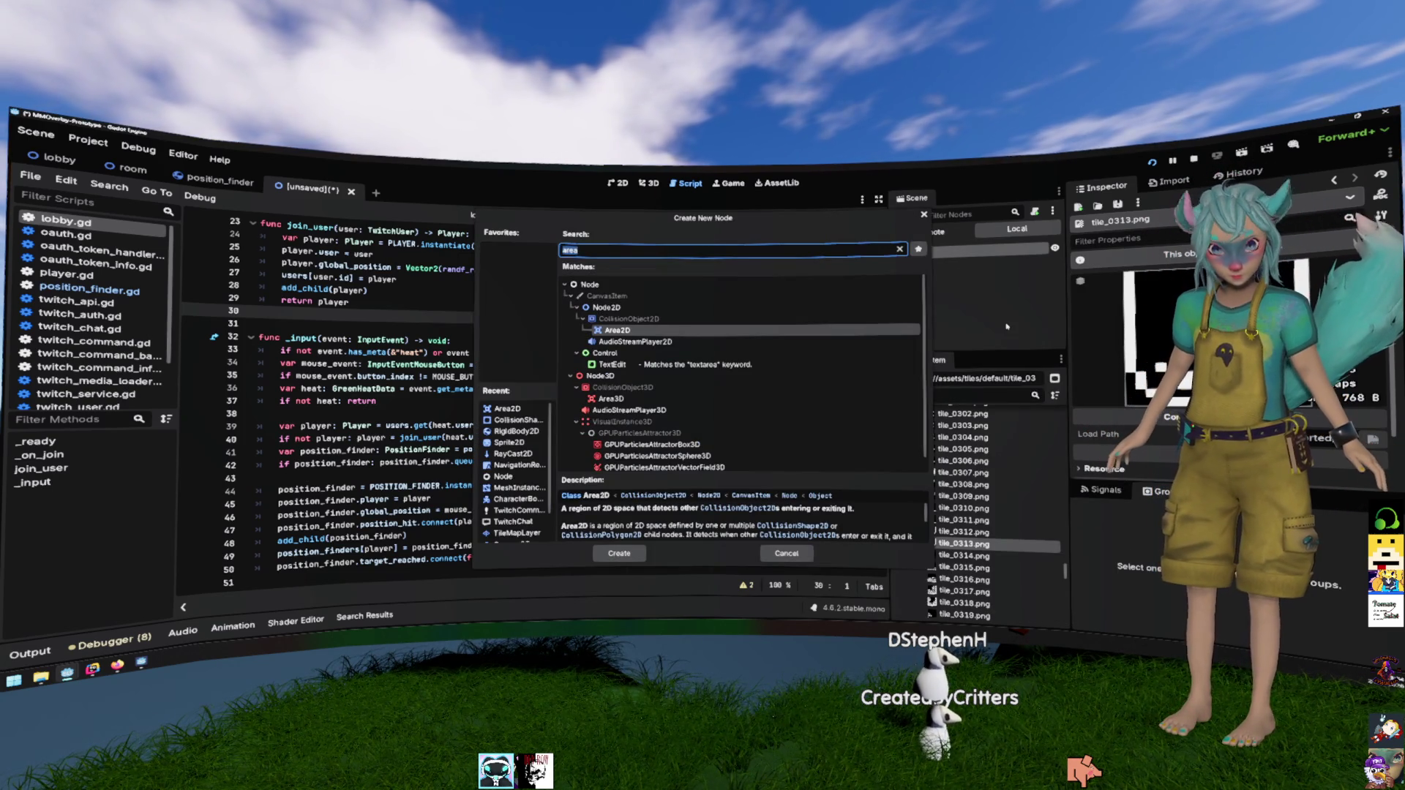
{"action": "type", "text": "313"}
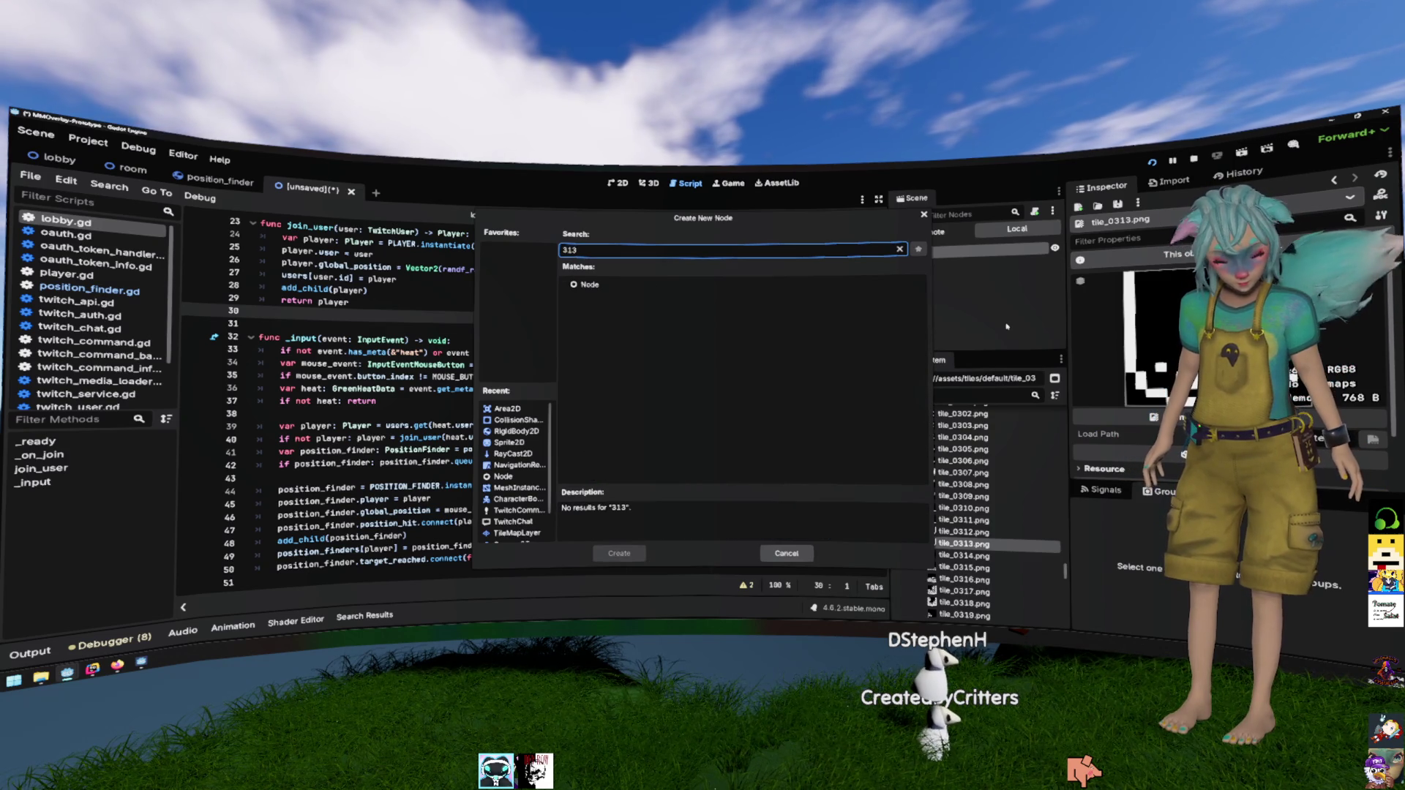
{"action": "key", "text": "BackSpace"}
{"action": "key", "text": "BackSpace"}
{"action": "key", "text": "BackSpace"}
{"action": "type", "text": "sprite"}
{"action": "key", "text": "Return"}
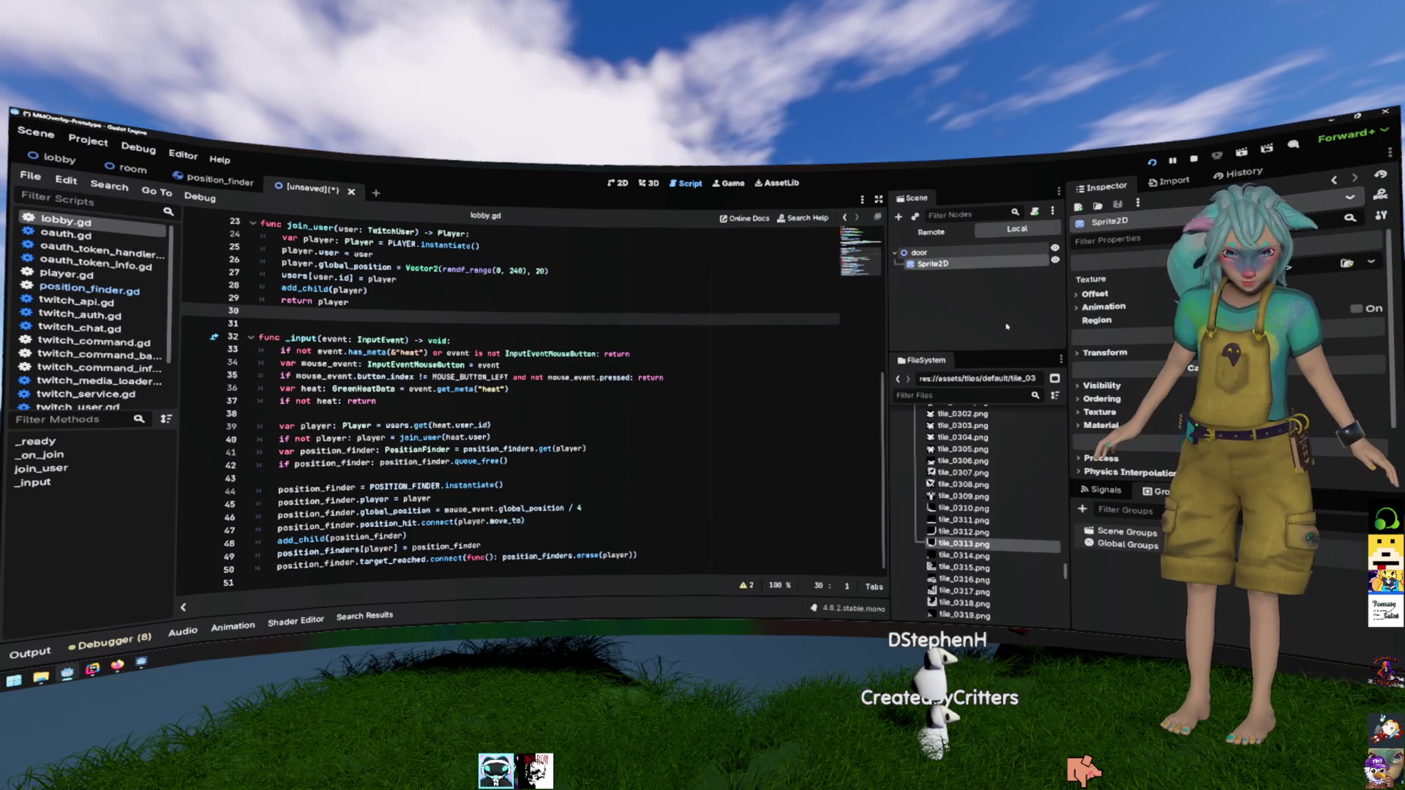
{"action": "left_click", "coordinate": [1078, 280]}
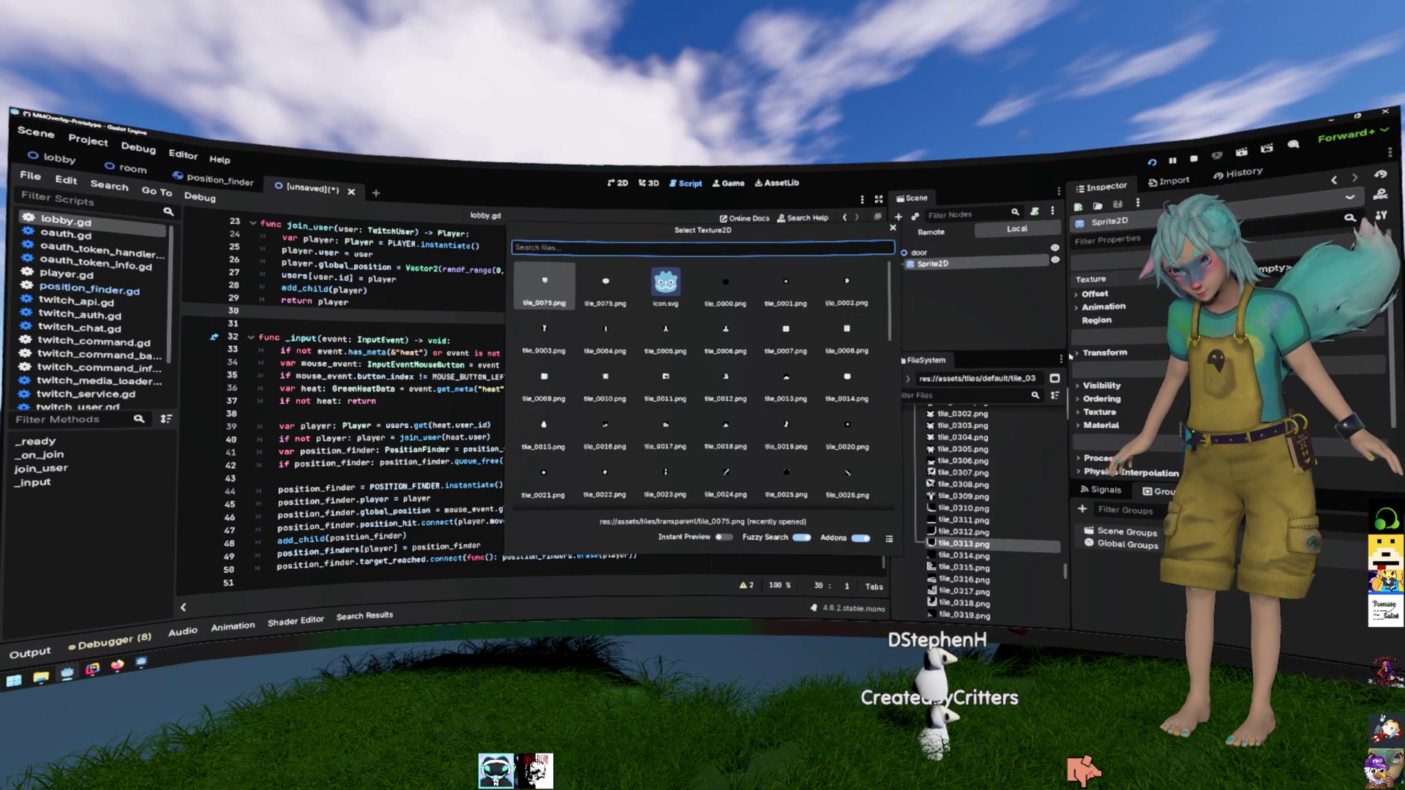
{"action": "type", "text": "313"}
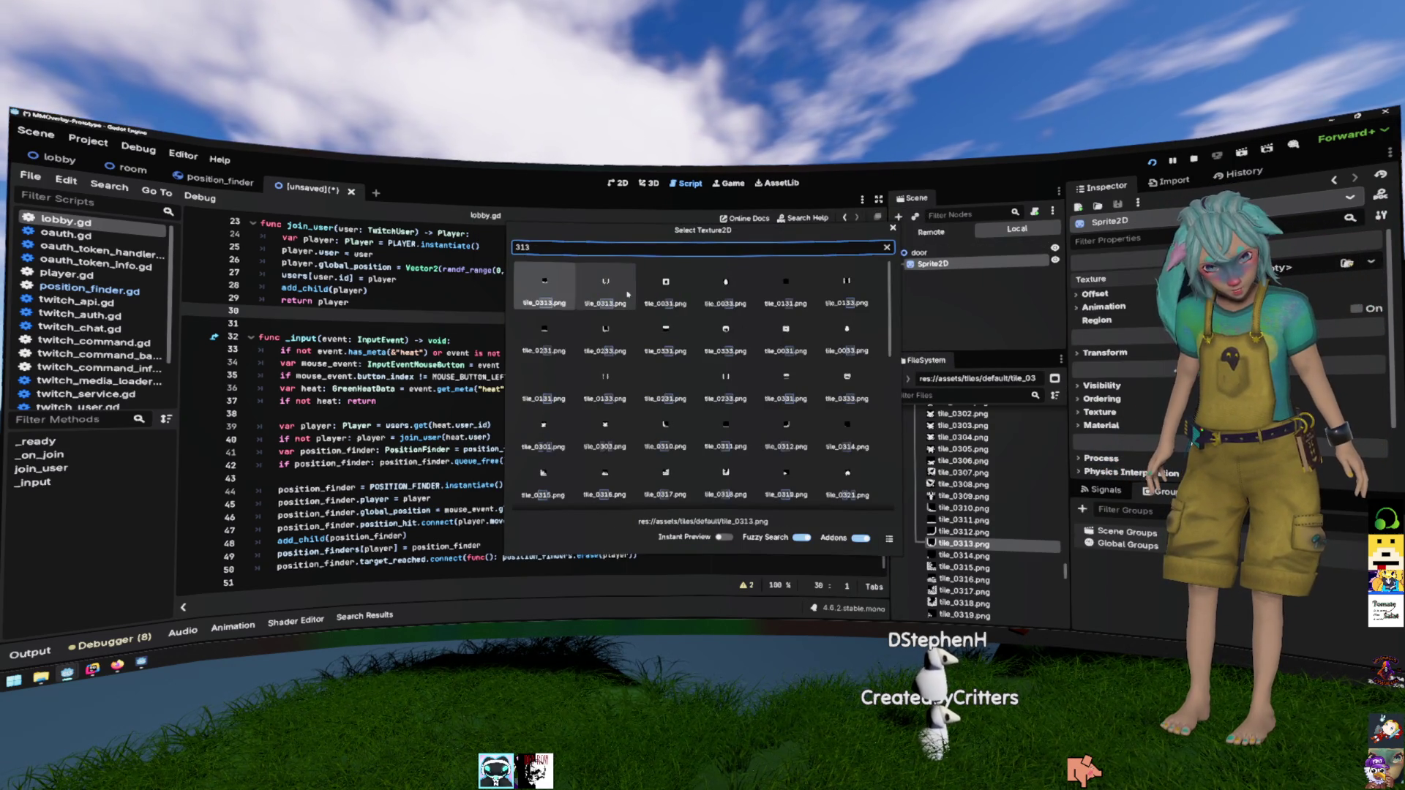
{"action": "double_click", "coordinate": [627, 295]}
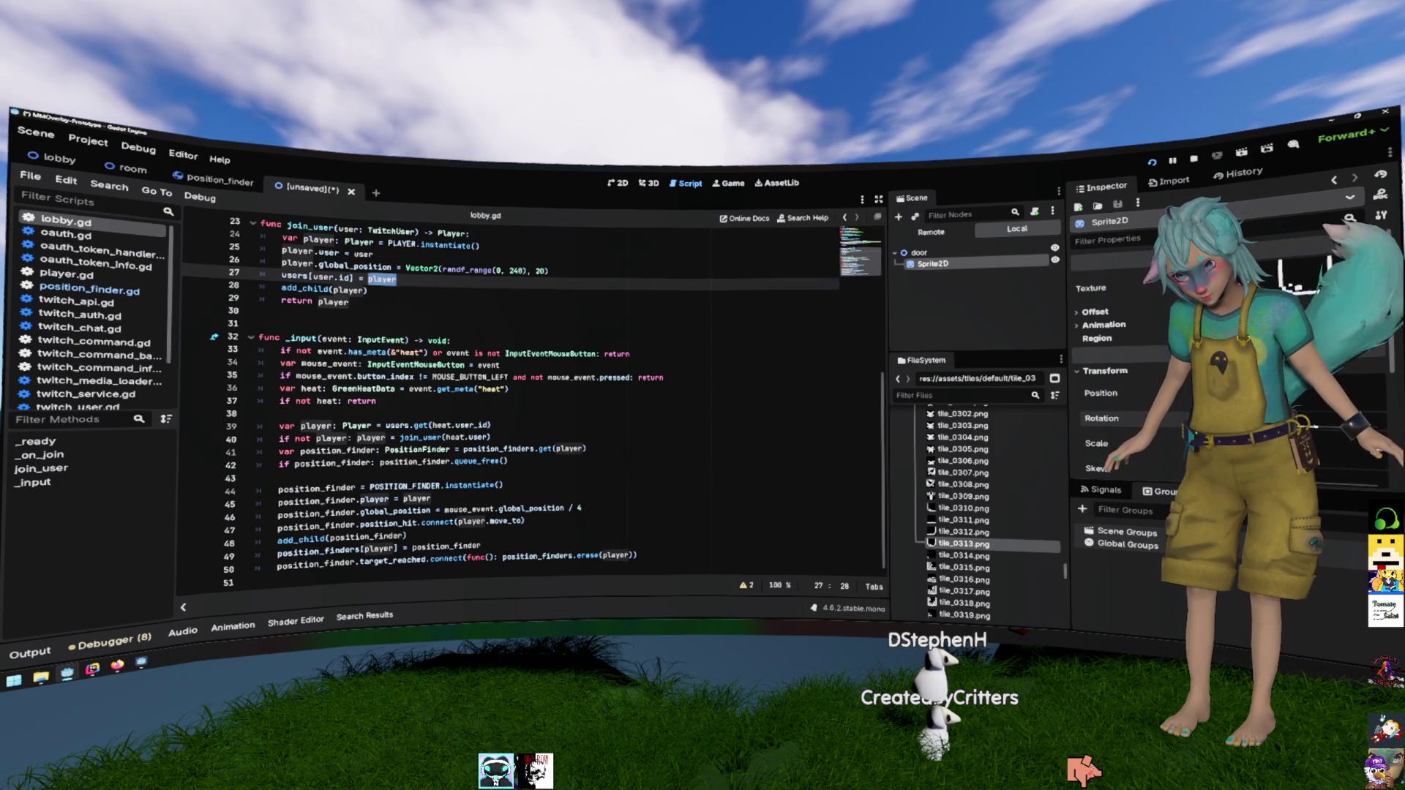
Step: Switch to the 2D view and check the sprite's offset settings
{"action": "left_click", "coordinate": [618, 183]}
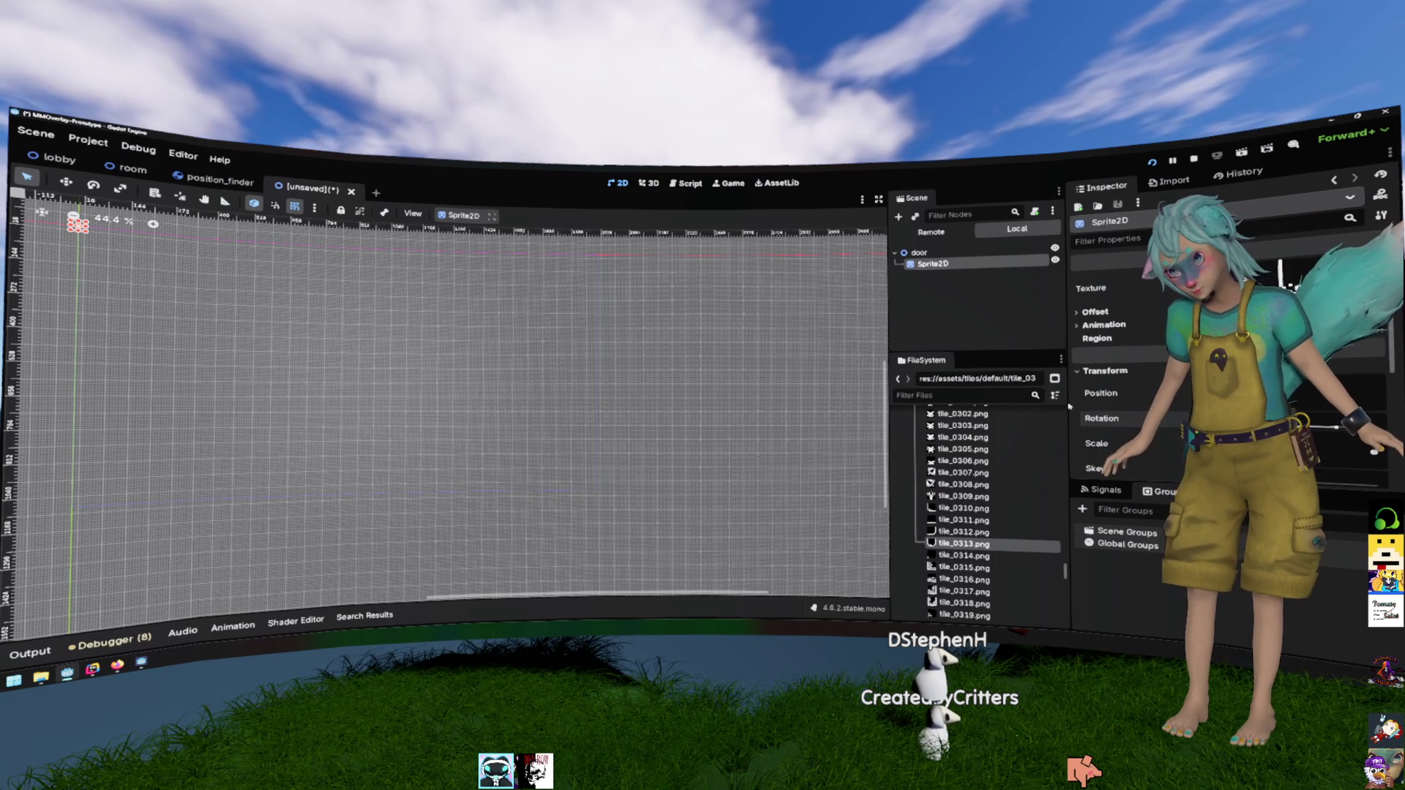
{"action": "left_click", "coordinate": [1107, 313]}
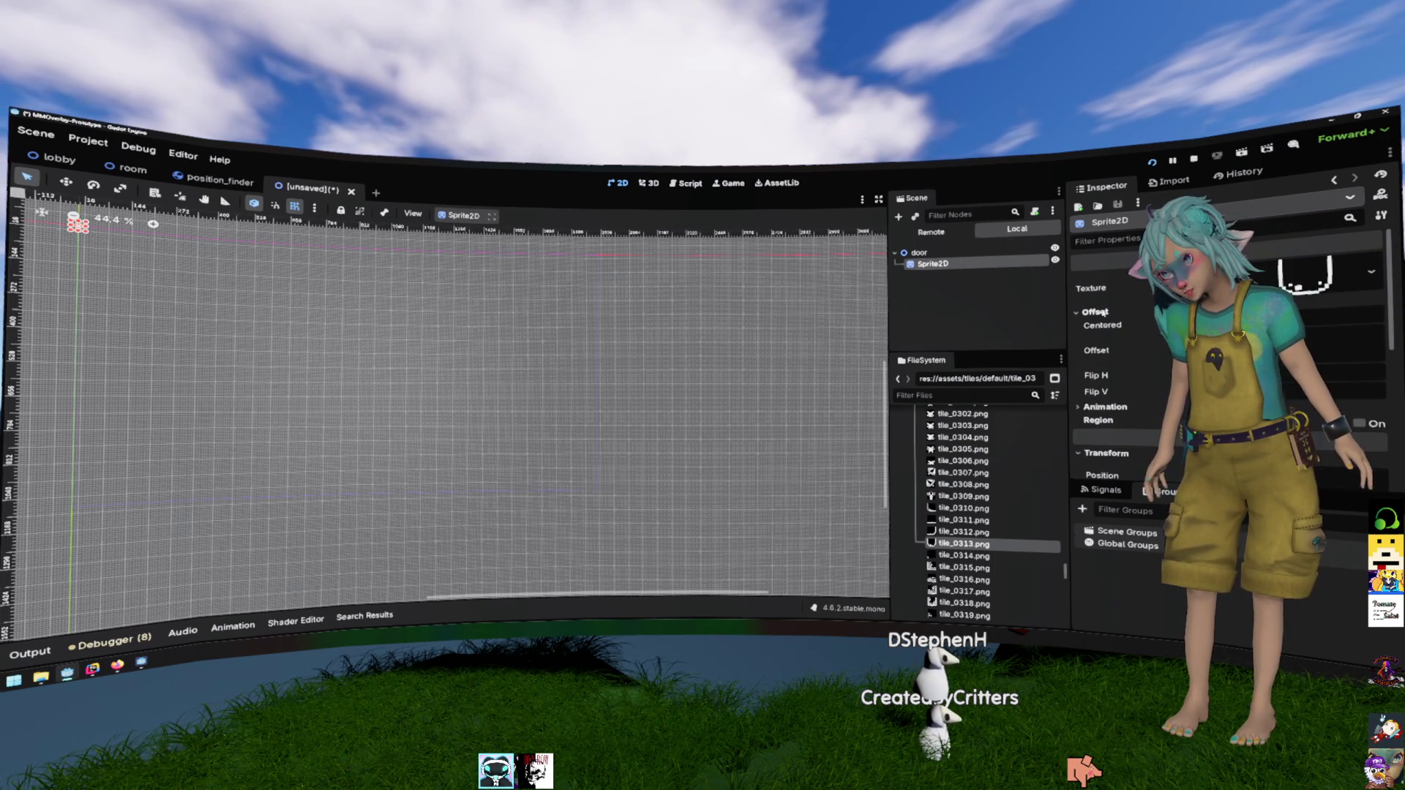
{"action": "scroll", "coordinate": [1163, 386], "scroll_direction": "down", "scroll_amount": 2}
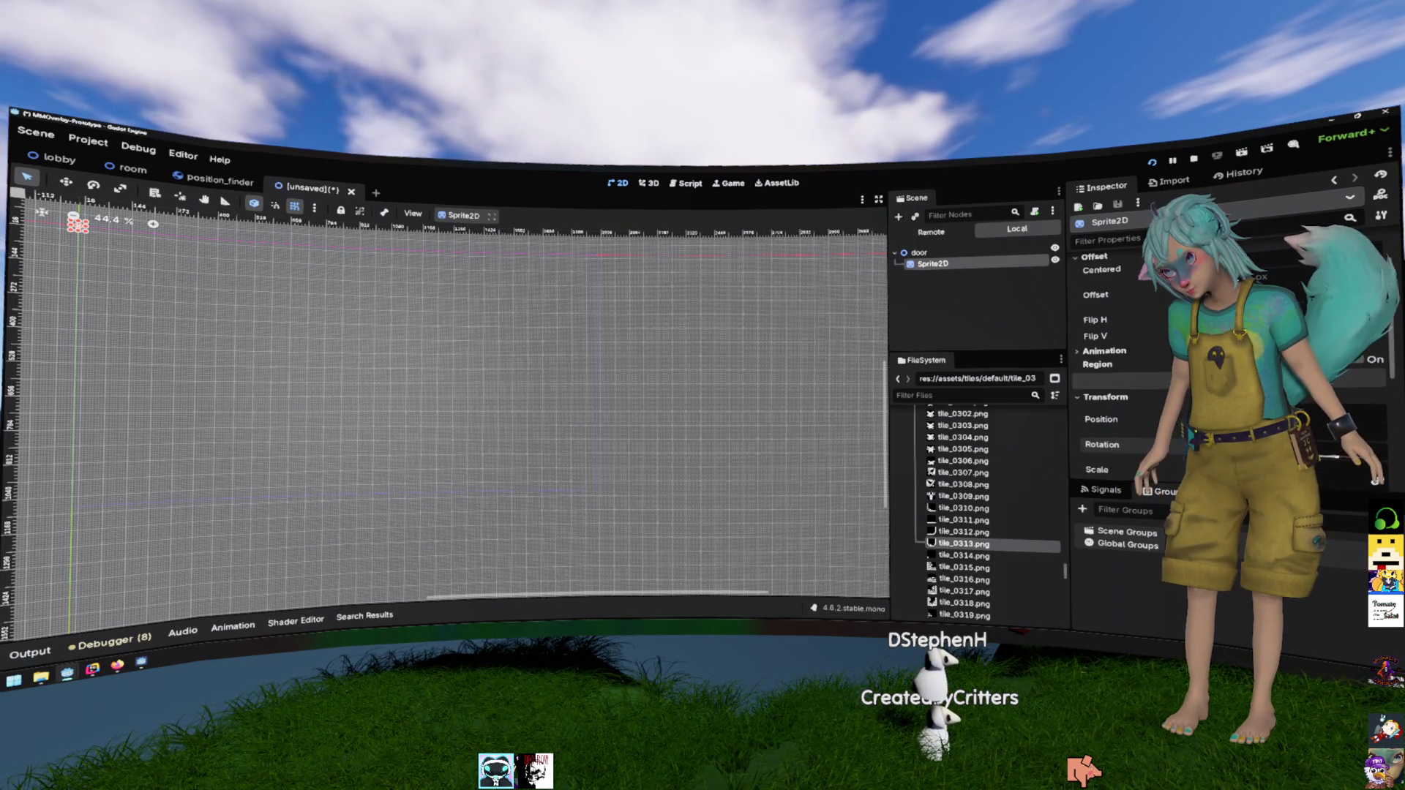
{"action": "scroll", "coordinate": [1120, 328], "scroll_direction": "up", "scroll_amount": 2}
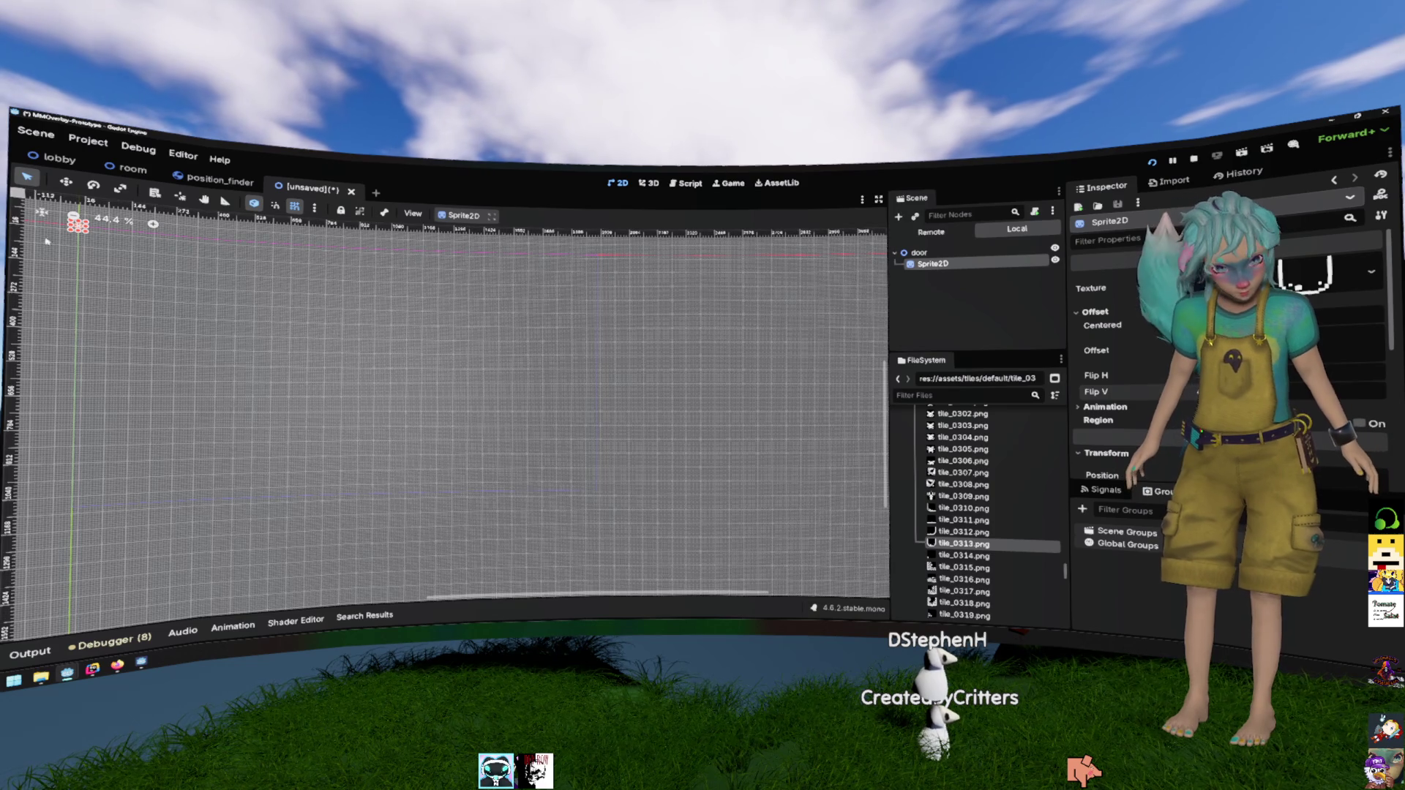
{"action": "scroll", "coordinate": [93, 247], "scroll_direction": "up", "scroll_amount": 10}
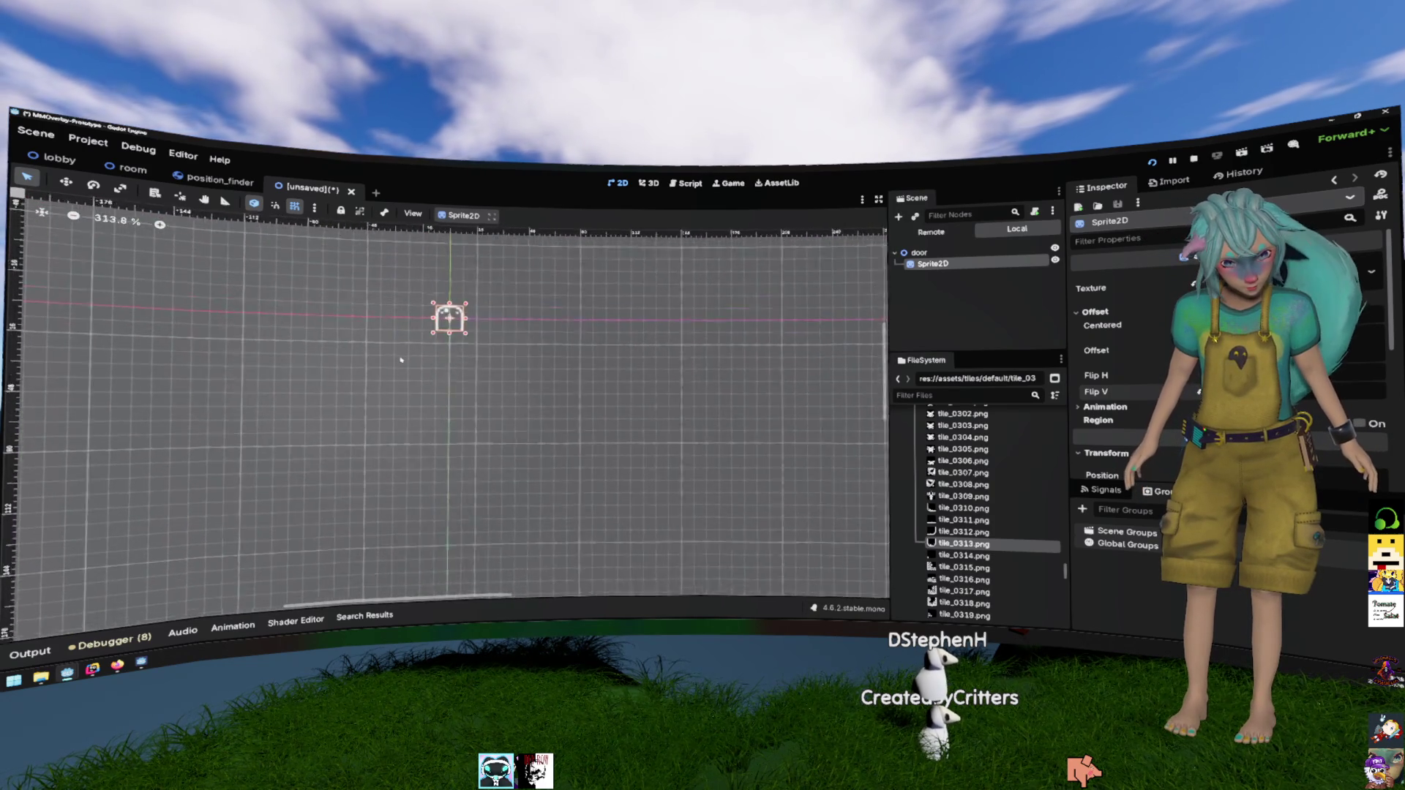
{"action": "scroll", "coordinate": [432, 341], "scroll_direction": "up", "scroll_amount": 5}
Step: Save the scene as door.tscn and add an Area2D child under door
{"action": "key", "text": "ctrl+s"}
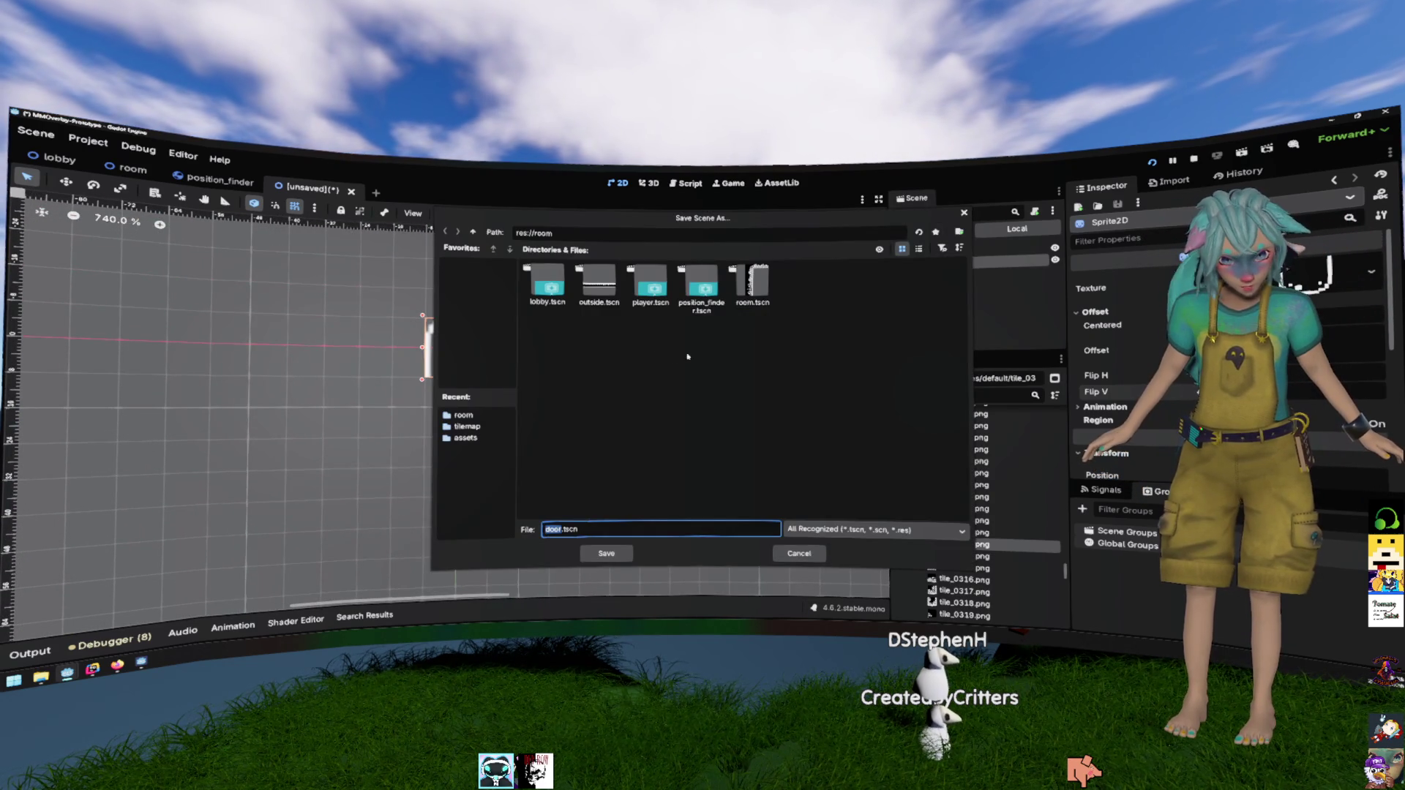
{"action": "key", "text": "Return"}
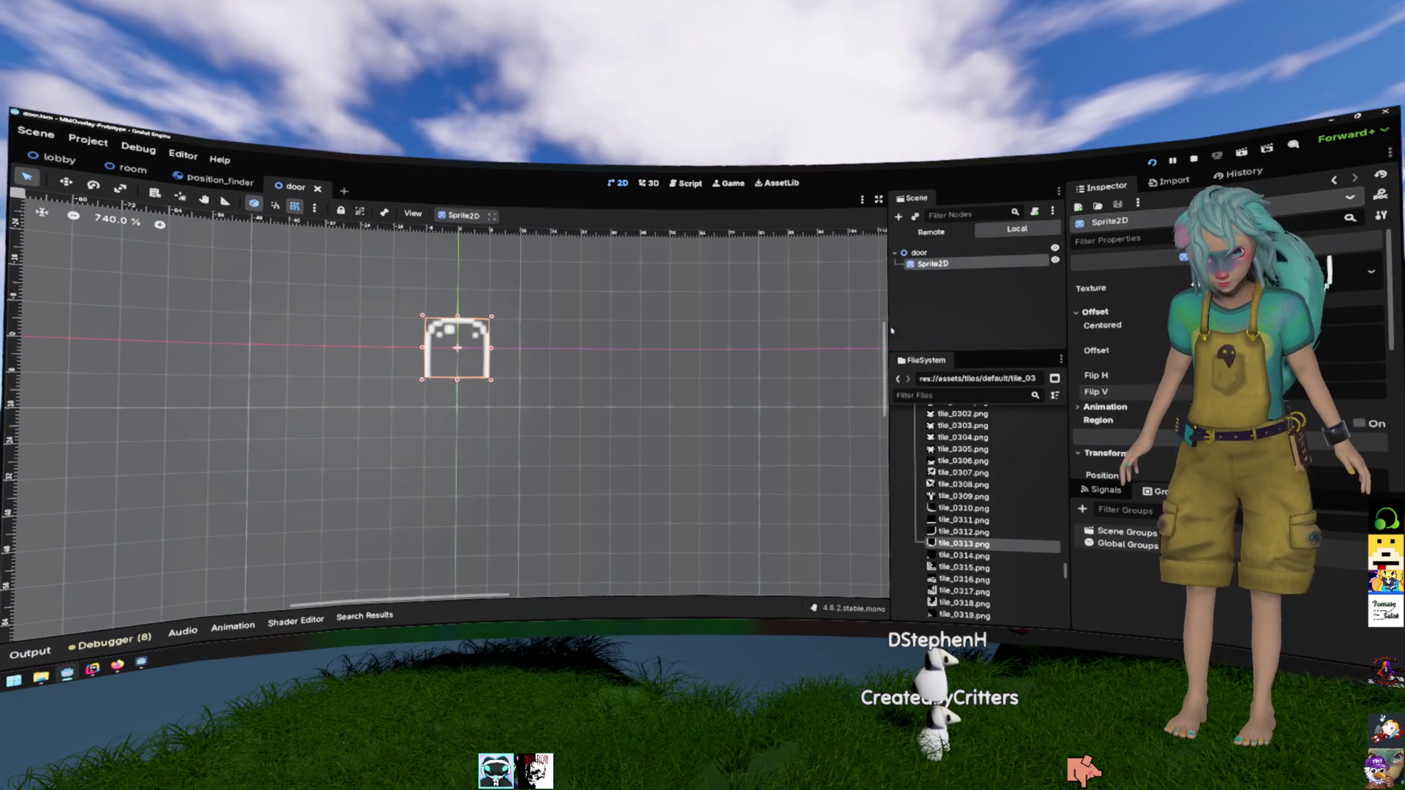
{"action": "left_click", "coordinate": [944, 252]}
{"action": "key", "text": "ctrl+a"}
{"action": "type", "text": "area2d"}
{"action": "key", "text": "Return"}
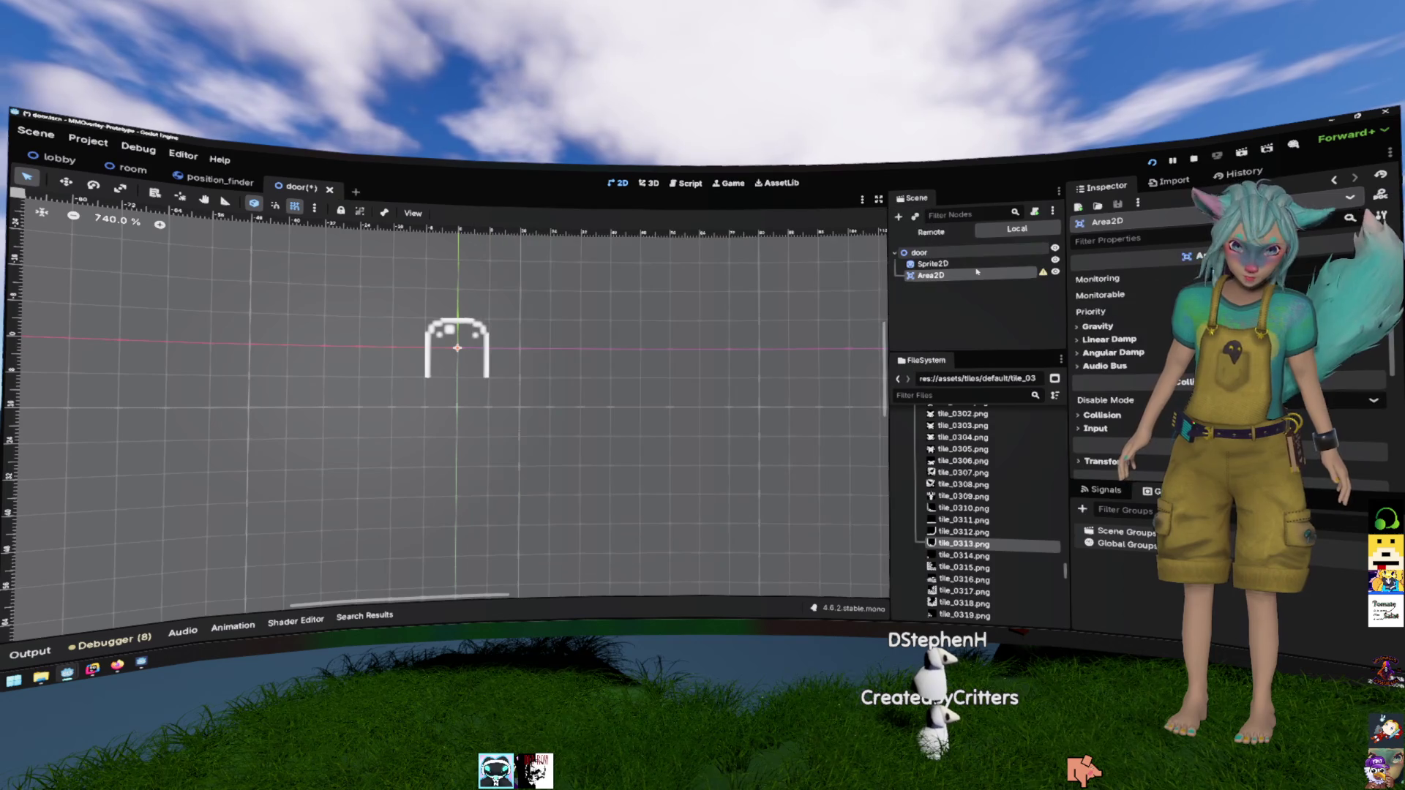
Step: Add a CollisionShape2D child under Area2D, undoing an accidentally added ColorRect
{"action": "right_click", "coordinate": [1005, 274]}
{"action": "left_click", "coordinate": [1008, 293]}
{"action": "type", "text": "col"}
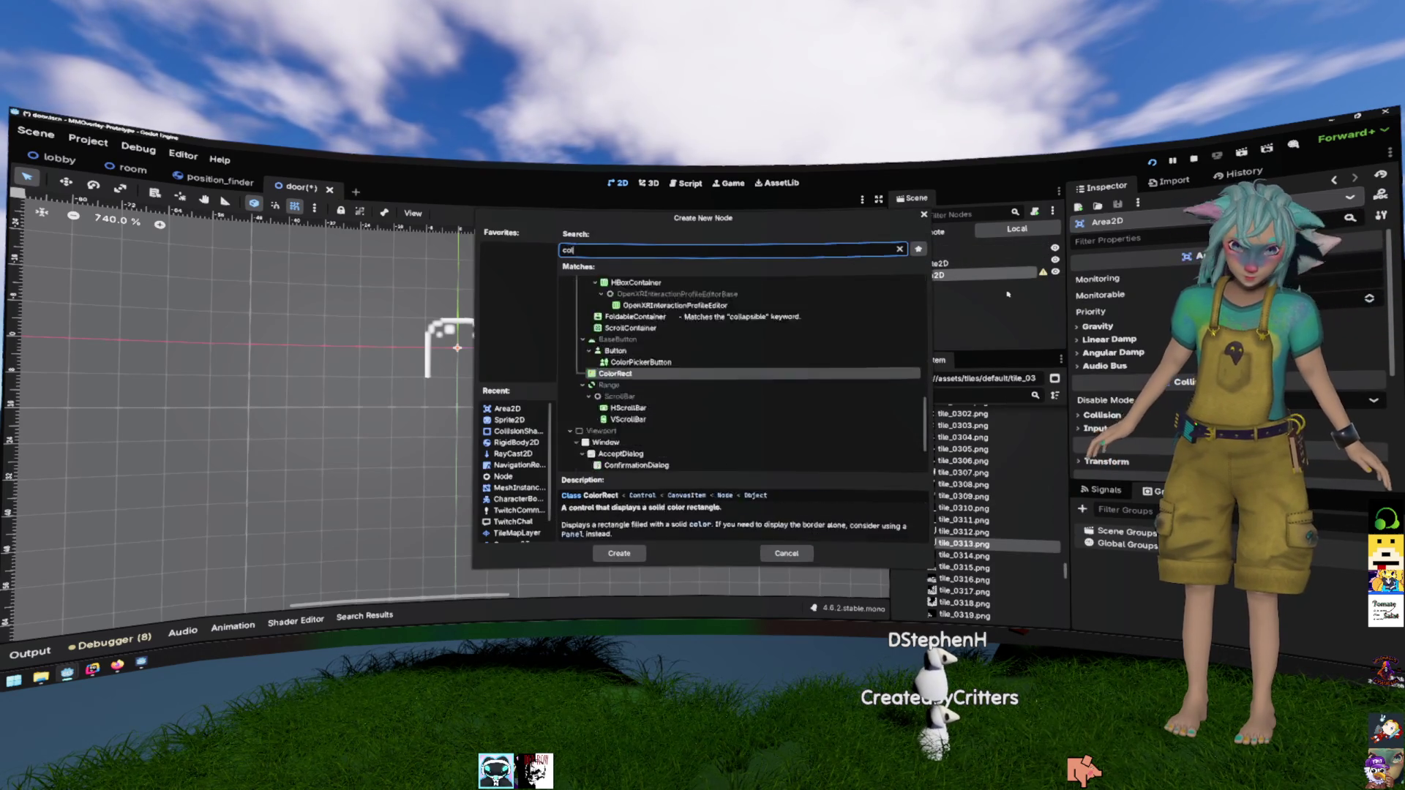
{"action": "key", "text": "Return"}
{"action": "key", "text": "ctrl+z"}
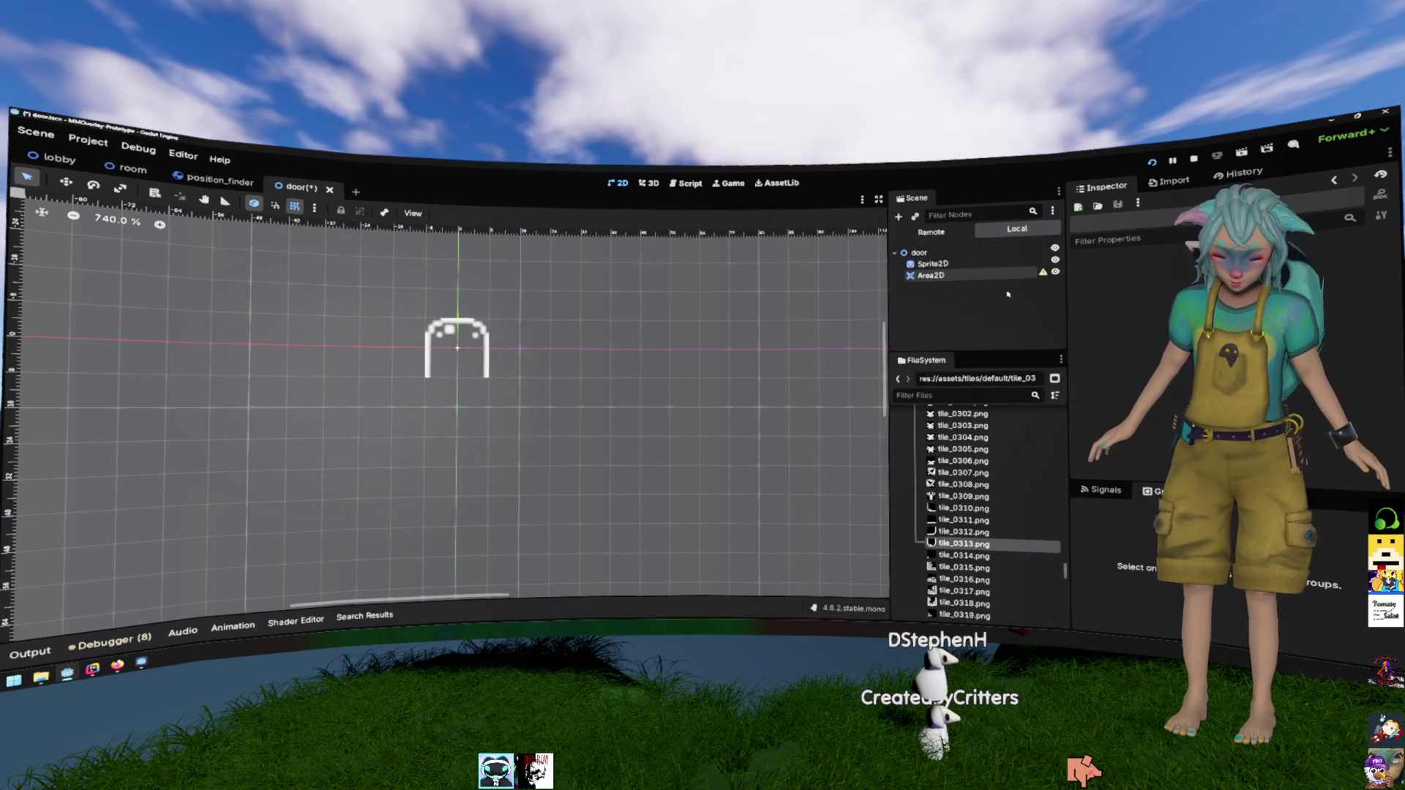
{"action": "key", "text": "ctrl+a"}
{"action": "type", "text": "collisionshape"}
{"action": "key", "text": "Return"}
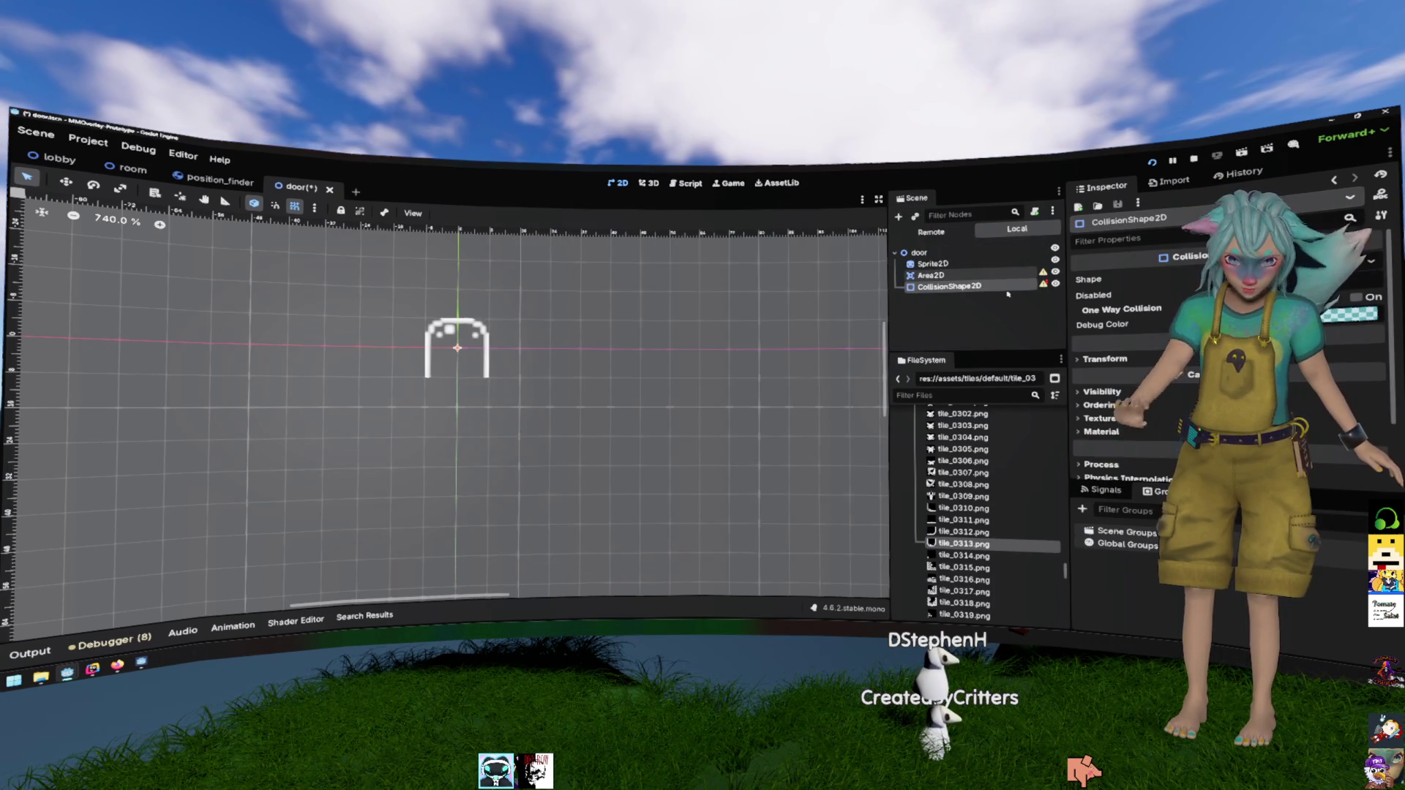
Step: Give the collision shape a new RectangleShape2D and nest it under Area2D
{"action": "left_click", "coordinate": [1371, 262]}
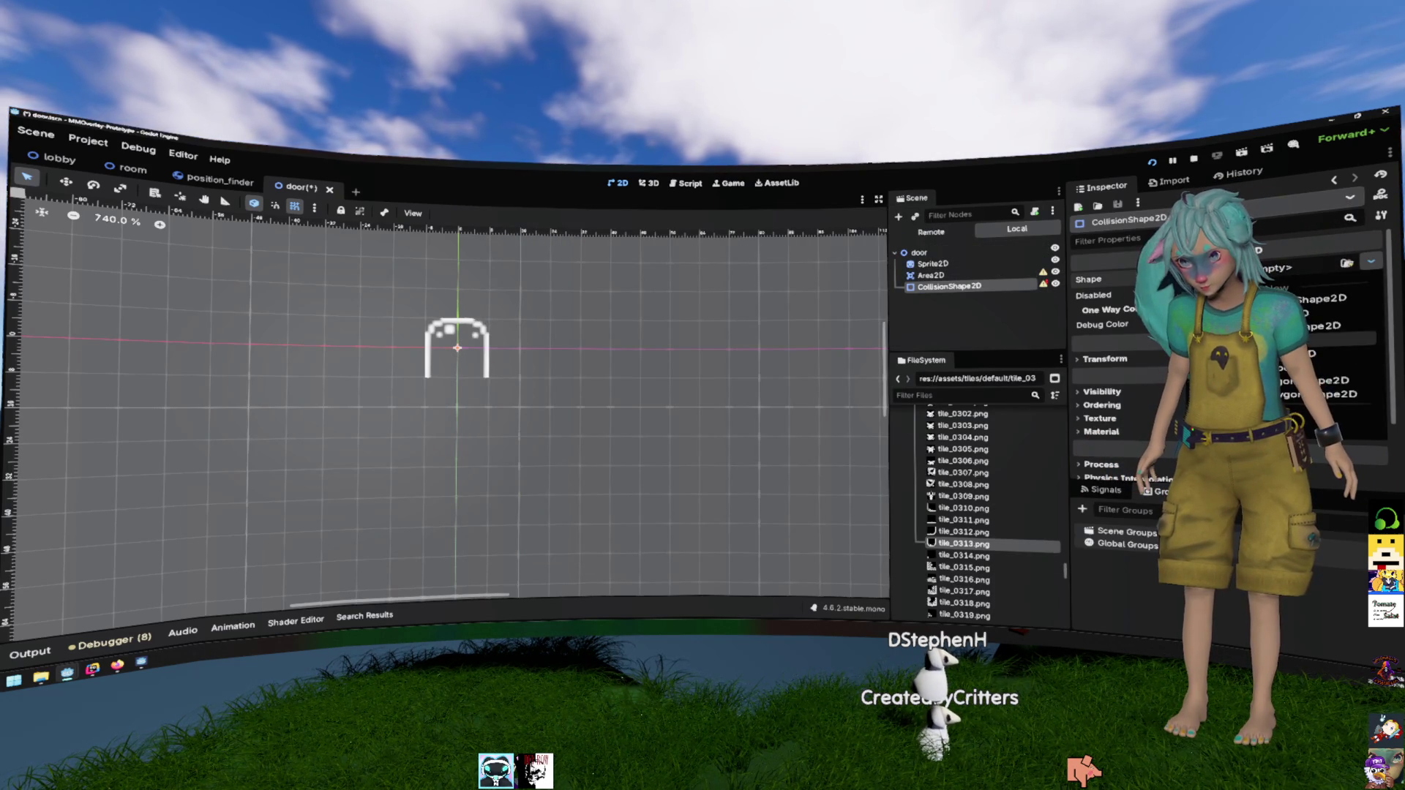
{"action": "left_click", "coordinate": [1318, 408]}
{"action": "left_click", "coordinate": [944, 275]}
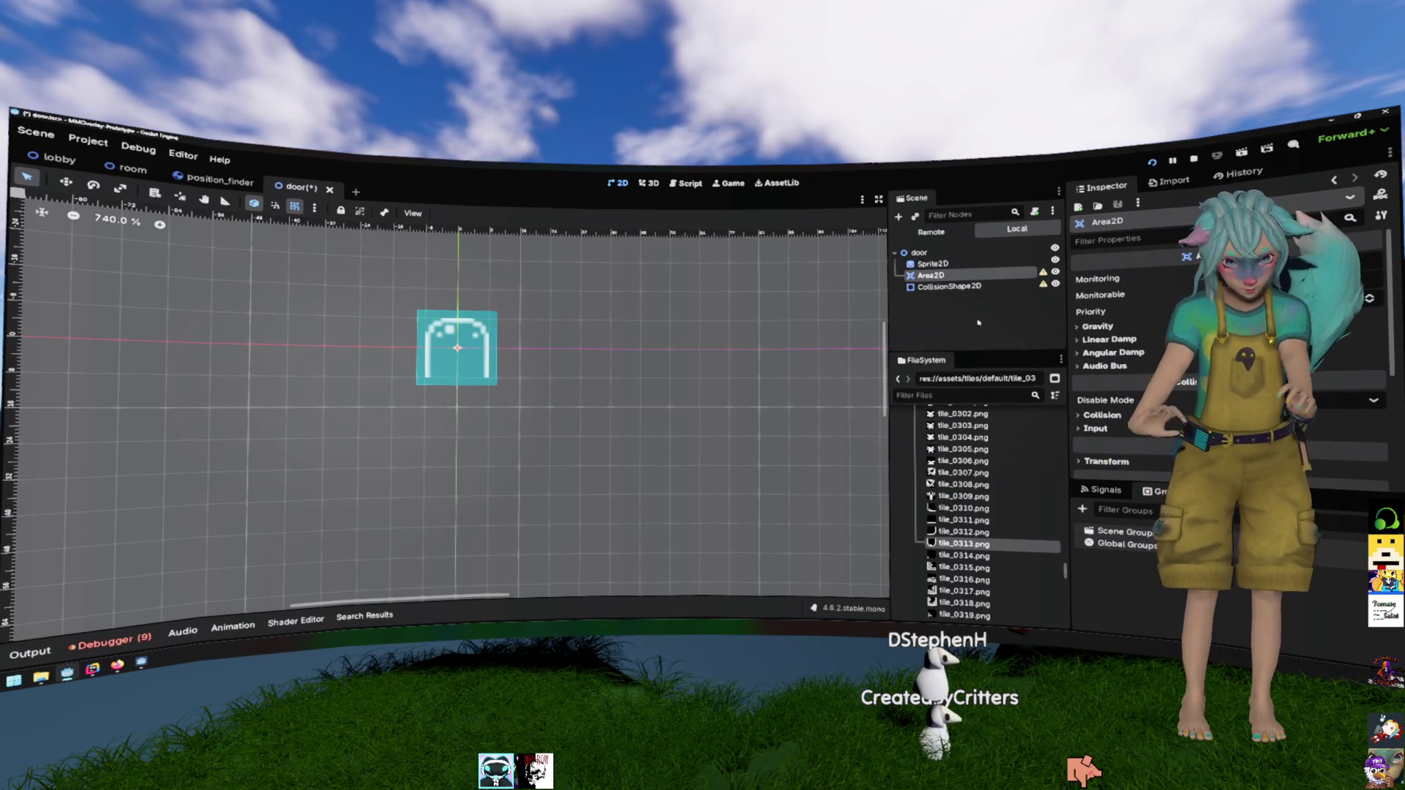
{"action": "left_click_drag", "start_coordinate": [952, 286], "coordinate": [973, 282]}
{"action": "left_click", "coordinate": [953, 253]}
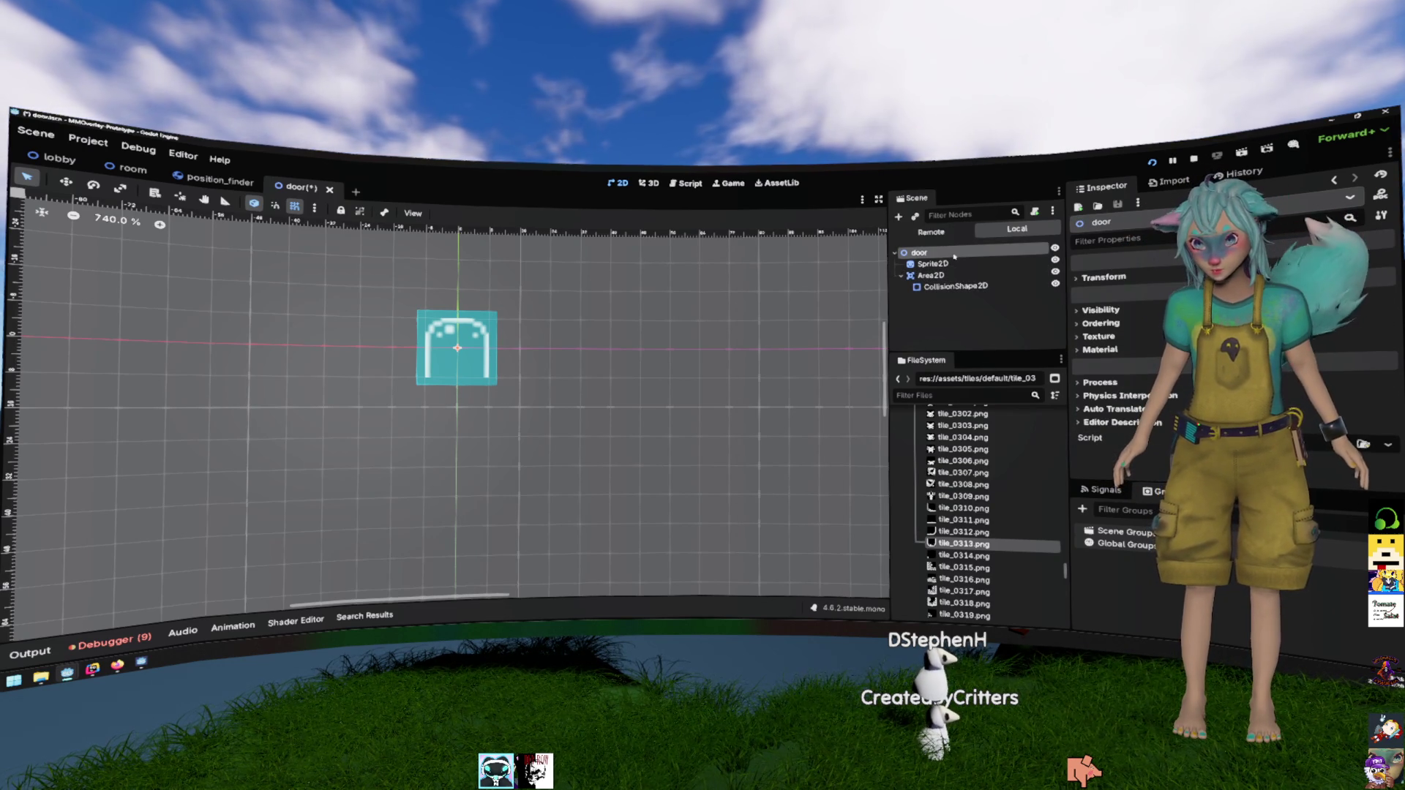
Step: Attach a new door.gd script to the door node
{"action": "right_click", "coordinate": [954, 257]}
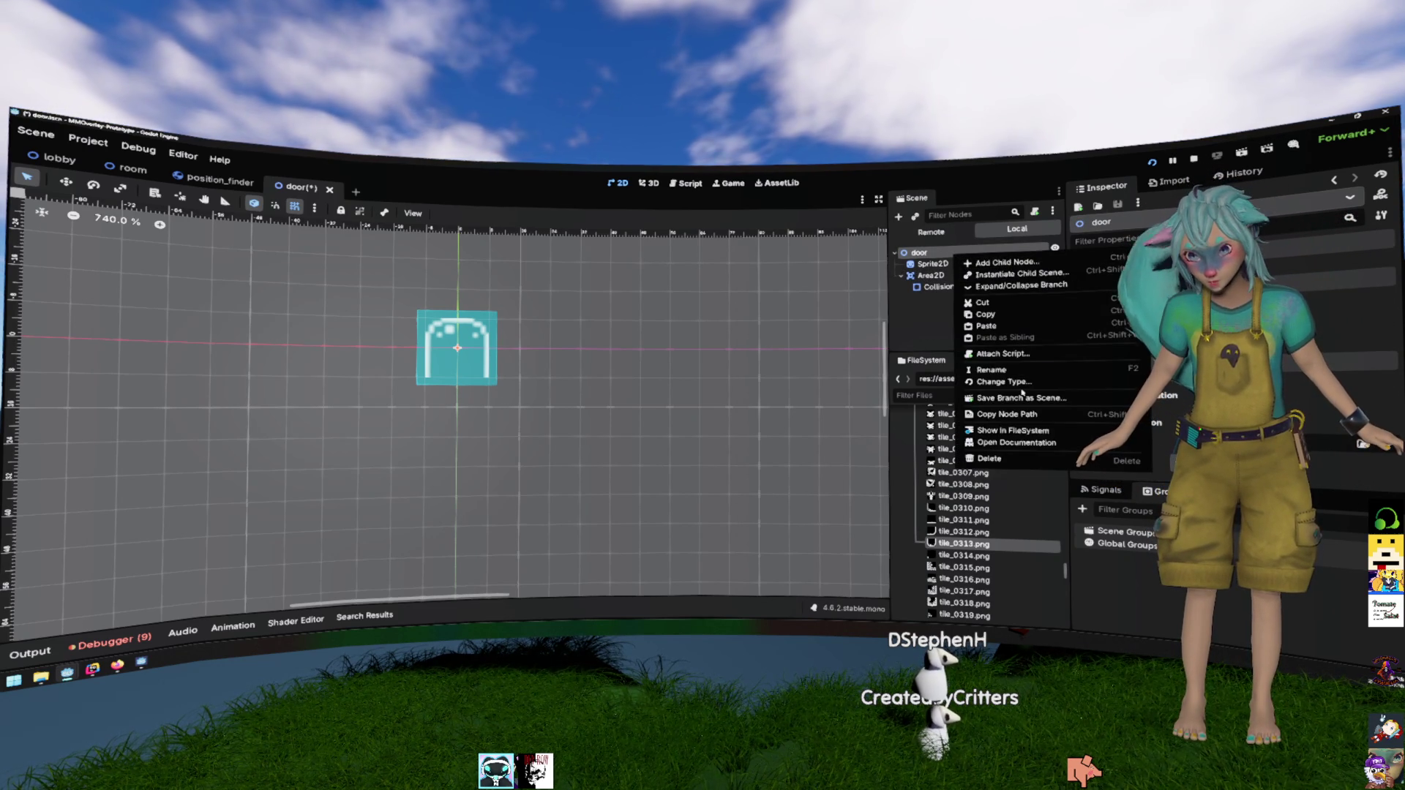
{"action": "left_click", "coordinate": [1002, 353]}
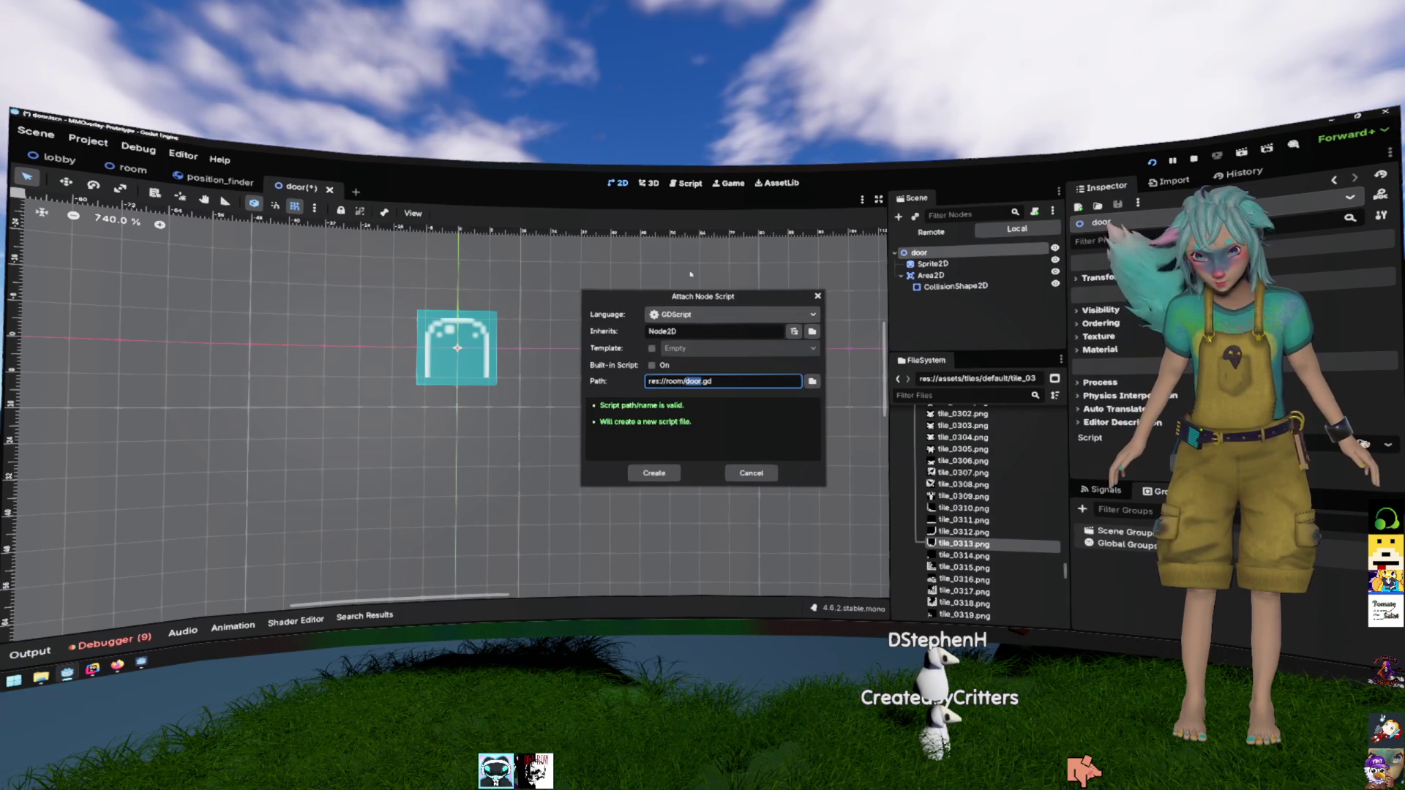
{"action": "key", "text": "Return"}
{"action": "left_click", "coordinate": [446, 310]}
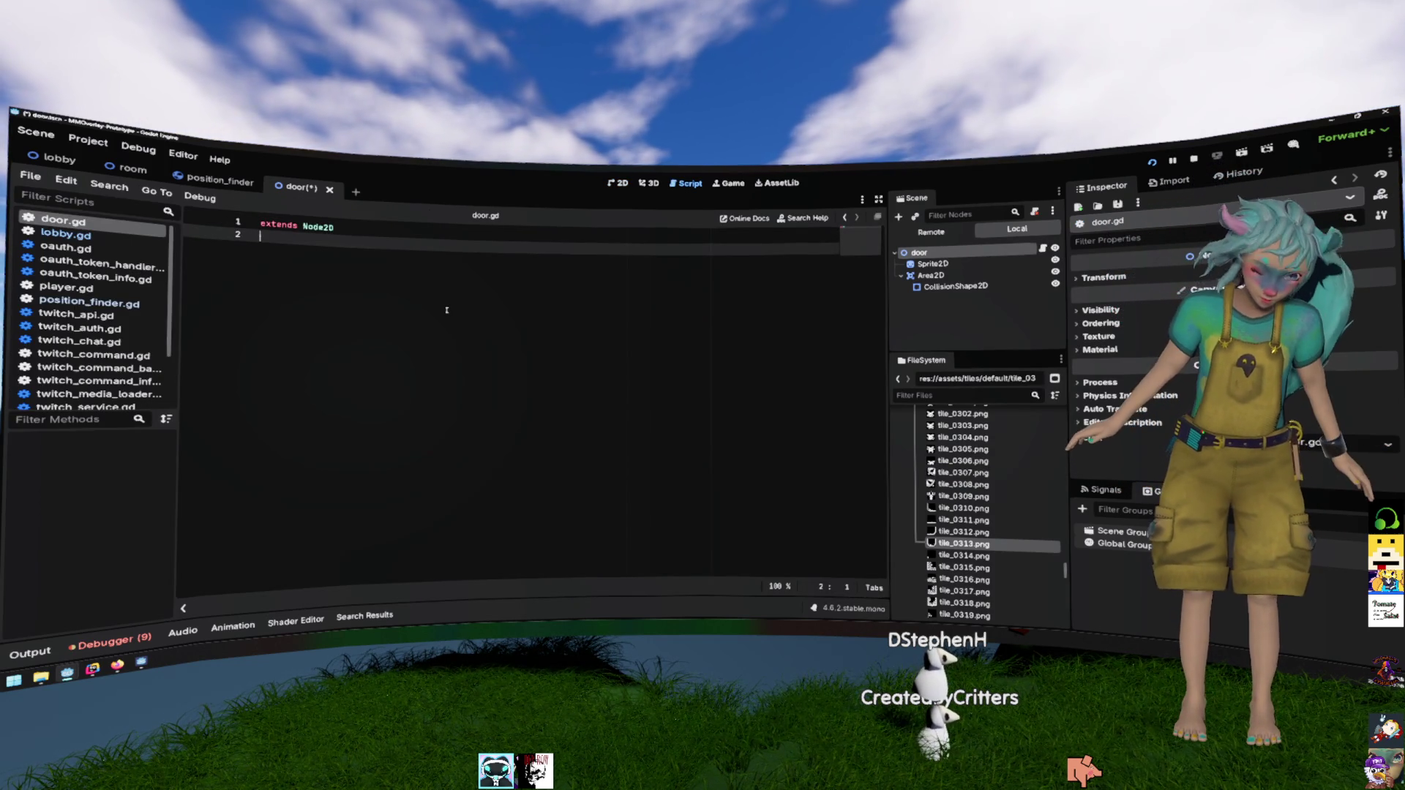
{"action": "key", "text": "Return"}
{"action": "type", "text": "@"}
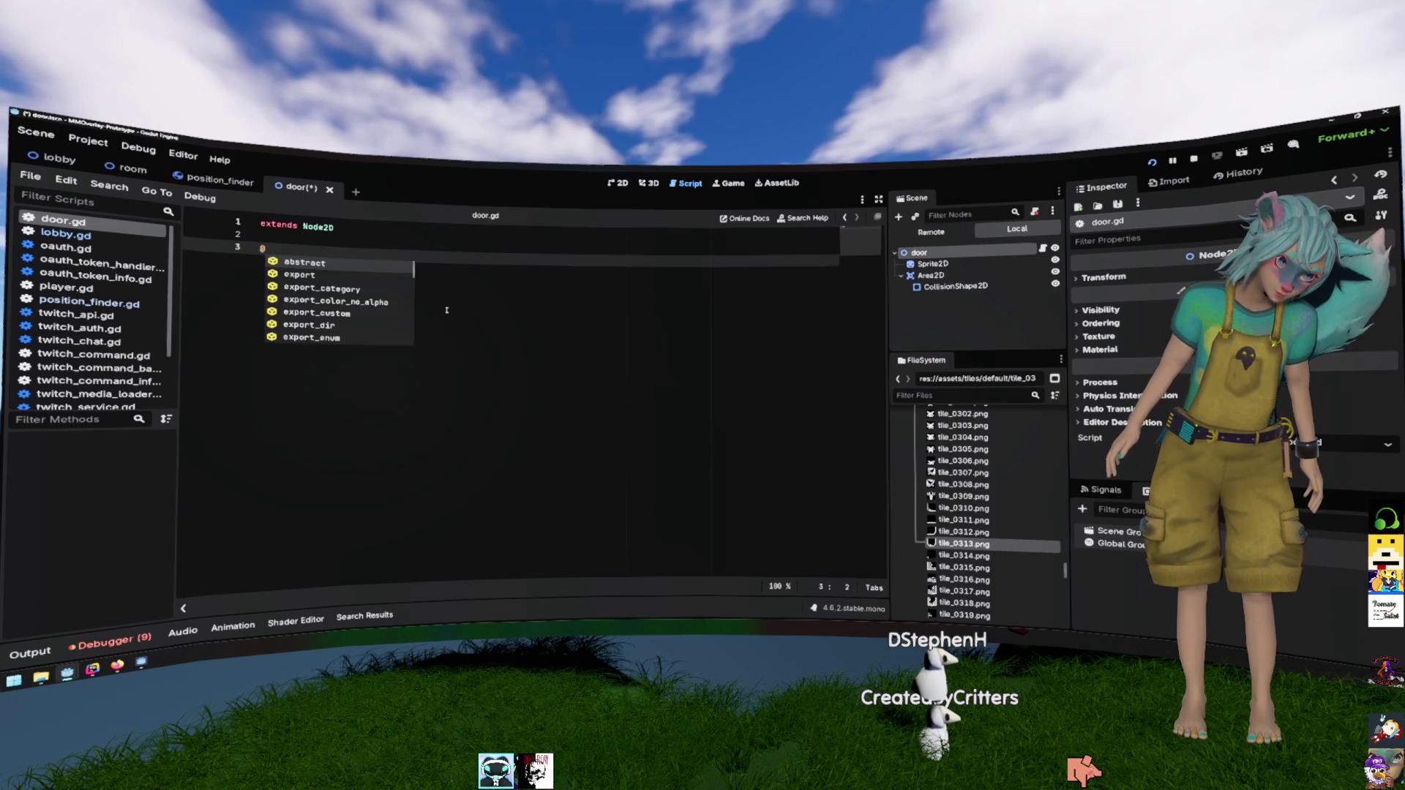
{"action": "type", "text": "export var target_"}
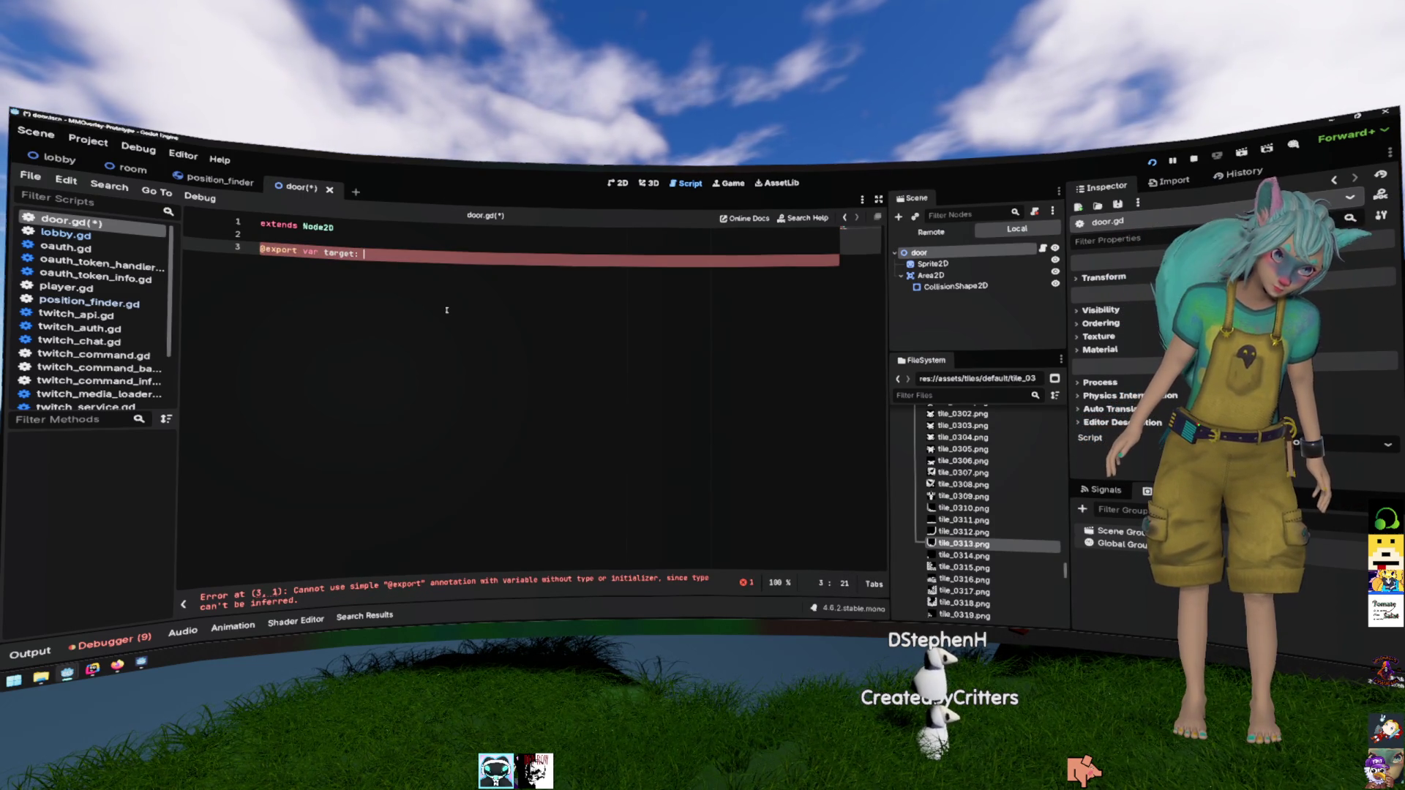
{"action": "key", "text": "BackSpace"}
{"action": "type", "text": ": Node2"}
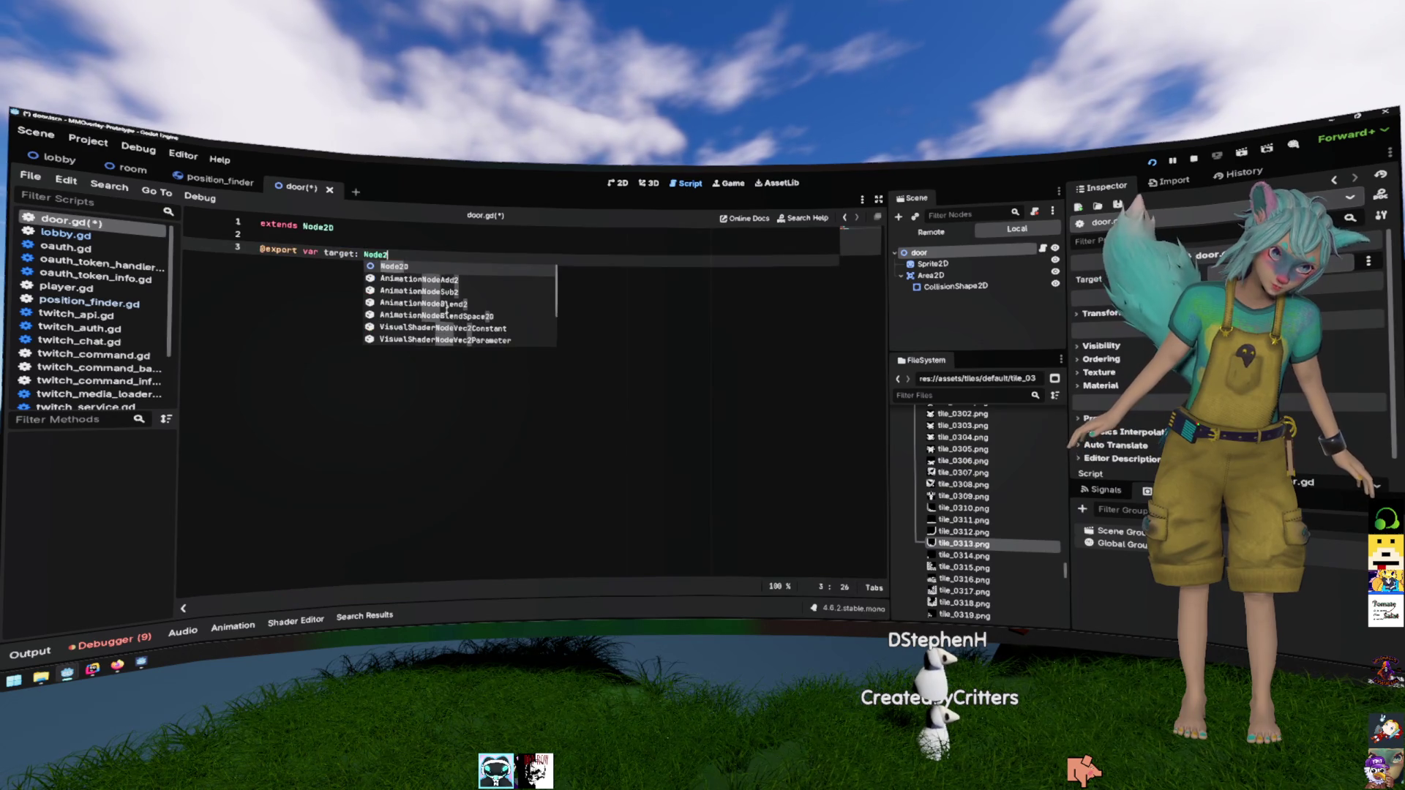
{"action": "key", "text": "Return"}
{"action": "key", "text": "Return"}
{"action": "key", "text": "Return"}
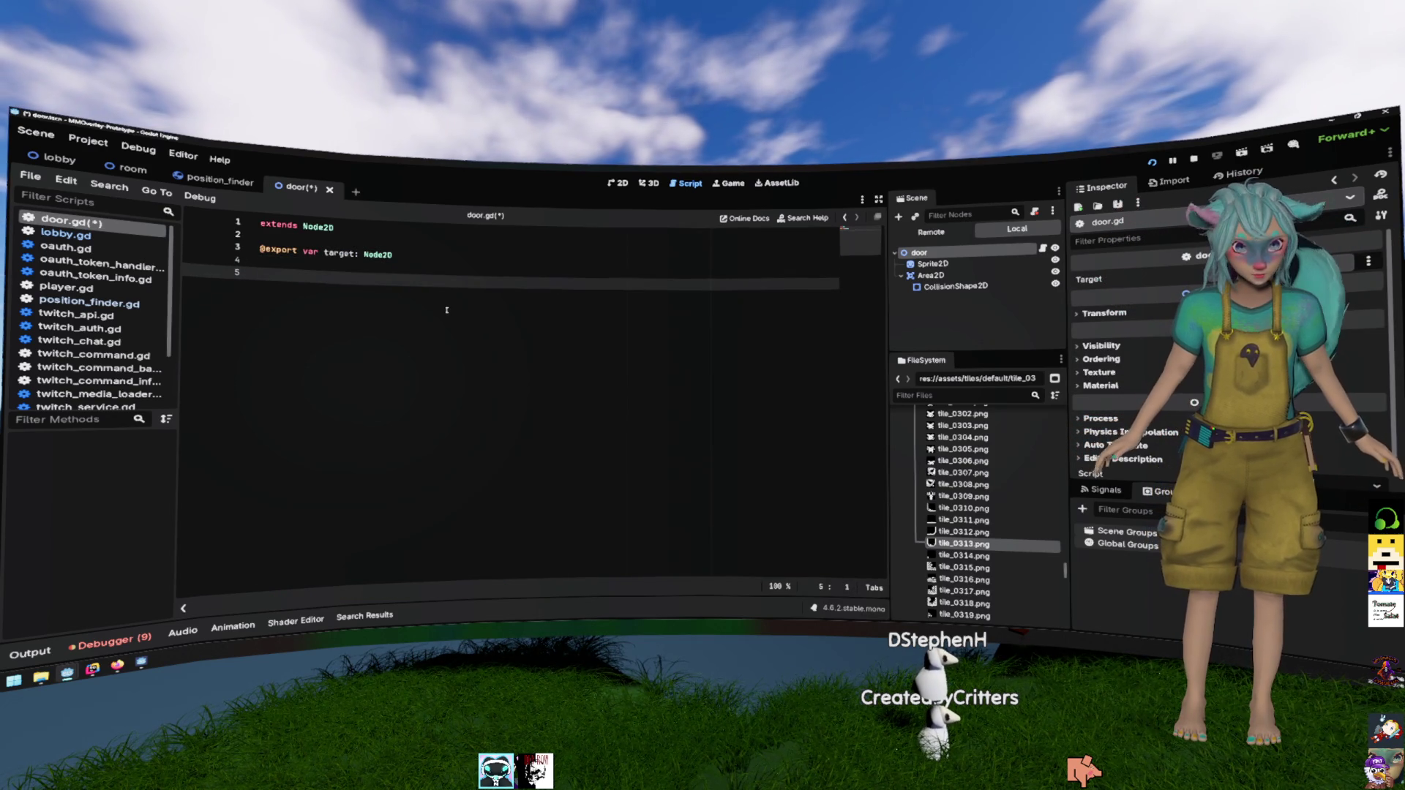
{"action": "type", "text": "func _("}
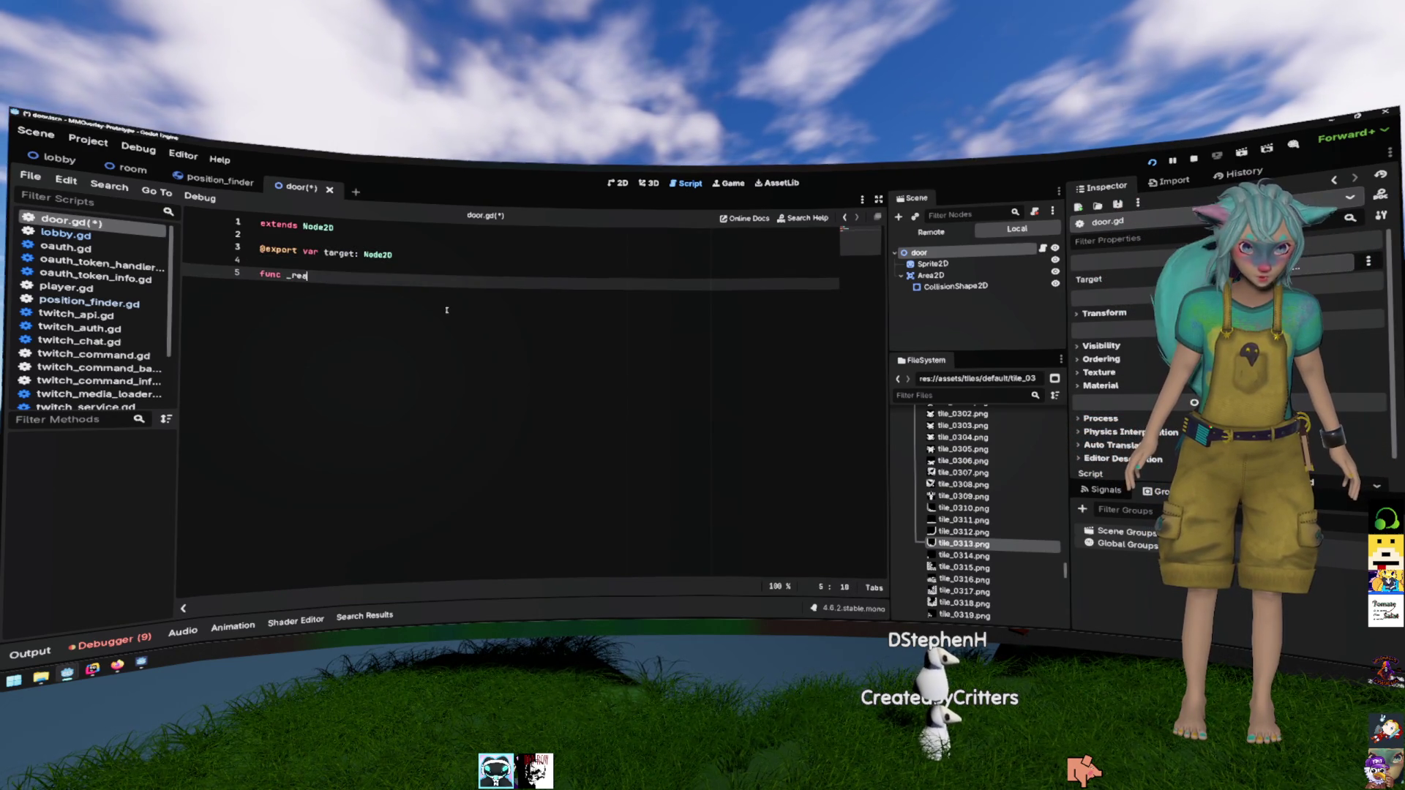
{"action": "type", "text": "re"}
{"action": "key", "text": "Return"}
{"action": "left_click_drag", "start_coordinate": [931, 275], "coordinate": [278, 260]}
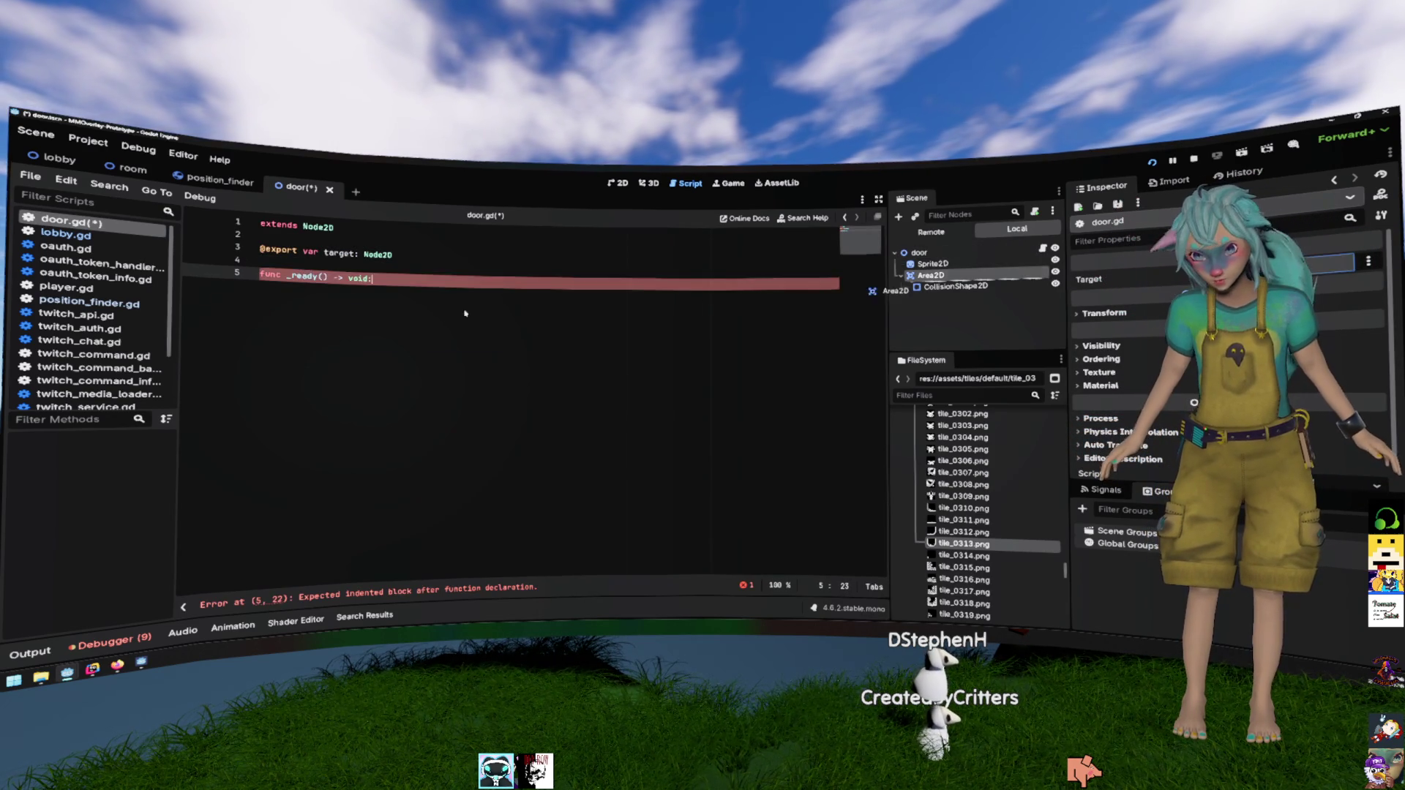
{"action": "key", "text": "ctrl+z"}
{"action": "mouse_move", "coordinate": [931, 275]}
{"action": "left_mouse_down"}
{"action": "mouse_move", "coordinate": [369, 264]}
{"action": "mouse_move", "coordinate": [333, 241]}
{"action": "left_mouse_up"}
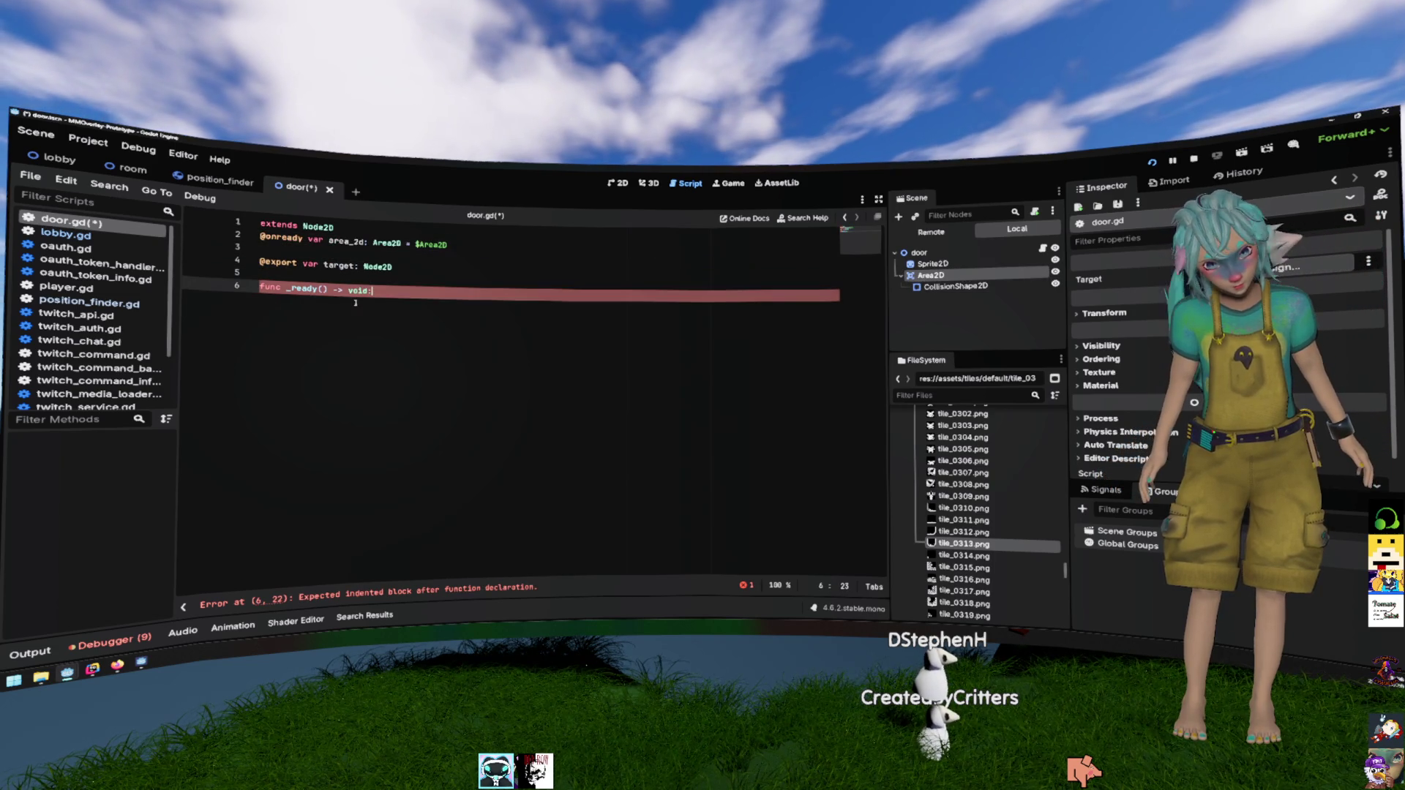
{"action": "left_click", "coordinate": [356, 303]}
{"action": "key", "text": "Return"}
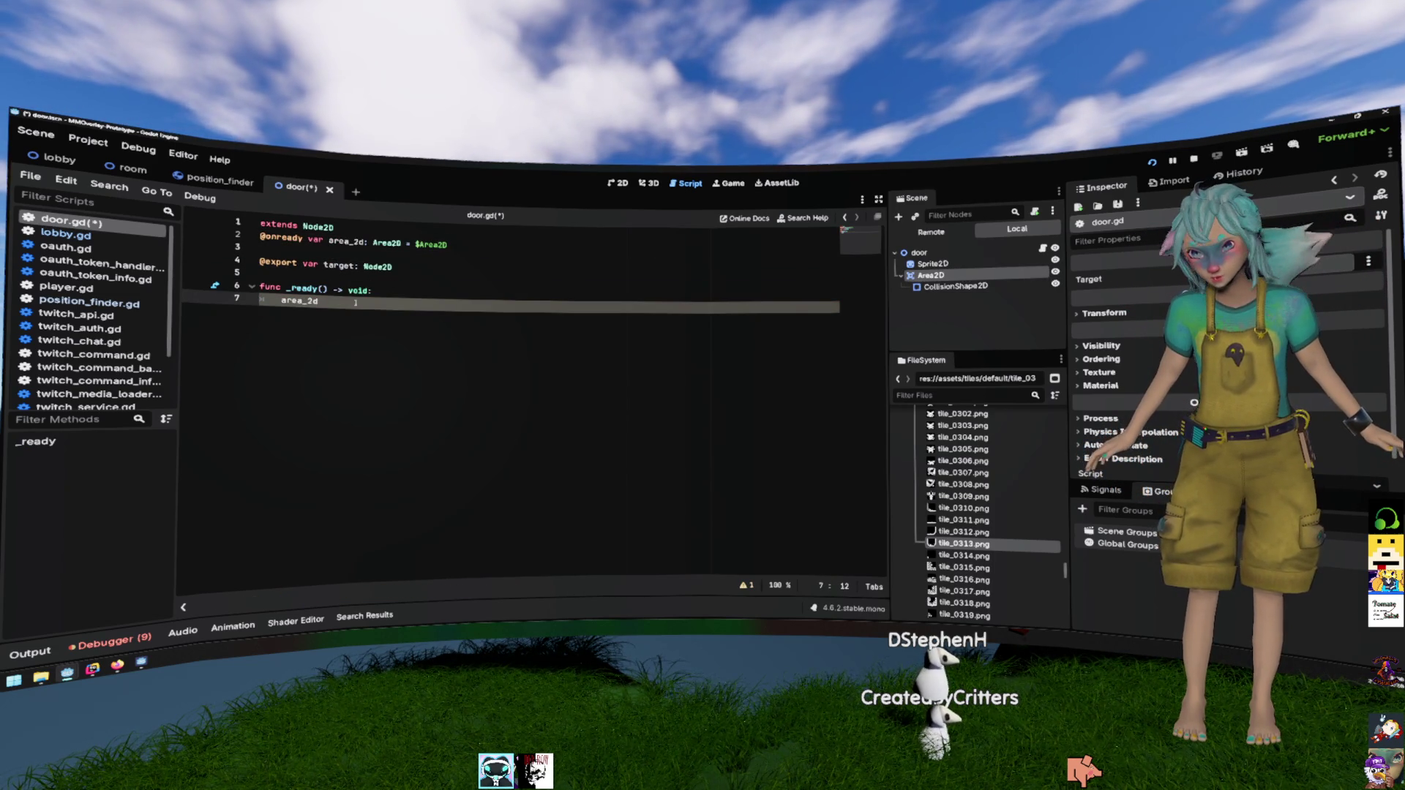
Step: Make Area2D the scene root named Door, with Sprite2D under it, deleting the old door node
{"action": "right_click", "coordinate": [937, 276]}
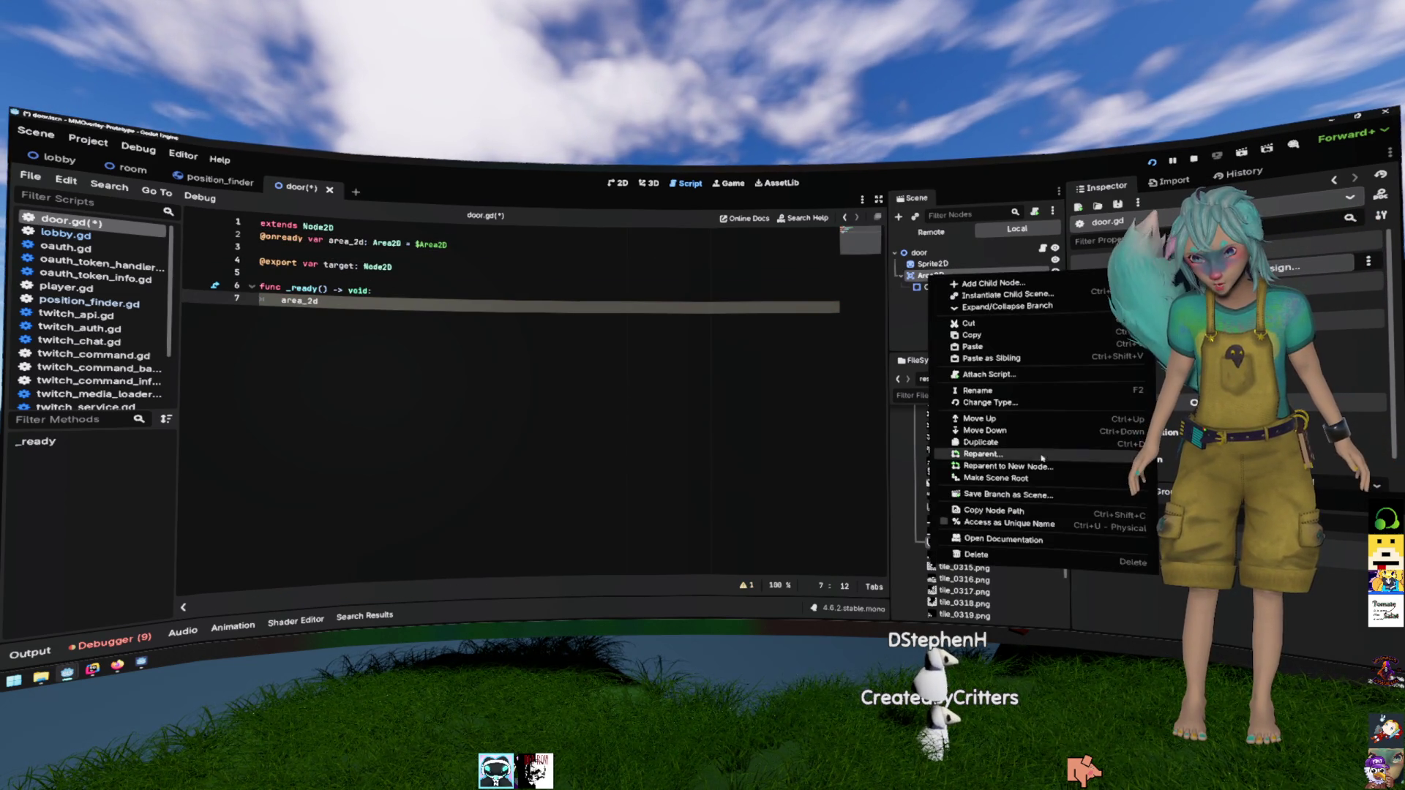
{"action": "left_click", "coordinate": [926, 276]}
{"action": "left_click", "coordinate": [926, 276]}
{"action": "right_click", "coordinate": [944, 276]}
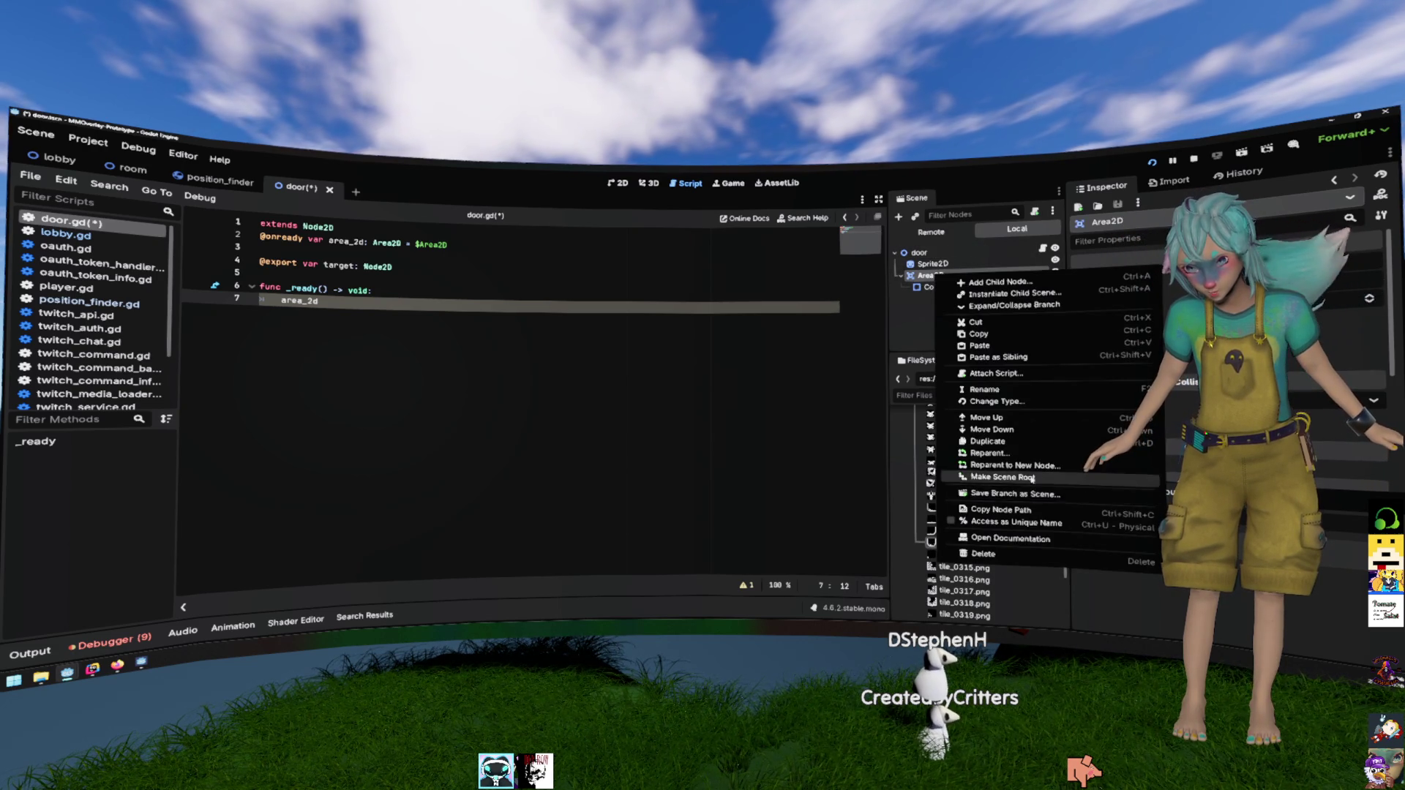
{"action": "left_click", "coordinate": [1013, 478]}
{"action": "left_click_drag", "start_coordinate": [939, 286], "coordinate": [944, 271]}
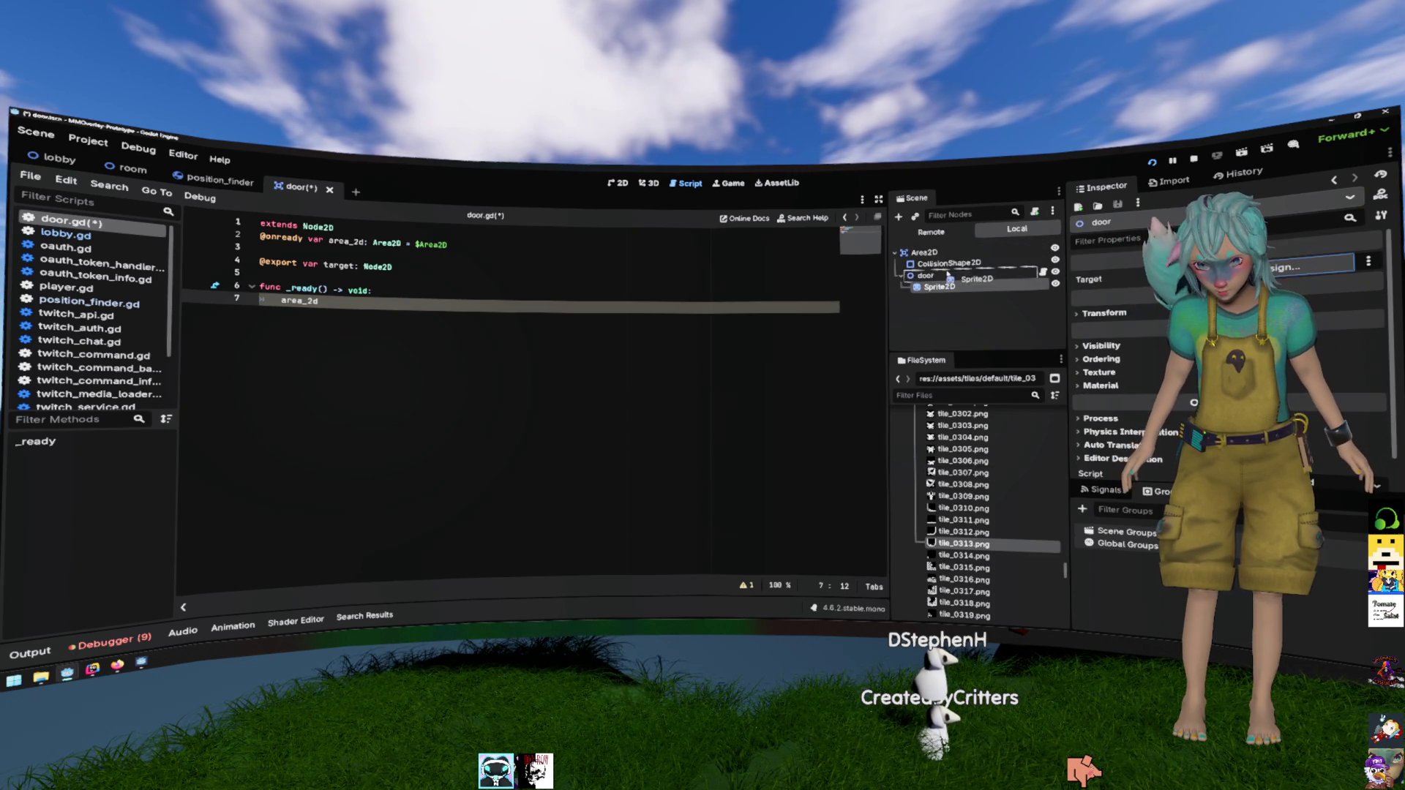
{"action": "left_click", "coordinate": [943, 288]}
{"action": "key", "text": "Delete"}
{"action": "key", "text": "Return"}
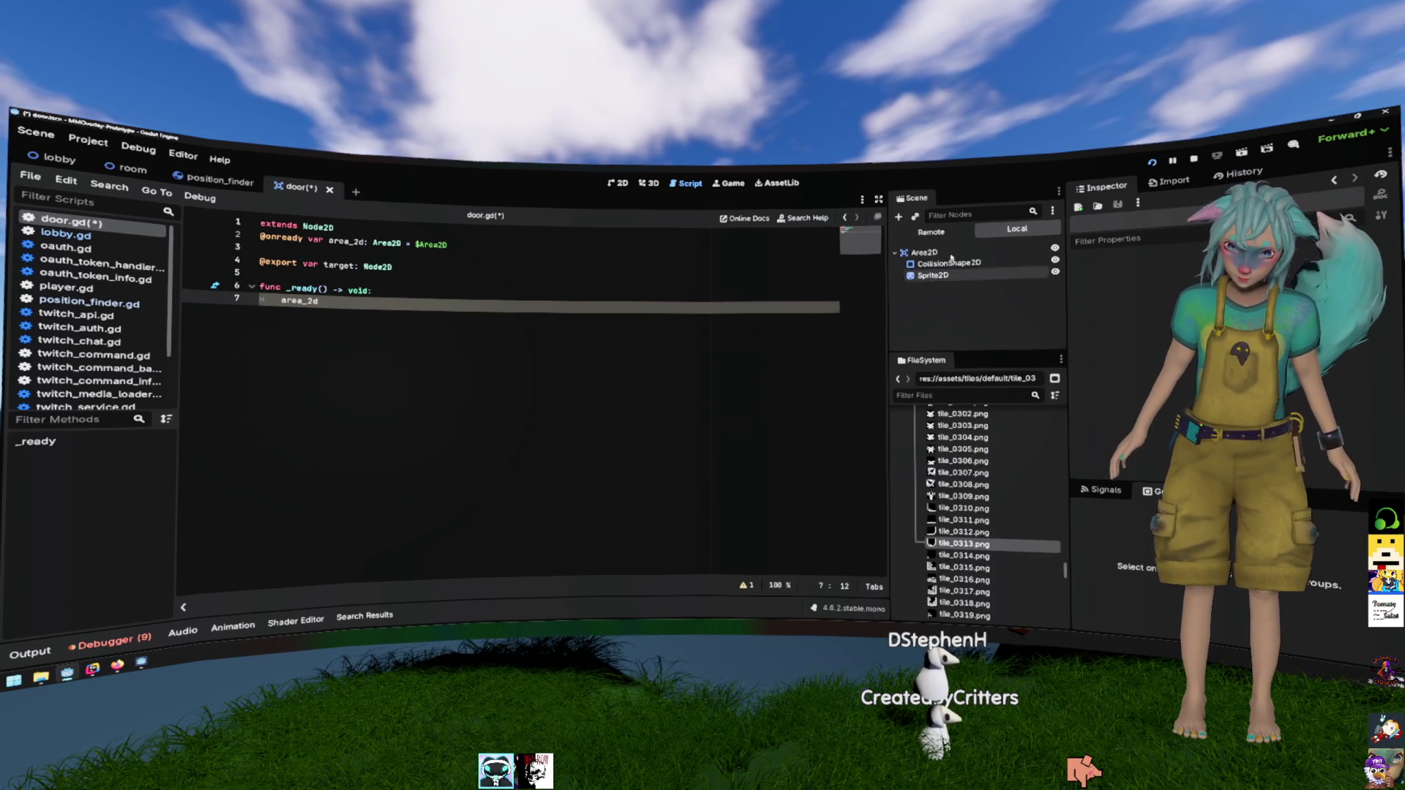
{"action": "left_click", "coordinate": [951, 251]}
{"action": "type", "text": "oor"}
{"action": "key", "text": "Return"}
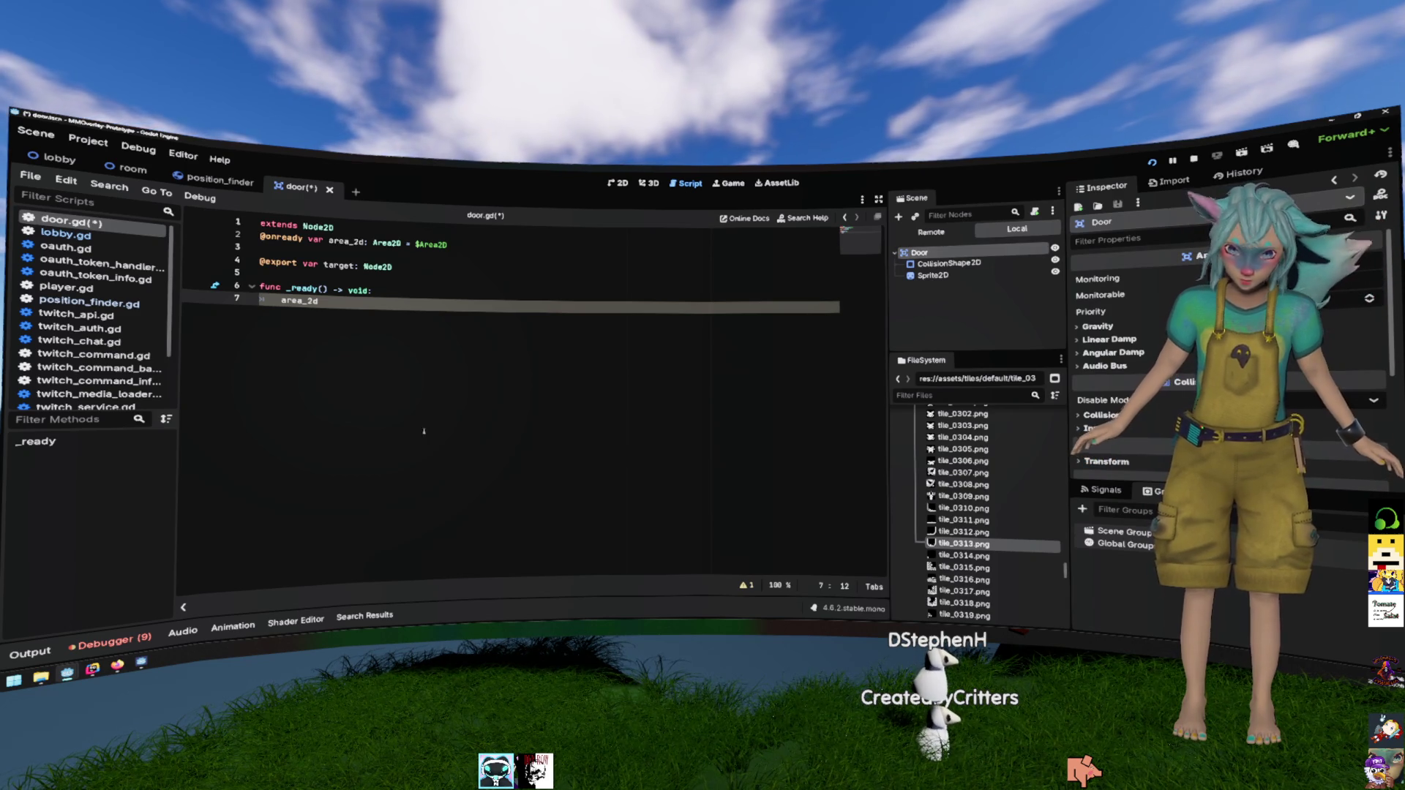
{"action": "key", "text": "BackSpace"}
{"action": "key", "text": "BackSpace"}
{"action": "key", "text": "BackSpace"}
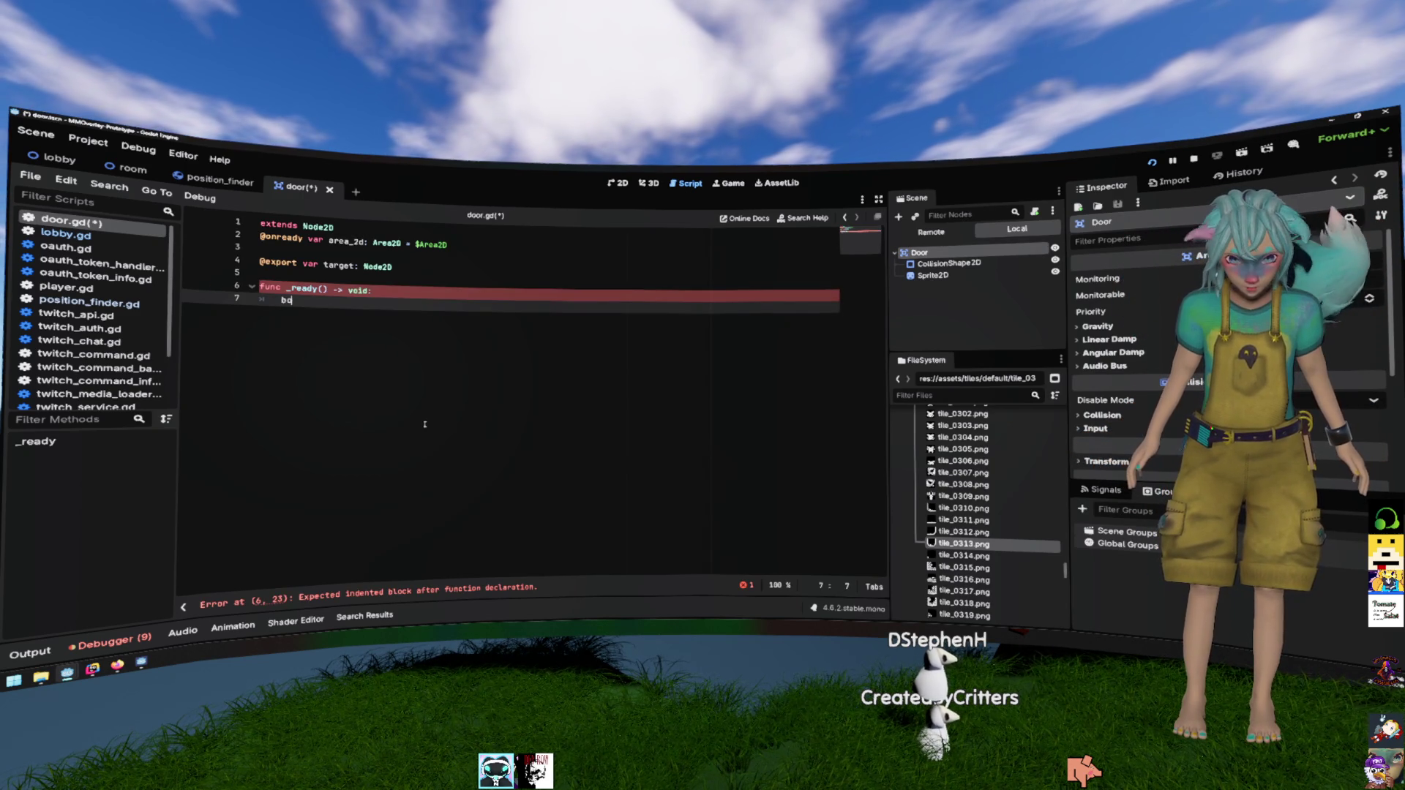
{"action": "type", "text": "d"}
{"action": "key", "text": "BackSpace"}
{"action": "key", "text": "BackSpace"}
{"action": "key", "text": "BackSpace"}
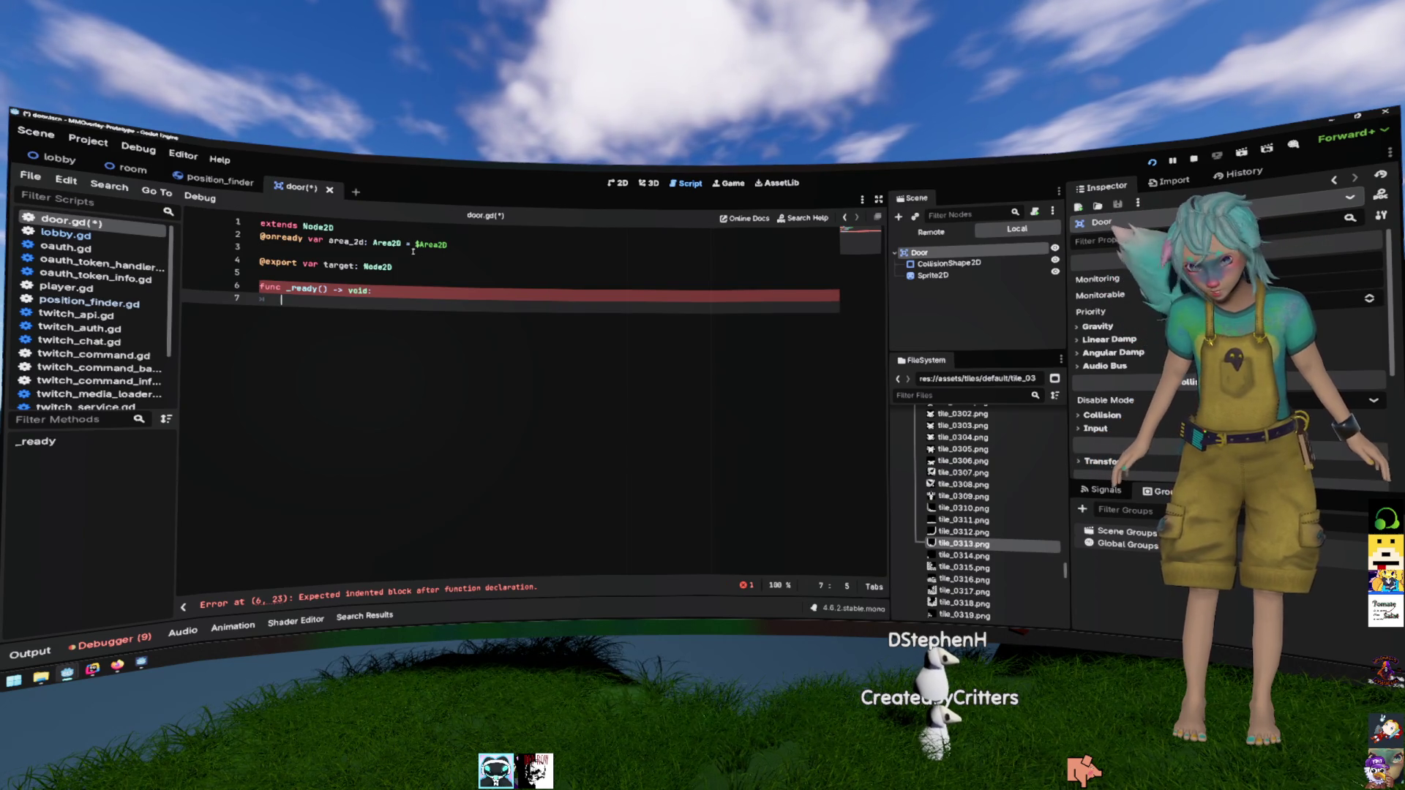
{"action": "triple_click", "coordinate": [419, 245]}
{"action": "key", "text": "BackSpace"}
{"action": "double_click", "coordinate": [318, 227]}
Step: Make door.gd extend Area2D and connect body_entered to _on_body_entered in _ready
{"action": "type", "text": "Area"}
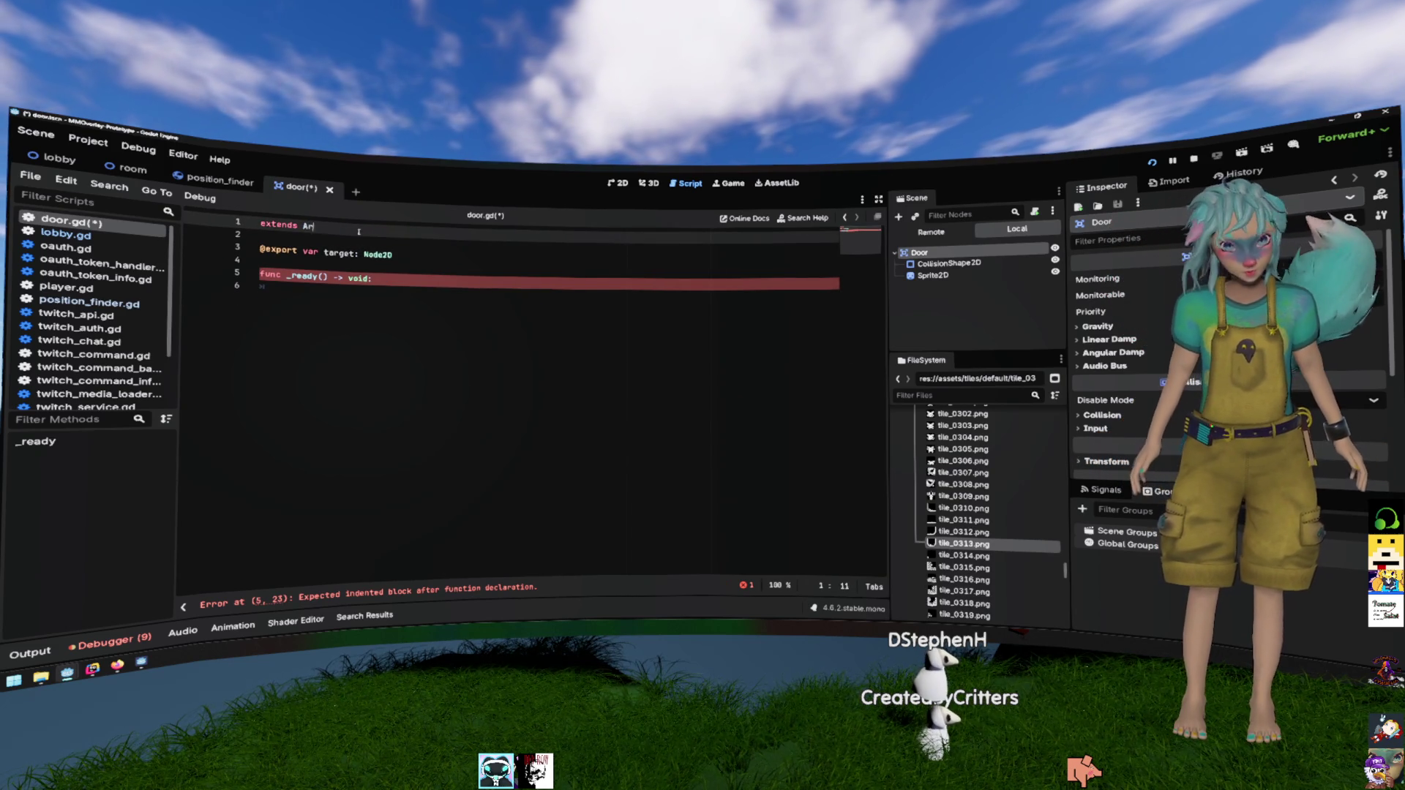
{"action": "type", "text": "2"}
{"action": "key", "text": "Escape"}
{"action": "key", "text": "Down"}
{"action": "key", "text": "Down"}
{"action": "key", "text": "Down"}
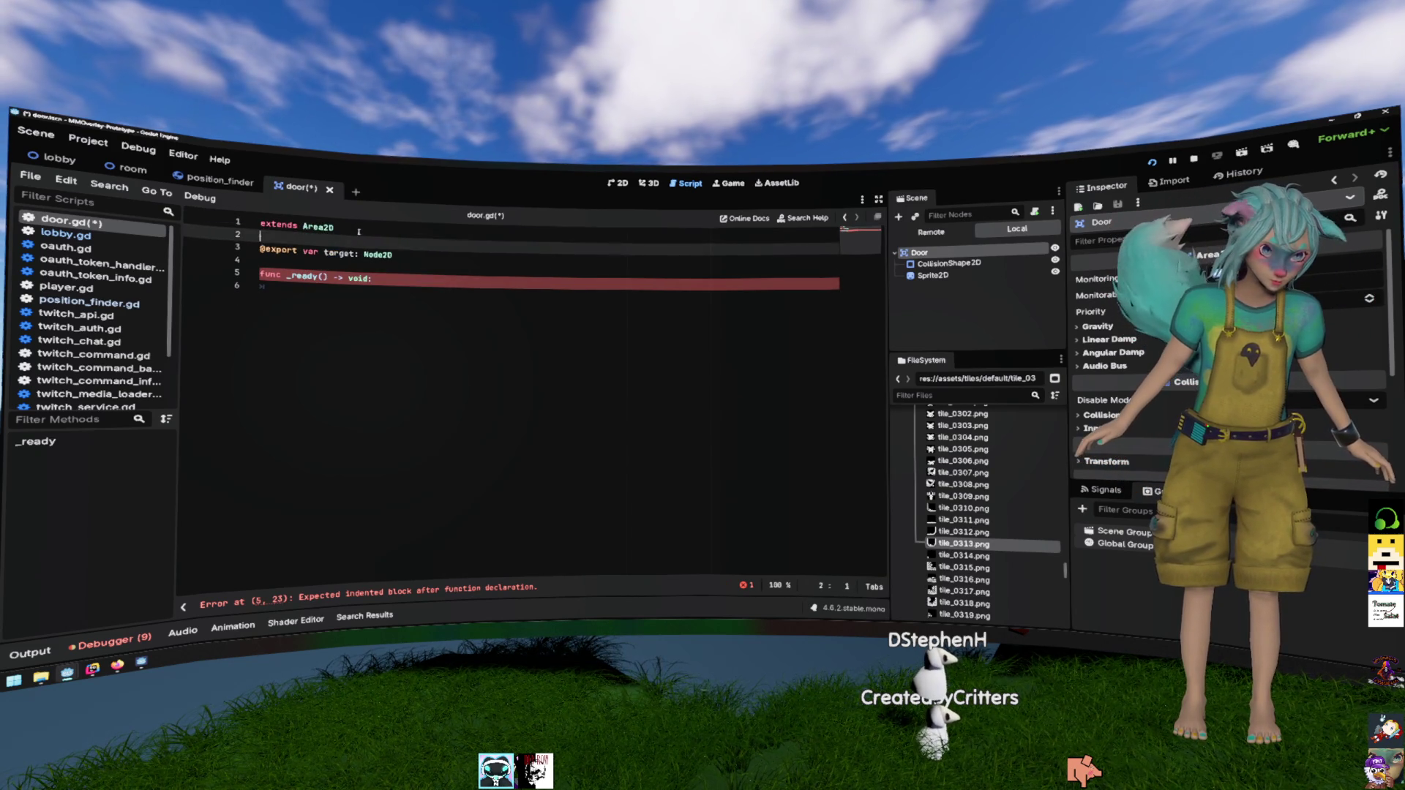
{"action": "type", "text": "bo"}
{"action": "key", "text": "Return"}
{"action": "type", "text": ".con"}
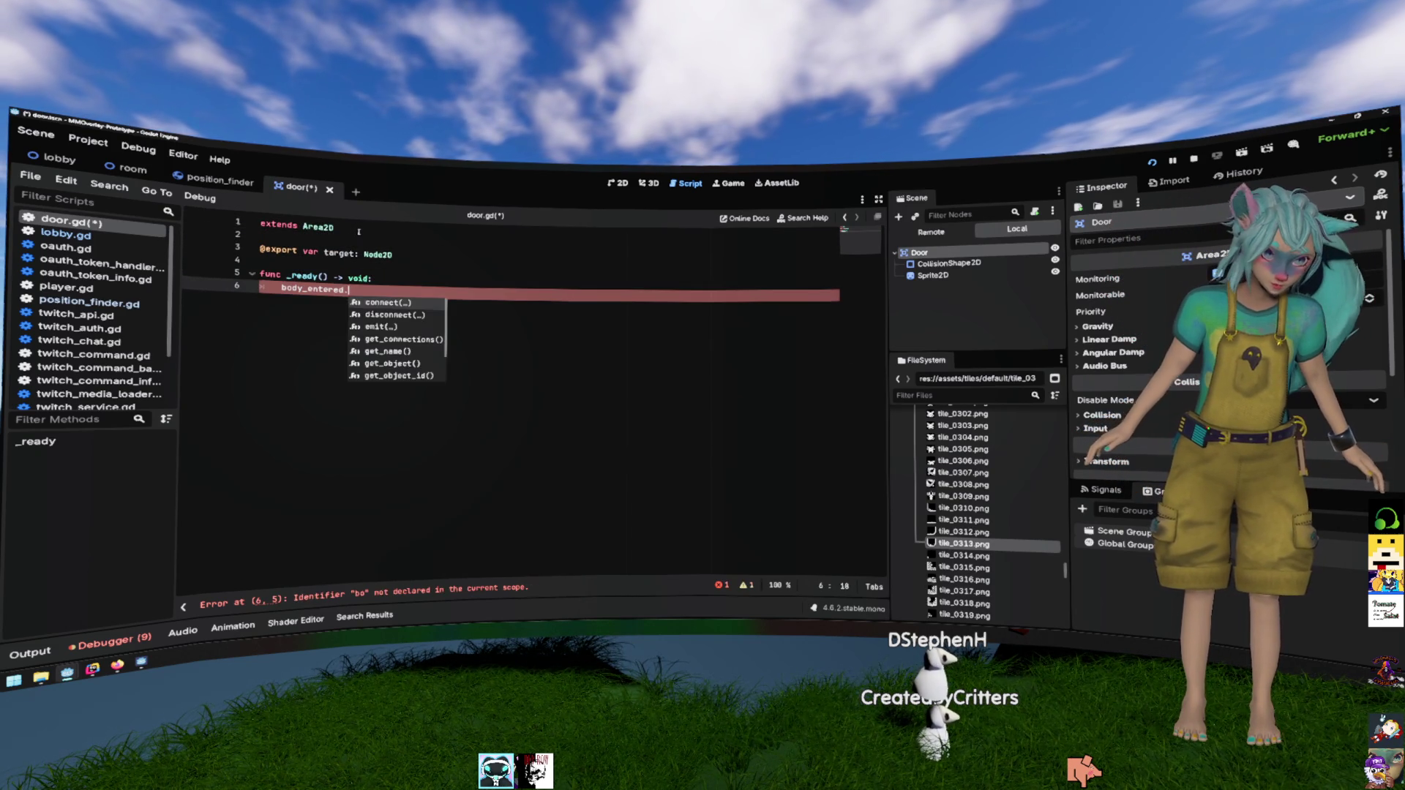
{"action": "key", "text": "Return"}
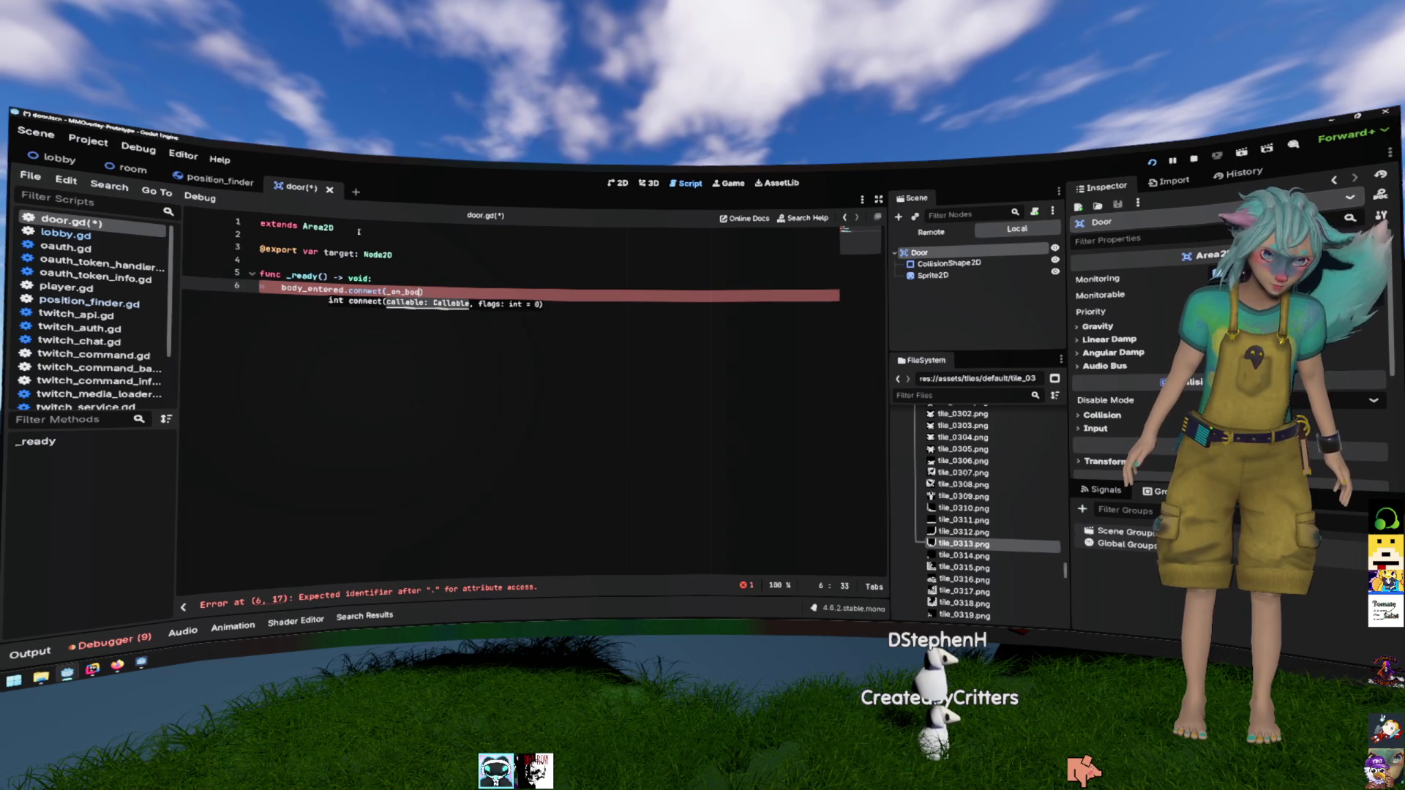
{"action": "type", "text": "tere"}
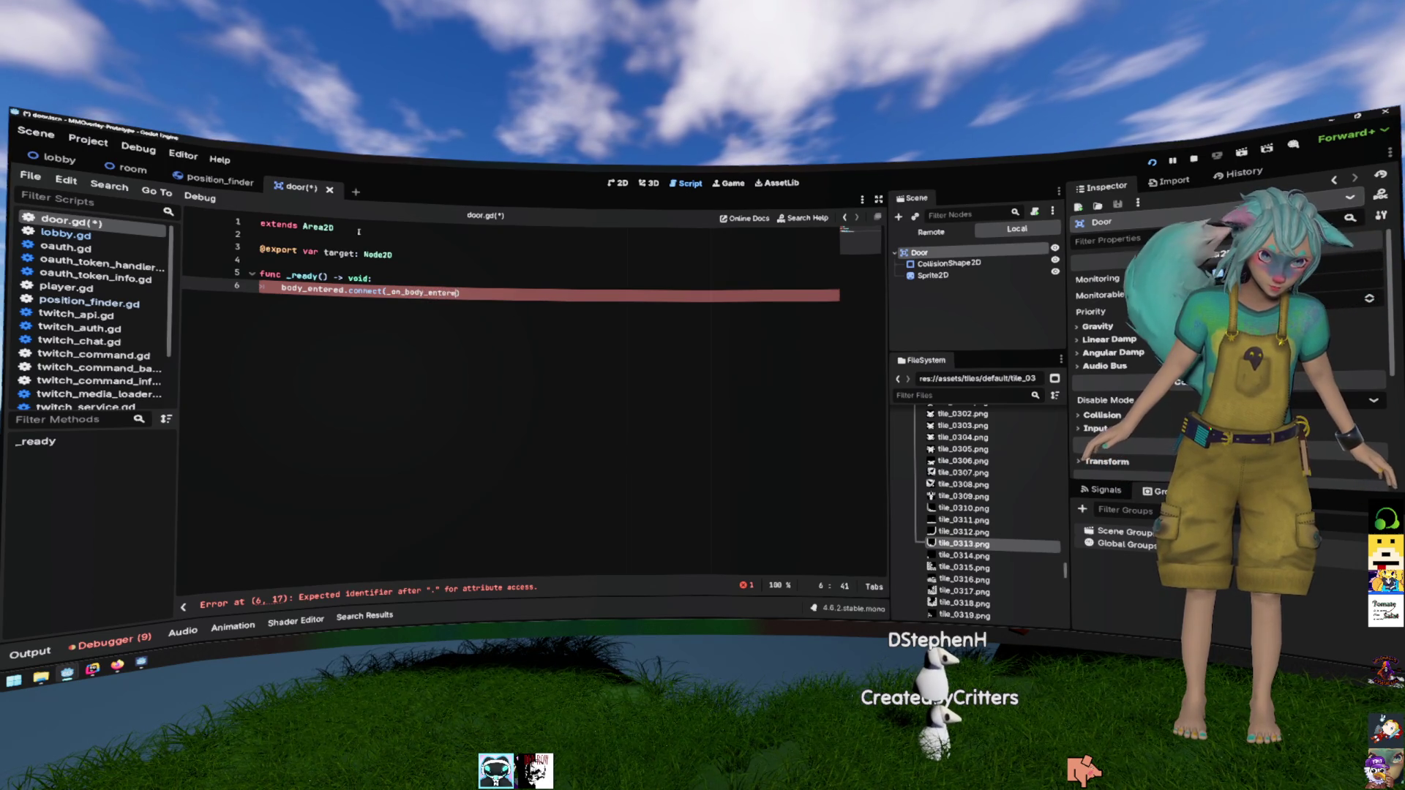
{"action": "type", "text": "d"}
{"action": "key", "text": "End"}
Step: Declare func _on_body_entered(node: Node2D) -> void below _ready
{"action": "key", "text": "Return"}
{"action": "key", "text": "Return"}
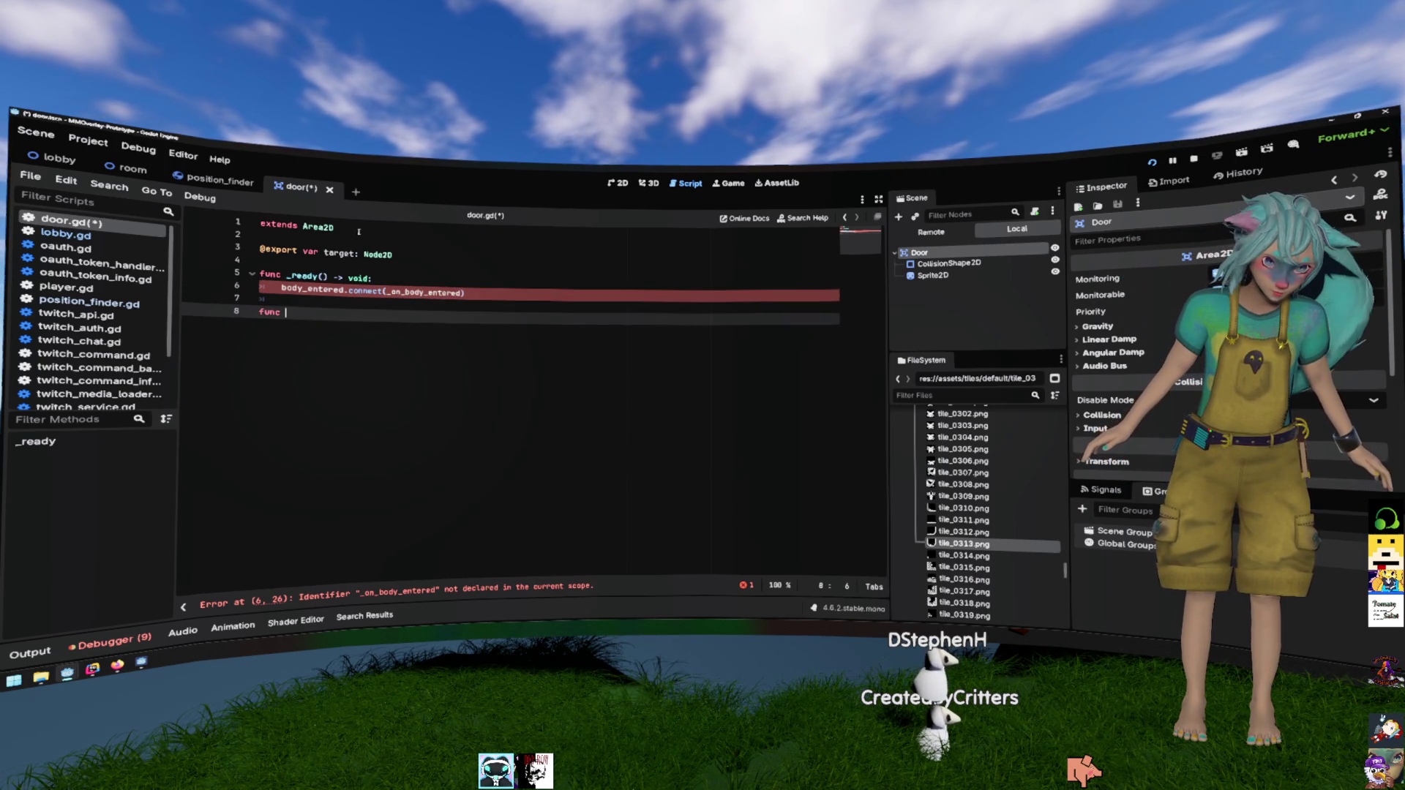
{"action": "type", "text": "_on_body_entered() -> void"}
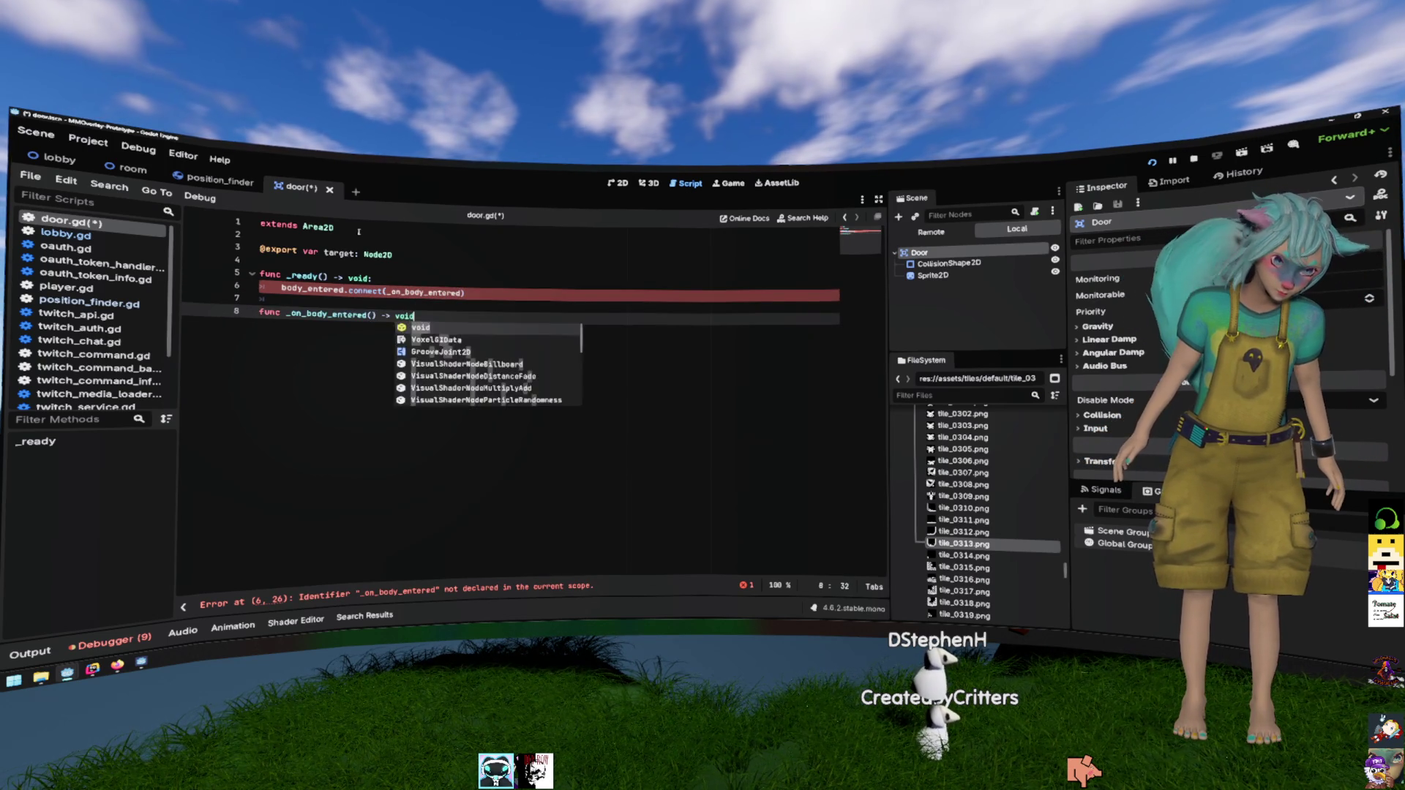
{"action": "key", "text": "Return"}
{"action": "type", "text": ":"}
{"action": "key", "text": "Return"}
{"action": "type", "text": "pass"}
{"action": "key", "text": "Up"}
{"action": "key", "text": "ctrl+Right"}
{"action": "key", "text": "Right"}
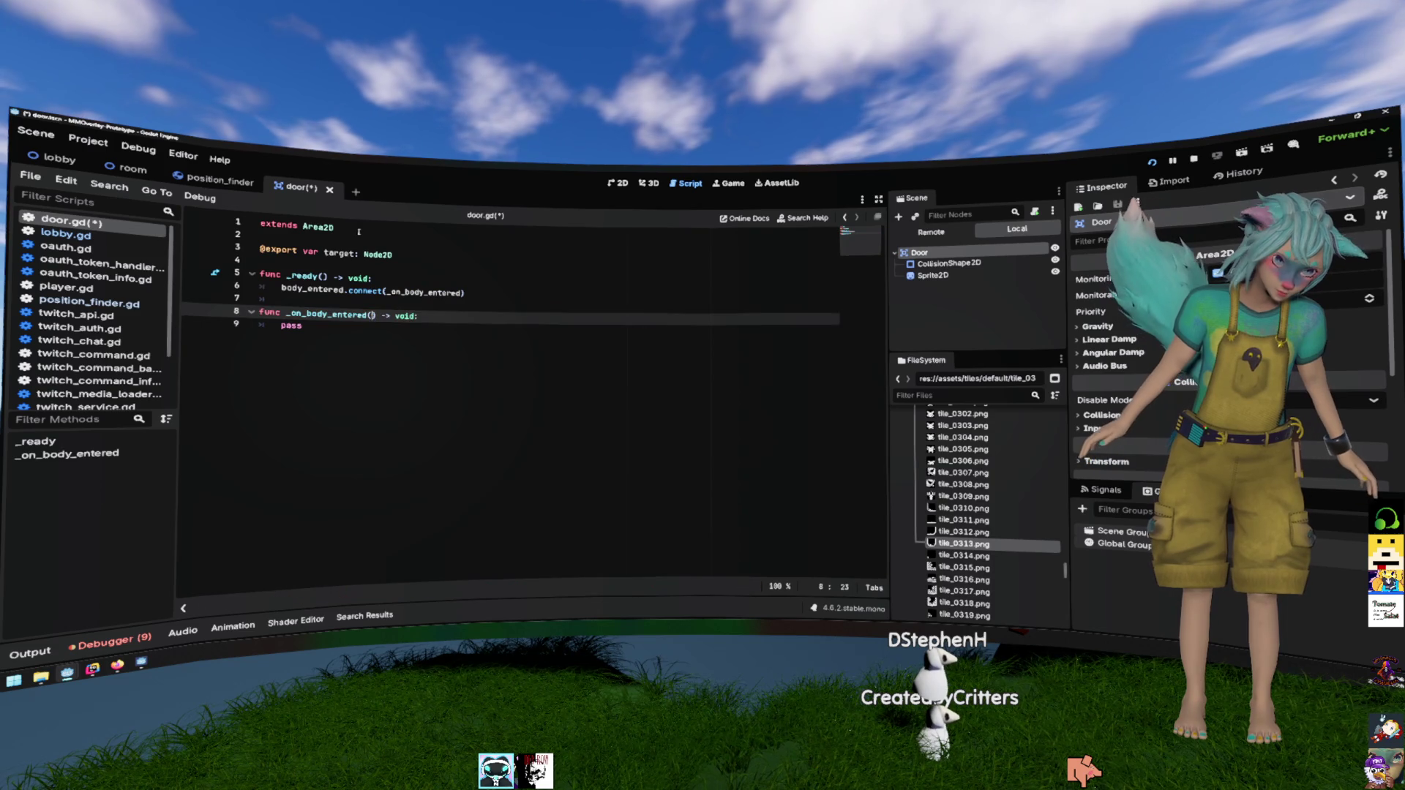
{"action": "type", "text": "node: Node2D"}
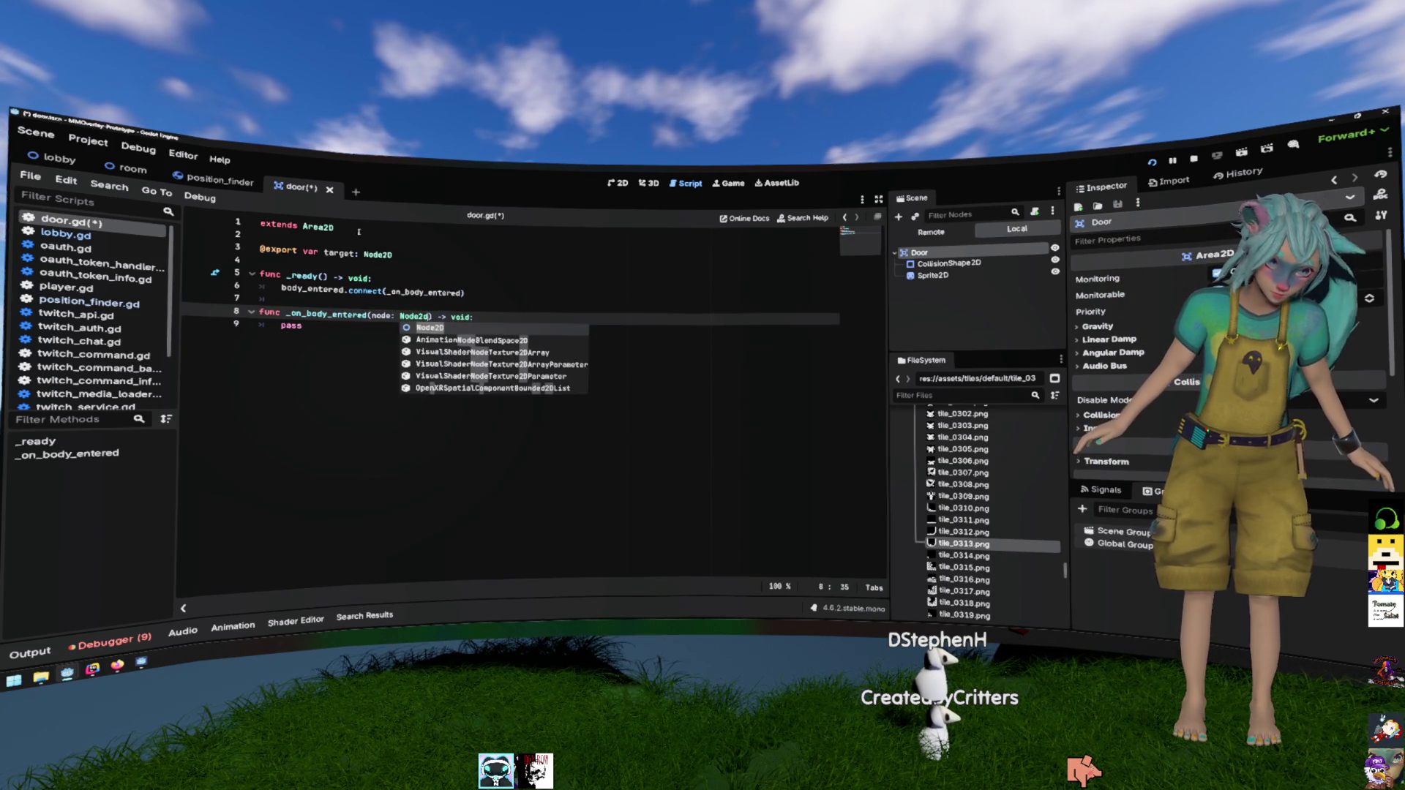
{"action": "key", "text": "Down"}
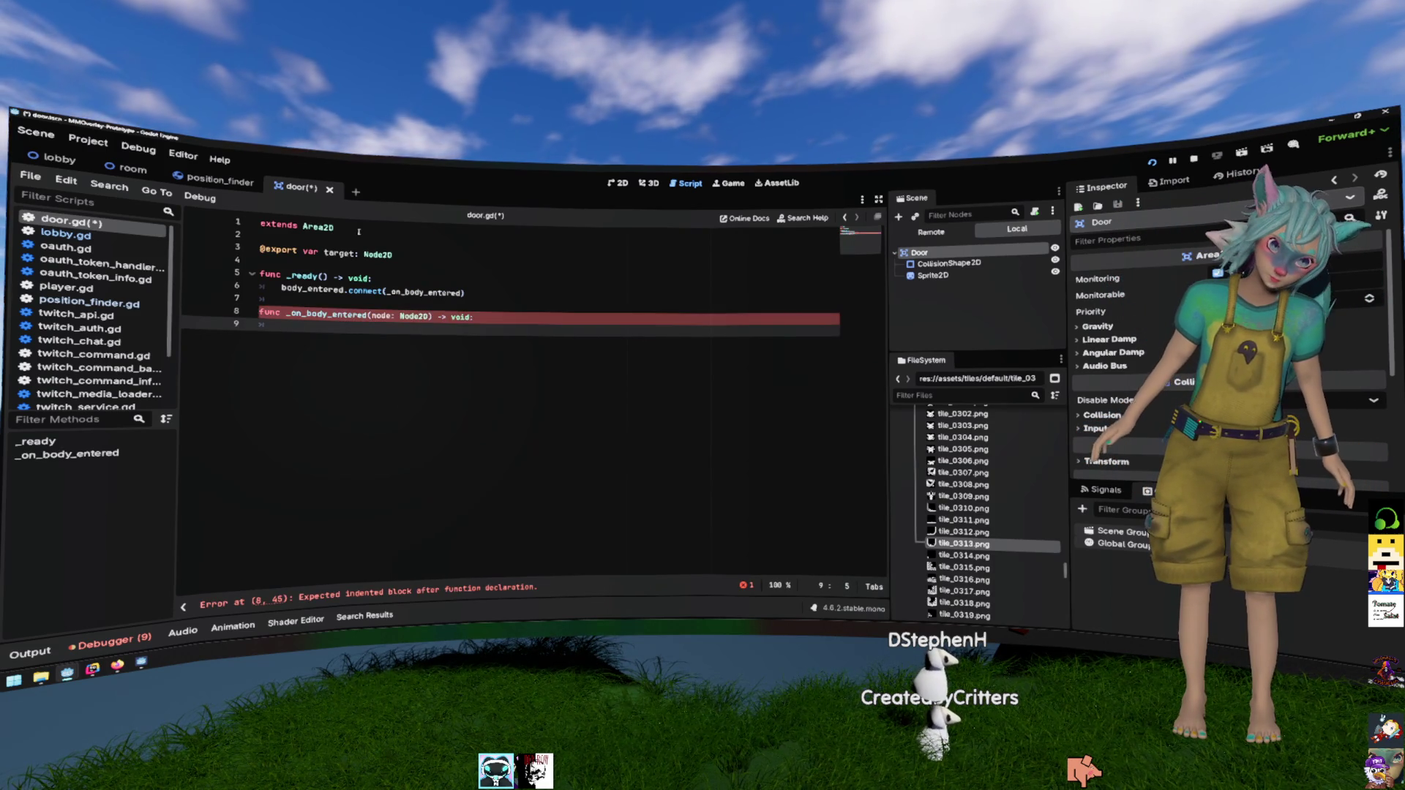
Step: Set node.global_position = target in the _on_body_entered body
{"action": "type", "text": "e.glo"}
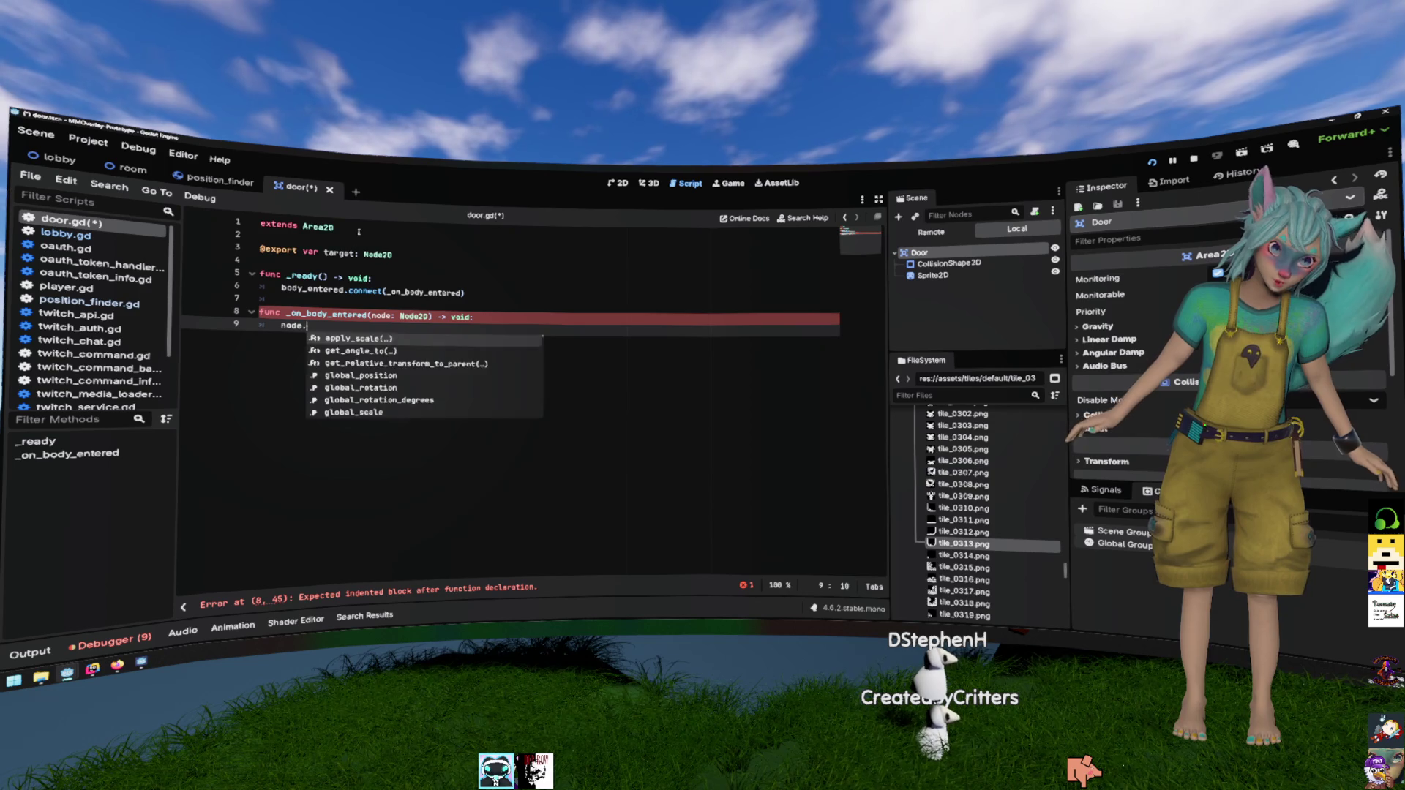
{"action": "key", "text": "Return"}
{"action": "type", "text": "tar"}
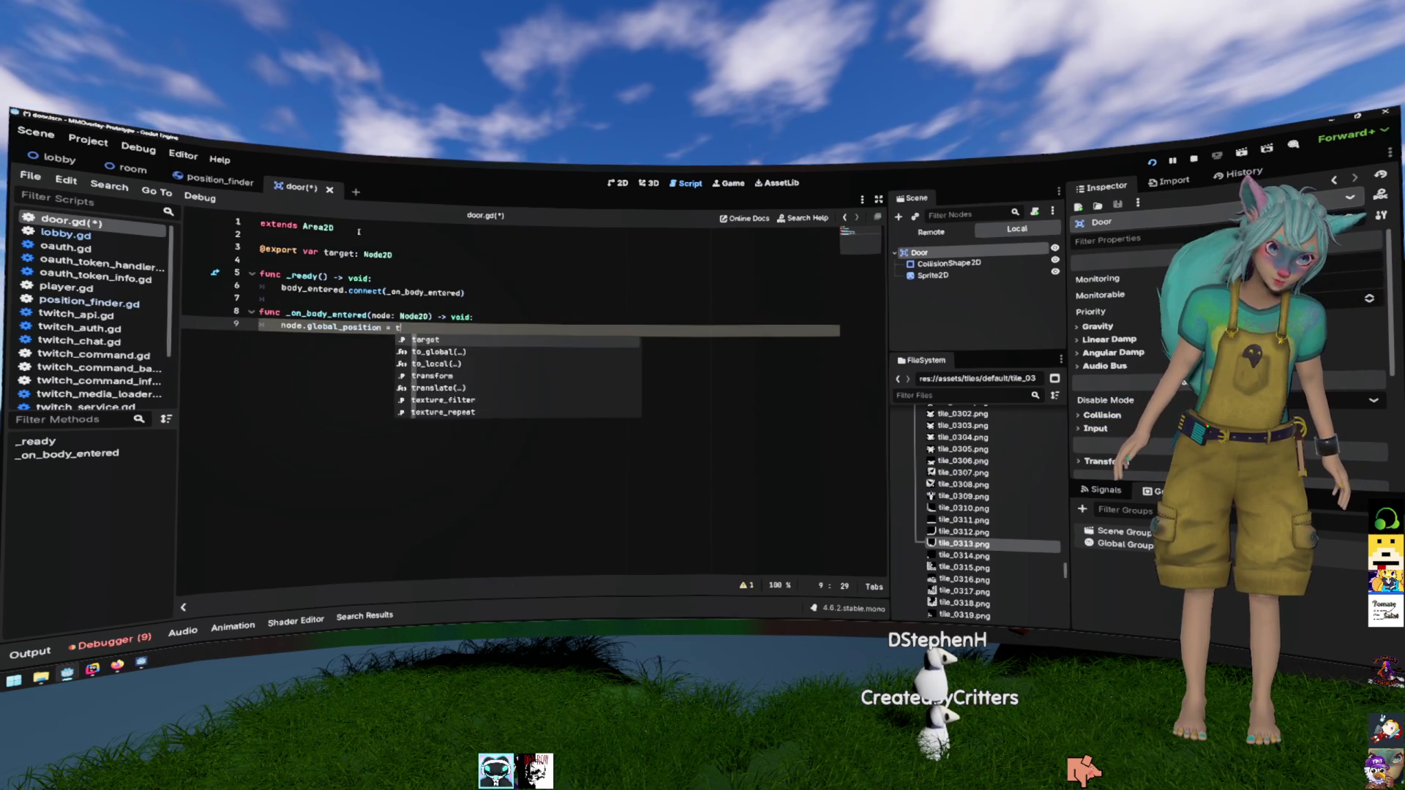
{"action": "key", "text": "Return"}
Step: Add a blank line between the two functions and save door.gd
{"action": "key", "text": "Up"}
{"action": "key", "text": "Up"}
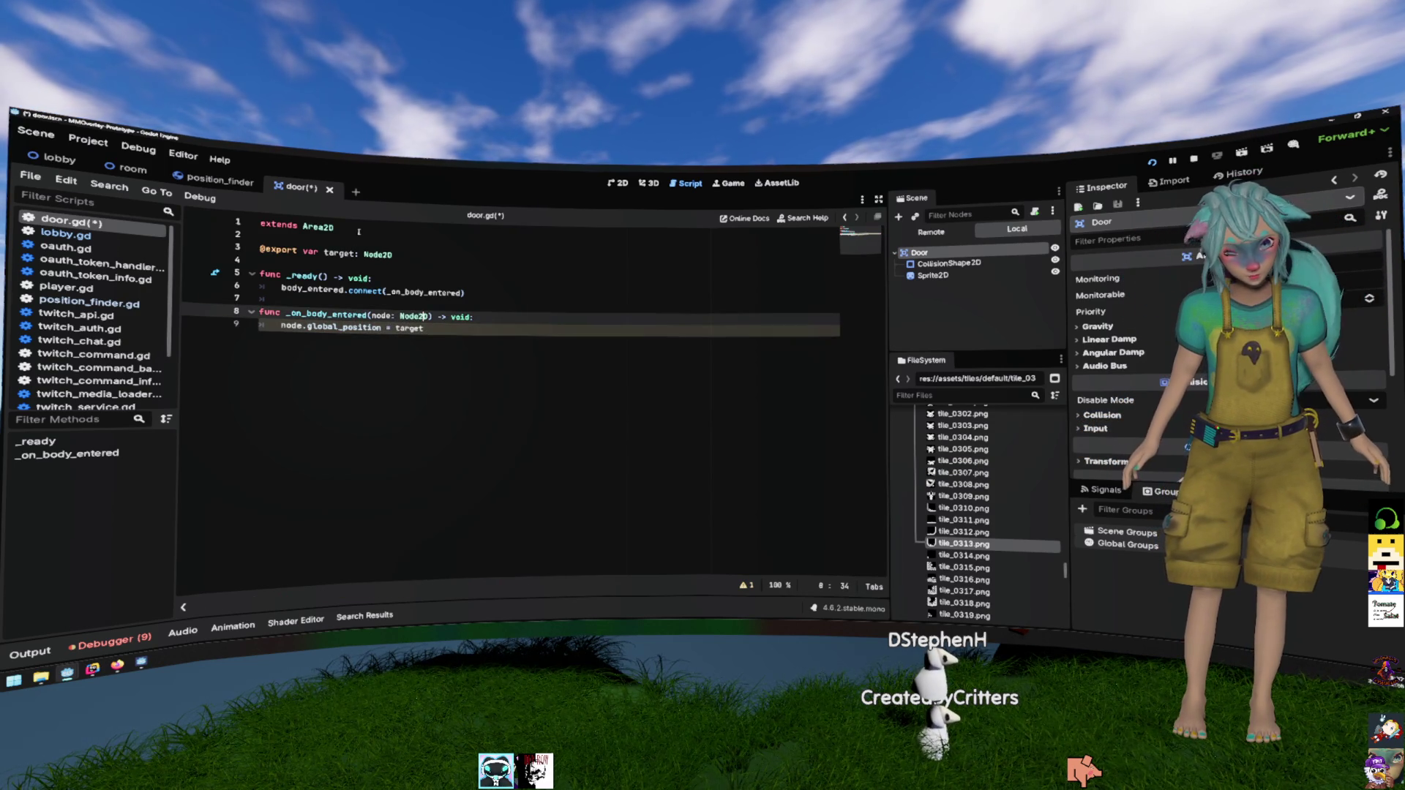
{"action": "key", "text": "Return"}
{"action": "key", "text": "Up"}
{"action": "key", "text": "Up"}
{"action": "key", "text": "Down"}
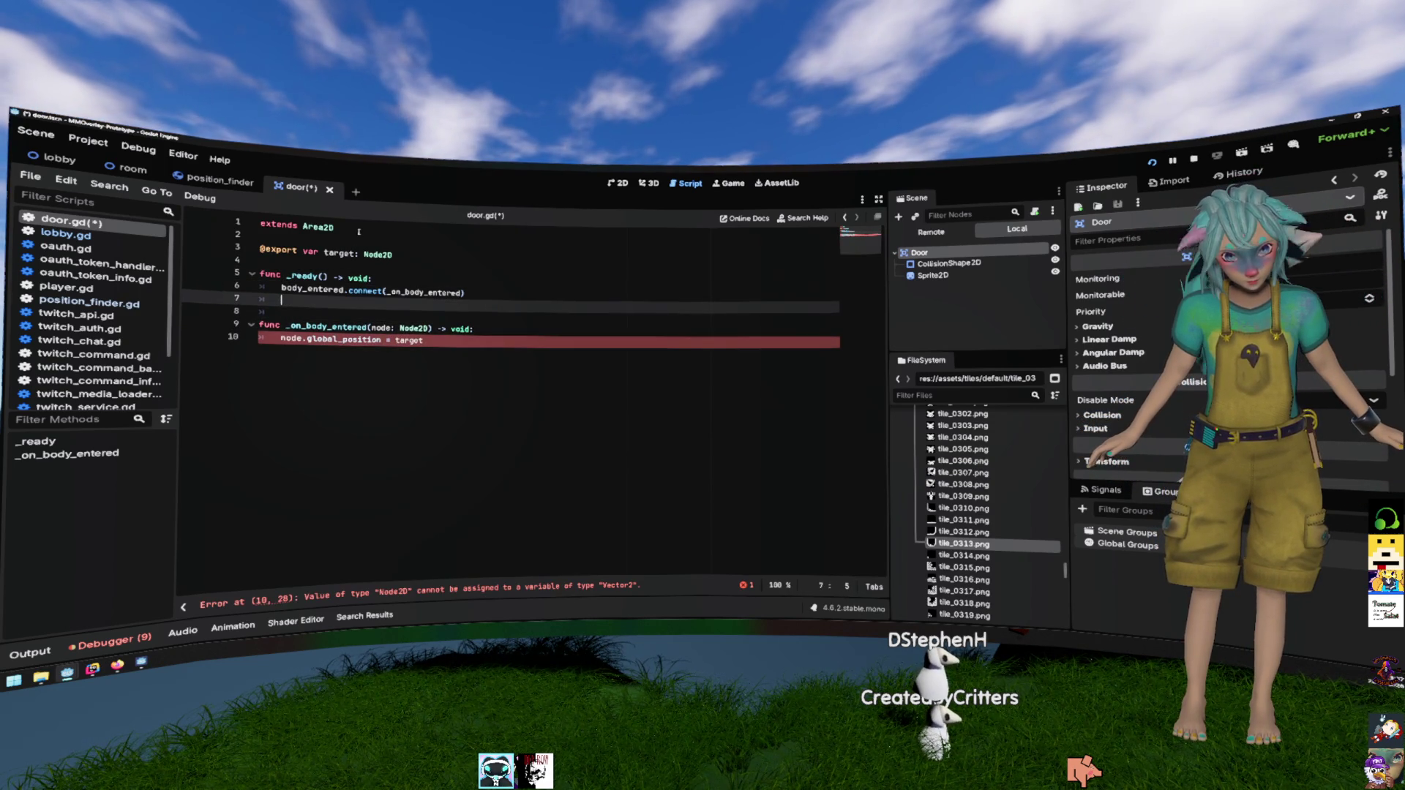
{"action": "key", "text": "ctrl+s"}
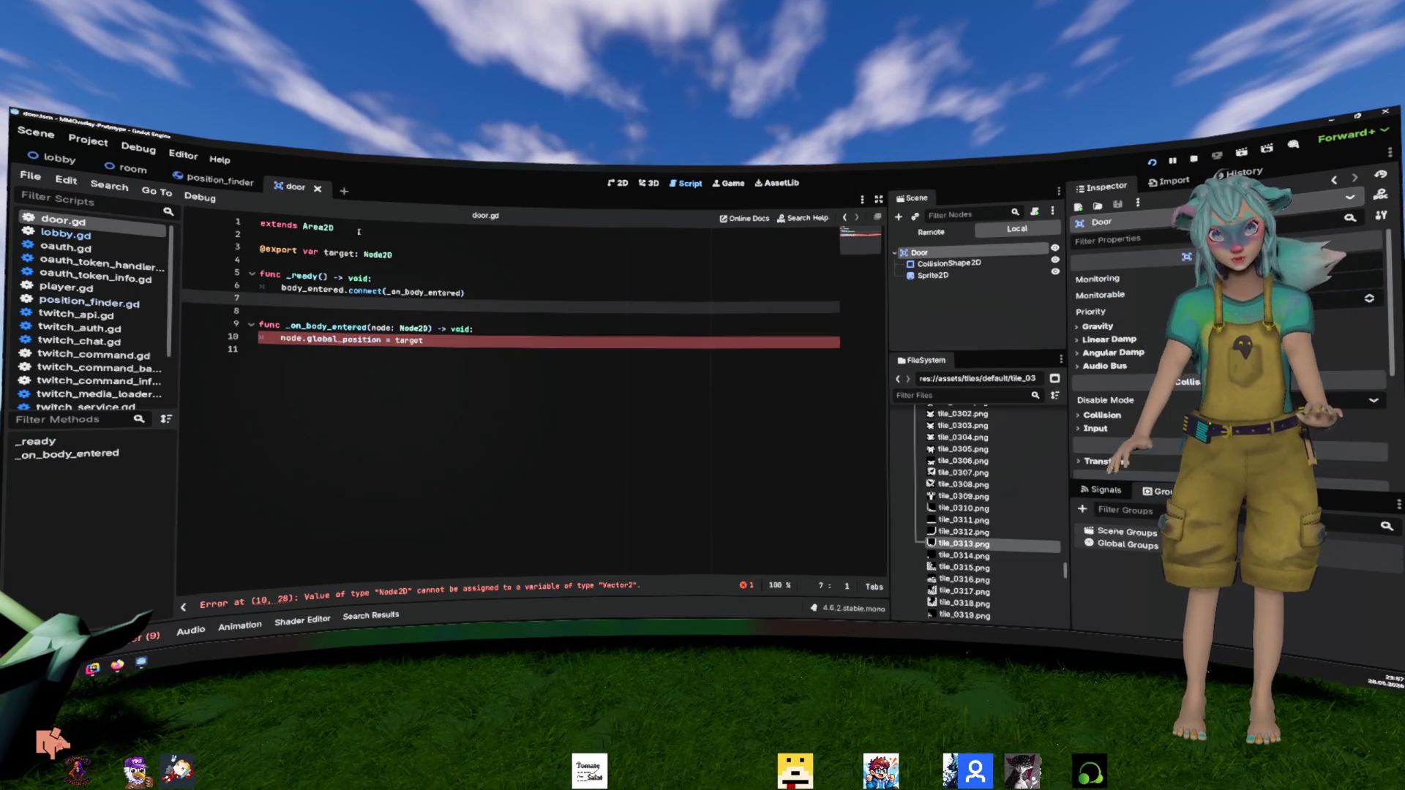
{"action": "left_click", "coordinate": [594, 356]}
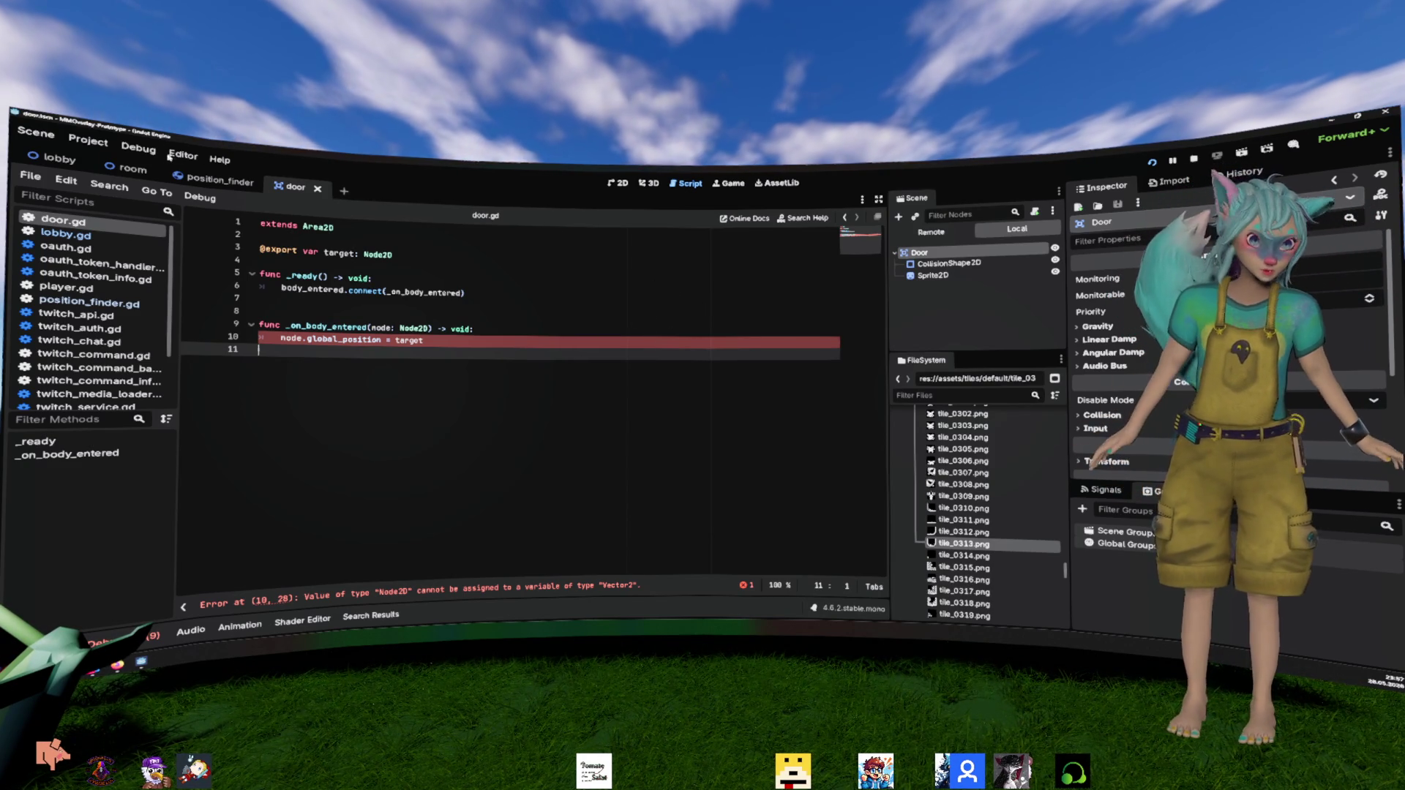
{"action": "left_click", "coordinate": [344, 192]}
Step: Create a User Interface root and change its type to PanelContainer
{"action": "left_click", "coordinate": [1014, 300]}
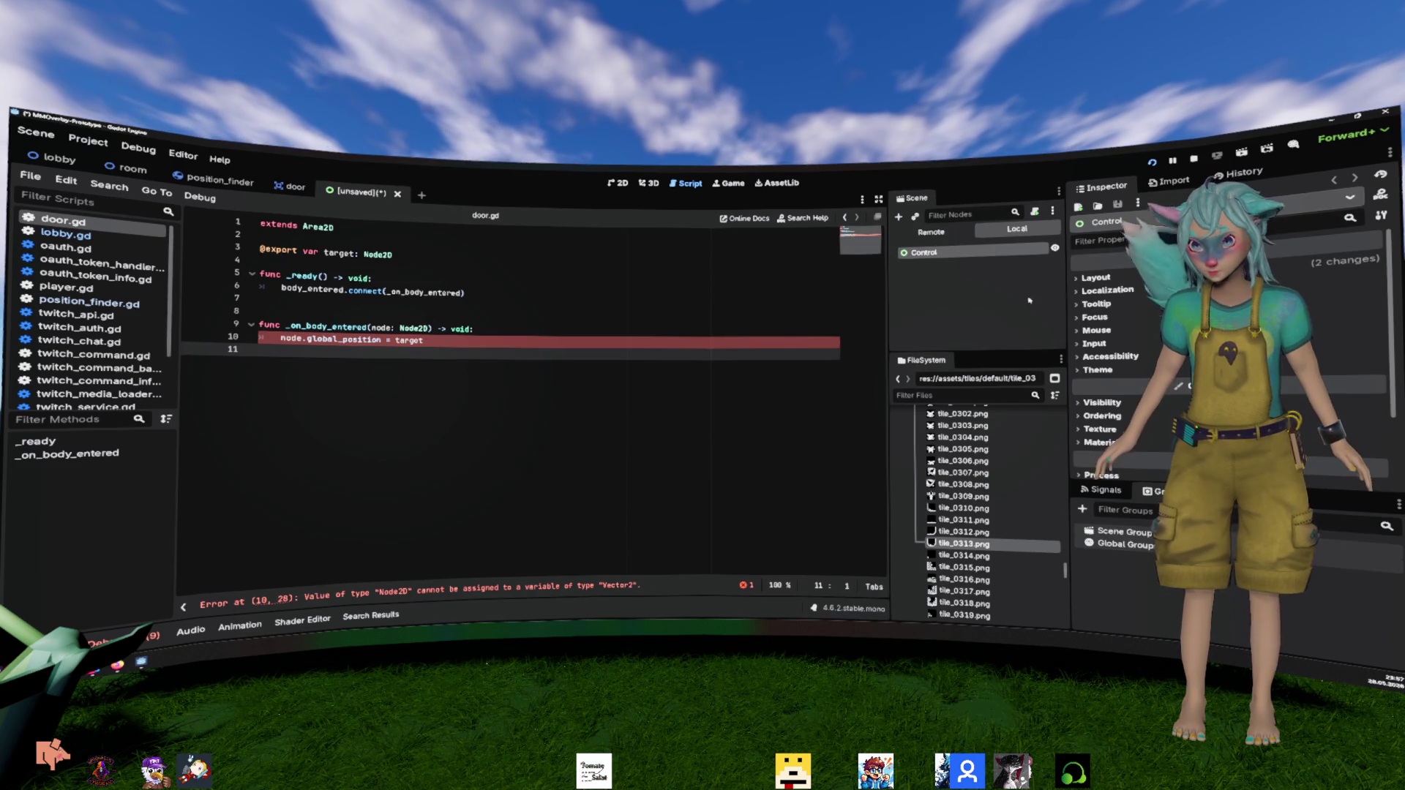
{"action": "right_click", "coordinate": [946, 266]}
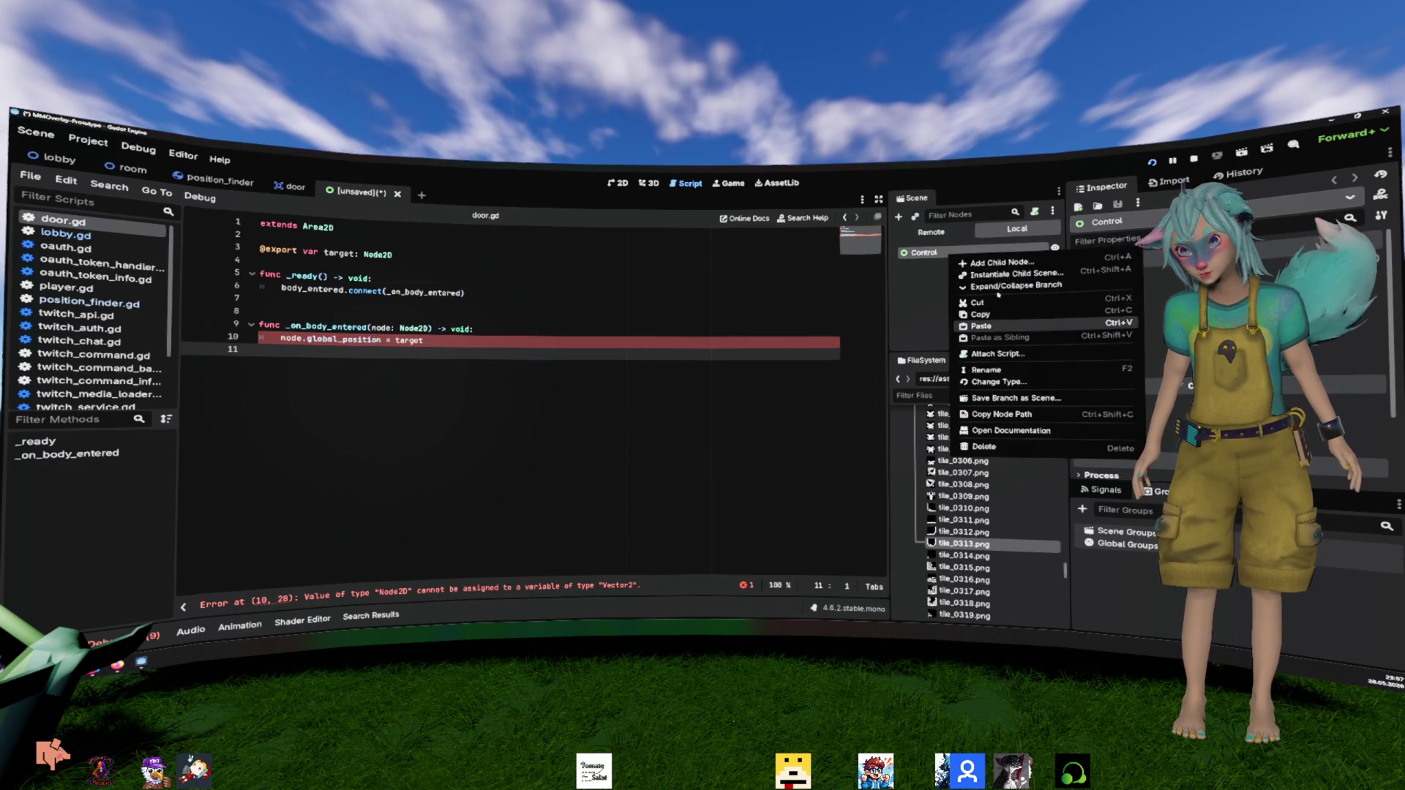
{"action": "left_click", "coordinate": [1000, 270]}
{"action": "key", "text": "Escape"}
{"action": "right_click", "coordinate": [1006, 252]}
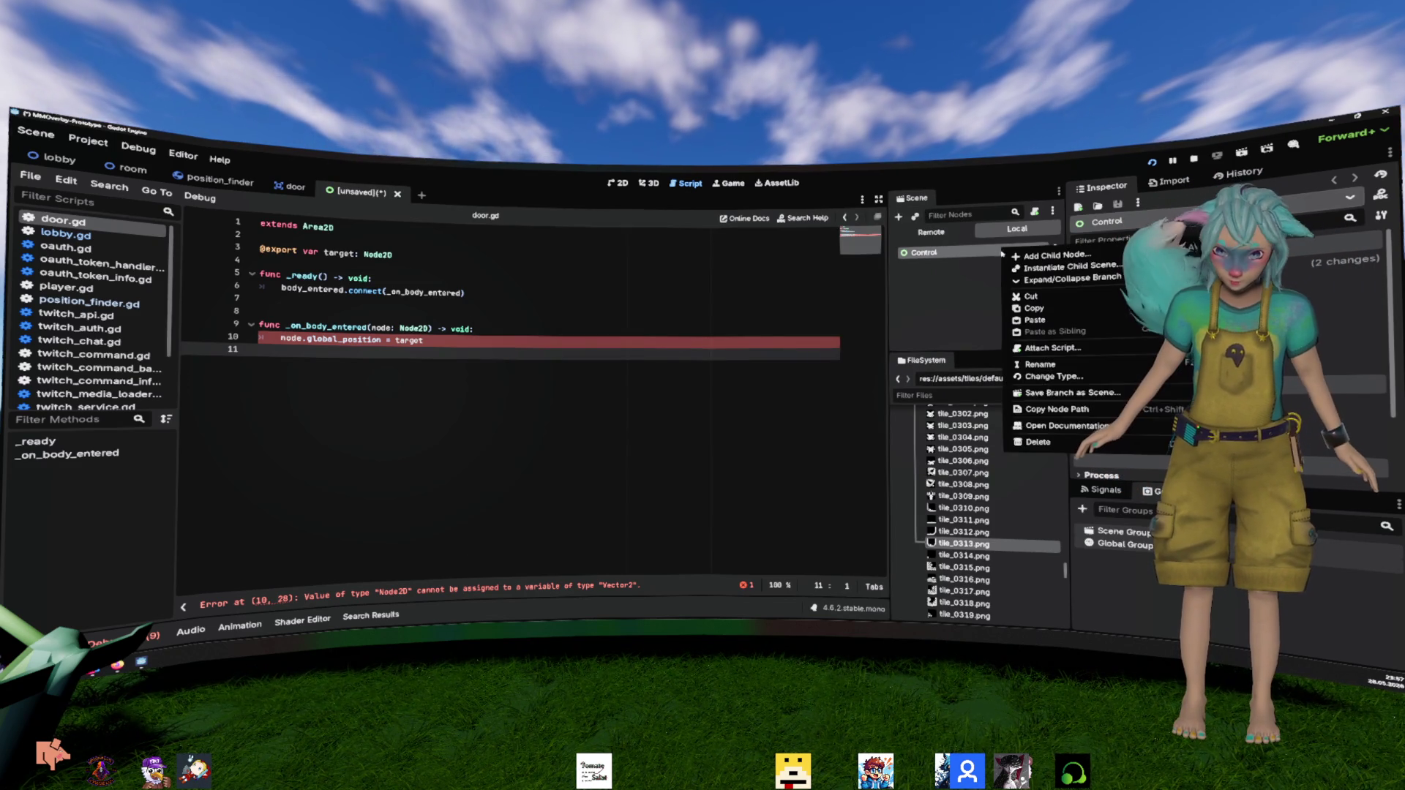
{"action": "left_click", "coordinate": [1054, 377]}
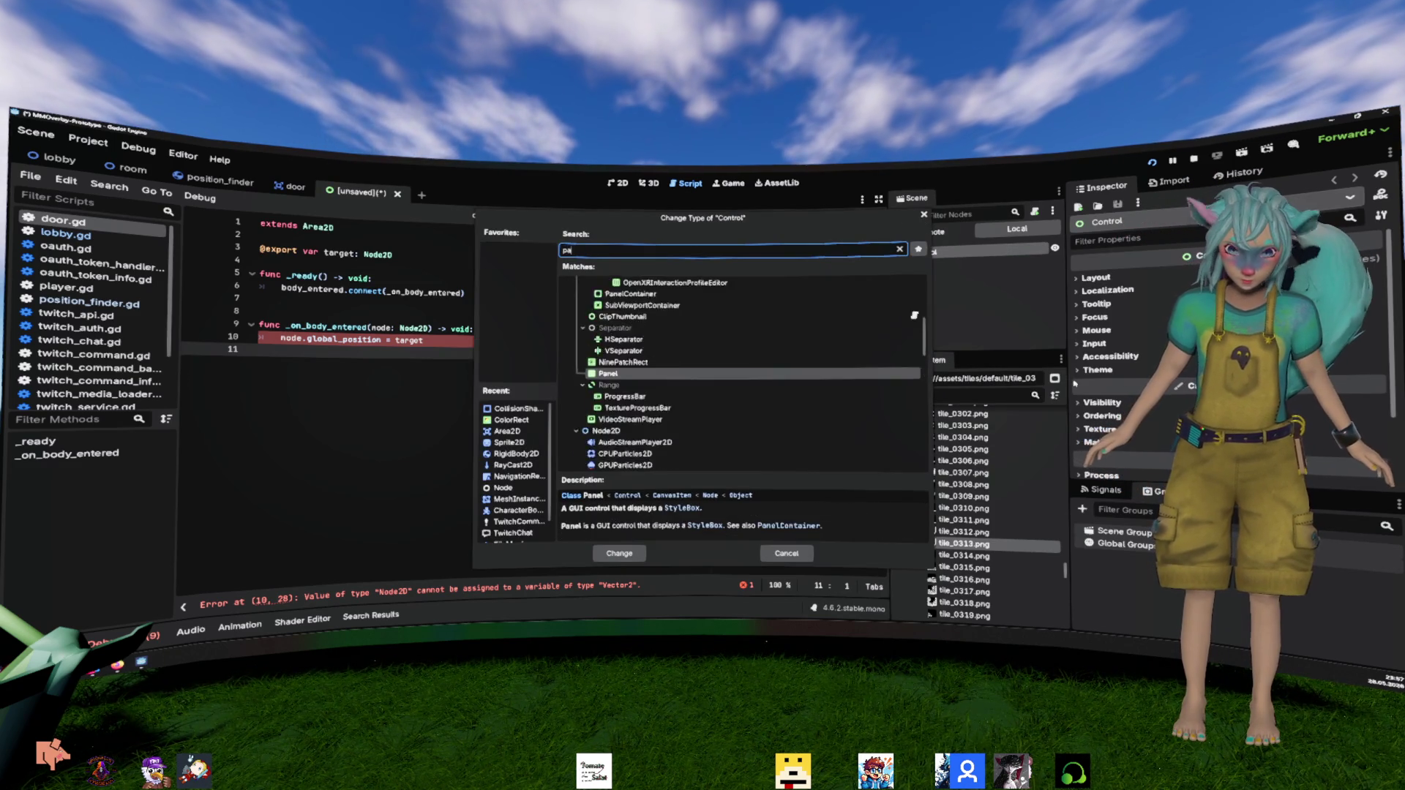
{"action": "key", "text": "Escape"}
Step: Add a VBoxContainer child under the root node
{"action": "right_click", "coordinate": [944, 252]}
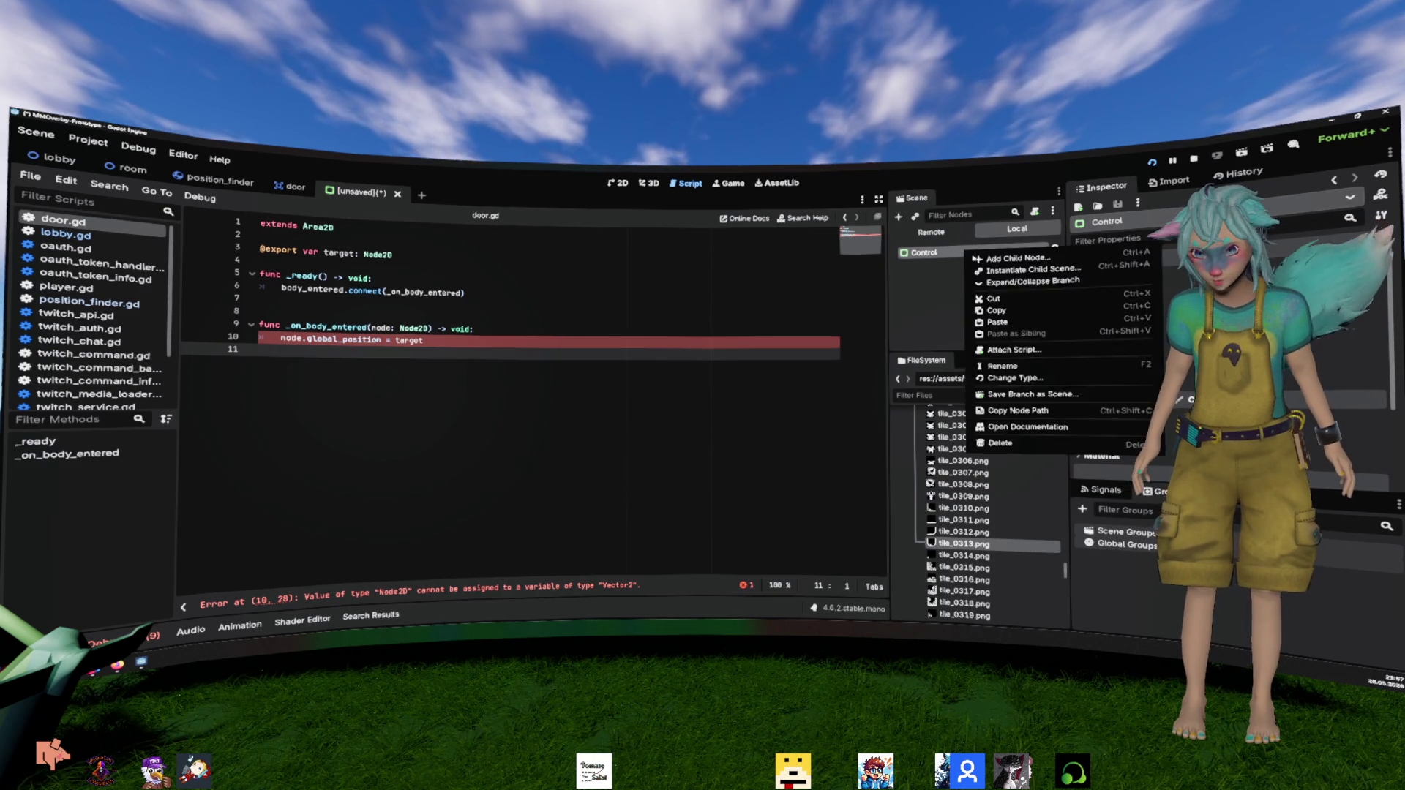
{"action": "left_click", "coordinate": [994, 262]}
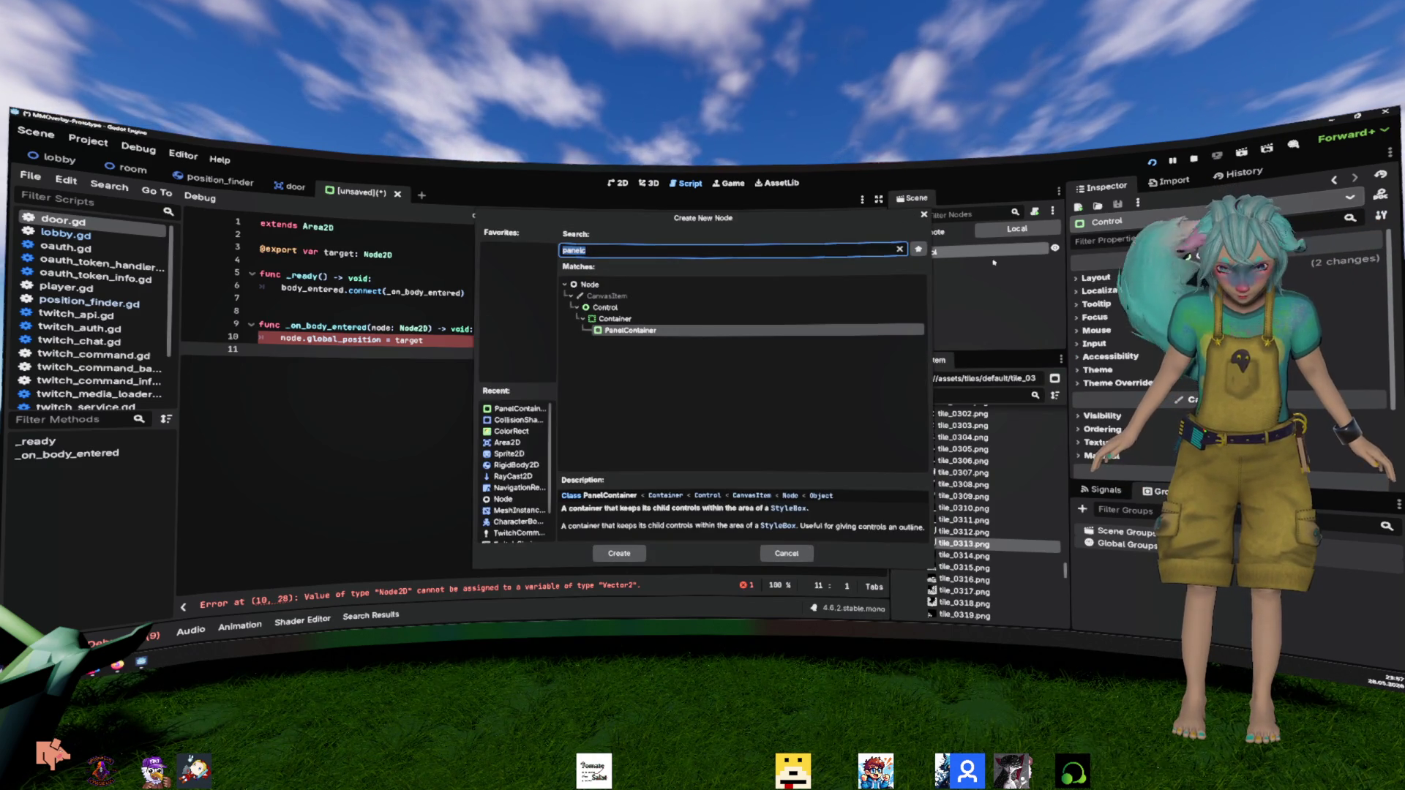
{"action": "type", "text": "vbox"}
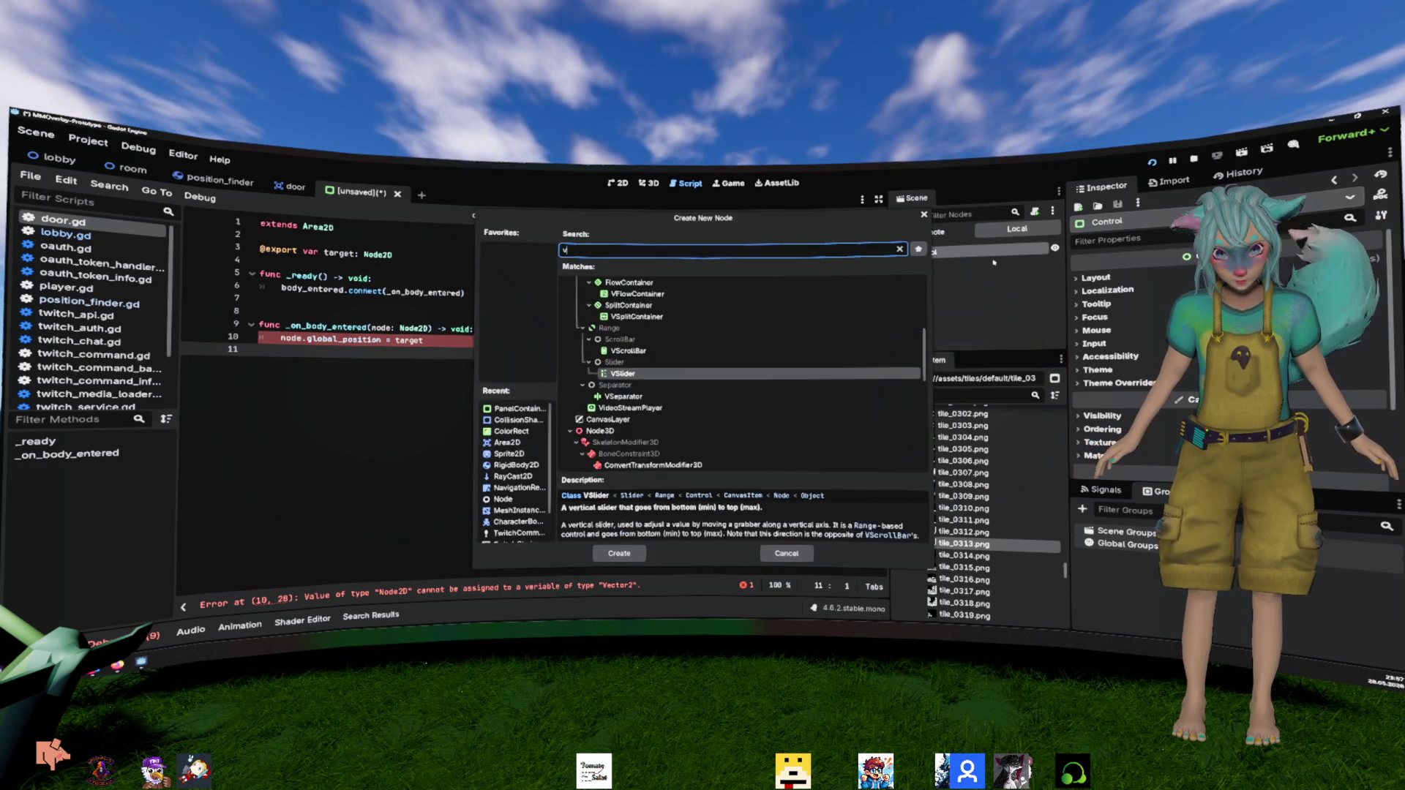
{"action": "key", "text": "Return"}
Step: Rename the root to Options and attach a new options.gd script to it
{"action": "right_click", "coordinate": [1002, 253]}
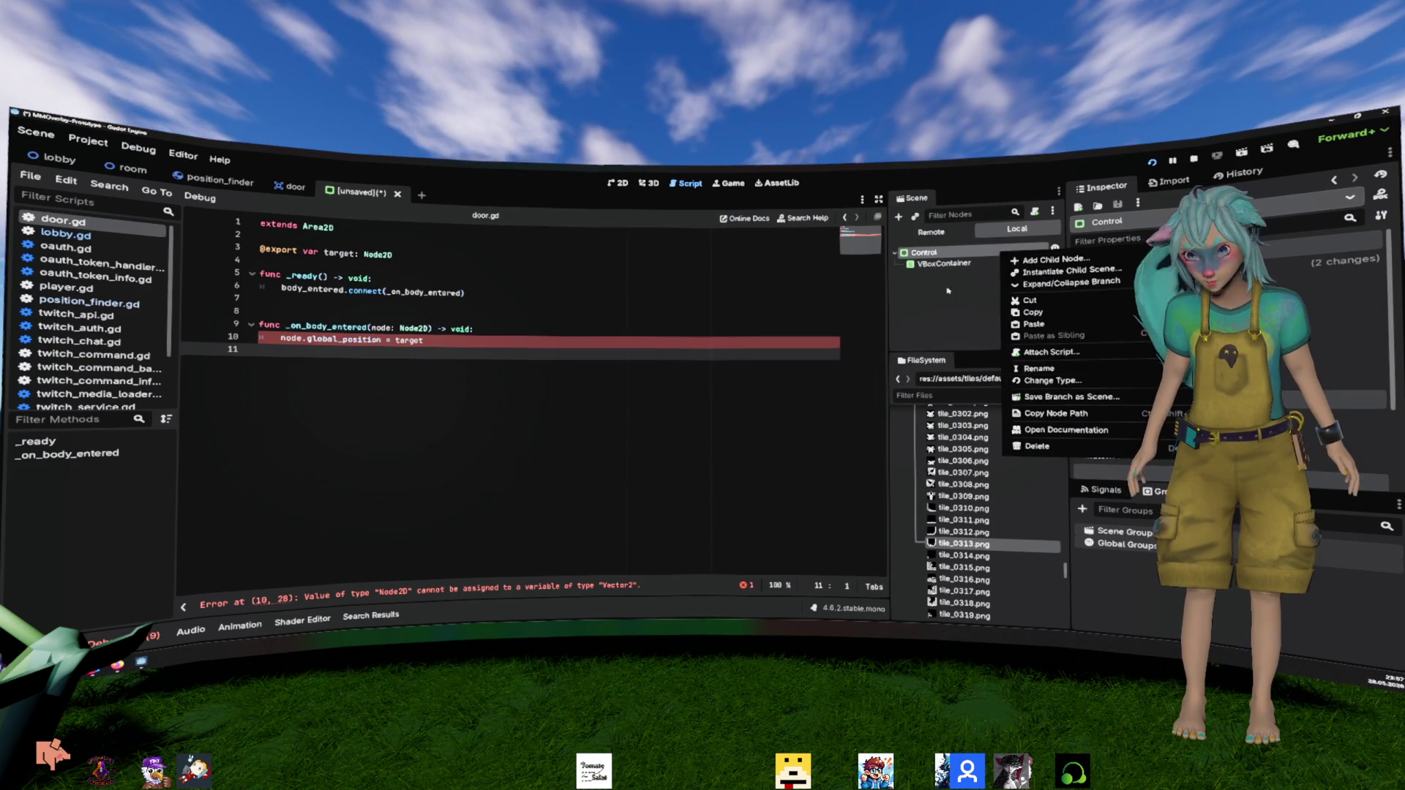
{"action": "key", "text": "F2"}
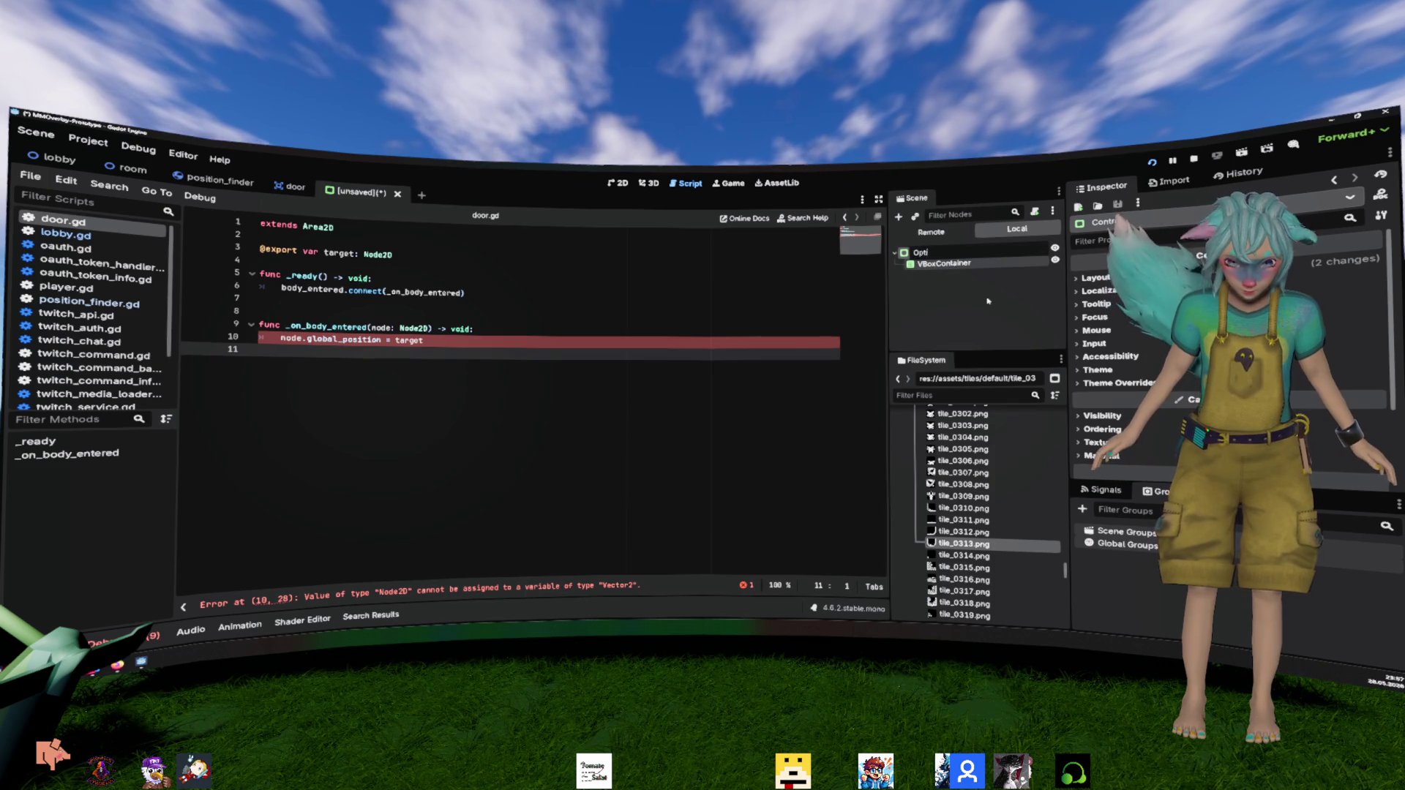
{"action": "key", "text": "Return"}
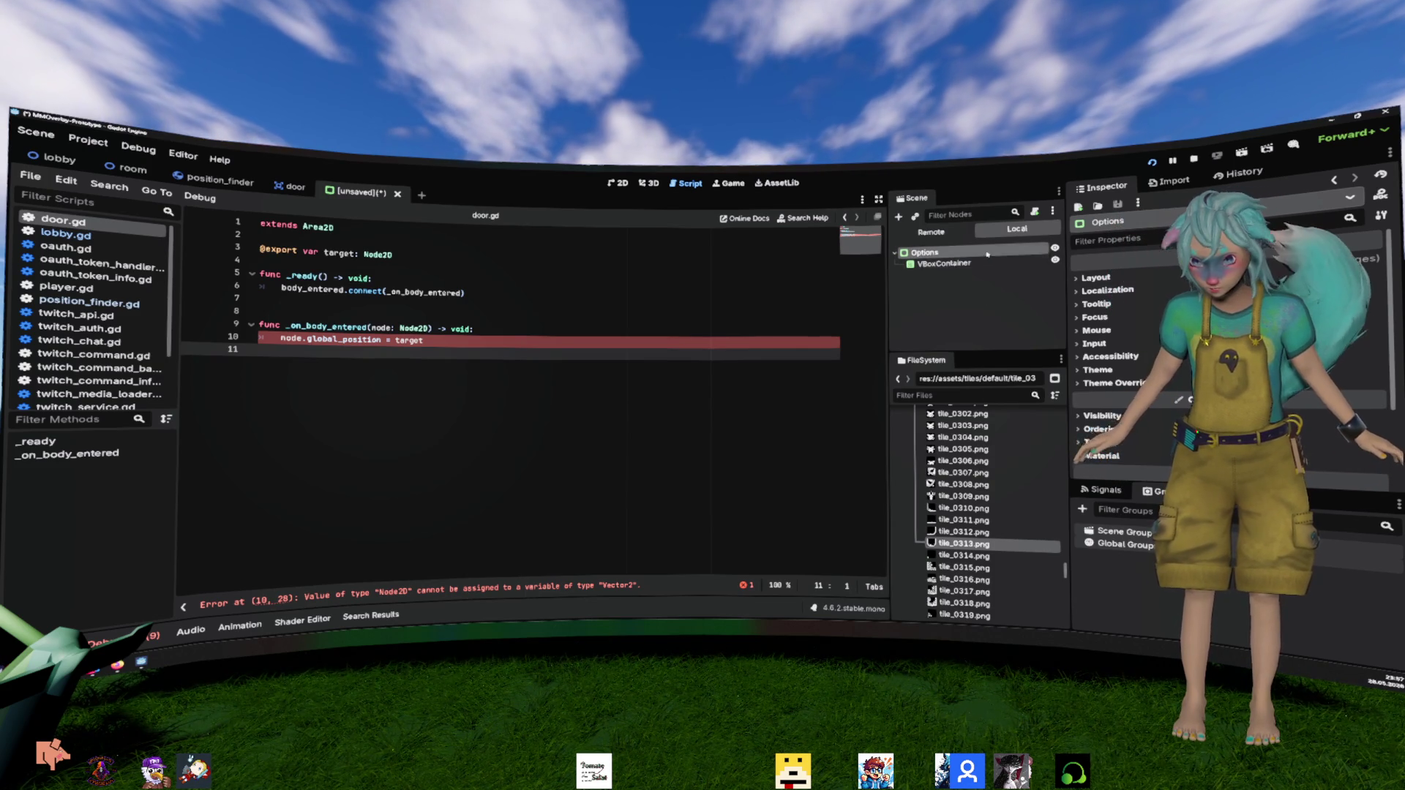
{"action": "right_click", "coordinate": [993, 254]}
{"action": "left_click", "coordinate": [1094, 351]}
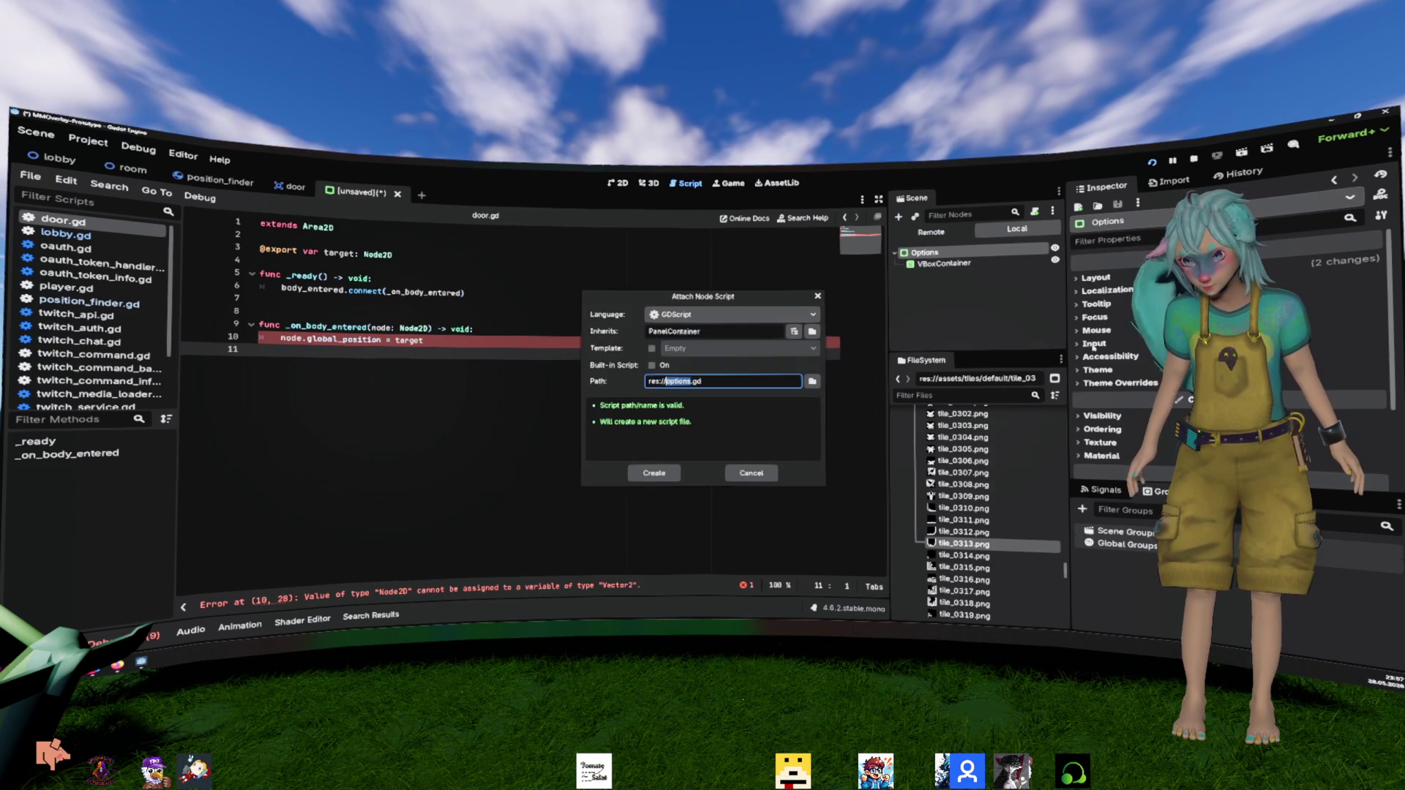
{"action": "key", "text": "Return"}
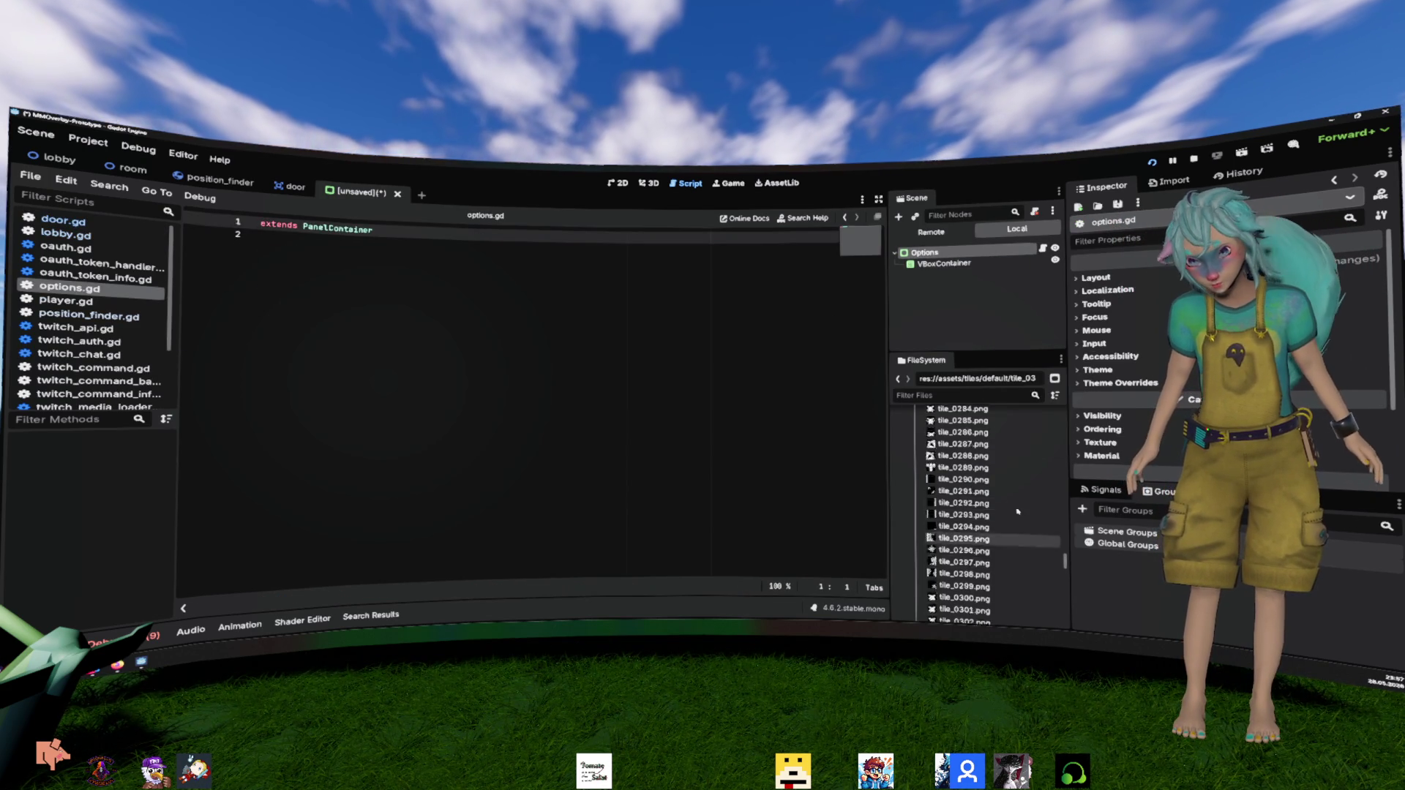
Step: Create a new folder named ui in the res:// project root
{"action": "scroll", "coordinate": [1017, 509], "scroll_direction": "up", "scroll_amount": 15}
{"action": "scroll", "coordinate": [1017, 508], "scroll_direction": "up", "scroll_amount": 1}
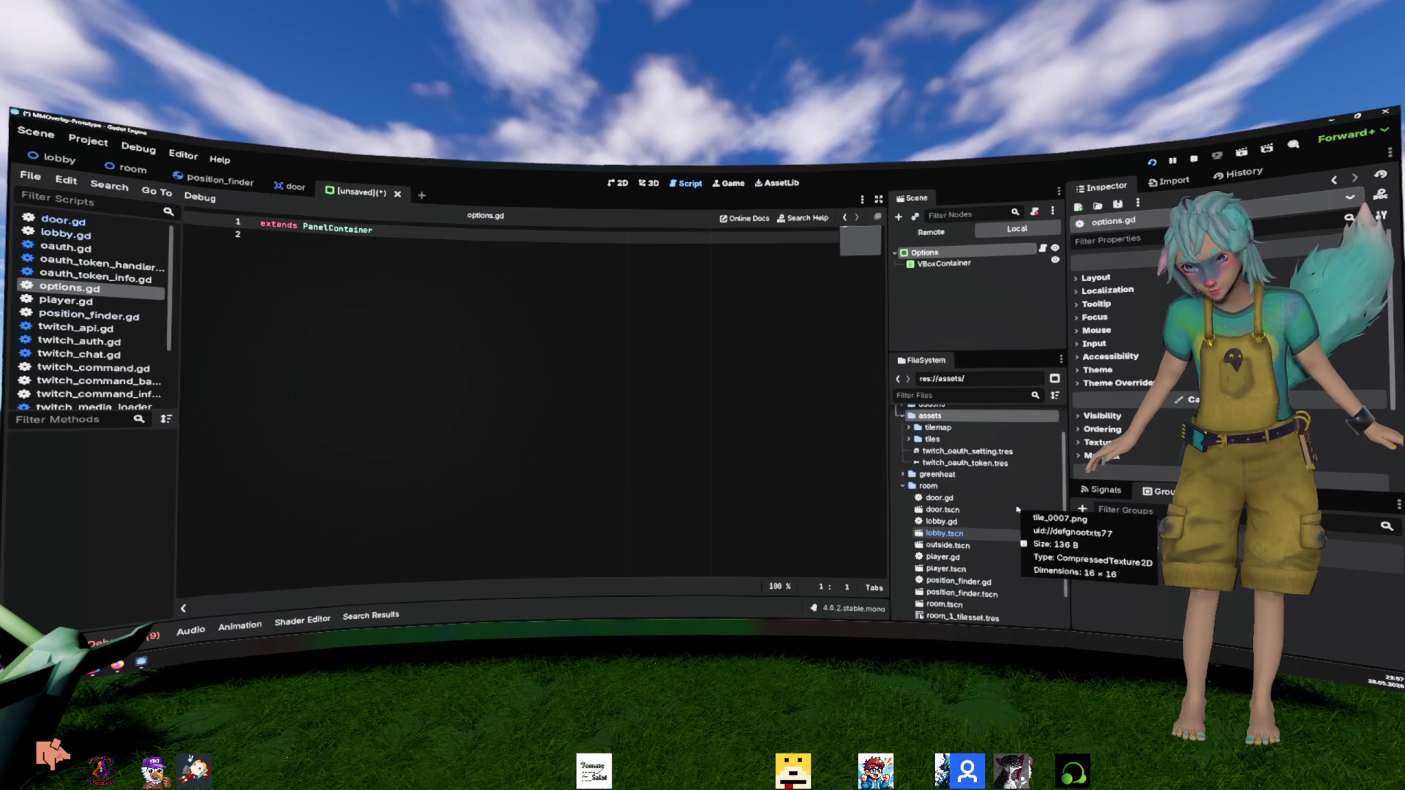
{"action": "double_click", "coordinate": [928, 487]}
{"action": "right_click", "coordinate": [941, 450]}
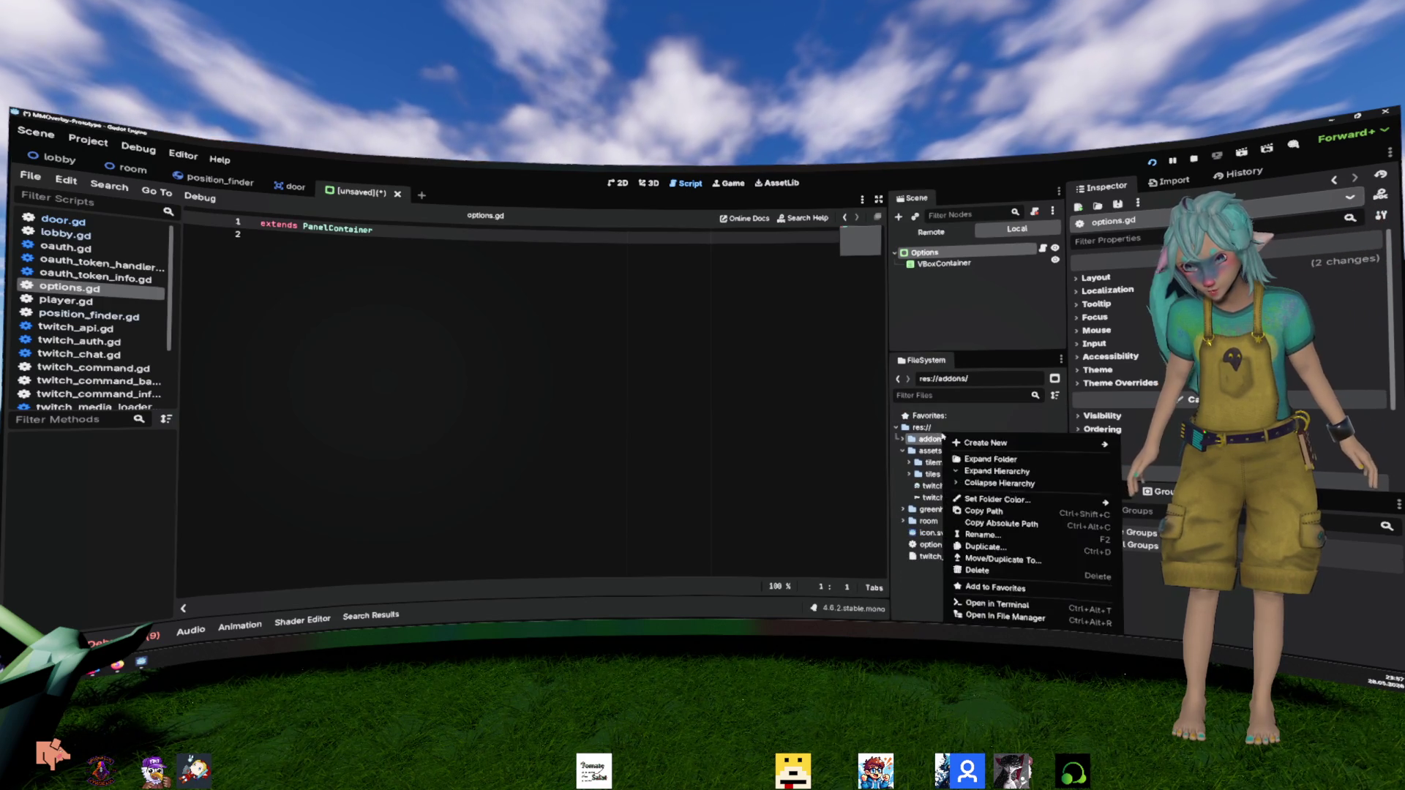
{"action": "right_click", "coordinate": [923, 429]}
{"action": "left_click", "coordinate": [1139, 448]}
{"action": "type", "text": "u\\"}
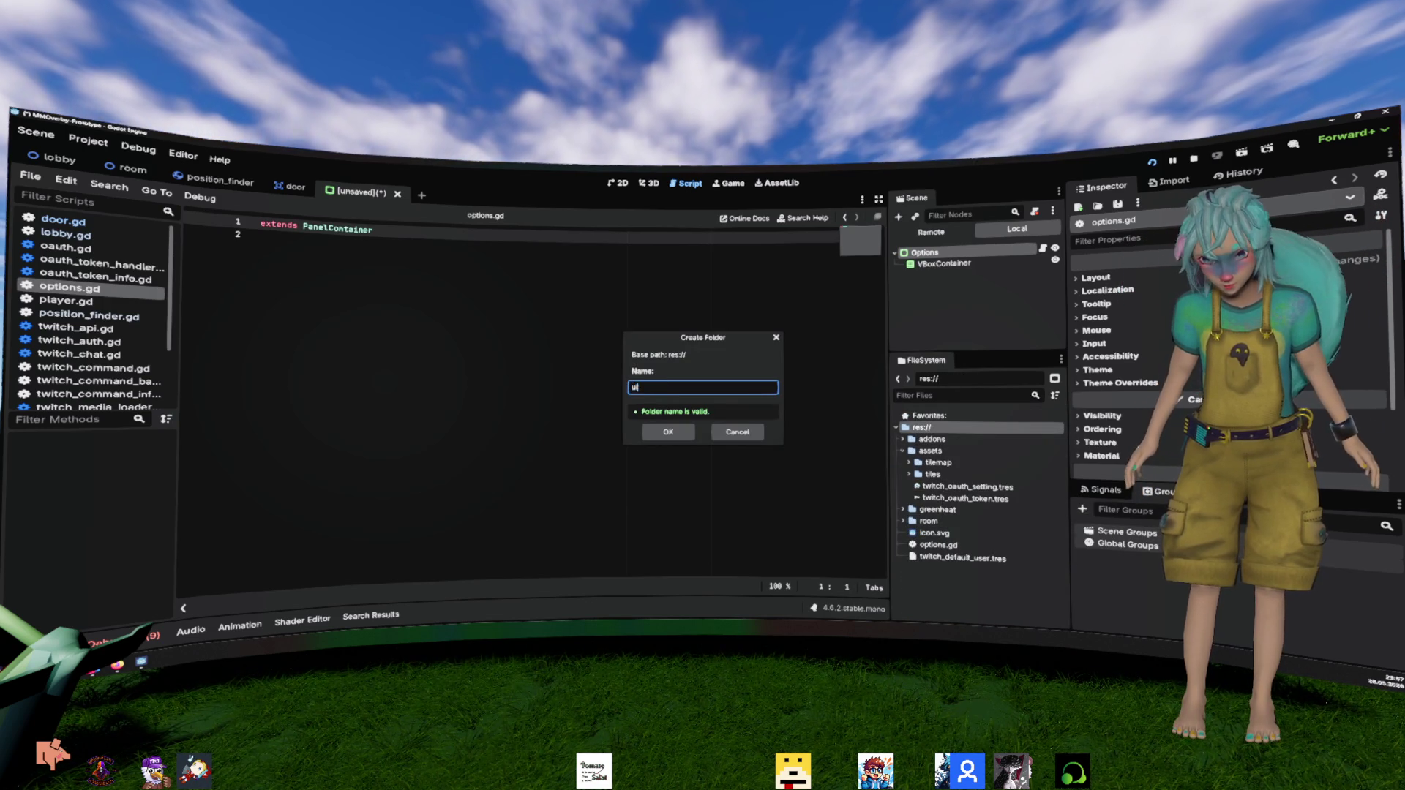
{"action": "key", "text": "BackSpace"}
{"action": "key", "text": "Return"}
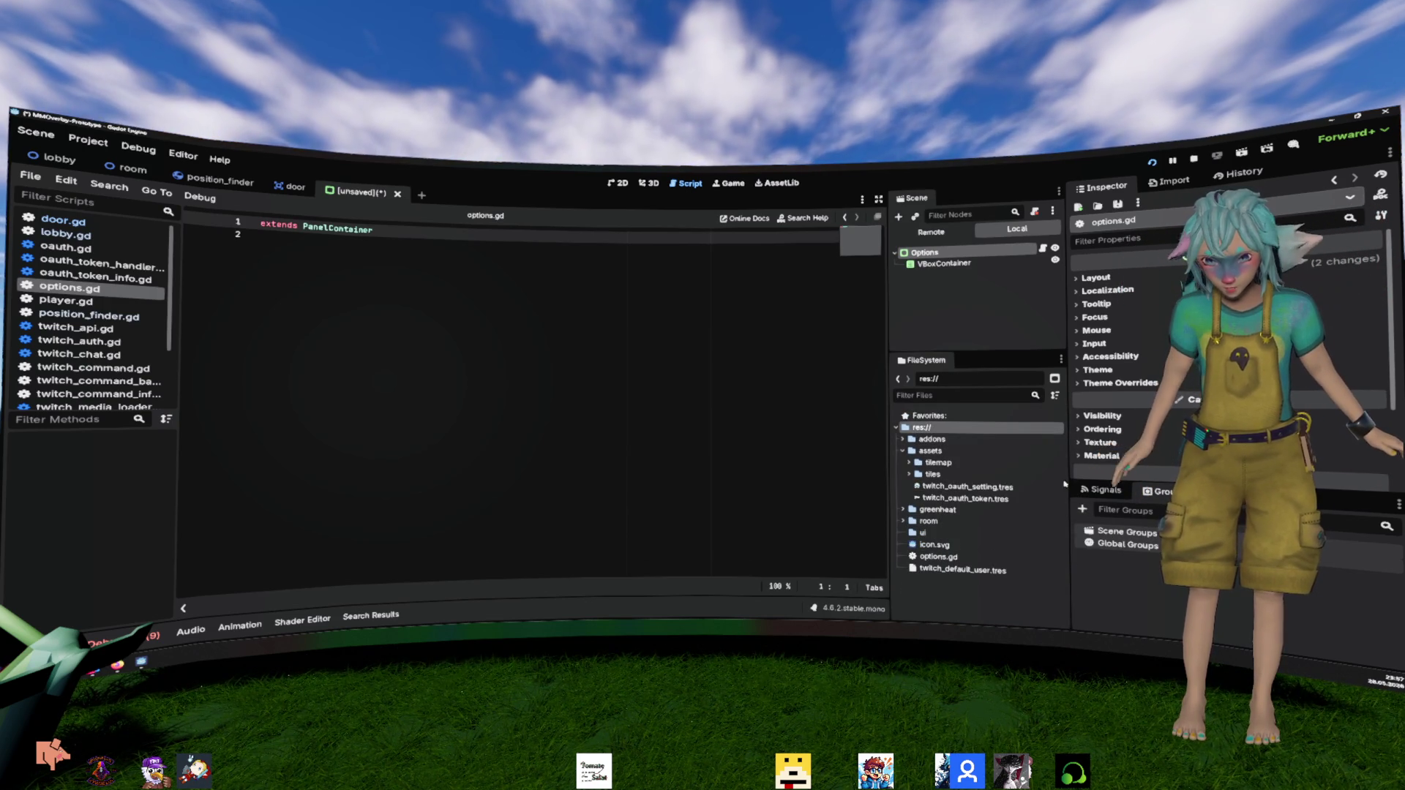
Step: Move options.gd into the ui folder
{"action": "double_click", "coordinate": [928, 521]}
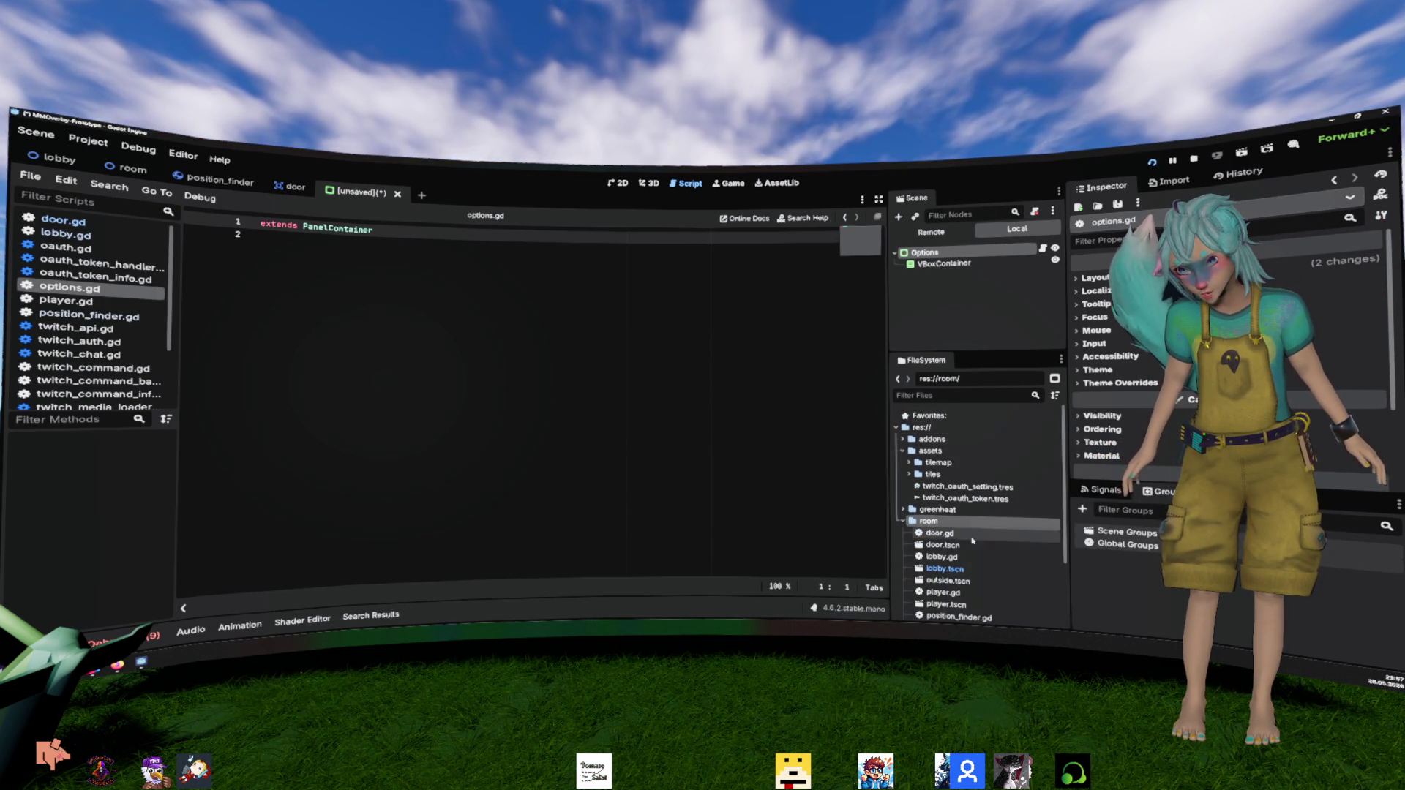
{"action": "scroll", "coordinate": [928, 527], "scroll_direction": "down", "scroll_amount": 2}
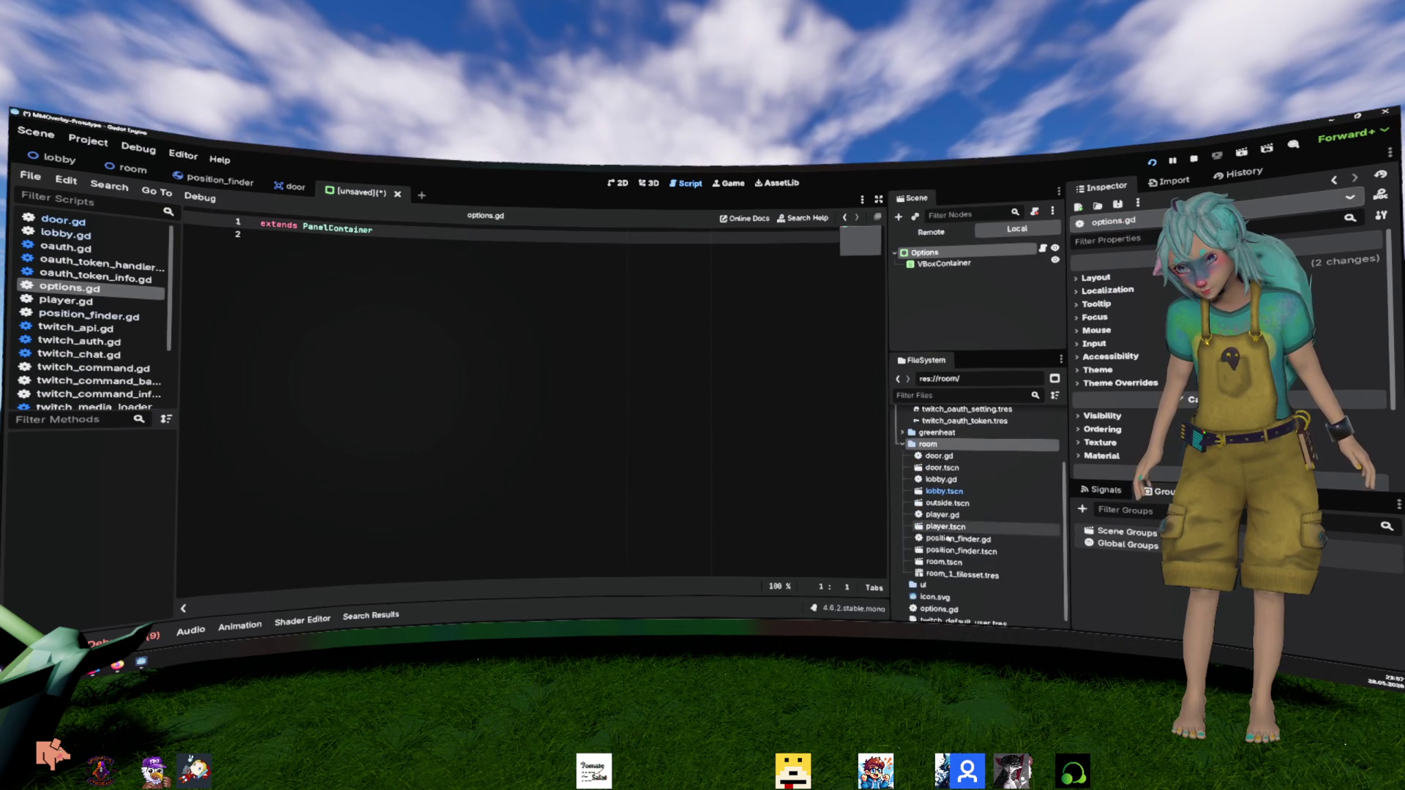
{"action": "left_click_drag", "start_coordinate": [939, 599], "coordinate": [939, 578]}
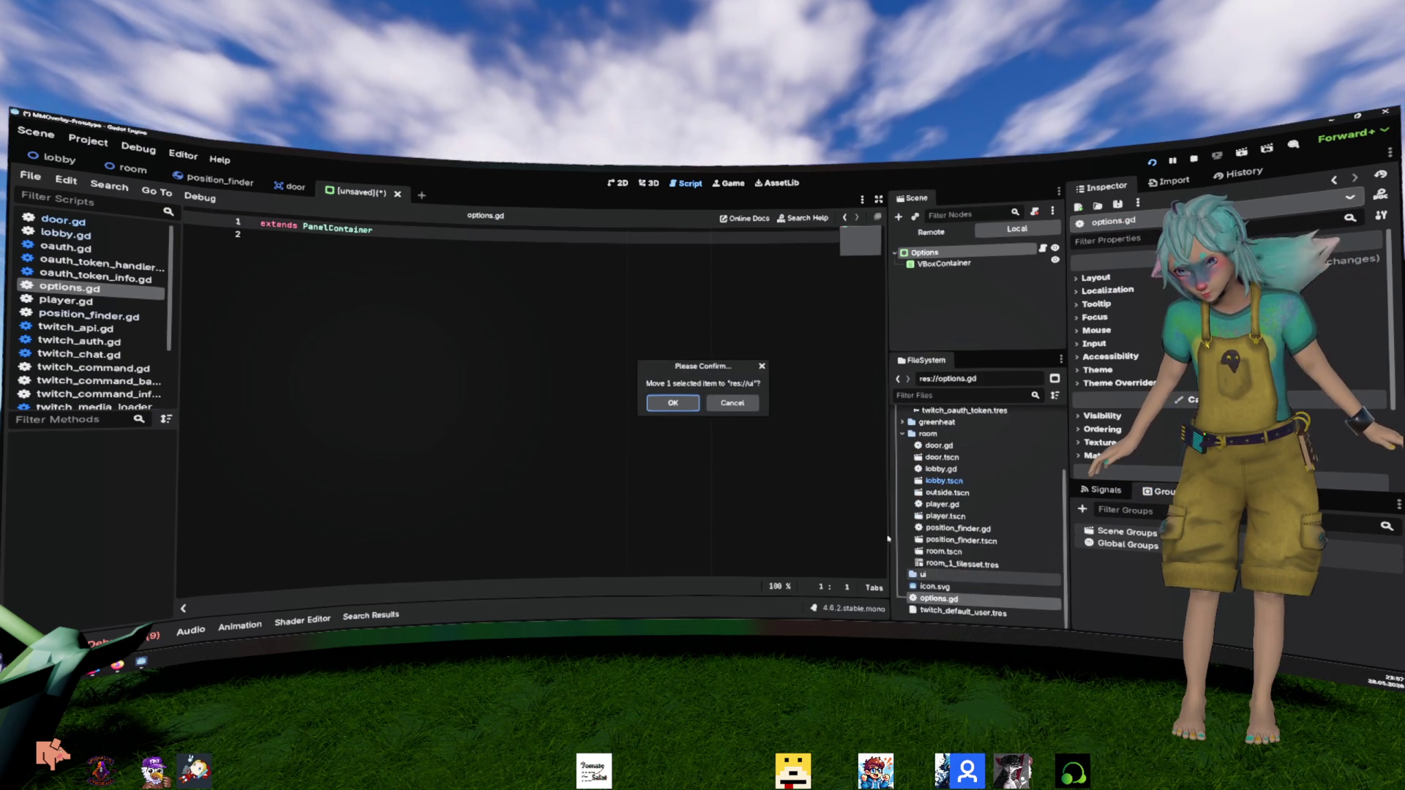
{"action": "left_click", "coordinate": [683, 398]}
Step: Declare func add_option(title: String) and an option_selected(title) signal above it
{"action": "key", "text": "Return"}
{"action": "type", "text": "func a"}
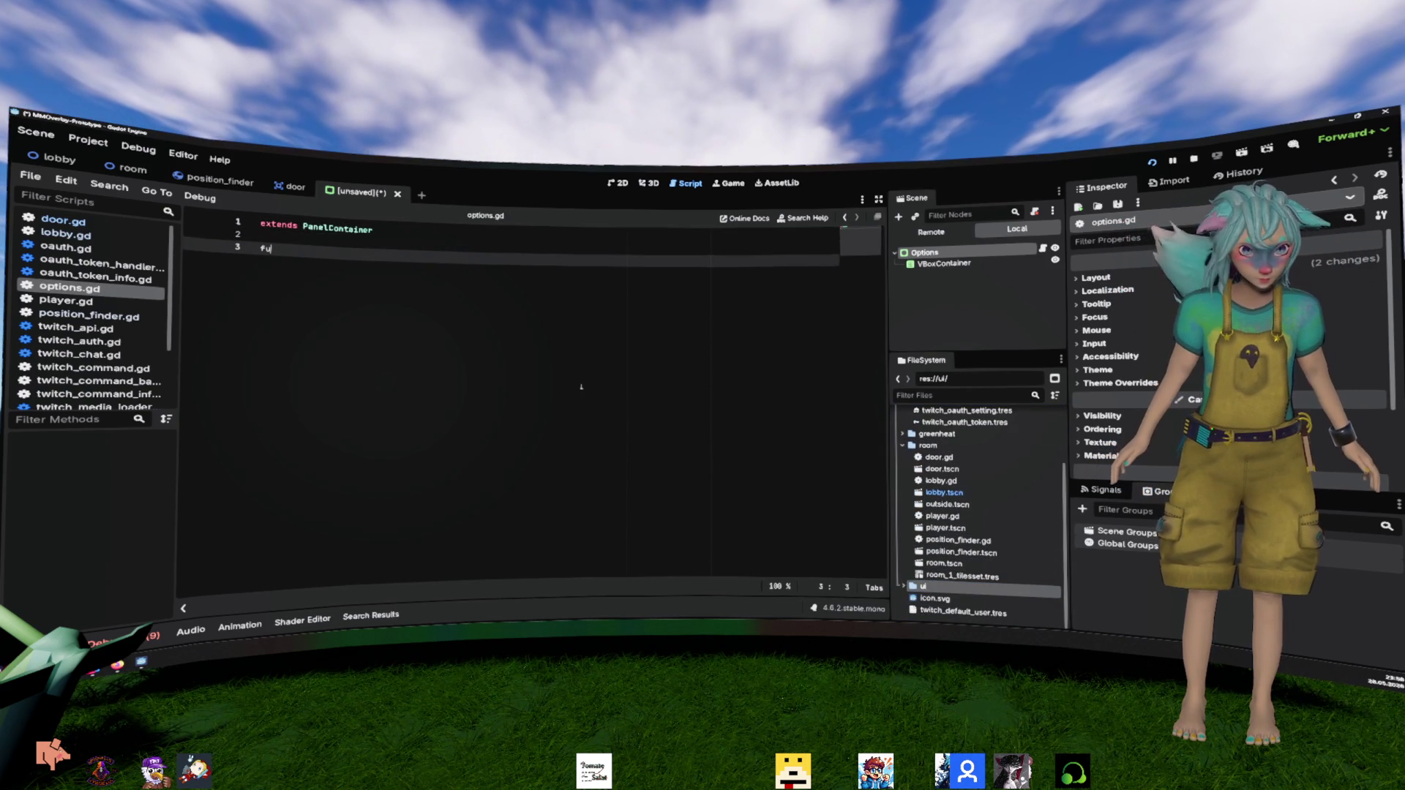
{"action": "type", "text": "dd_option("}
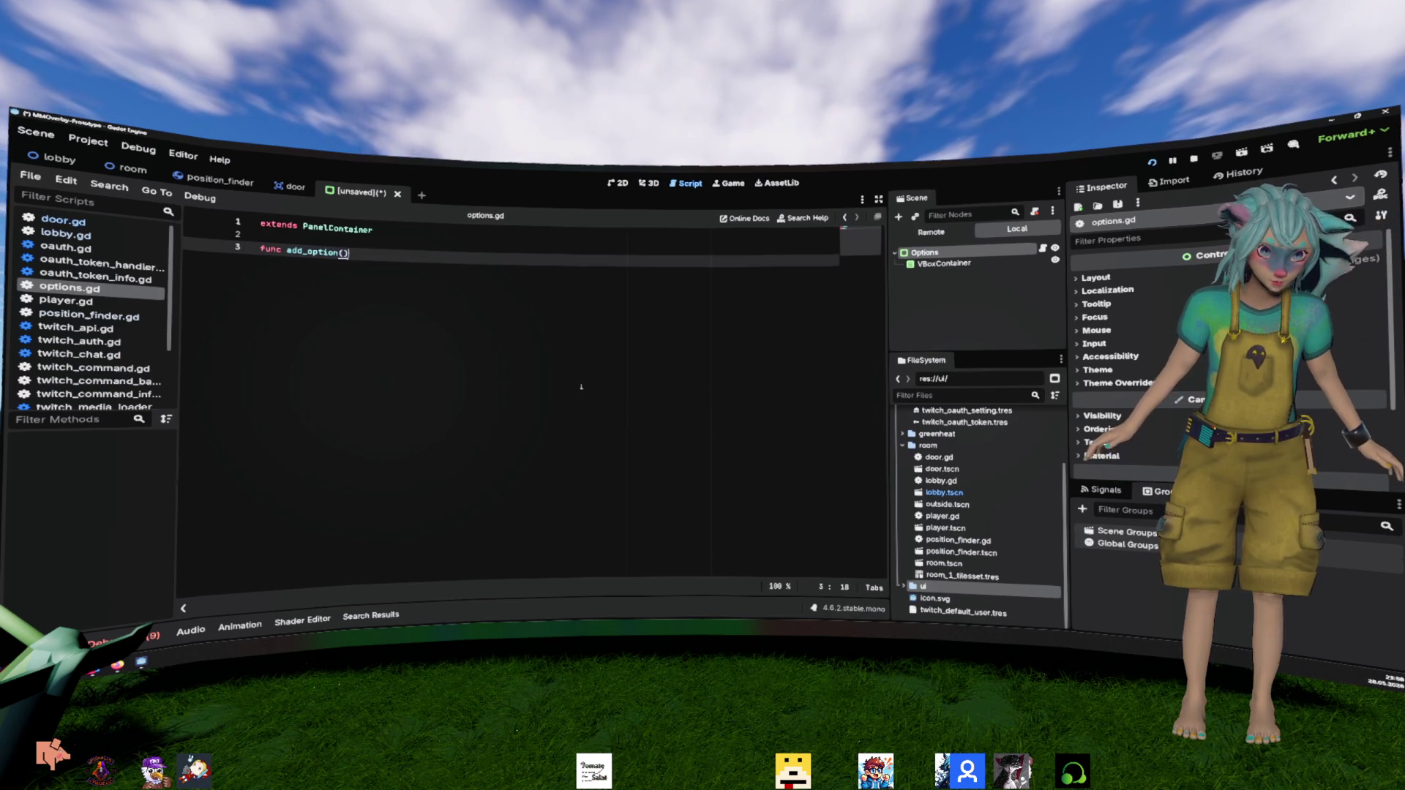
{"action": "type", "text": "var"}
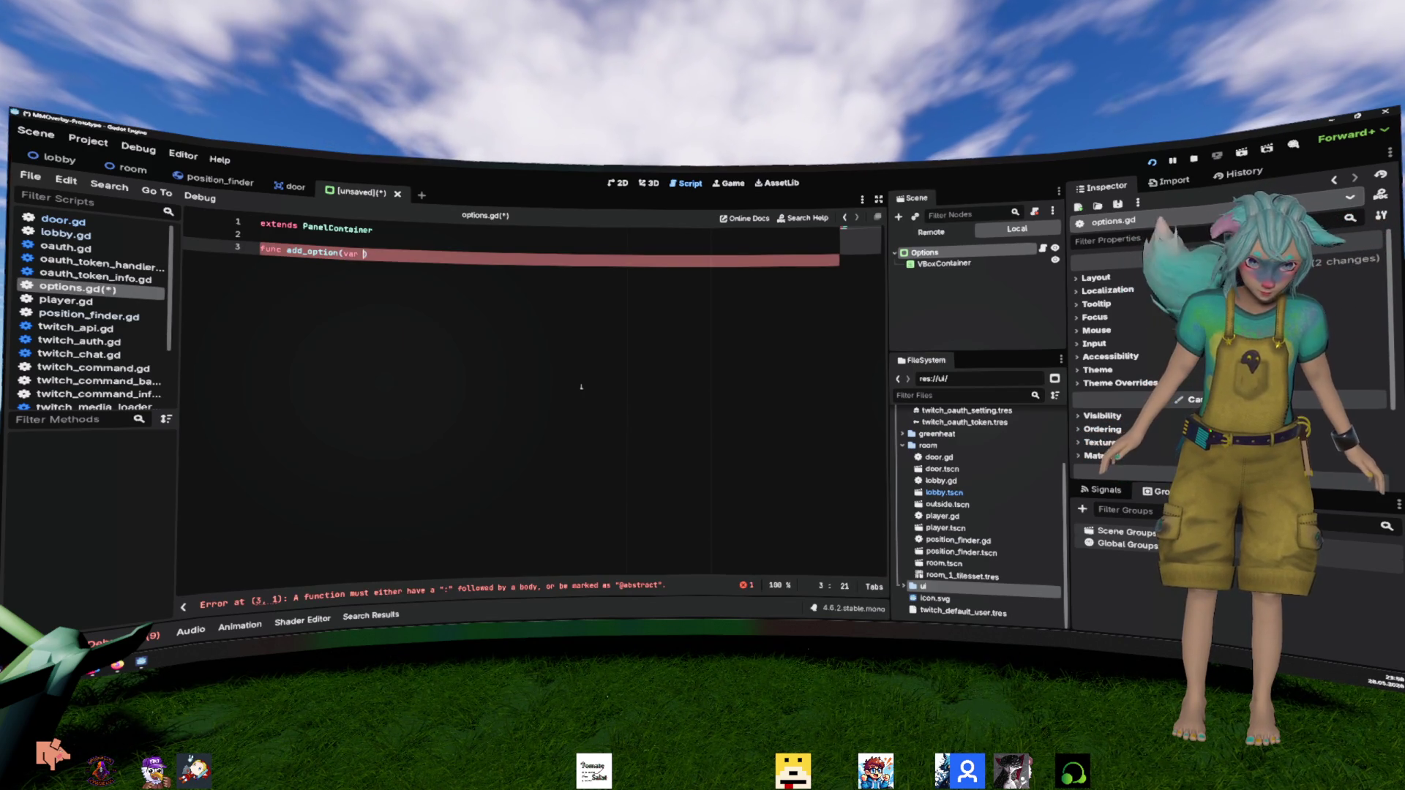
{"action": "key", "text": "BackSpace"}
{"action": "key", "text": "BackSpace"}
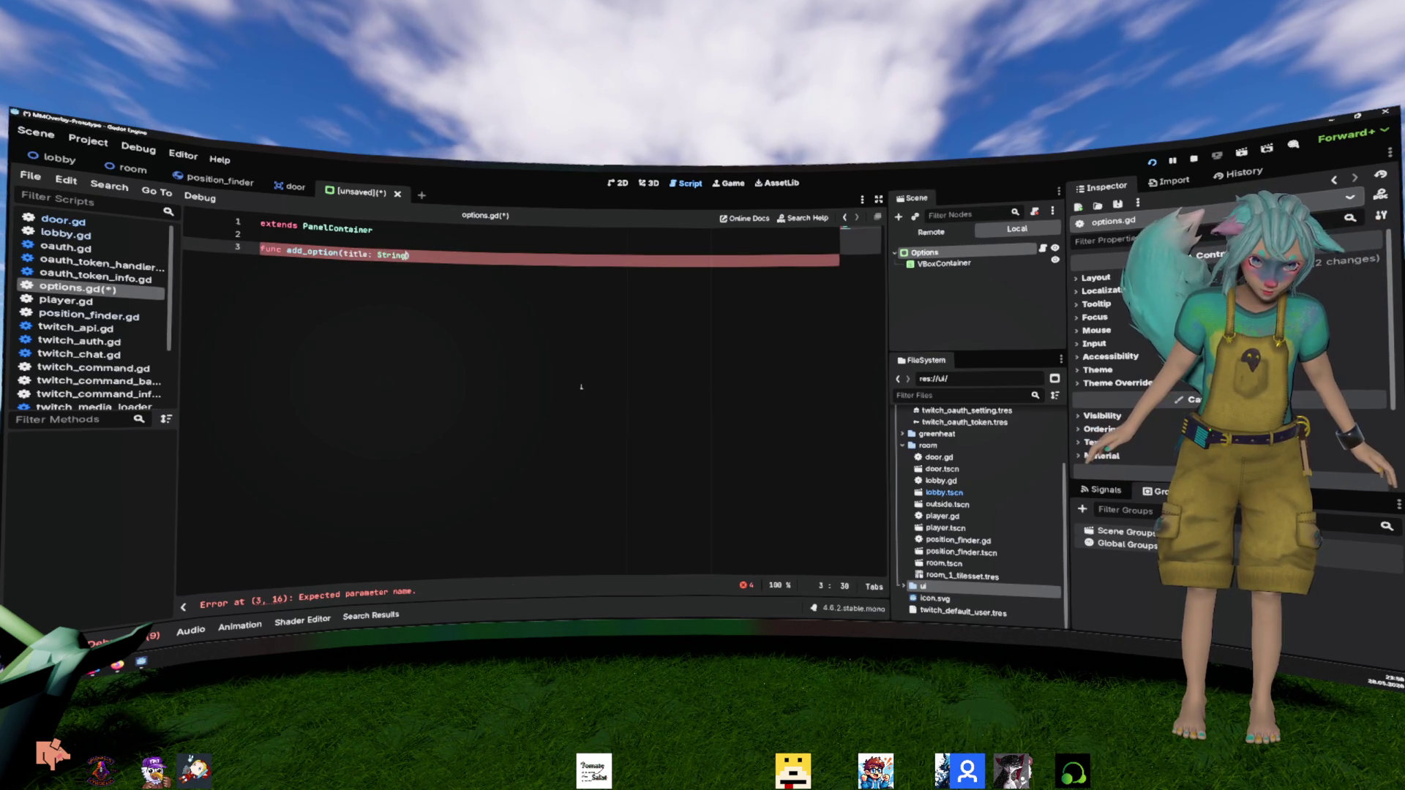
{"action": "type", "text": "g,"}
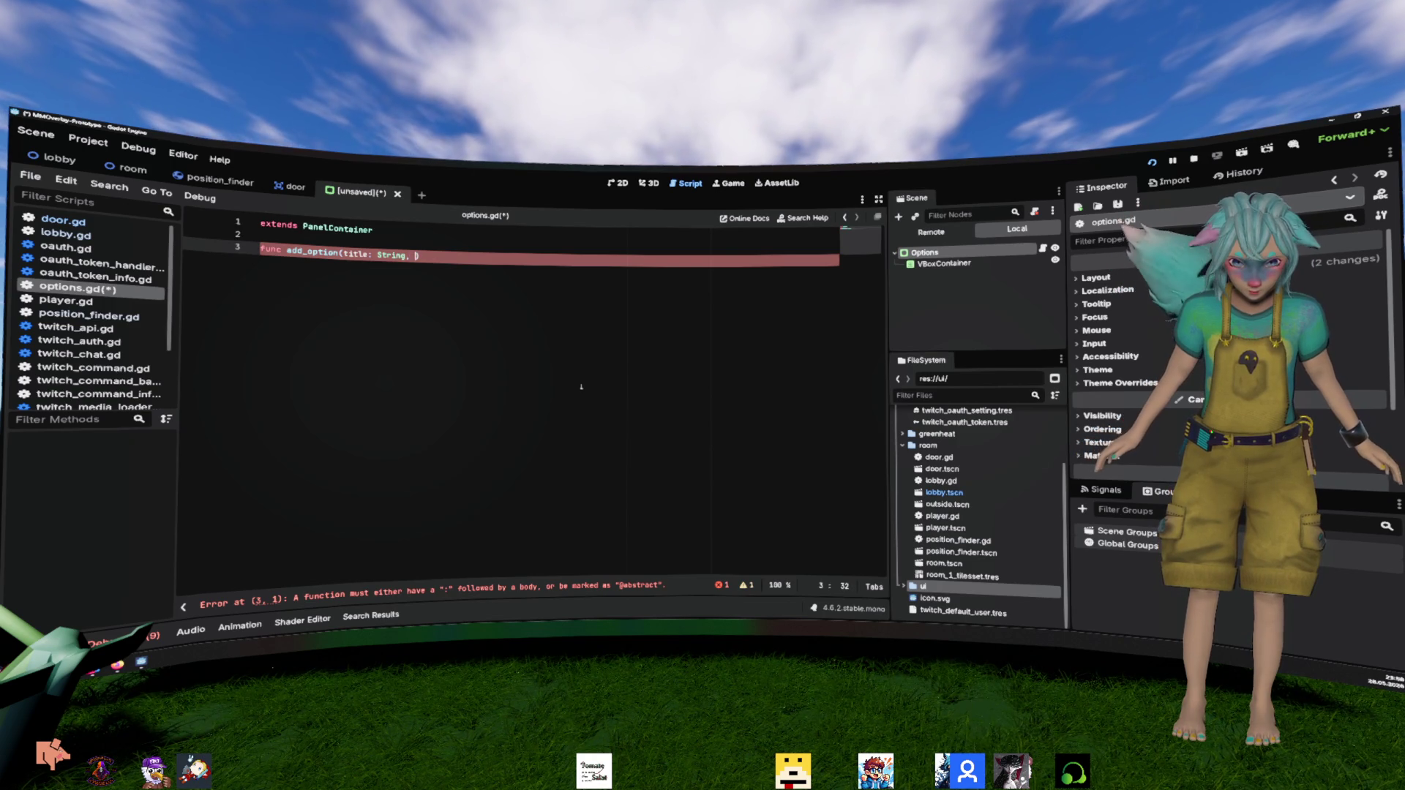
{"action": "key", "text": "BackSpace"}
{"action": "key", "text": "BackSpace"}
{"action": "key", "text": "ctrl+shift+Return"}
{"action": "key", "text": "ctrl+shift+Return"}
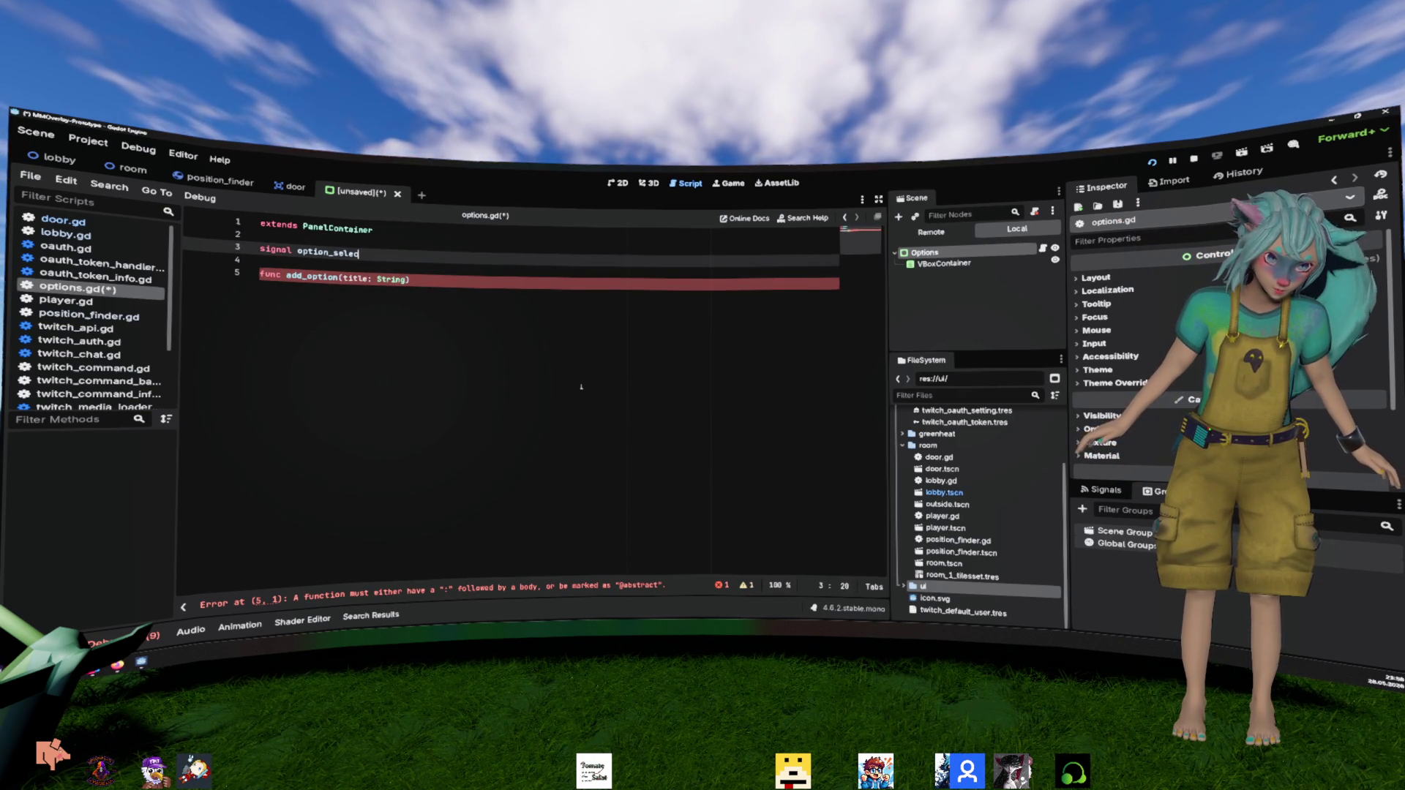
{"action": "type", "text": "title: S)"}
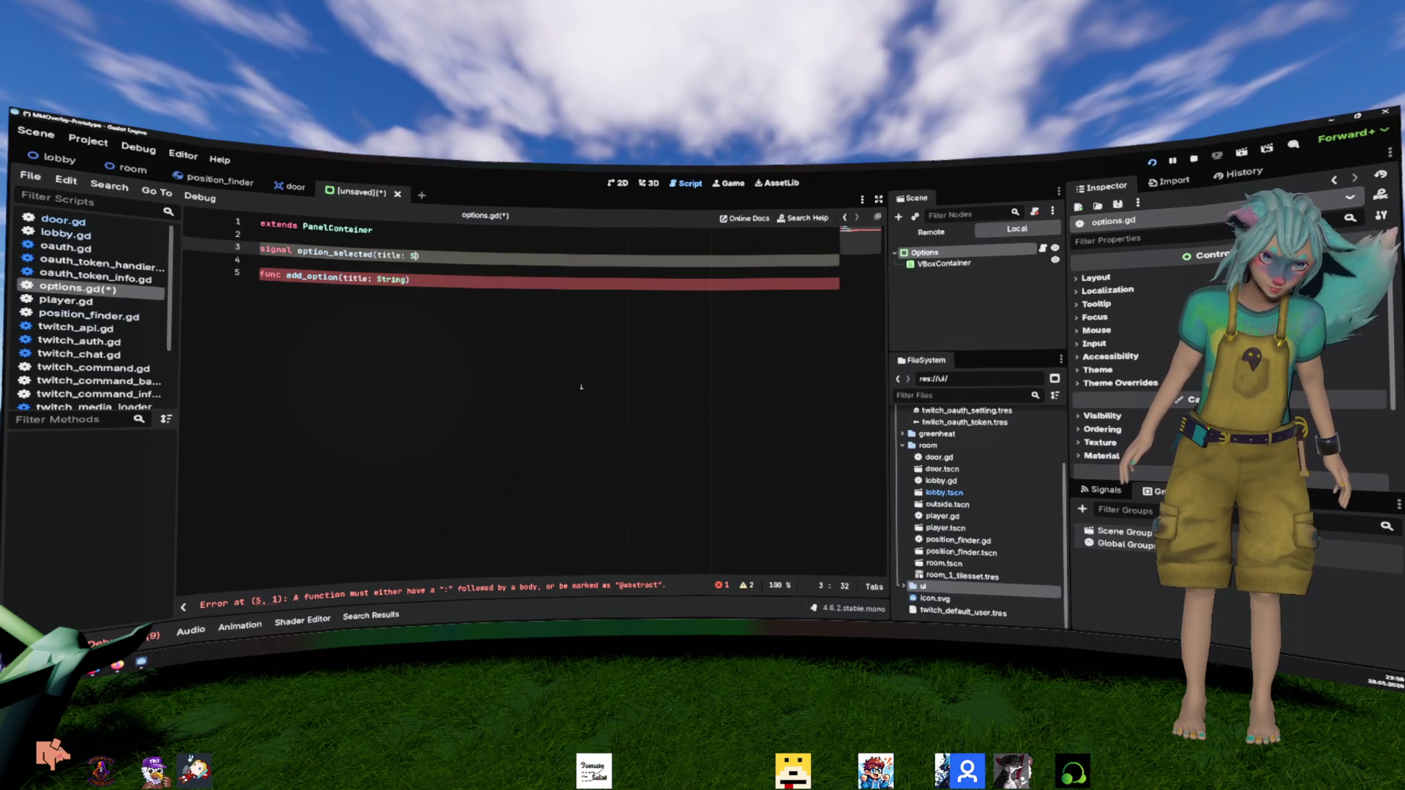
{"action": "key", "text": "Escape"}
{"action": "key", "text": "ctrl+Return"}
{"action": "key", "text": "ctrl+Return"}
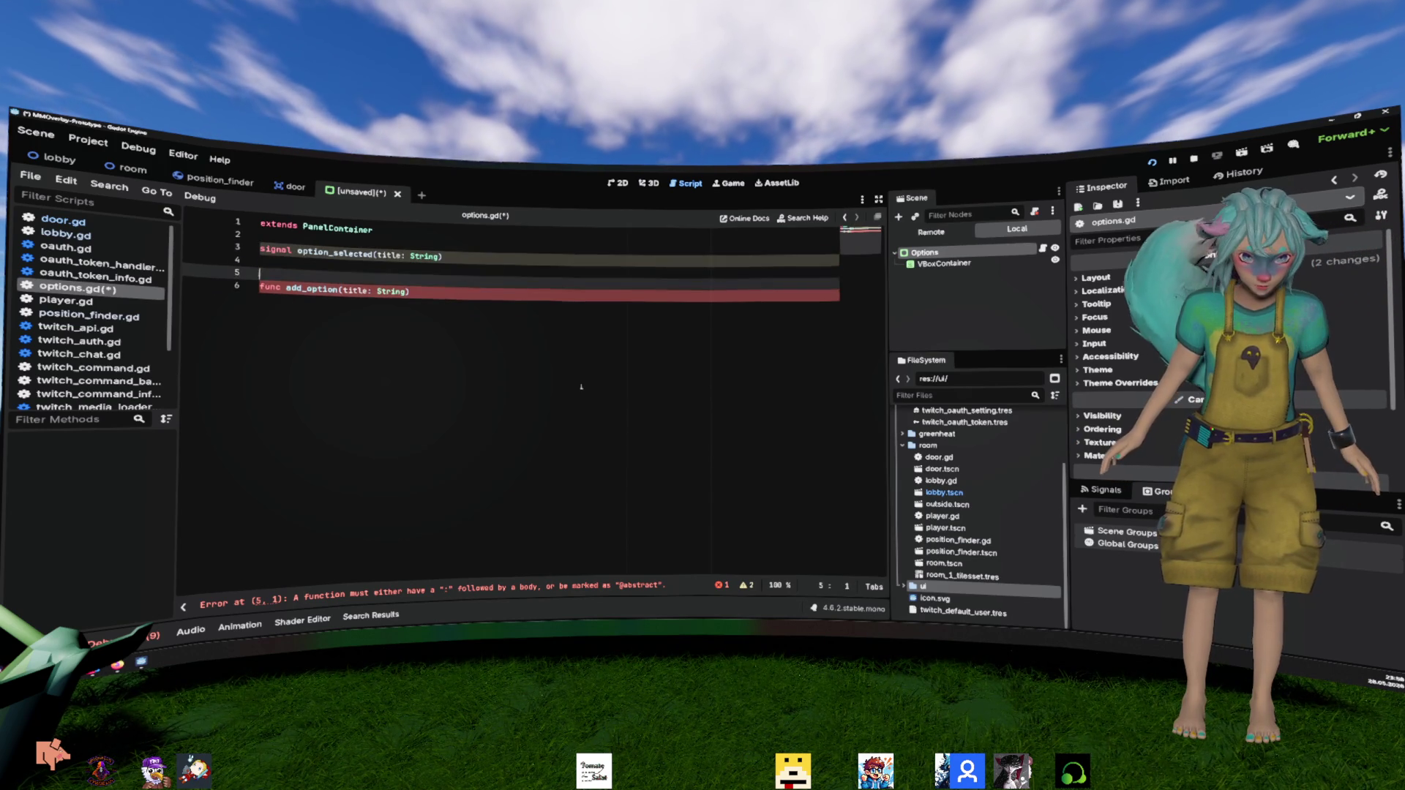
Step: Start a new _options variable typed as a Dictionary below the signal
{"action": "type", "text": "var options: Dic"}
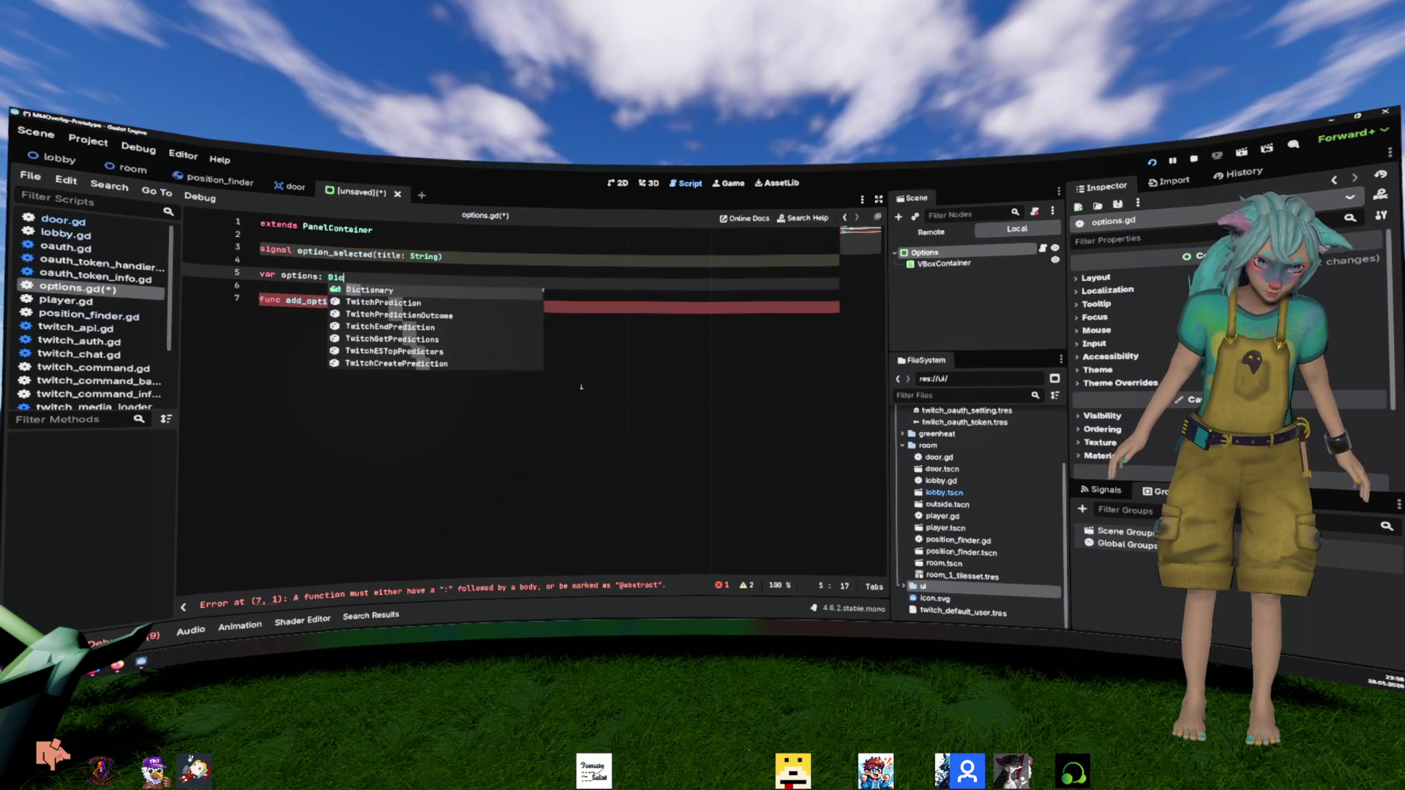
{"action": "key", "text": "Return"}
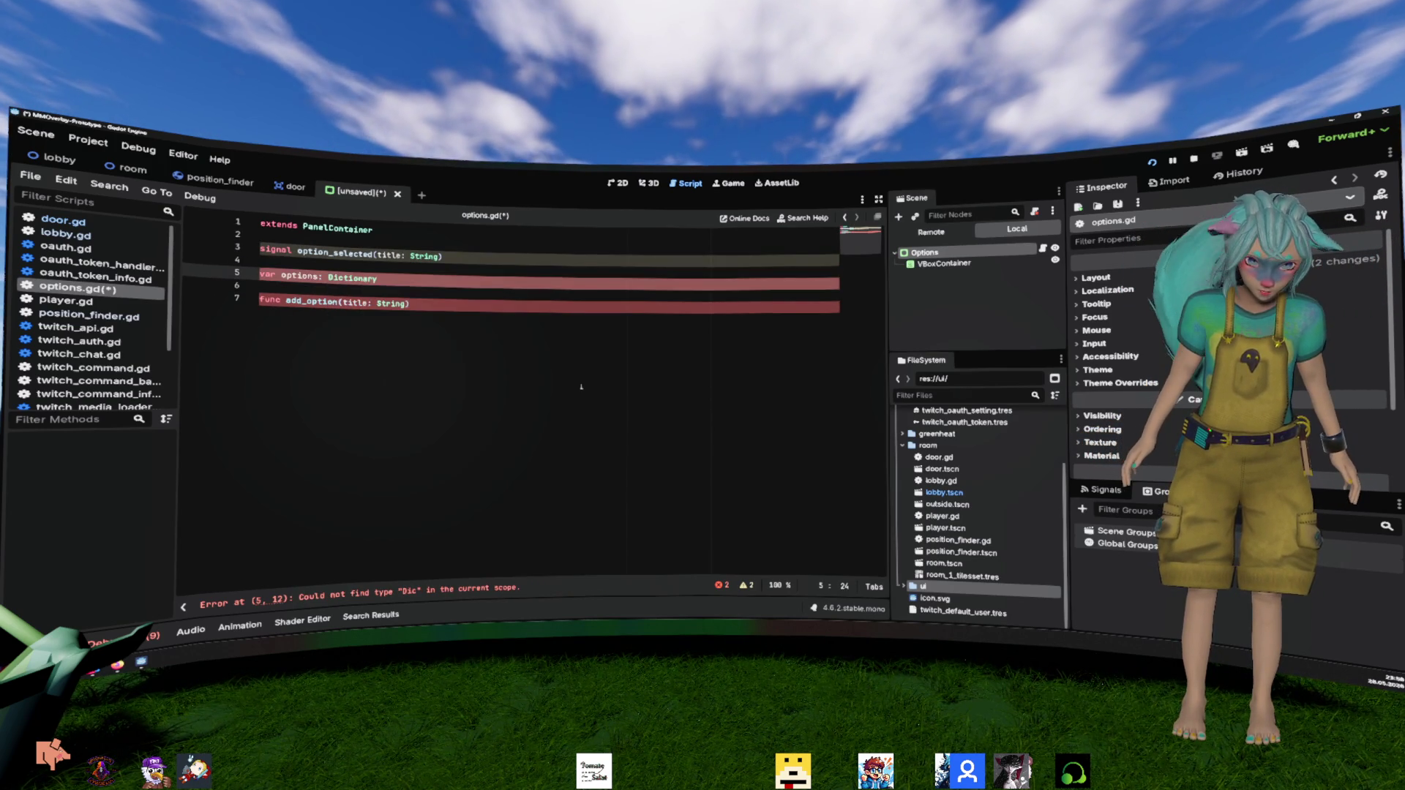
{"action": "key", "text": "ctrl+Left"}
{"action": "key", "text": "ctrl+Left"}
{"action": "key", "text": "ctrl+Left"}
{"action": "type", "text": "_"}
{"action": "key", "text": "End"}
{"action": "type", "text": "["}
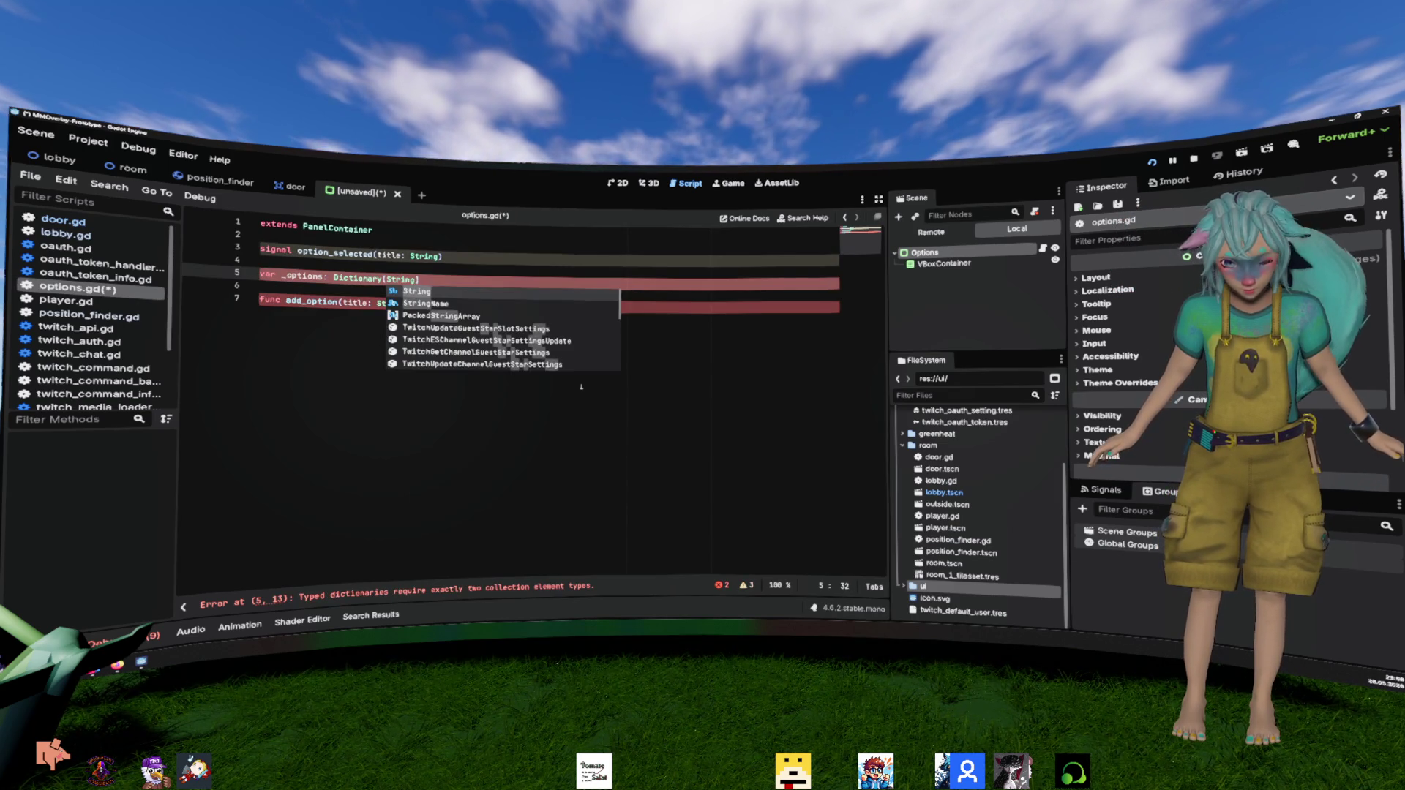
{"action": "key", "text": "Escape"}
{"action": "key", "text": "Up"}
{"action": "key", "text": "Up"}
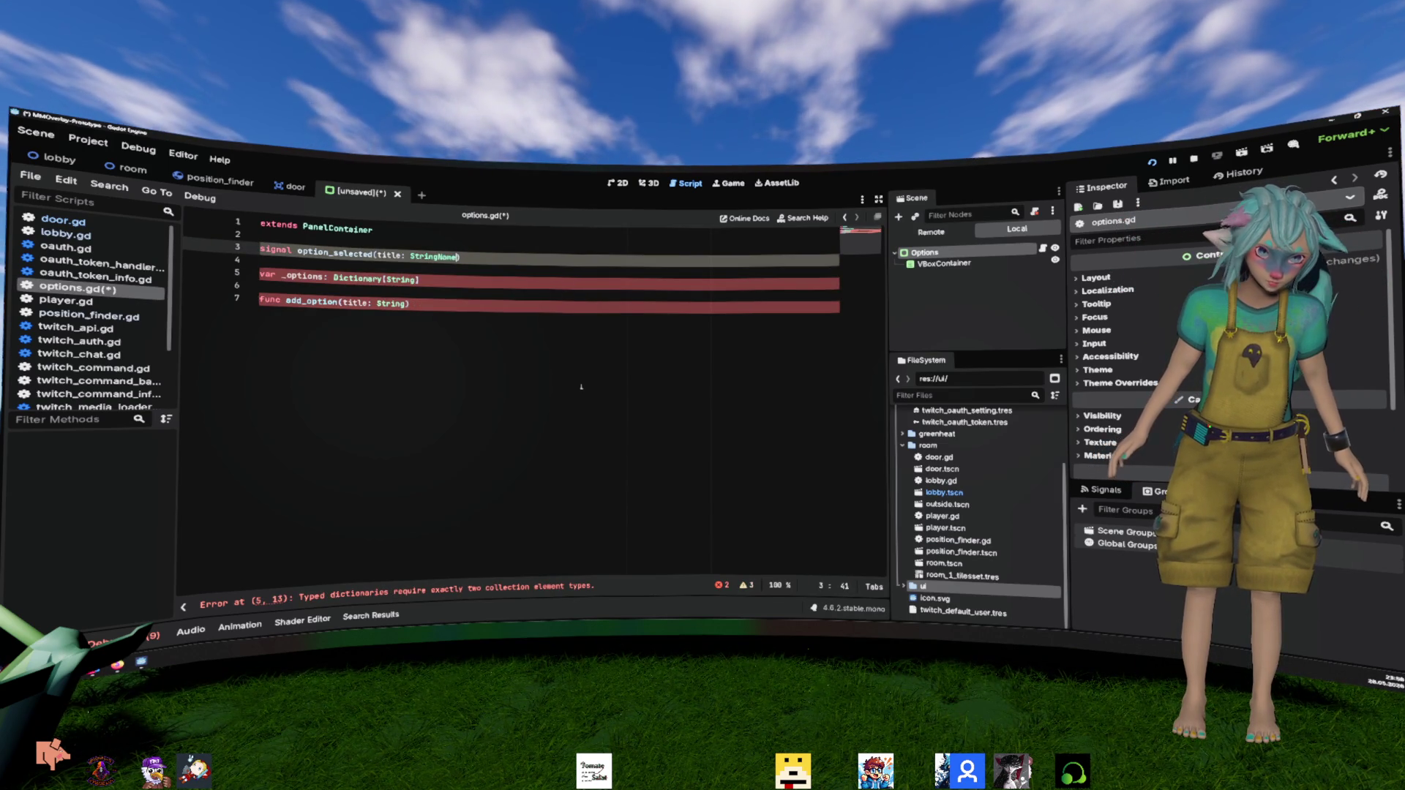
Step: Type _options as Dictionary[StringName, Control] and initialise it to {}
{"action": "key", "text": "ctrl+shift+Left"}
{"action": "key", "text": "ctrl+c"}
{"action": "key", "text": "Down"}
{"action": "key", "text": "Down"}
{"action": "key", "text": "ctrl+d"}
{"action": "key", "text": "ctrl+d"}
{"action": "key", "text": "ctrl+v"}
{"action": "key", "text": "Escape"}
{"action": "type", "text": ", Node"}
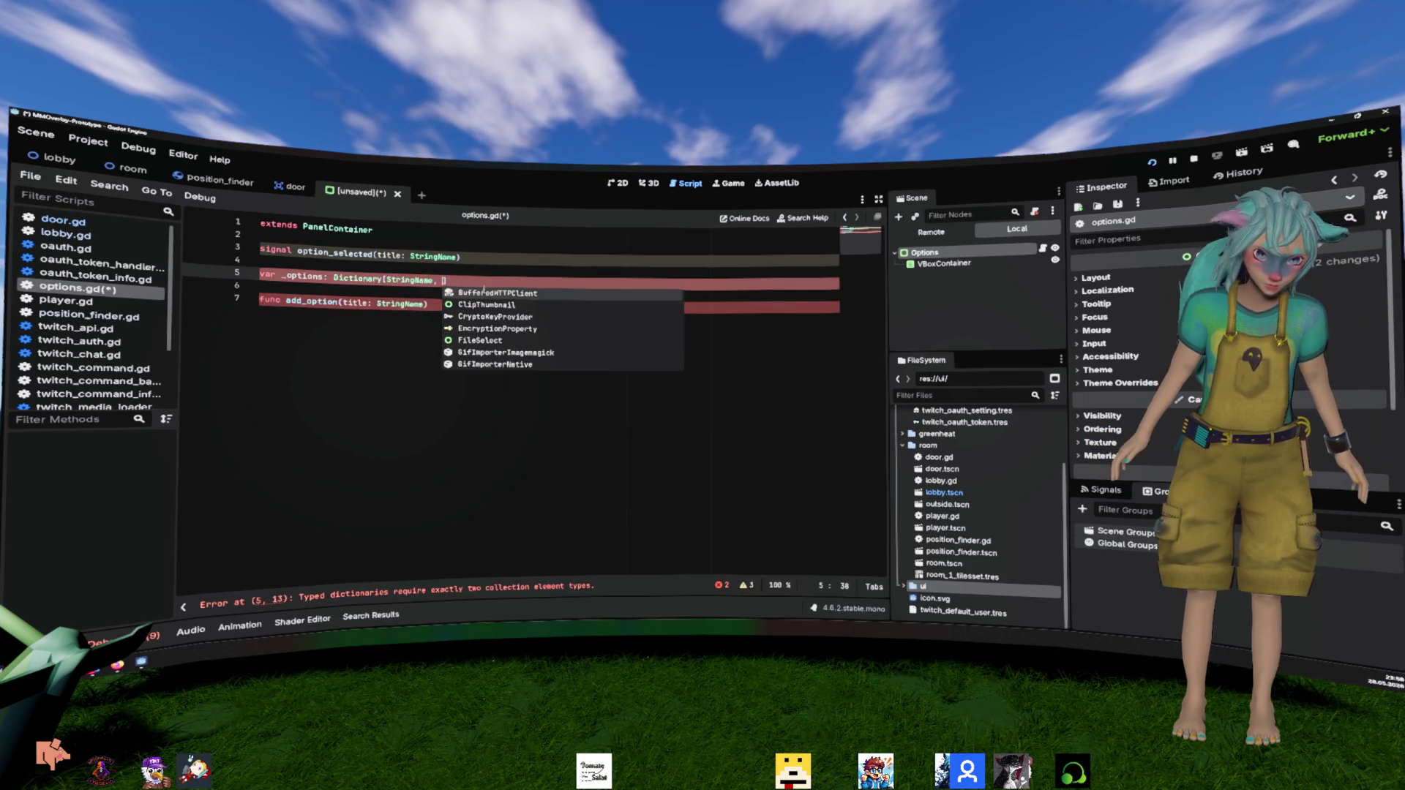
{"action": "key", "text": "BackSpace"}
{"action": "key", "text": "BackSpace"}
{"action": "key", "text": "BackSpace"}
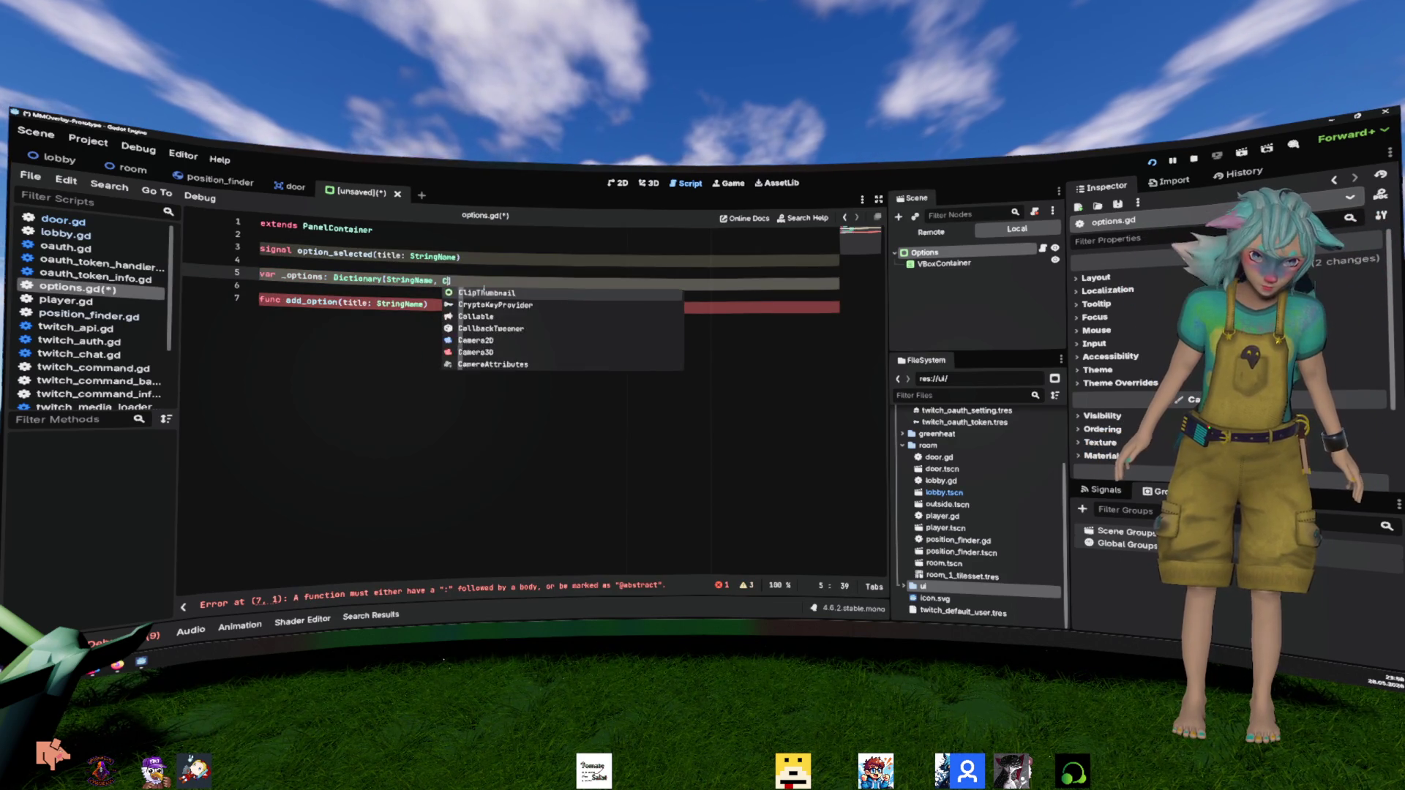
{"action": "type", "text": "Container"}
{"action": "key", "text": "BackSpace"}
{"action": "key", "text": "BackSpace"}
{"action": "key", "text": "BackSpace"}
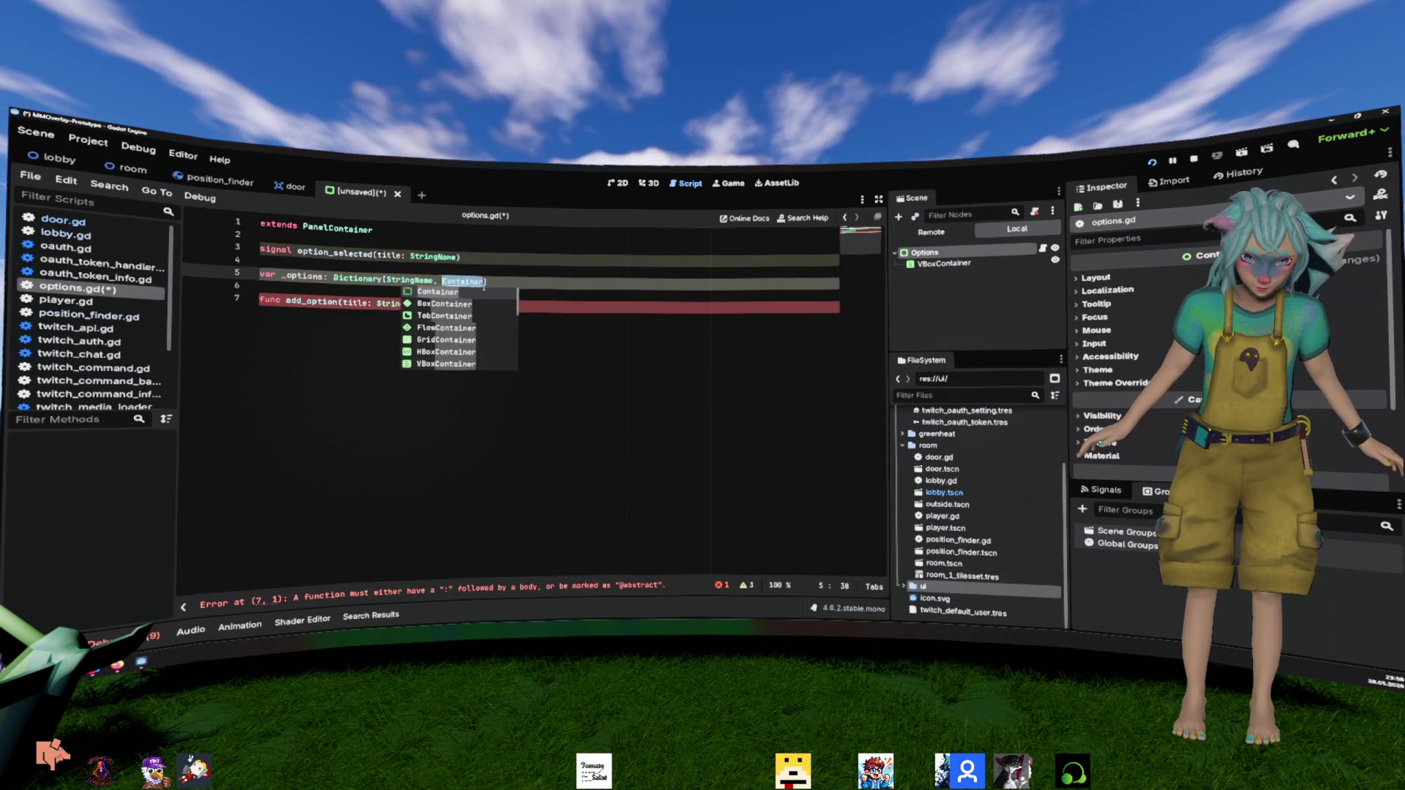
{"action": "type", "text": "rol"}
{"action": "key", "text": "Escape"}
{"action": "left_click", "coordinate": [523, 290]}
{"action": "left_click", "coordinate": [522, 278]}
{"action": "type", "text": "= {}"}
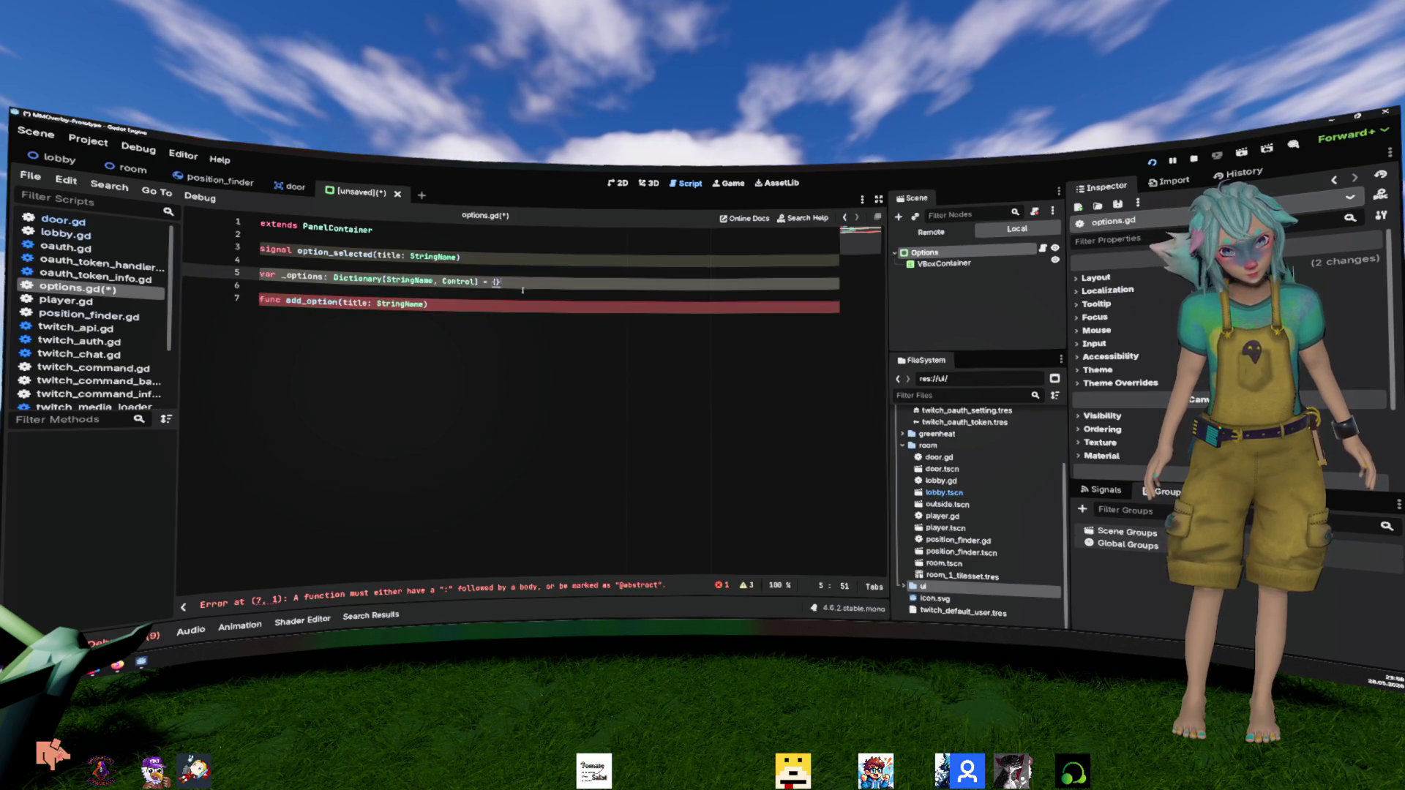
Step: Make add_option return void, create a Button.new() and set button.text = title
{"action": "left_click", "coordinate": [534, 330]}
{"action": "type", "text": "-> void:"}
{"action": "key", "text": "Return"}
{"action": "type", "text": "var button: Butt"}
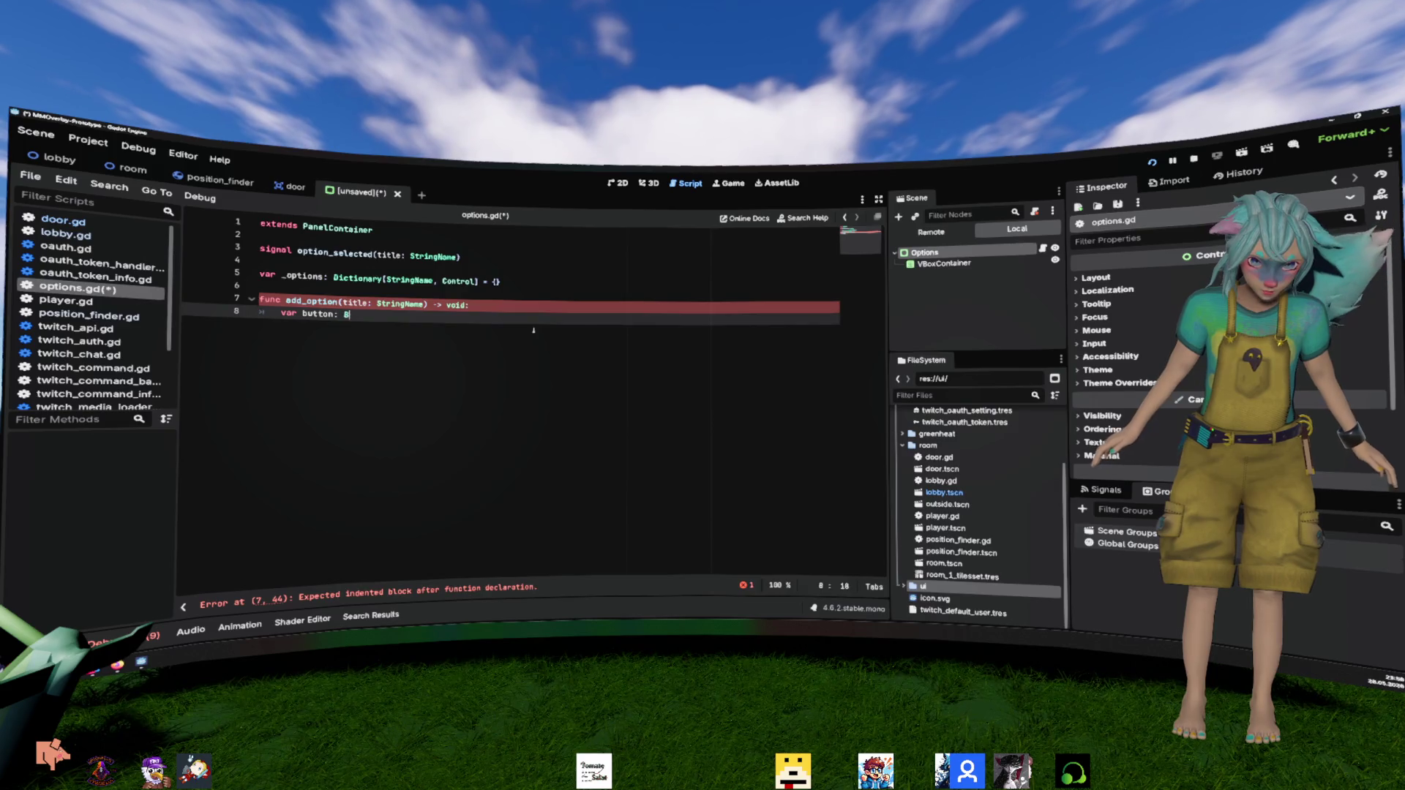
{"action": "type", "text": "on ="}
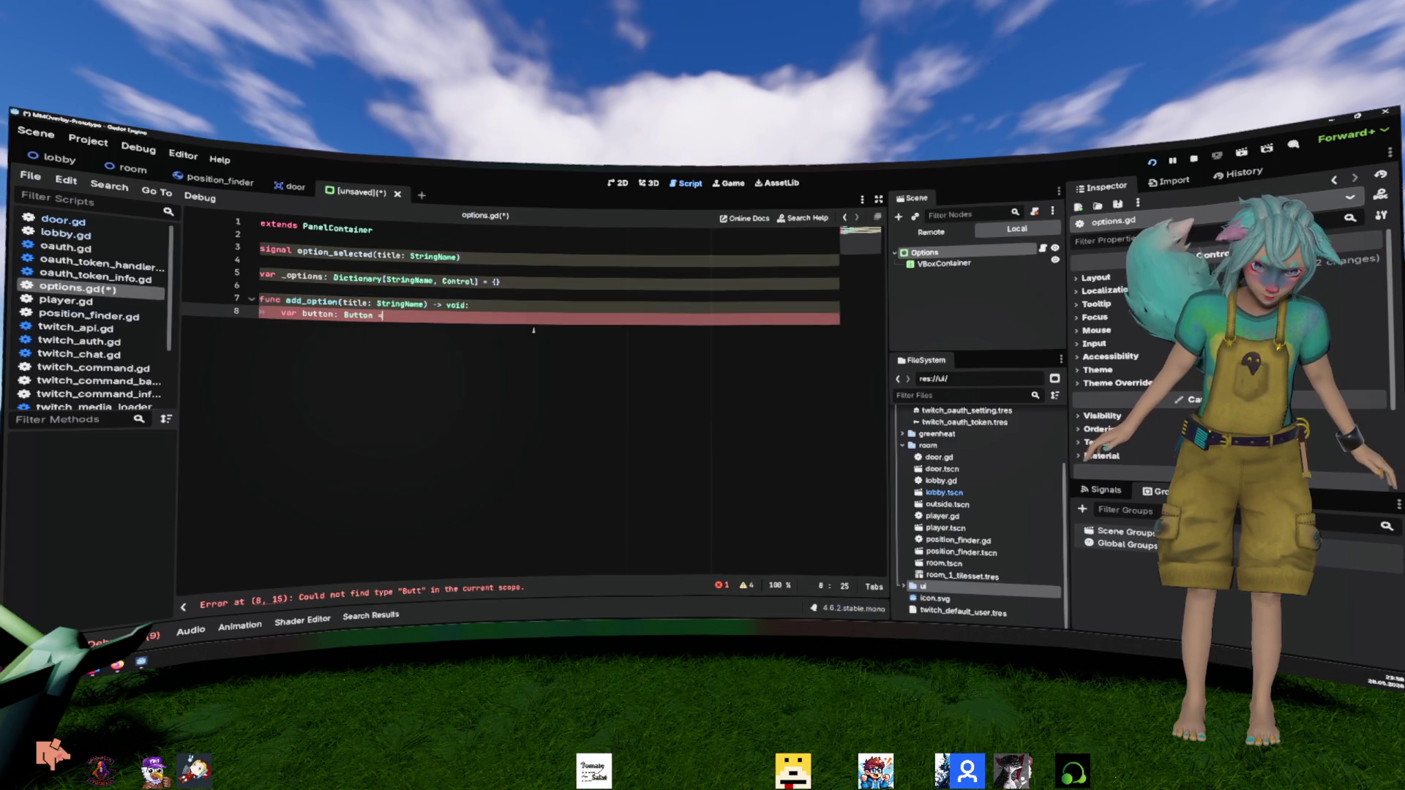
{"action": "key", "text": "BackSpace"}
{"action": "key", "text": "BackSpace"}
{"action": "key", "text": "BackSpace"}
{"action": "type", "text": "Bu"}
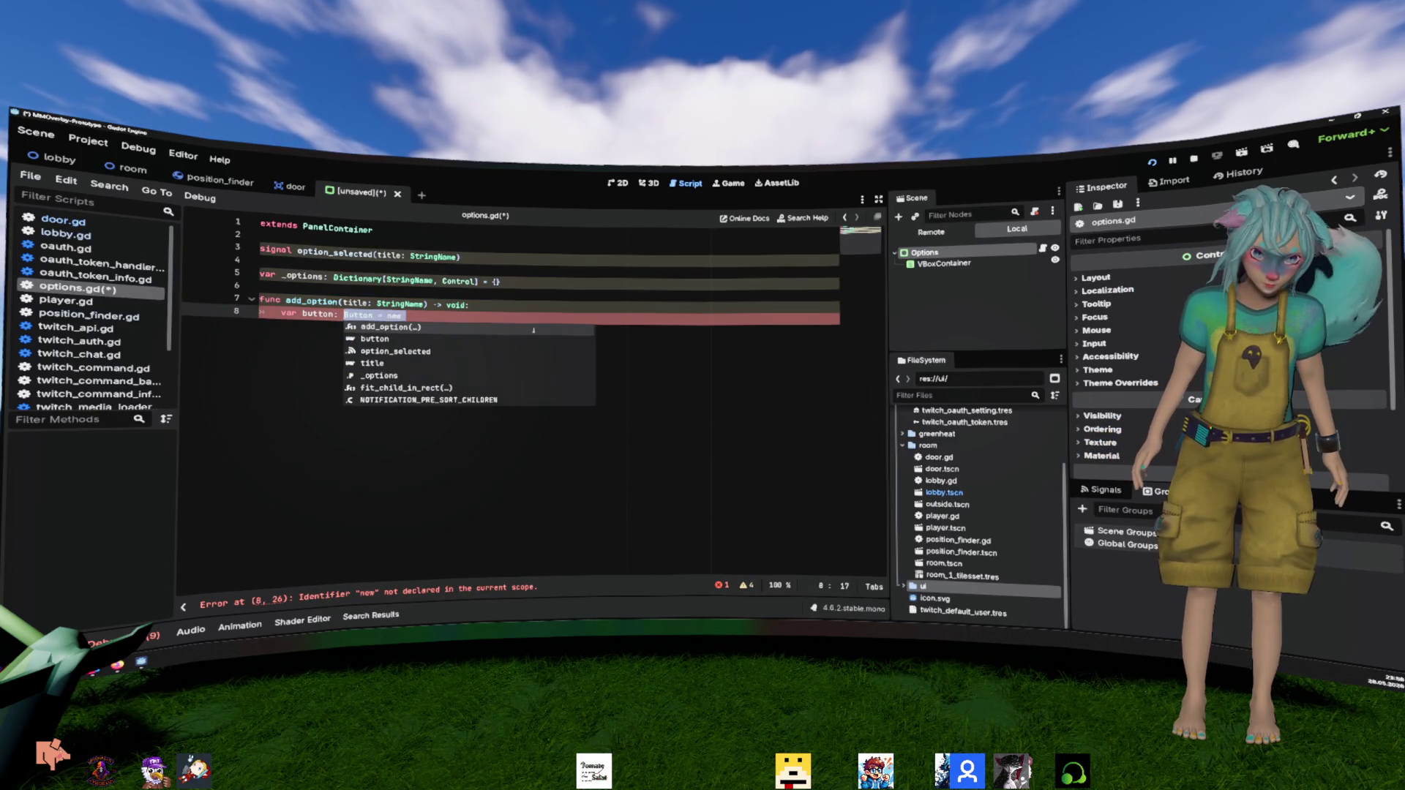
{"action": "type", "text": "tton.new()"}
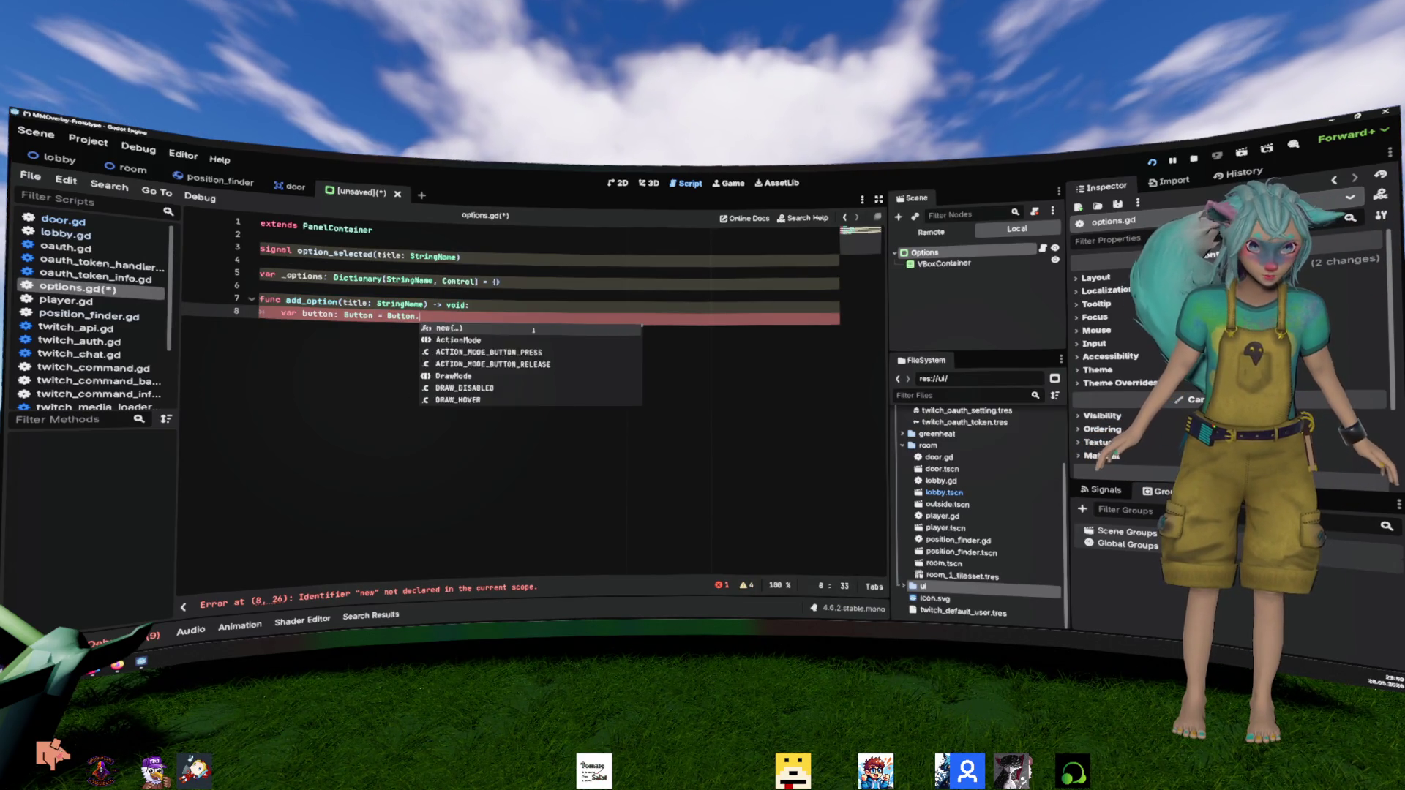
{"action": "key", "text": "Return"}
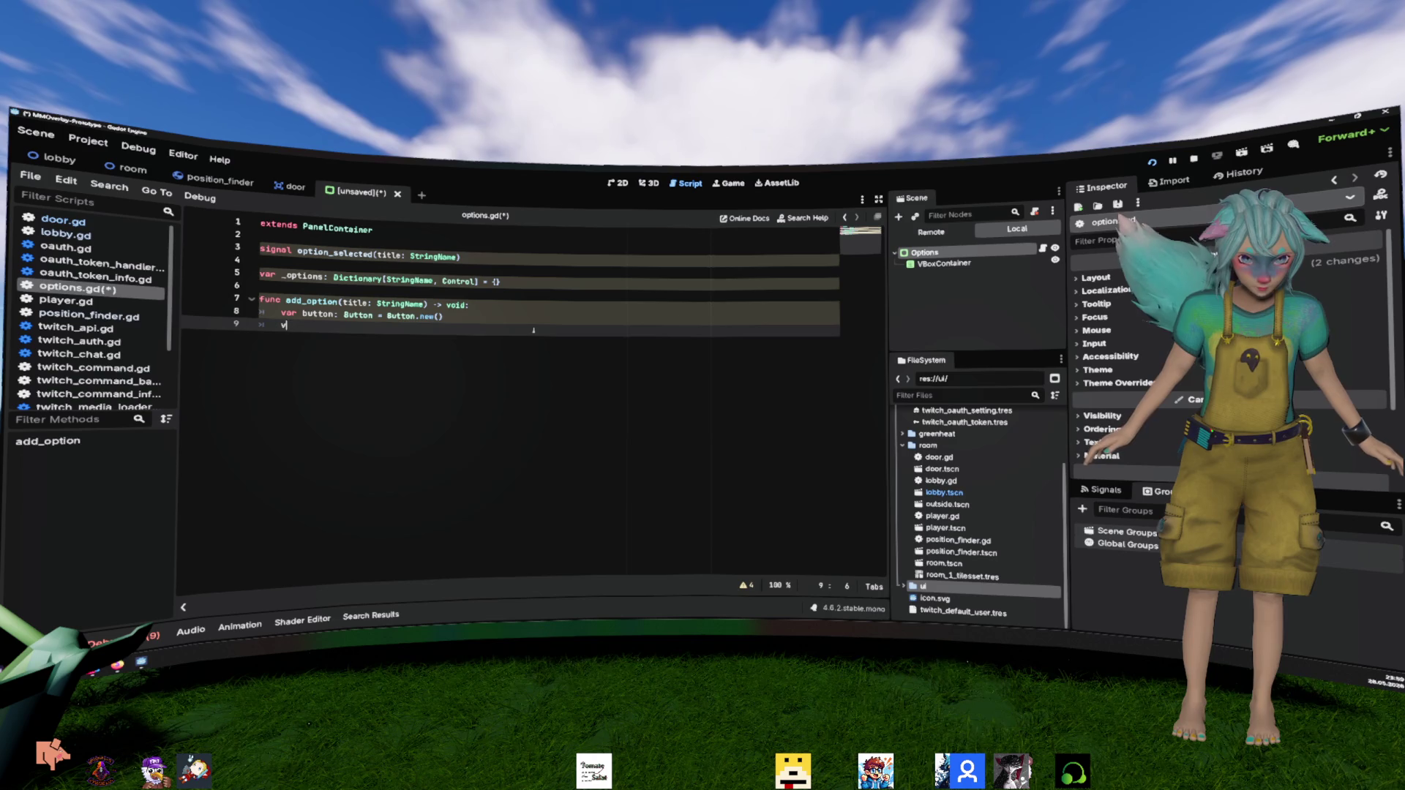
{"action": "type", "text": "button.text = "}
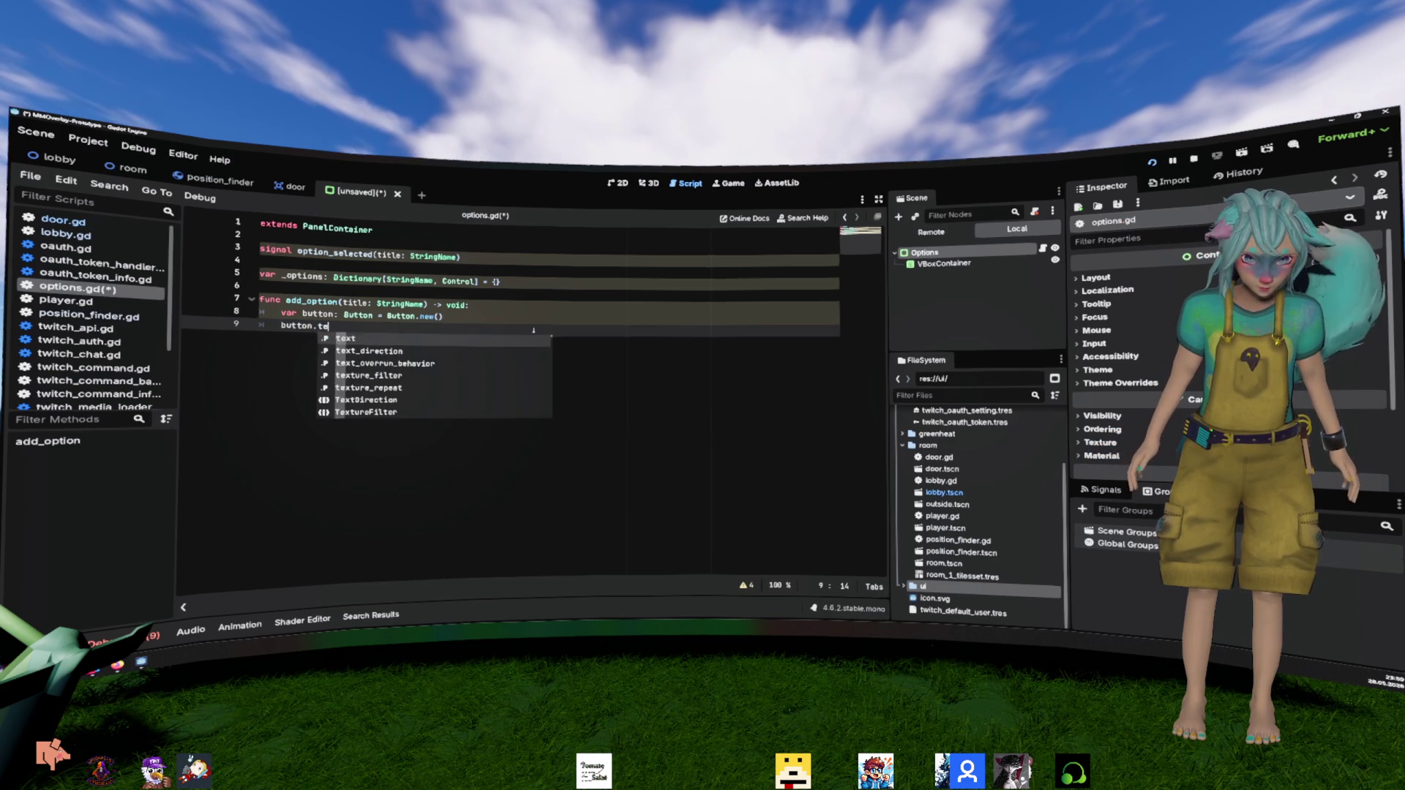
{"action": "type", "text": "title"}
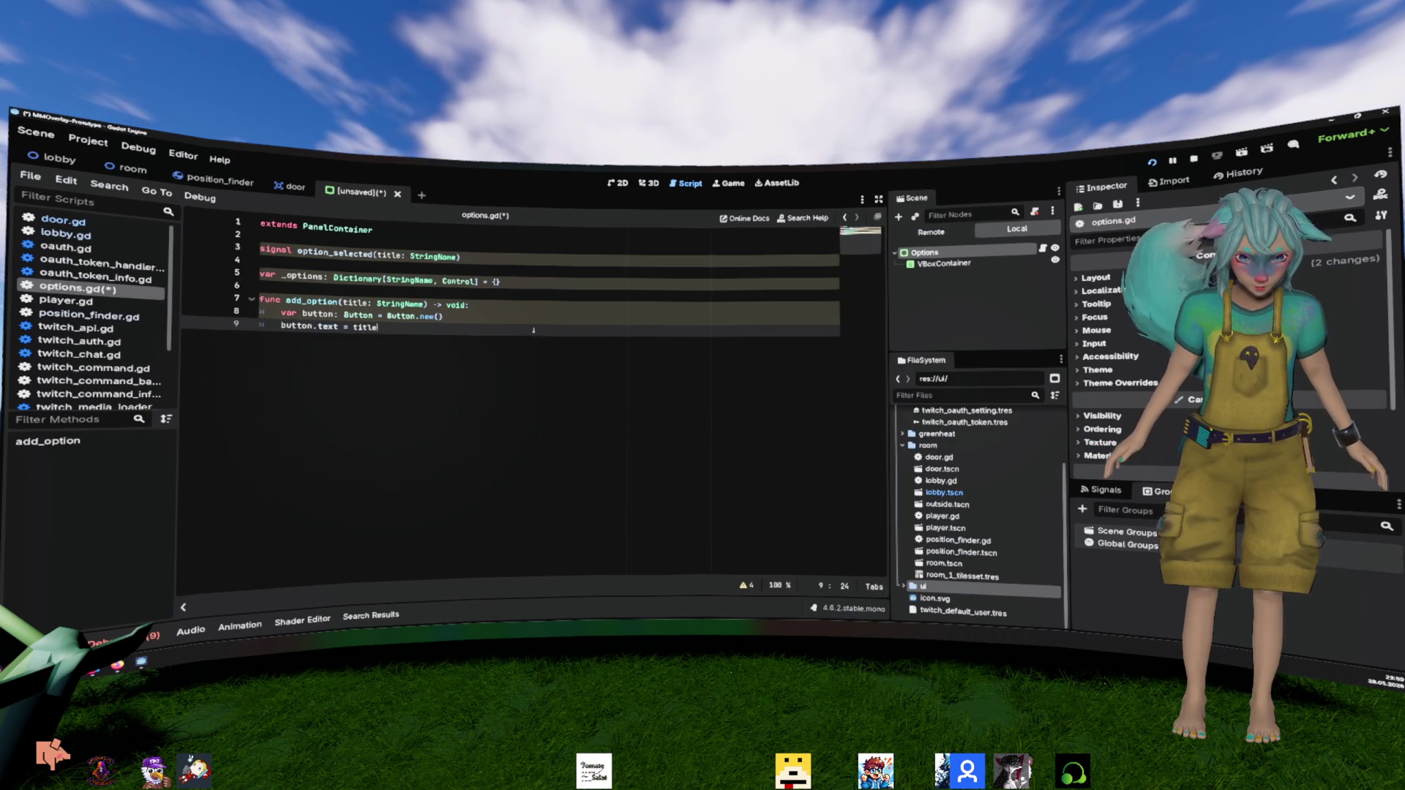
{"action": "key", "text": "Return"}
Step: Connect button.pressed to option_selected.emit.bind(title)
{"action": "type", "text": "button.pressed"}
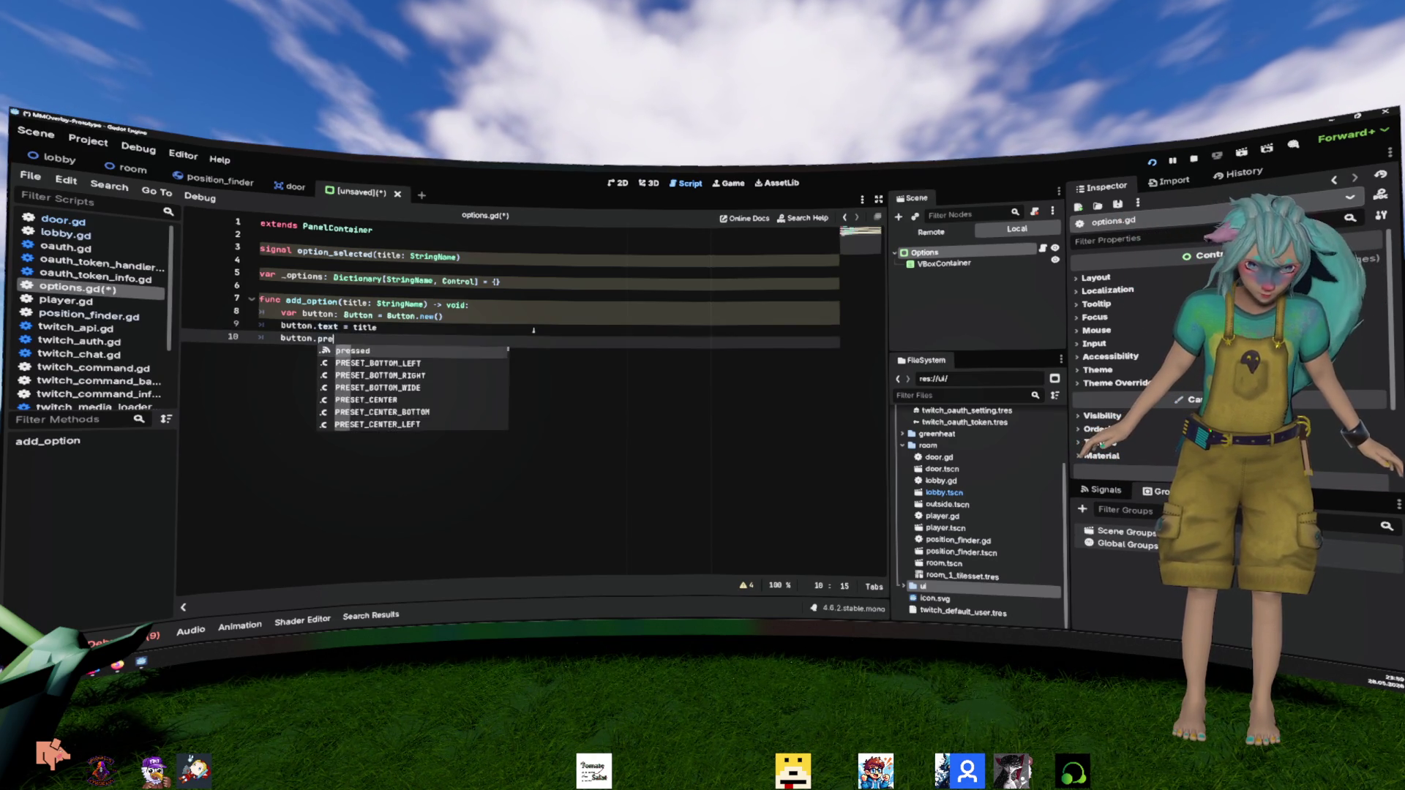
{"action": "type", "text": ".connect(op"}
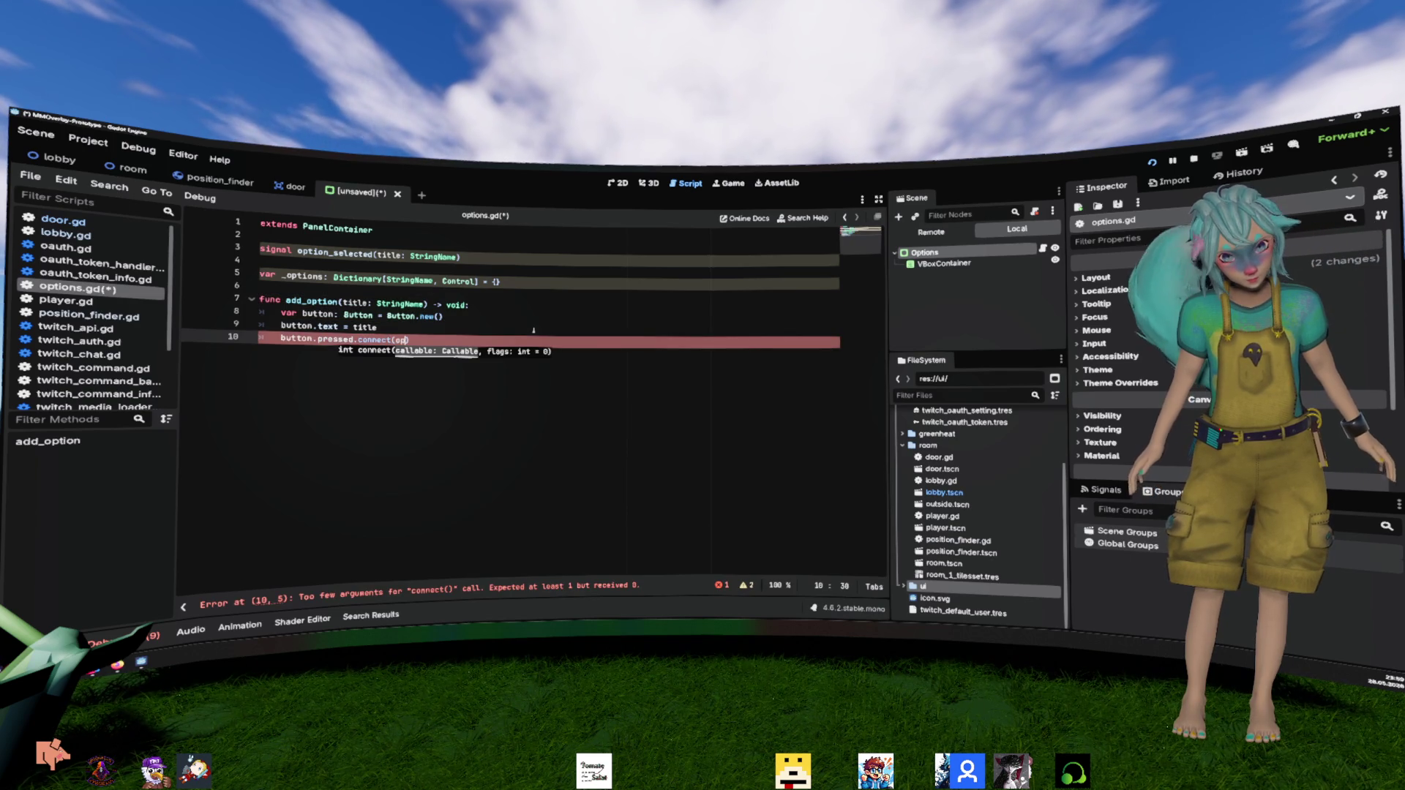
{"action": "key", "text": "Return"}
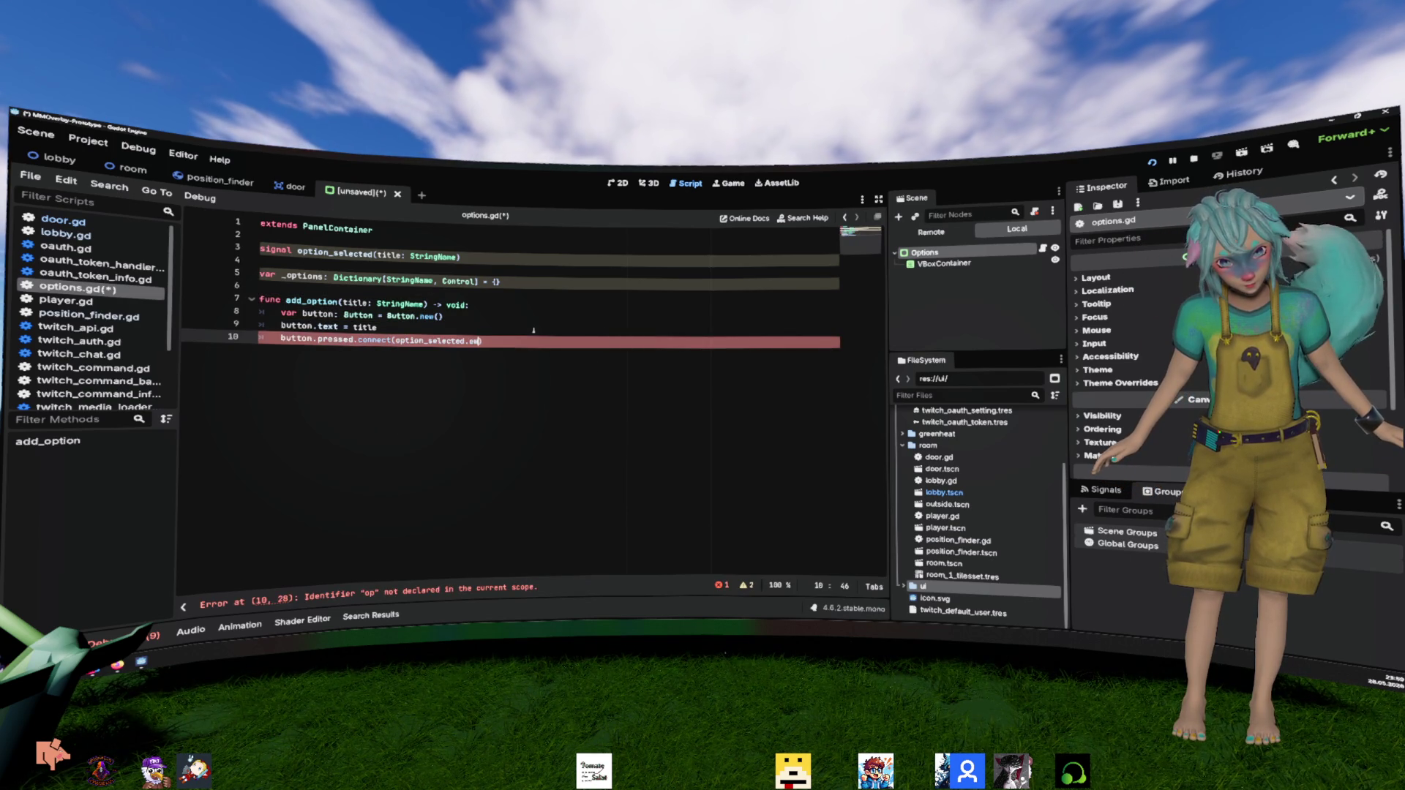
{"action": "type", "text": "."}
{"action": "key", "text": "Return"}
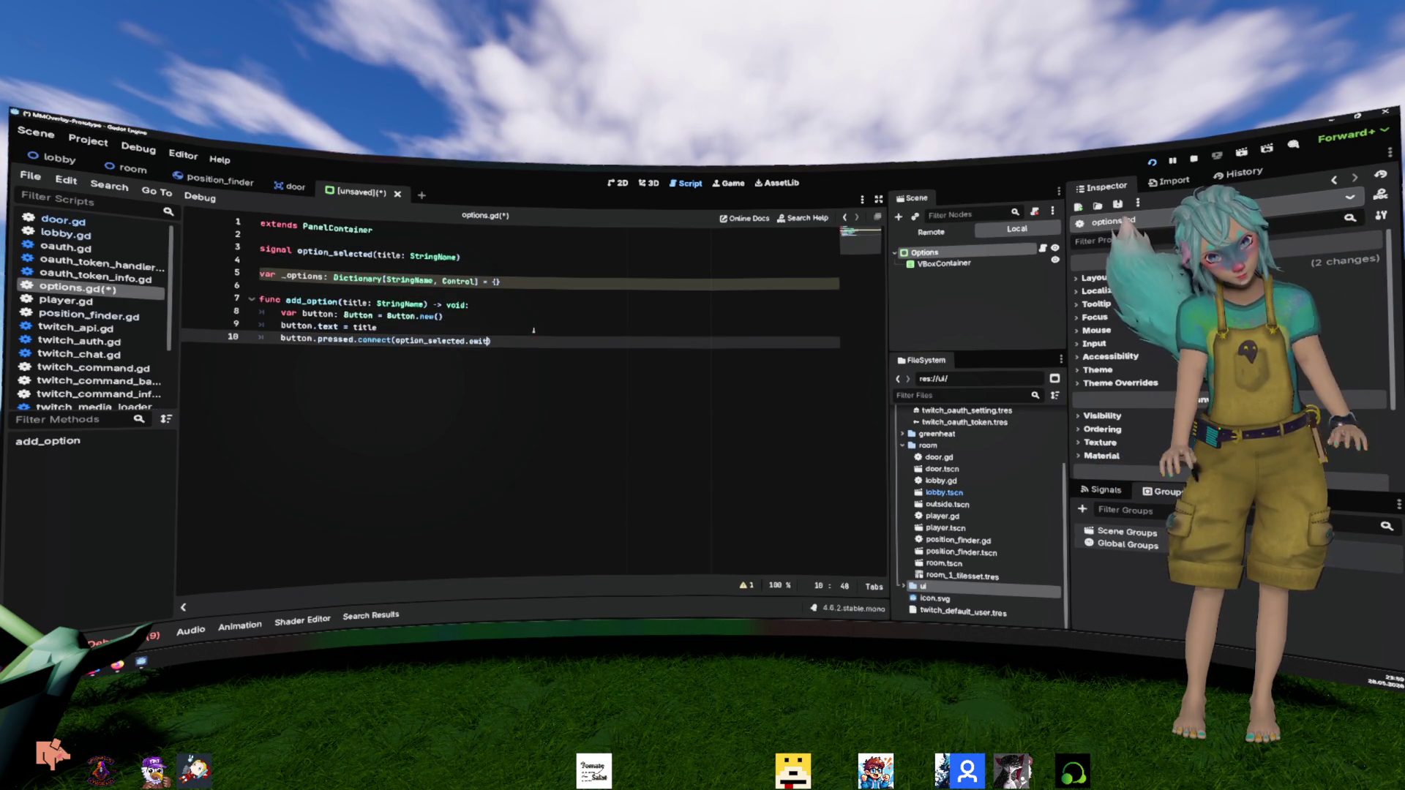
{"action": "type", "text": ".bind"}
{"action": "key", "text": "Return"}
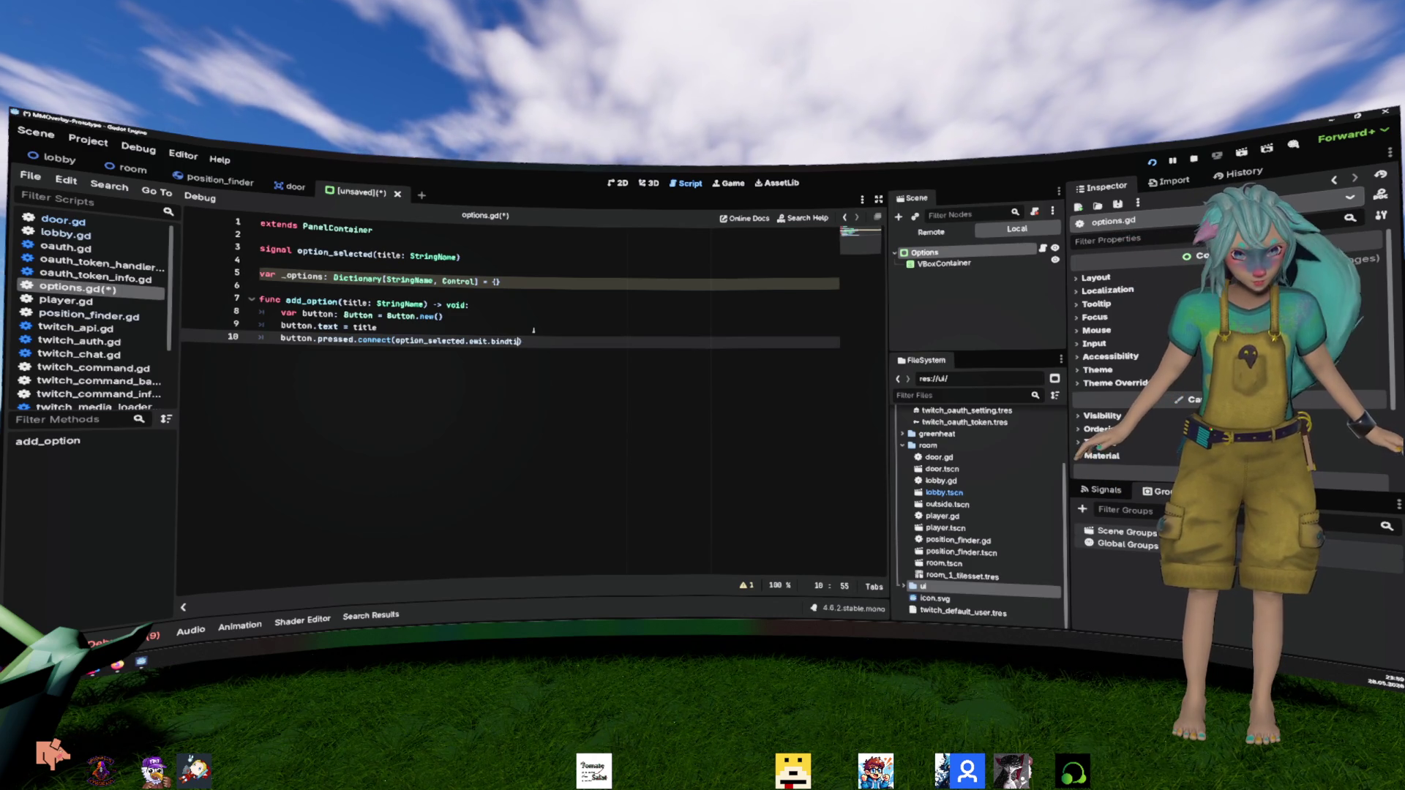
{"action": "type", "text": "tit"}
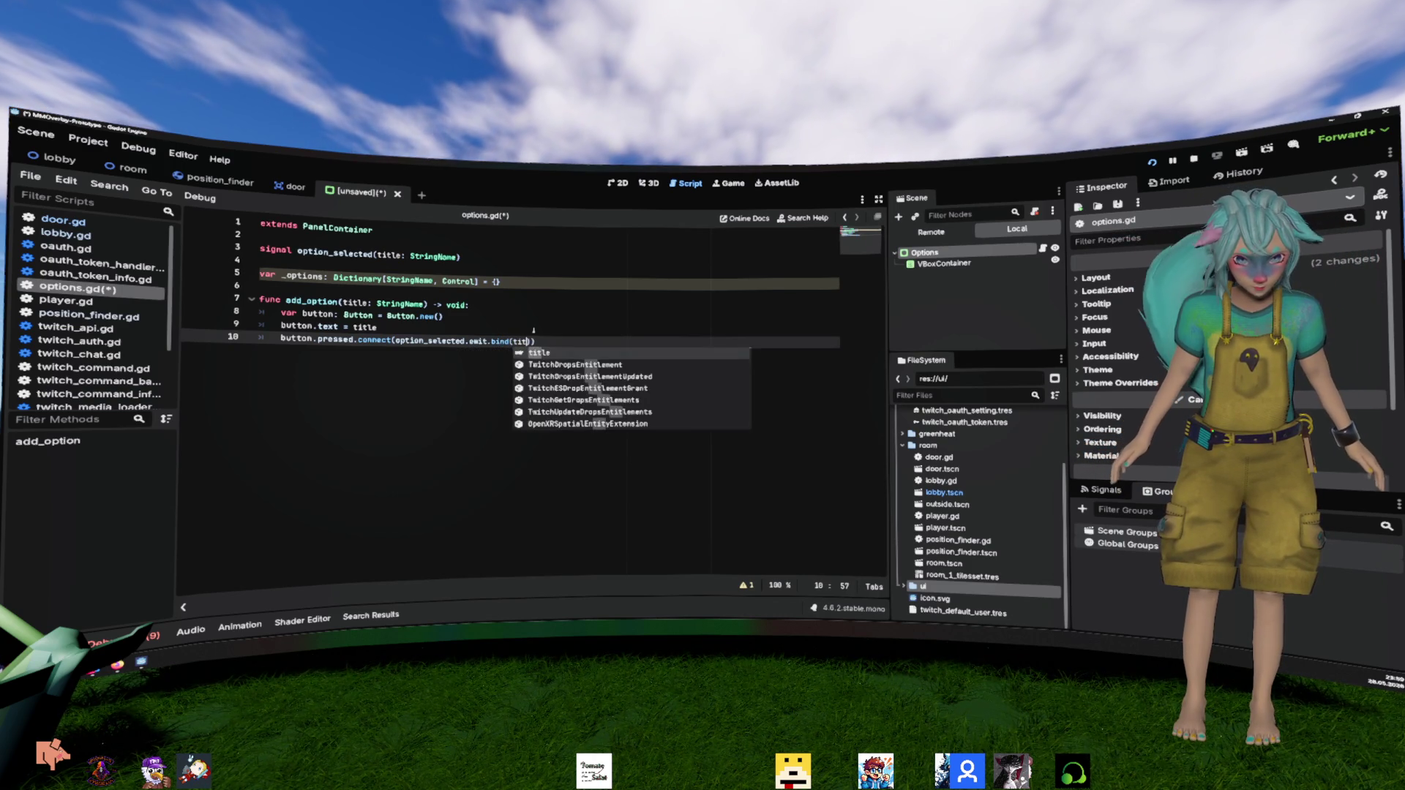
{"action": "key", "text": "Return"}
{"action": "key", "text": "Up"}
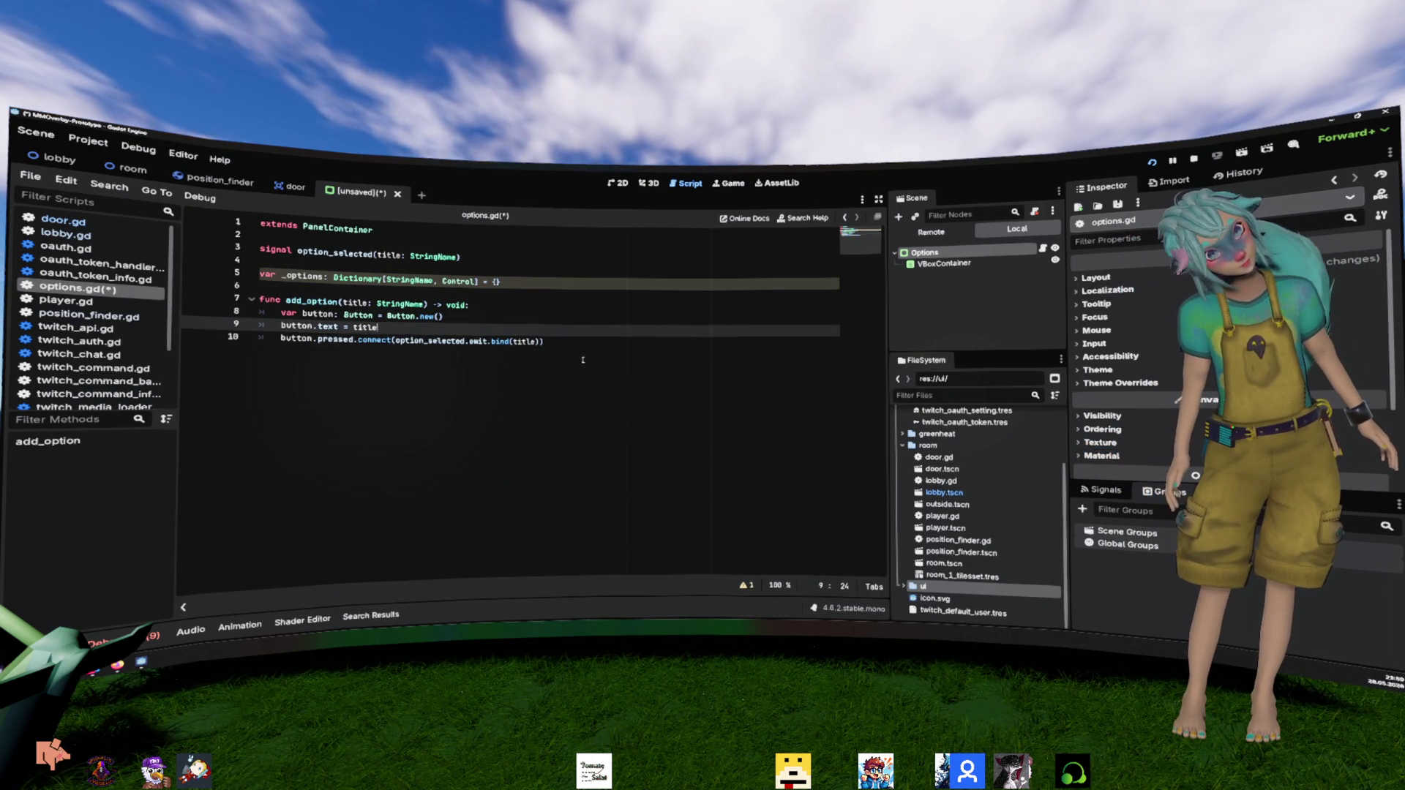
Step: Add a blank line above add_option and store the button with _options[title] = button
{"action": "left_click", "coordinate": [639, 370]}
{"action": "left_click", "coordinate": [594, 303]}
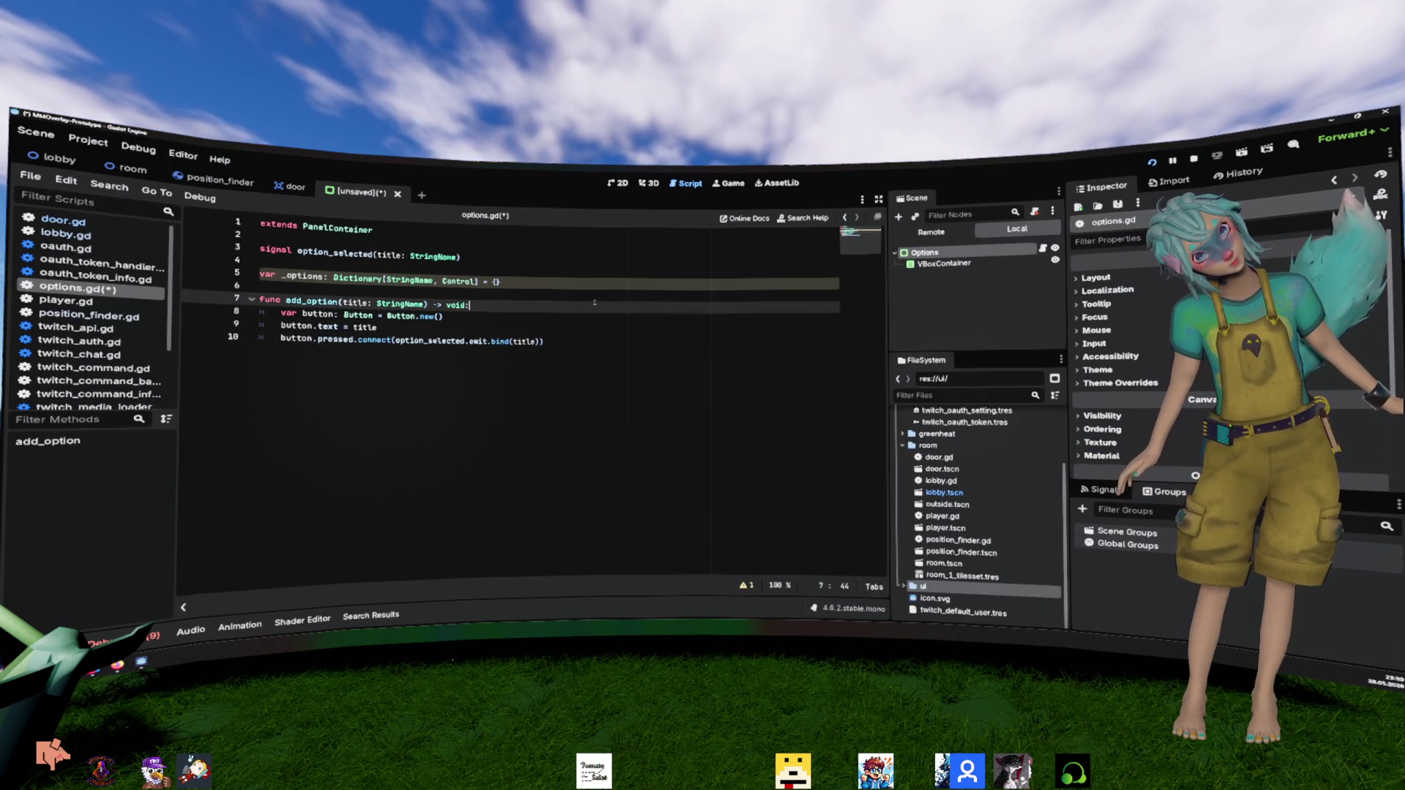
{"action": "left_click", "coordinate": [316, 282]}
{"action": "key", "text": "Return"}
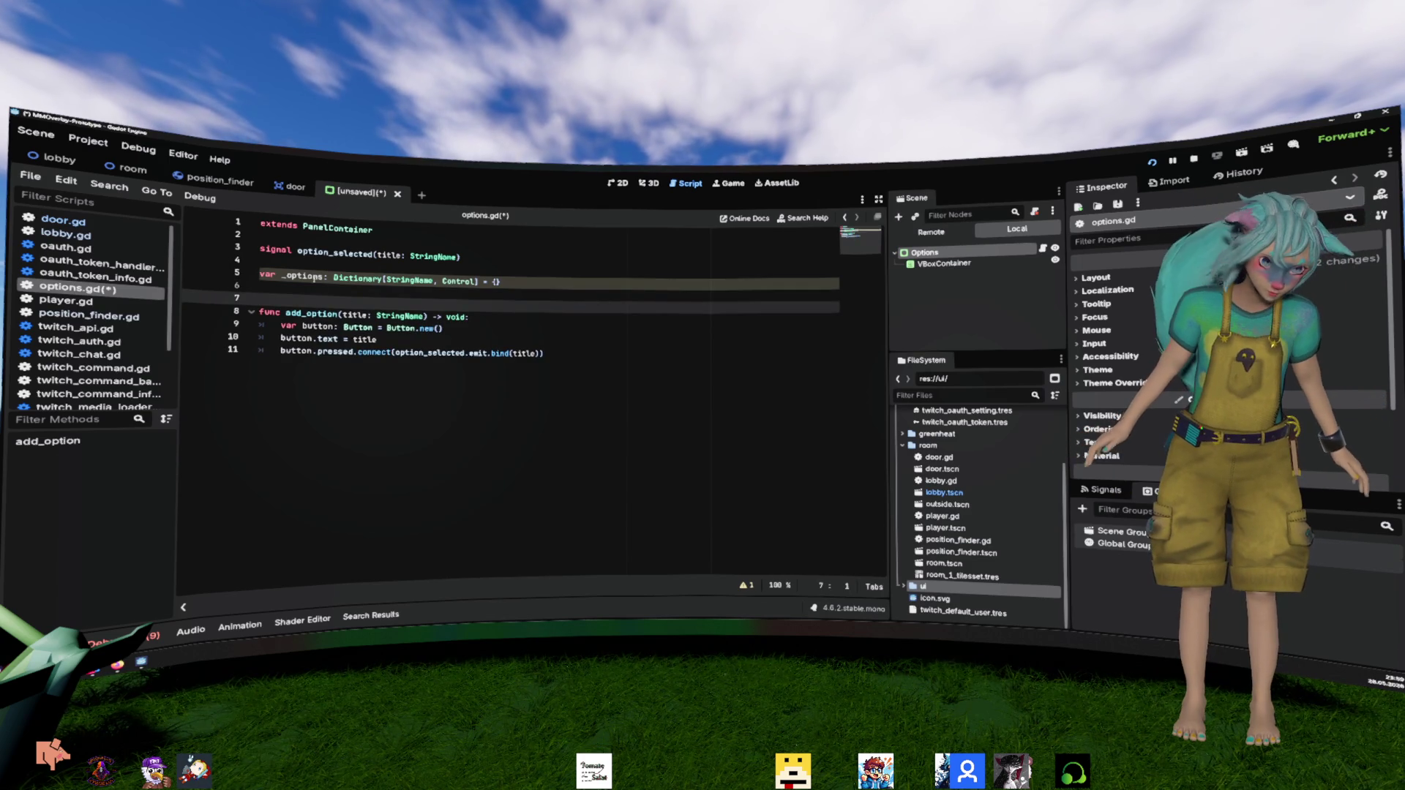
{"action": "left_click", "coordinate": [605, 368]}
{"action": "key", "text": "Return"}
{"action": "type", "text": "_options"}
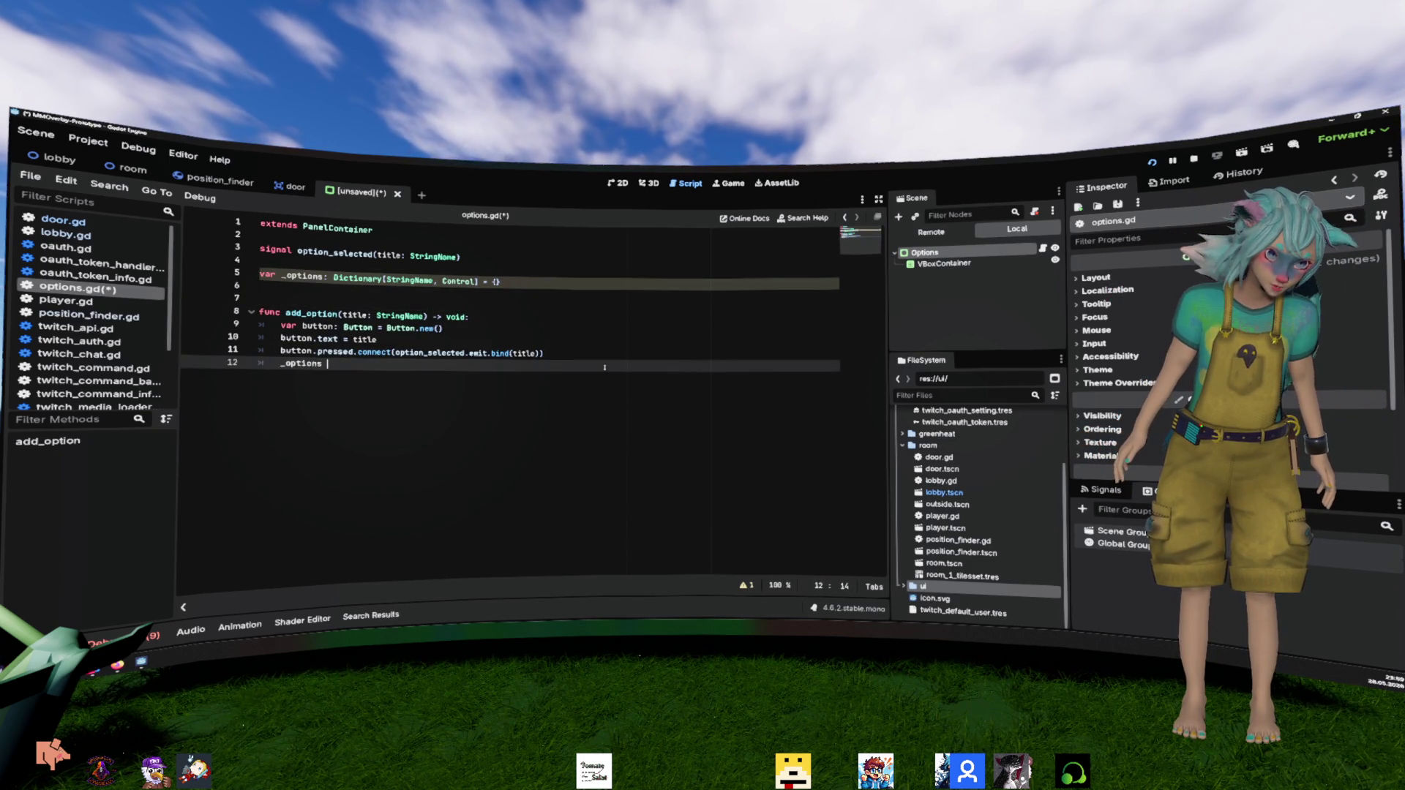
{"action": "key", "text": "BackSpace"}
{"action": "type", "text": "[title]"}
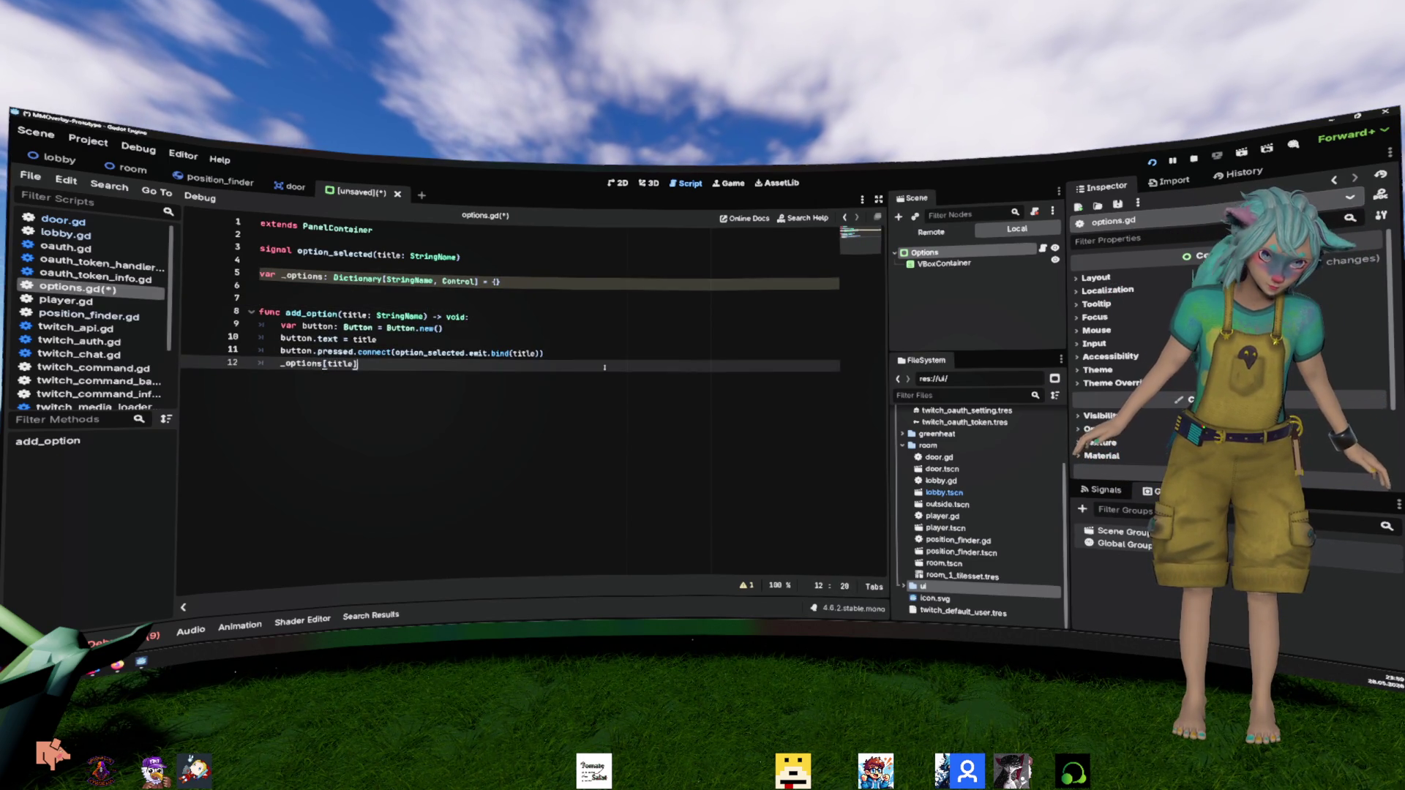
{"action": "type", "text": " = button"}
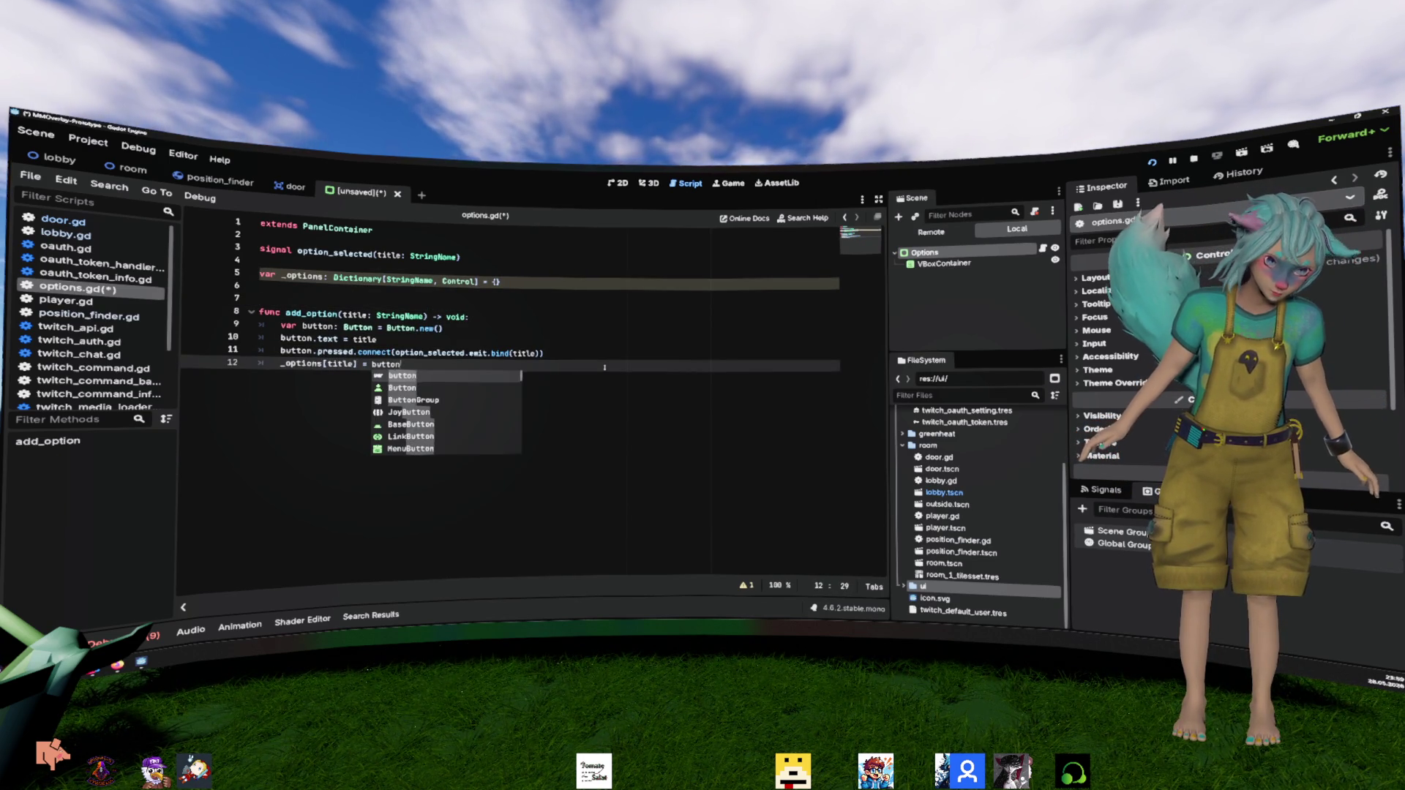
{"action": "key", "text": "Return"}
{"action": "key", "text": "Return"}
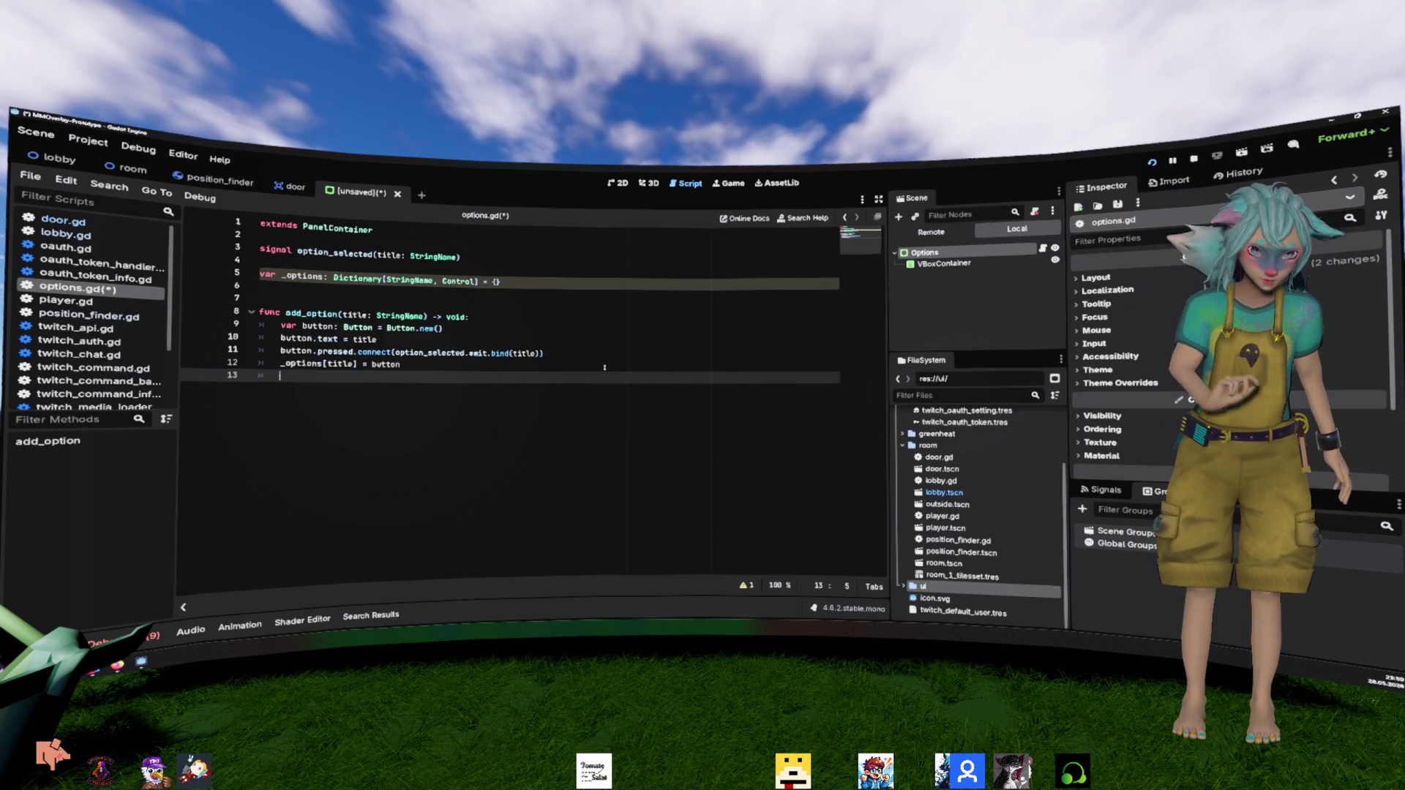
{"action": "type", "text": "dd_o"}
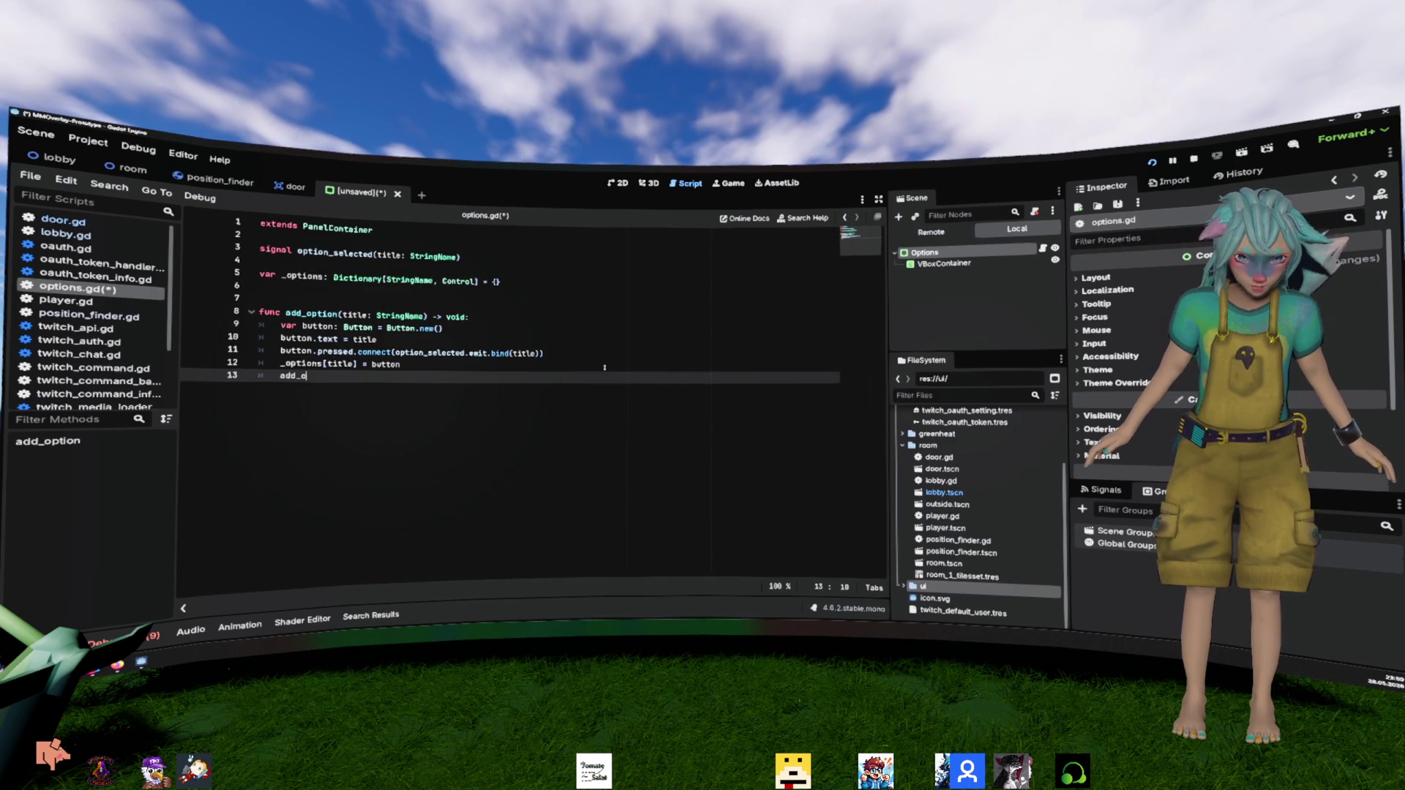
{"action": "key", "text": "BackSpace"}
{"action": "key", "text": "BackSpace"}
{"action": "key", "text": "BackSpace"}
{"action": "double_click", "coordinate": [945, 264]}
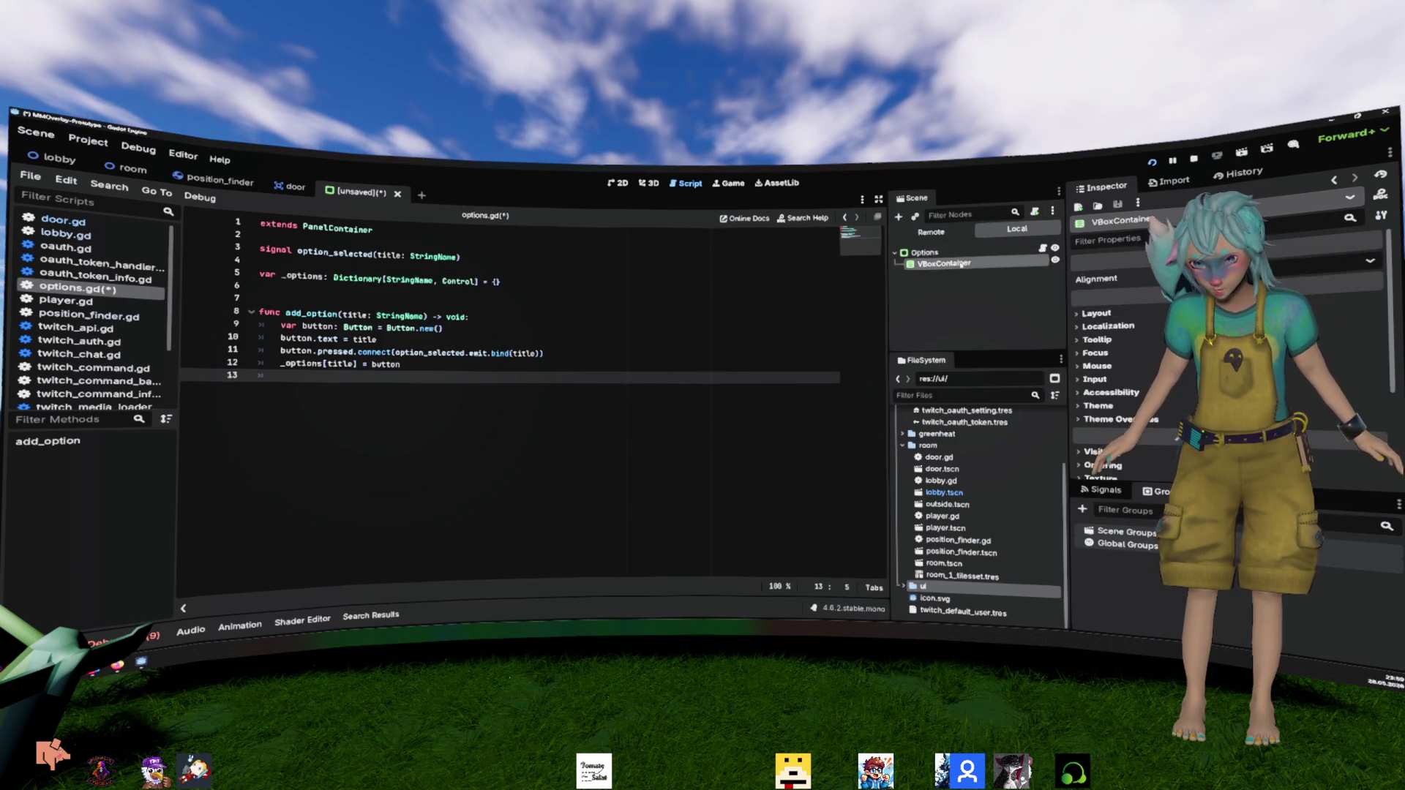
{"action": "type", "text": "Contianer"}
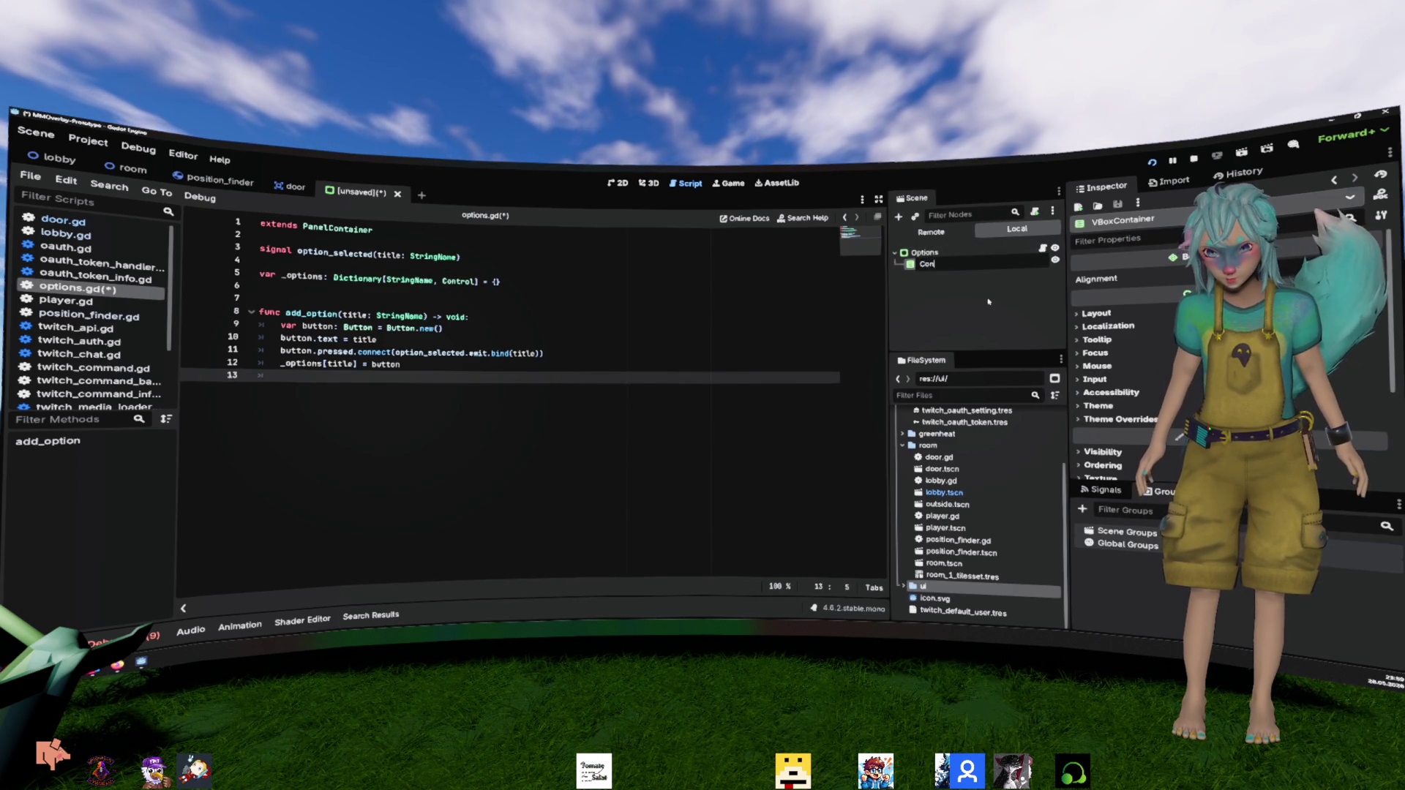
{"action": "key", "text": "Return"}
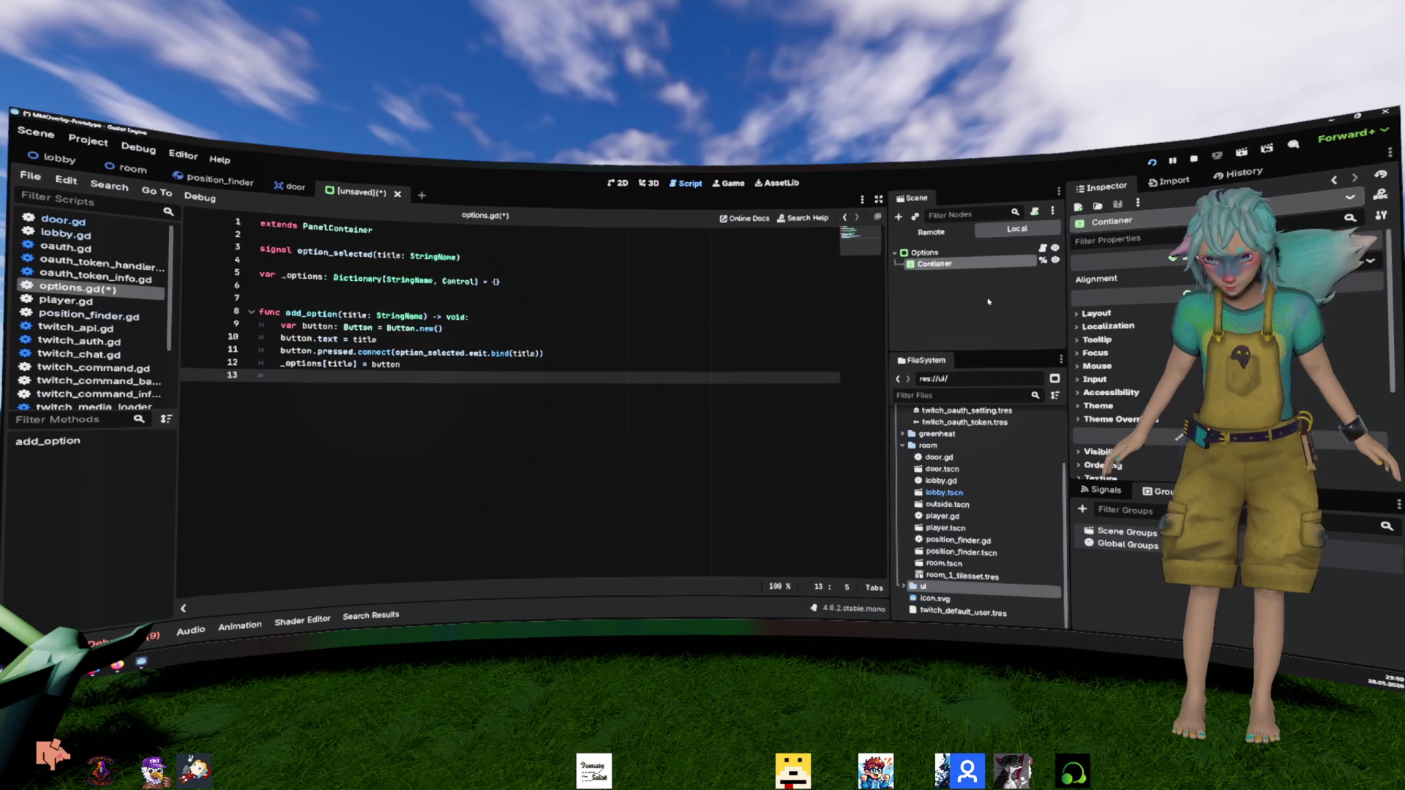
{"action": "mouse_move", "coordinate": [935, 265]}
{"action": "left_mouse_down"}
{"action": "mouse_move", "coordinate": [556, 293]}
{"action": "mouse_move", "coordinate": [424, 264]}
{"action": "mouse_move", "coordinate": [383, 236]}
{"action": "left_mouse_up"}
{"action": "key", "text": "Return"}
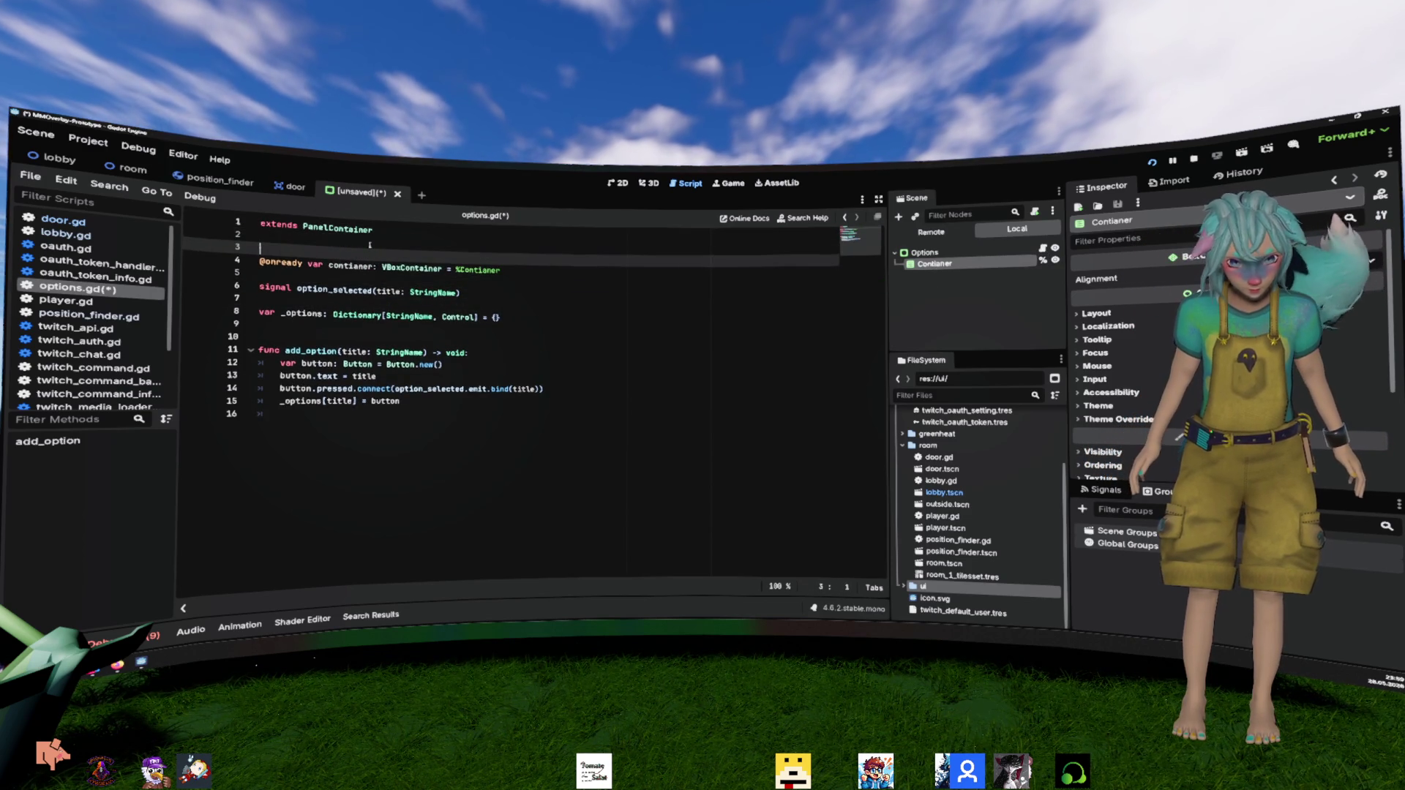
Step: Add class_name Options below the extends line
{"action": "key", "text": "Return"}
{"action": "key", "text": "Return"}
{"action": "key", "text": "Up"}
{"action": "type", "text": "class_"}
{"action": "type", "text": "name"}
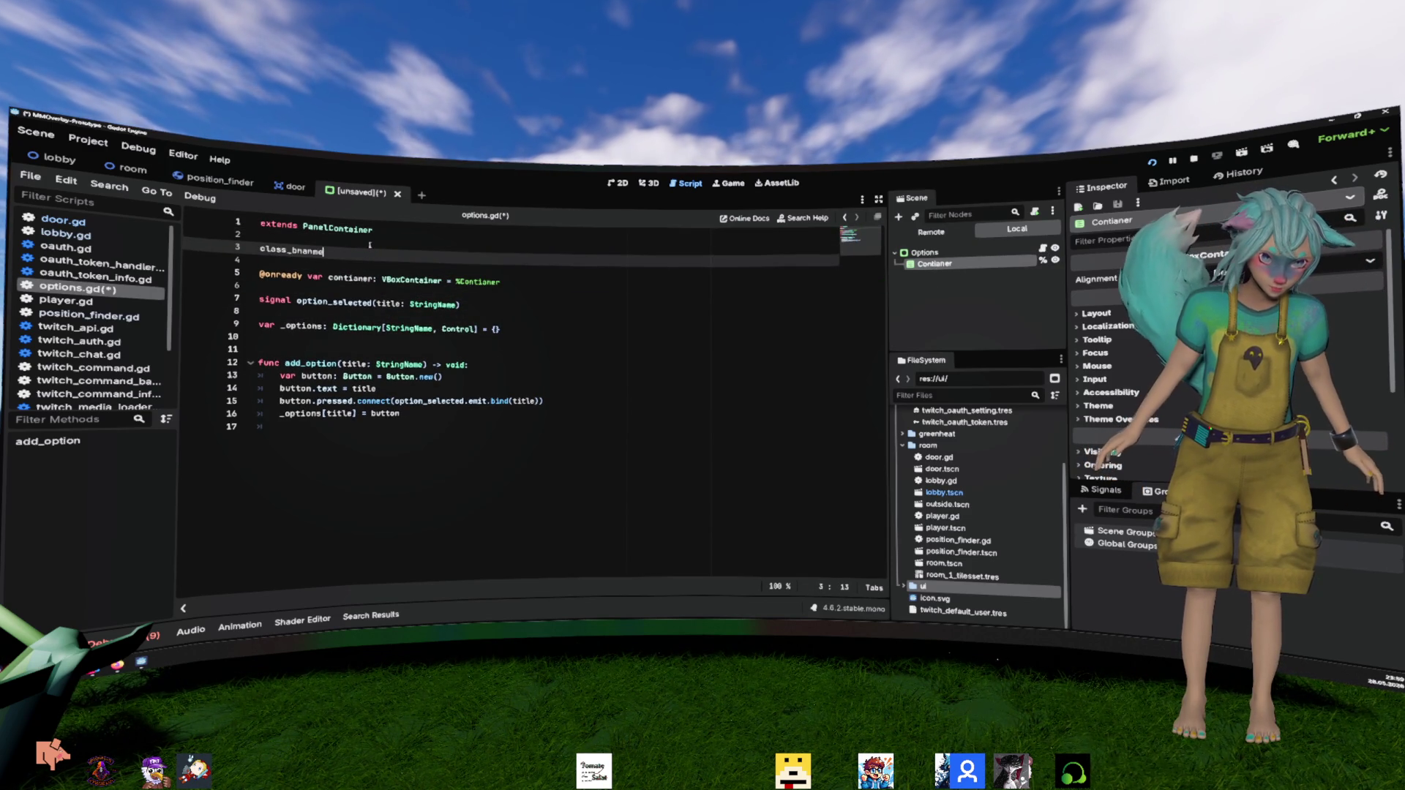
{"action": "key", "text": "ctrl+BackSpace"}
{"action": "type", "text": "class_name "}
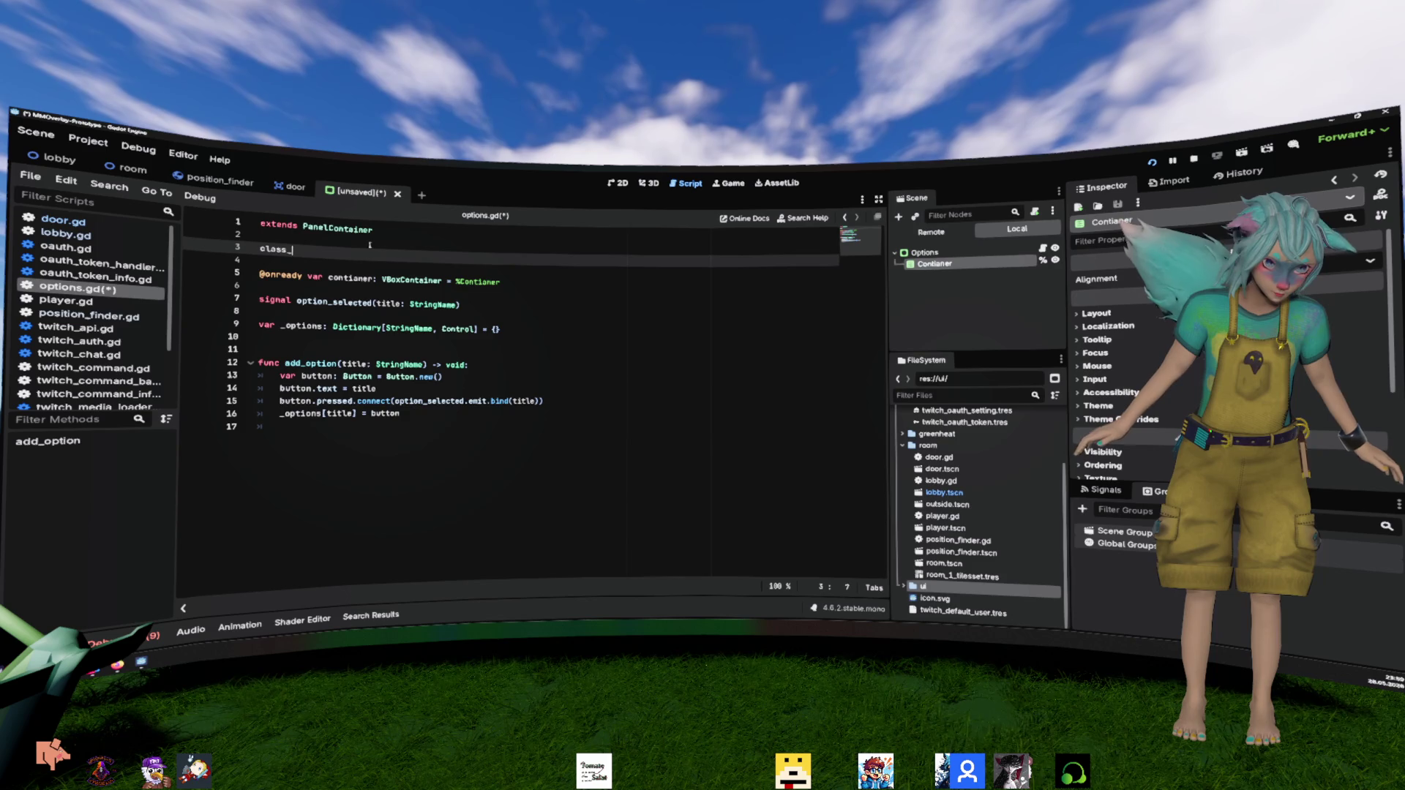
{"action": "type", "text": "Opt"}
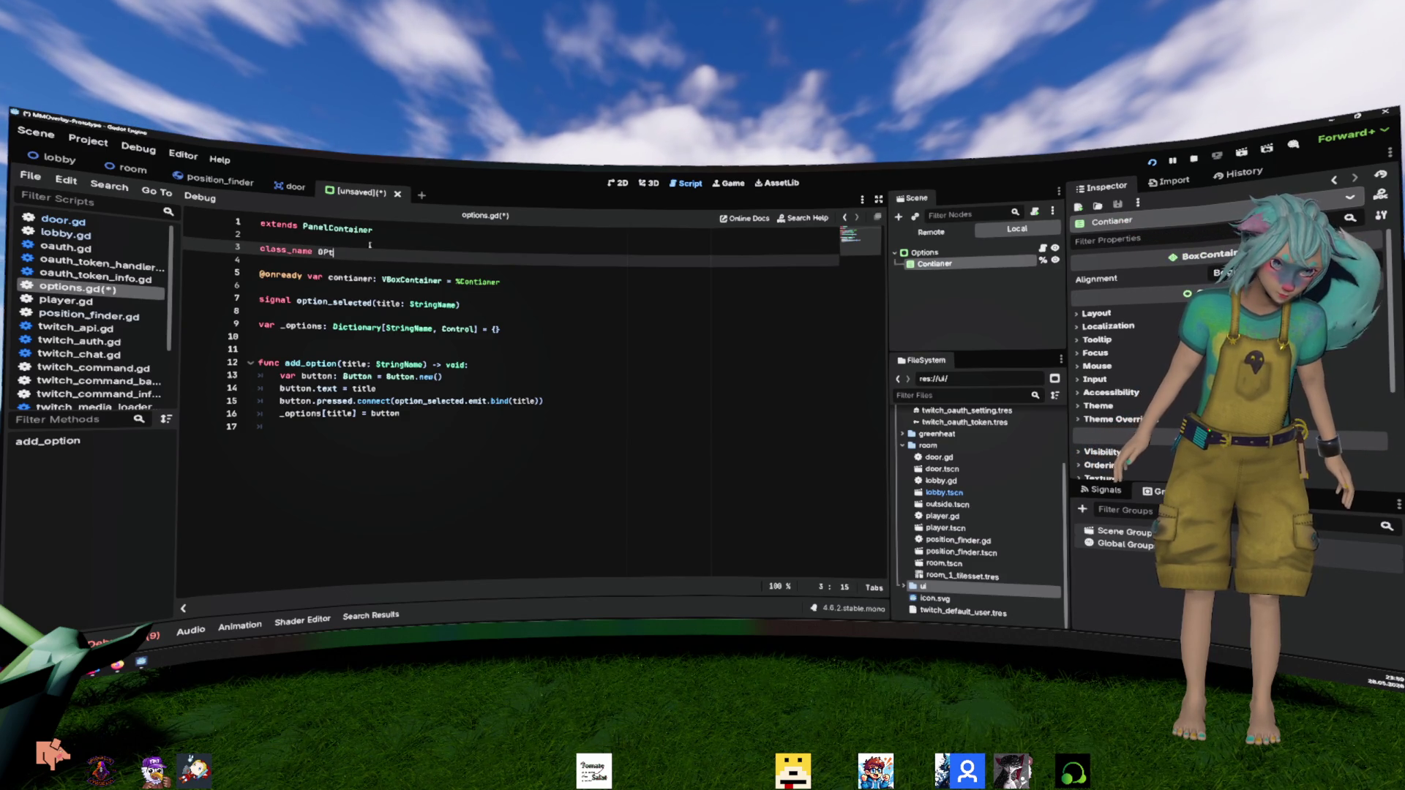
{"action": "key", "text": "BackSpace"}
{"action": "key", "text": "BackSpace"}
{"action": "key", "text": "BackSpace"}
{"action": "type", "text": "ptions"}
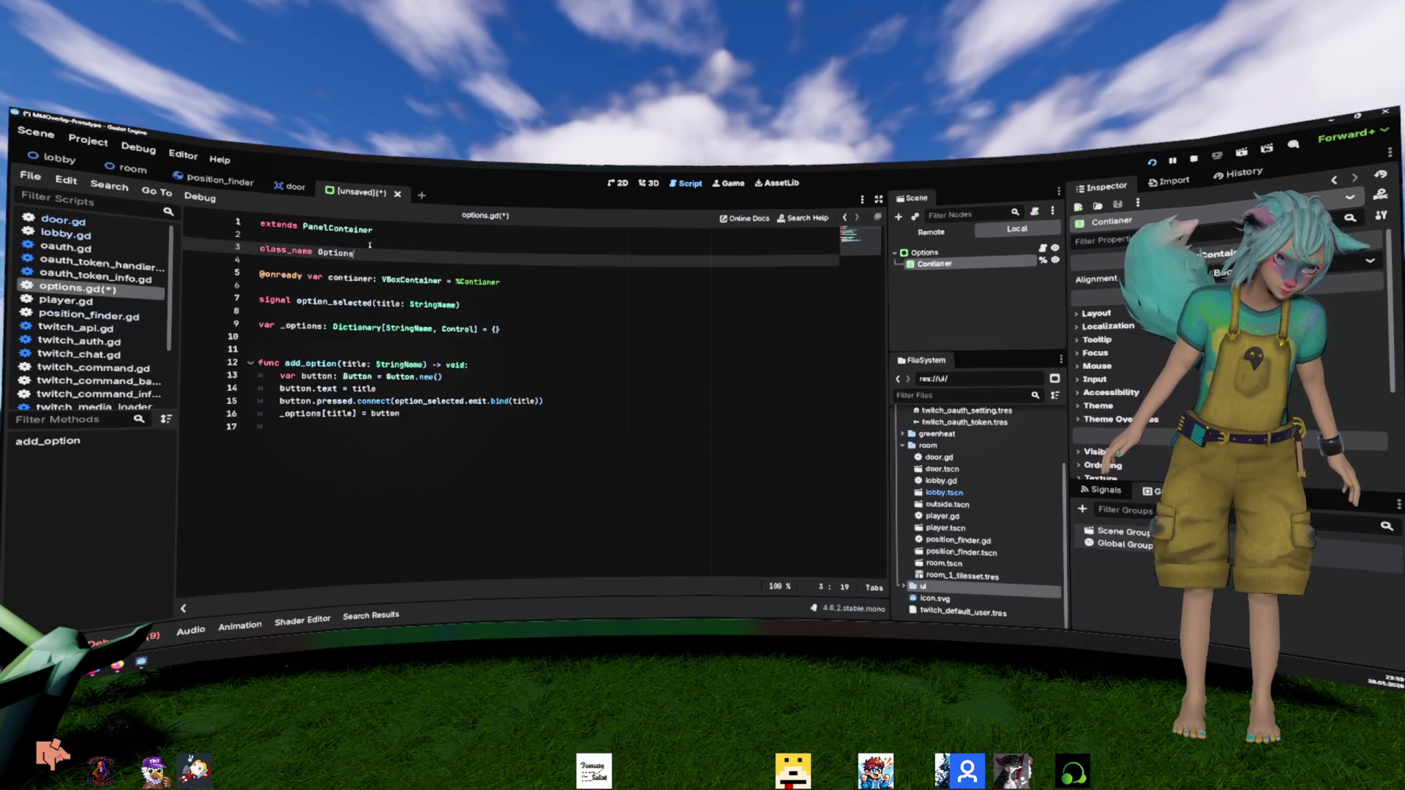
Step: Correct the node name to Container and replace the misspelled reference with a Container one
{"action": "left_click", "coordinate": [446, 341]}
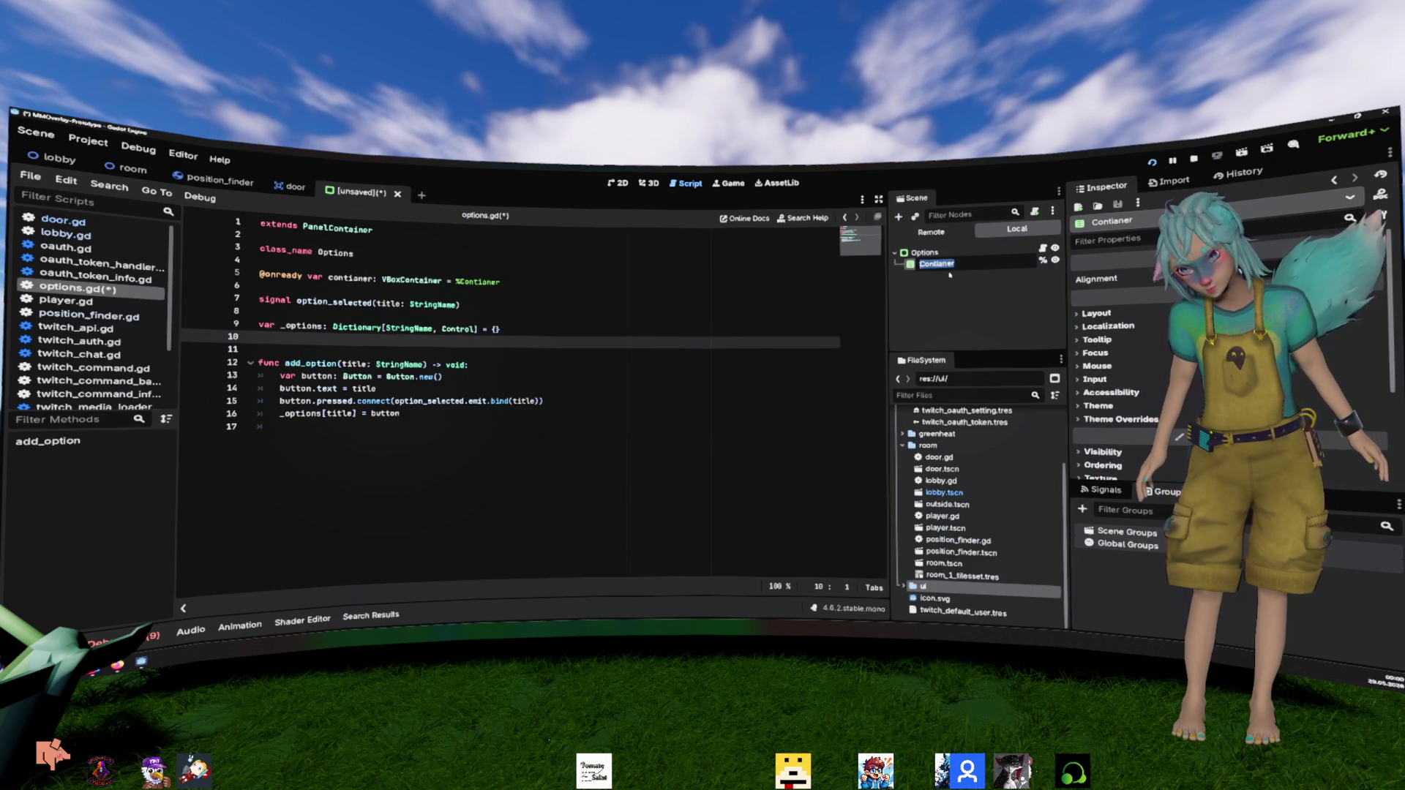
{"action": "type", "text": "i"}
{"action": "key", "text": "Return"}
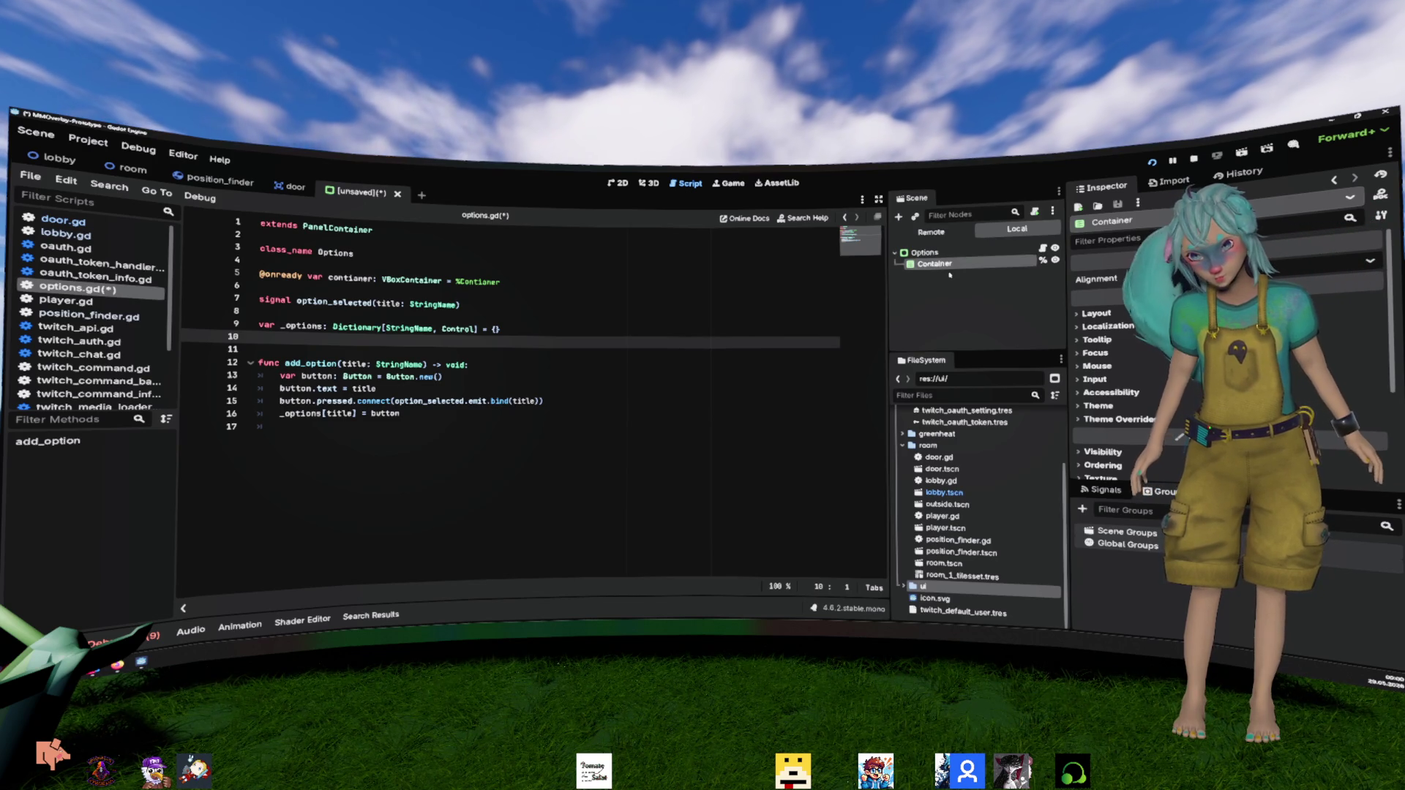
{"action": "left_click_drag", "start_coordinate": [935, 263], "coordinate": [378, 279]}
{"action": "key", "text": "ctrl+shift+k"}
{"action": "key", "text": "ctrl+d"}
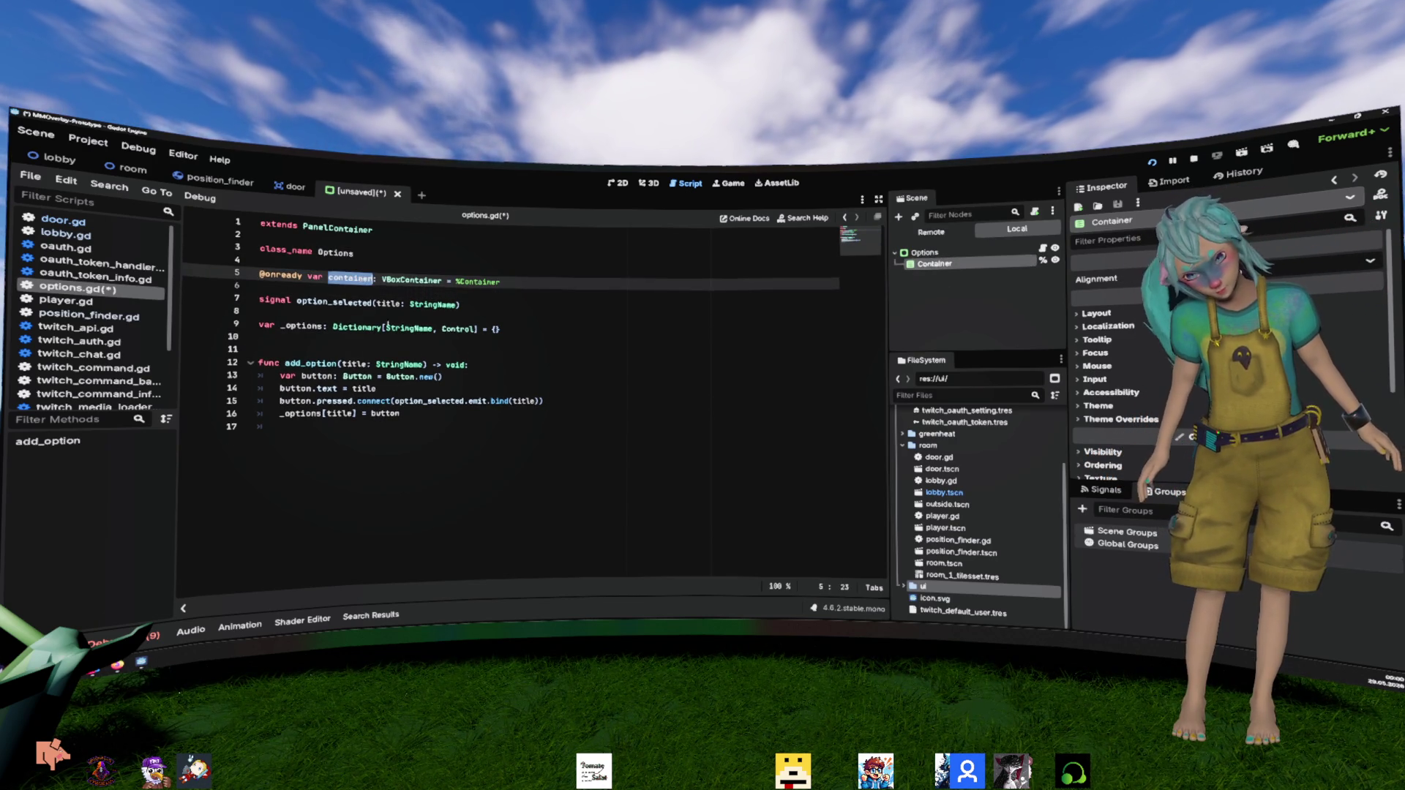
Step: Begin a container.add_child call at the end of add_option
{"action": "left_click", "coordinate": [428, 426]}
{"action": "type", "text": "container.add"}
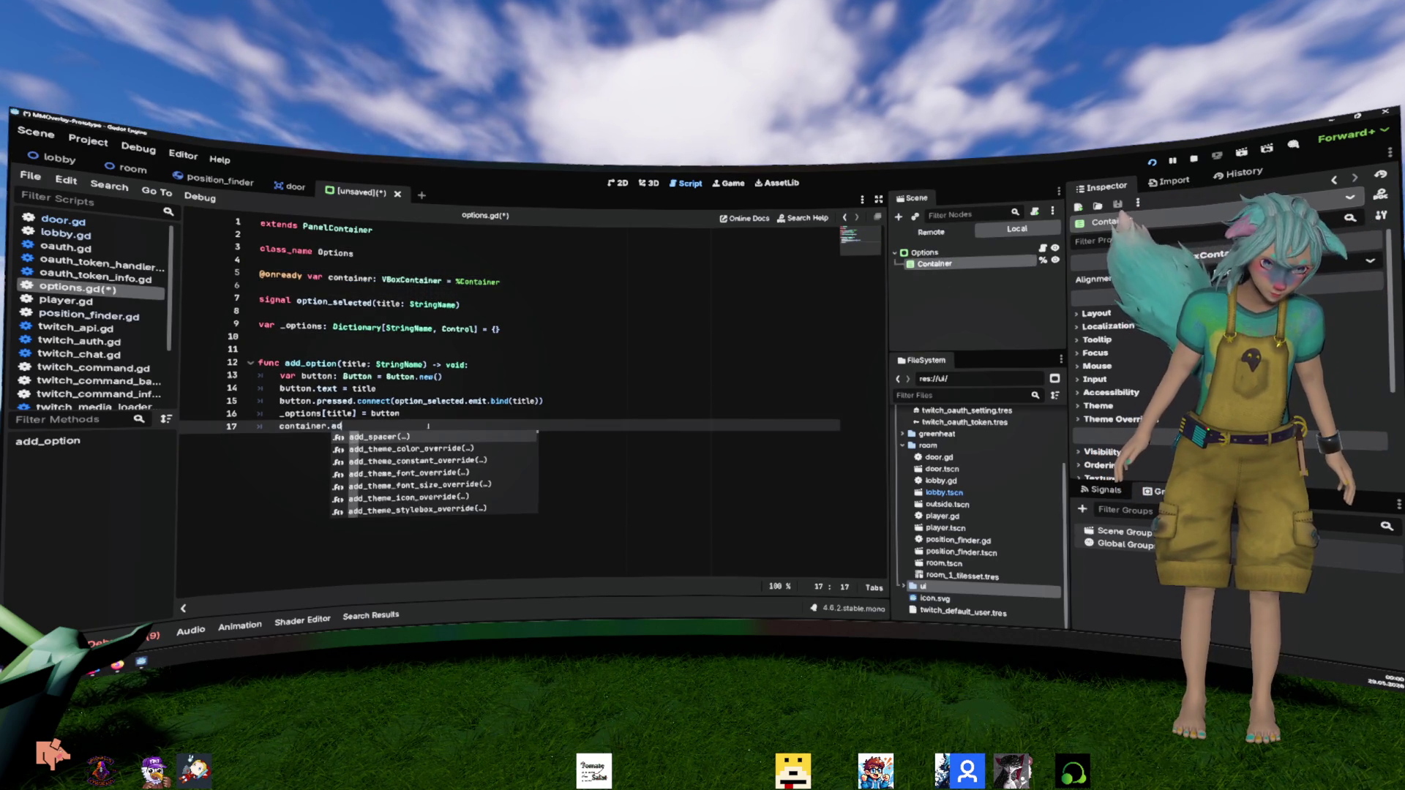
{"action": "type", "text": "_ch"}
{"action": "key", "text": "Return"}
Step: Finish container.add_child(button) and save the scene as options.tscn in res://ui
{"action": "type", "text": "utton"}
{"action": "left_click", "coordinate": [605, 301]}
{"action": "key", "text": "ctrl+s"}
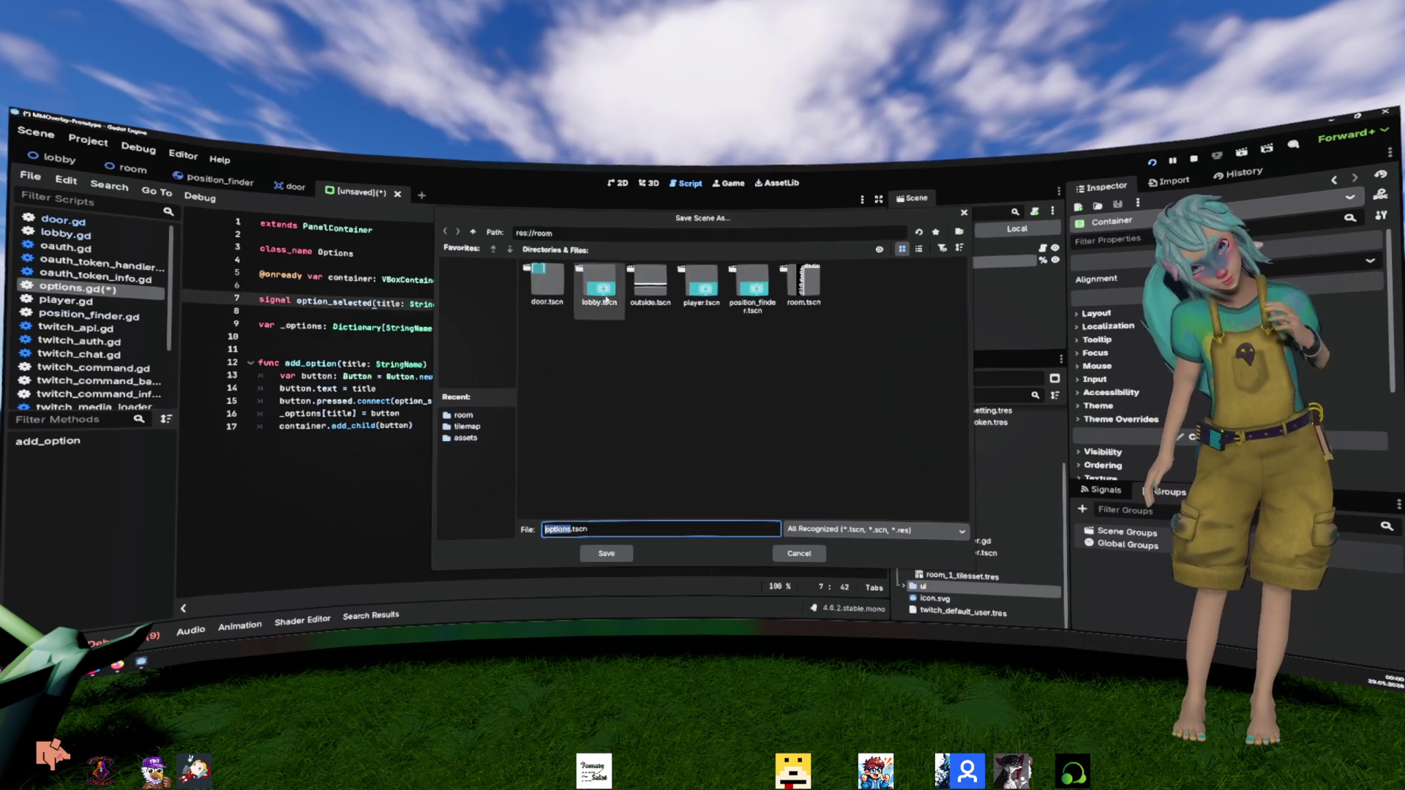
{"action": "left_click", "coordinate": [474, 233]}
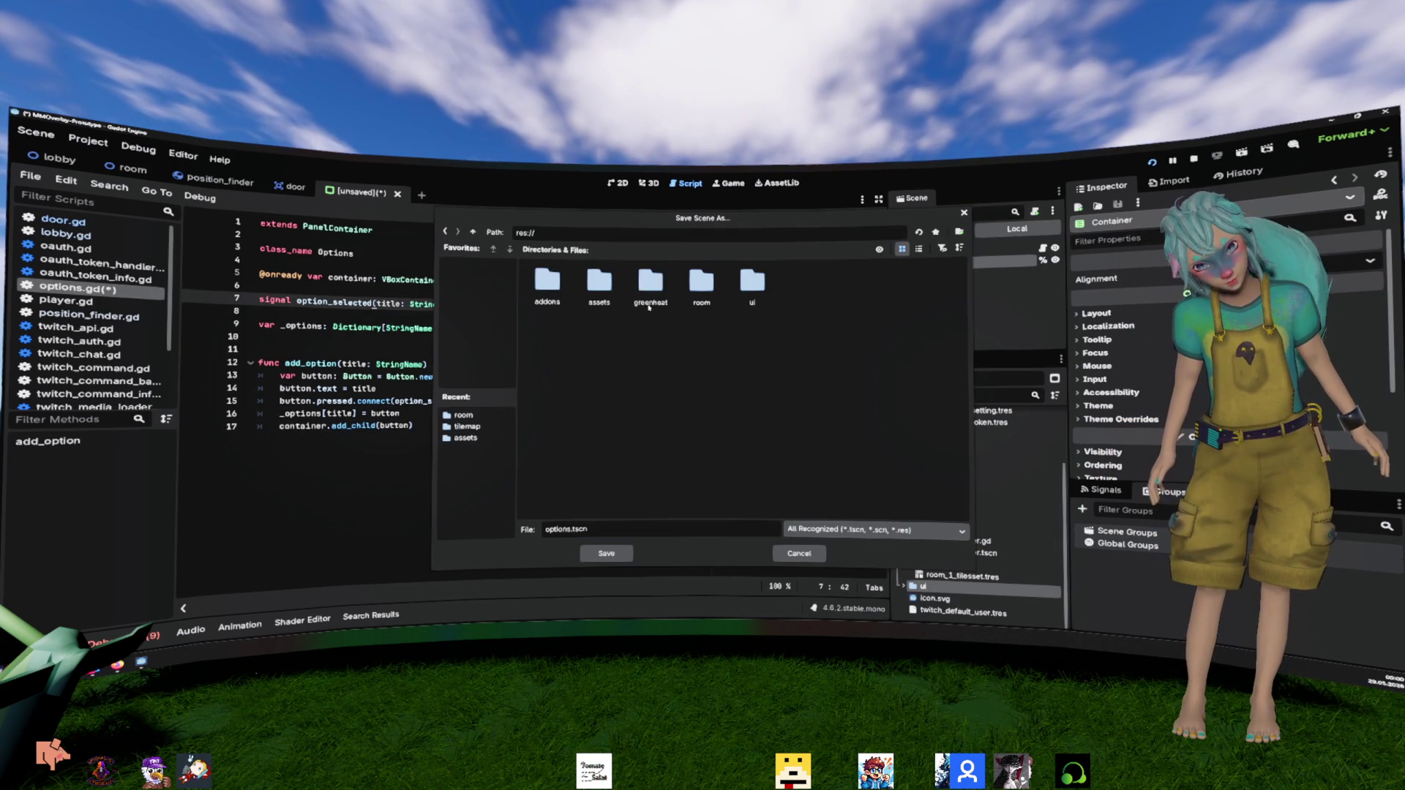
{"action": "double_click", "coordinate": [752, 284]}
{"action": "left_click", "coordinate": [606, 553]}
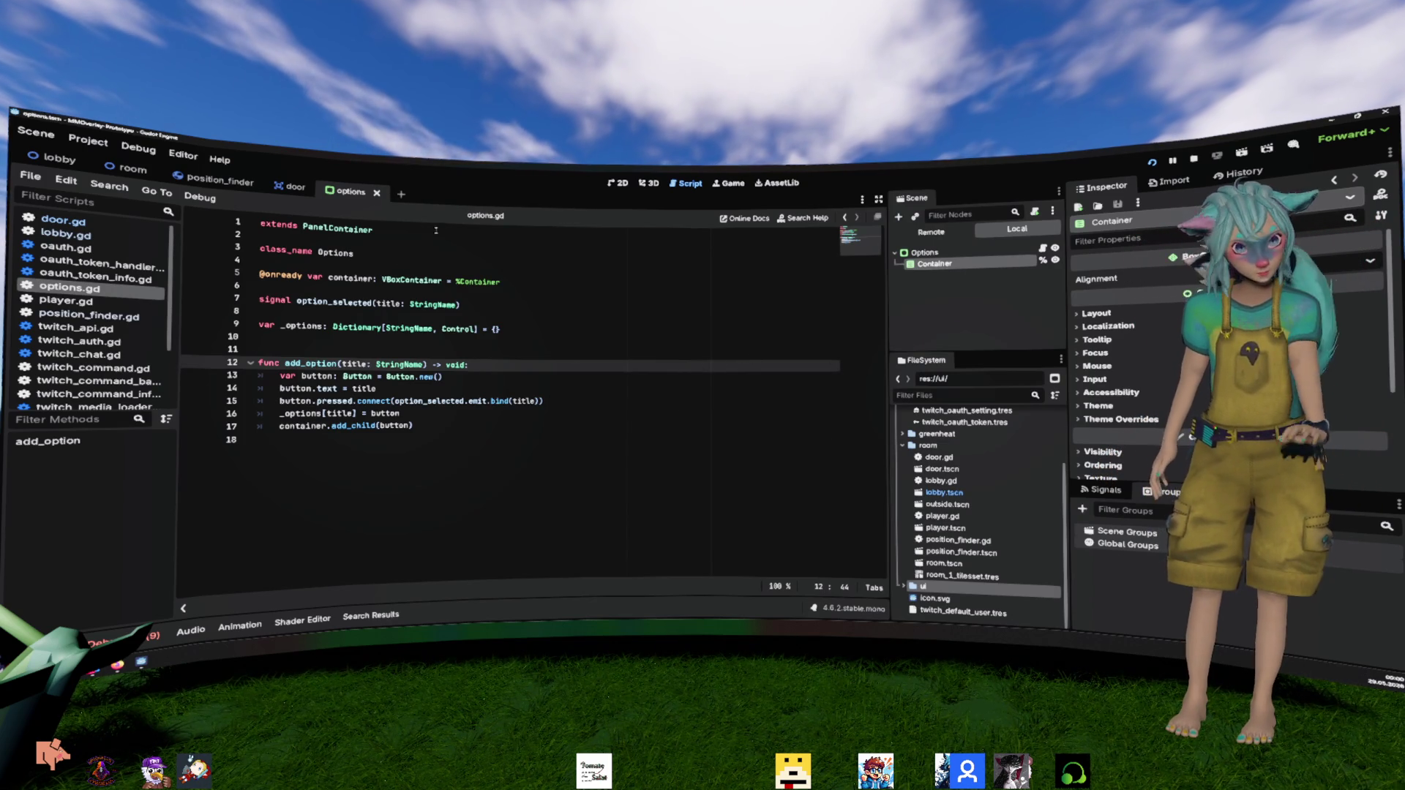
{"action": "key", "text": "ctrl+n"}
Step: Give the new scene a User Interface Control root, then select the emit-bind expression on line 15
{"action": "left_click", "coordinate": [915, 297]}
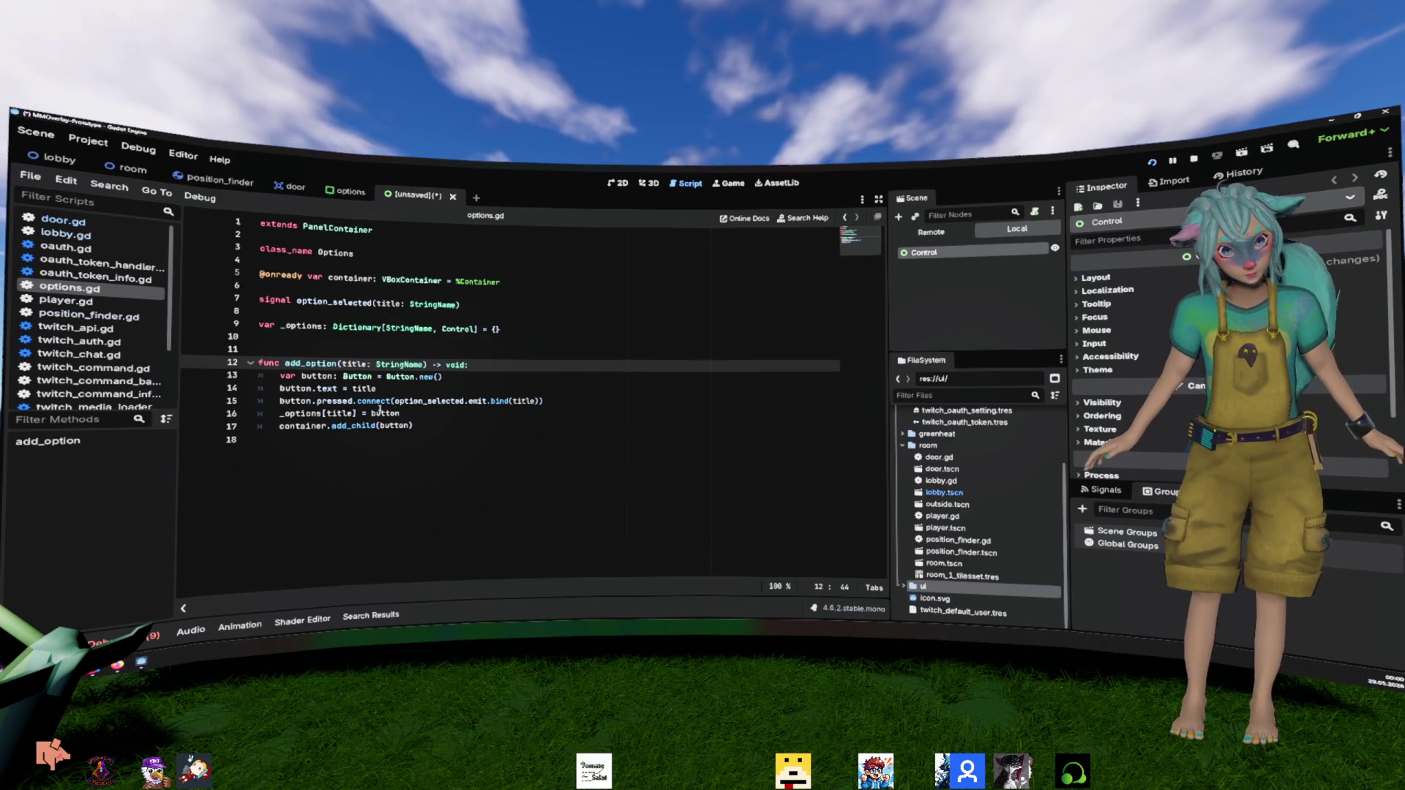
{"action": "left_click_drag", "start_coordinate": [395, 401], "coordinate": [540, 401]}
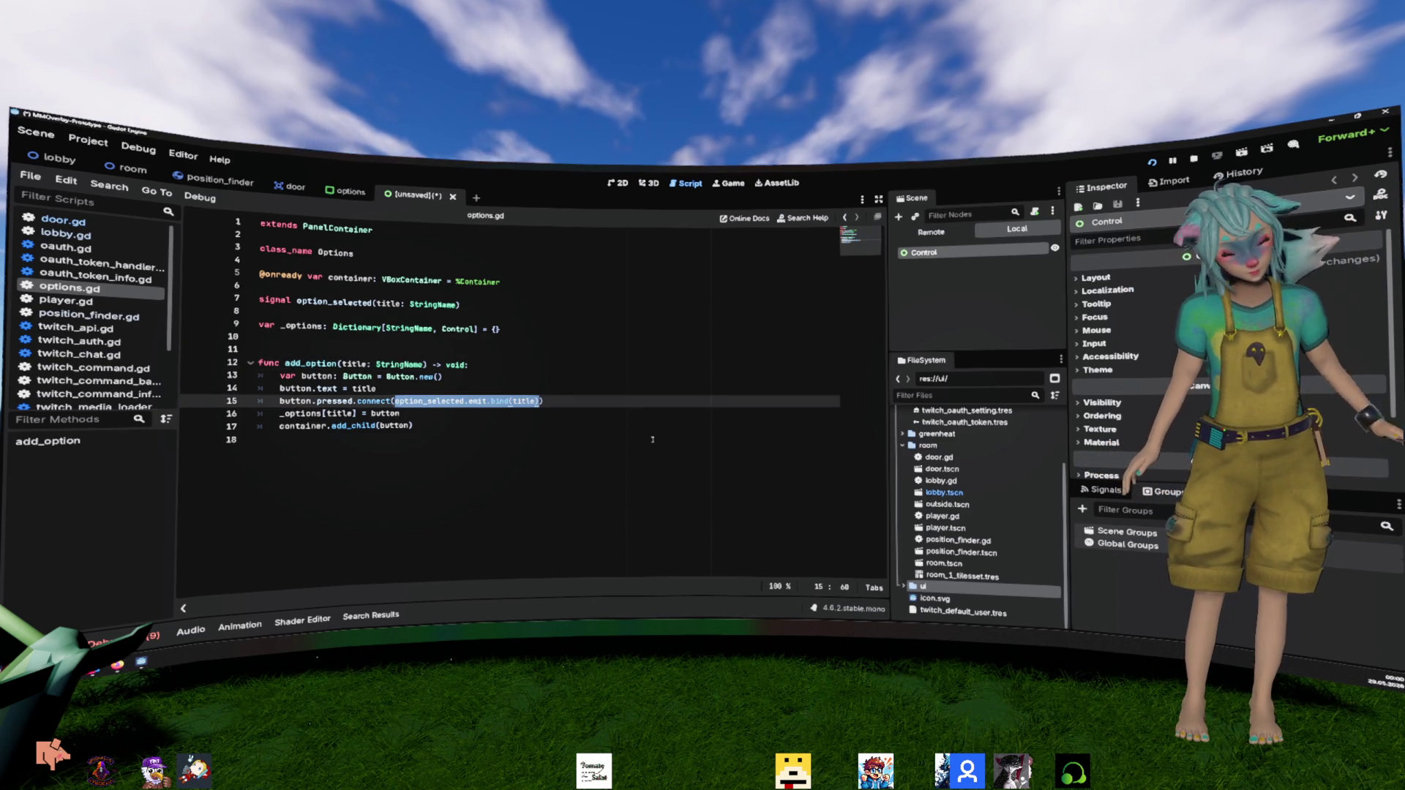
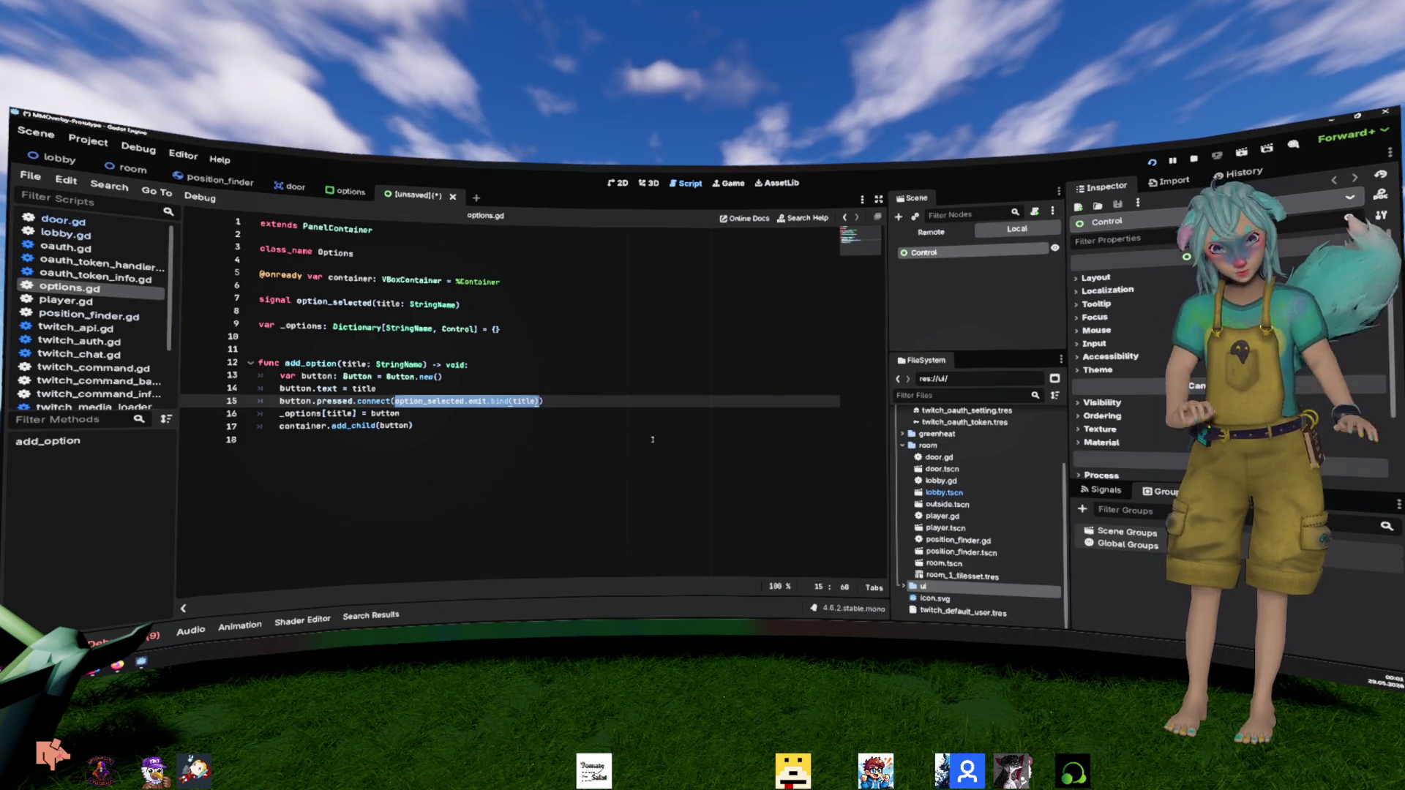
Step: Look up the Control class docs from the options script, then switch to the options.tscn scene
{"action": "left_click", "coordinate": [442, 329]}
{"action": "mouse_move", "coordinate": [443, 331]}
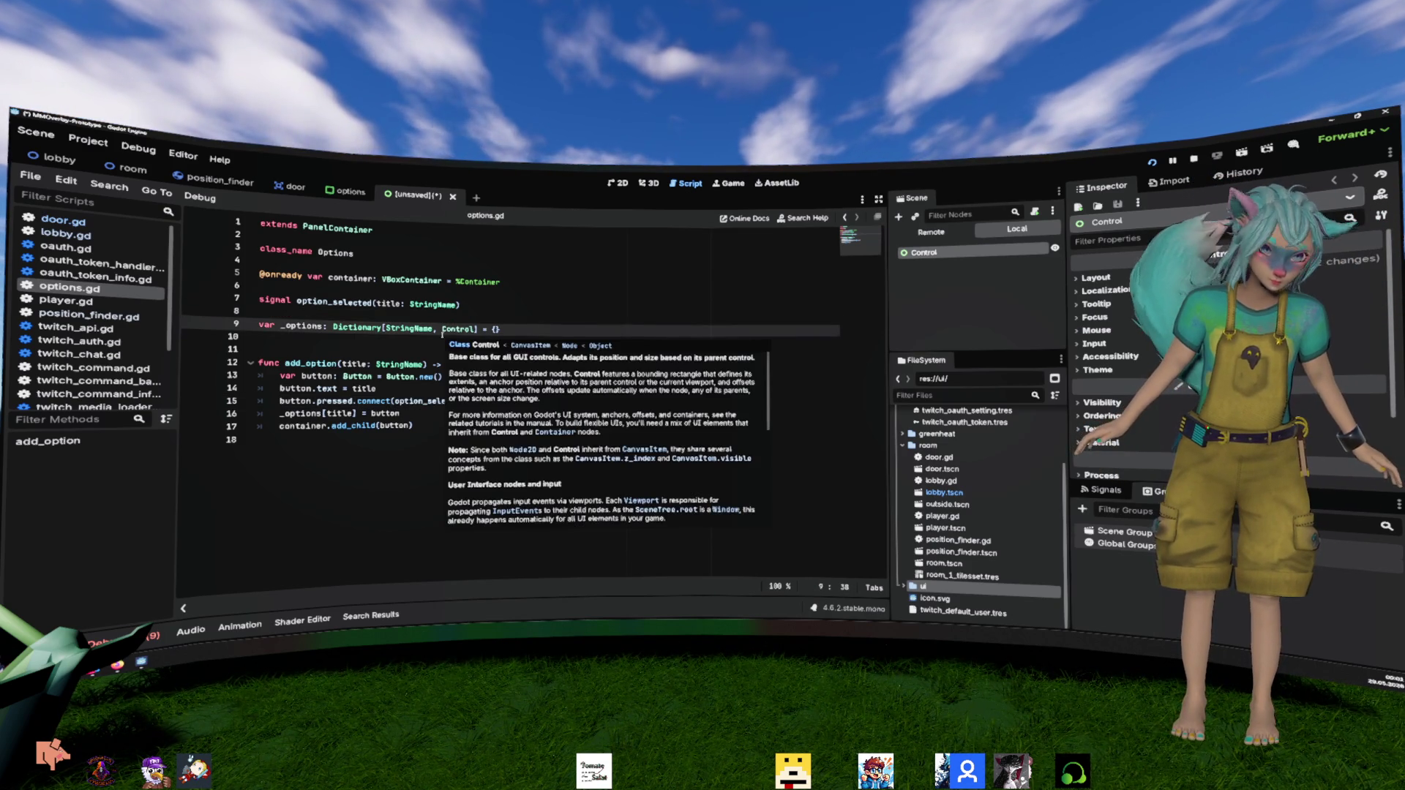
{"action": "left_click", "coordinate": [469, 261]}
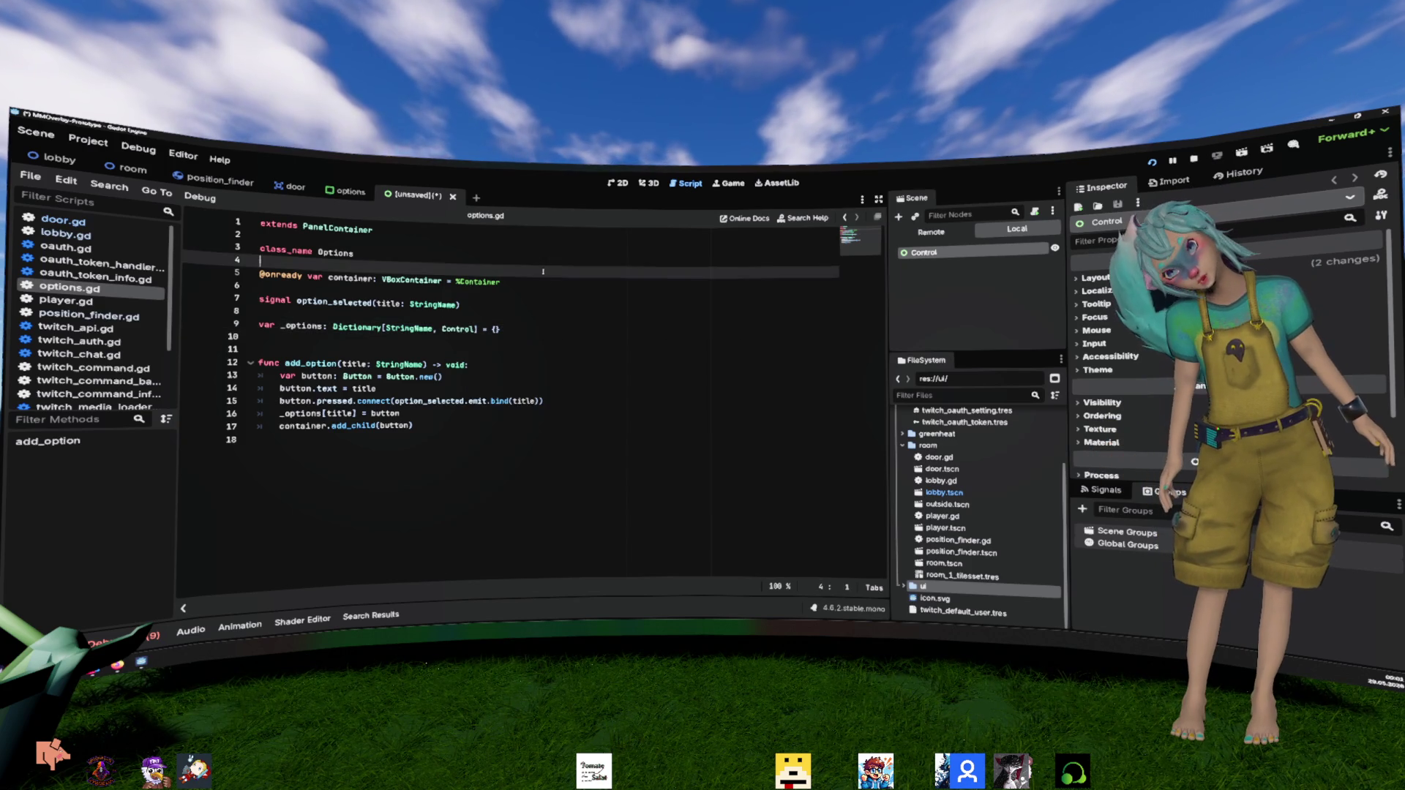
{"action": "left_click", "coordinate": [944, 252]}
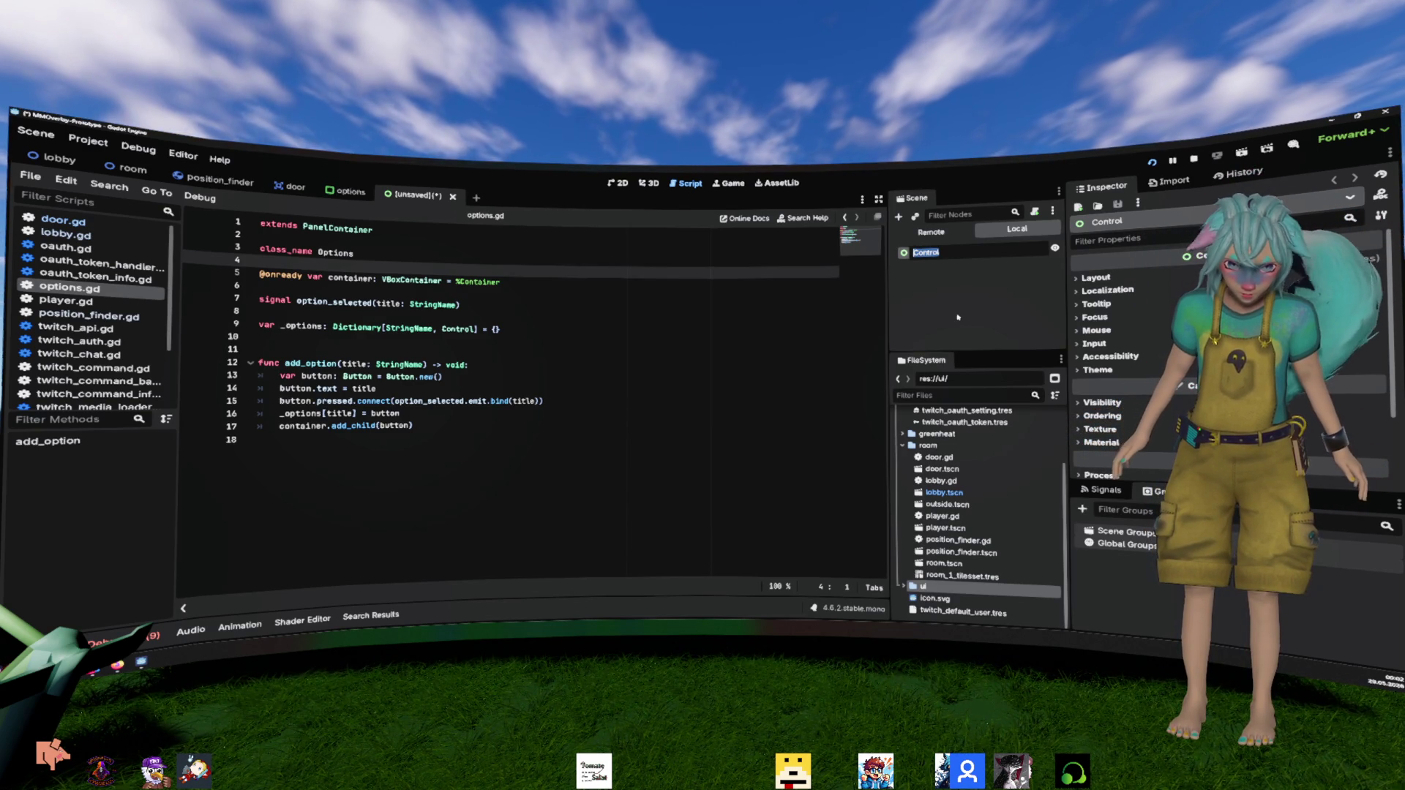
{"action": "left_click", "coordinate": [344, 191]}
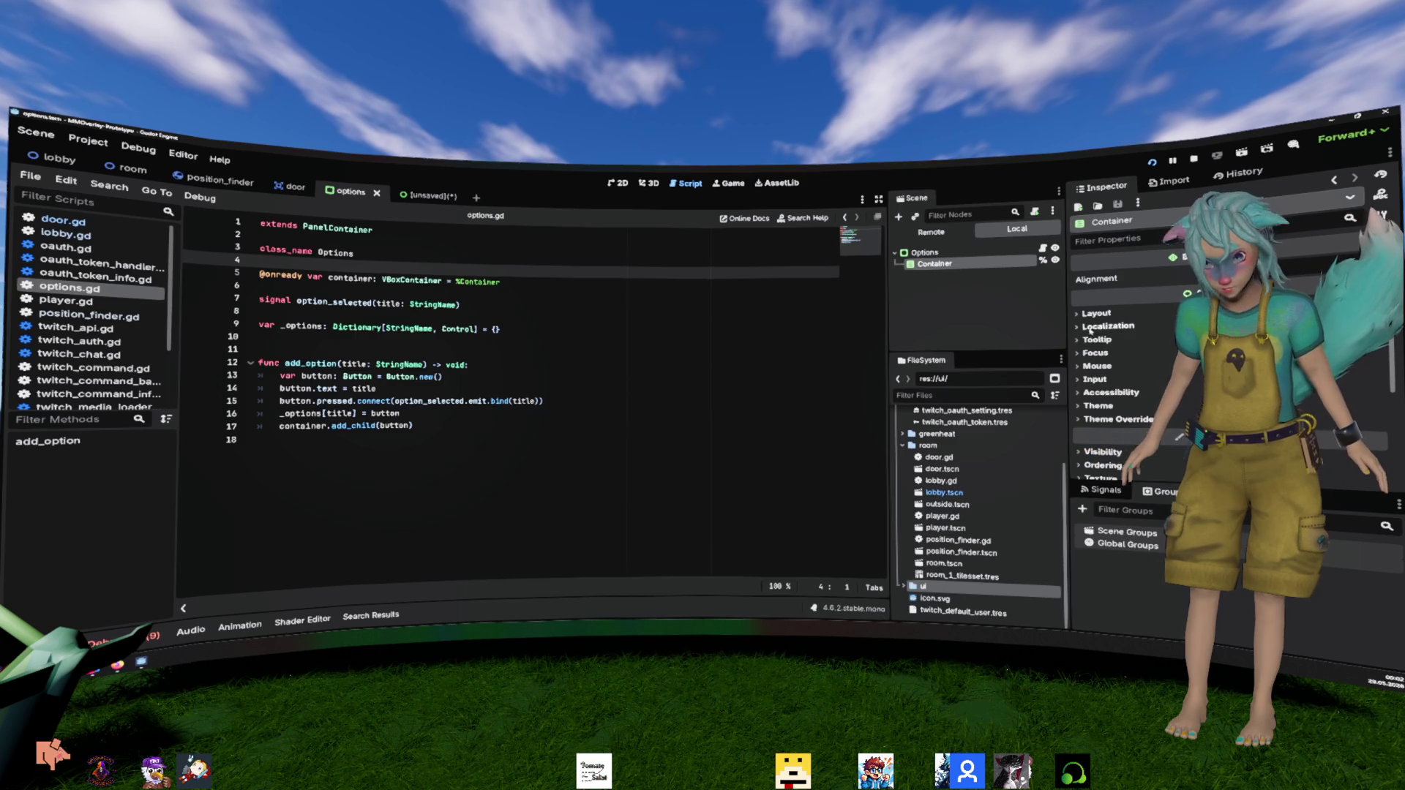
Step: Expand the Container's Mouse settings to read Filter and Behavior Recursive, then return to line 12 of the script
{"action": "left_click", "coordinate": [1141, 370]}
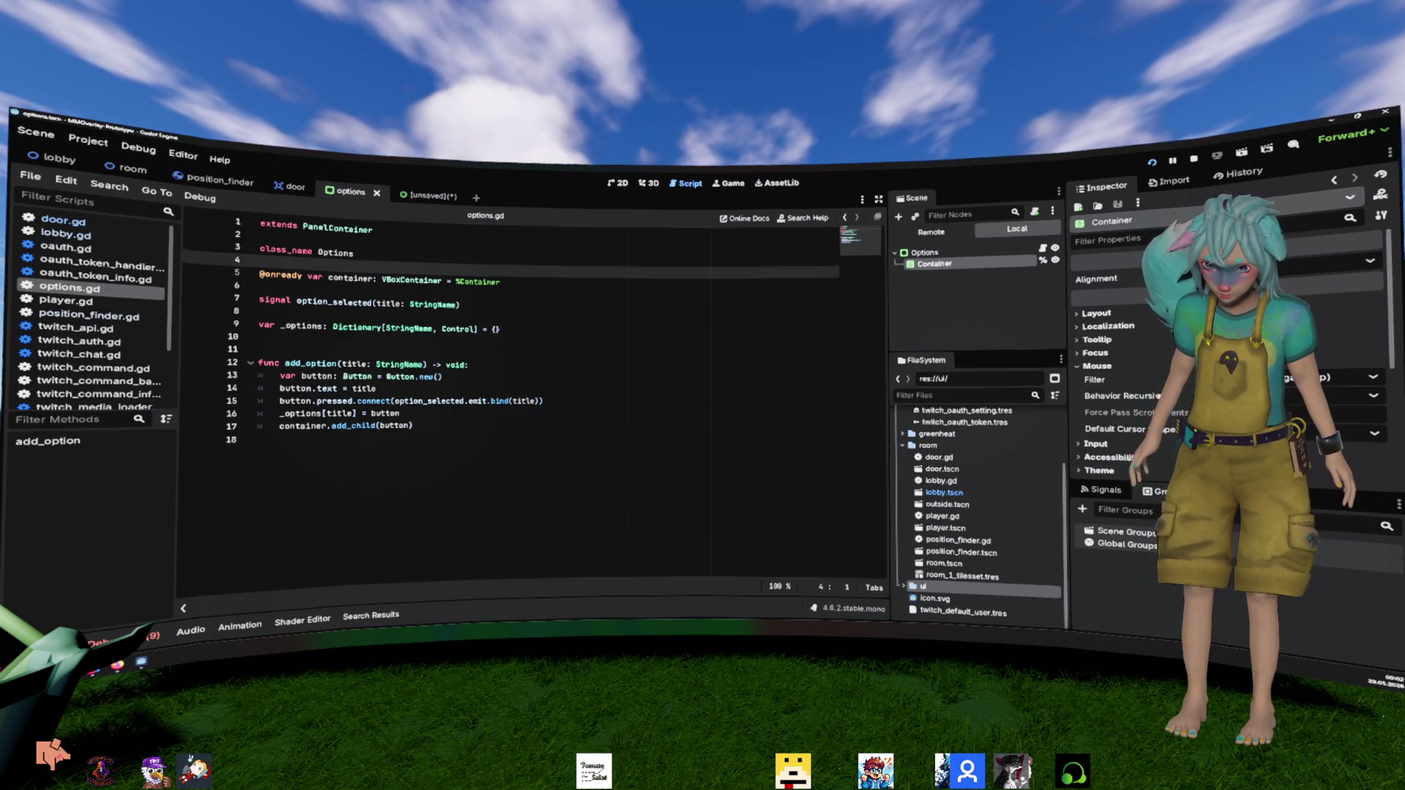
{"action": "mouse_move", "coordinate": [1160, 396]}
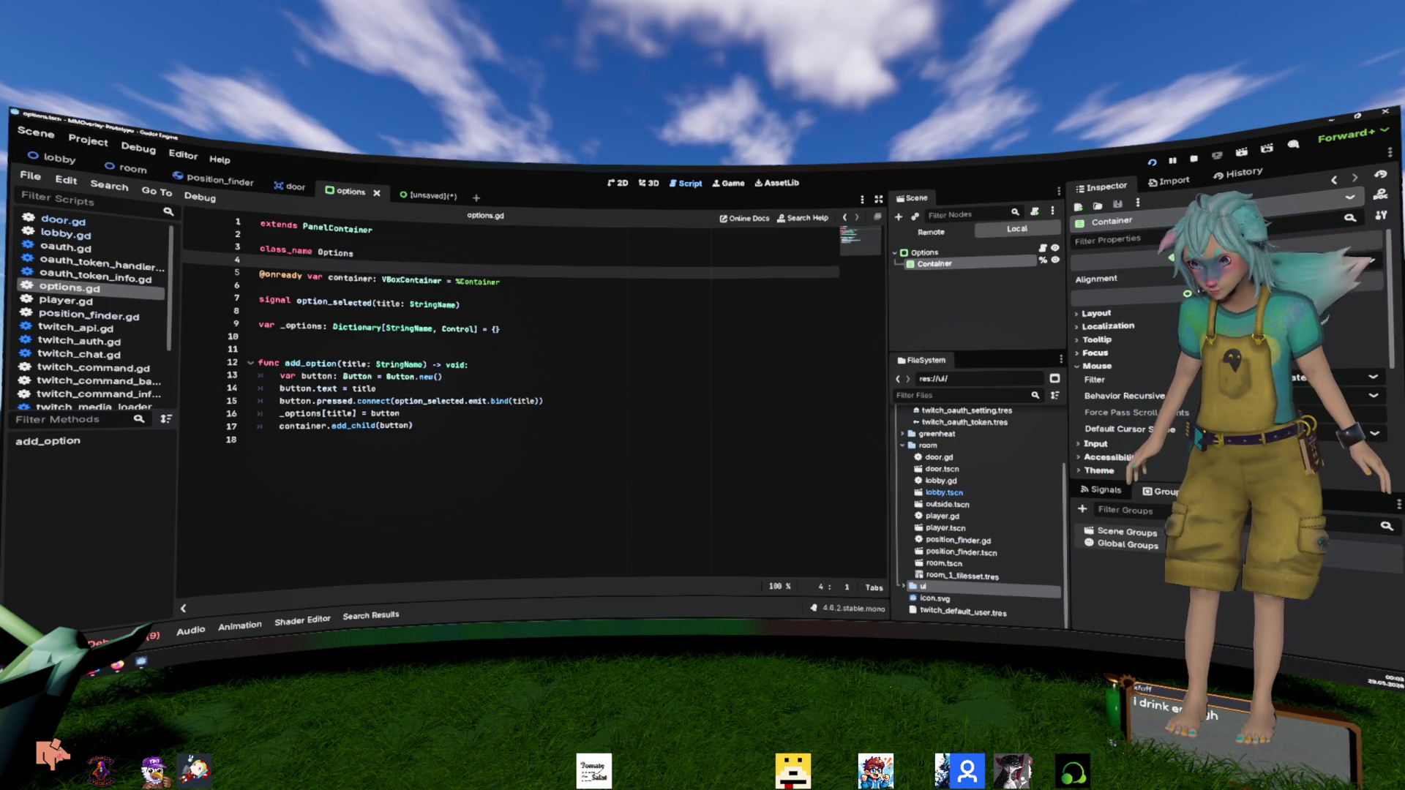
{"action": "mouse_move", "coordinate": [1162, 401]}
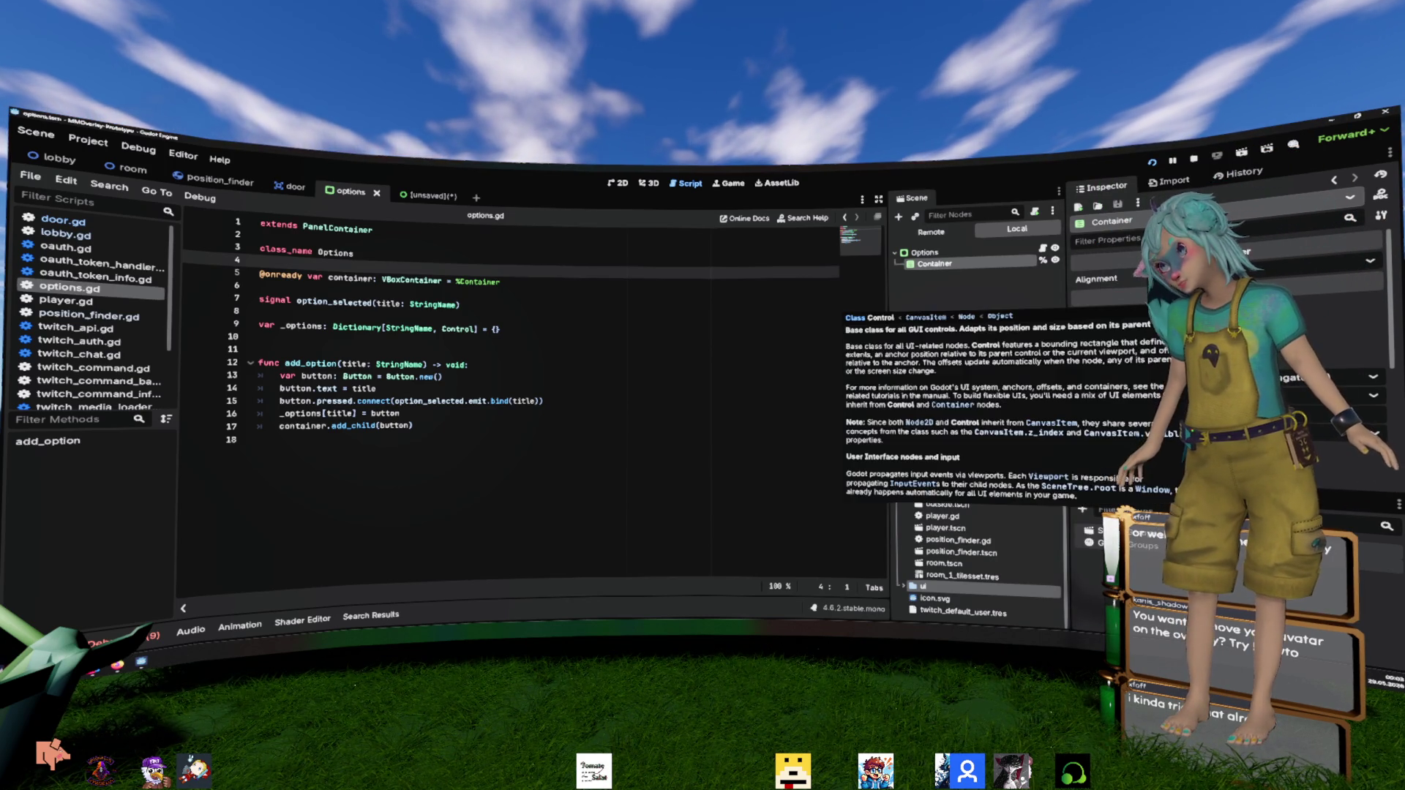
{"action": "left_click", "coordinate": [634, 364]}
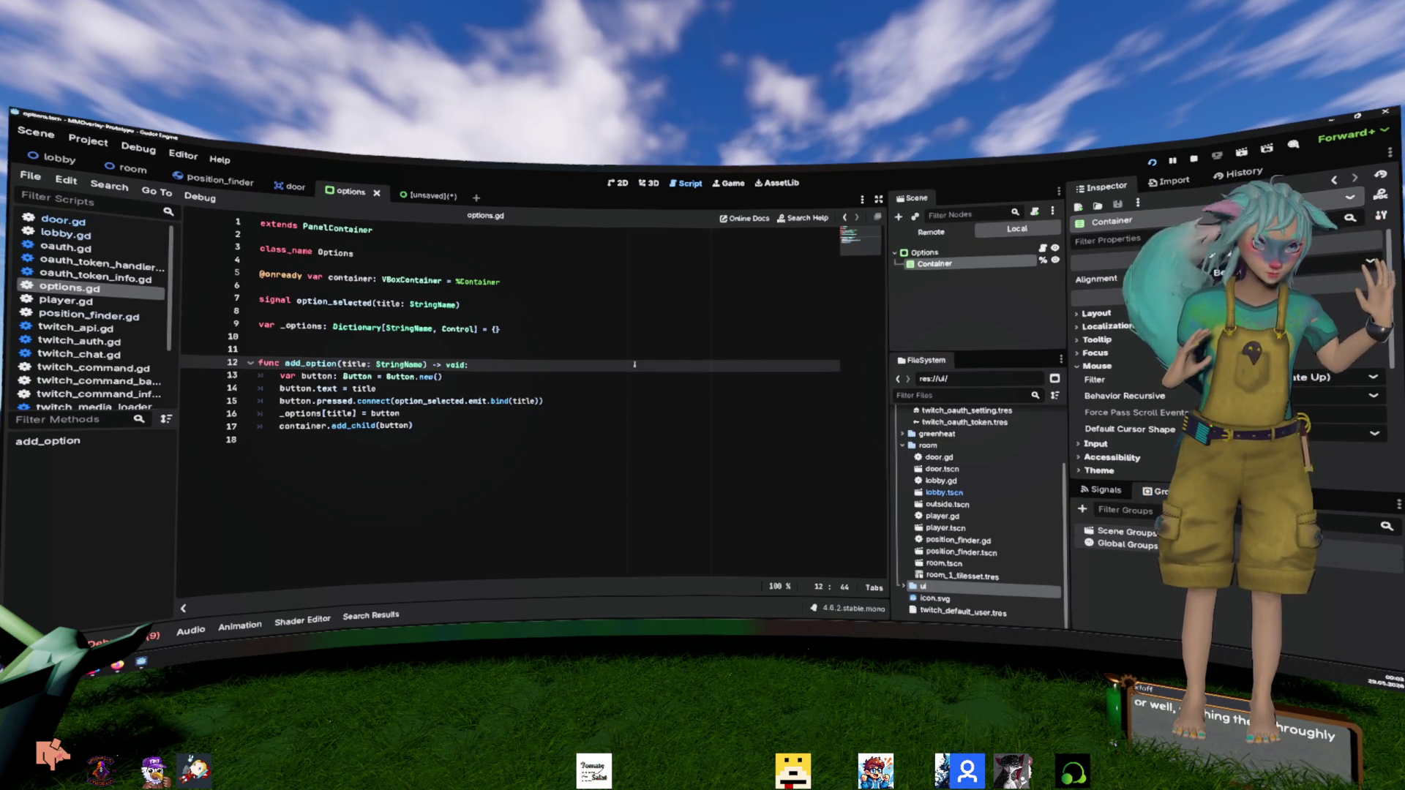
Step: Replace the emit-bind callback in line 15's connect() with _on_button_pressed
{"action": "left_click", "coordinate": [440, 415]}
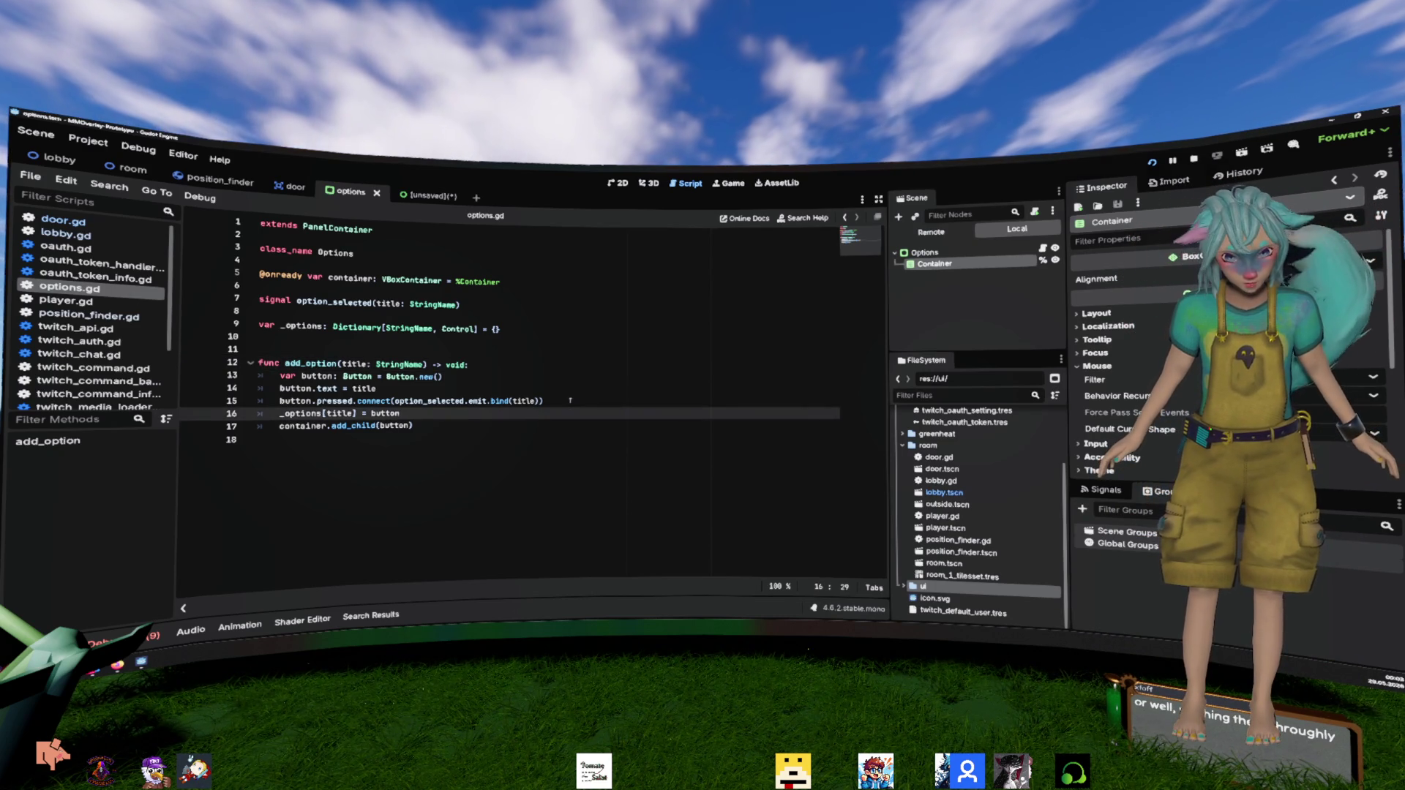
{"action": "key", "text": "Up"}
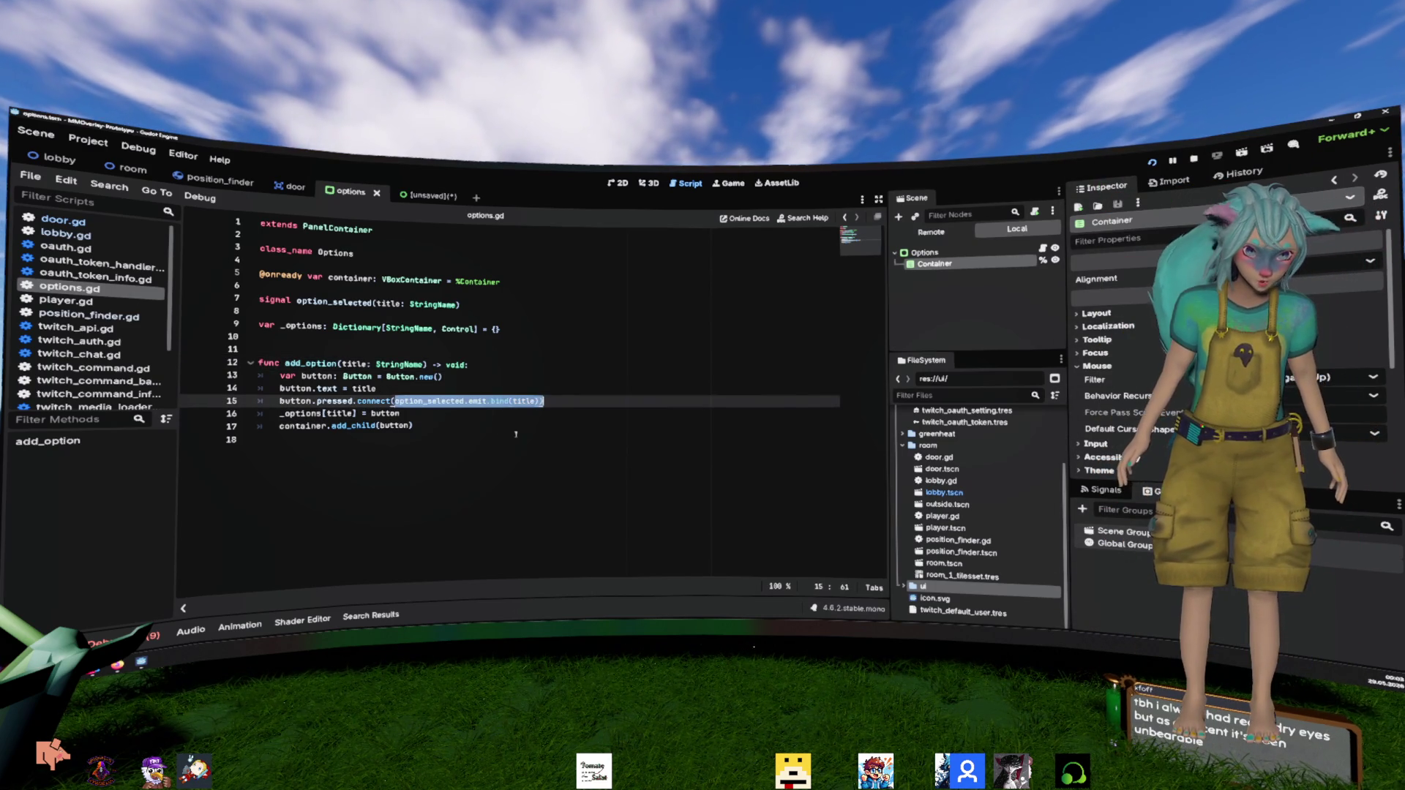
{"action": "left_click", "coordinate": [540, 401], "text": "shift"}
{"action": "key", "text": "BackSpace"}
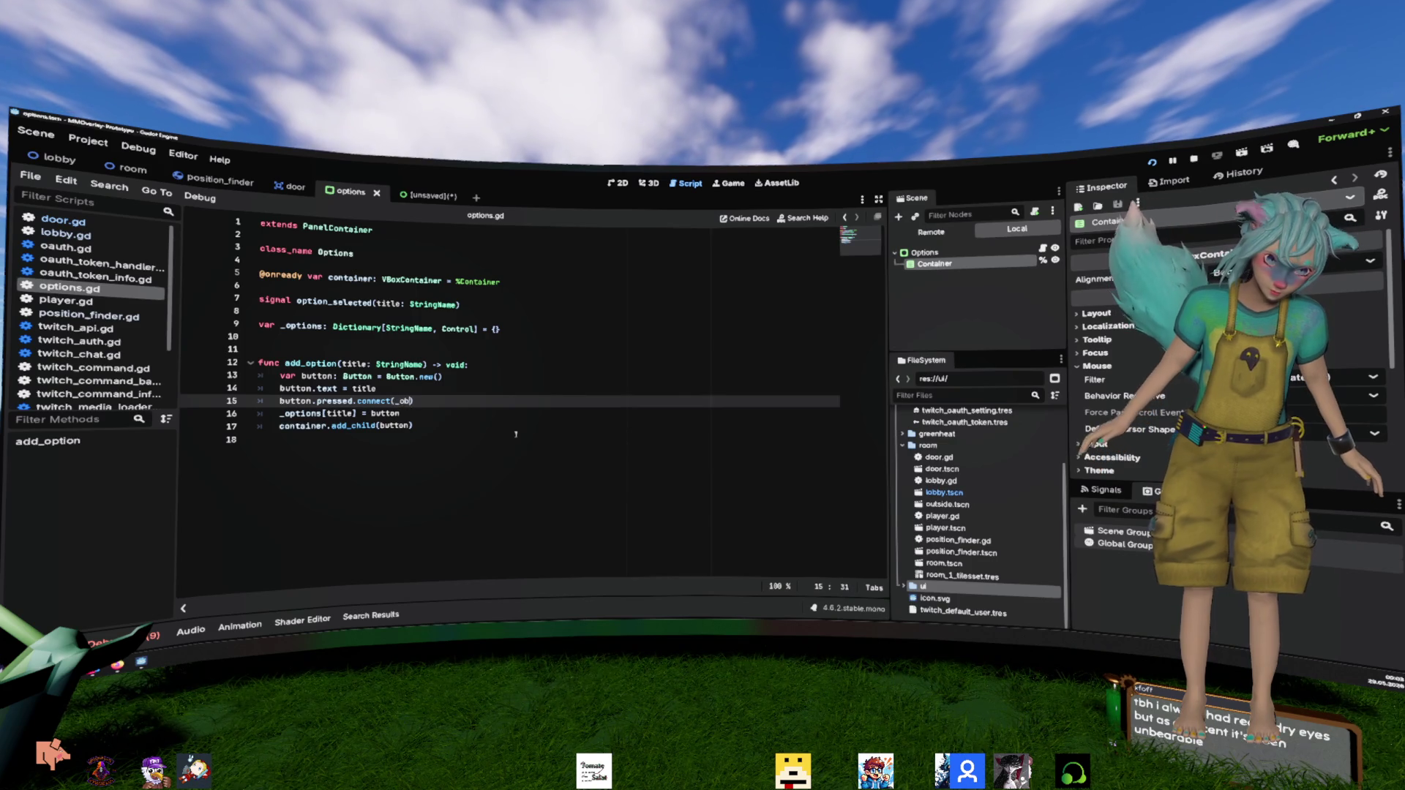
{"action": "type", "text": "_on_button+_"}
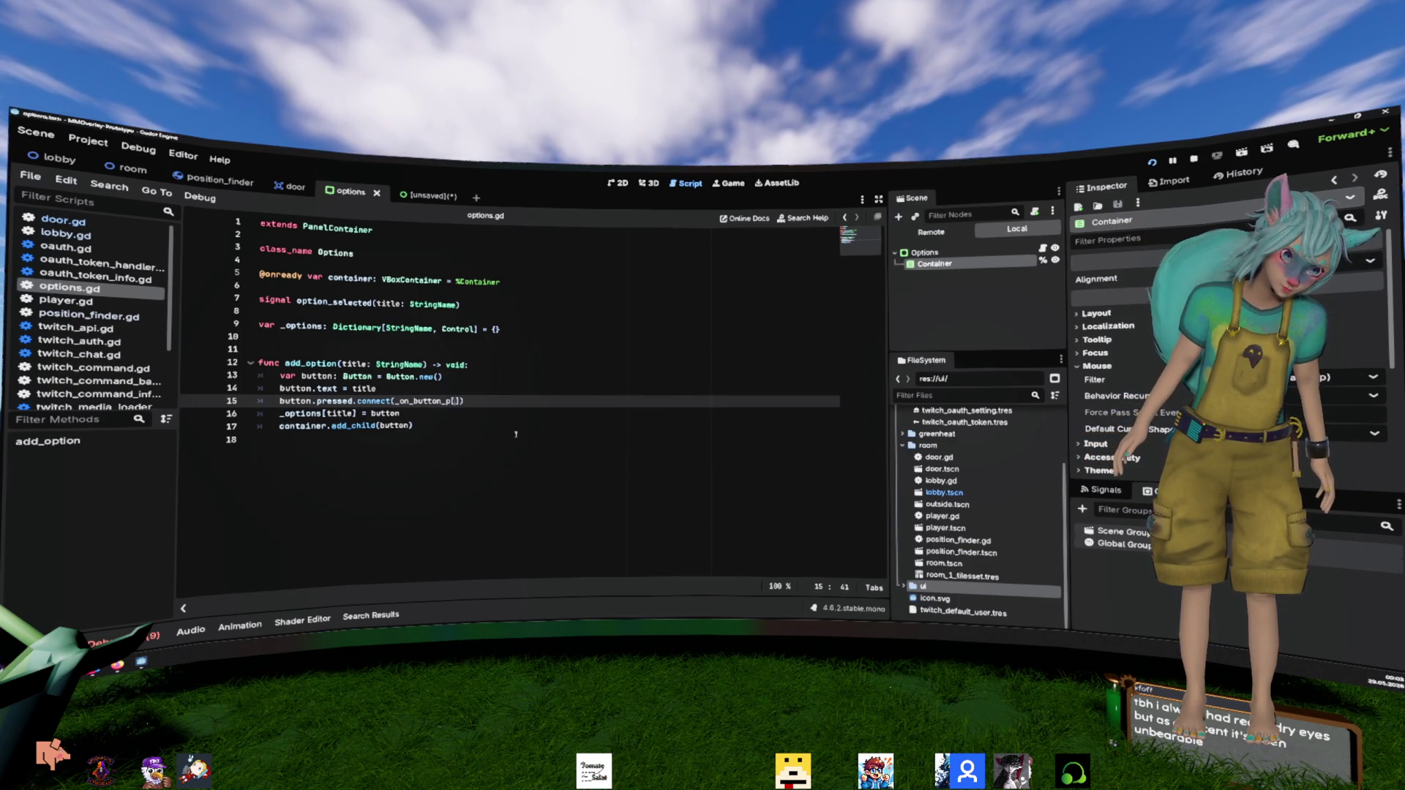
{"action": "type", "text": "pr"}
{"action": "type", "text": "ssed"}
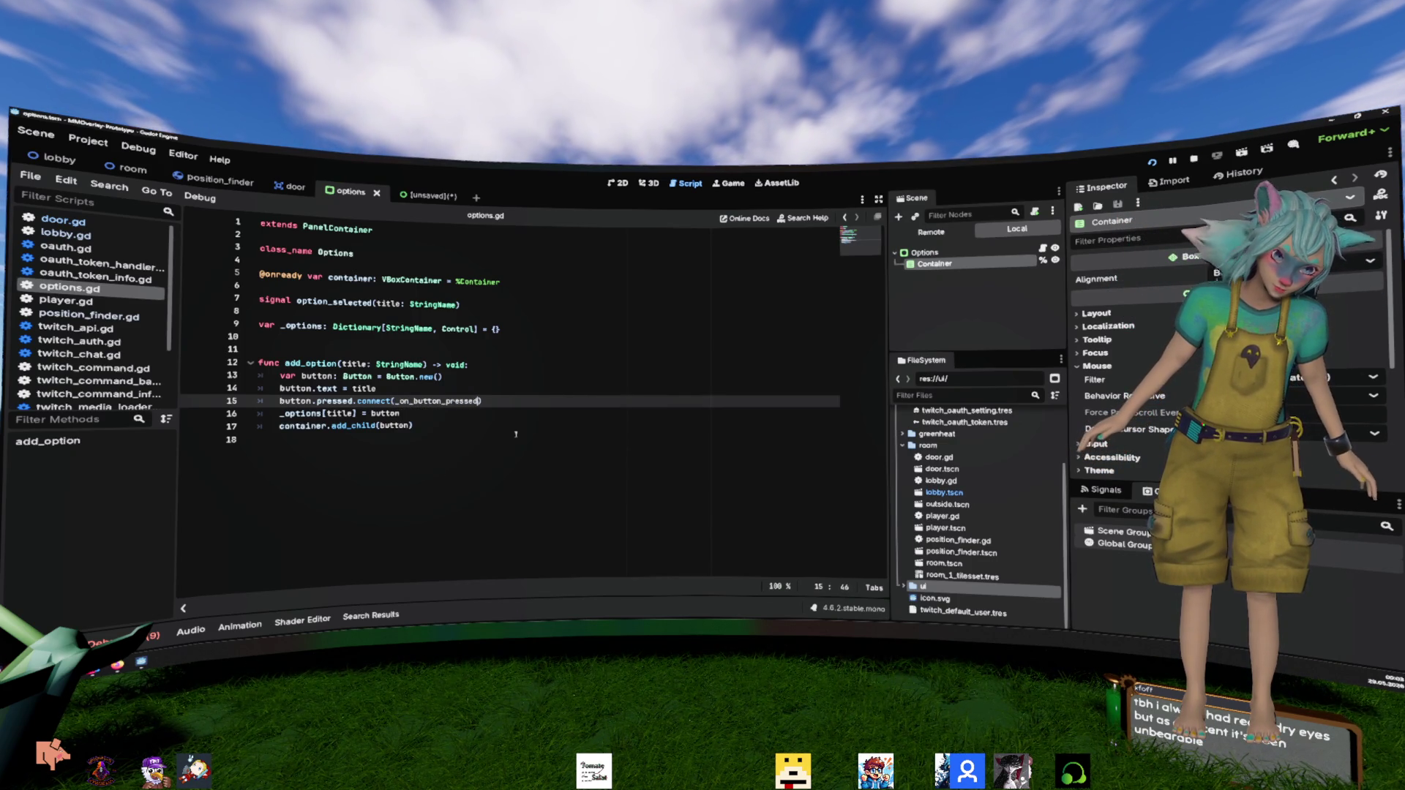
{"action": "key", "text": "Down"}
{"action": "key", "text": "Down"}
{"action": "key", "text": "Down"}
Step: Add a func _on_button_pressed() -> void containing the pasted option_selected emit call
{"action": "key", "text": "Return"}
{"action": "key", "text": "Return"}
{"action": "type", "text": "func _on_"}
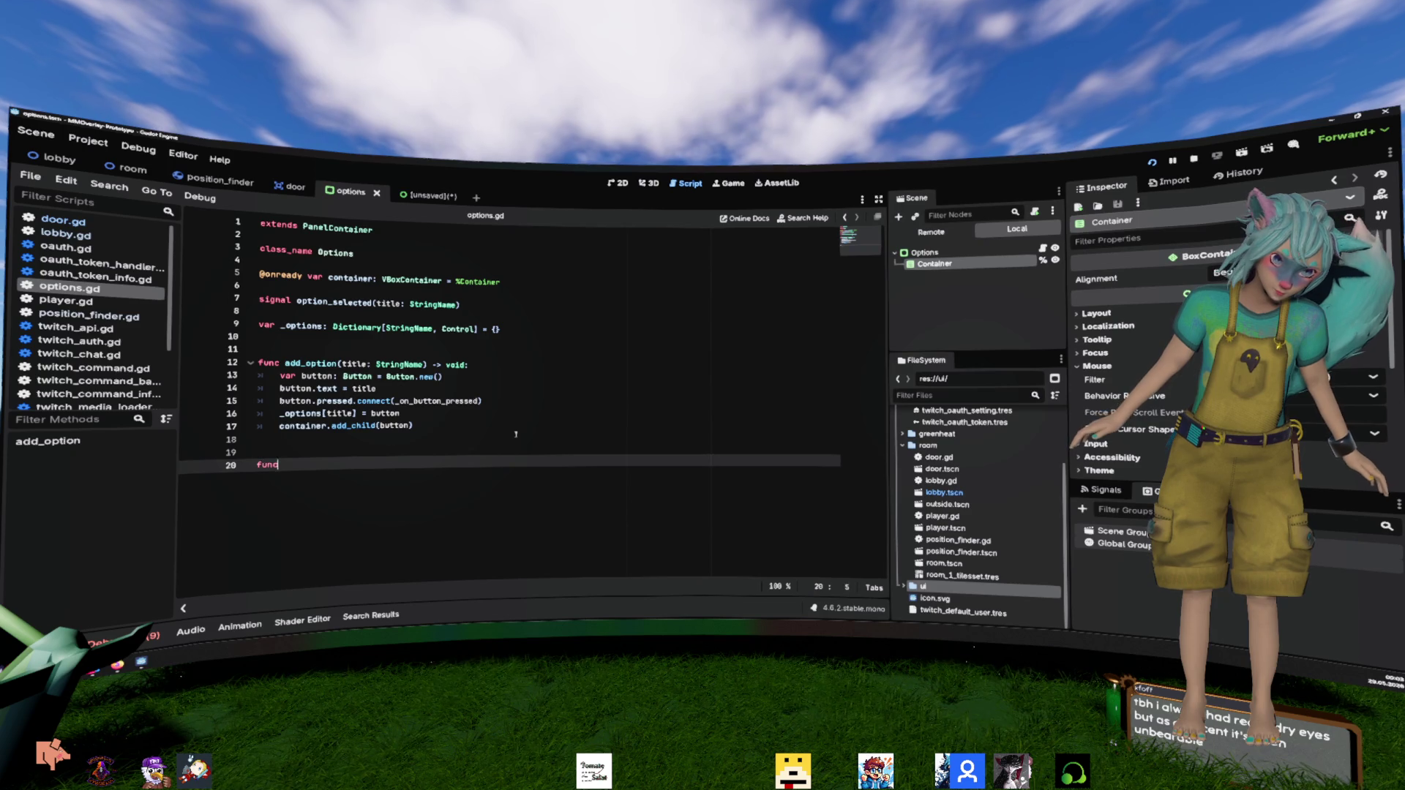
{"action": "type", "text": "button"}
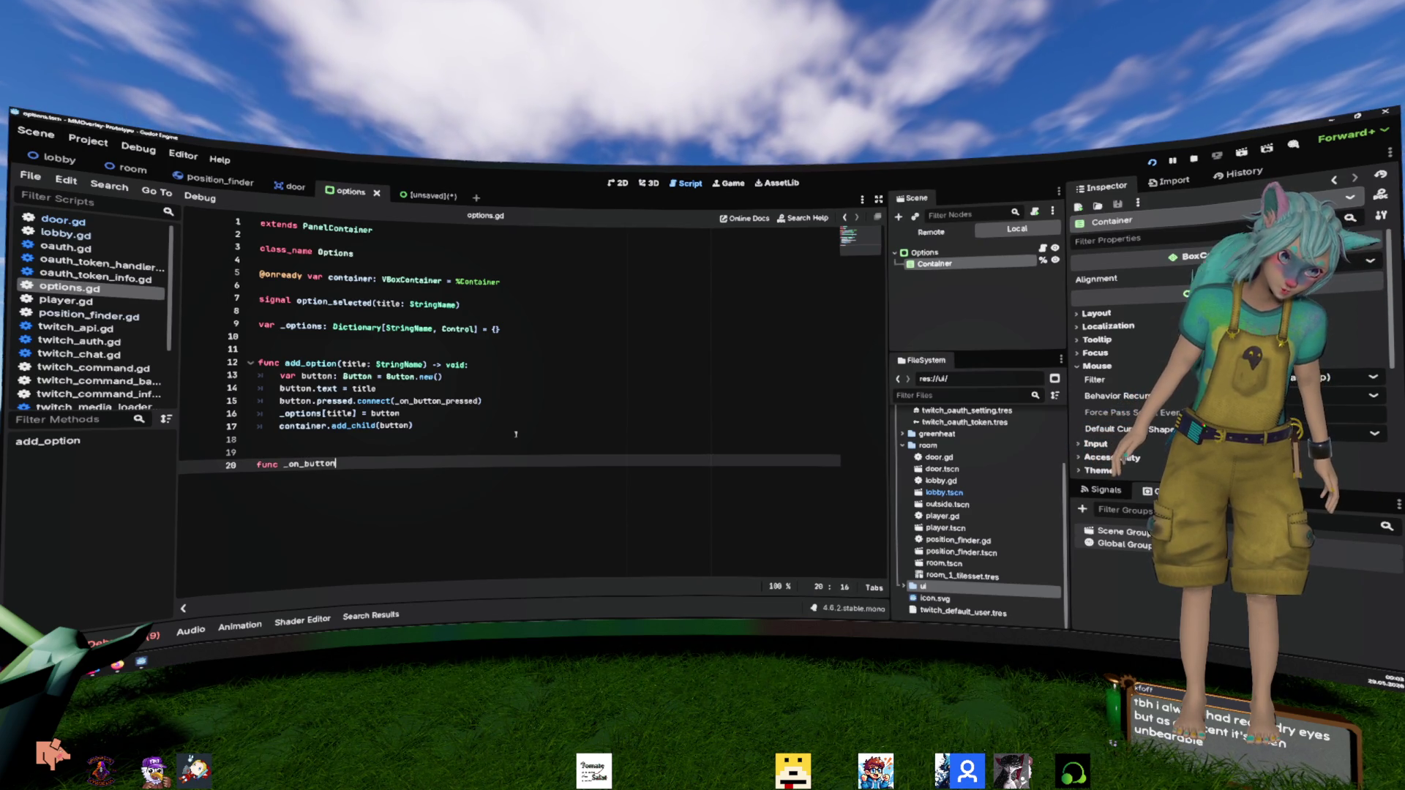
{"action": "type", "text": "res"}
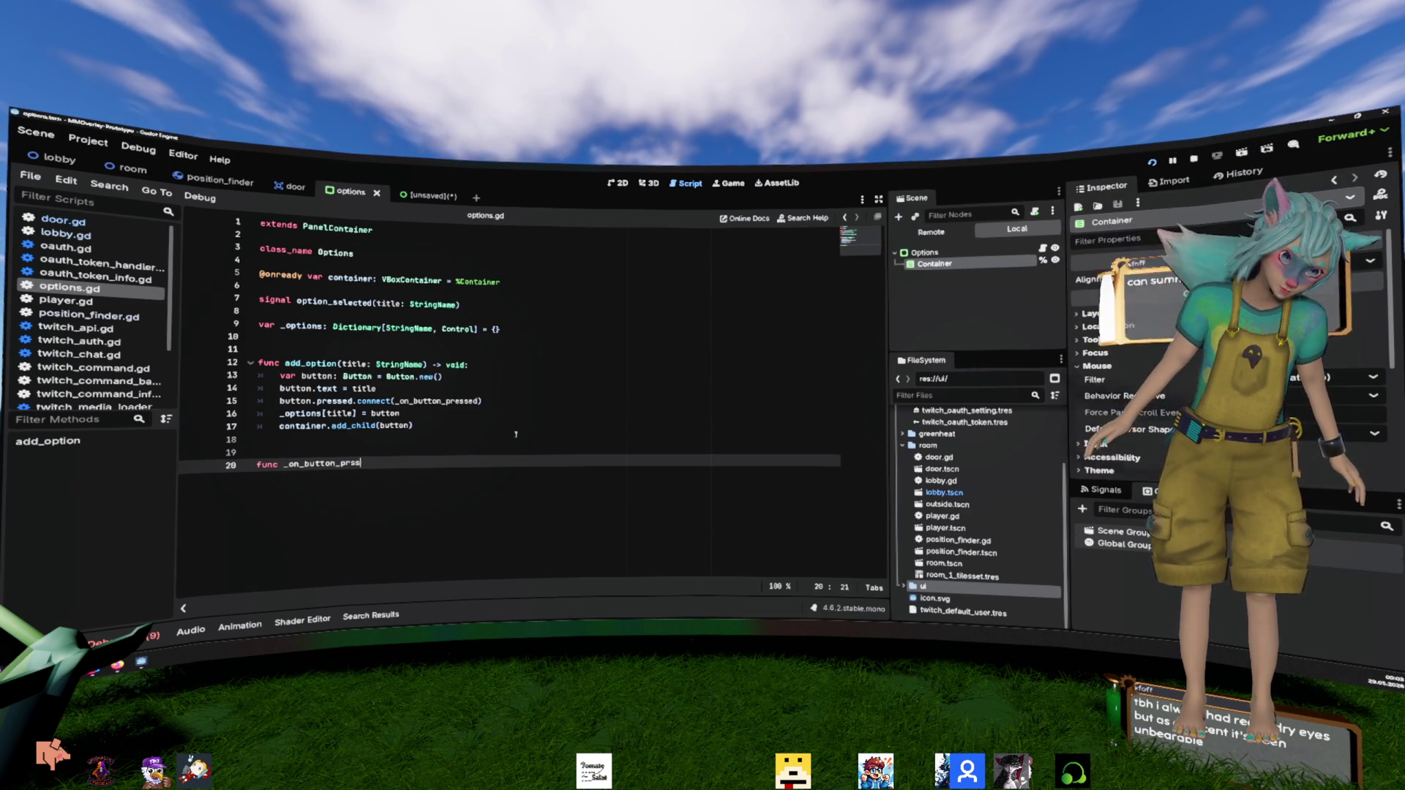
{"action": "type", "text": "sed"}
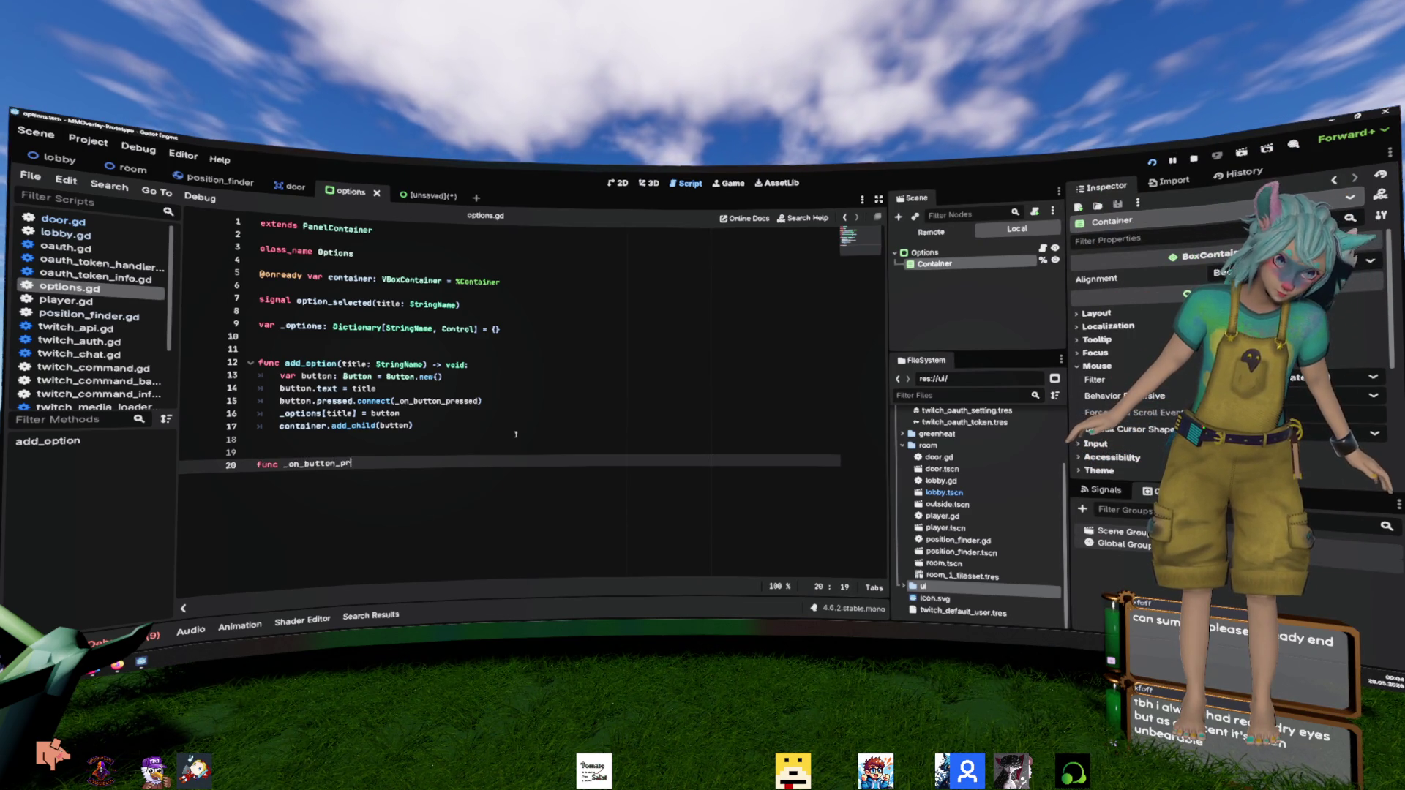
{"action": "type", "text": "d() -> void:"}
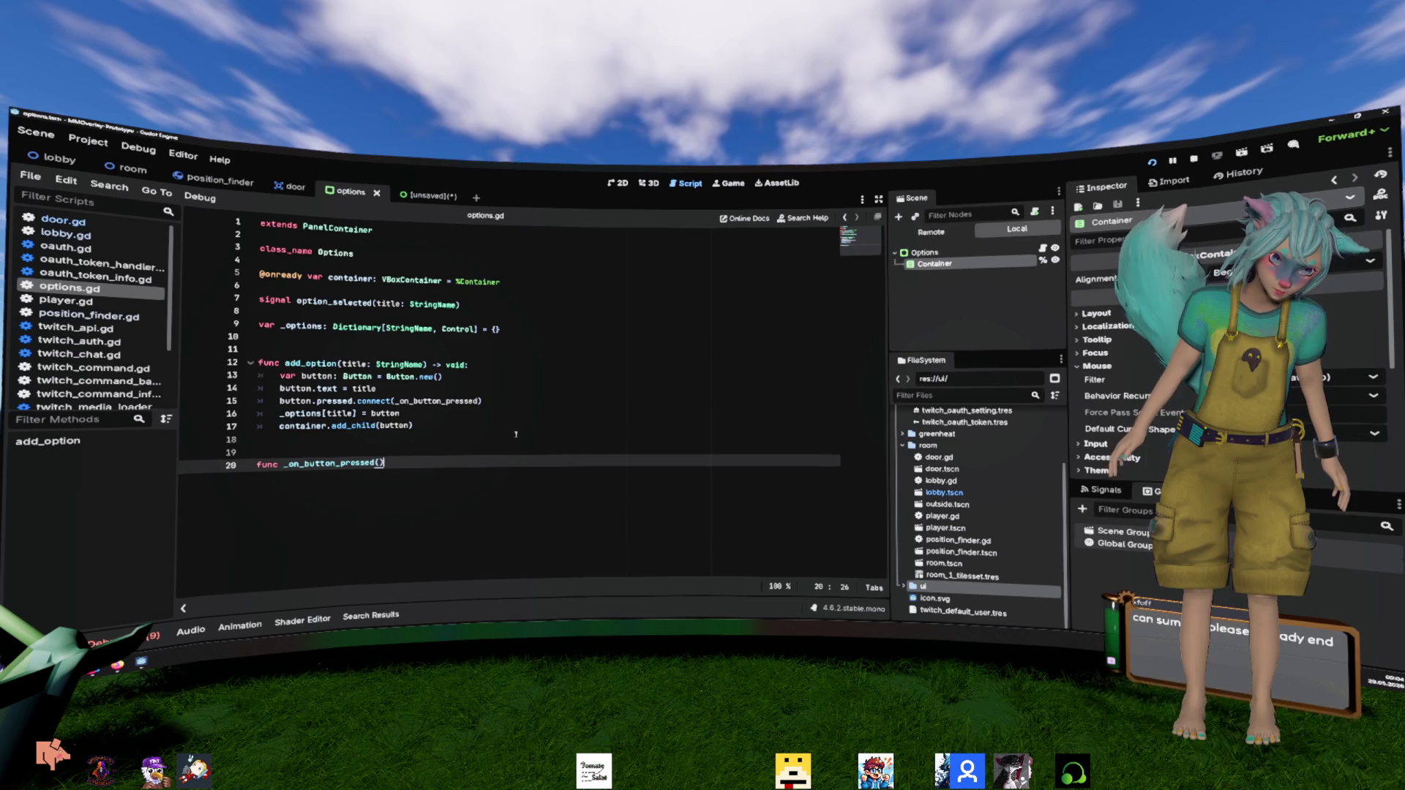
{"action": "key", "text": "Return"}
{"action": "type", "text": "option_selected.emit.bind(title)"}
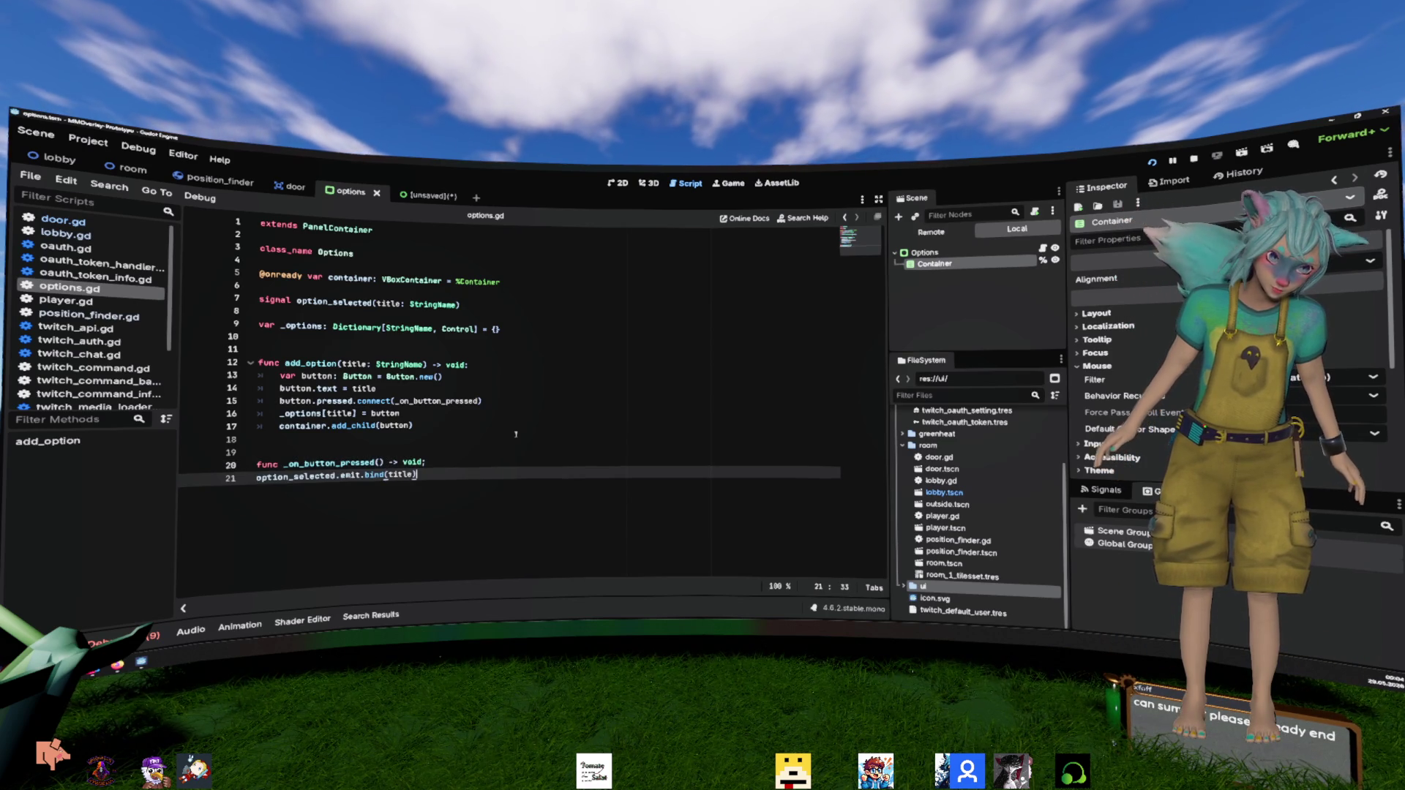
{"action": "key", "text": "Home"}
{"action": "key", "text": "Tab"}
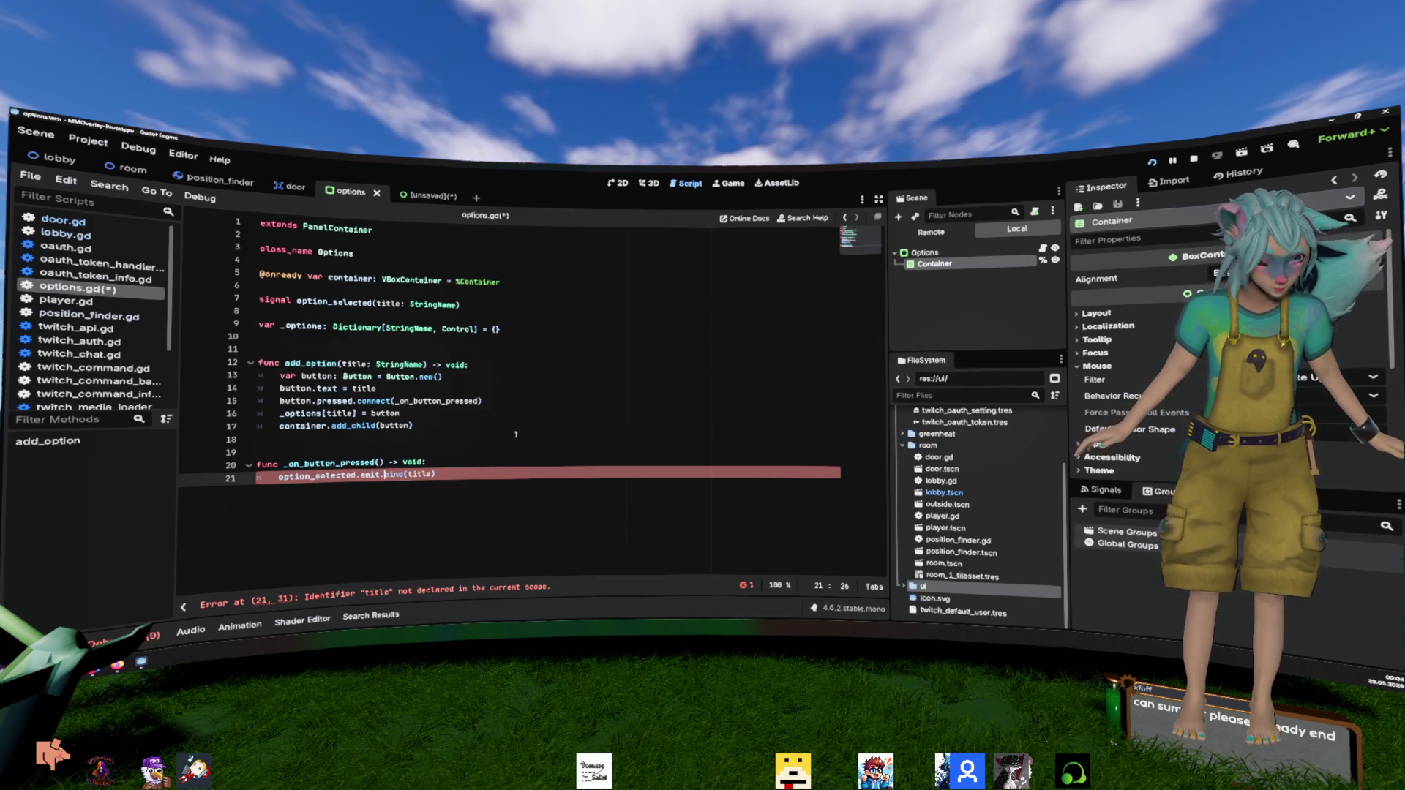
{"action": "key", "text": "End"}
{"action": "type", "text": ".c"}
{"action": "key", "text": "Return"}
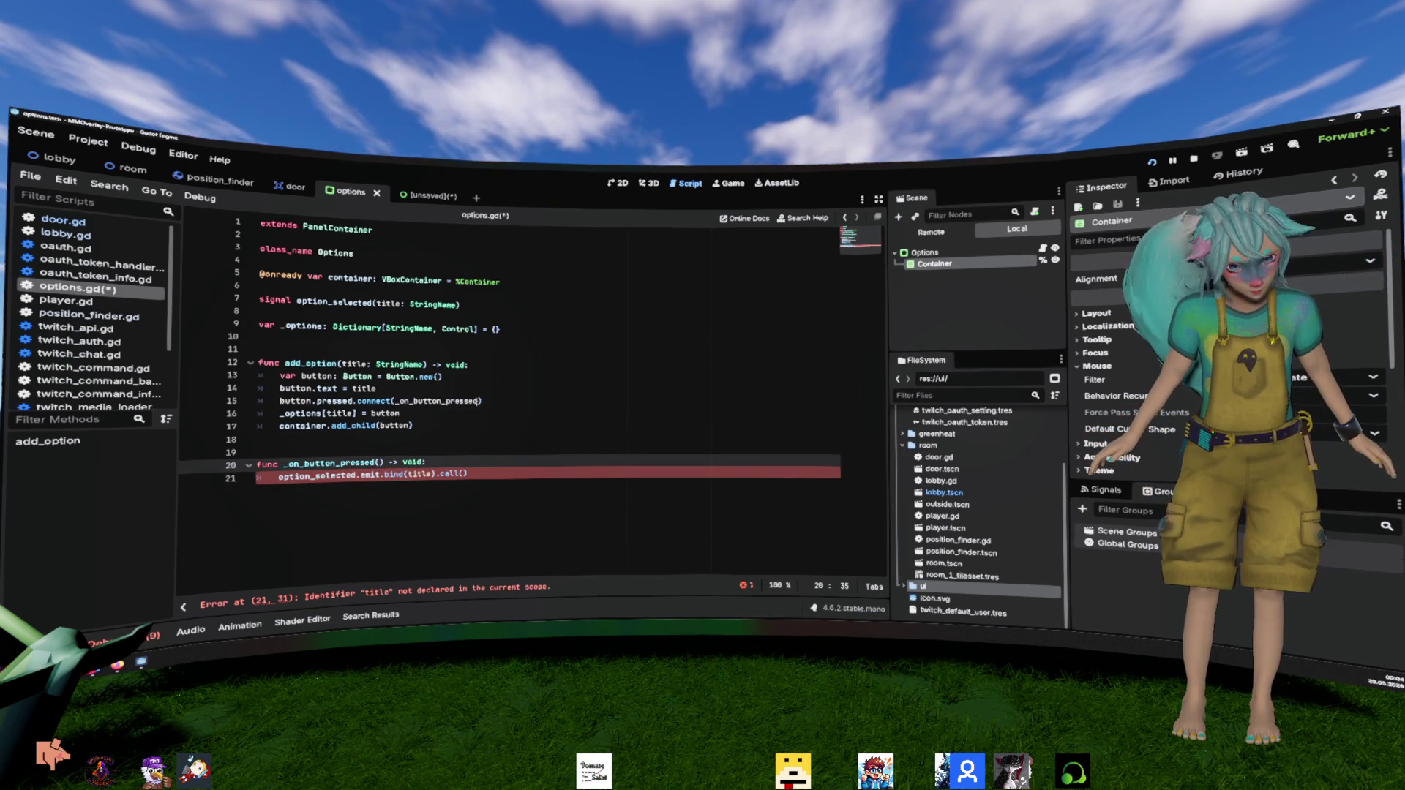
Step: Bind title in the connect call, reduce the body to option_selected.emit(title), and add a title: String parameter
{"action": "left_click", "coordinate": [480, 401]}
{"action": "type", "text": ".bind("}
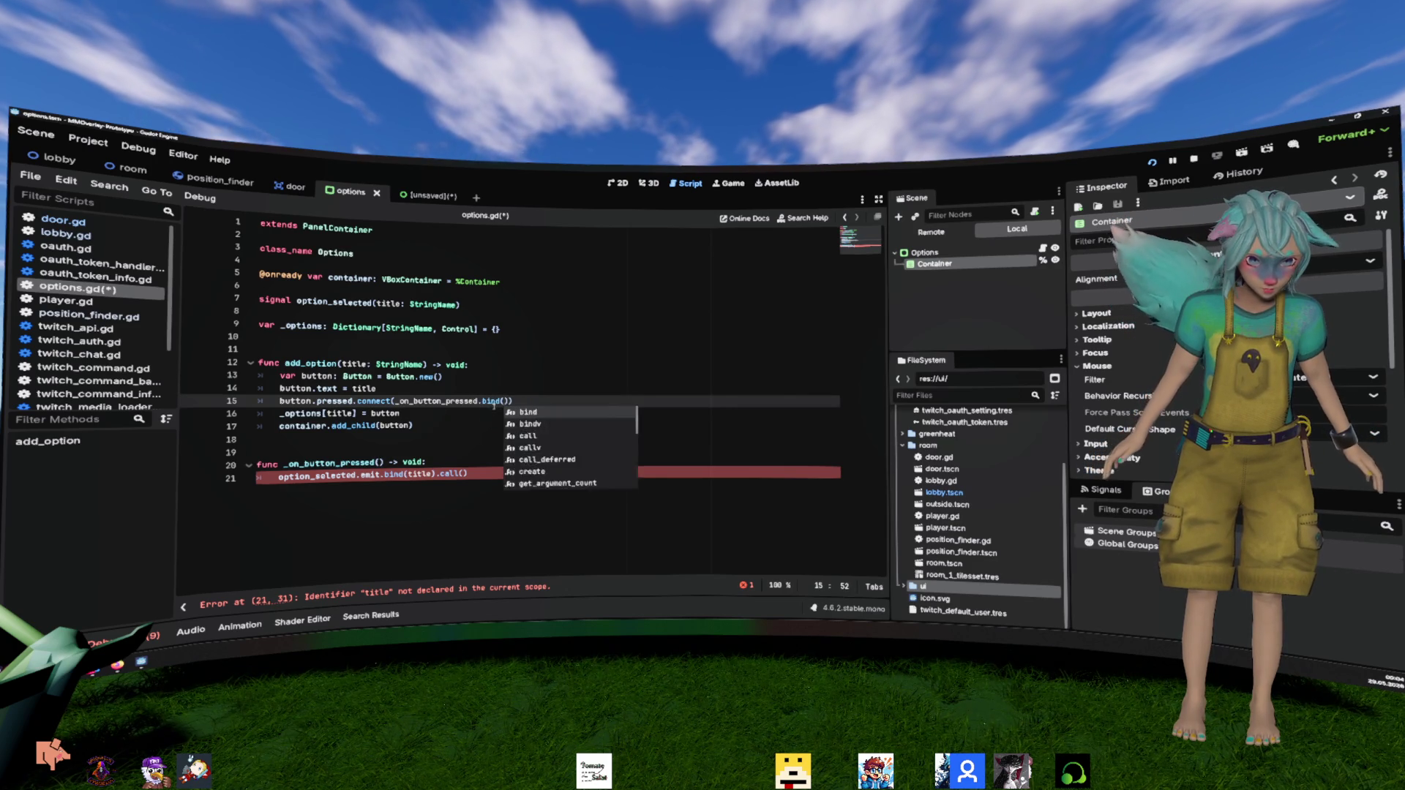
{"action": "type", "text": "title"}
{"action": "double_click", "coordinate": [419, 474]}
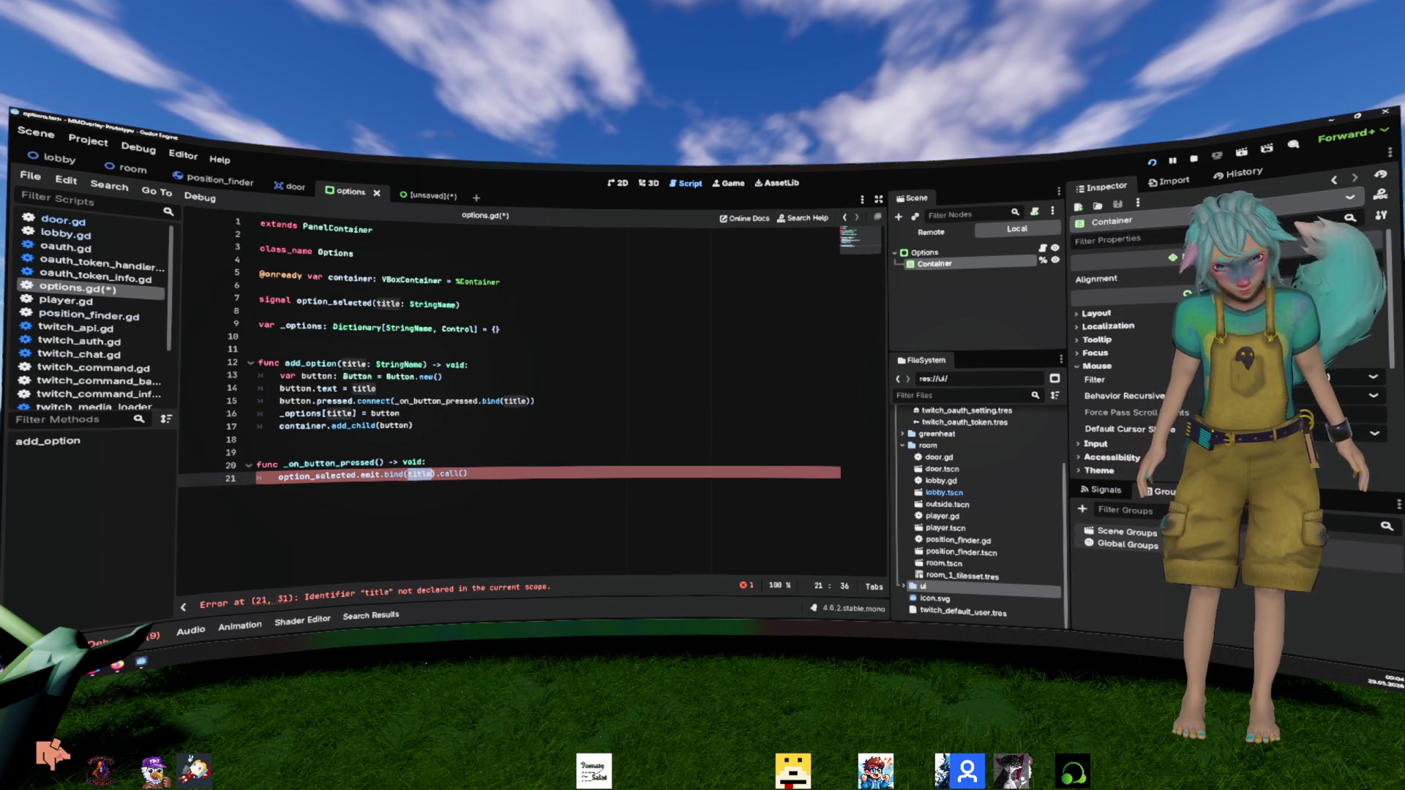
{"action": "left_click", "coordinate": [432, 474]}
{"action": "double_click", "coordinate": [393, 474]}
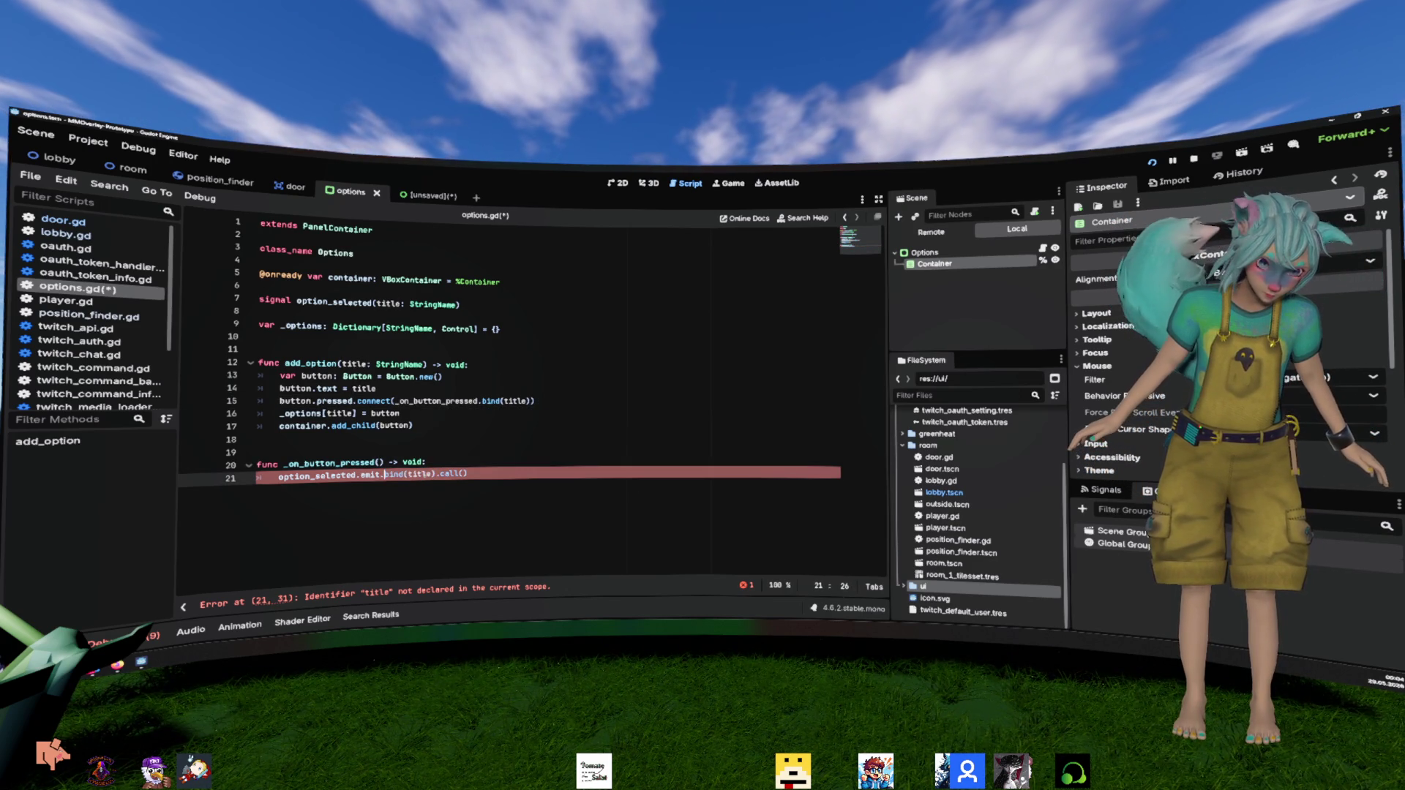
{"action": "key", "text": "BackSpace"}
{"action": "key", "text": "BackSpace"}
{"action": "left_click_drag", "start_coordinate": [445, 475], "coordinate": [408, 475]}
{"action": "key", "text": "BackSpace"}
{"action": "key", "text": "Up"}
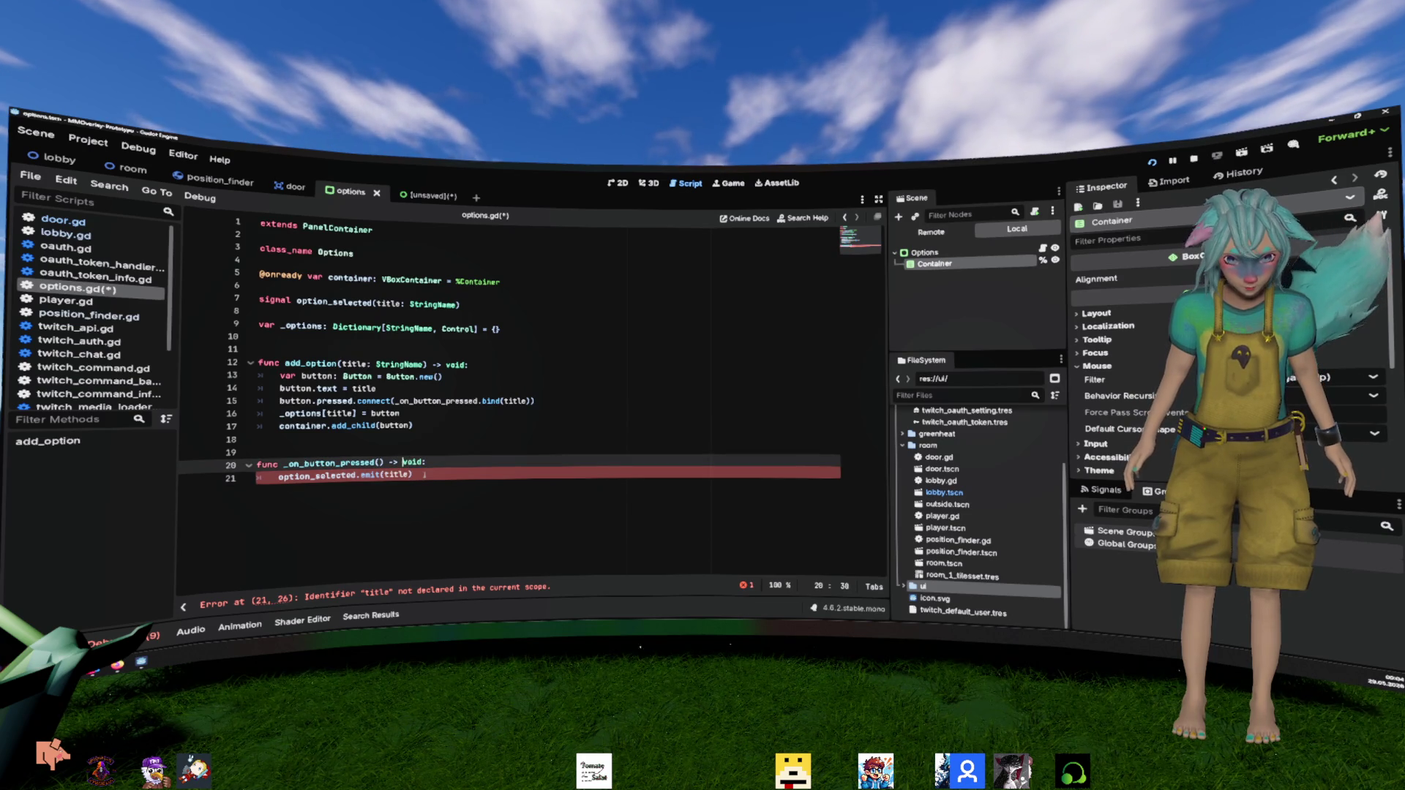
{"action": "type", "text": "title: String"}
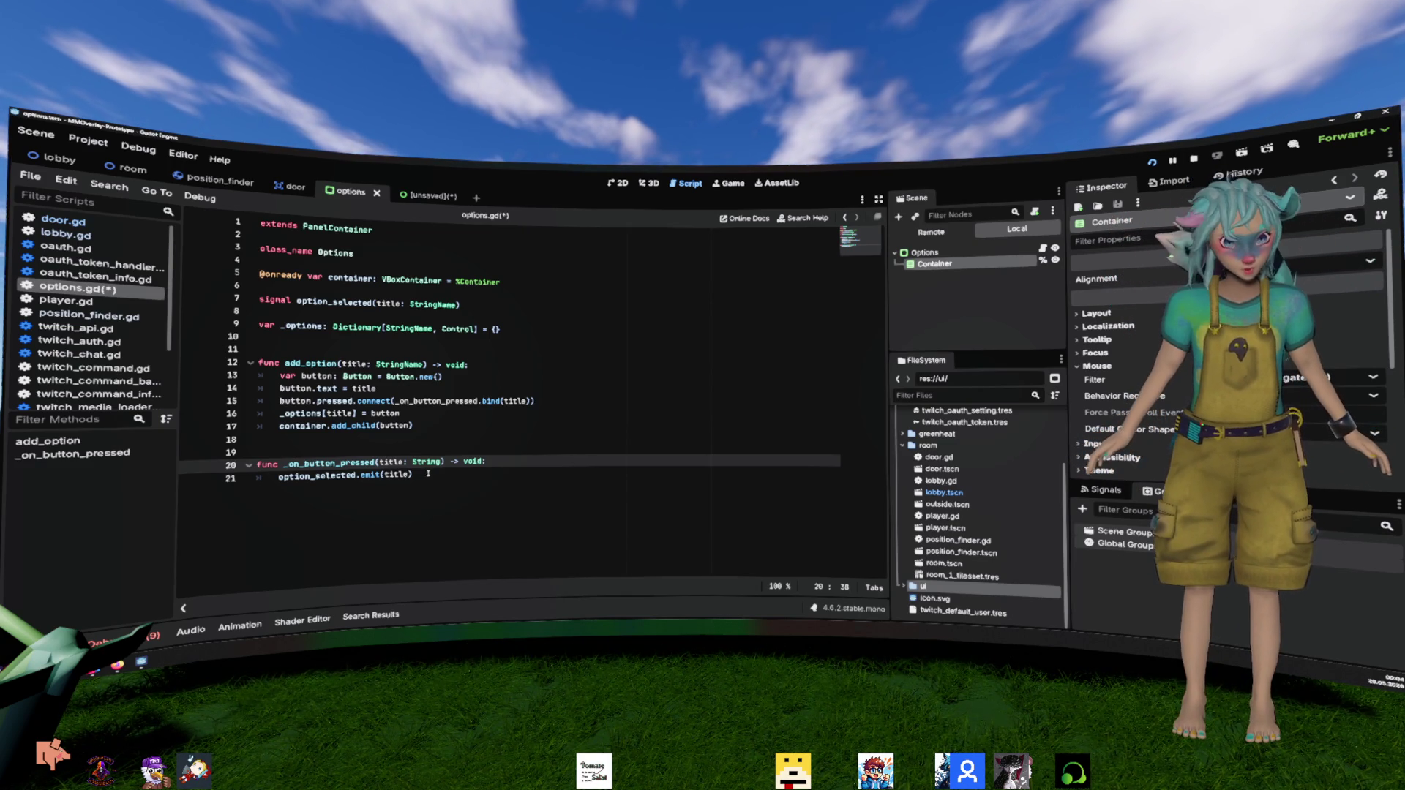
Step: Save options.gd and start an 'if' line above the emit call in _on_button_pressed
{"action": "left_click", "coordinate": [425, 474]}
{"action": "key", "text": "ctrl+s"}
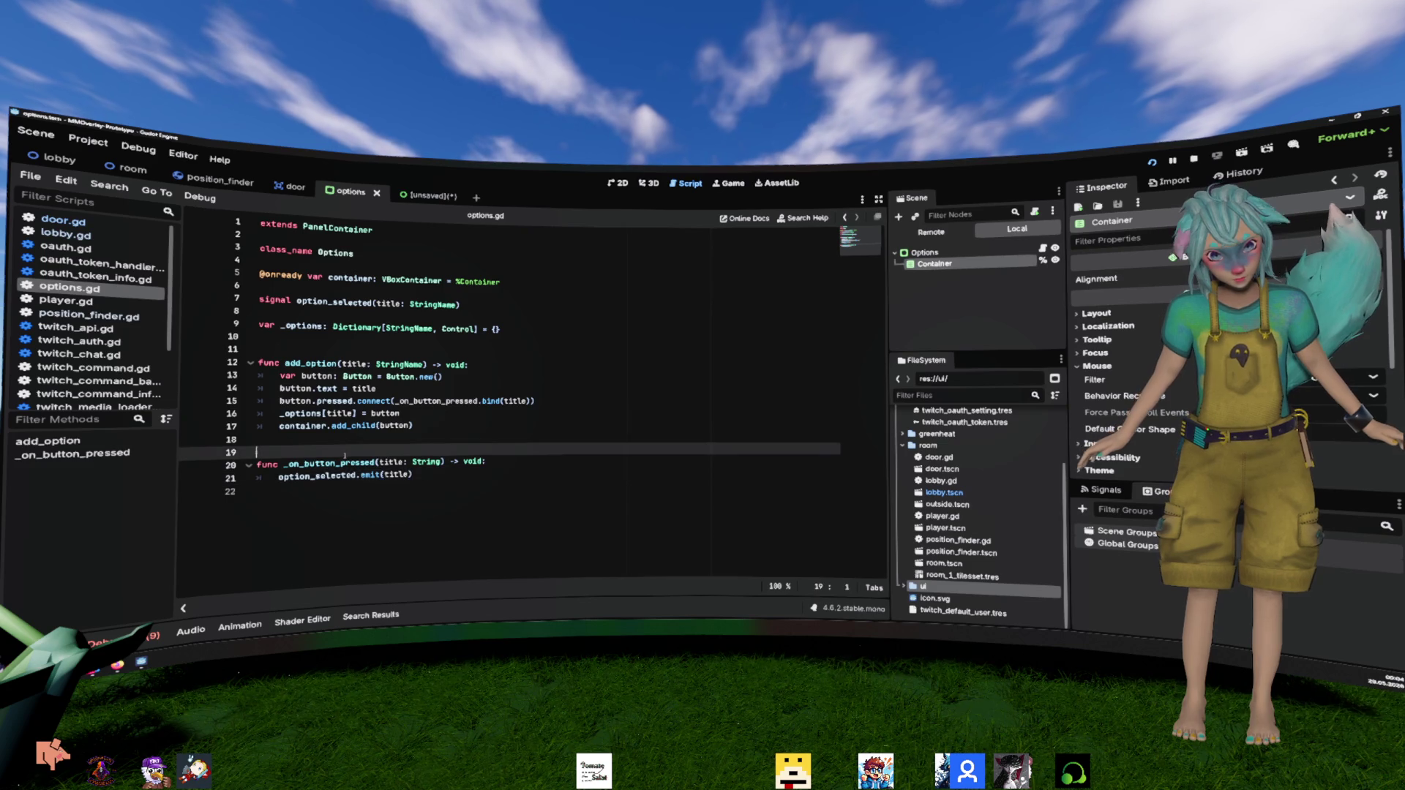
{"action": "key", "text": "Up"}
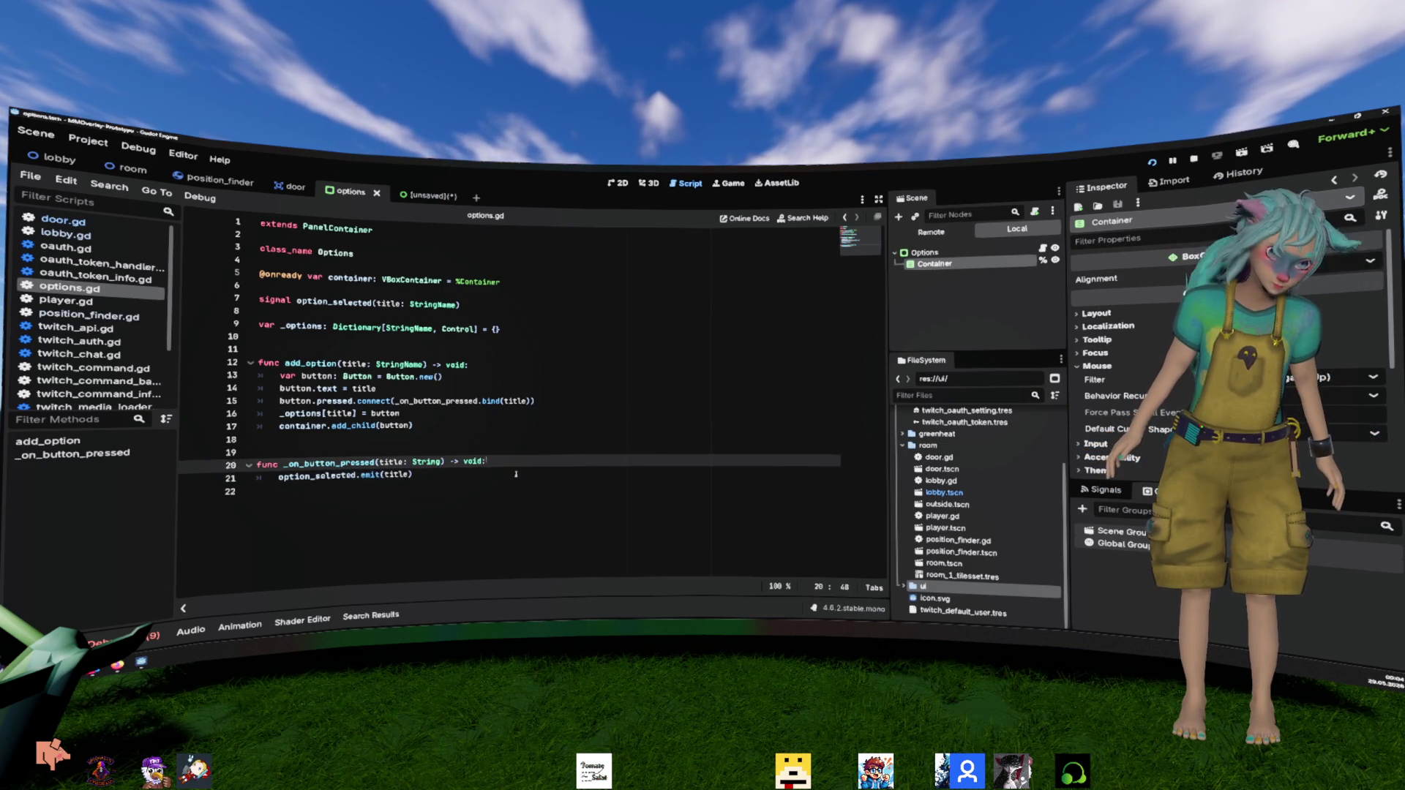
{"action": "key", "text": "ctrl+Return"}
{"action": "type", "text": "if"}
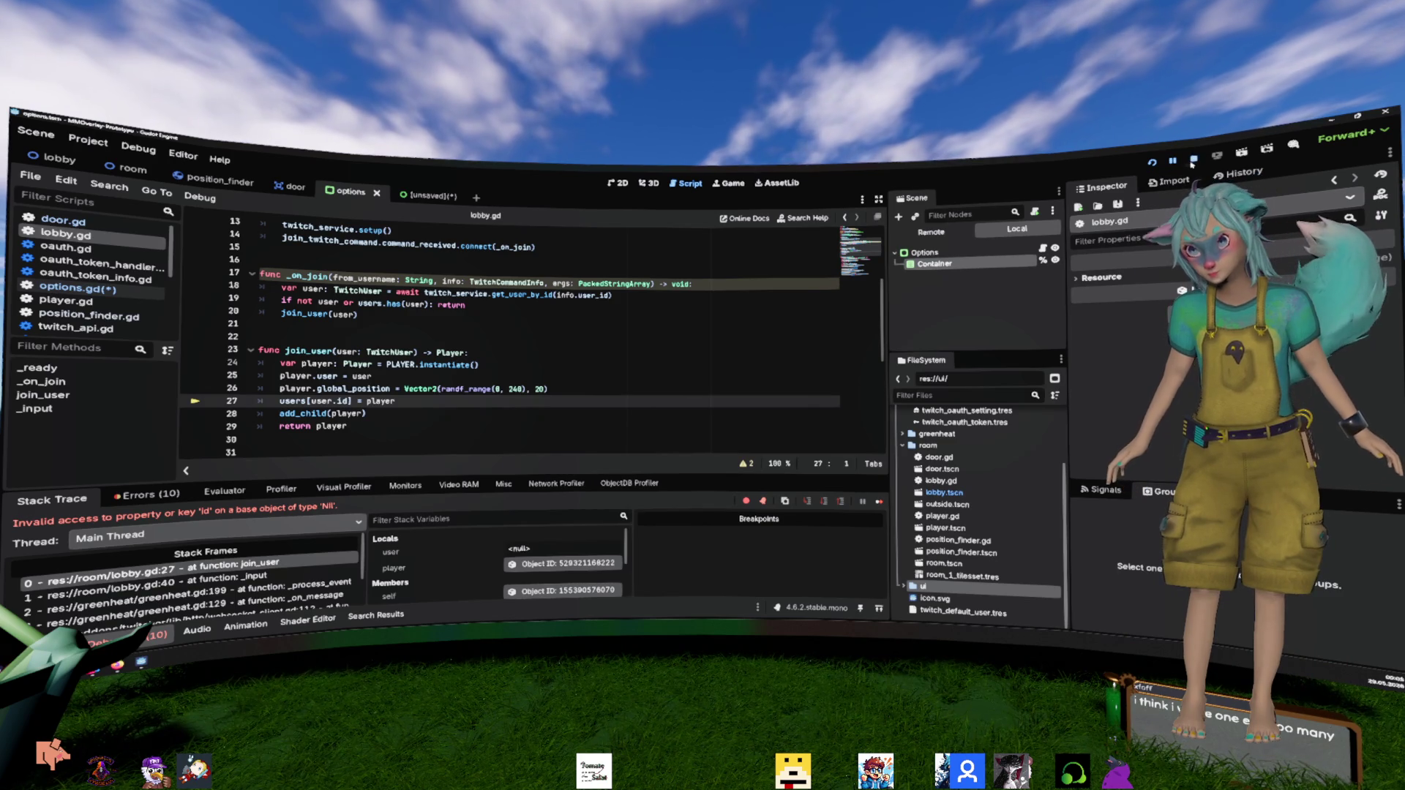
Step: Stop the debug session paused on the Nil 'id' error in lobby.gd
{"action": "left_click", "coordinate": [1193, 160]}
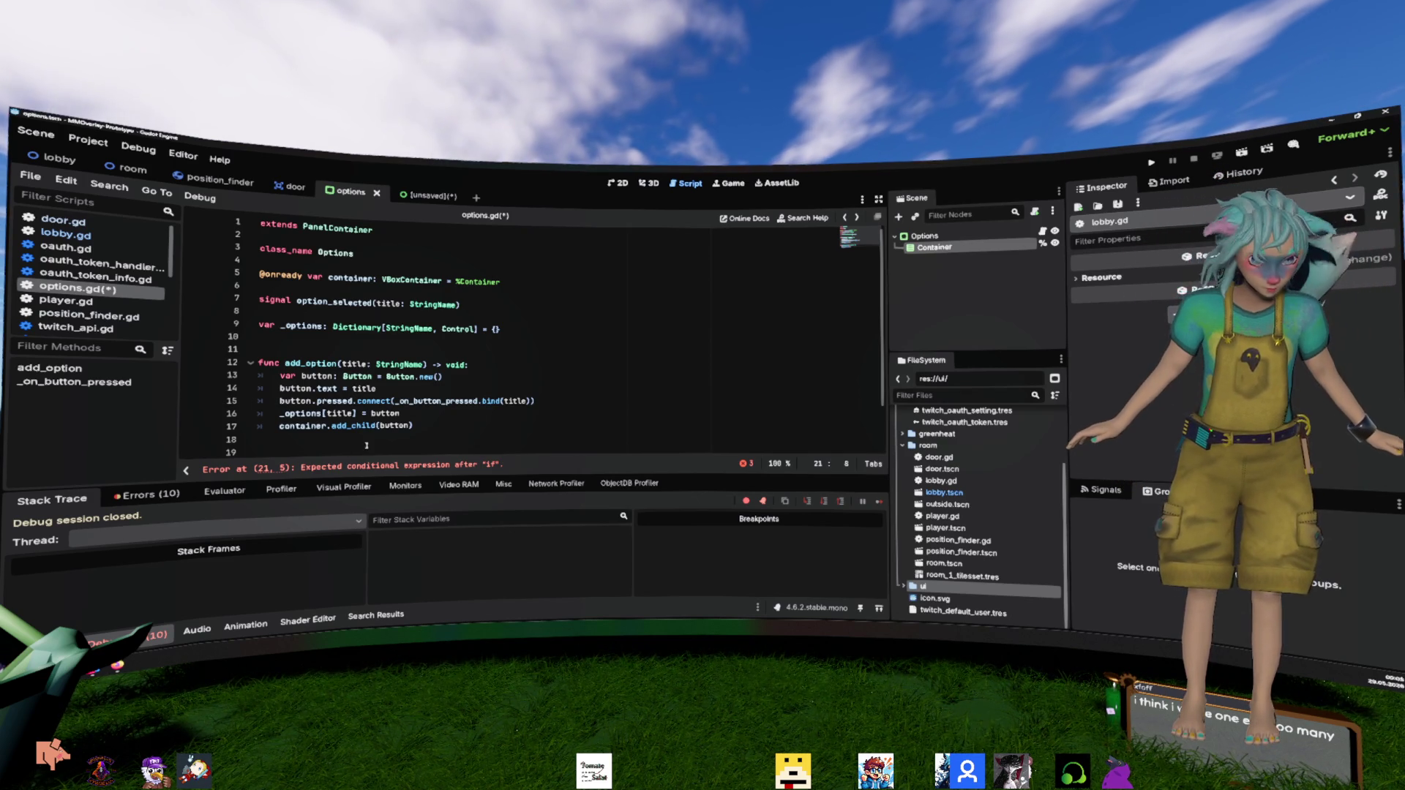
Step: Declare var allowed_user_ids: Array[String] = [] on line 10 of options.gd
{"action": "left_click", "coordinate": [453, 466]}
{"action": "key", "text": "End"}
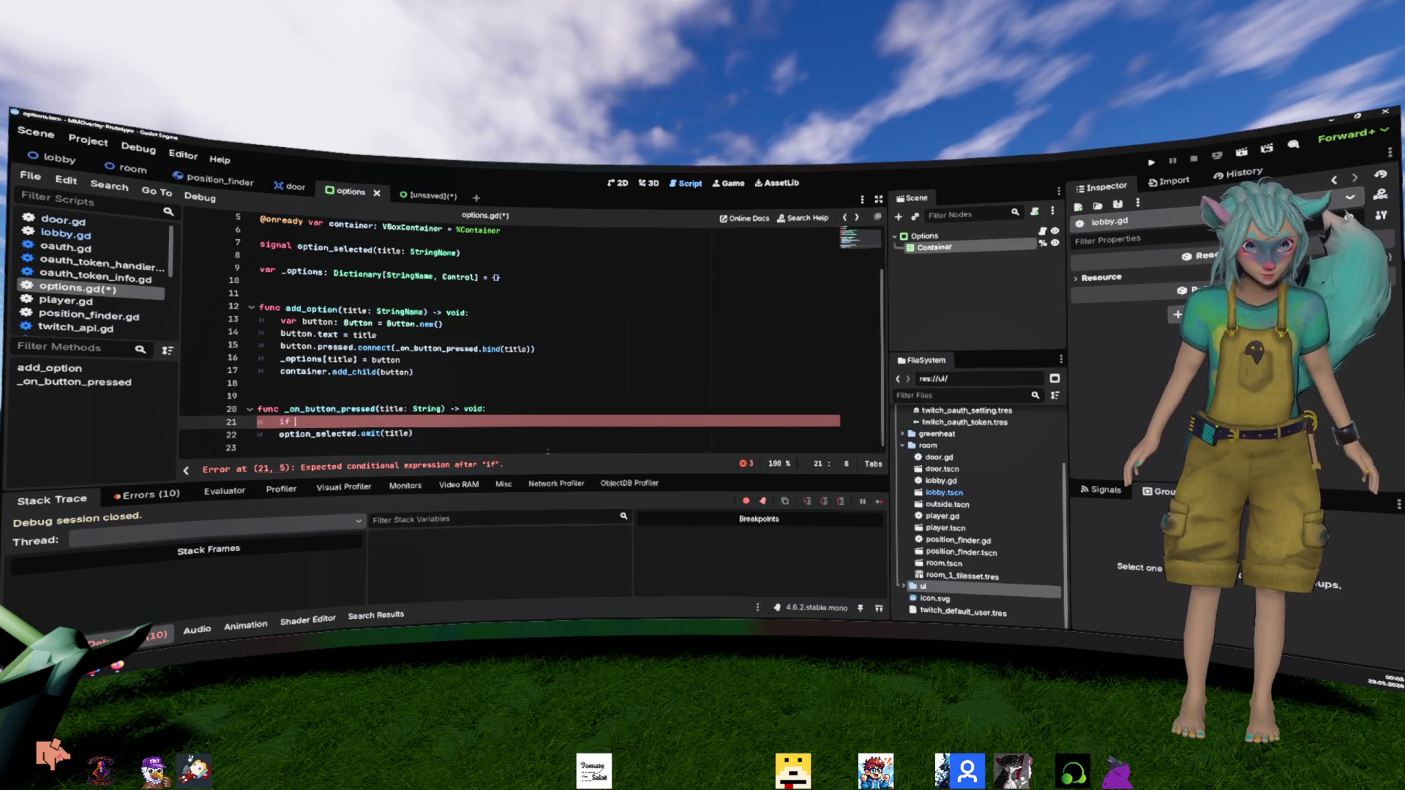
{"action": "left_click", "coordinate": [424, 291]}
{"action": "type", "text": "var allowe"}
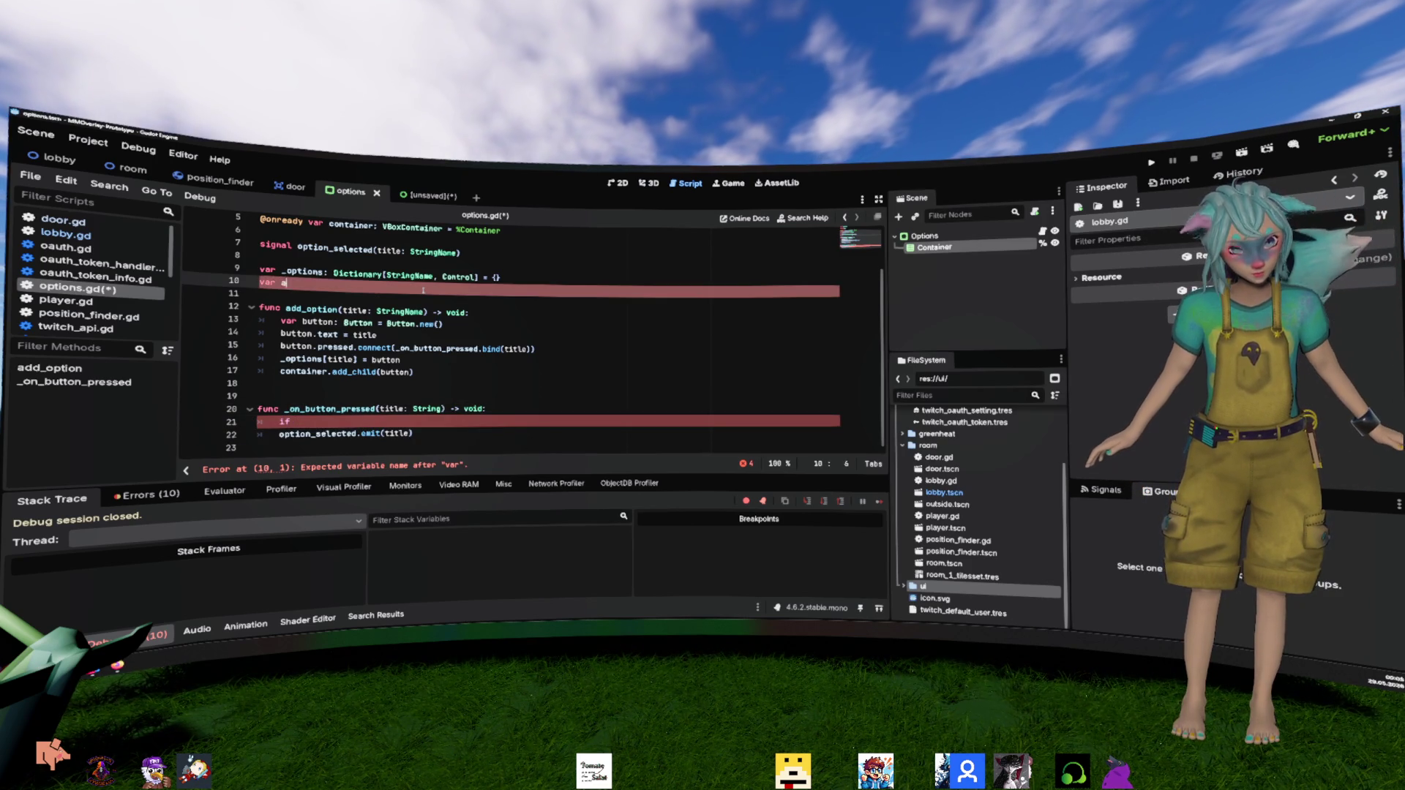
{"action": "type", "text": "d: U"}
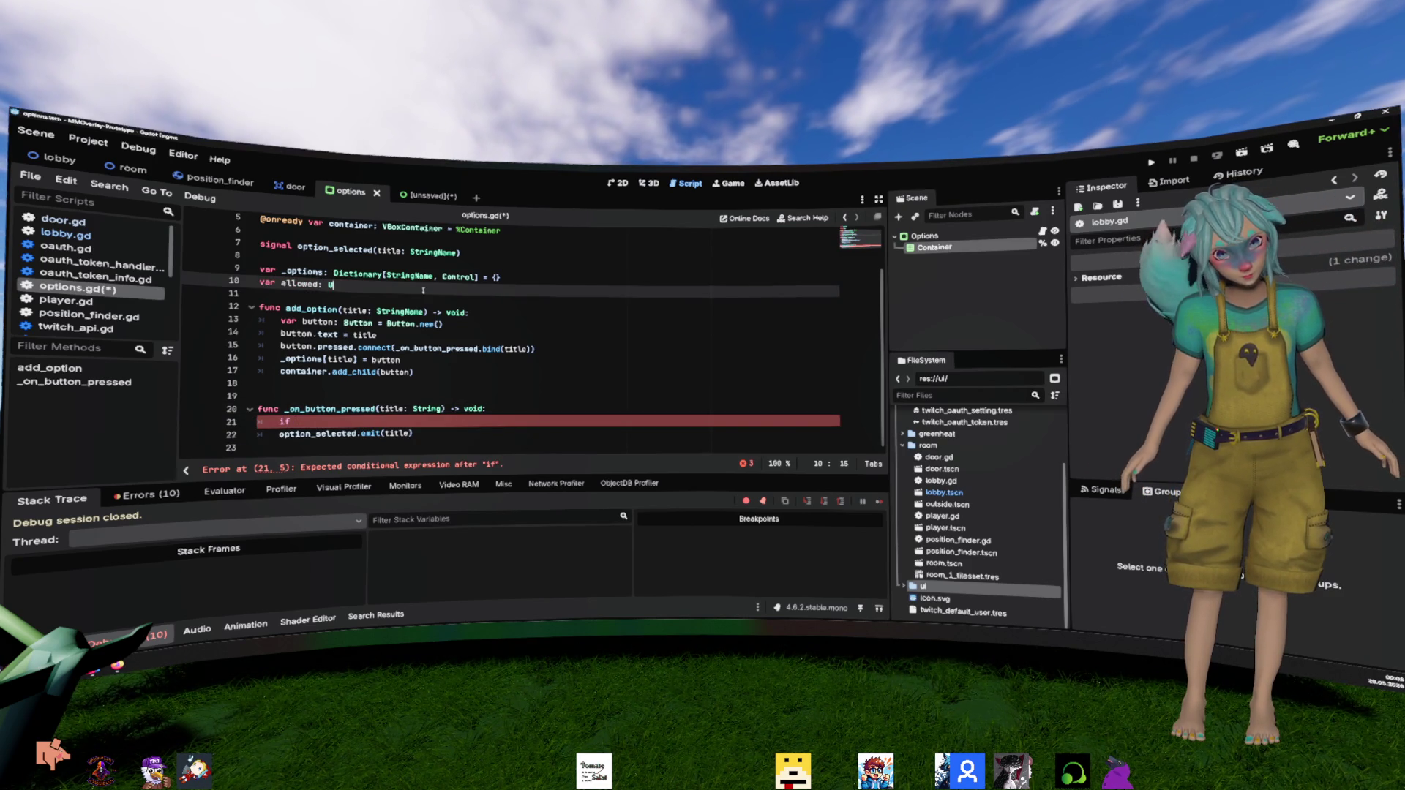
{"action": "key", "text": "BackSpace"}
{"action": "key", "text": "BackSpace"}
{"action": "key", "text": "BackSpace"}
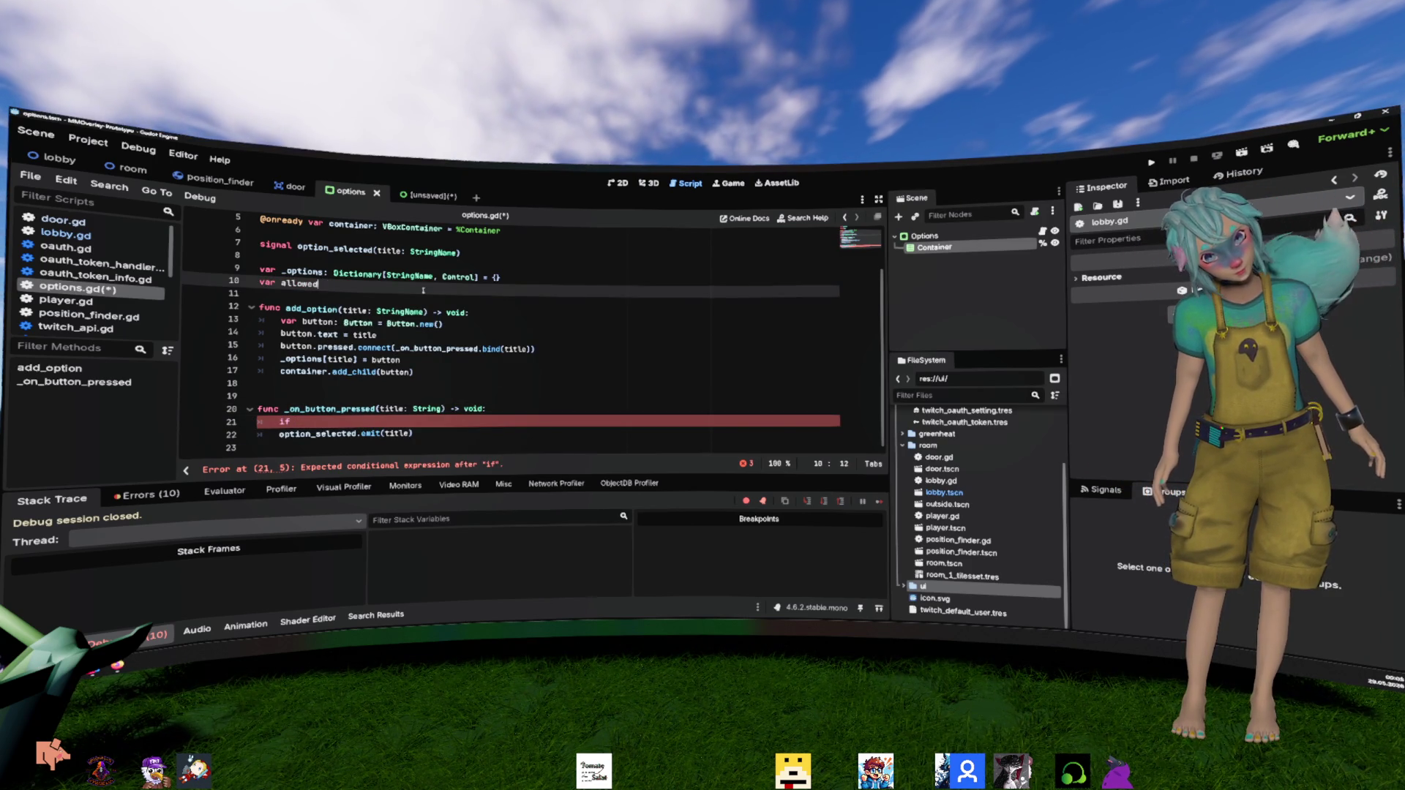
{"action": "type", "text": "_user: Array[]"}
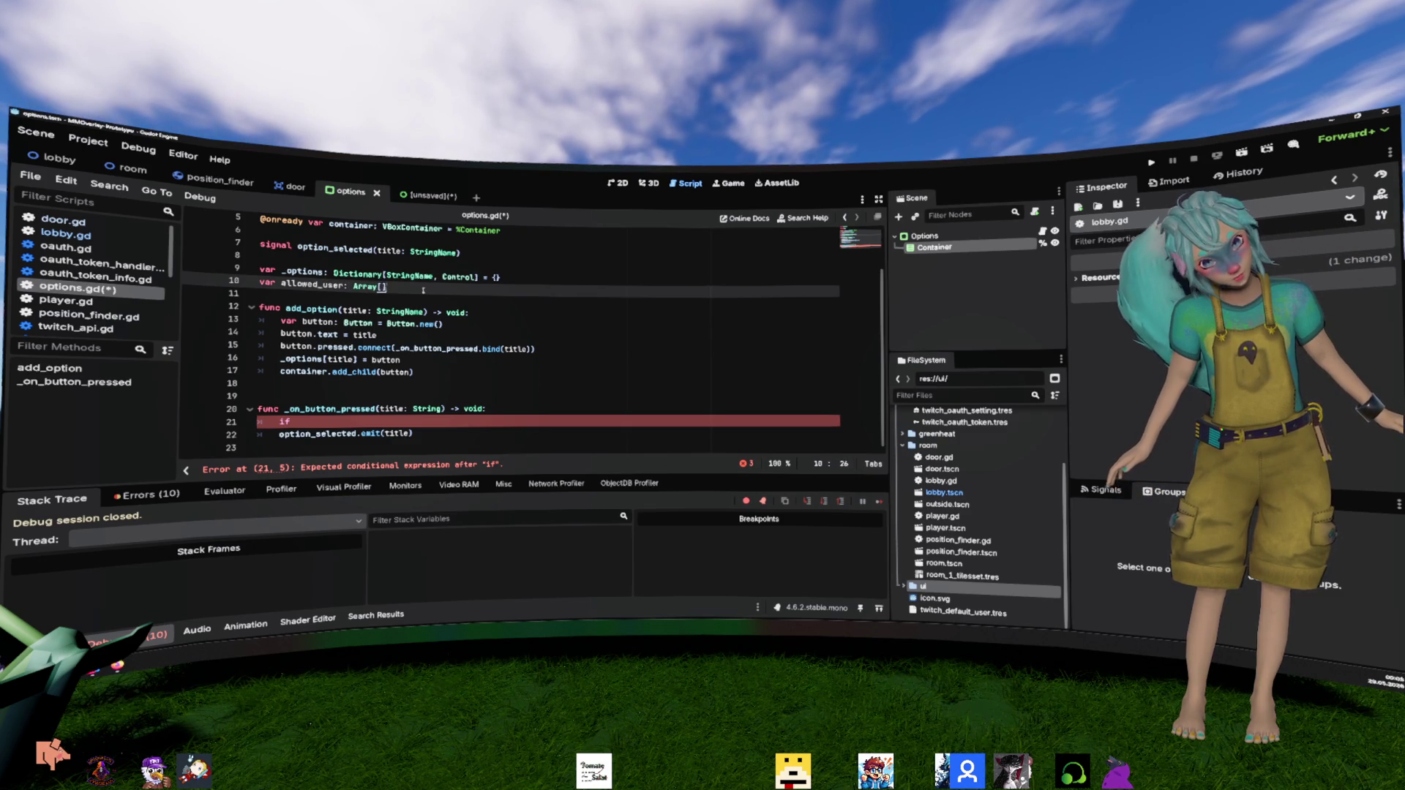
{"action": "key", "text": "Left"}
{"action": "type", "text": "Twotc"}
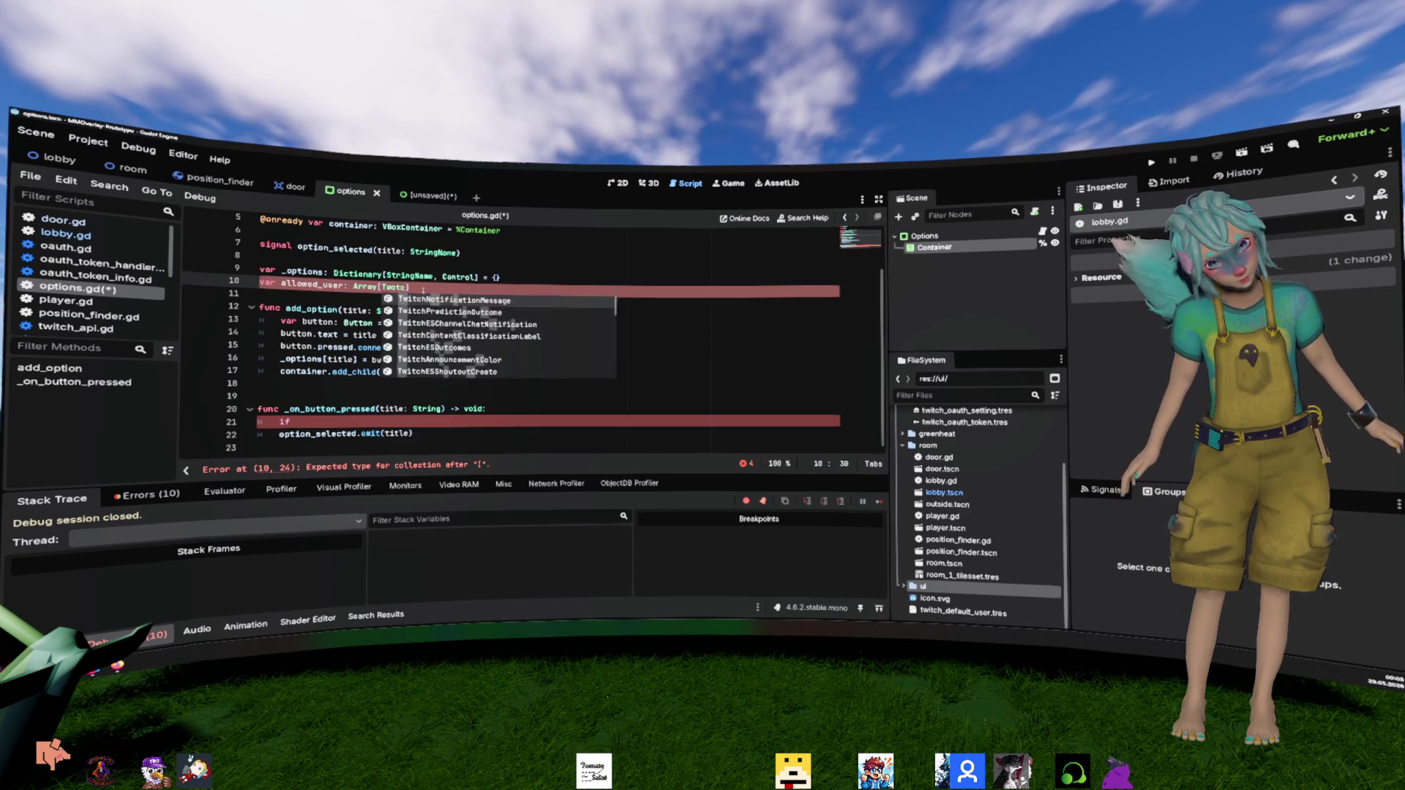
{"action": "key", "text": "BackSpace"}
{"action": "key", "text": "BackSpace"}
{"action": "key", "text": "BackSpace"}
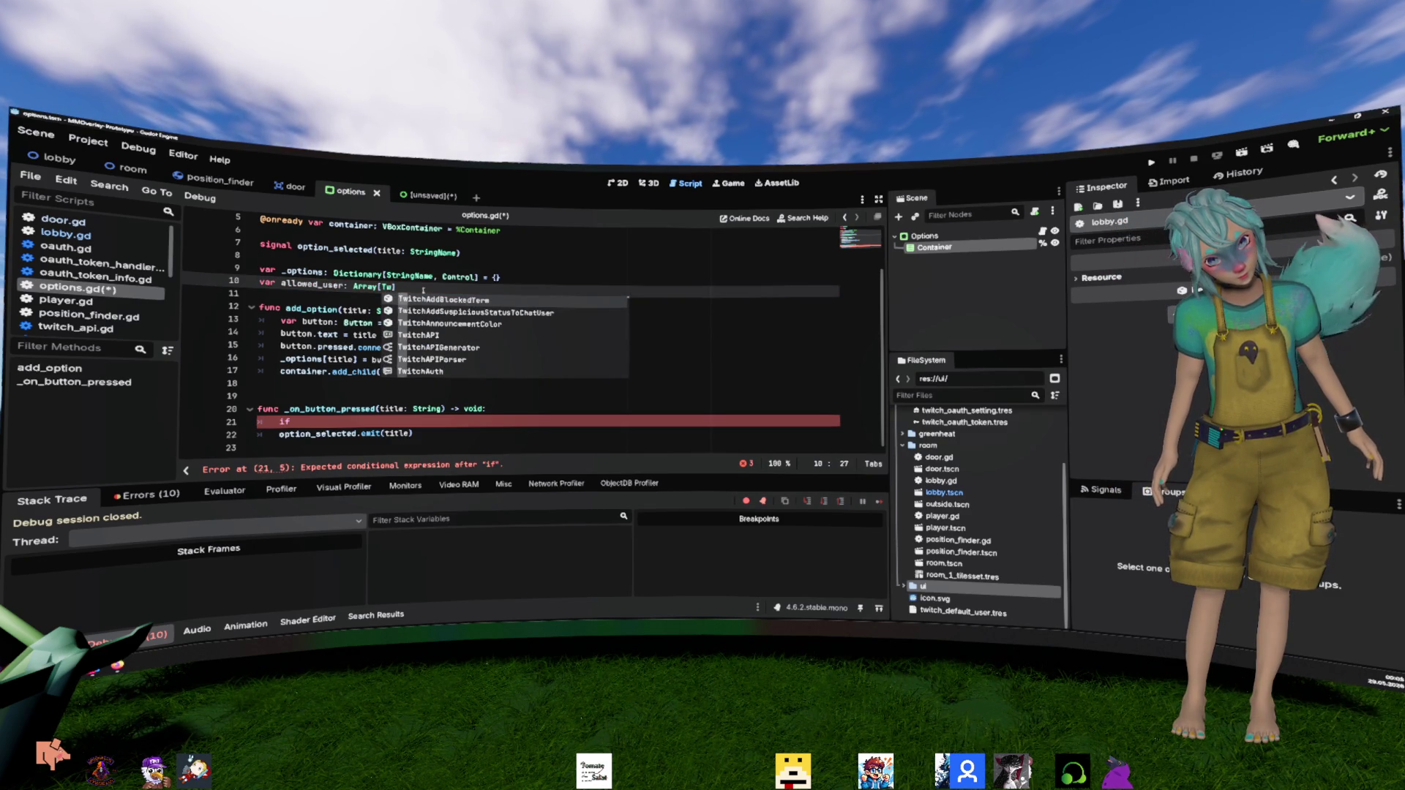
{"action": "key", "text": "BackSpace"}
{"action": "key", "text": "BackSpace"}
{"action": "type", "text": "String]"}
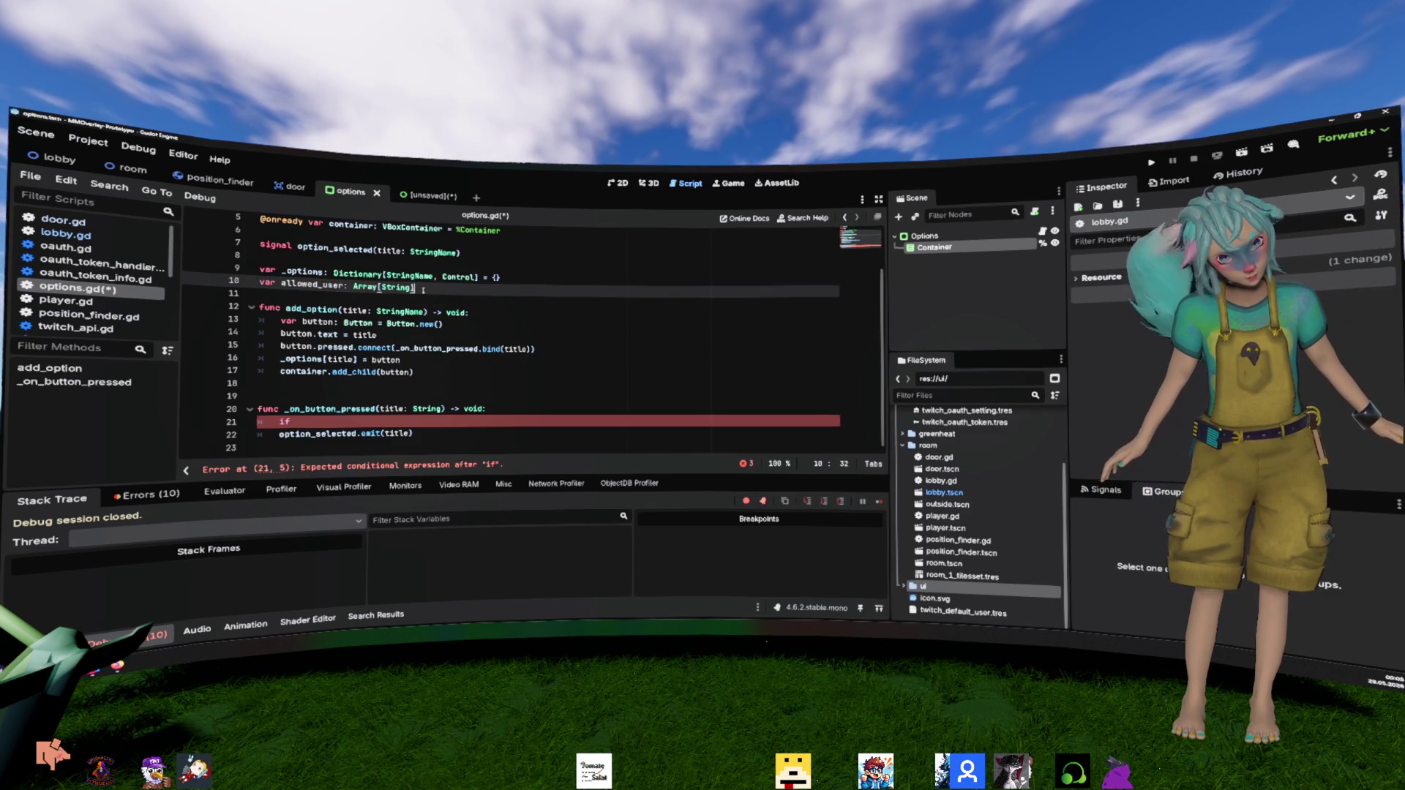
{"action": "type", "text": " = []"}
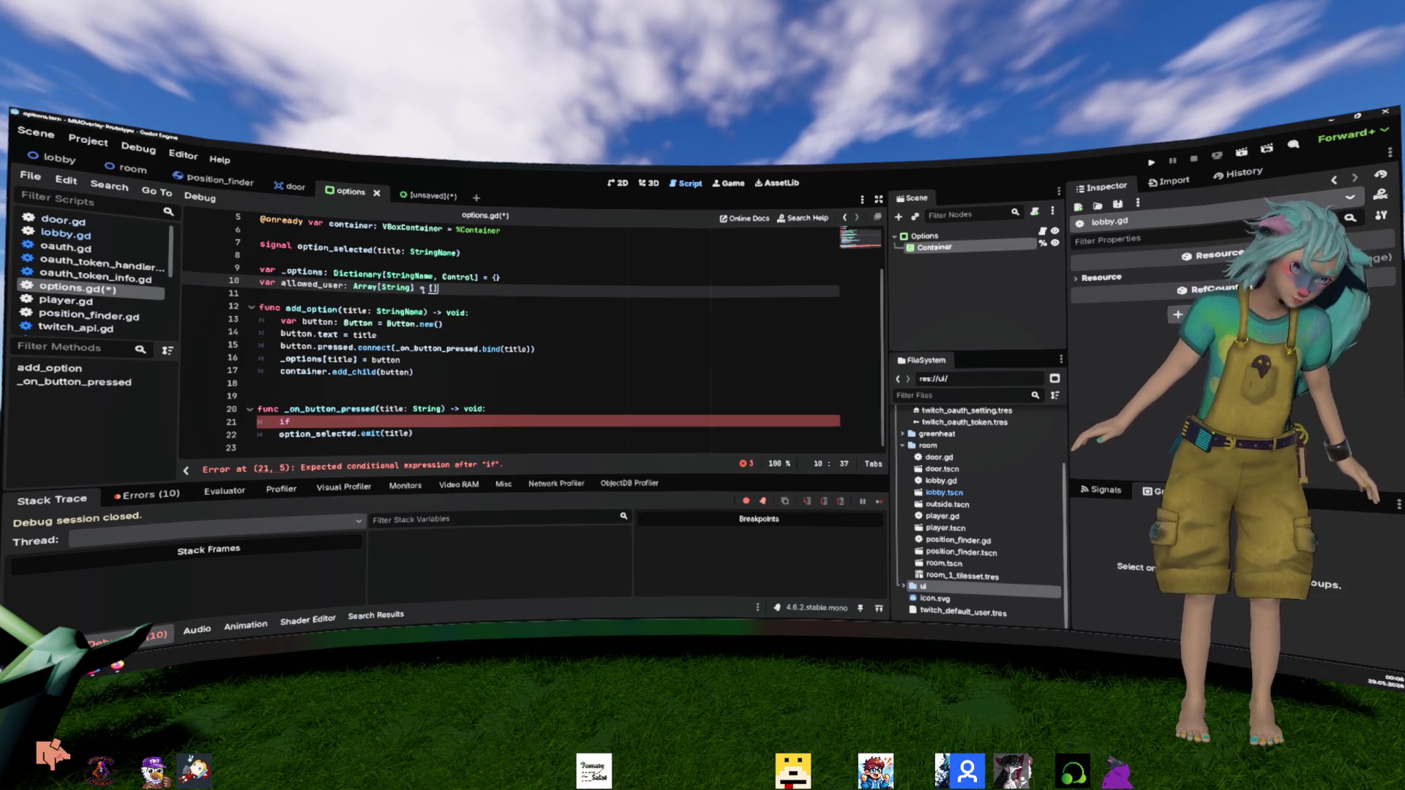
{"action": "left_click", "coordinate": [353, 287]}
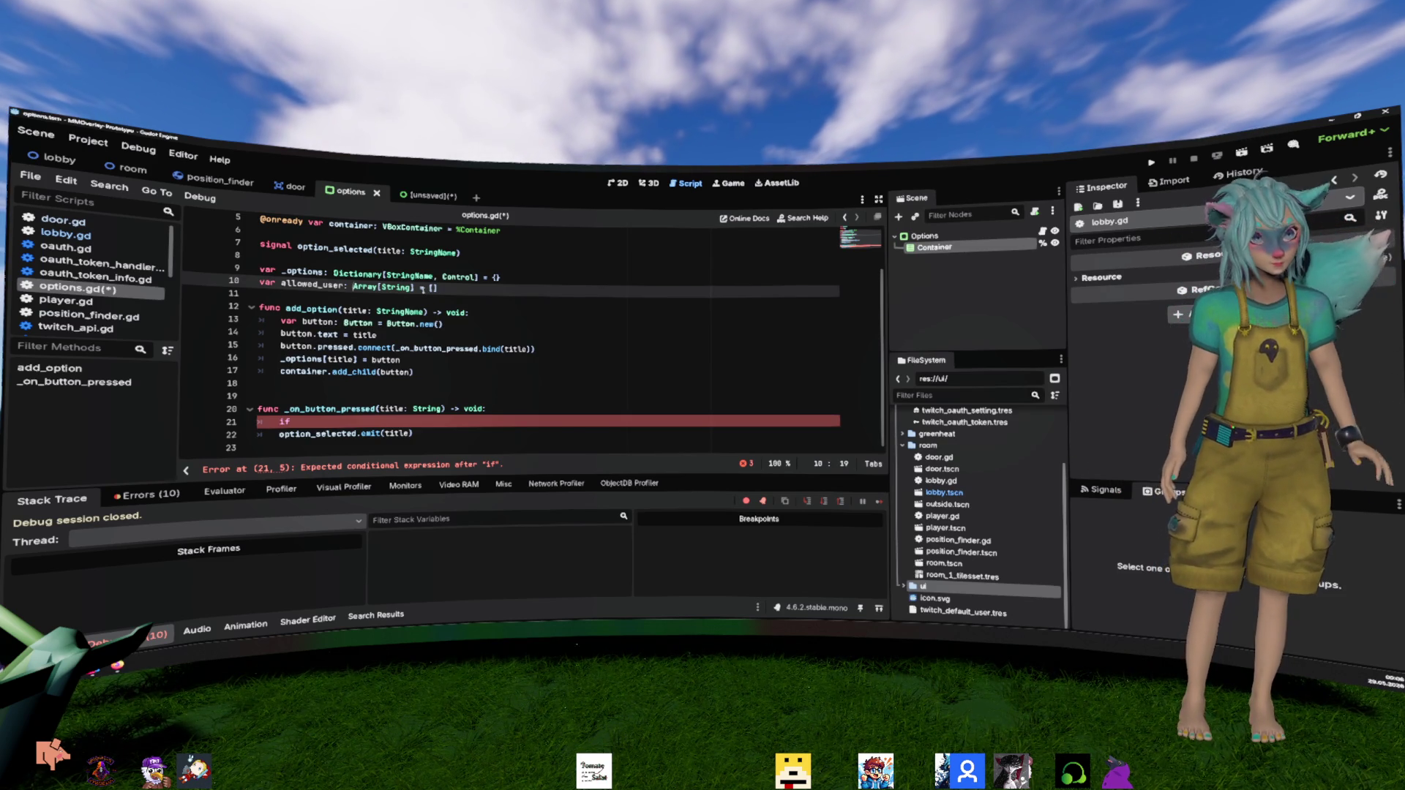
{"action": "left_click", "coordinate": [347, 285]}
{"action": "type", "text": "_"}
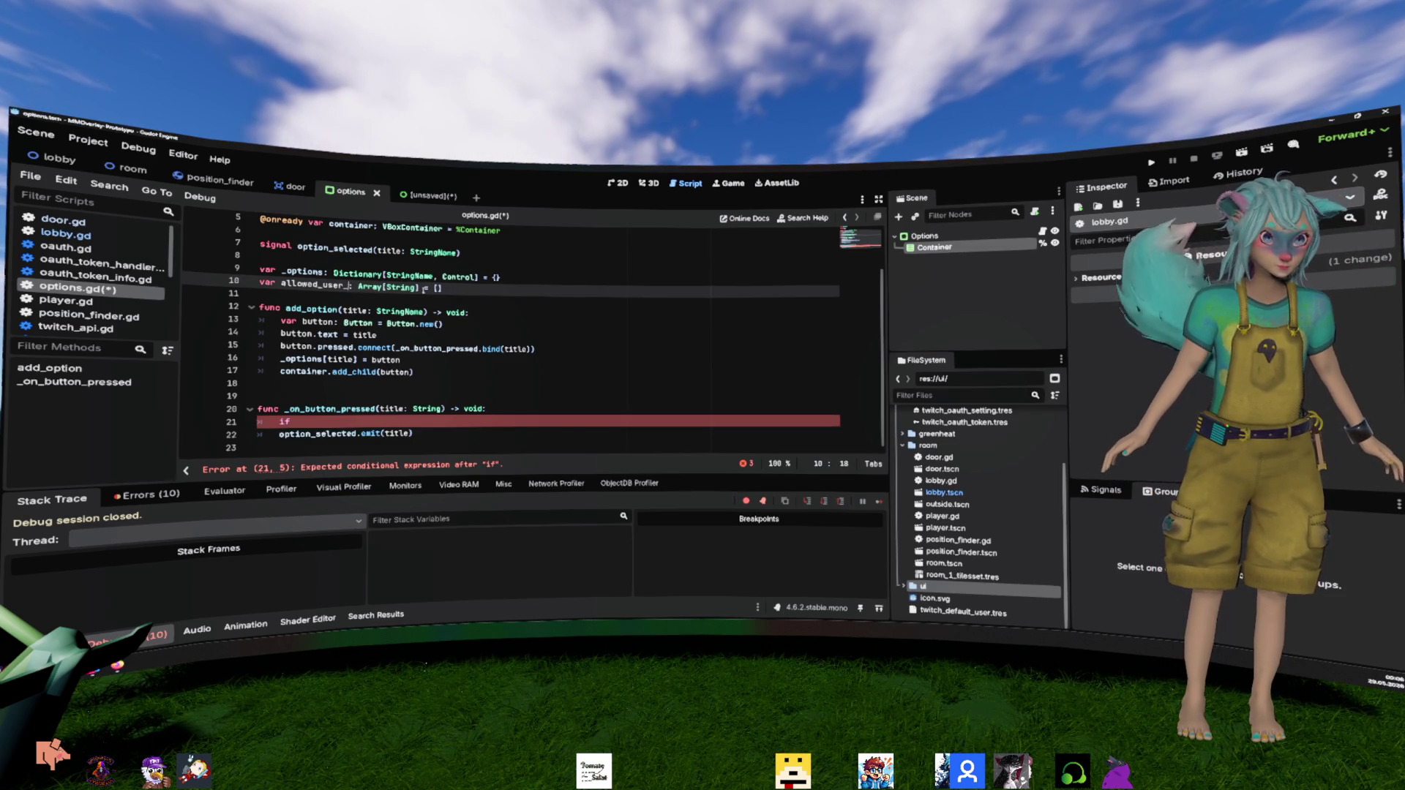
{"action": "type", "text": "ids"}
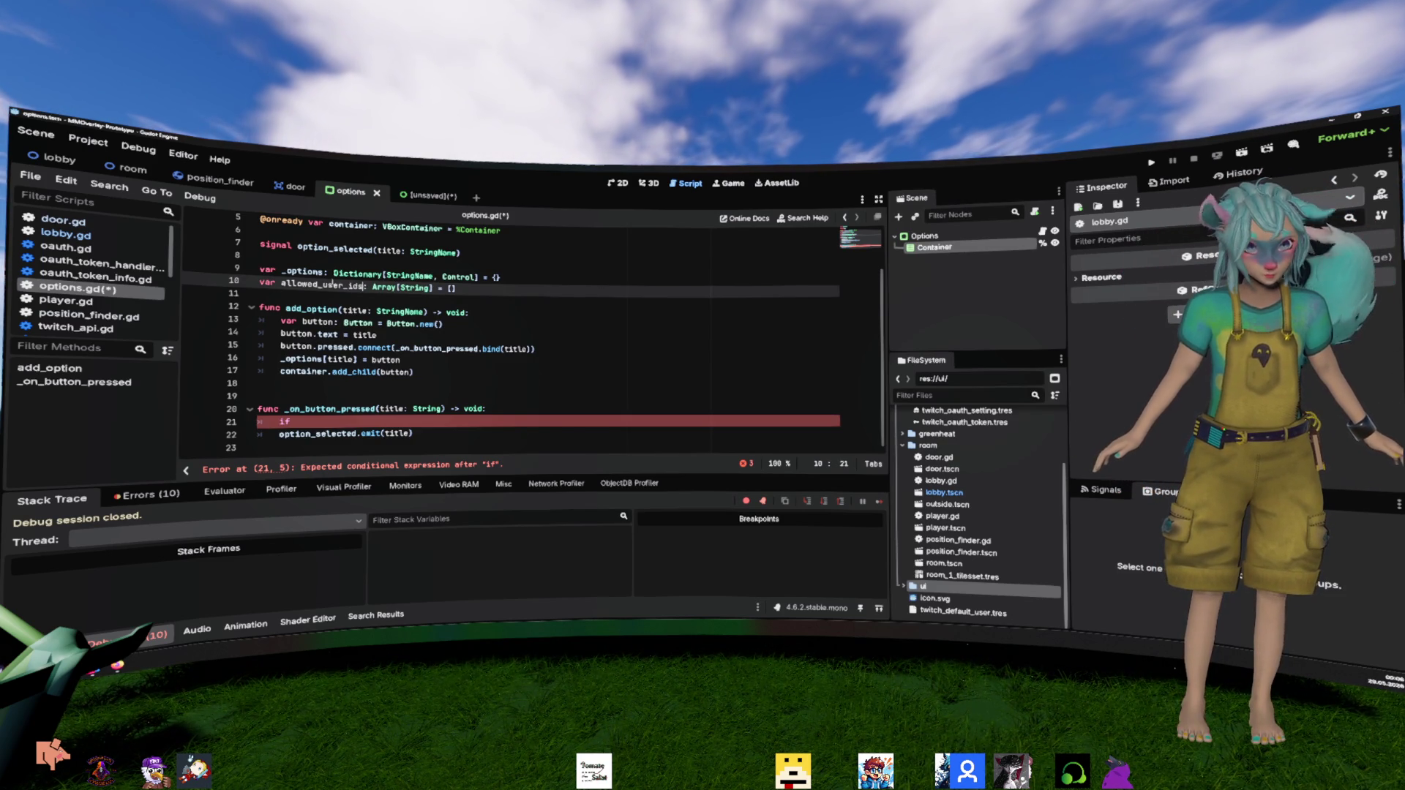
Step: Begin an Input. line at the top of _on_button_pressed
{"action": "left_click", "coordinate": [538, 425]}
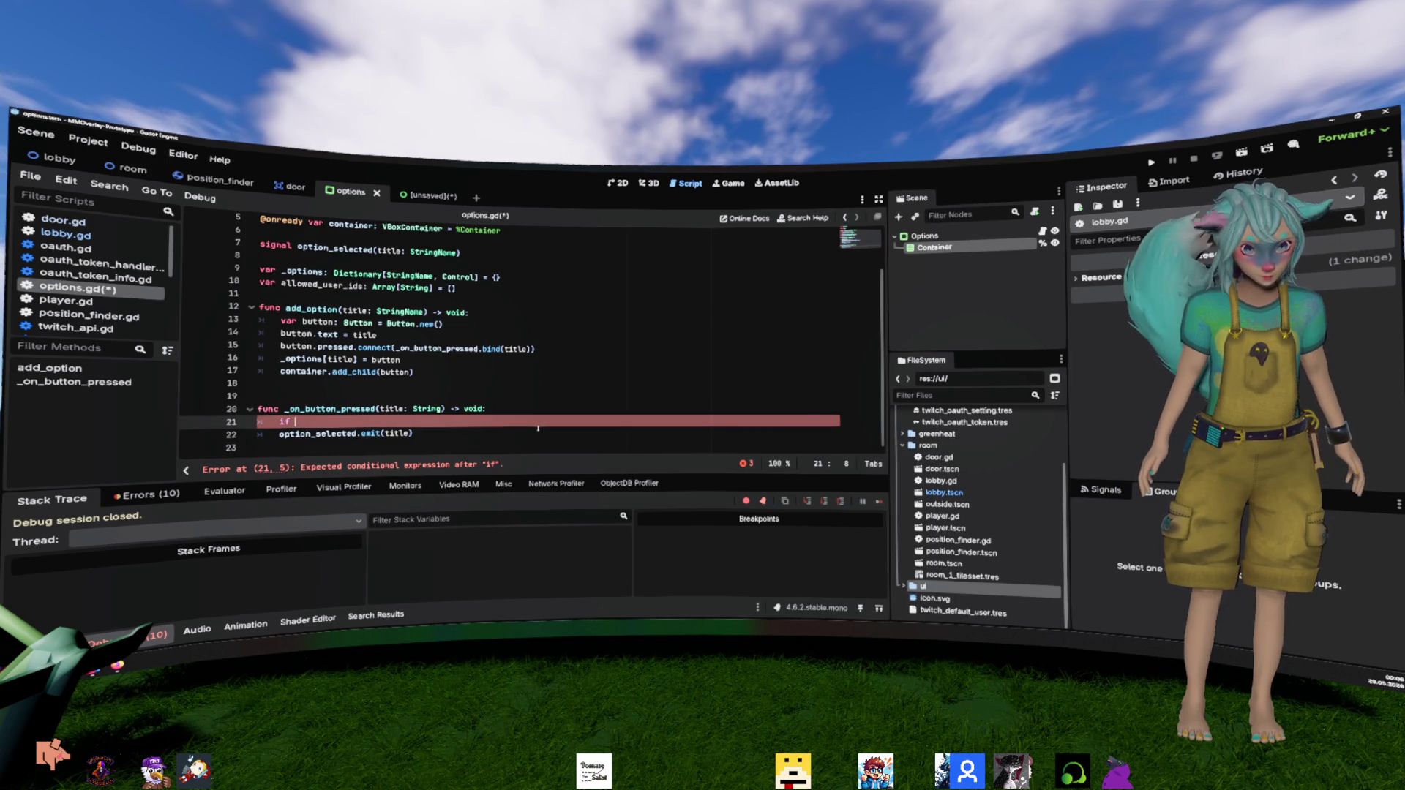
{"action": "triple_click", "coordinate": [472, 349]}
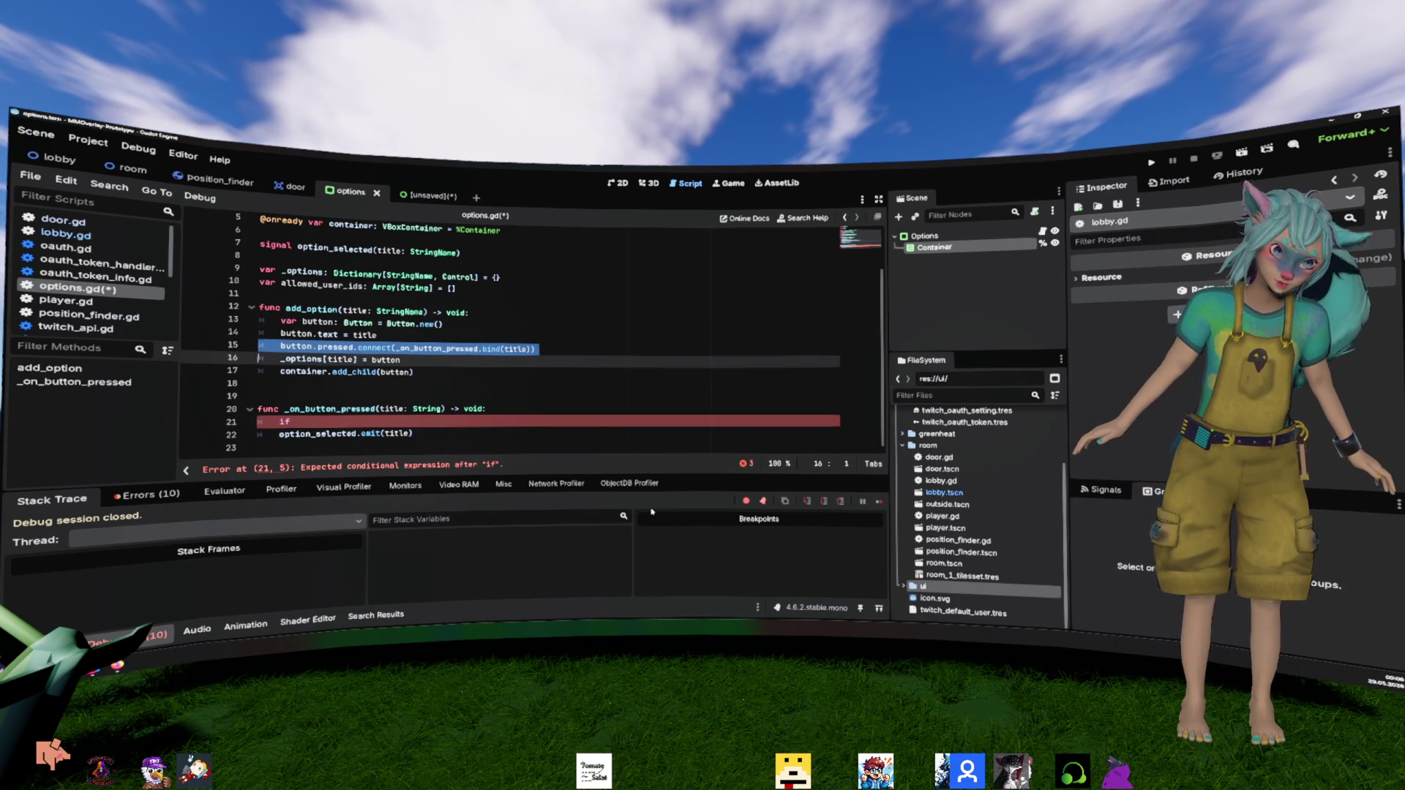
{"action": "left_click", "coordinate": [552, 424]}
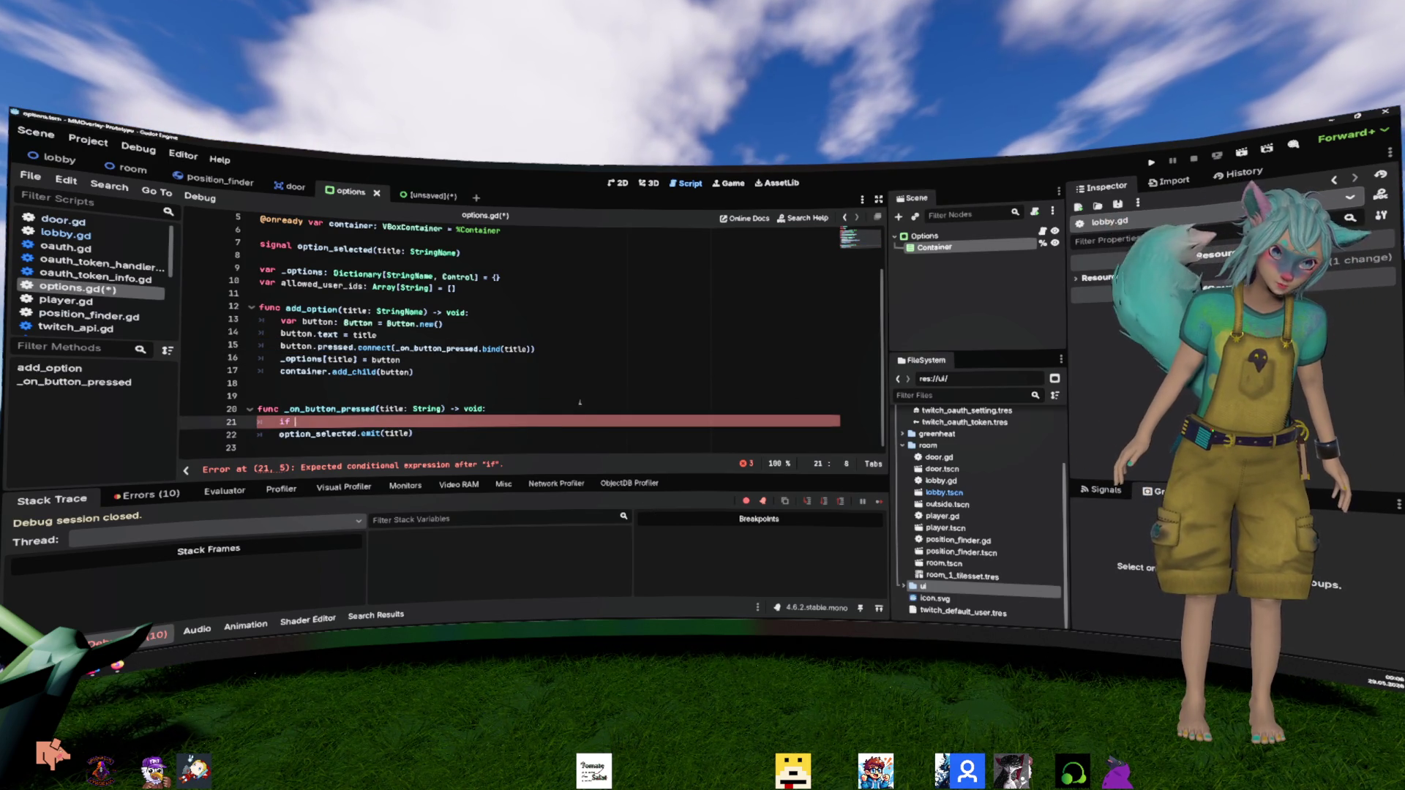
{"action": "left_click", "coordinate": [580, 409]}
{"action": "key", "text": "Return"}
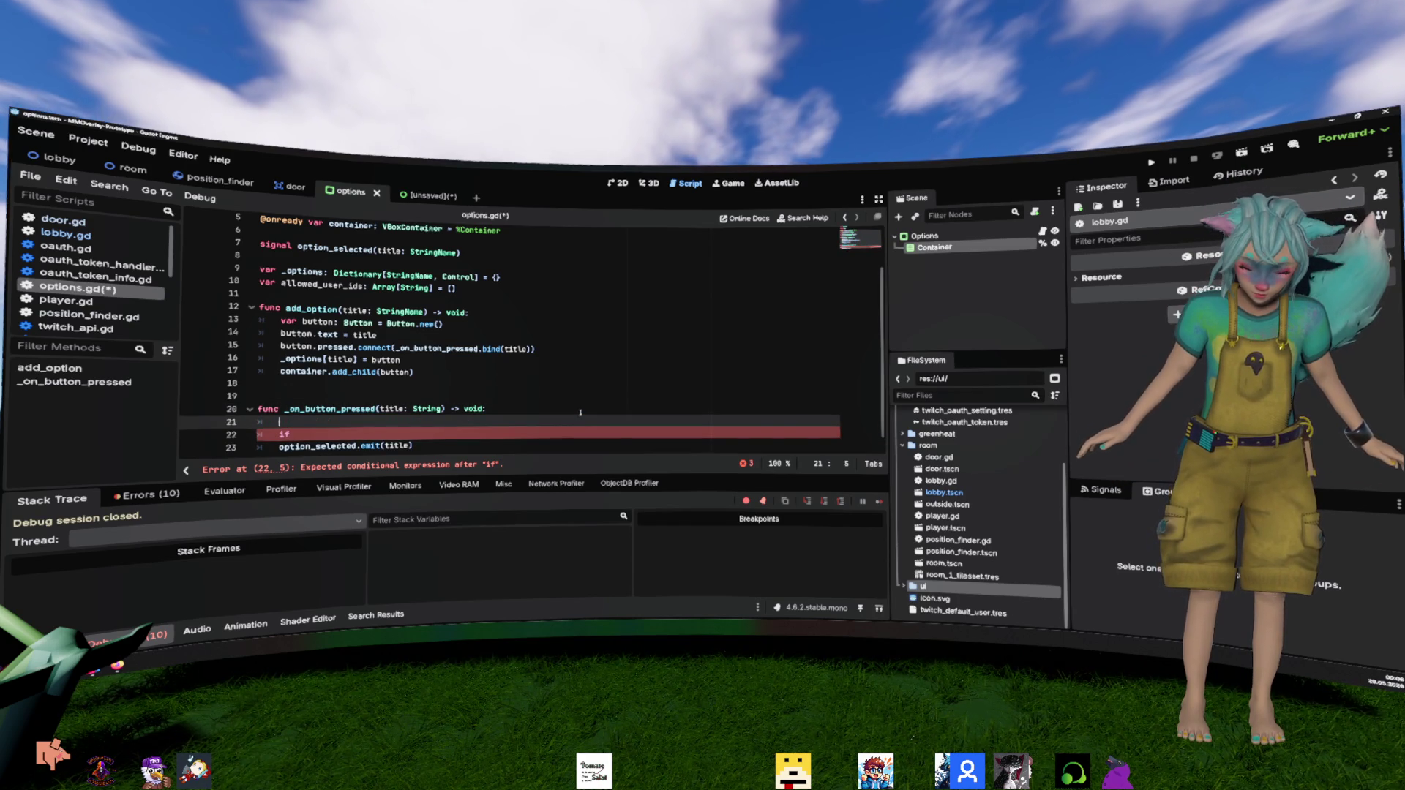
{"action": "type", "text": "Input."}
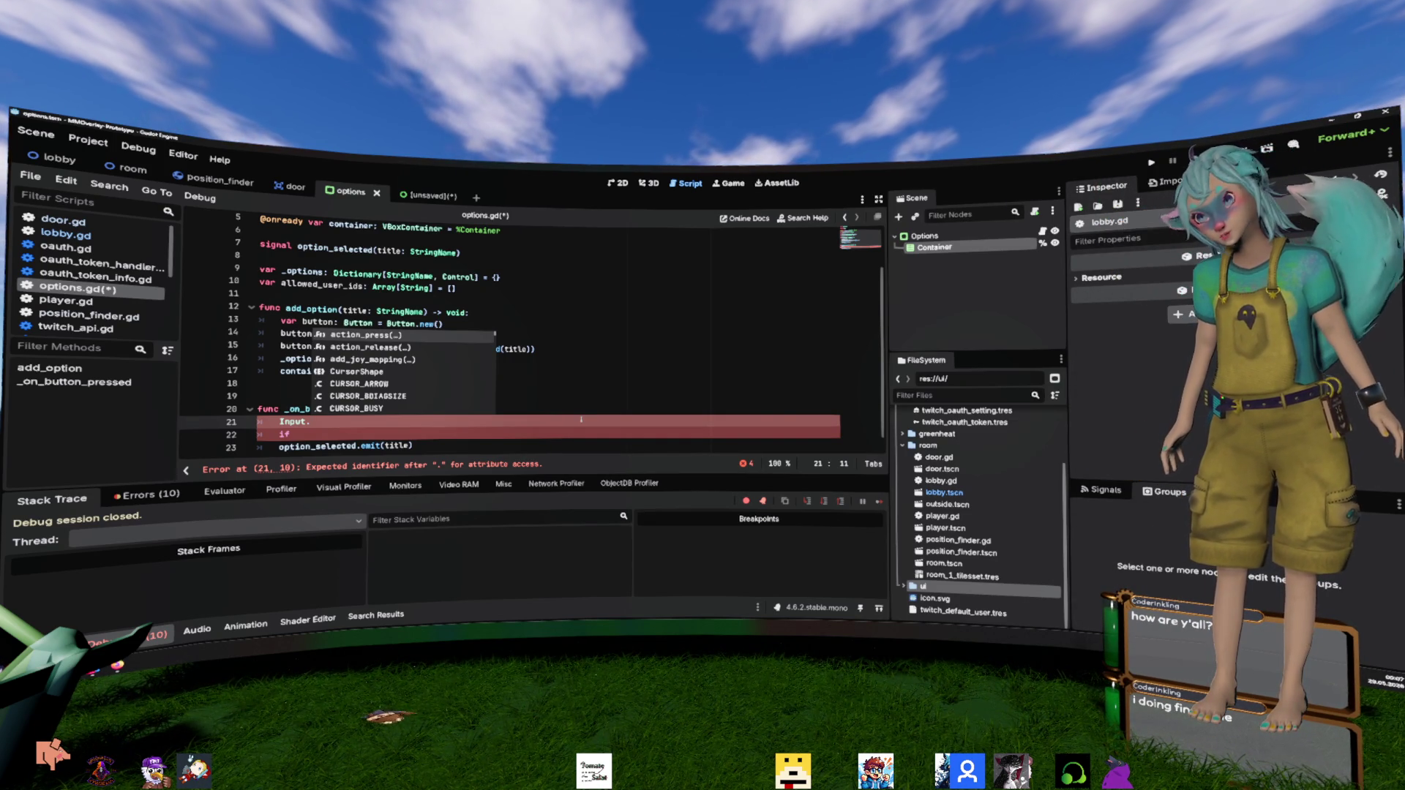
Step: Delete the unfinished Input. and if lines and save options.gd
{"action": "key", "text": "Escape"}
{"action": "key", "text": "Down"}
{"action": "key", "text": "End"}
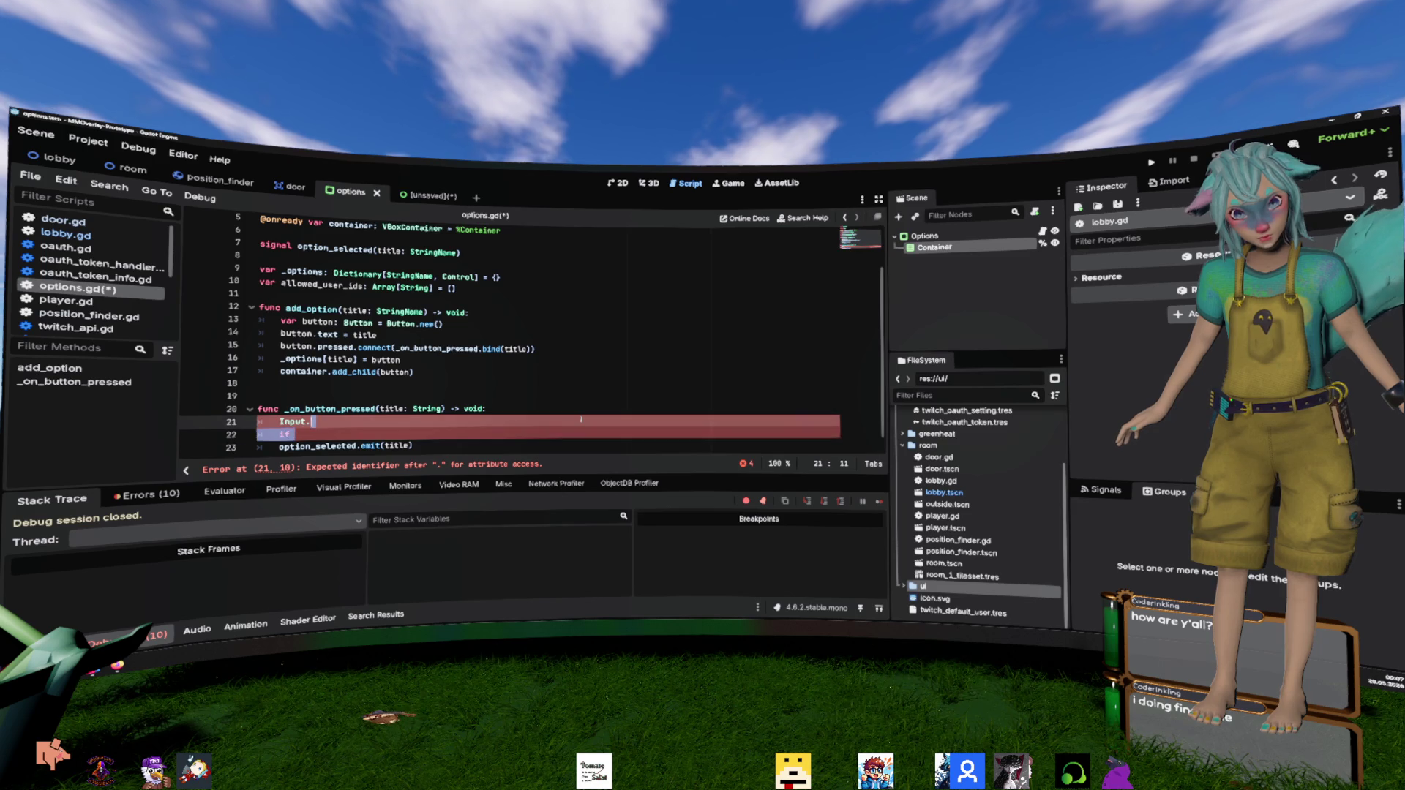
{"action": "key", "text": "shift+Up"}
{"action": "key", "text": "shift+Home"}
{"action": "key", "text": "BackSpace"}
{"action": "key", "text": "BackSpace"}
{"action": "key", "text": "ctrl+s"}
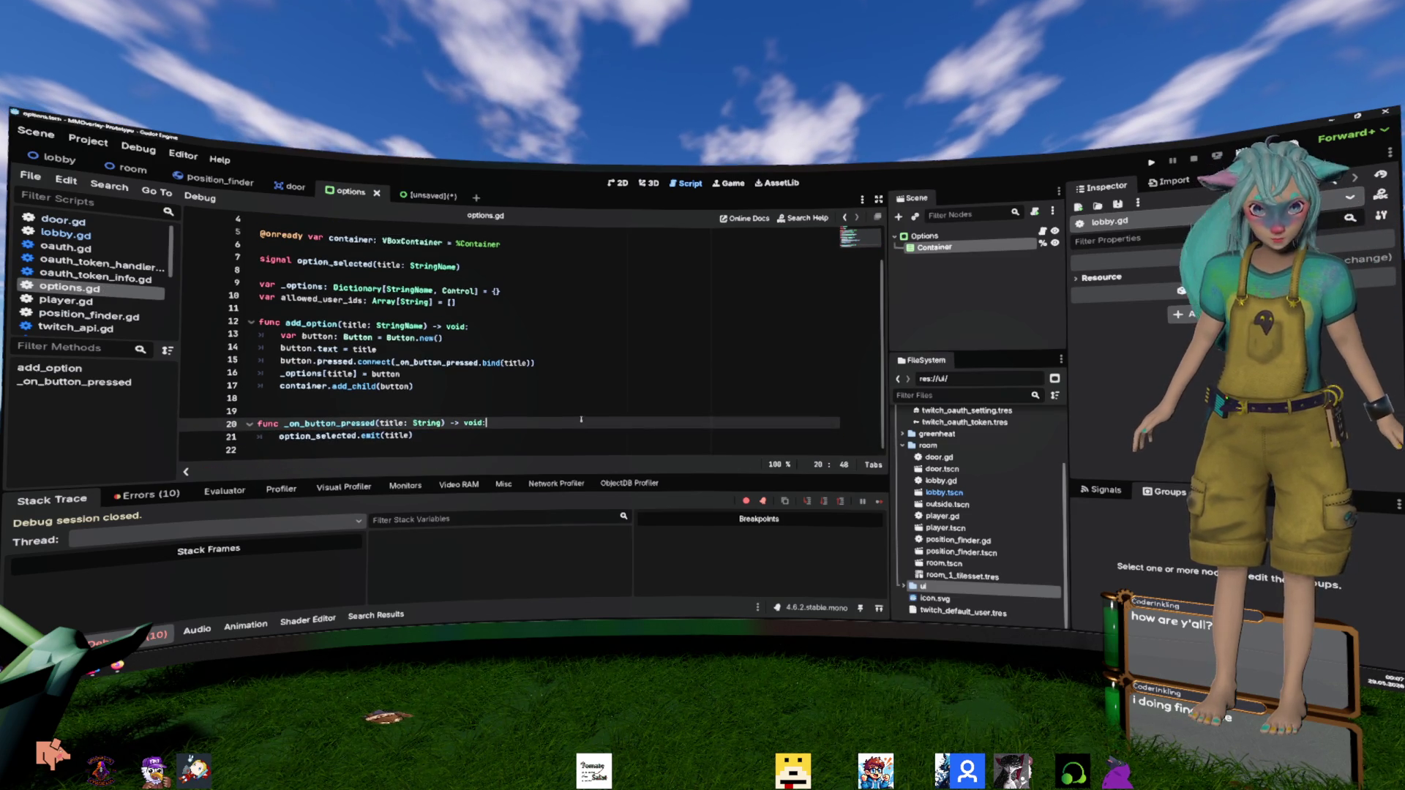
Step: Run the project twice, closing the game window and declining both save-scene prompts
{"action": "key", "text": "F5"}
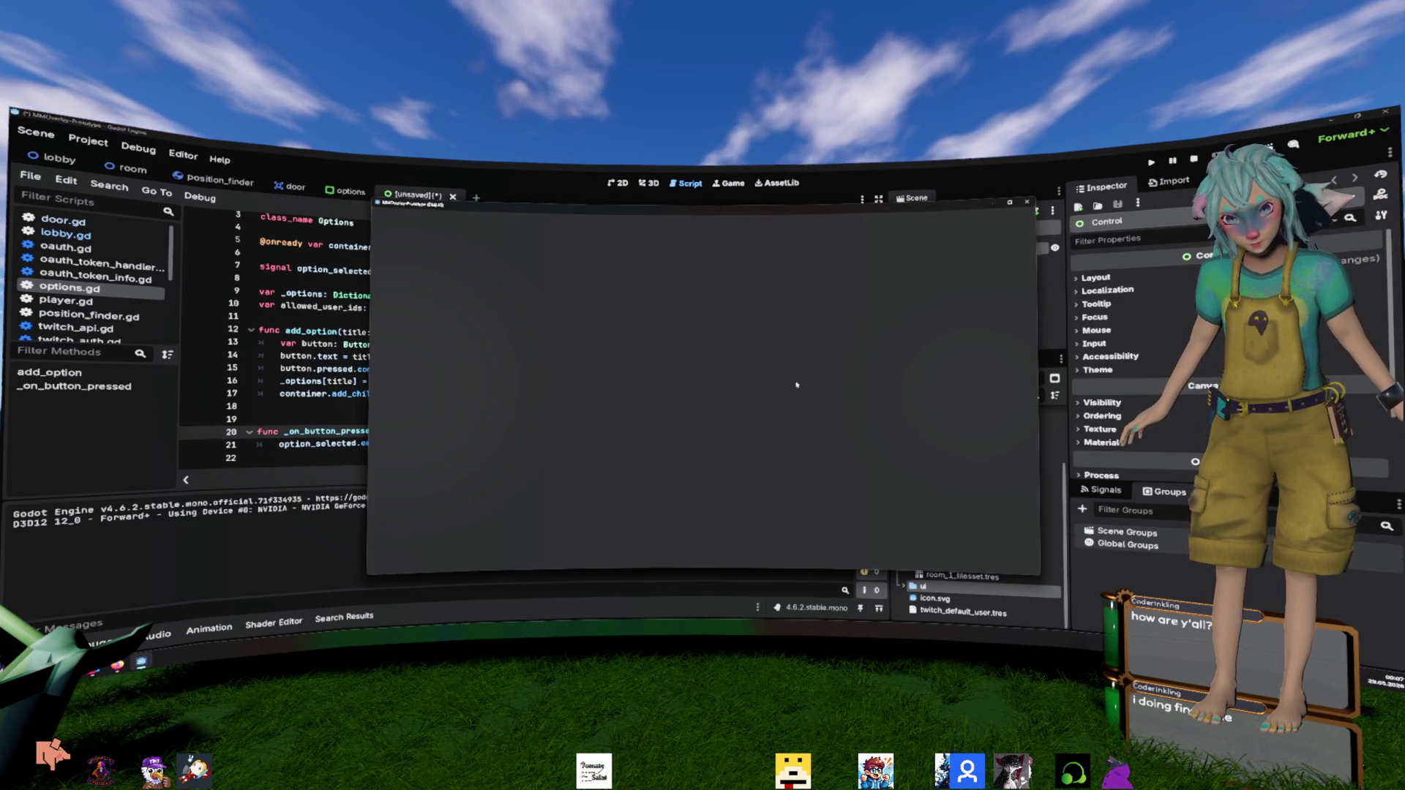
{"action": "left_click", "coordinate": [1027, 202]}
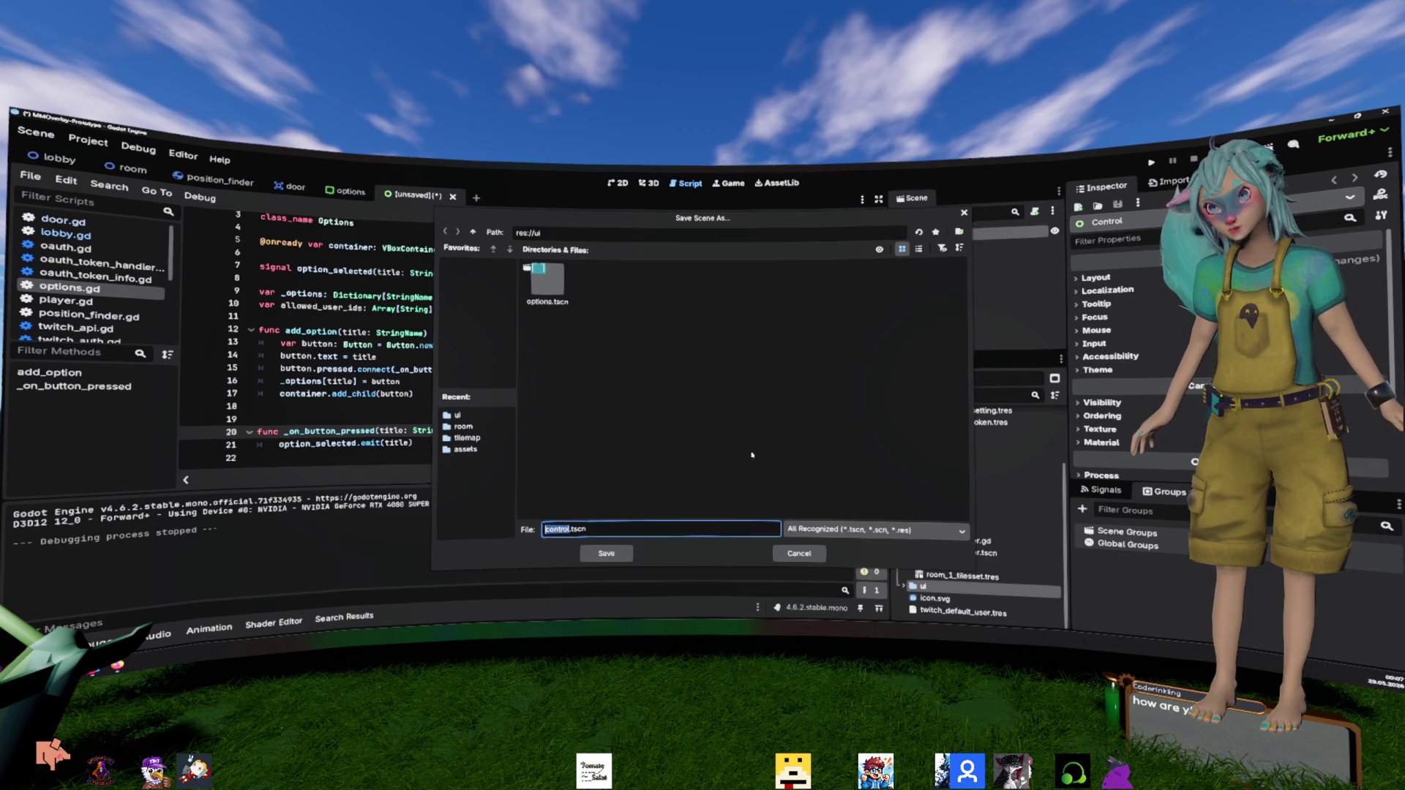
{"action": "left_click", "coordinate": [802, 554]}
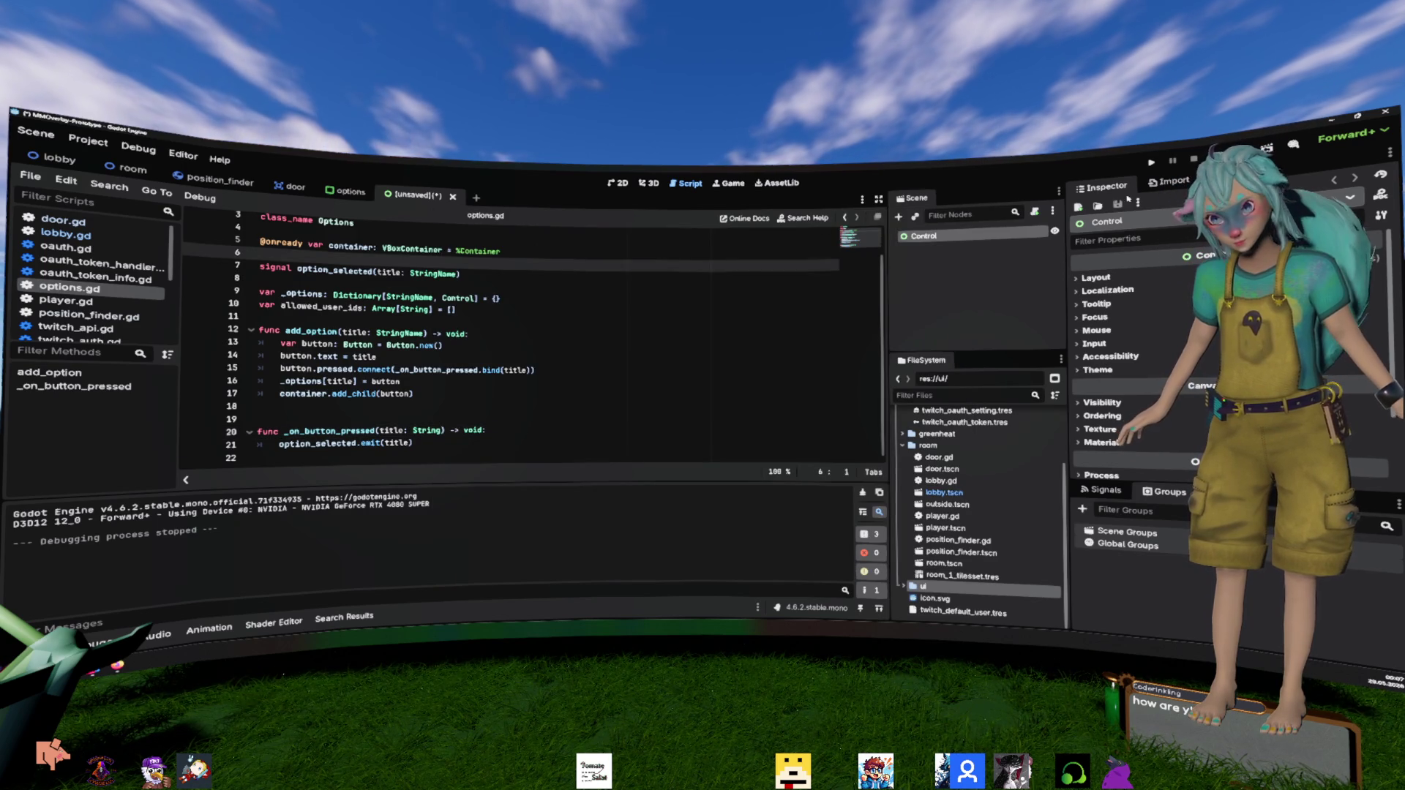
{"action": "left_click", "coordinate": [1152, 163]}
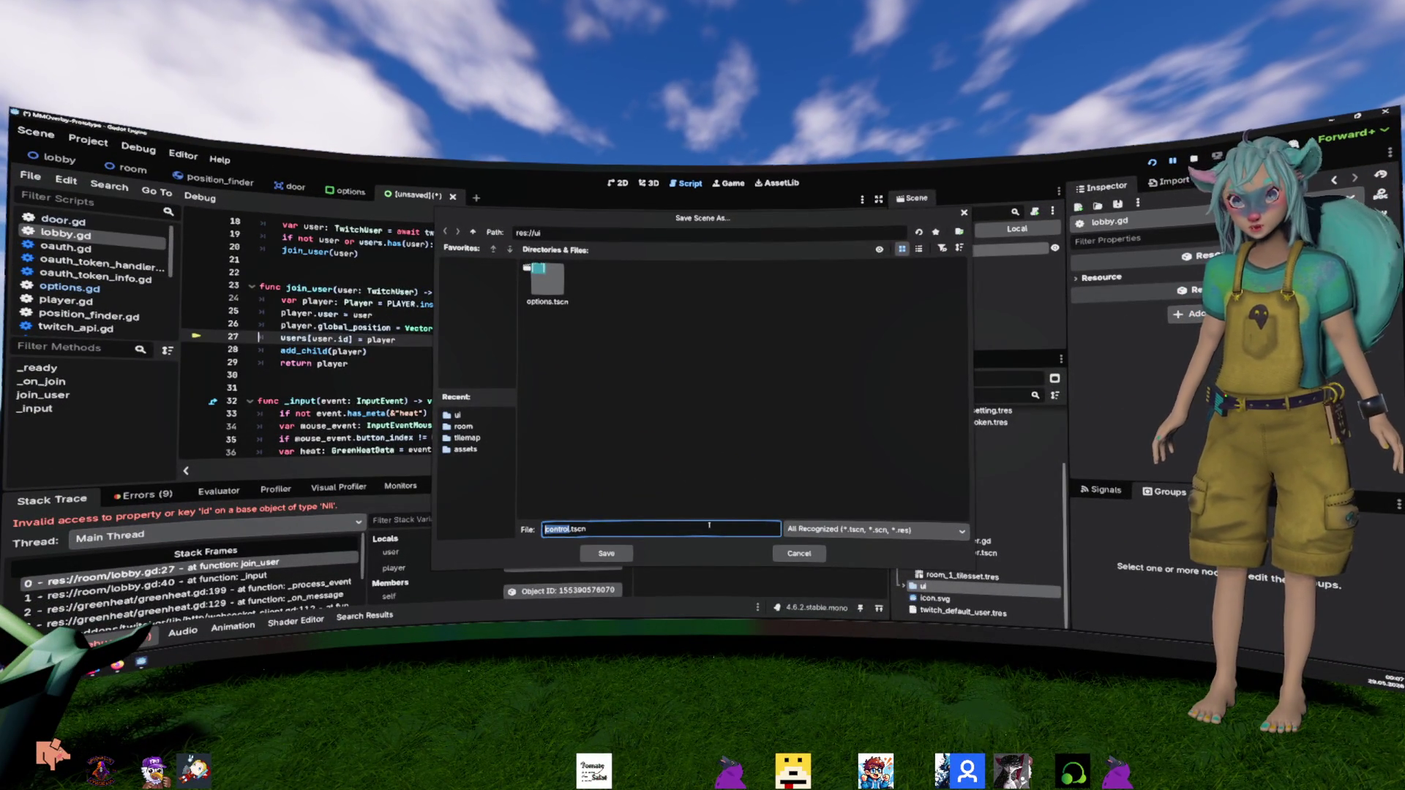
{"action": "left_click", "coordinate": [792, 553]}
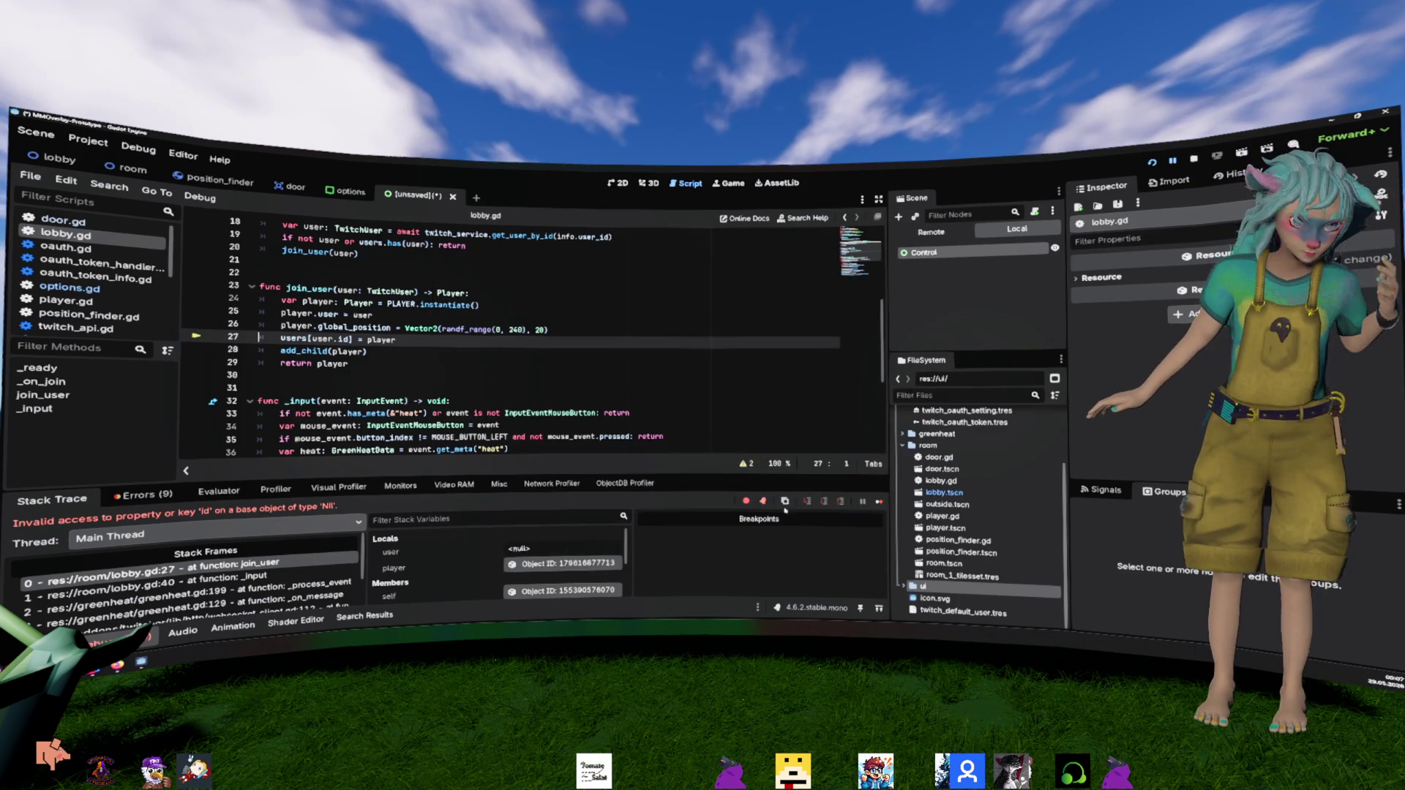
Step: Add an 'if not user: return' guard as the first line of join_user in lobby.gd and save
{"action": "left_click", "coordinate": [374, 314]}
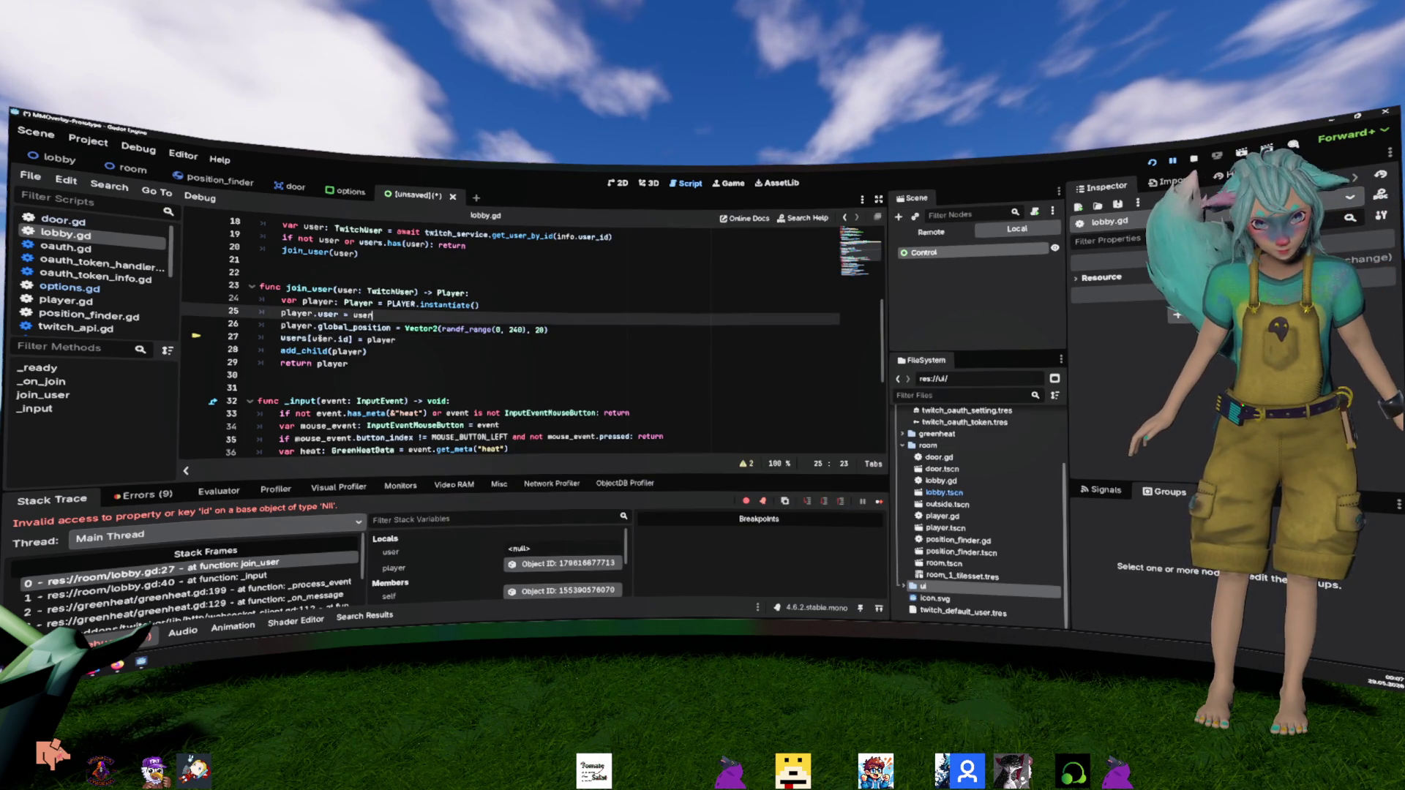
{"action": "mouse_move", "coordinate": [289, 339]}
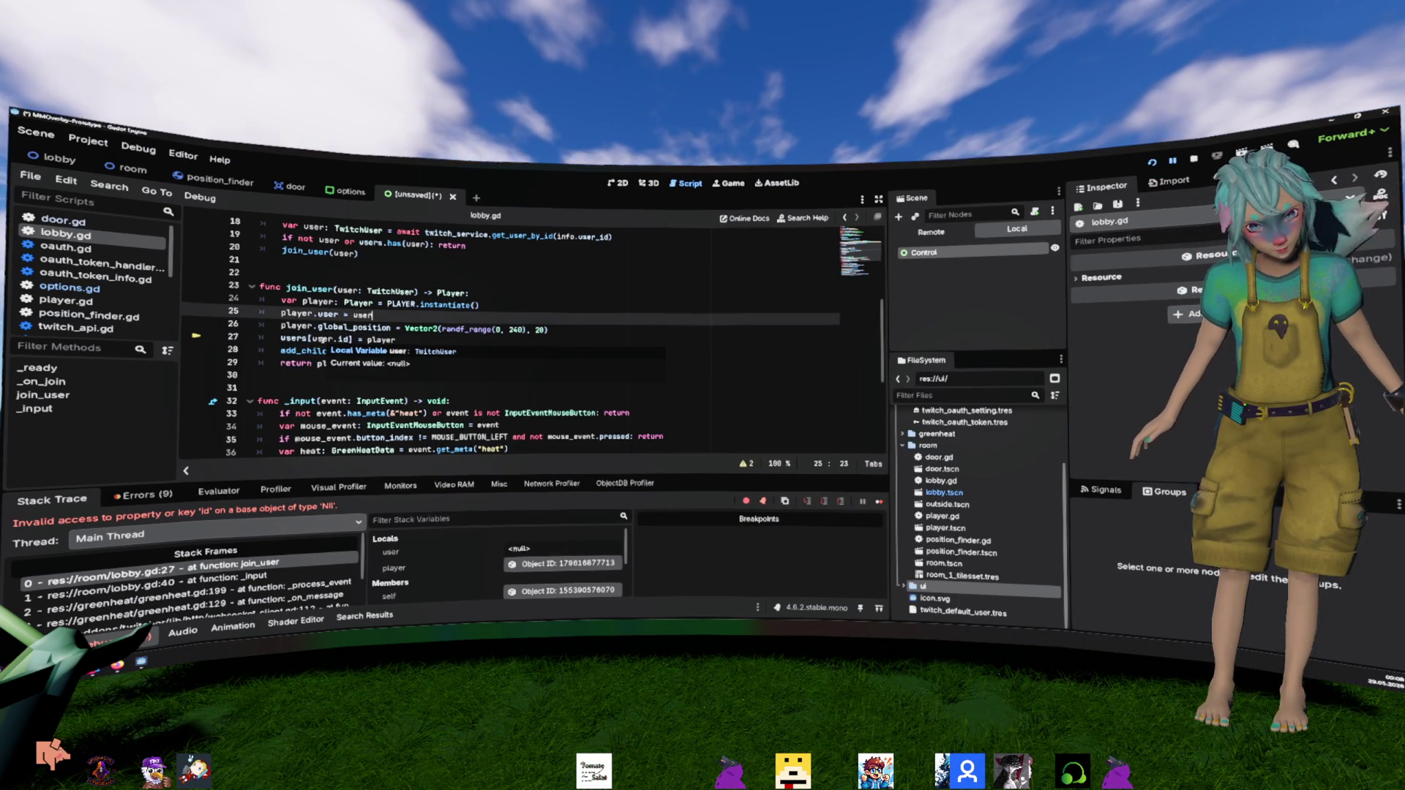
{"action": "double_click", "coordinate": [323, 339]}
{"action": "scroll", "coordinate": [472, 363], "scroll_direction": "up", "scroll_amount": 2}
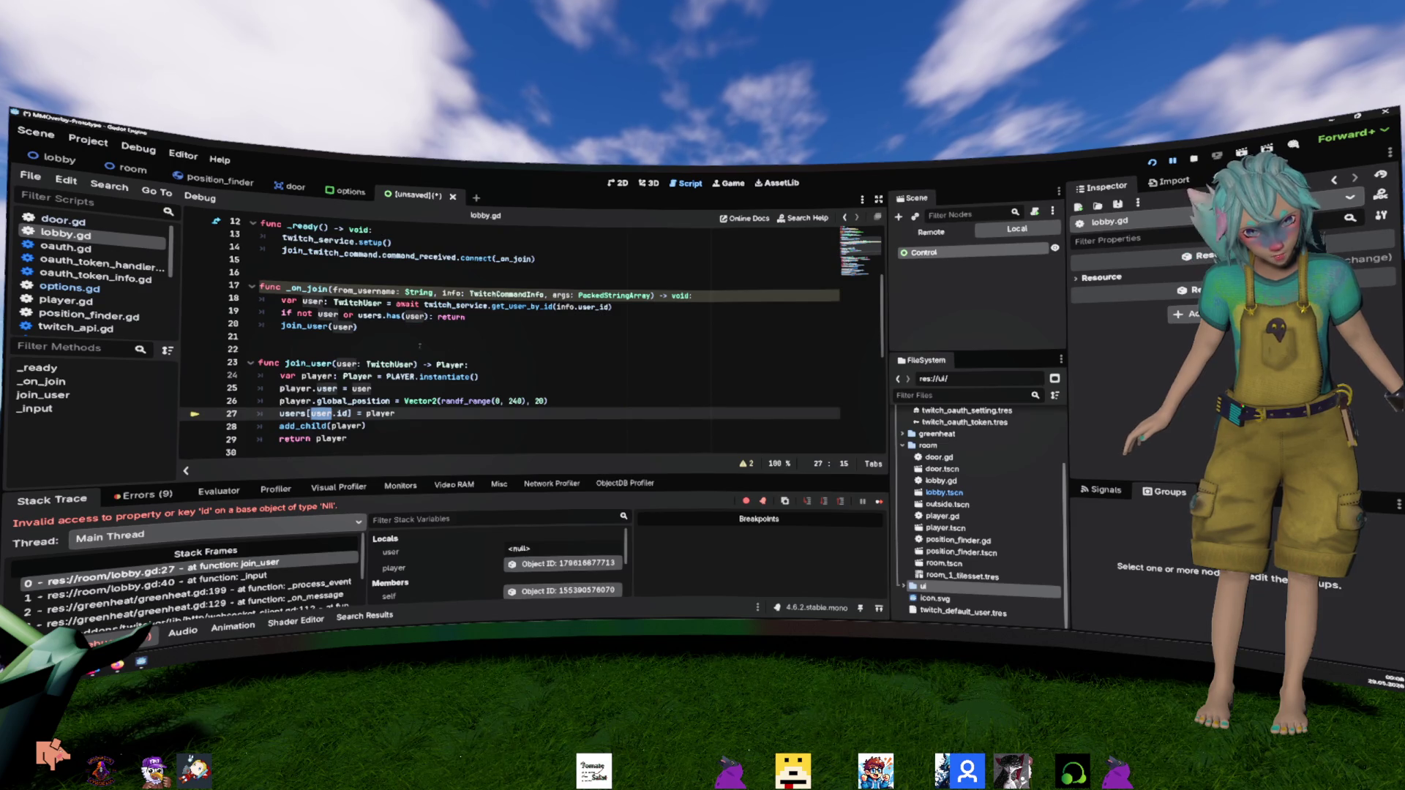
{"action": "left_click", "coordinate": [510, 373]}
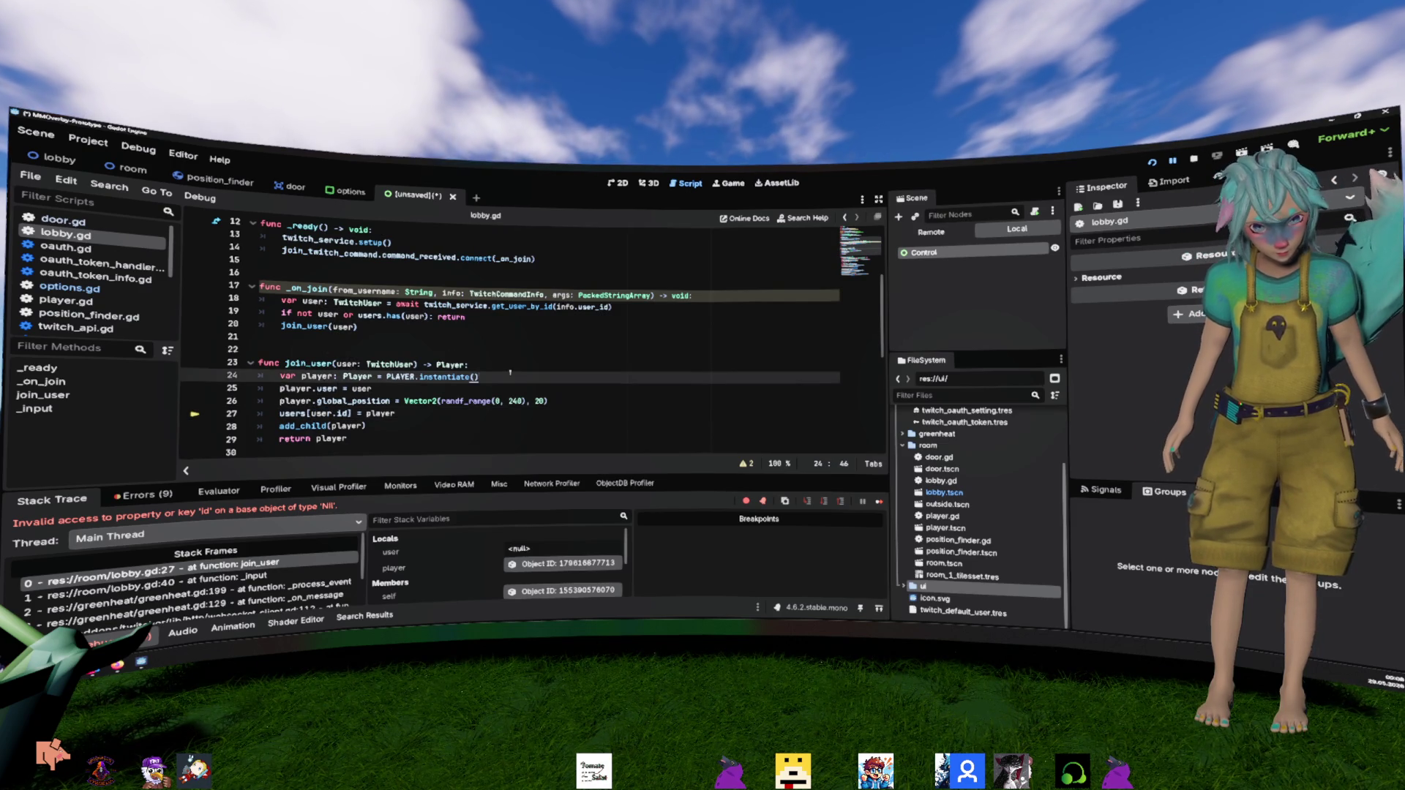
{"action": "key", "text": "ctrl+shift+Return"}
{"action": "type", "text": "user: return"}
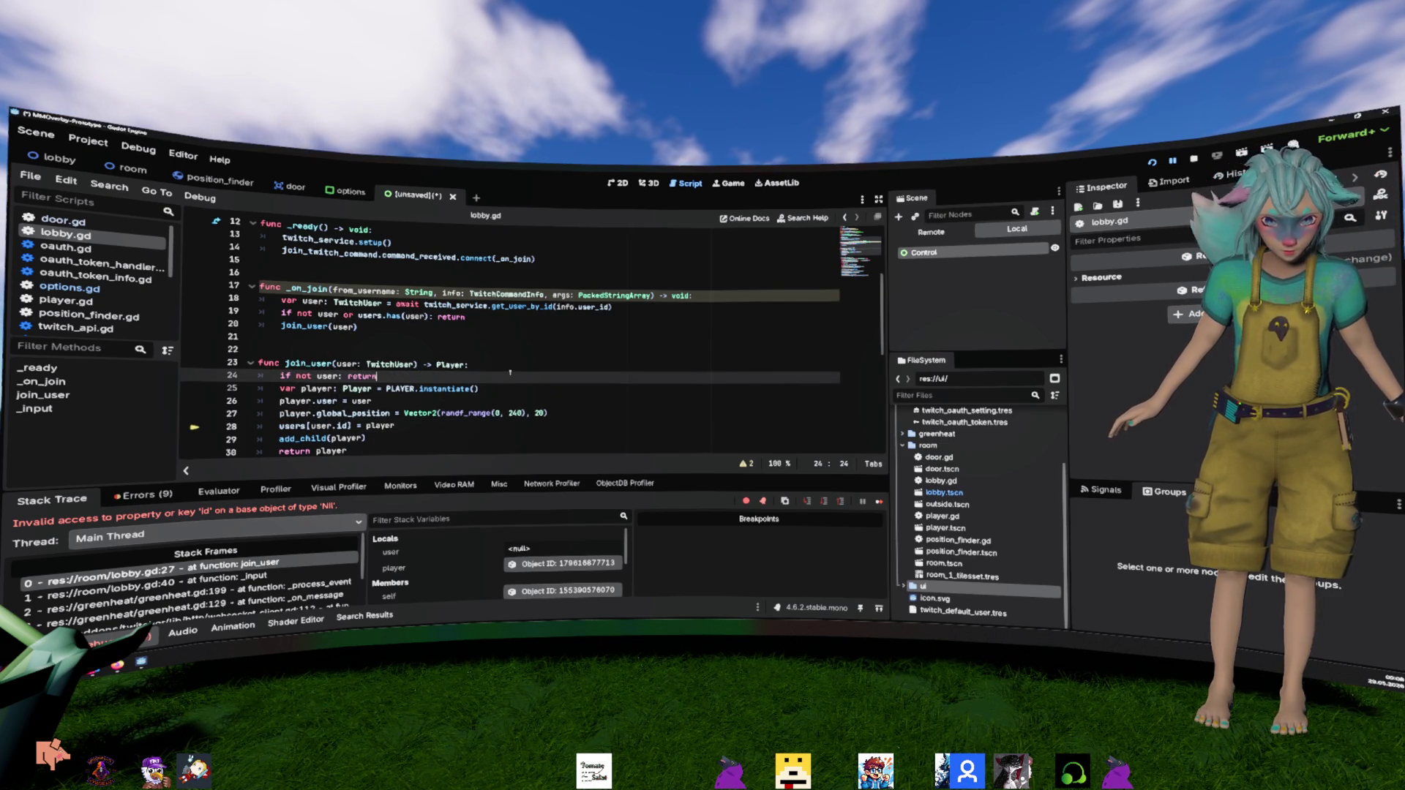
{"action": "key", "text": "ctrl+s"}
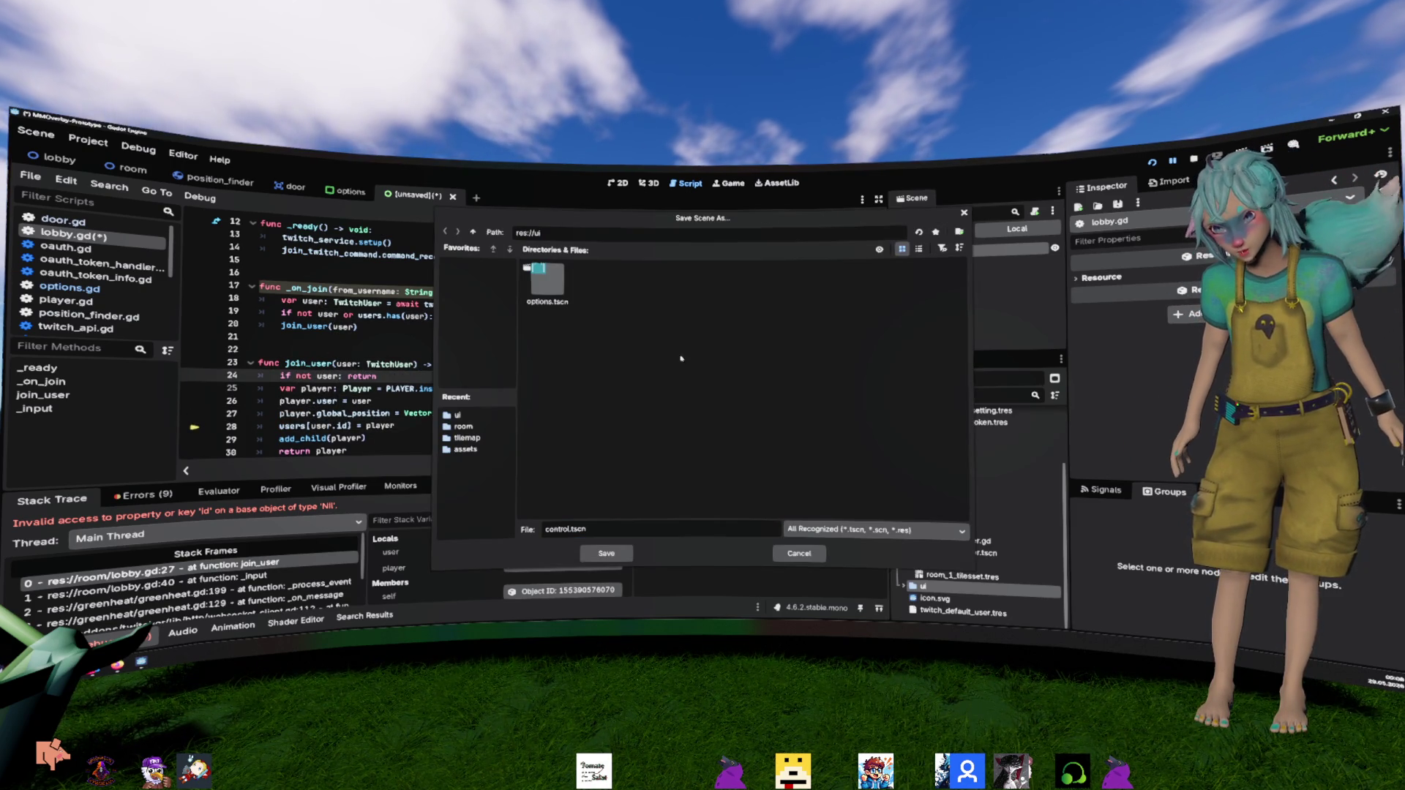
Step: Discard the new unsaved scene with Don't Save, then run the project and stop it with F8
{"action": "left_click", "coordinate": [799, 554]}
{"action": "left_click", "coordinate": [453, 196]}
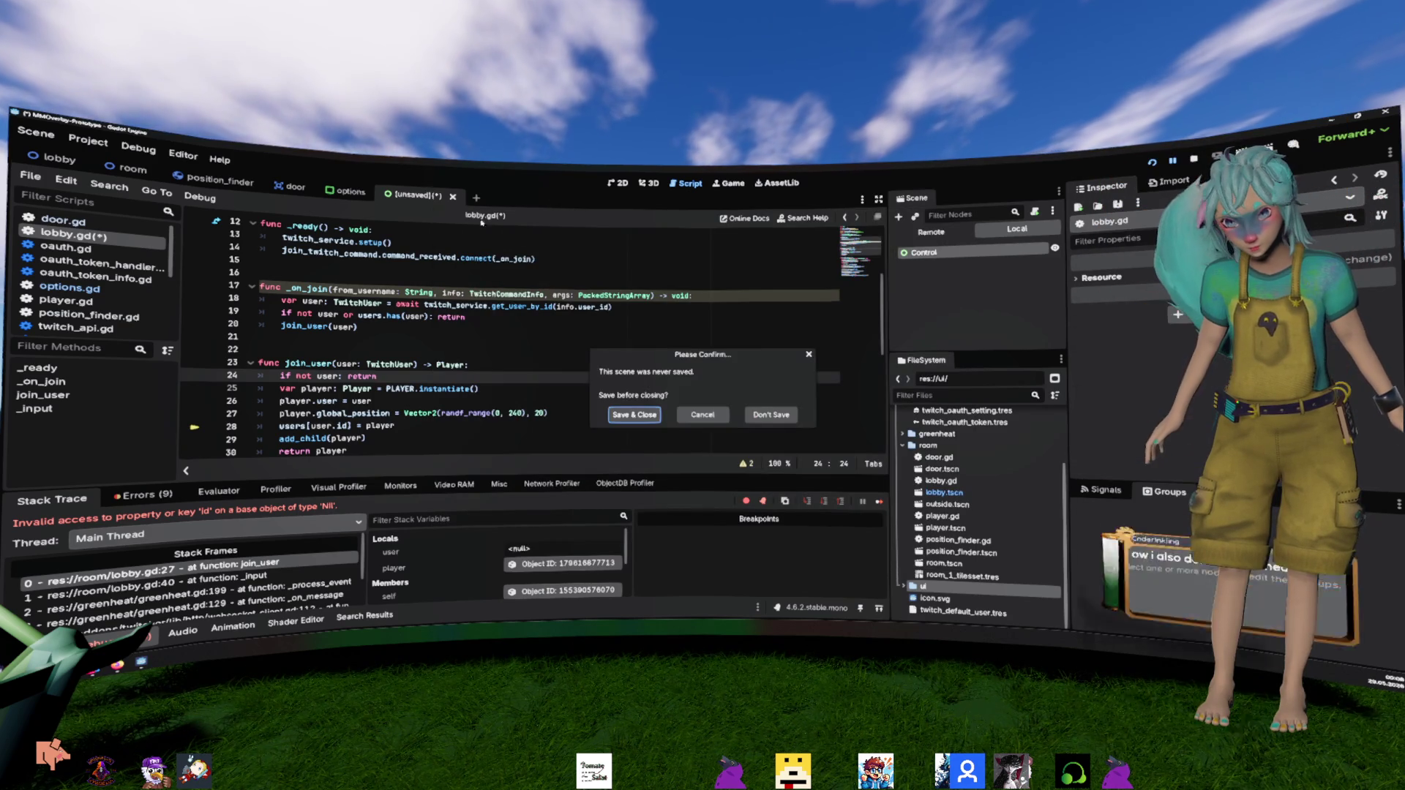
{"action": "left_click", "coordinate": [770, 415]}
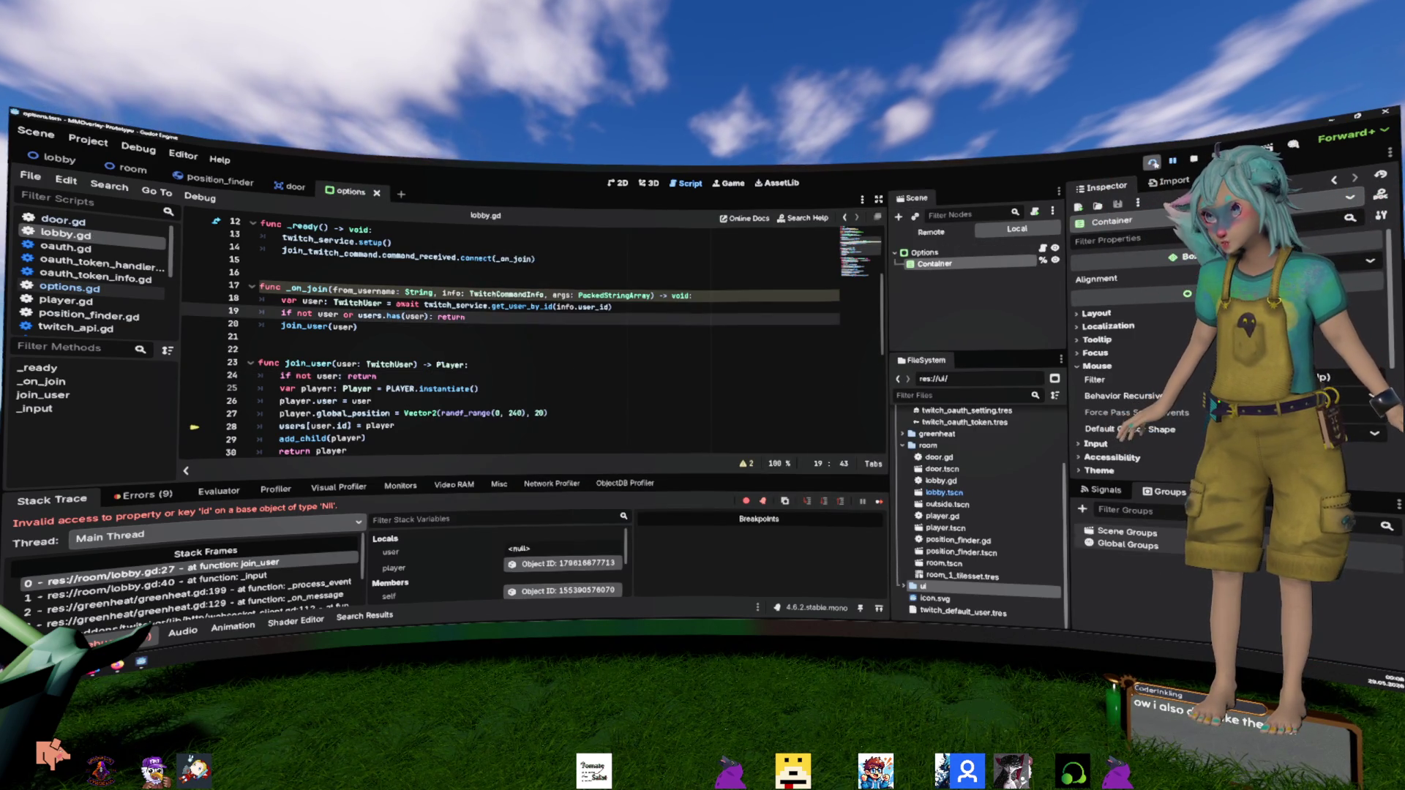
{"action": "left_click", "coordinate": [1154, 162]}
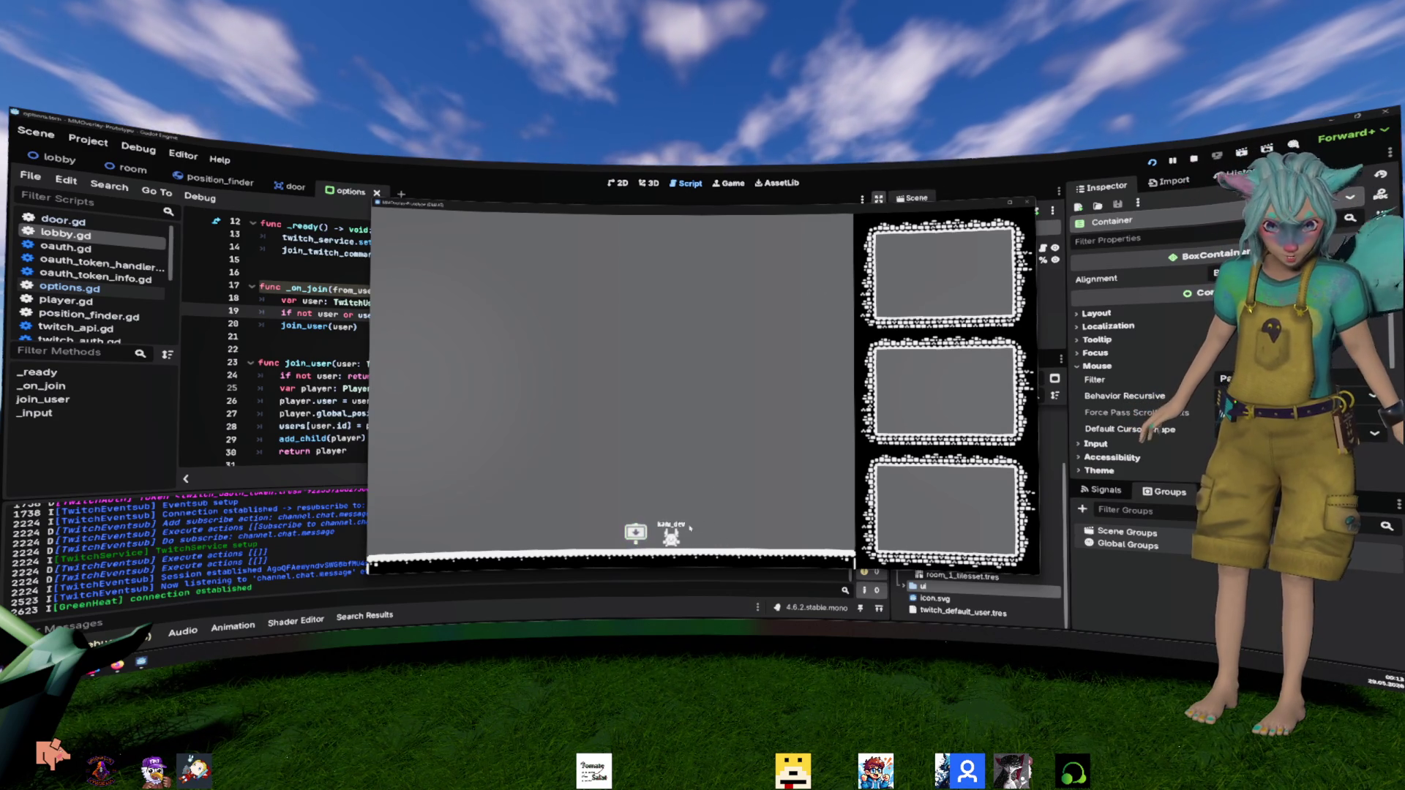
{"action": "key", "text": "F8"}
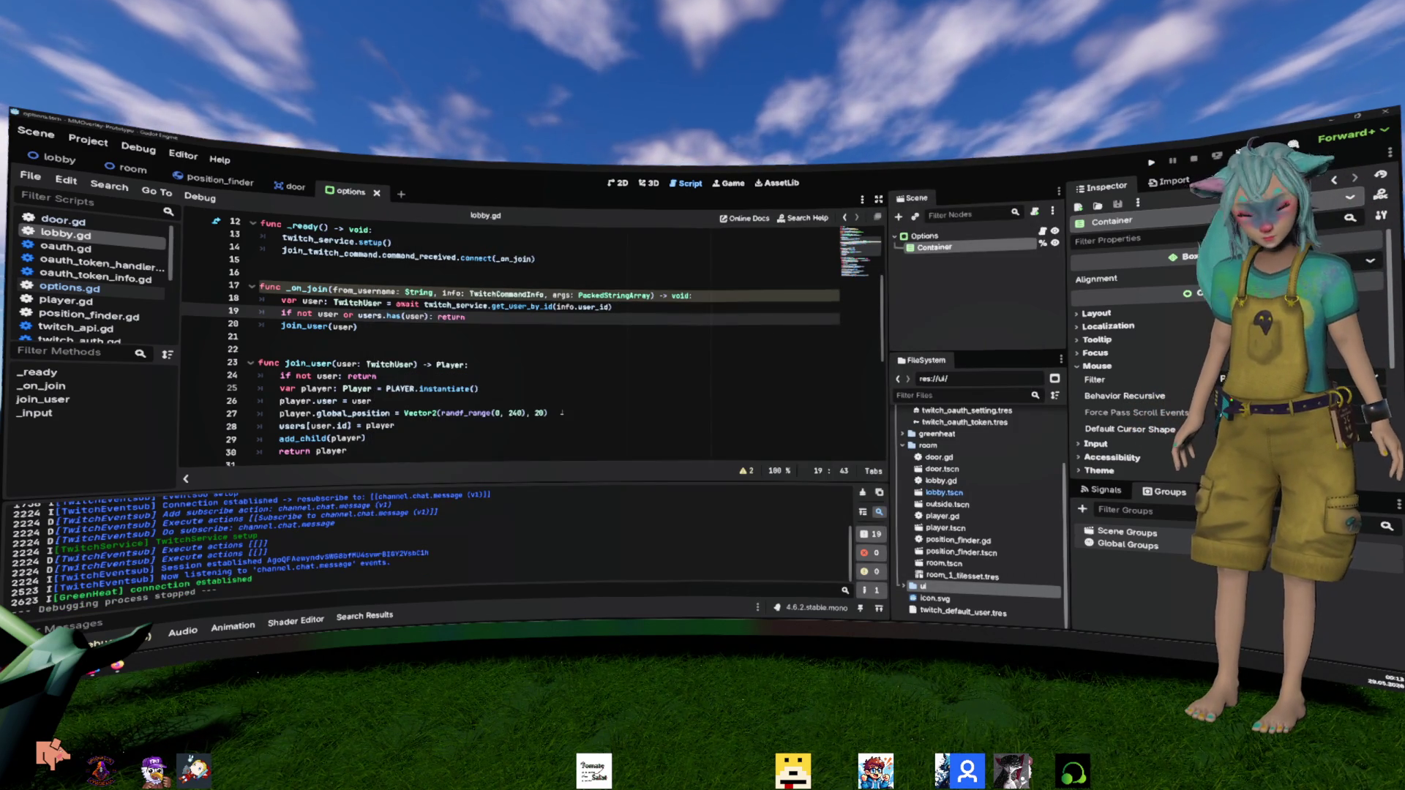
Step: Review the player spawn and instantiation lines in lobby.gd, then show the lobby scene in the 2D view
{"action": "left_click", "coordinate": [562, 413]}
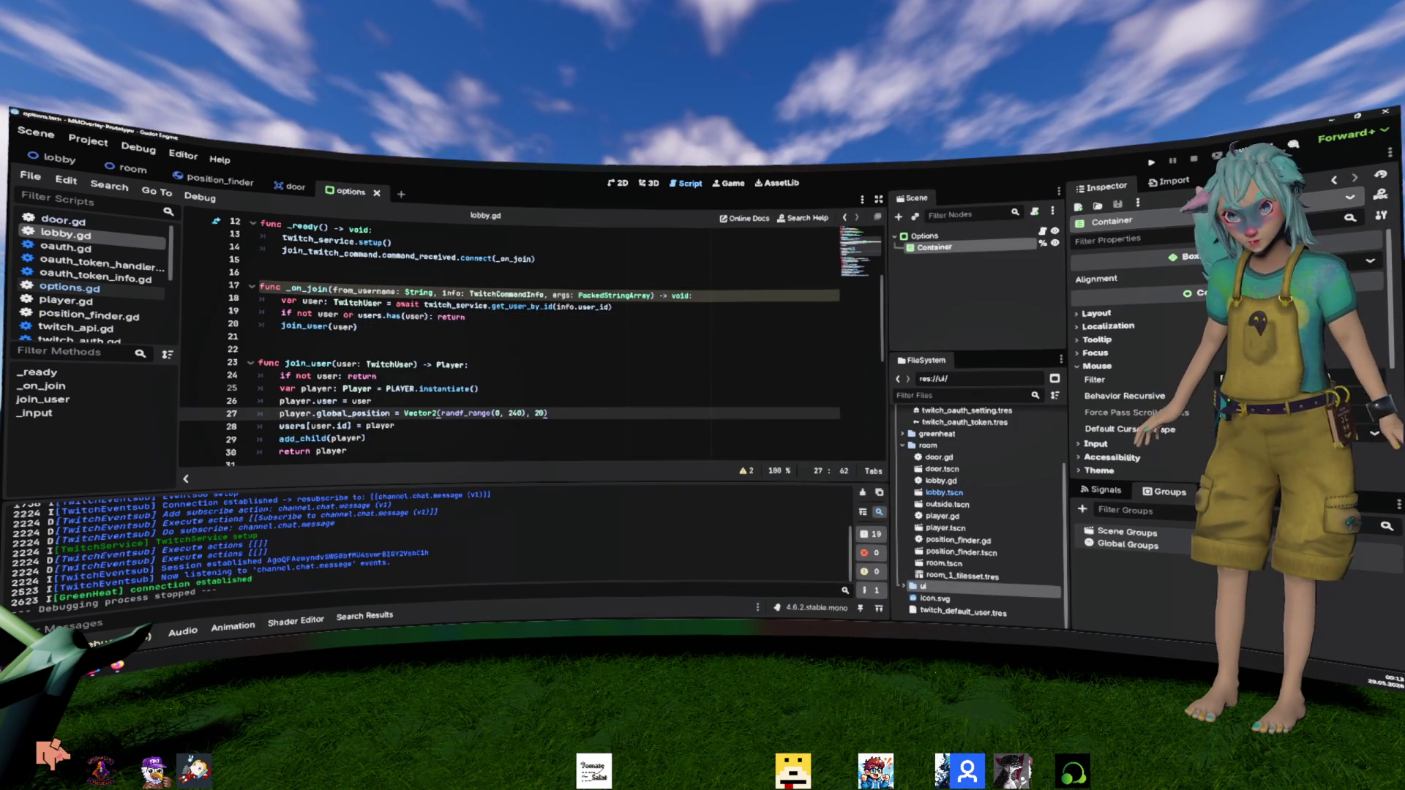
{"action": "left_click", "coordinate": [590, 385]}
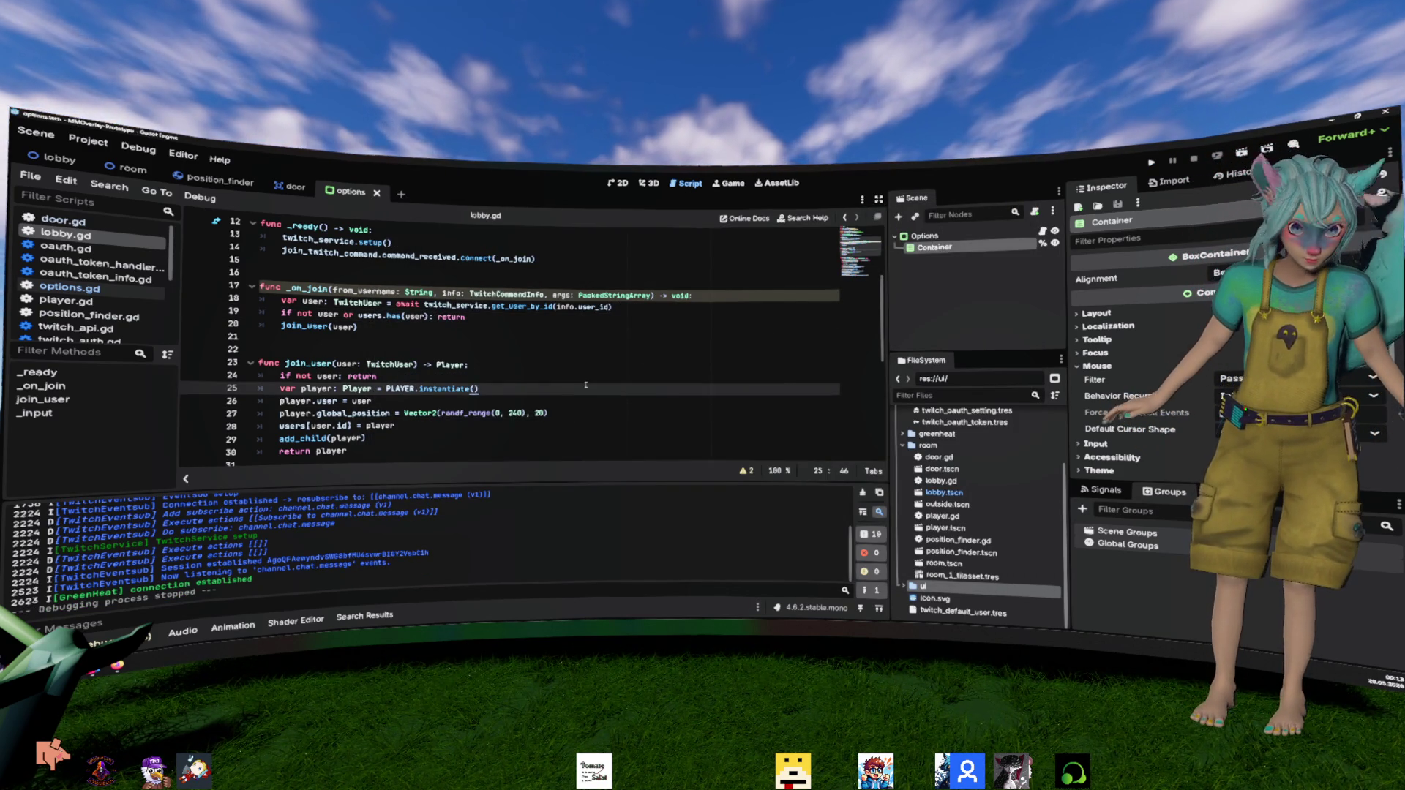
{"action": "scroll", "coordinate": [447, 338], "scroll_direction": "down", "scroll_amount": 4}
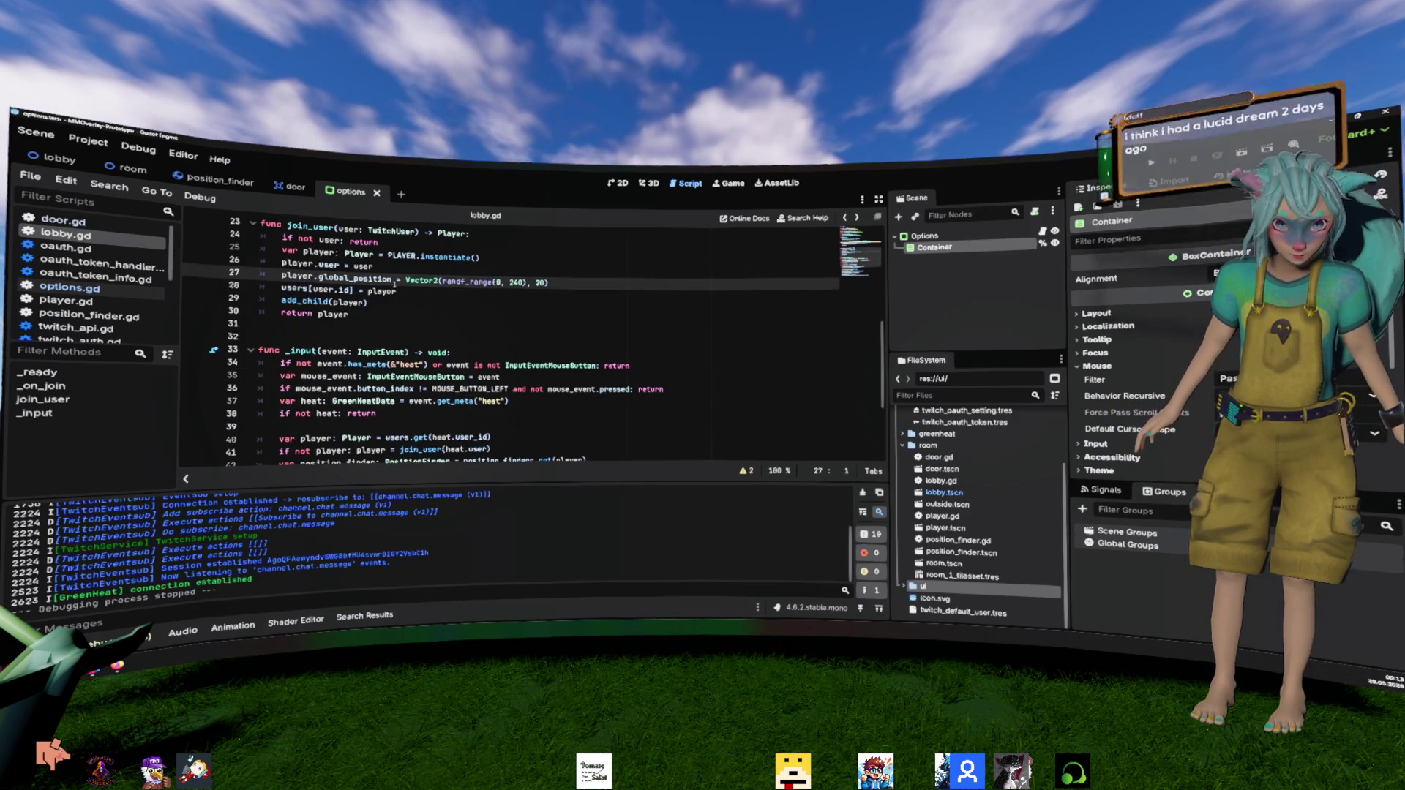
{"action": "left_click", "coordinate": [144, 174]}
{"action": "left_click", "coordinate": [58, 157]}
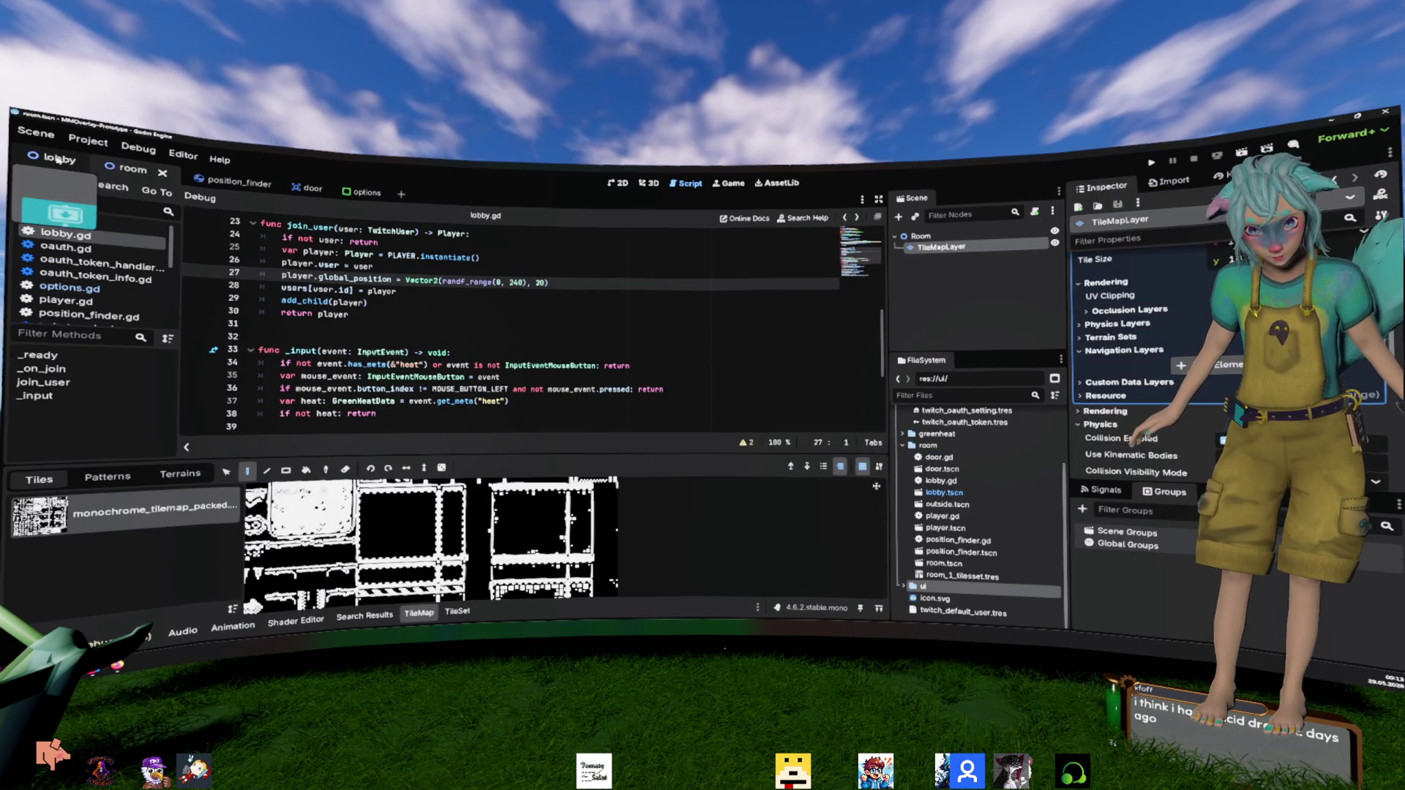
{"action": "left_click", "coordinate": [650, 328]}
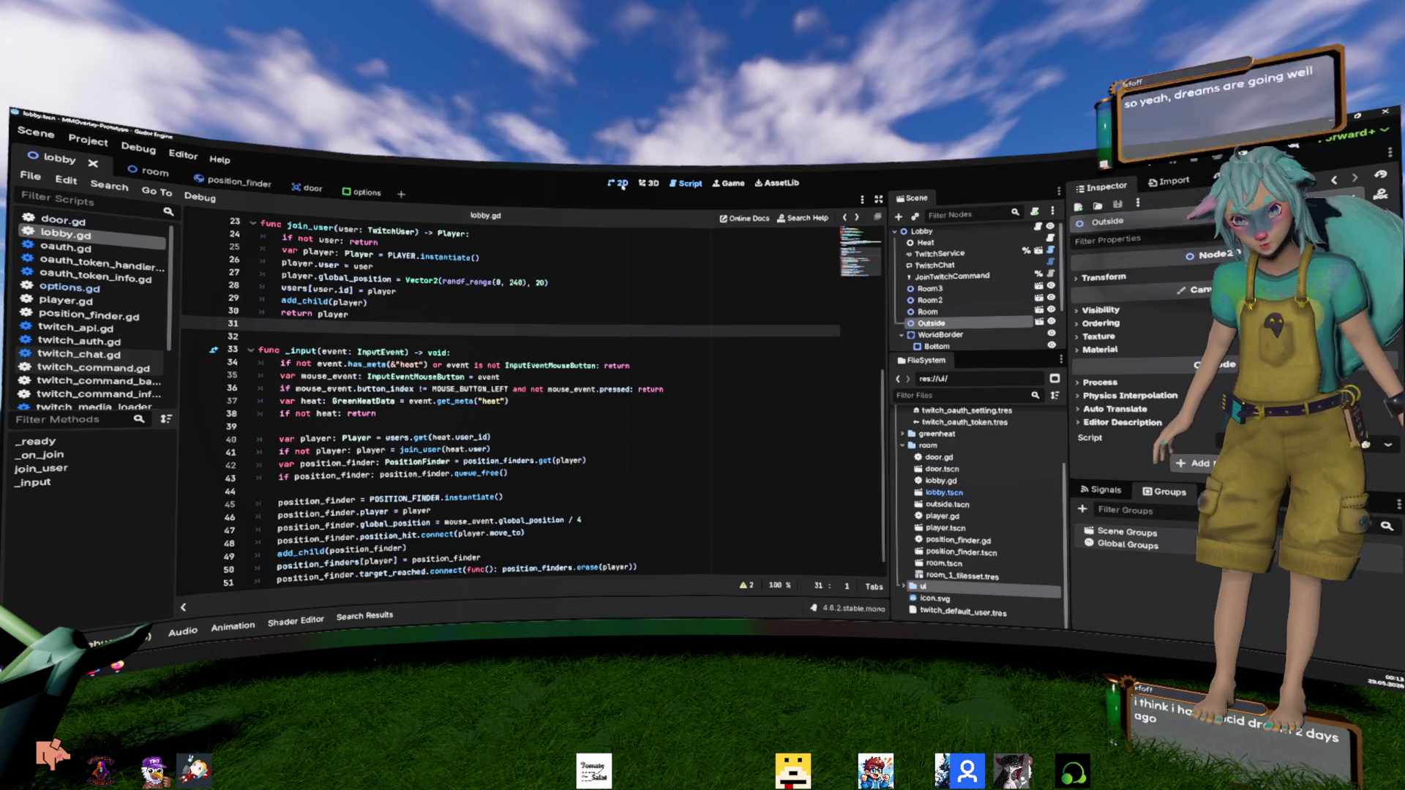
{"action": "left_click", "coordinate": [622, 185]}
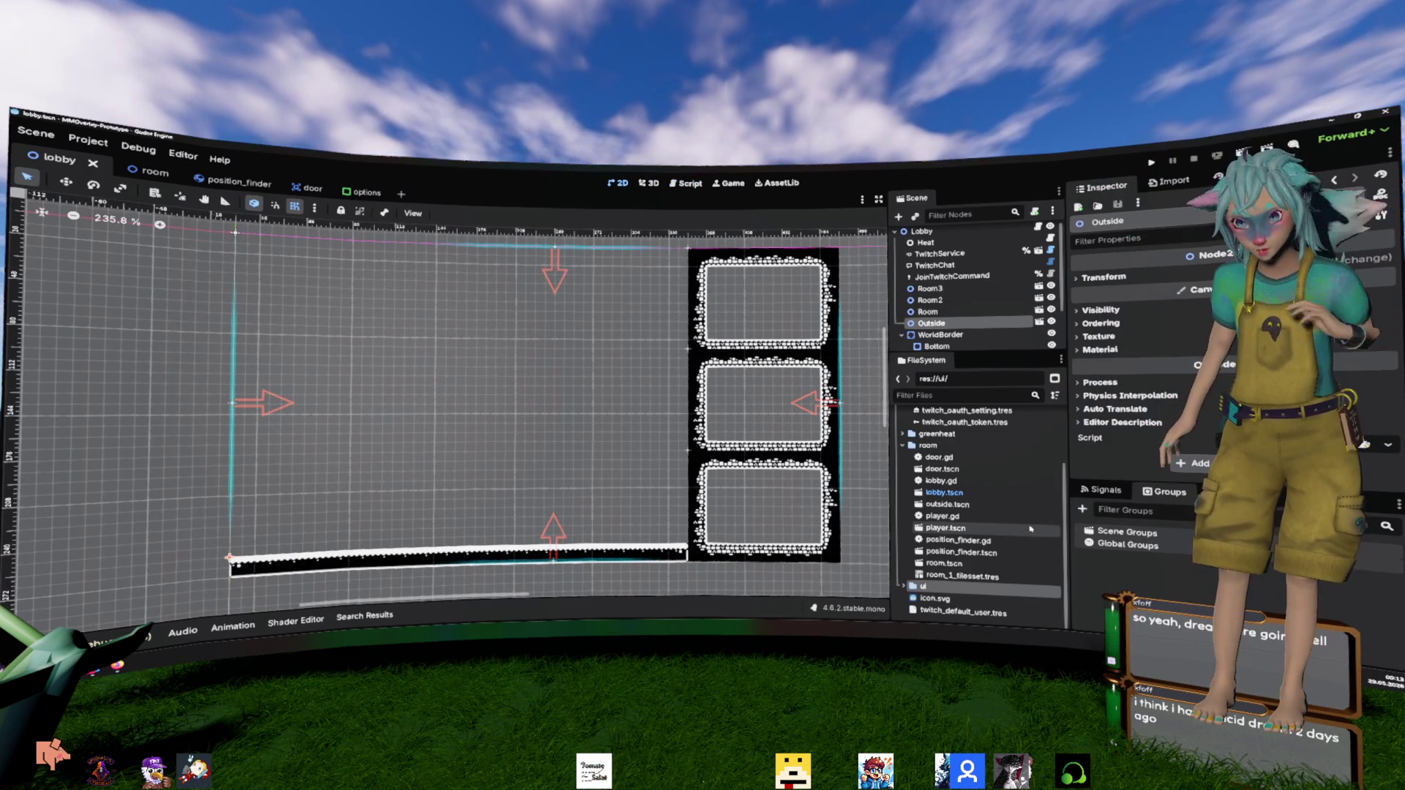
Step: Drop a door.tscn instance near the right wall of the lobby floor and frame it
{"action": "left_click_drag", "start_coordinate": [961, 474], "coordinate": [669, 534]}
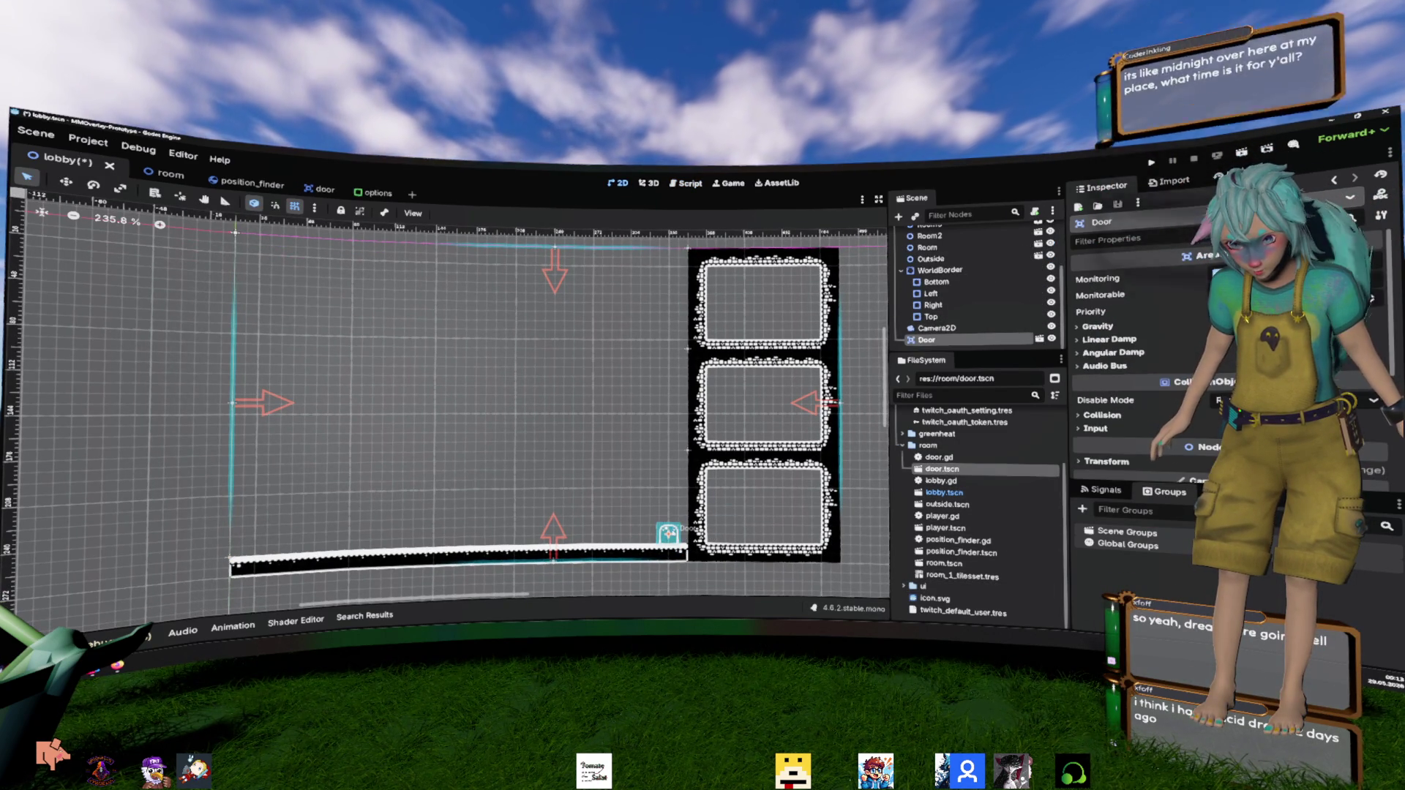
{"action": "scroll", "coordinate": [602, 477], "scroll_direction": "up", "scroll_amount": 5}
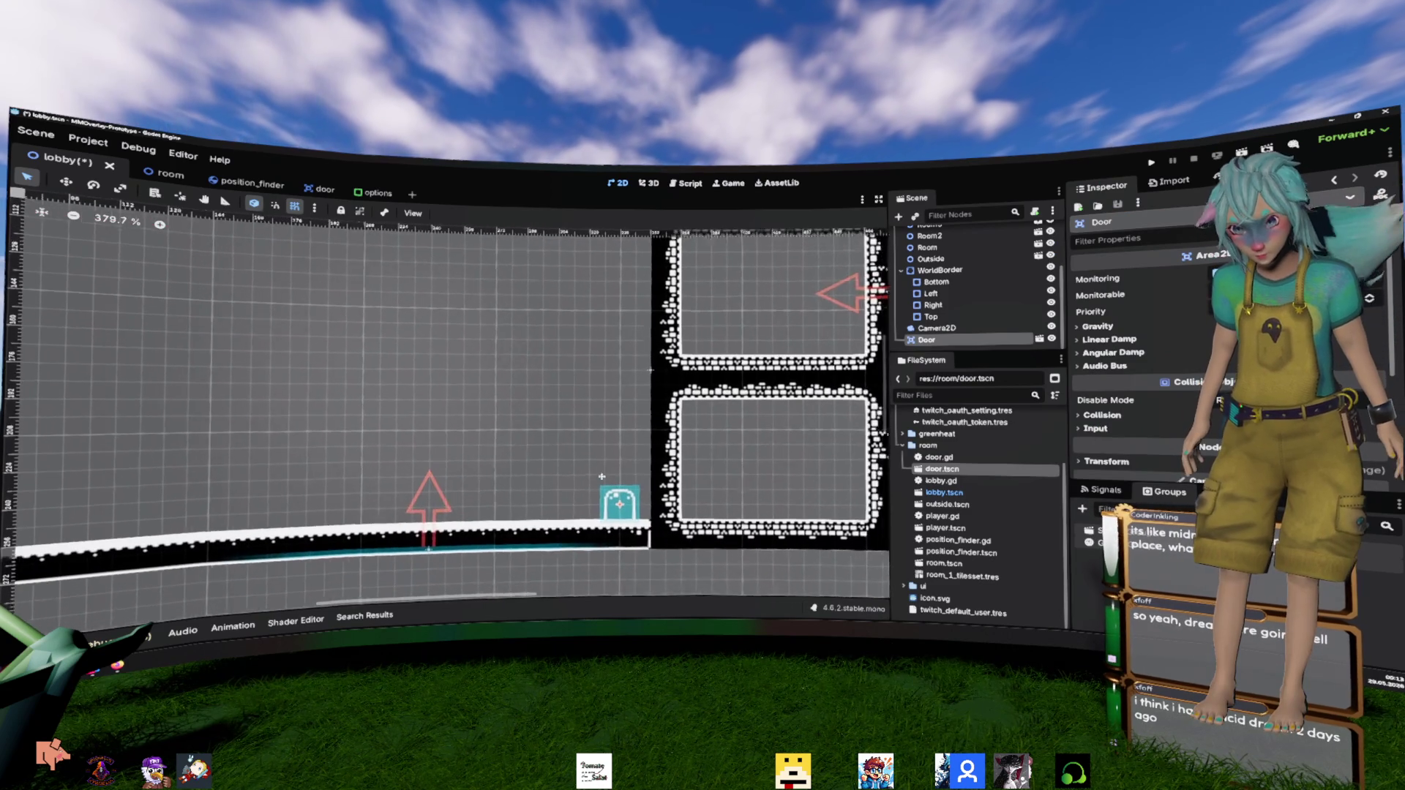
{"action": "left_click_drag", "start_coordinate": [601, 476], "coordinate": [545, 452]}
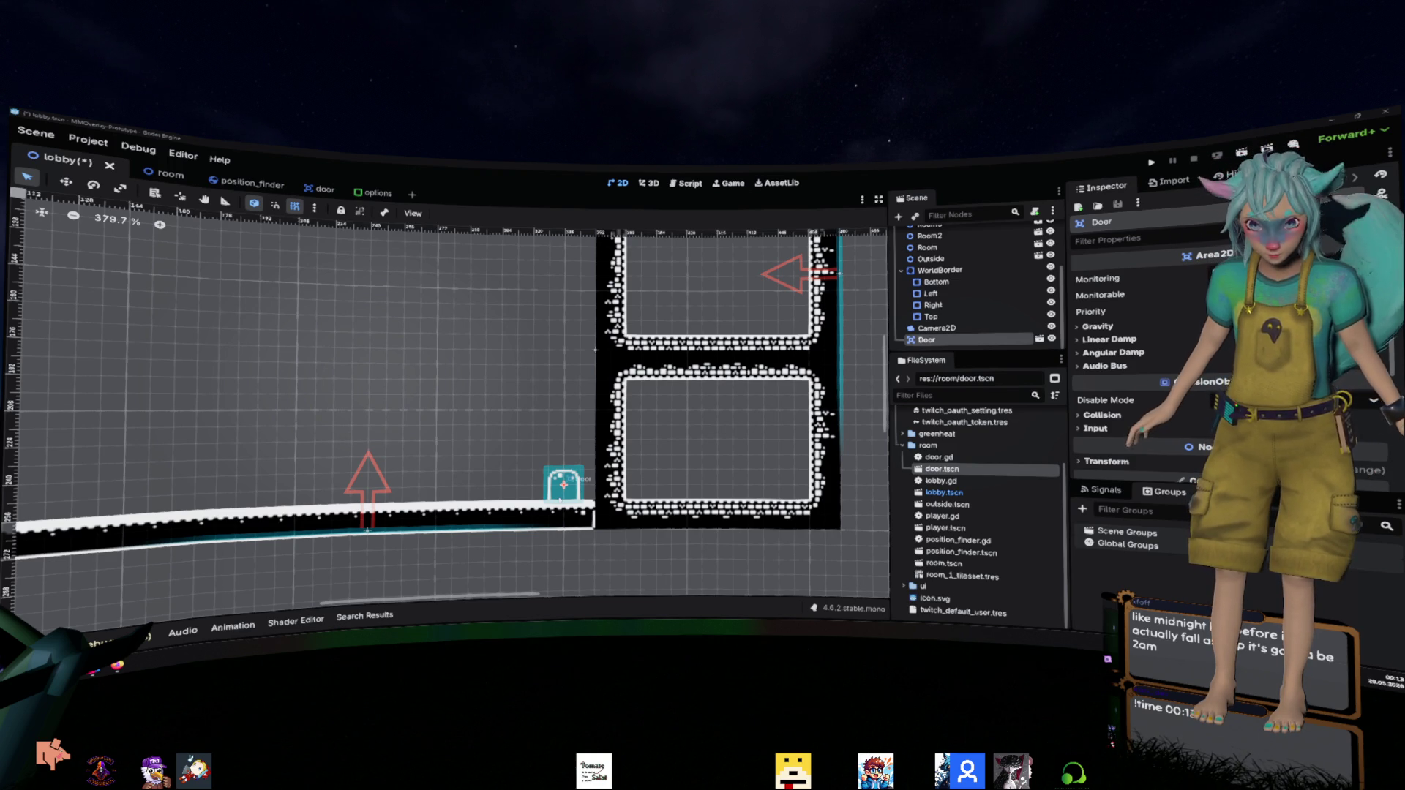
Step: Reselect the Door node and open its own door scene in the editor
{"action": "left_click", "coordinate": [691, 445]}
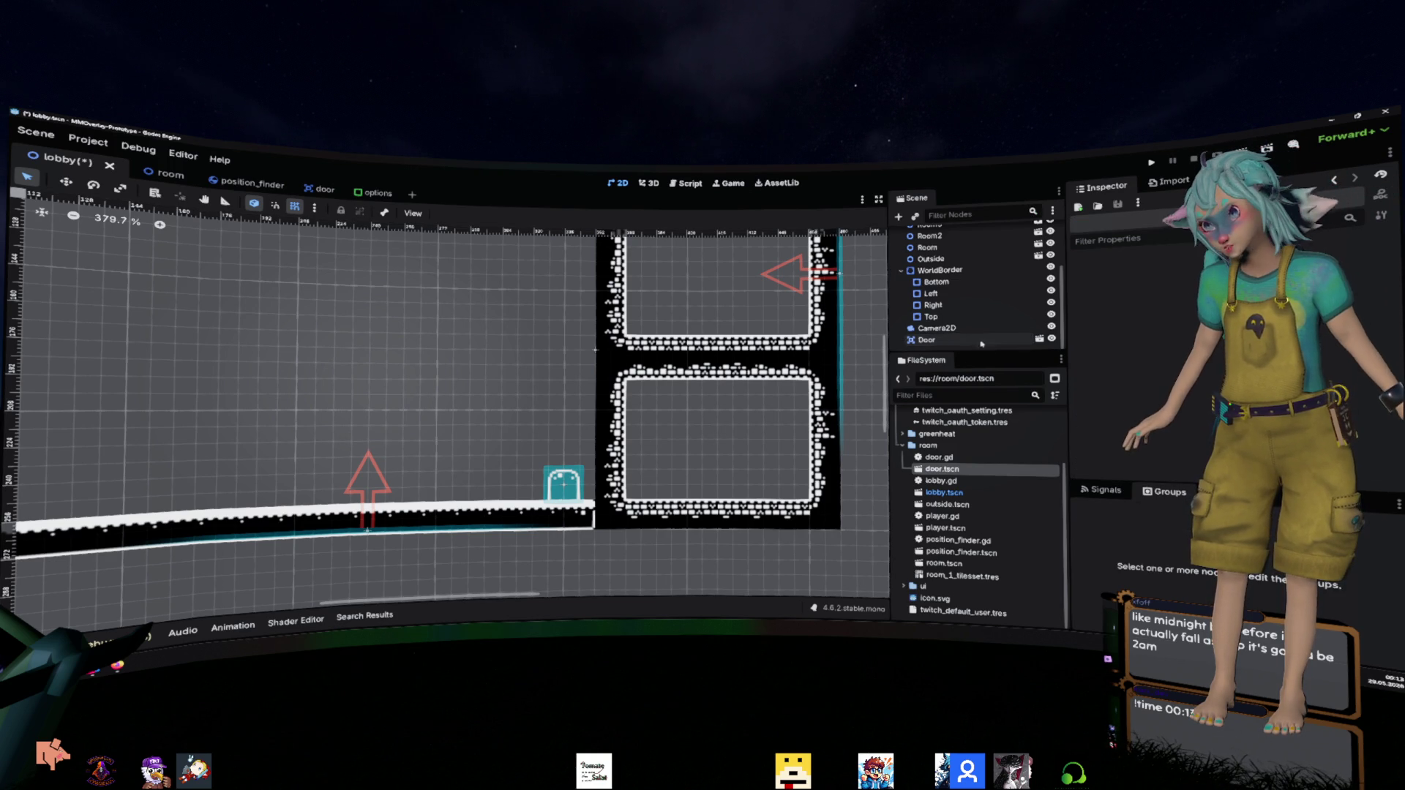
{"action": "left_click", "coordinate": [926, 340]}
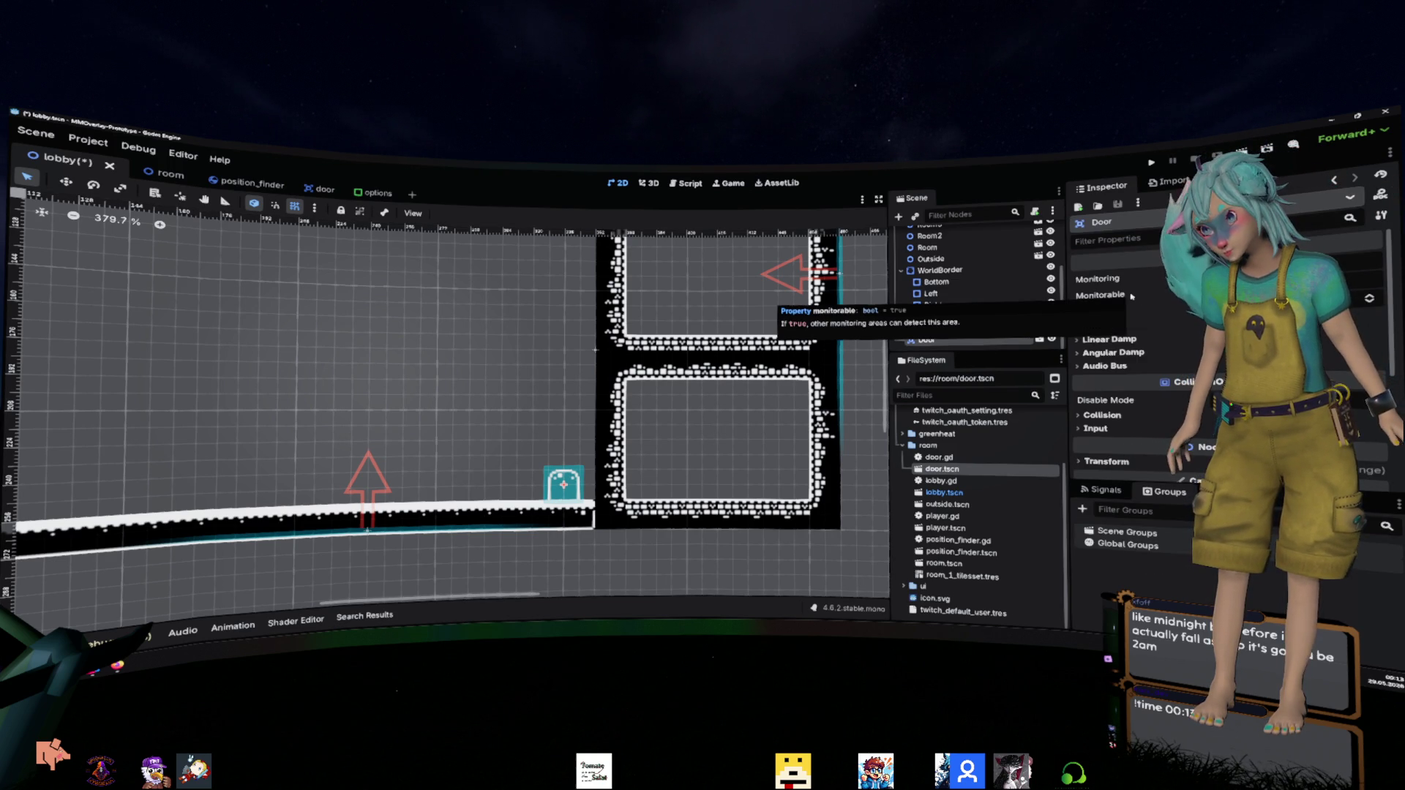
{"action": "left_click", "coordinate": [1039, 340]}
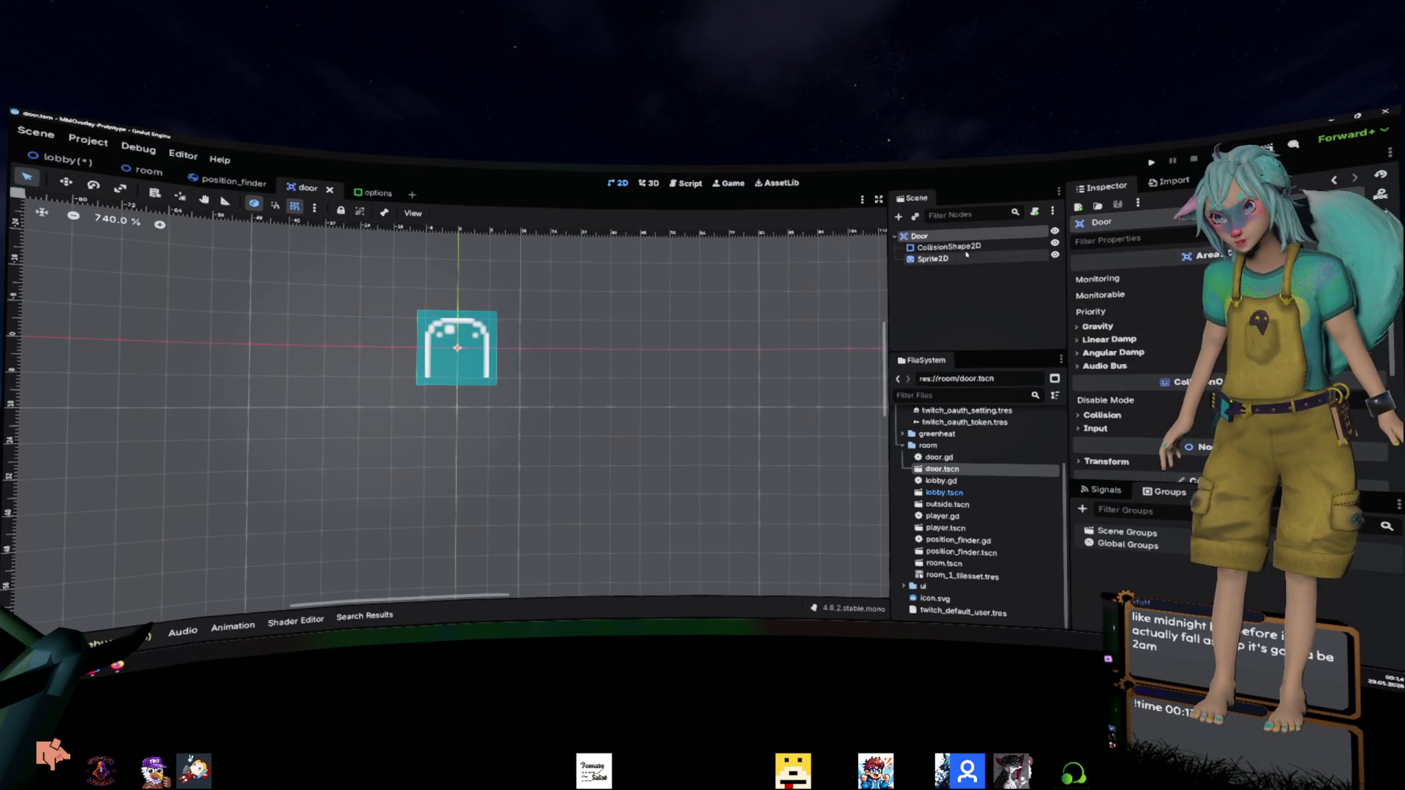
Step: Attach door.gd to the Door node and open the script
{"action": "right_click", "coordinate": [965, 238]}
{"action": "left_click", "coordinate": [939, 465]}
{"action": "mouse_move", "coordinate": [939, 470]}
{"action": "left_mouse_down"}
{"action": "mouse_move", "coordinate": [981, 352]}
{"action": "mouse_move", "coordinate": [966, 241]}
{"action": "mouse_move", "coordinate": [1059, 232]}
{"action": "left_mouse_up"}
{"action": "left_click", "coordinate": [1043, 231]}
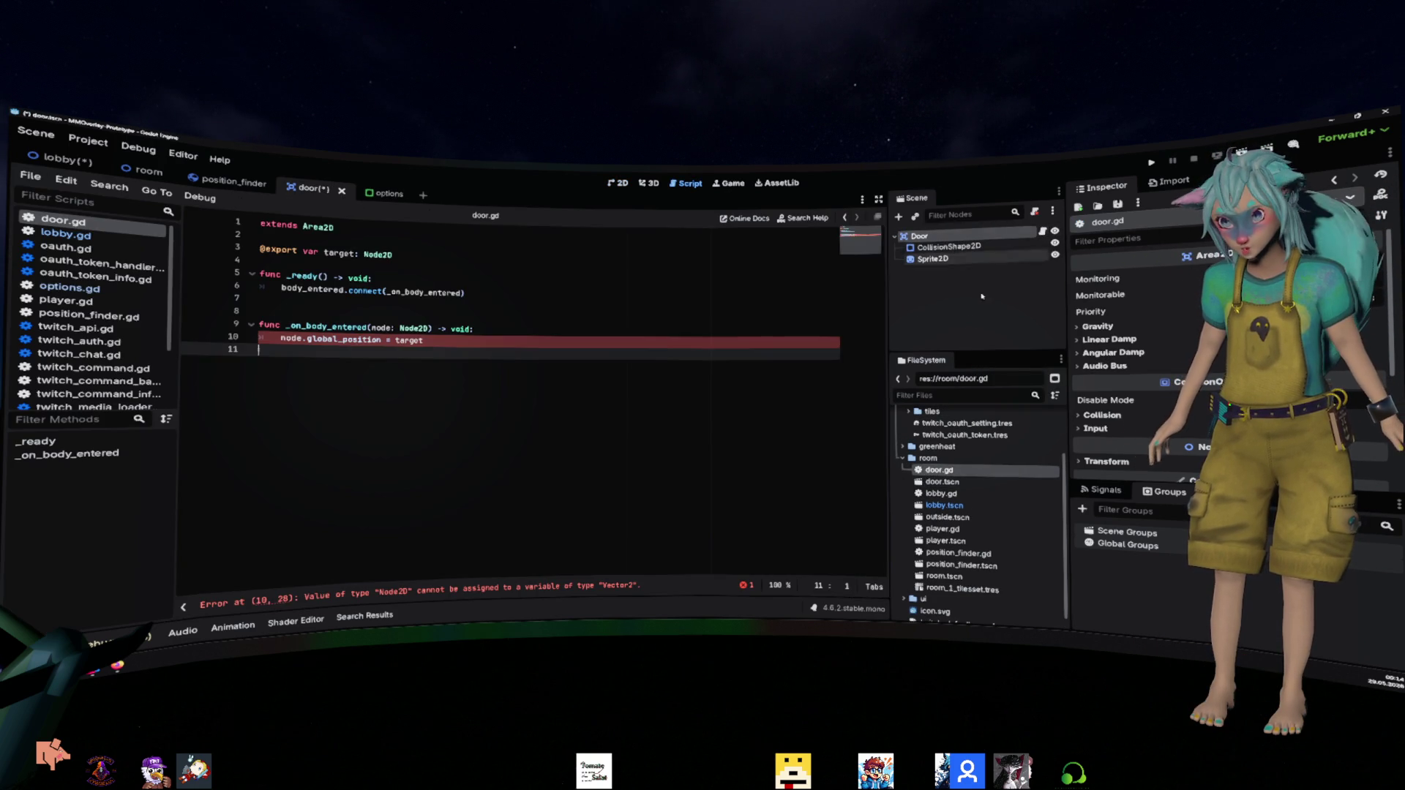
Step: Delete the erroneous global_position assignment line from door.gd
{"action": "left_click", "coordinate": [554, 348]}
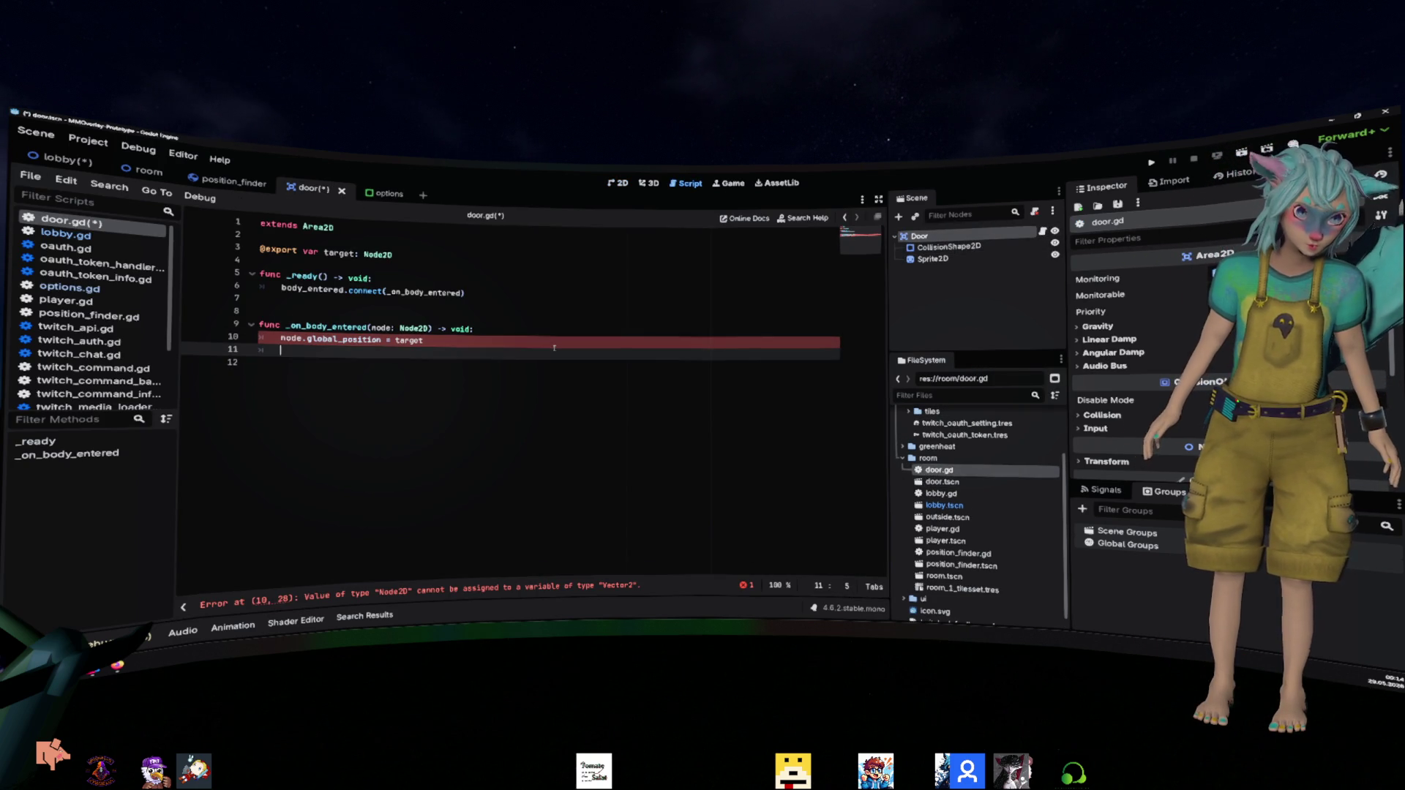
{"action": "key", "text": "Up"}
{"action": "key", "text": "End"}
{"action": "key", "text": "shift+Home"}
{"action": "key", "text": "BackSpace"}
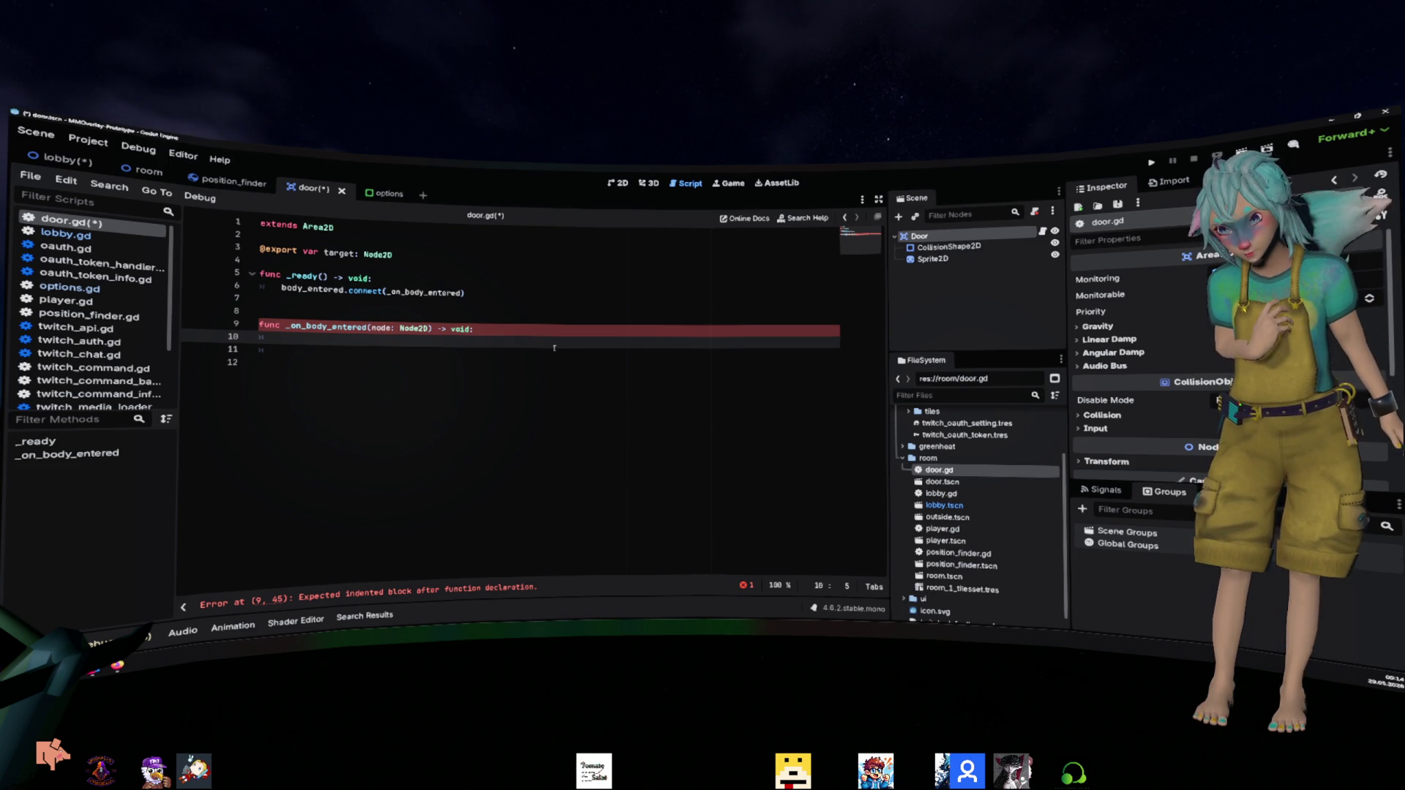
Step: Add a preload of ui/options.tscn as the OPTIONS const below 'extends Area2D'
{"action": "scroll", "coordinate": [973, 512], "scroll_direction": "down", "scroll_amount": 1}
{"action": "double_click", "coordinate": [951, 563]}
{"action": "mouse_move", "coordinate": [948, 587]}
{"action": "left_mouse_down"}
{"action": "mouse_move", "coordinate": [502, 348]}
{"action": "mouse_move", "coordinate": [439, 252]}
{"action": "mouse_move", "coordinate": [406, 236]}
{"action": "left_mouse_up"}
{"action": "key", "text": "Return"}
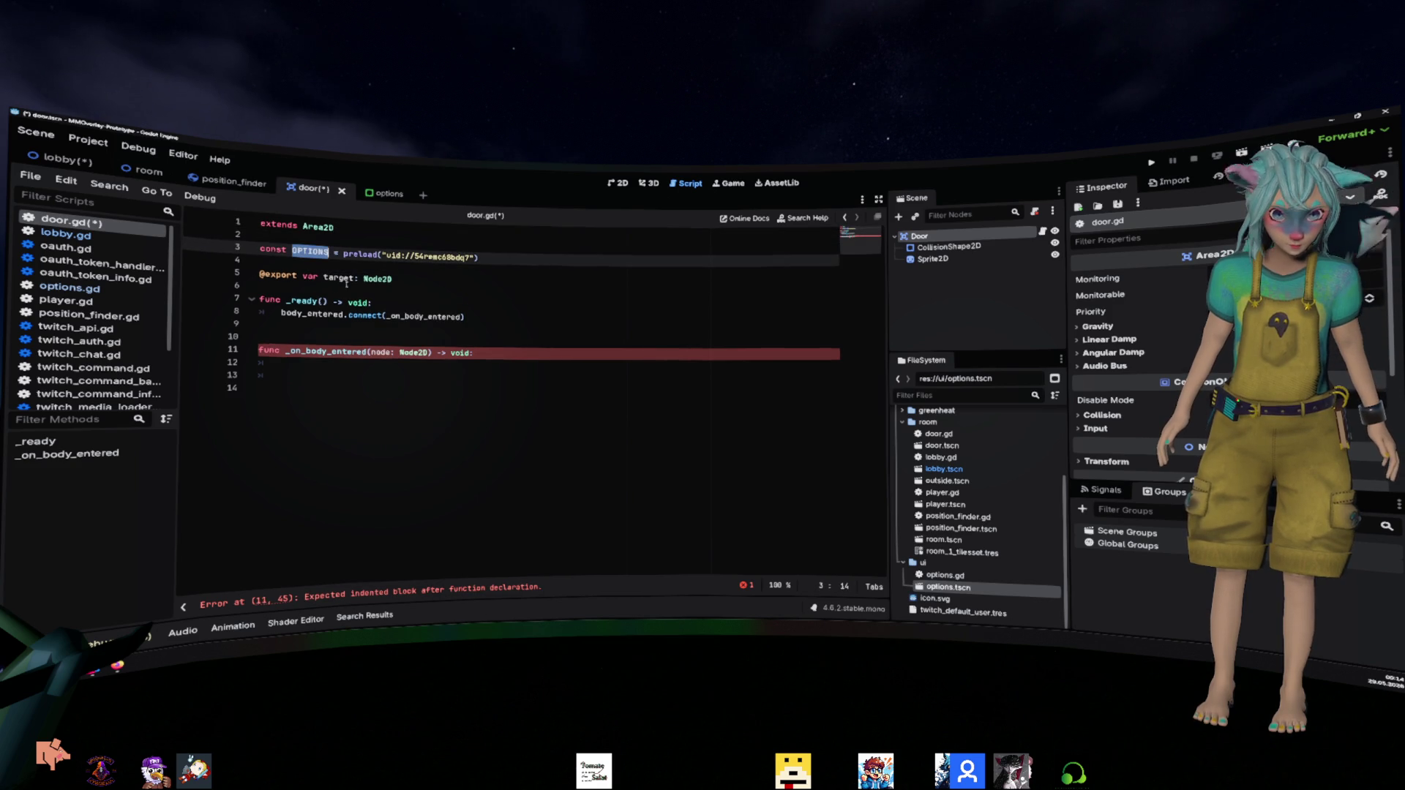
Step: Declare 'var _options: Options' above the functions in door.gd
{"action": "left_click", "coordinate": [431, 352]}
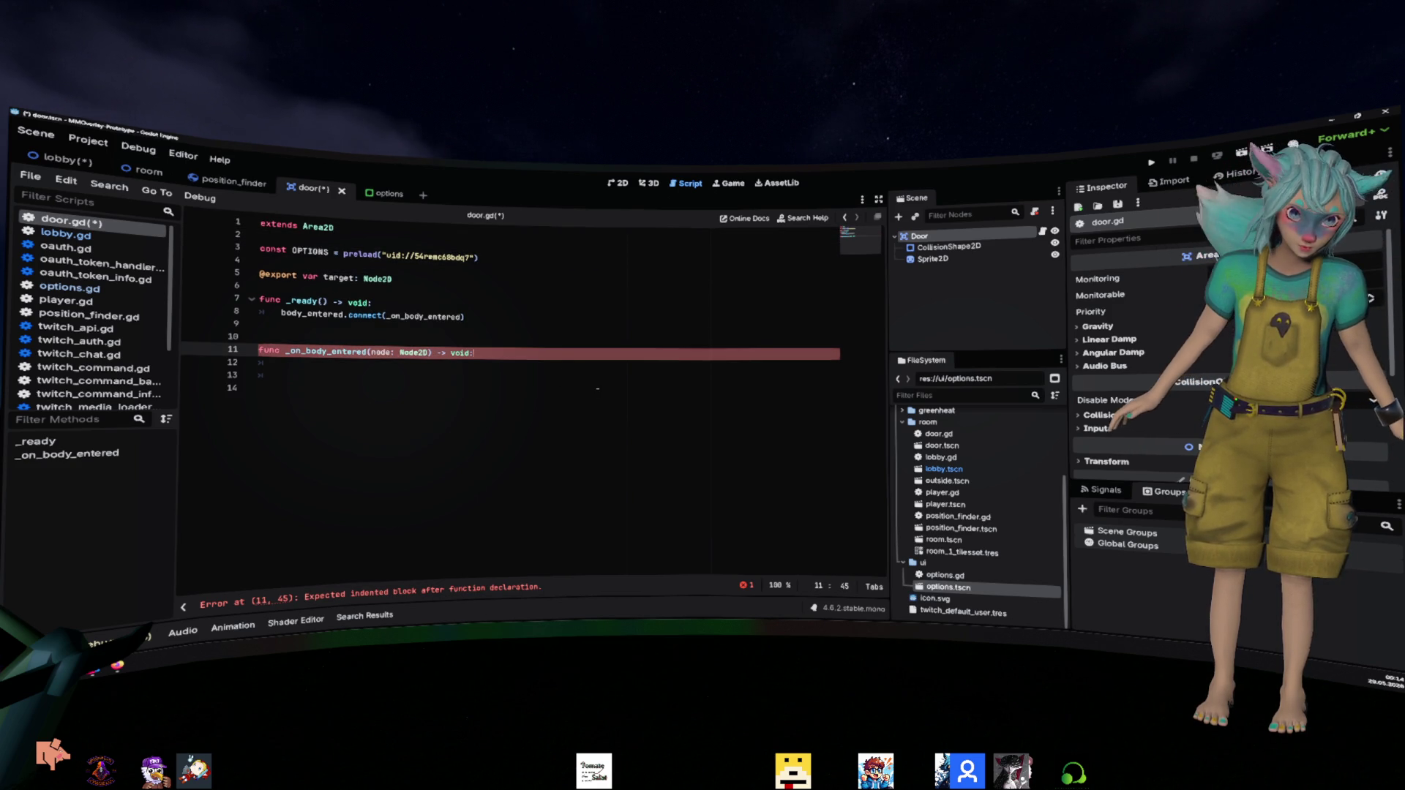
{"action": "key", "text": "Return"}
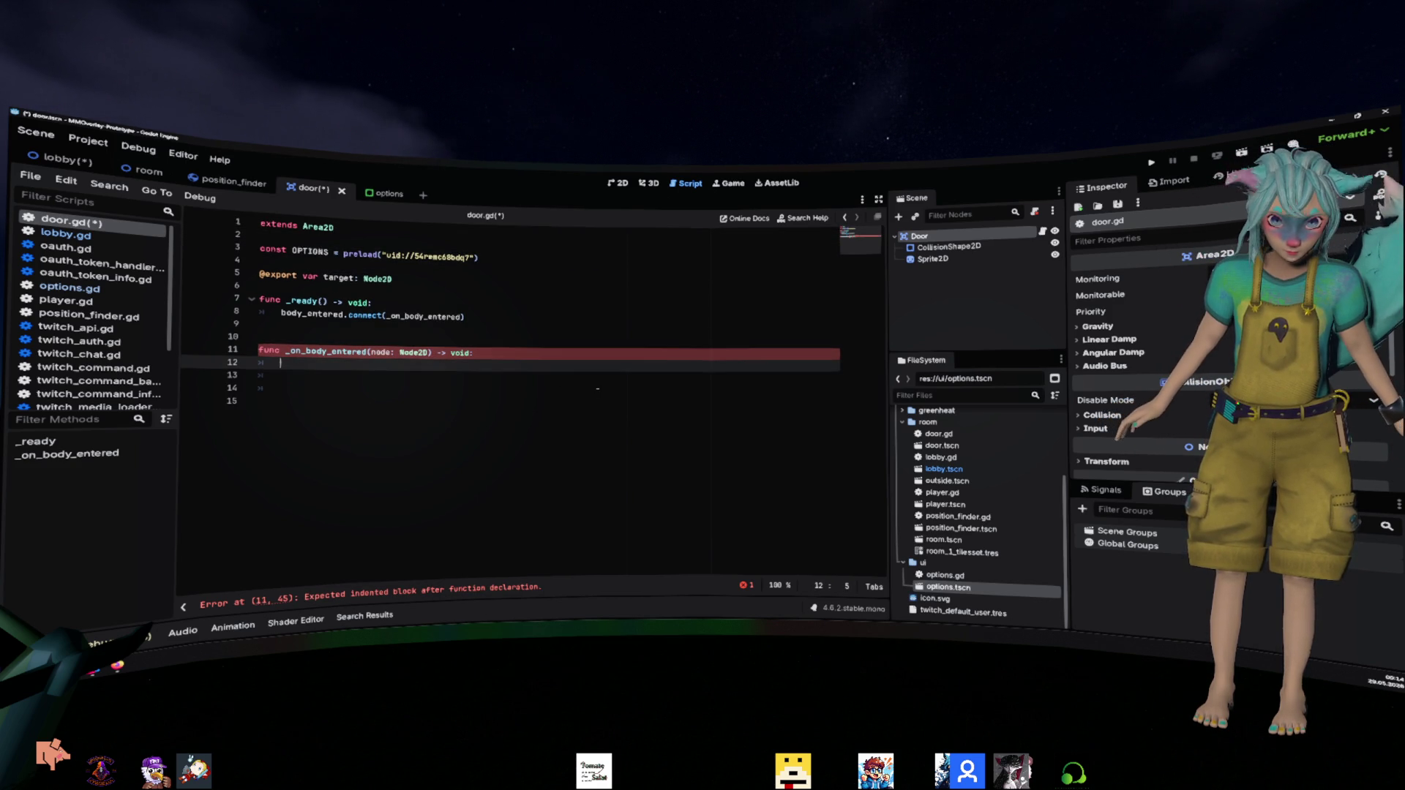
{"action": "key", "text": "Up"}
{"action": "key", "text": "Up"}
{"action": "key", "text": "Up"}
{"action": "key", "text": "End"}
{"action": "key", "text": "Return"}
{"action": "key", "text": "Return"}
{"action": "type", "text": "var "}
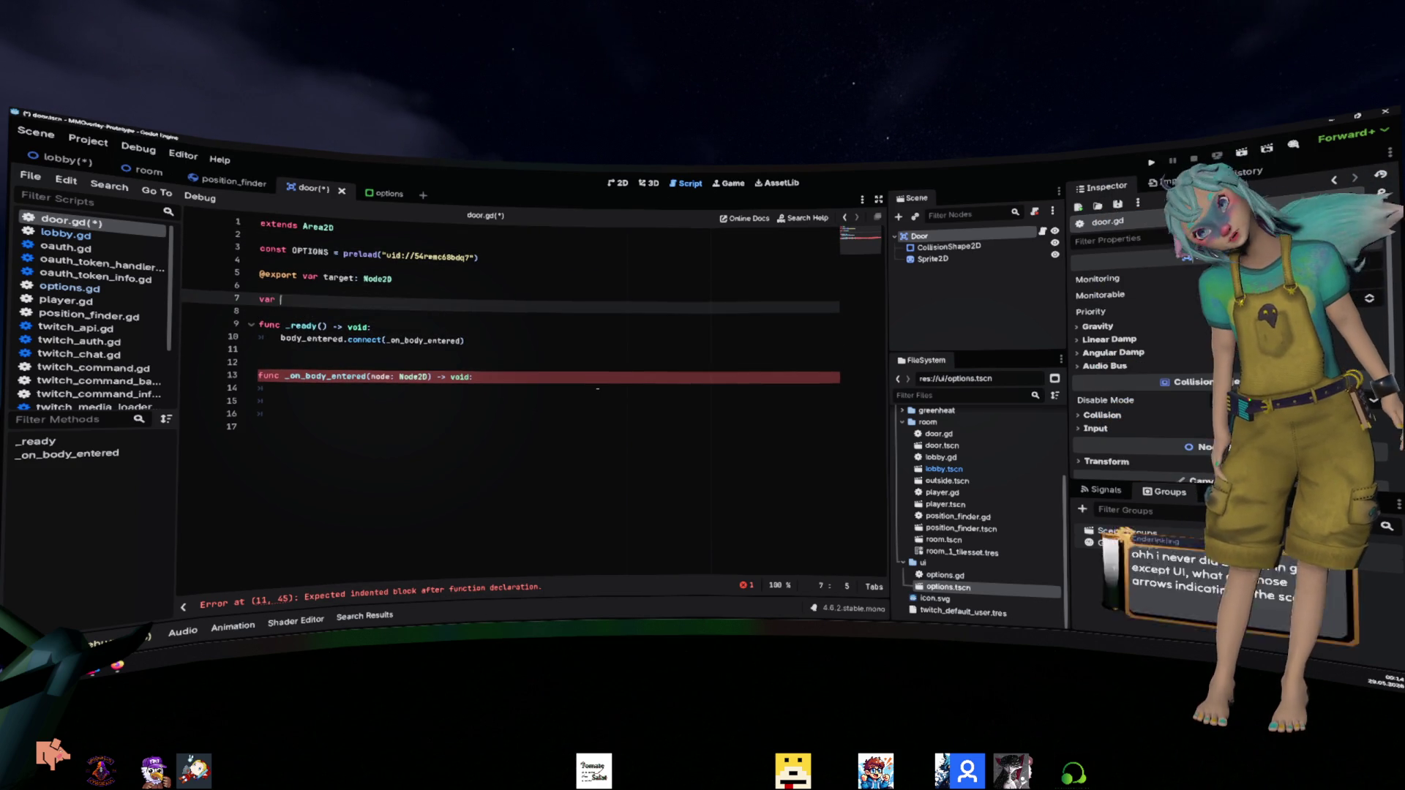
{"action": "type", "text": "_options: "}
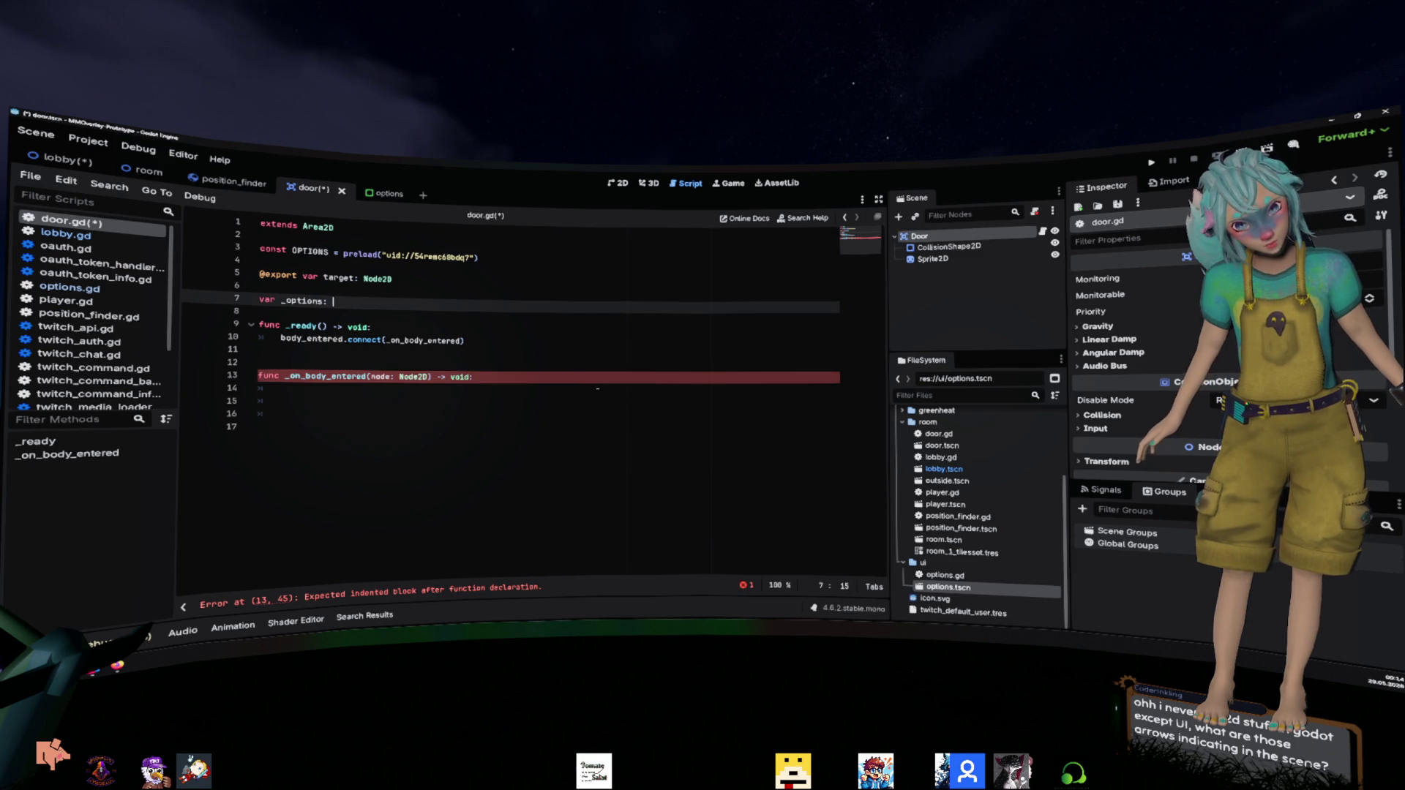
{"action": "type", "text": "Optio"}
{"action": "key", "text": "Return"}
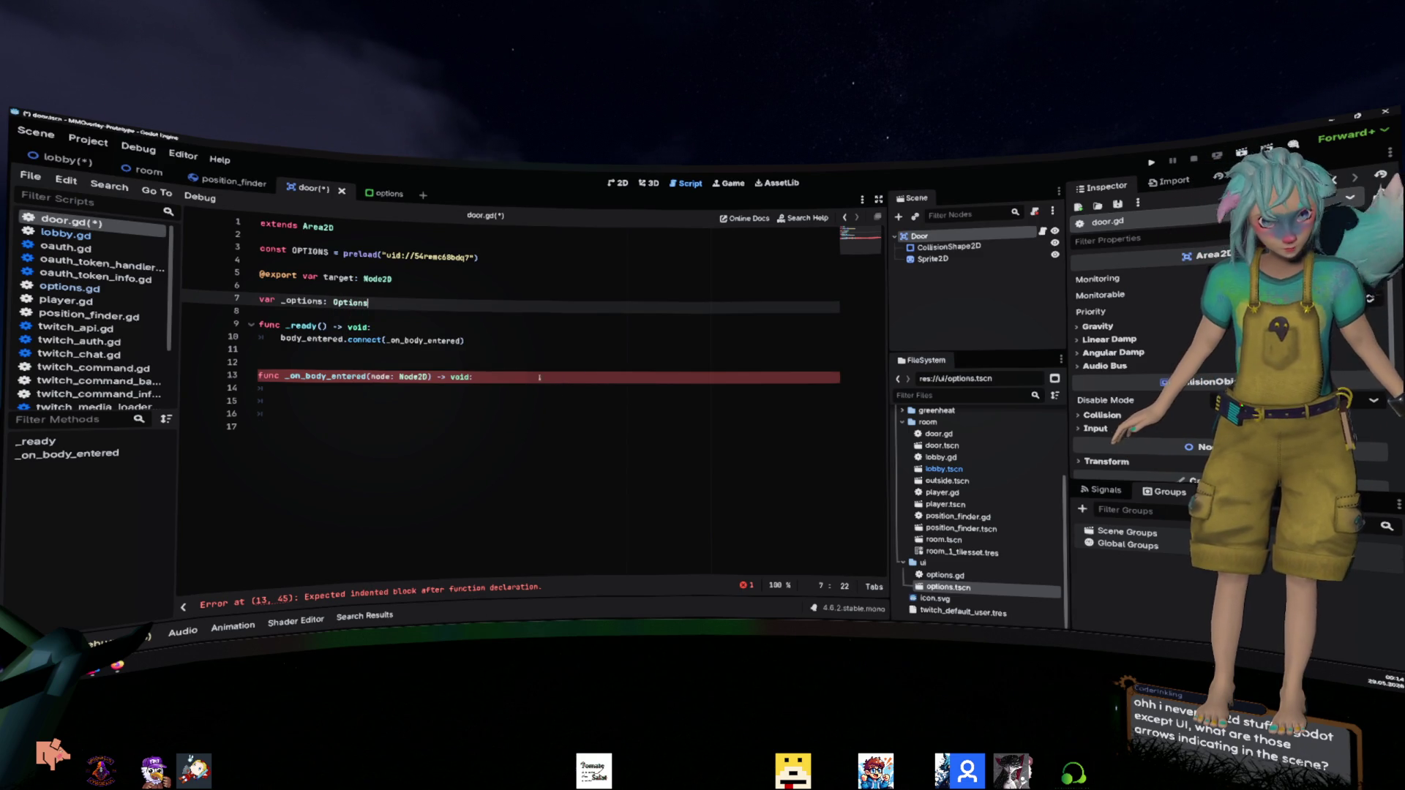
Step: Begin an 'if _options' check in _on_body_entered, then view the position_finder scene in 2D
{"action": "left_click", "coordinate": [535, 377]}
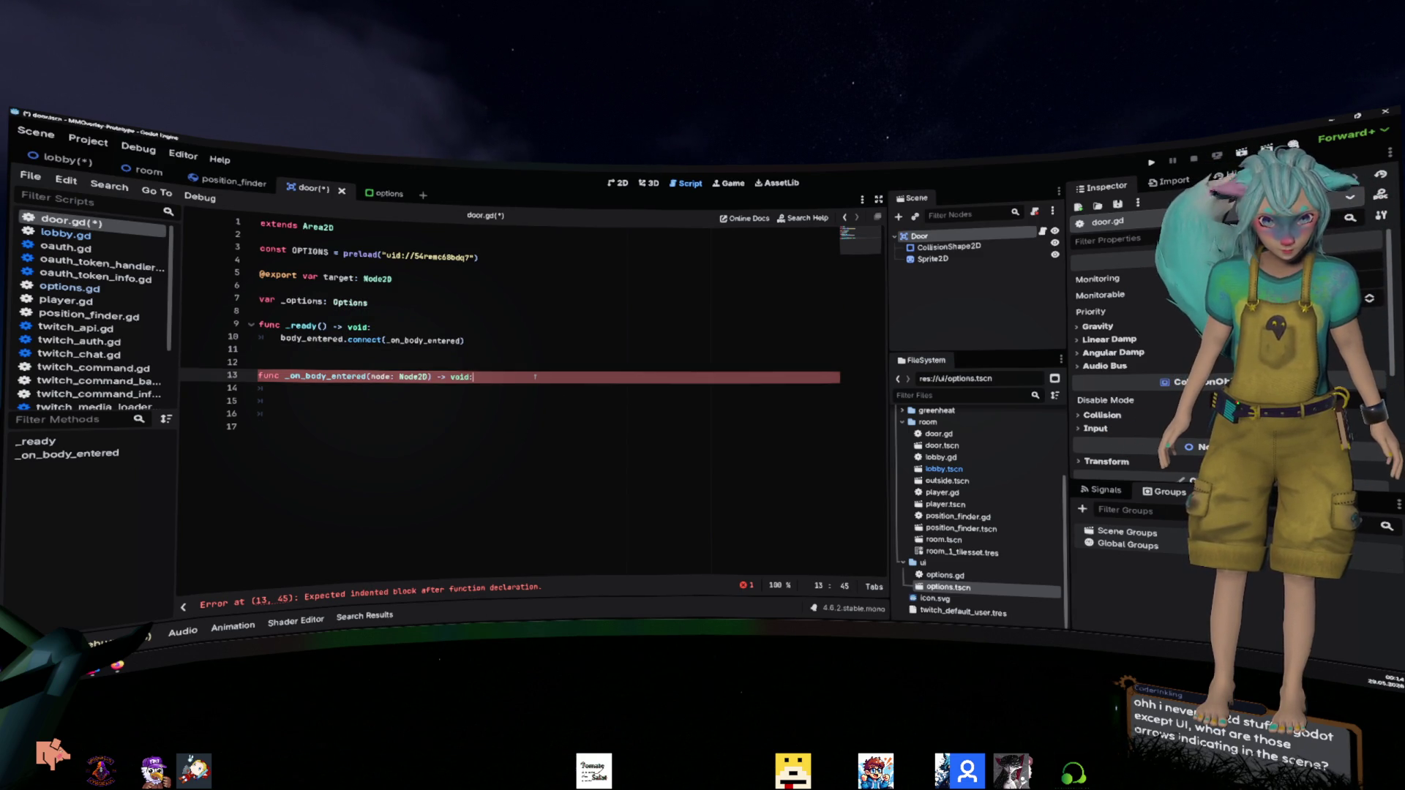
{"action": "key", "text": "Return"}
{"action": "type", "text": "iof"}
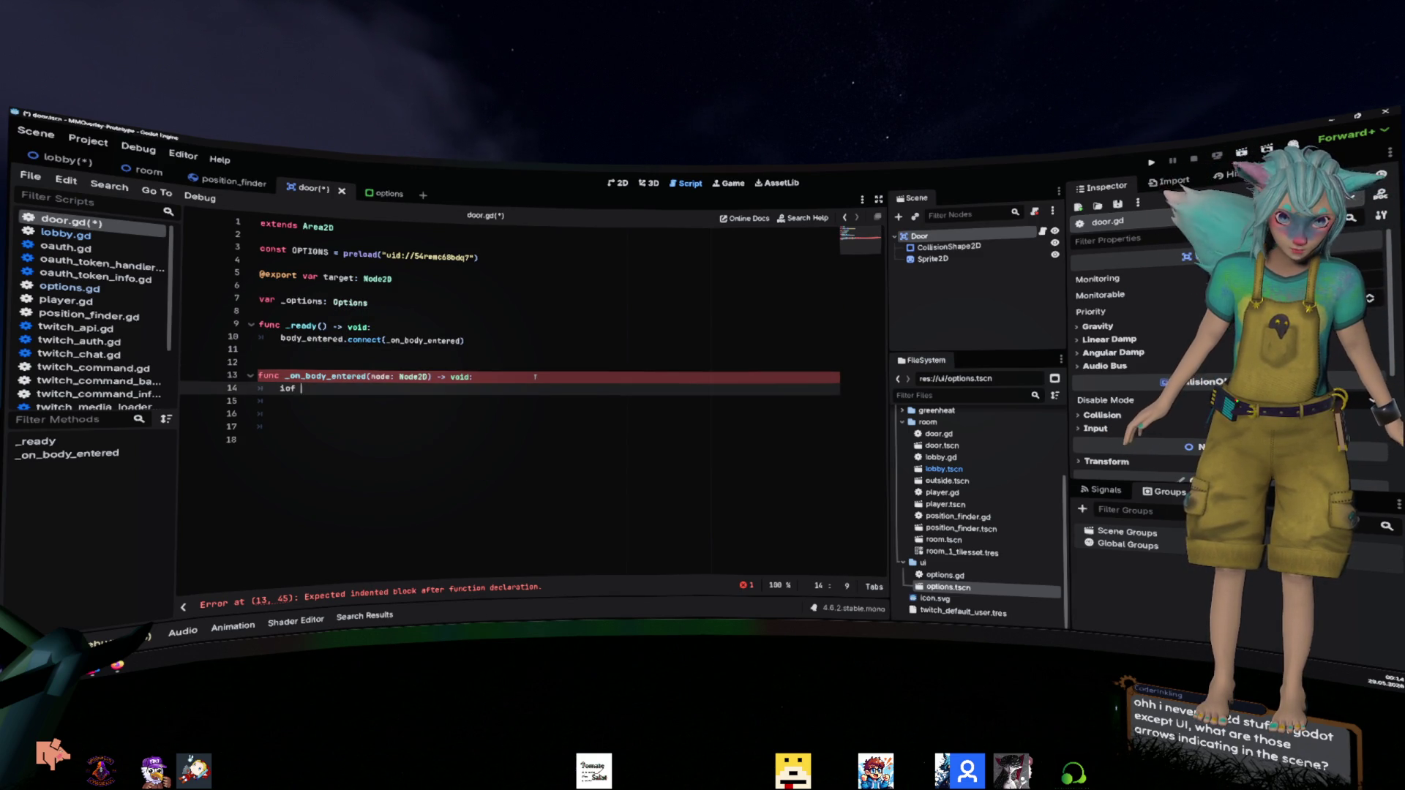
{"action": "type", "text": " _options"}
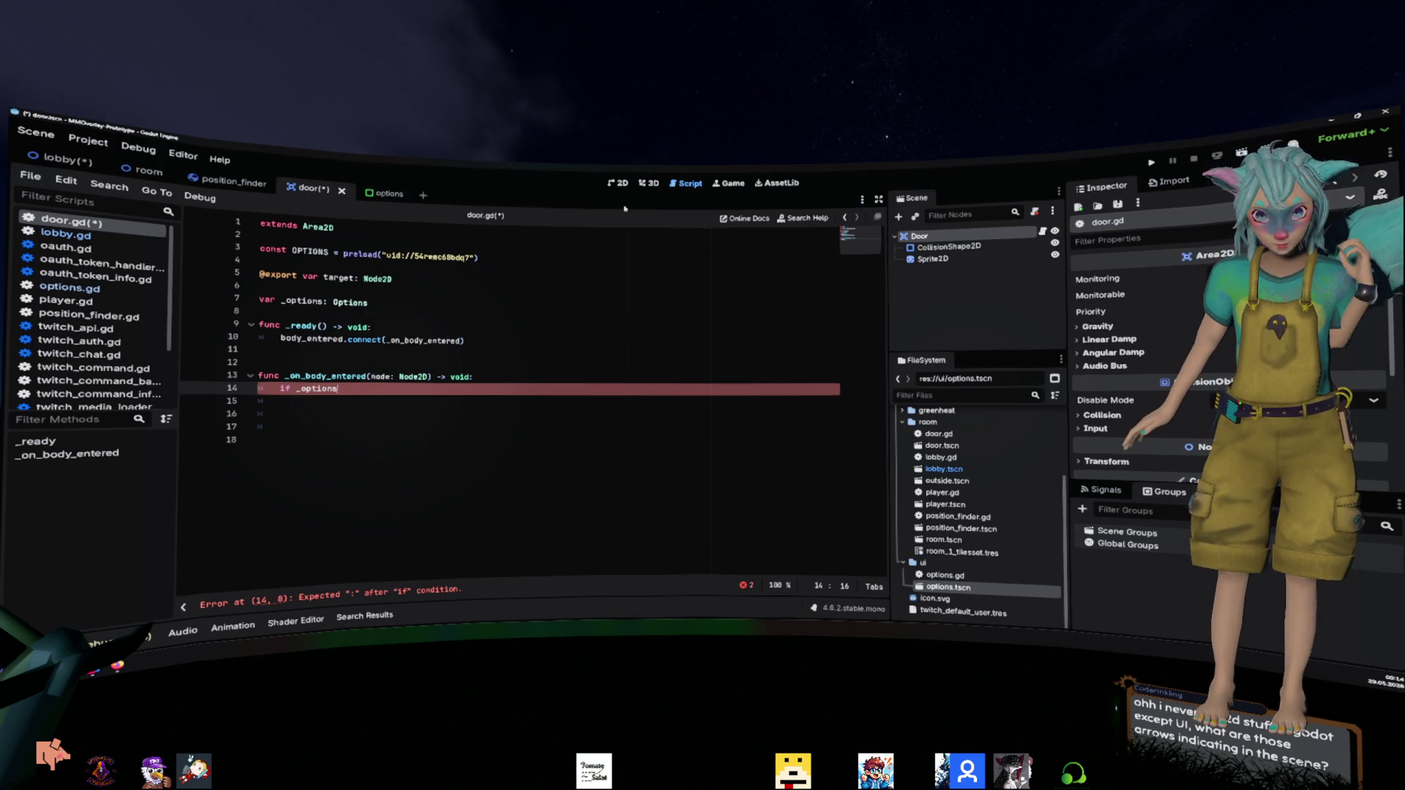
{"action": "left_click", "coordinate": [619, 184]}
{"action": "left_click", "coordinate": [235, 182]}
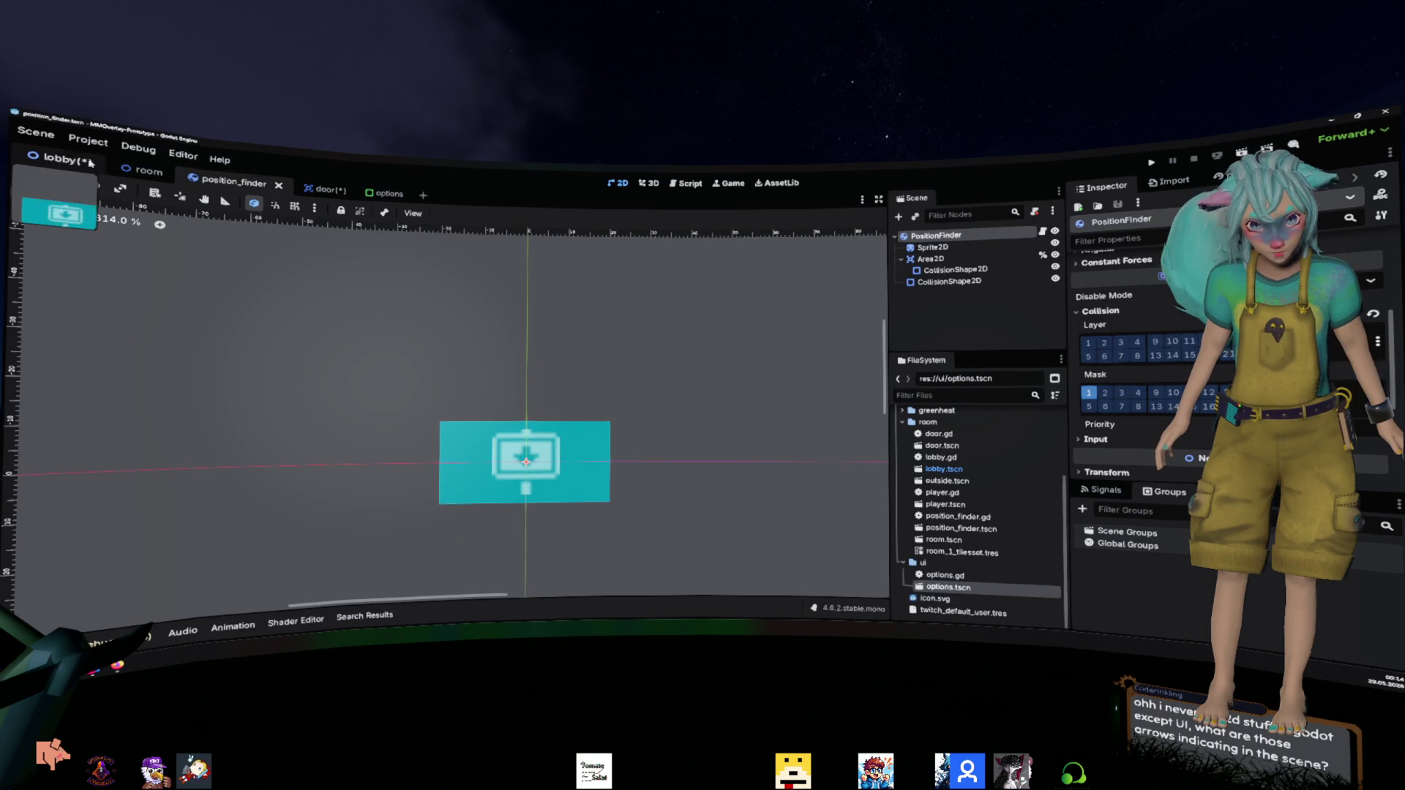
{"action": "left_click", "coordinate": [65, 158]}
{"action": "scroll", "coordinate": [473, 379], "scroll_direction": "down", "scroll_amount": 2}
{"action": "scroll", "coordinate": [473, 379], "scroll_direction": "down", "scroll_amount": 2}
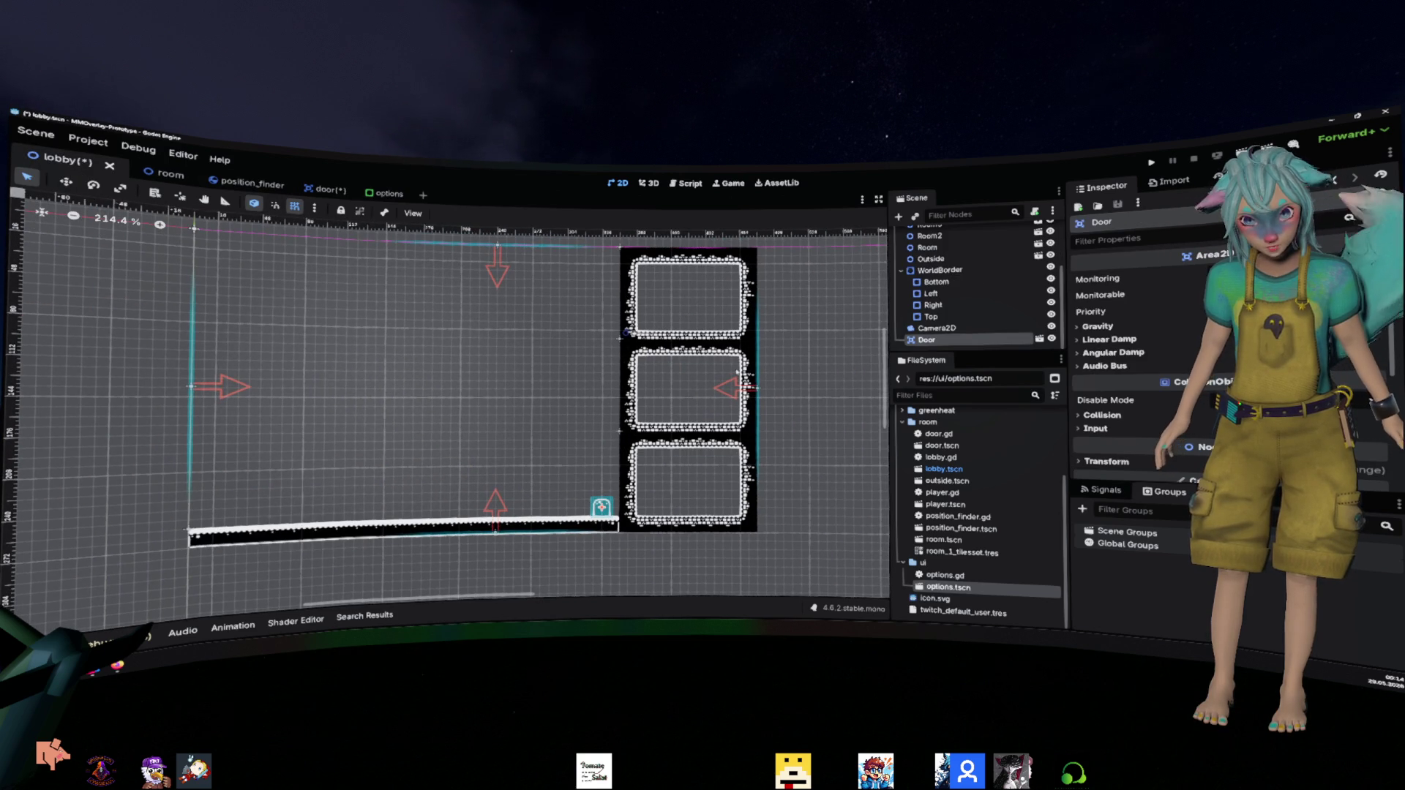
{"action": "left_click", "coordinate": [491, 265]}
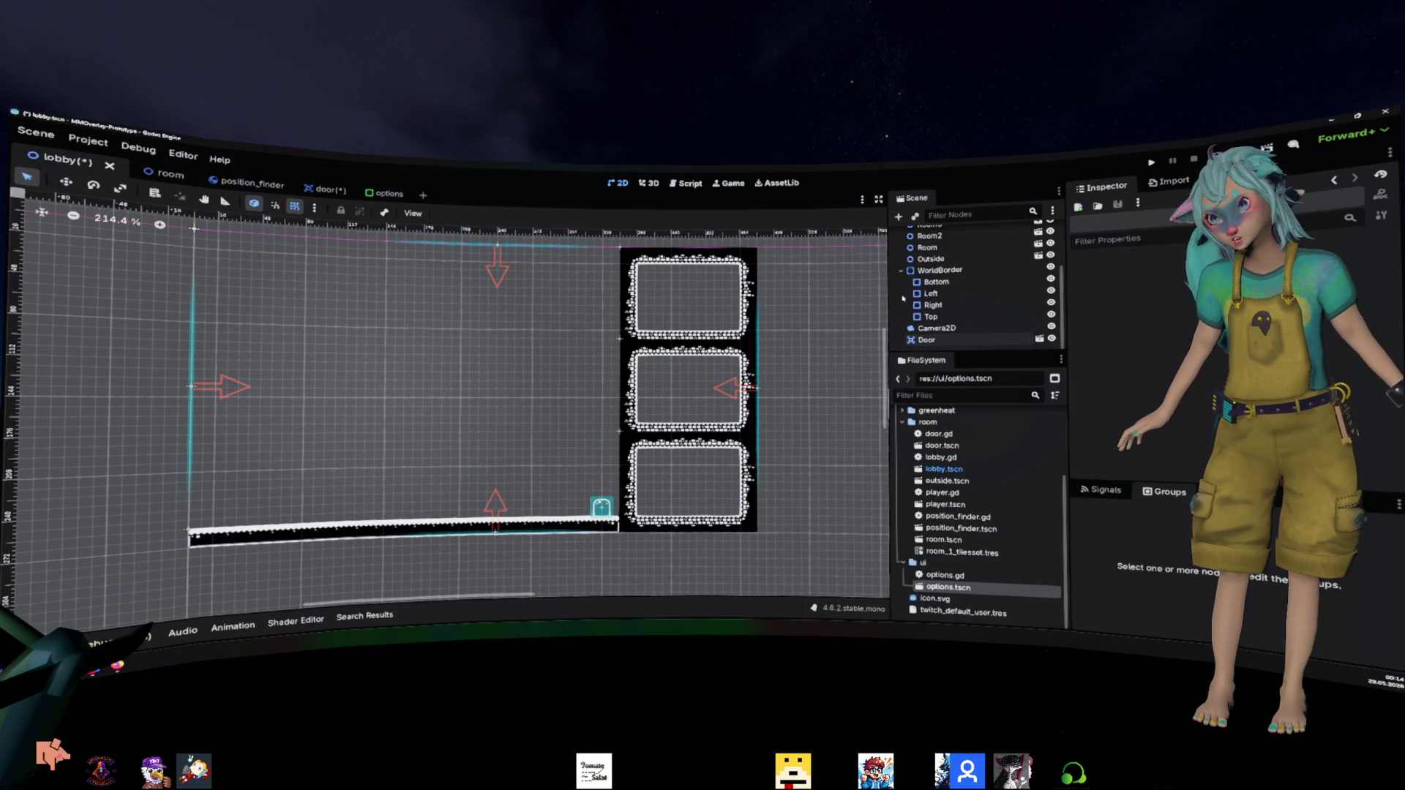
{"action": "left_click", "coordinate": [950, 270]}
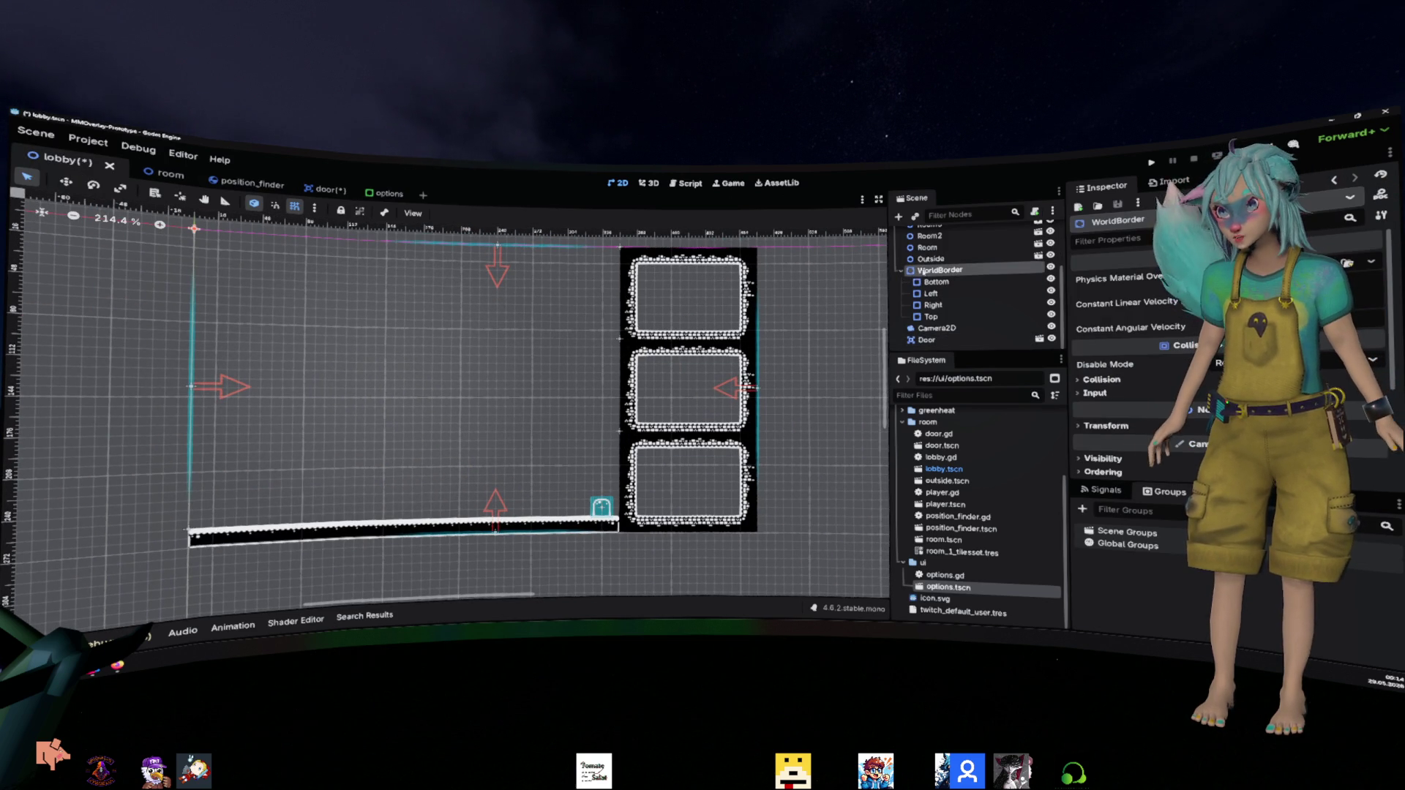
{"action": "key", "text": "F2"}
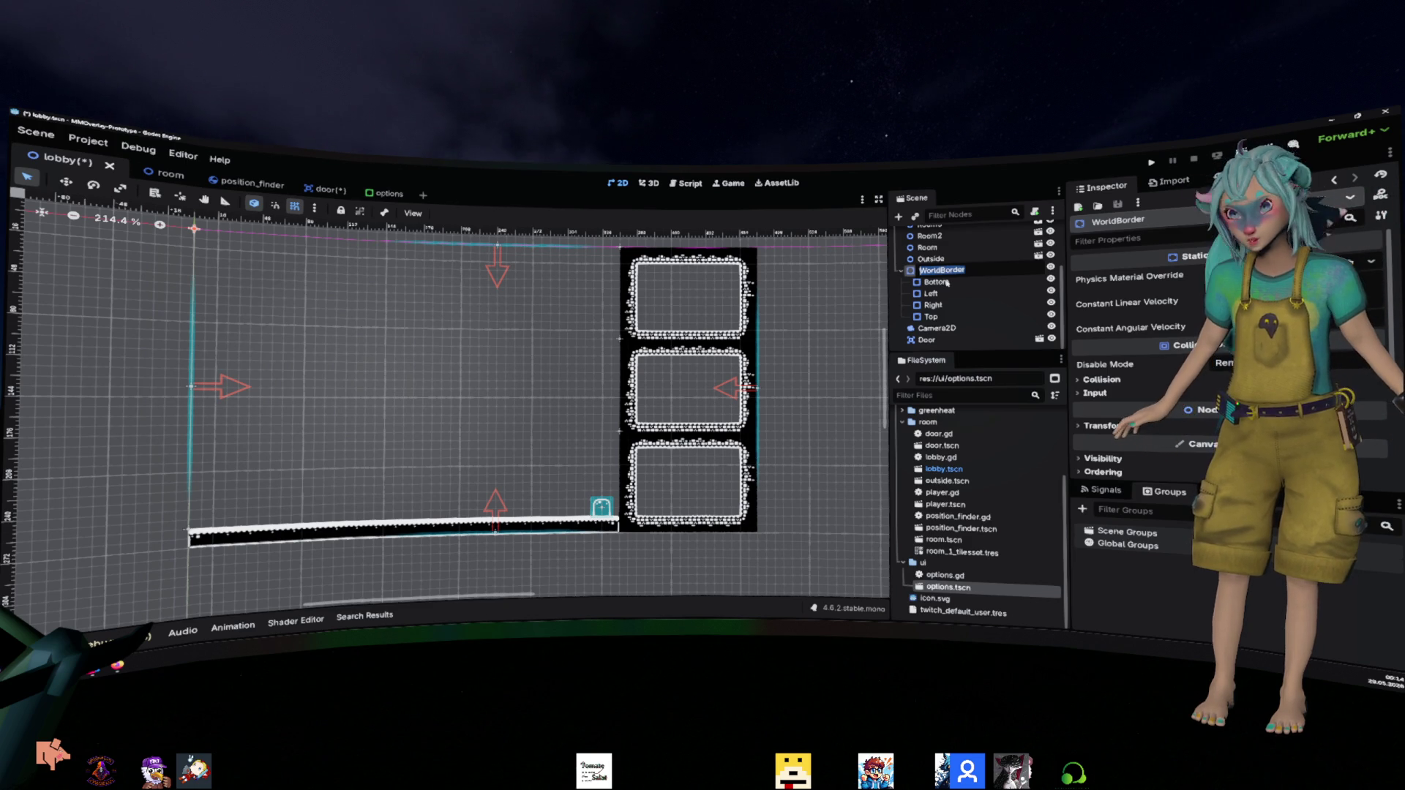
{"action": "left_click", "coordinate": [938, 282]}
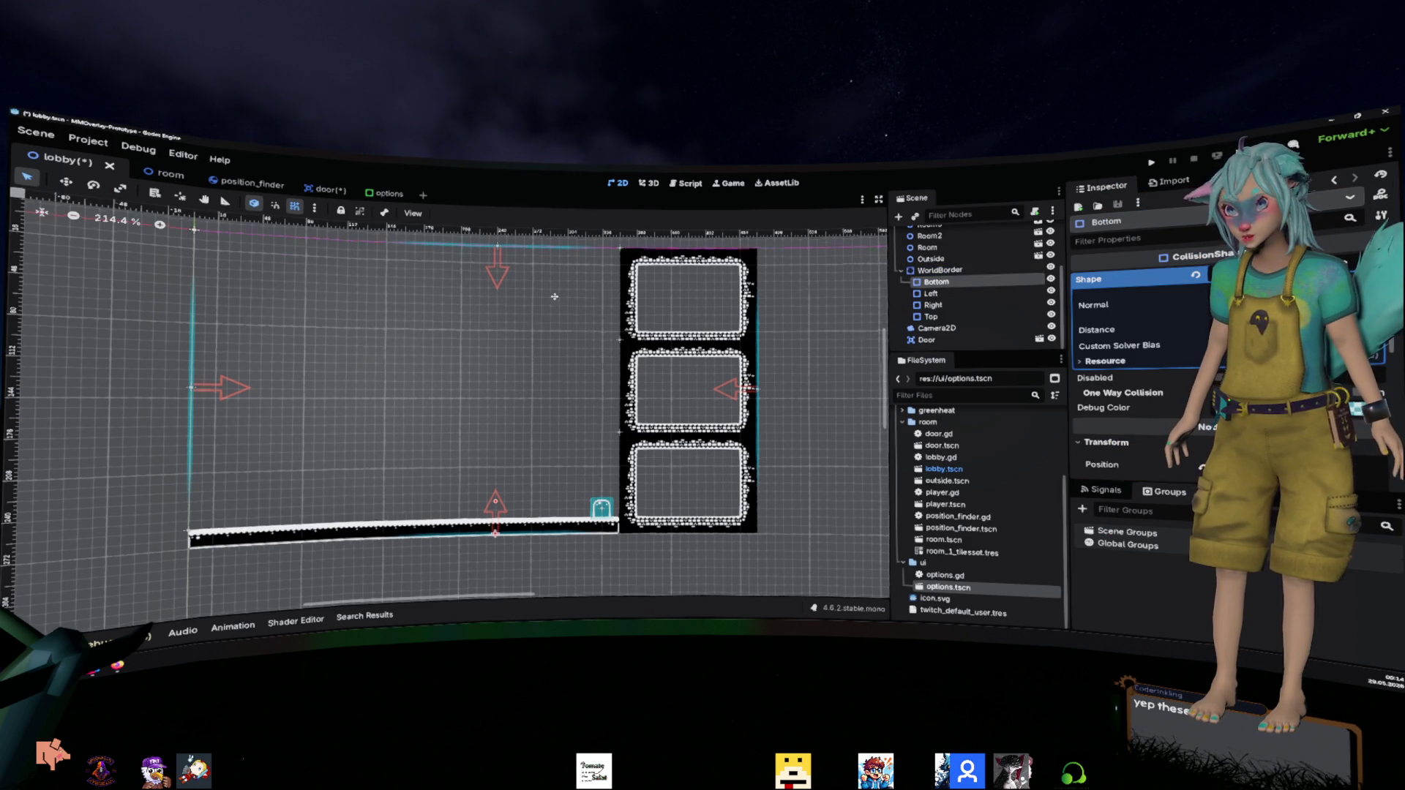
{"action": "scroll", "coordinate": [491, 292], "scroll_direction": "up", "scroll_amount": 2}
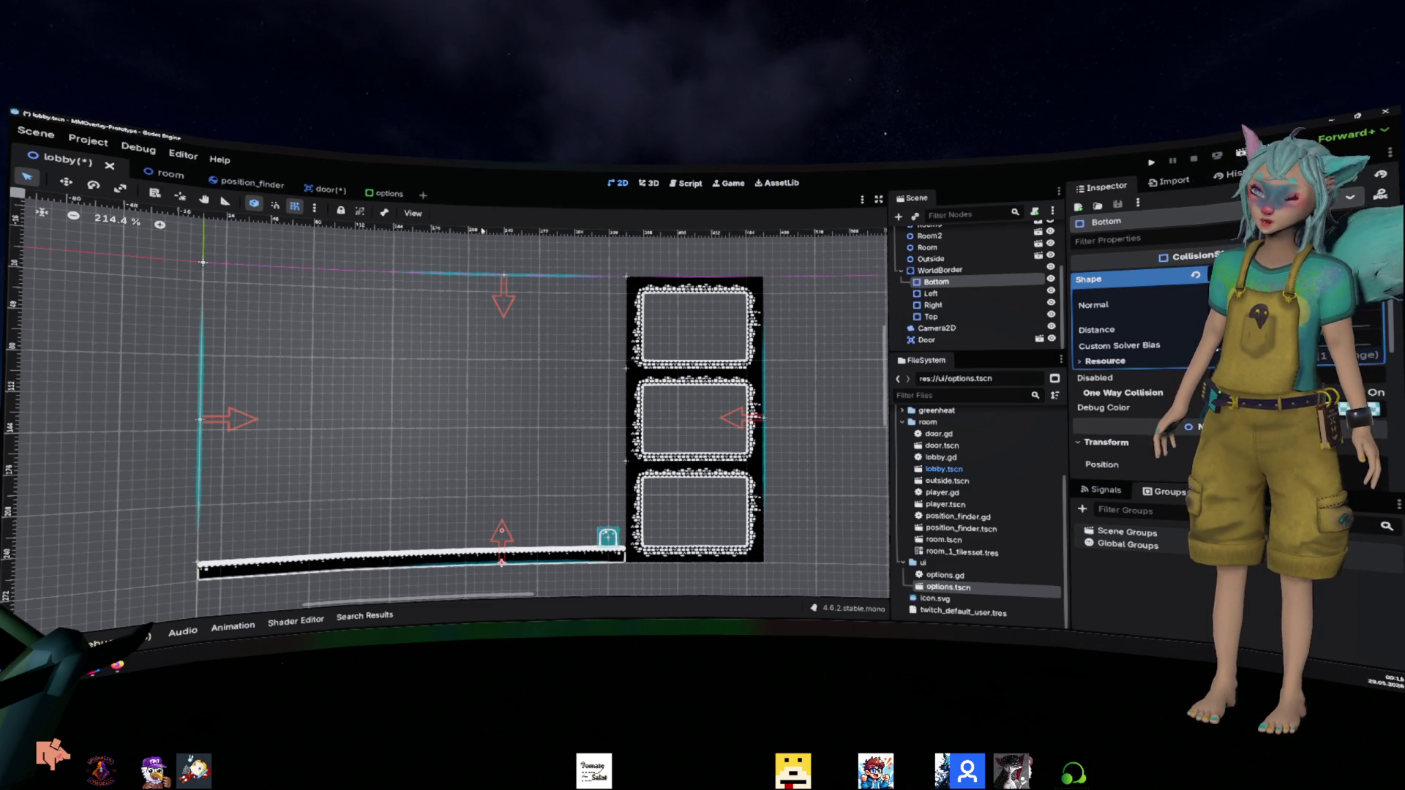
{"action": "left_click", "coordinate": [940, 270]}
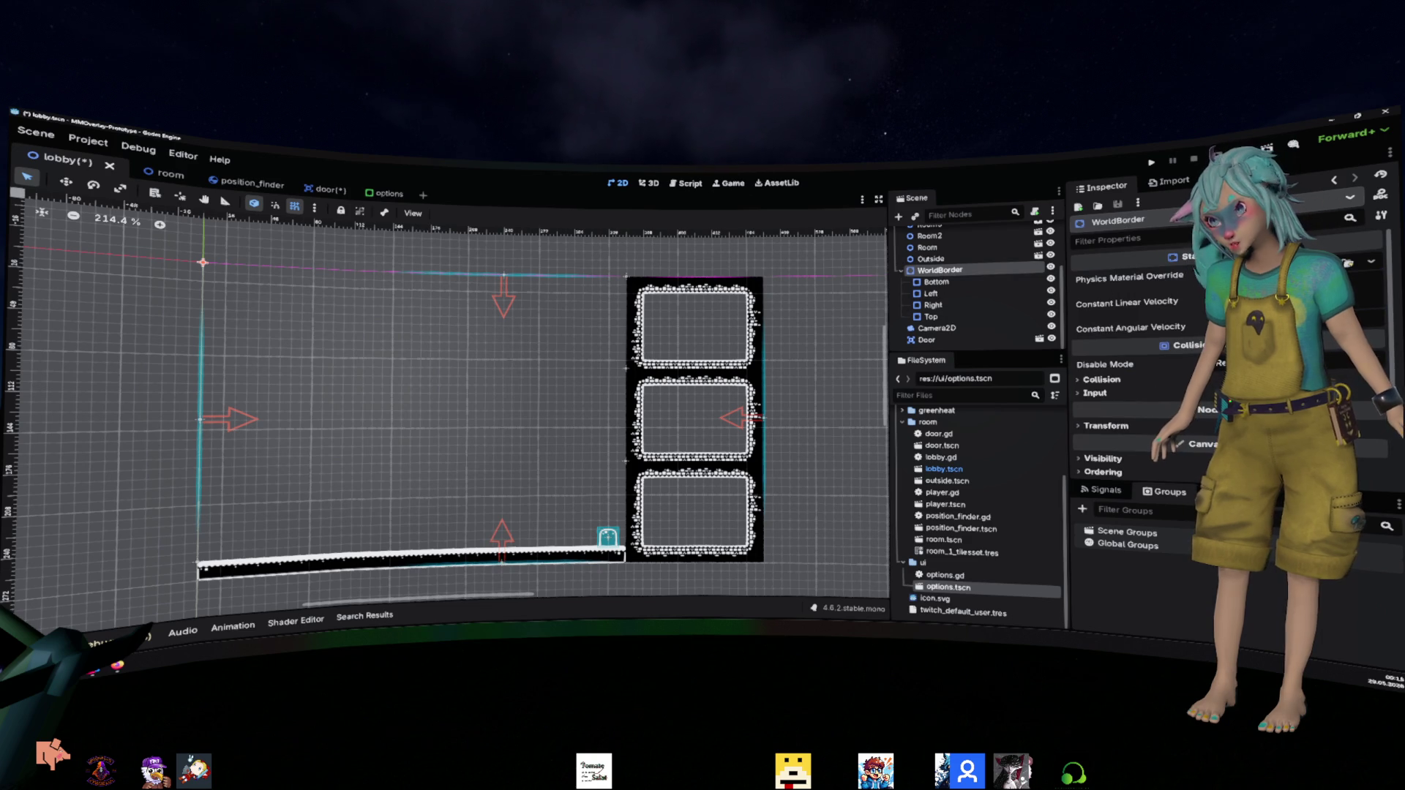
{"action": "left_click", "coordinate": [1156, 375]}
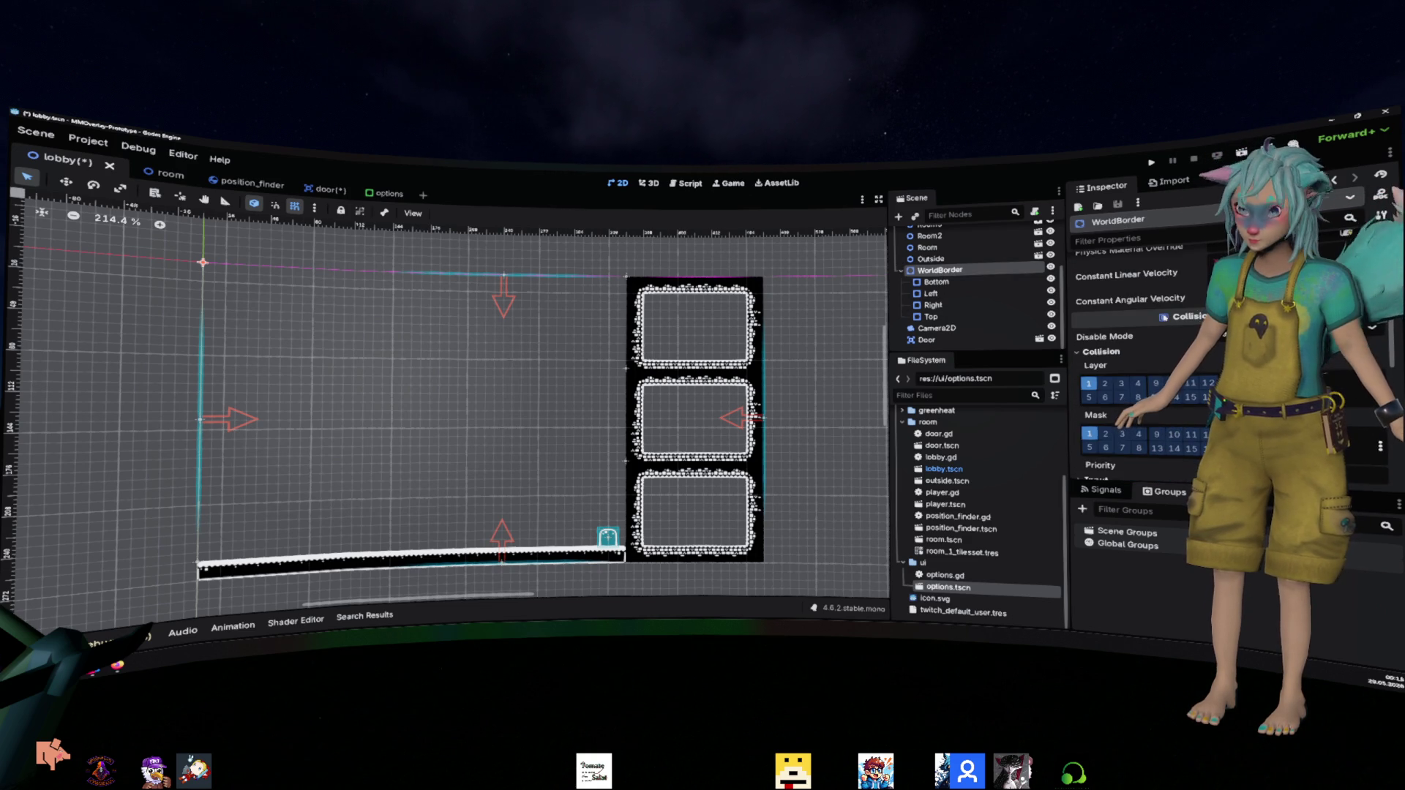
{"action": "left_click", "coordinate": [626, 382]}
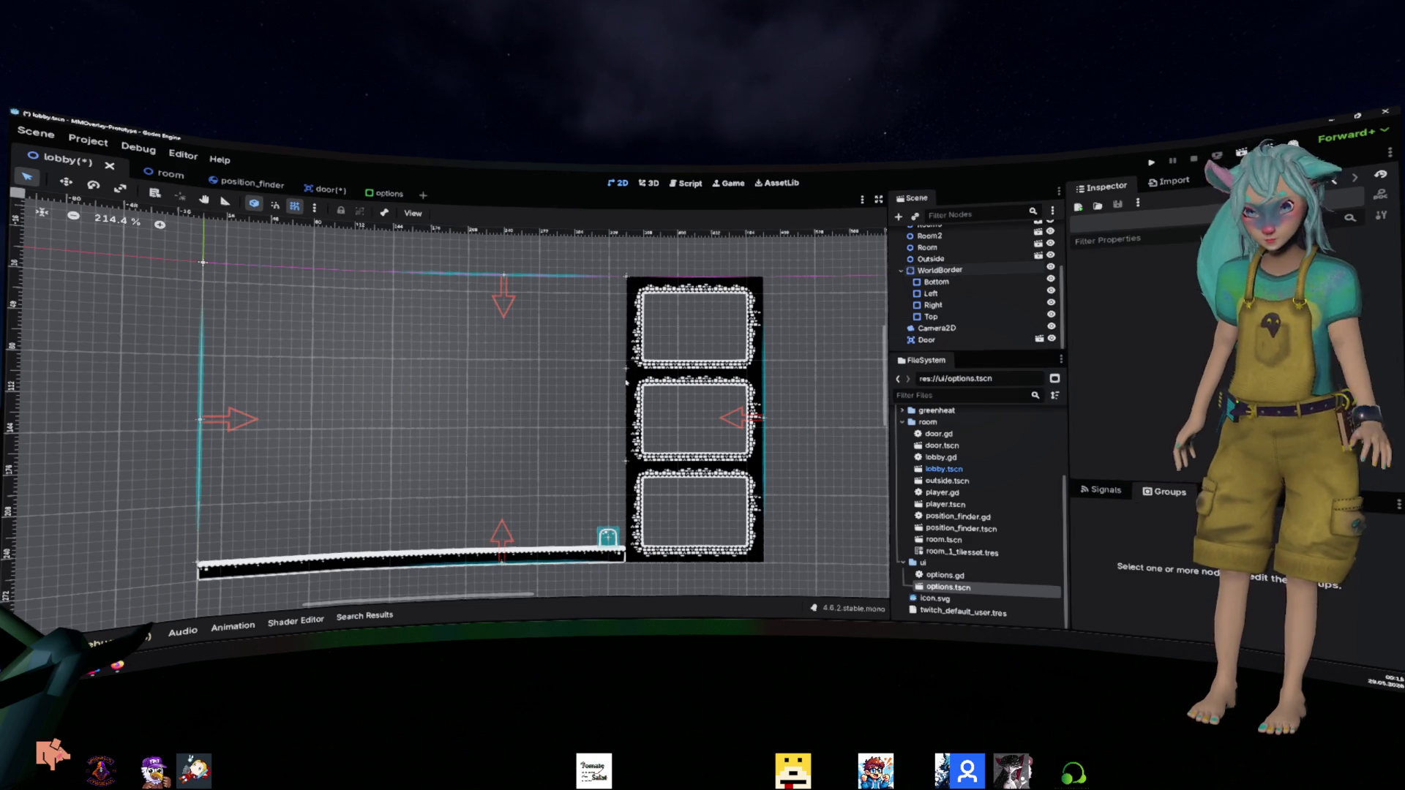
{"action": "scroll", "coordinate": [627, 382], "scroll_direction": "down", "scroll_amount": 1}
{"action": "scroll", "coordinate": [627, 382], "scroll_direction": "down", "scroll_amount": 1}
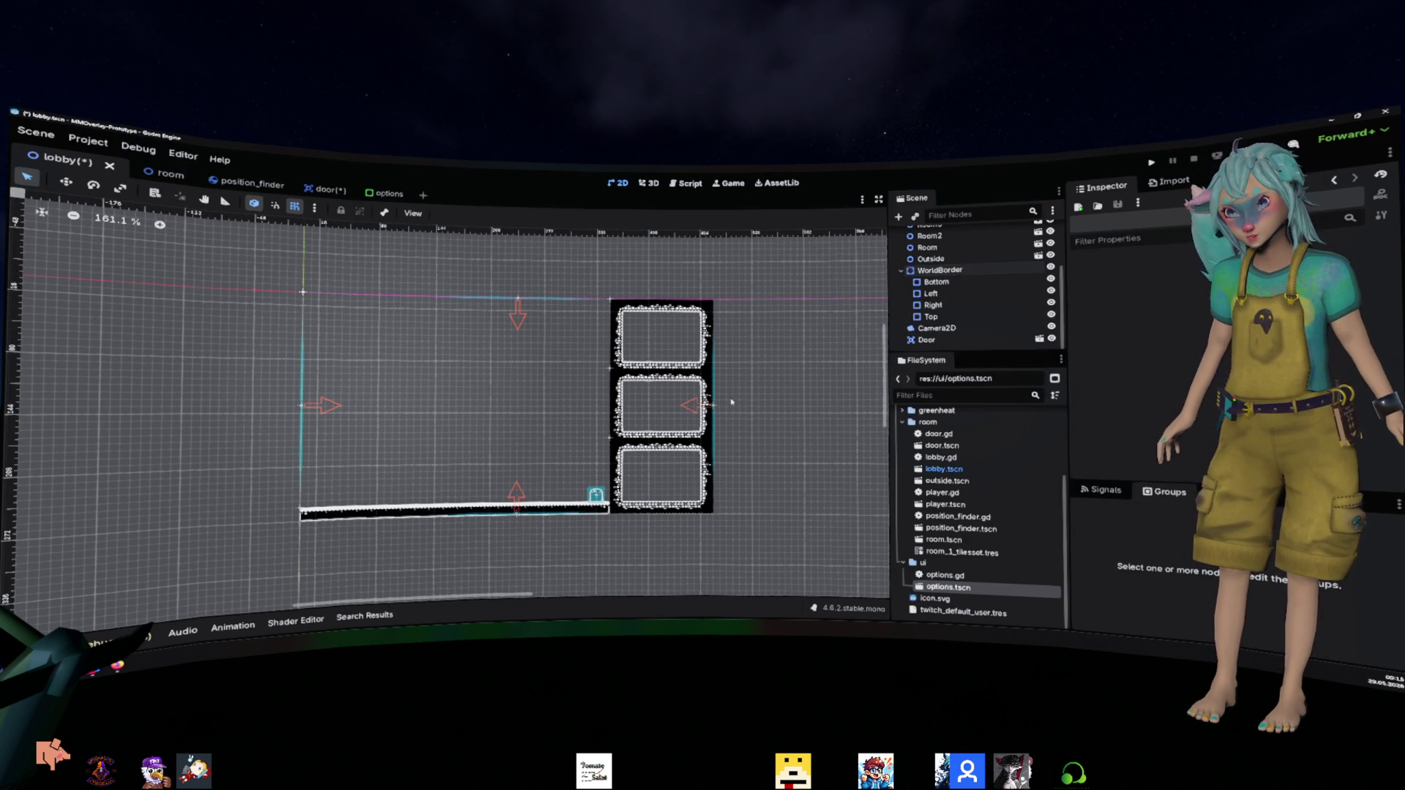
{"action": "left_click_drag", "start_coordinate": [472, 374], "coordinate": [566, 414]}
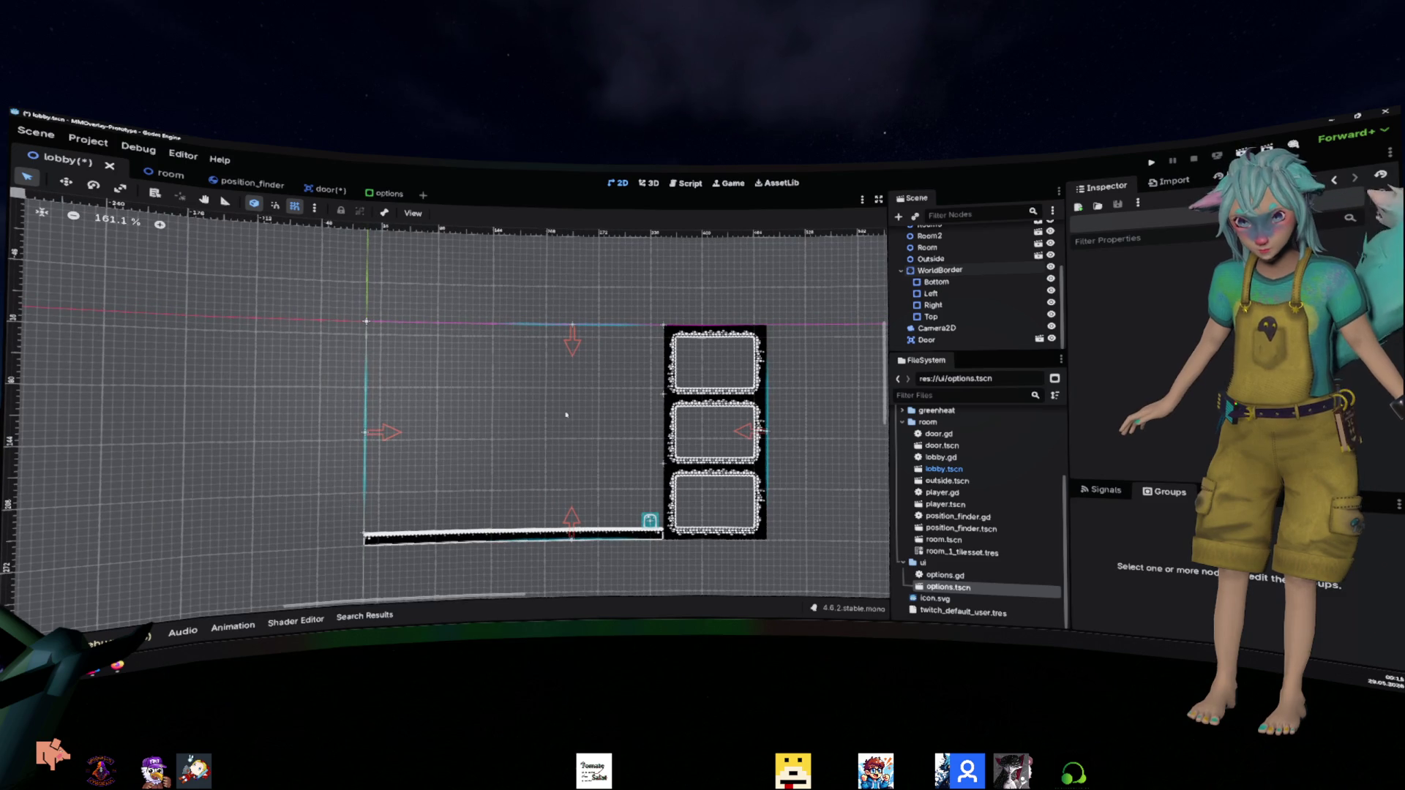
{"action": "scroll", "coordinate": [1000, 329], "scroll_direction": "up", "scroll_amount": 3}
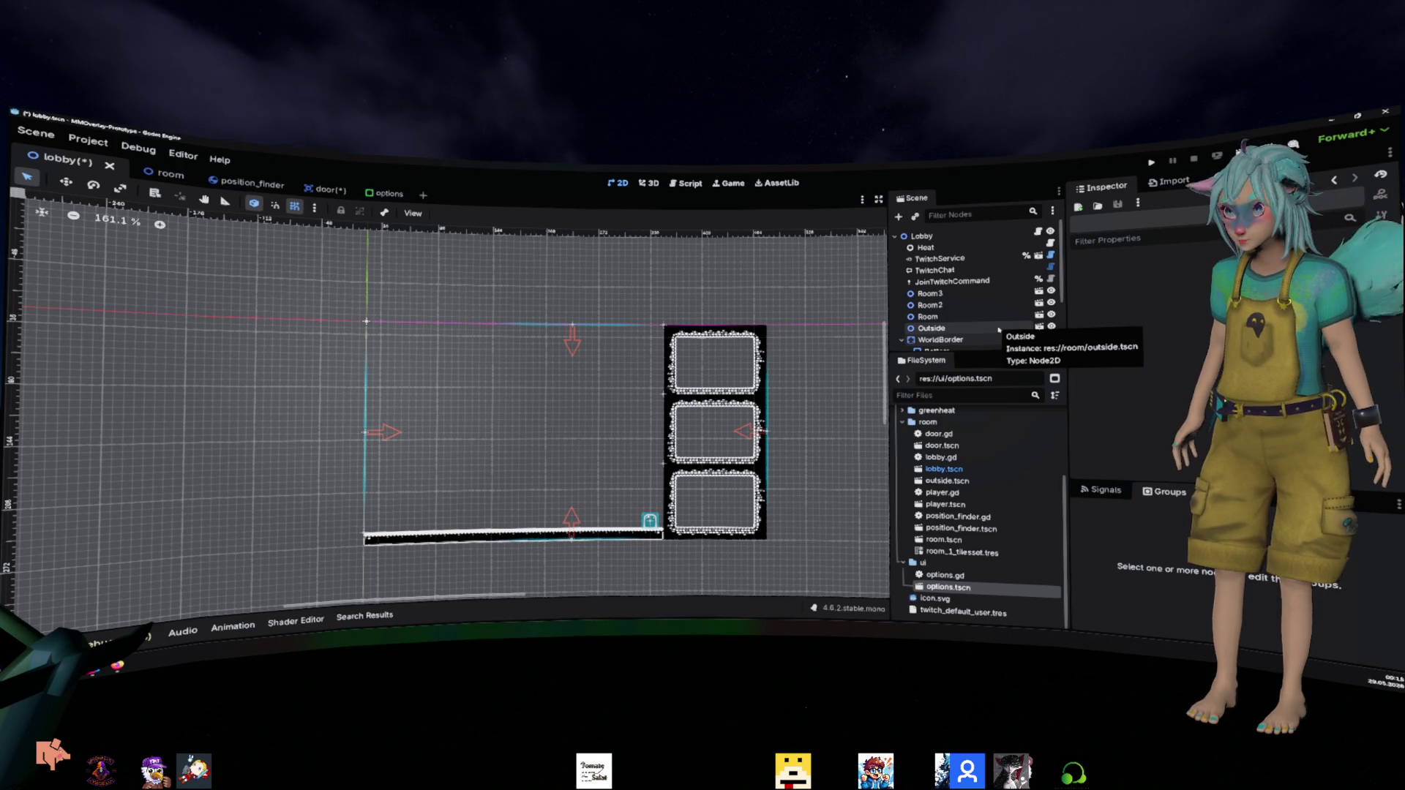
Step: Save lobby.tscn with Ctrl+S and switch to the door scene tab
{"action": "mouse_move", "coordinate": [558, 429]}
{"action": "left_mouse_down"}
{"action": "mouse_move", "coordinate": [623, 396]}
{"action": "mouse_move", "coordinate": [458, 399]}
{"action": "left_mouse_up"}
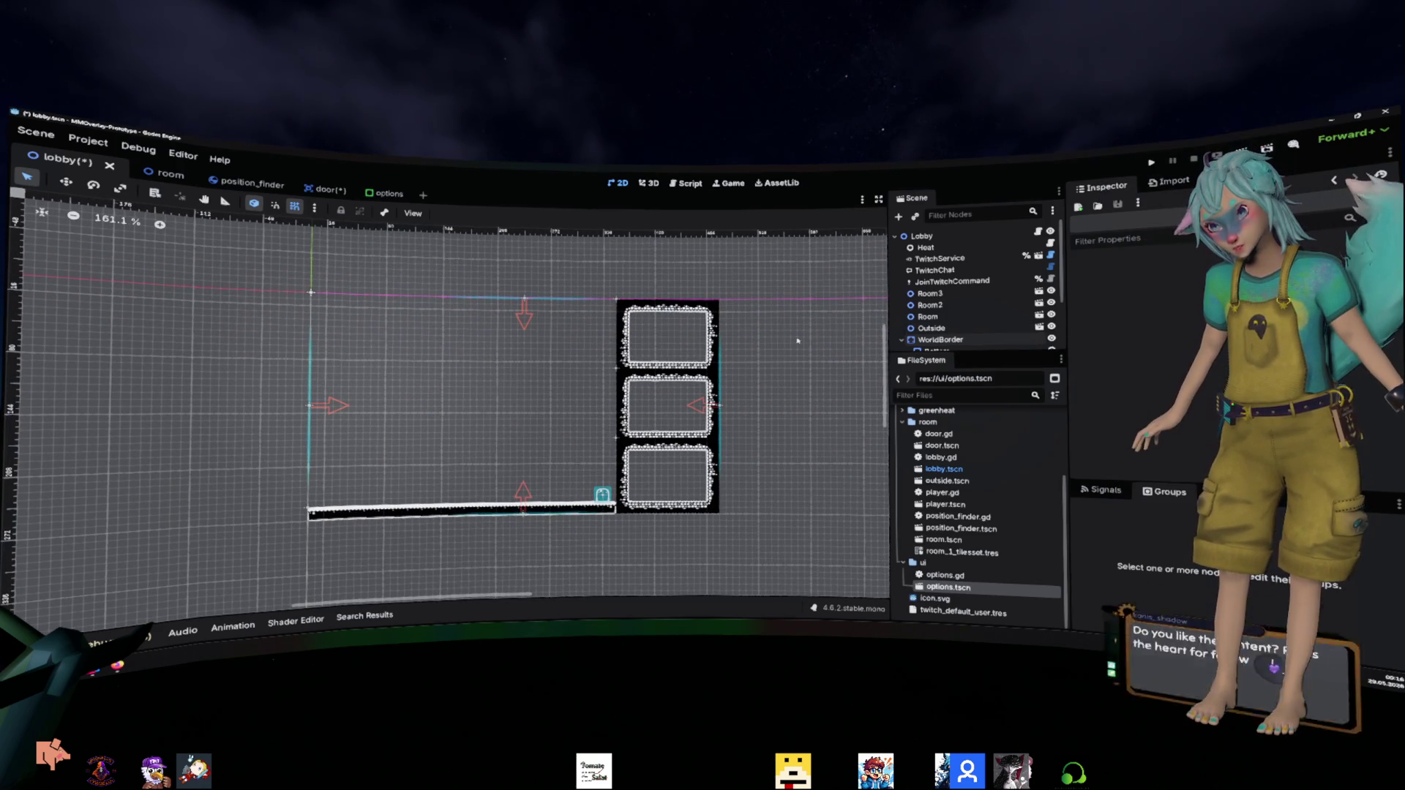
{"action": "scroll", "coordinate": [535, 346], "scroll_direction": "up", "scroll_amount": 3}
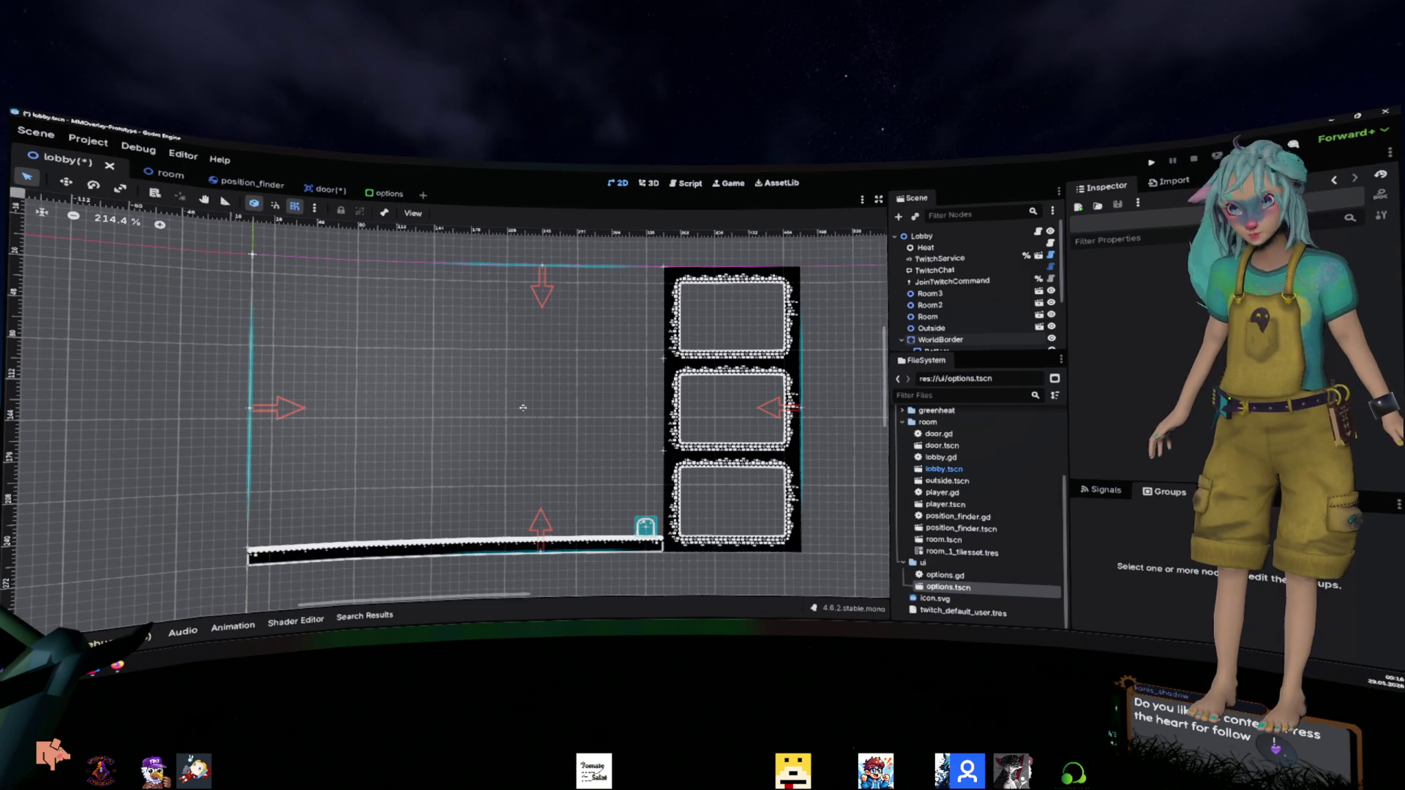
{"action": "key", "text": "ctrl+s"}
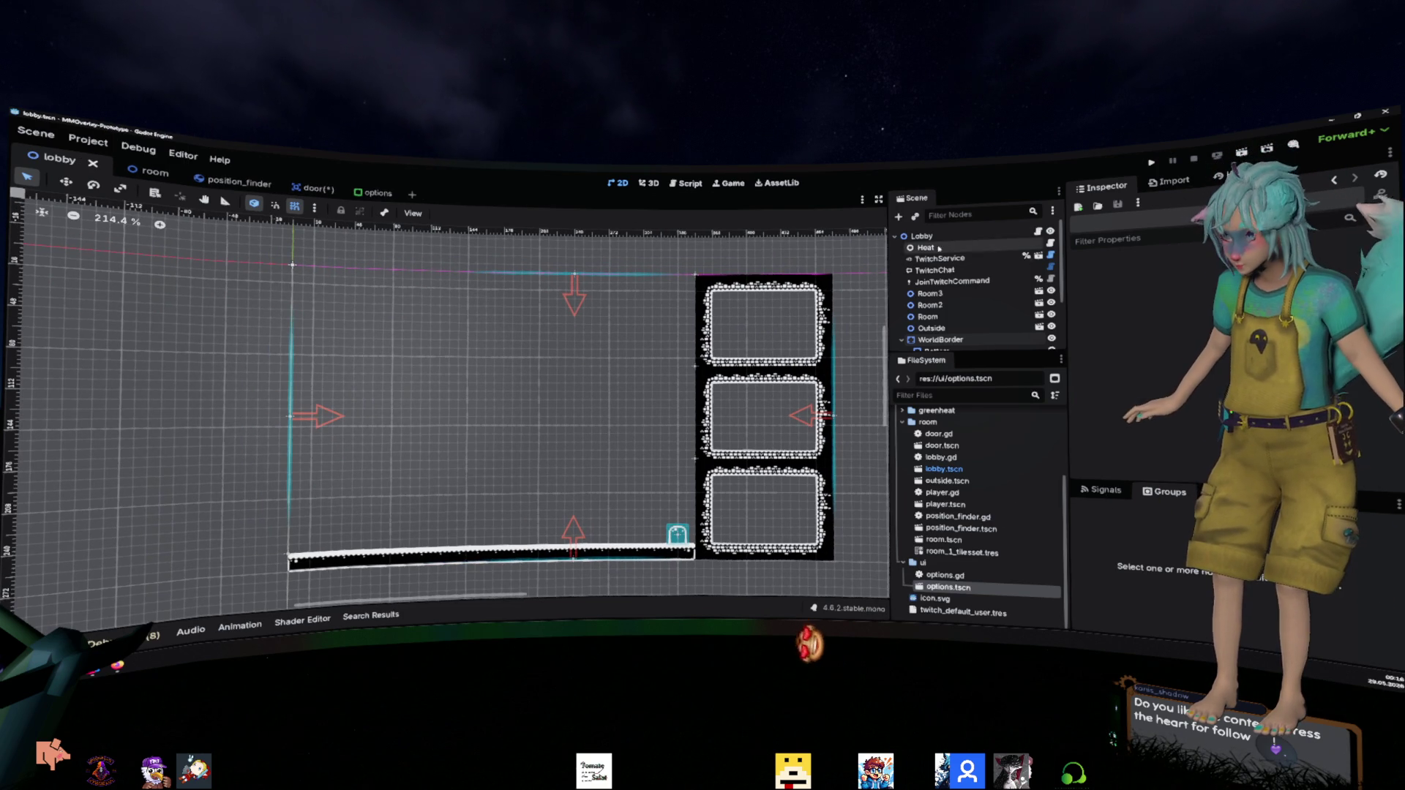
{"action": "left_click", "coordinate": [311, 188]}
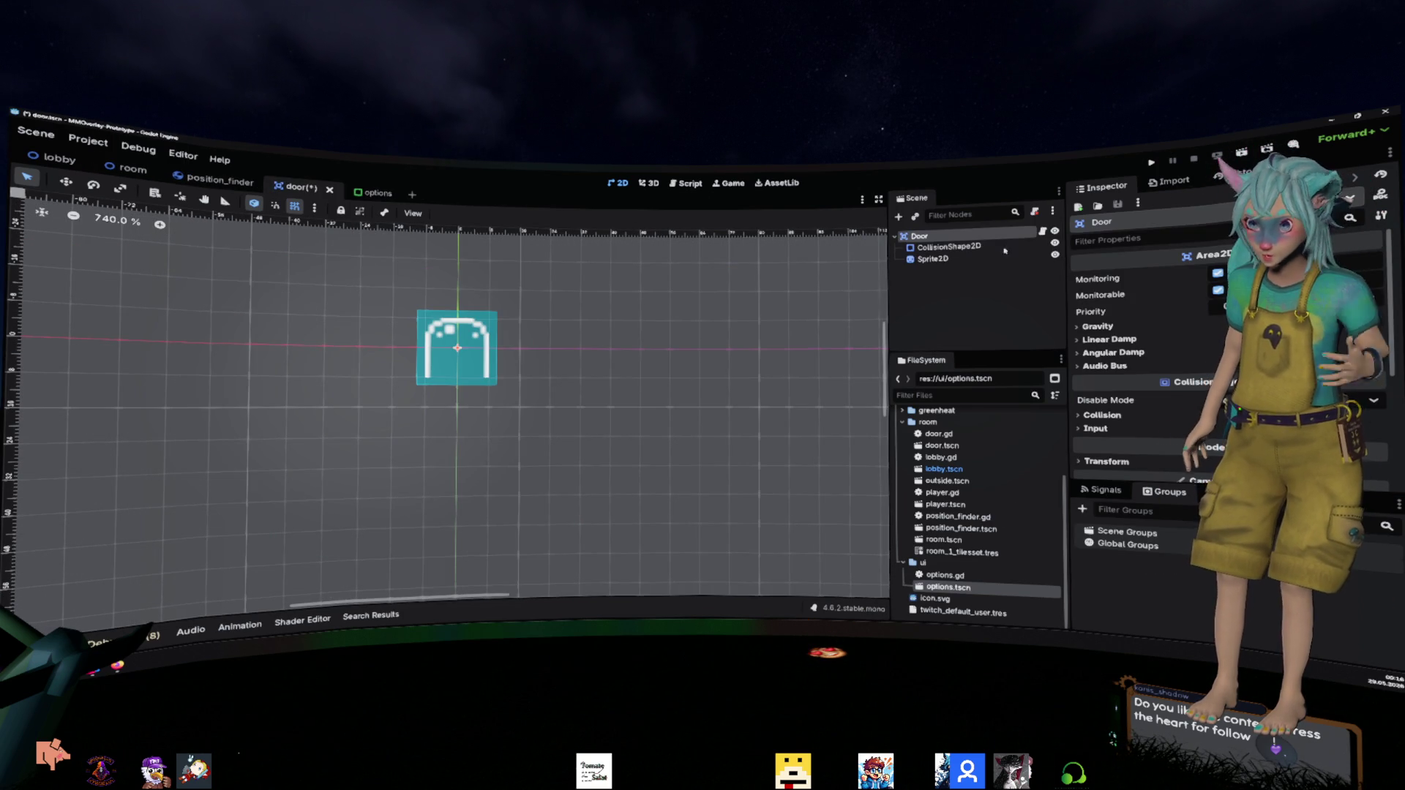
Step: Complete 'if _options:' in door.gd with an _options line inside the block
{"action": "left_click", "coordinate": [950, 246]}
{"action": "key", "text": "ctrl+F3"}
{"action": "type", "text": "ons"}
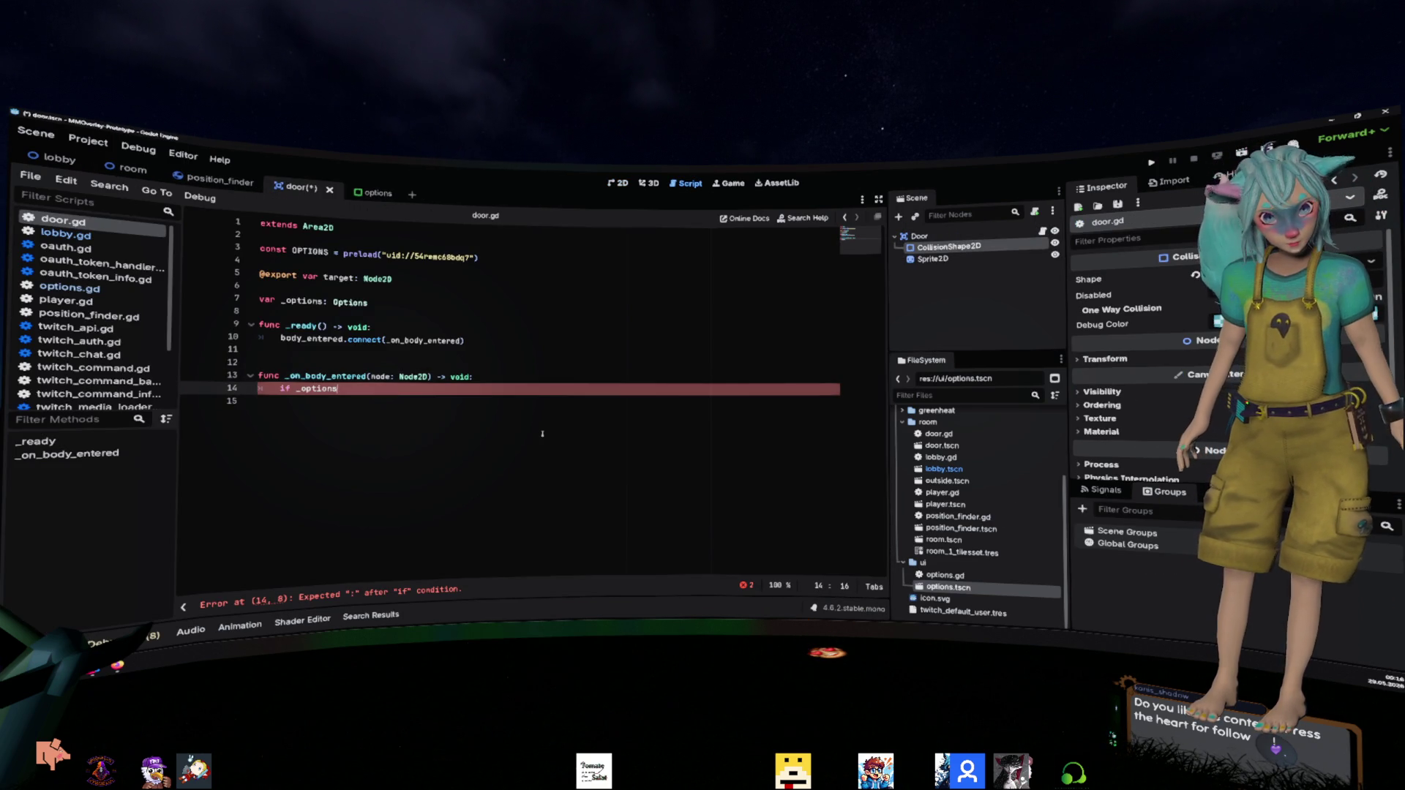
{"action": "type", "text": ":"}
{"action": "key", "text": "Return"}
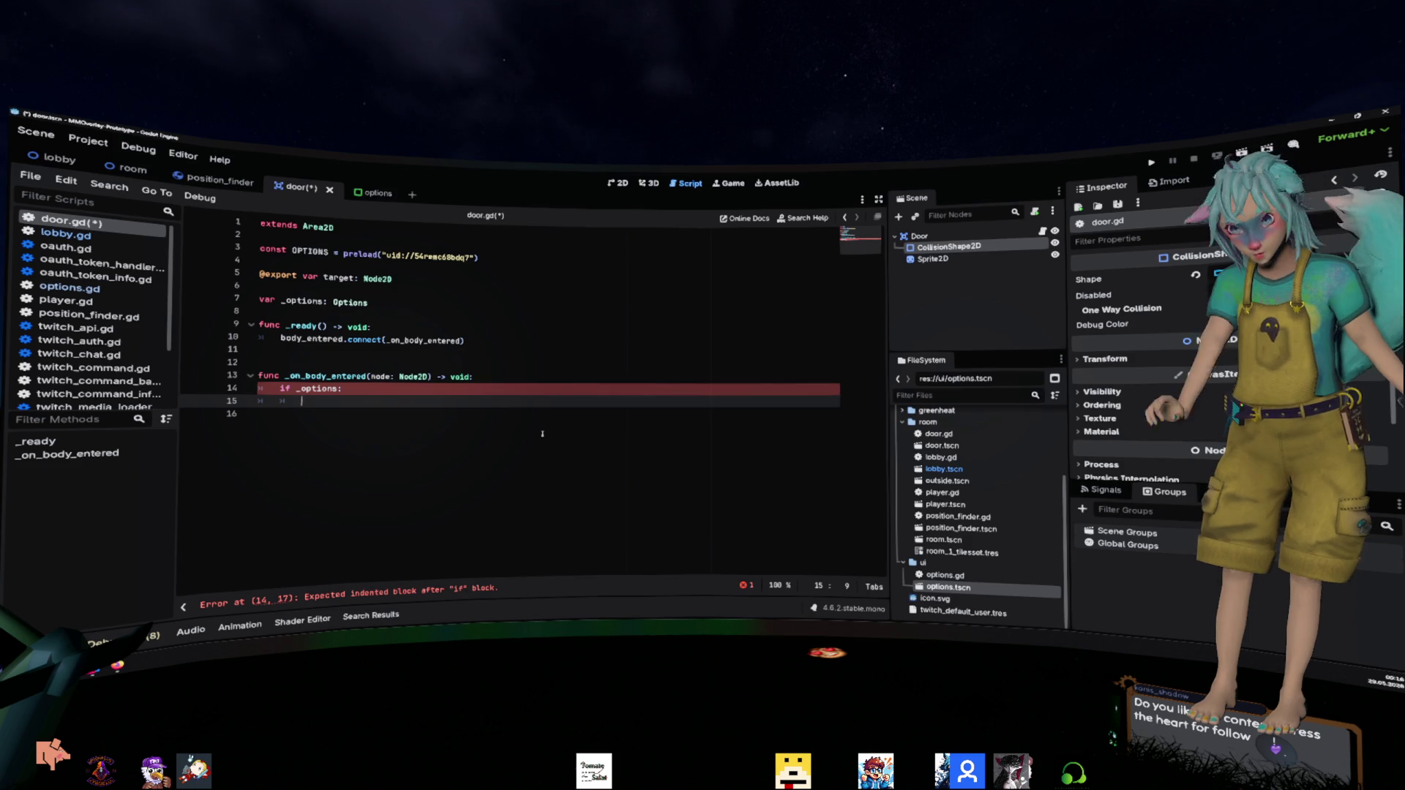
{"action": "double_click", "coordinate": [315, 388]}
{"action": "key", "text": "ctrl+c"}
{"action": "left_click", "coordinate": [335, 401]}
{"action": "key", "text": "ctrl+v"}
{"action": "key", "text": "Down"}
{"action": "key", "text": "Return"}
{"action": "key", "text": "BackSpace"}
{"action": "key", "text": "BackSpace"}
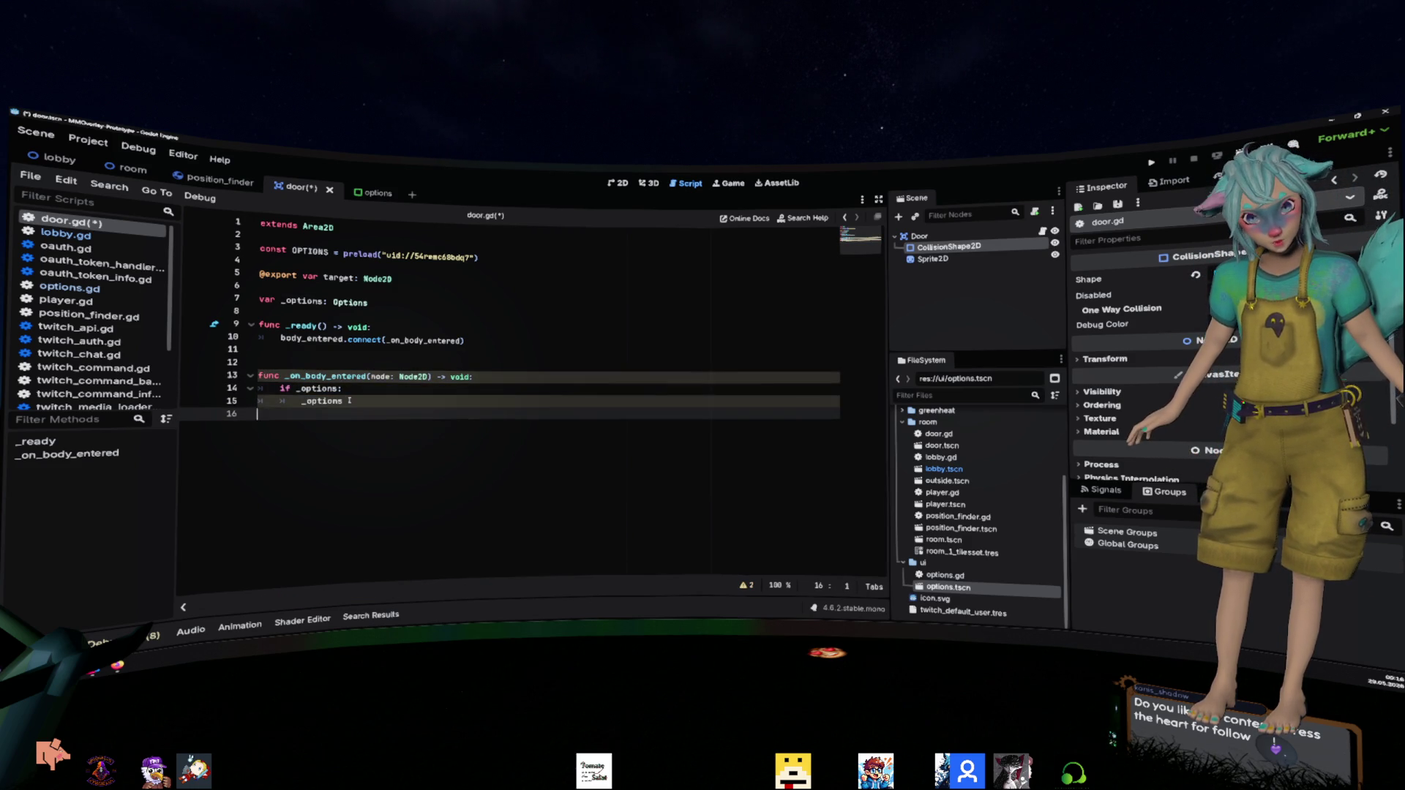
{"action": "key", "text": "Up"}
{"action": "key", "text": "Up"}
Step: Add an 'if not node is Player: return' check at the top of _on_body_entered
{"action": "key", "text": "End"}
{"action": "key", "text": "Return"}
{"action": "type", "text": "node "}
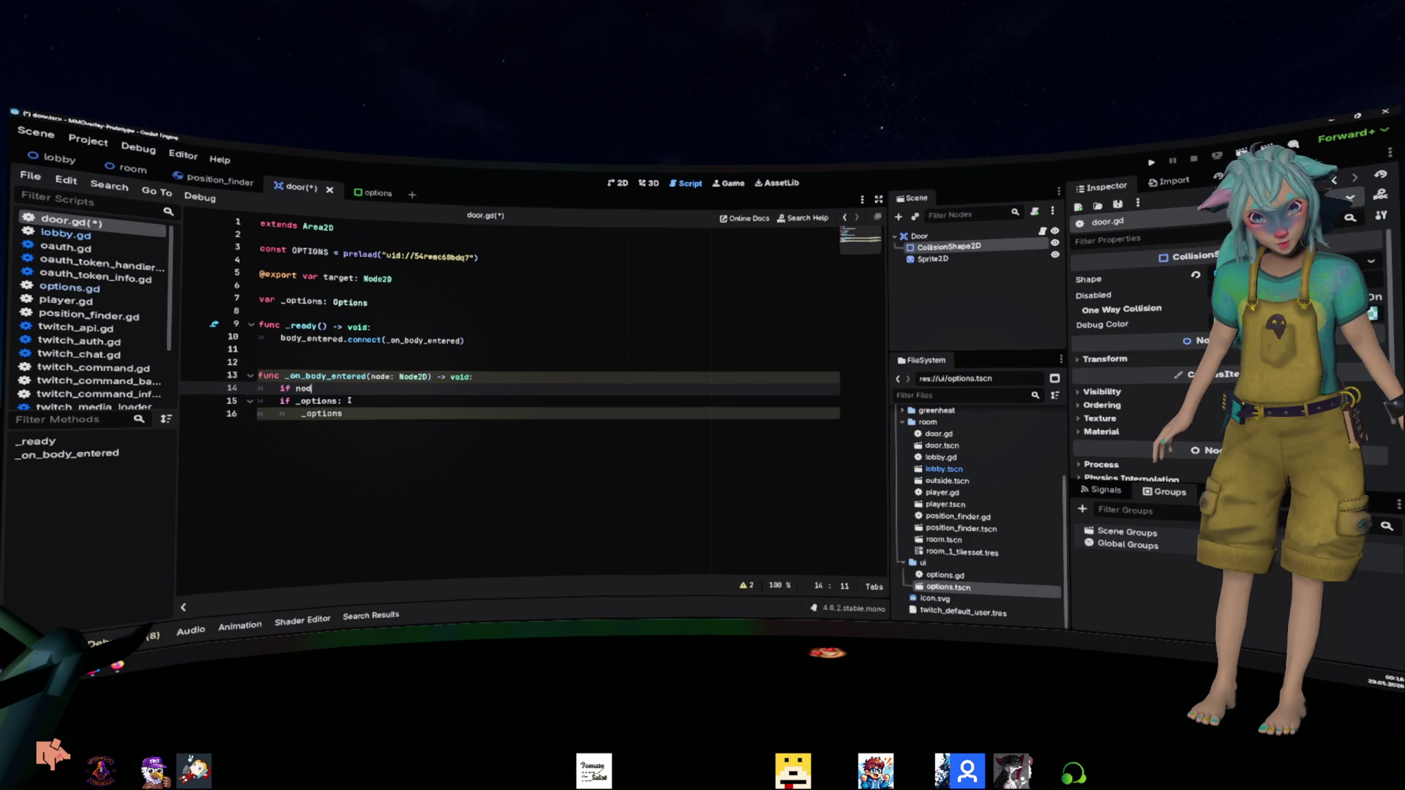
{"action": "type", "text": "is Player:"}
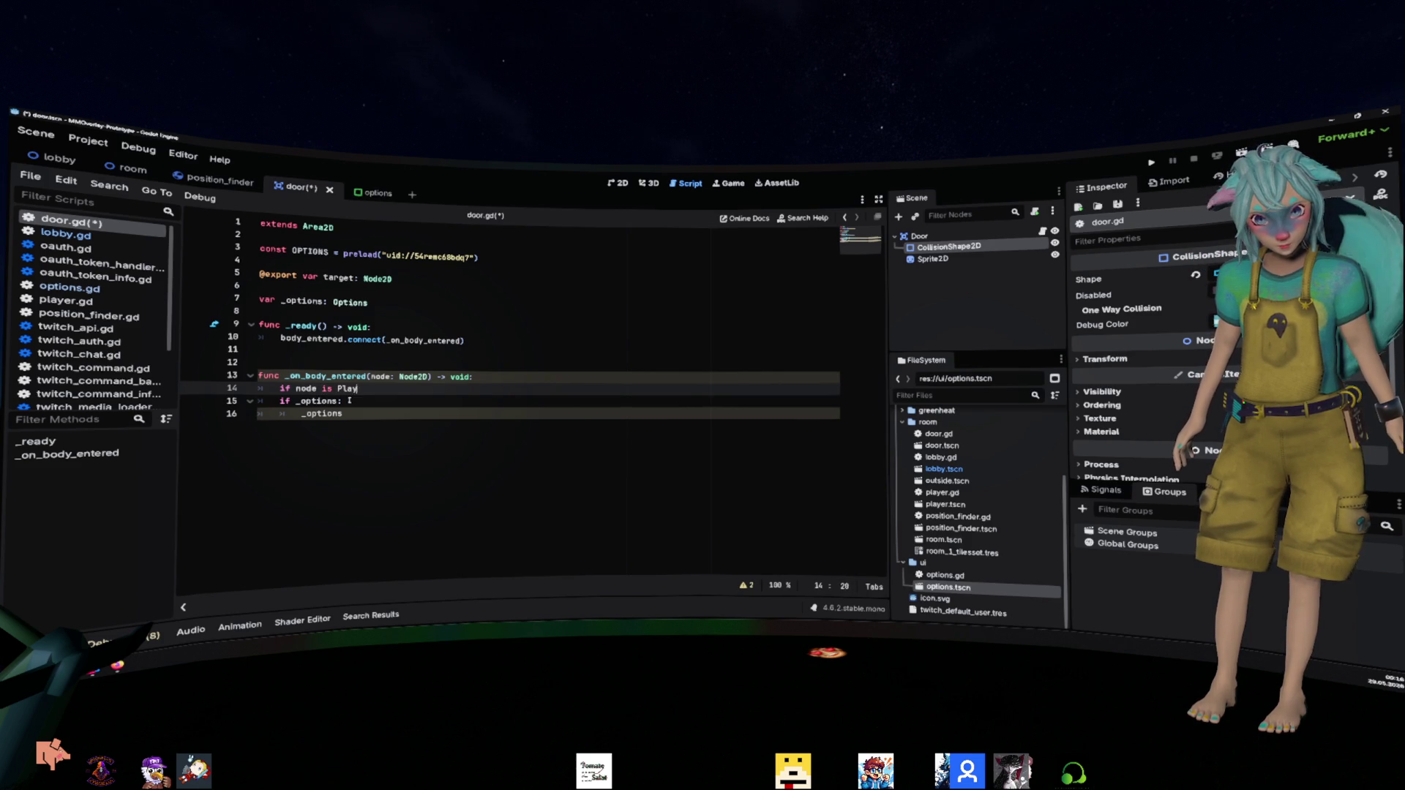
{"action": "key", "text": "Return"}
{"action": "key", "text": "Up"}
{"action": "key", "text": "Up"}
{"action": "key", "text": "End"}
{"action": "key", "text": "Return"}
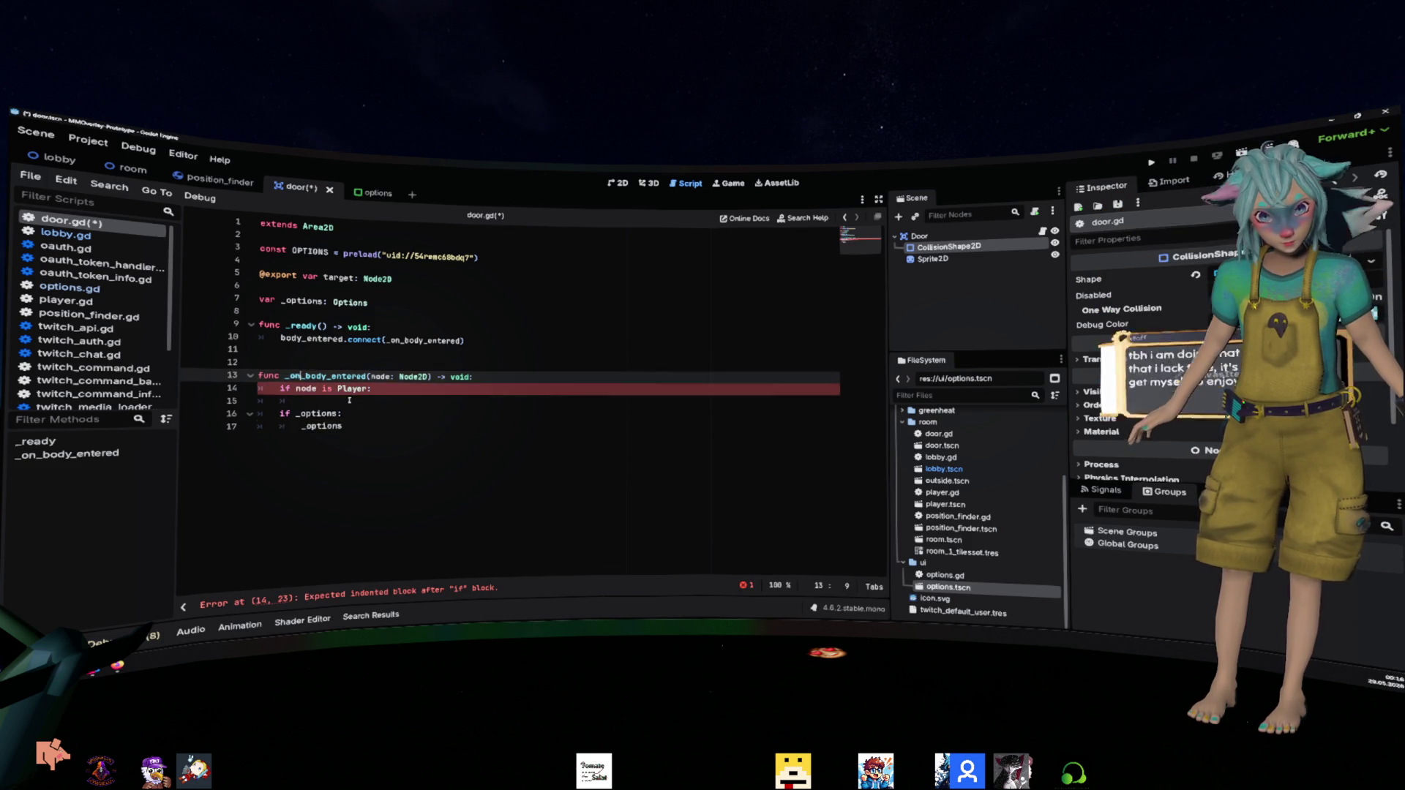
{"action": "type", "text": "var"}
{"action": "key", "text": "BackSpace"}
{"action": "key", "text": "BackSpace"}
{"action": "key", "text": "BackSpace"}
{"action": "left_click", "coordinate": [317, 401]}
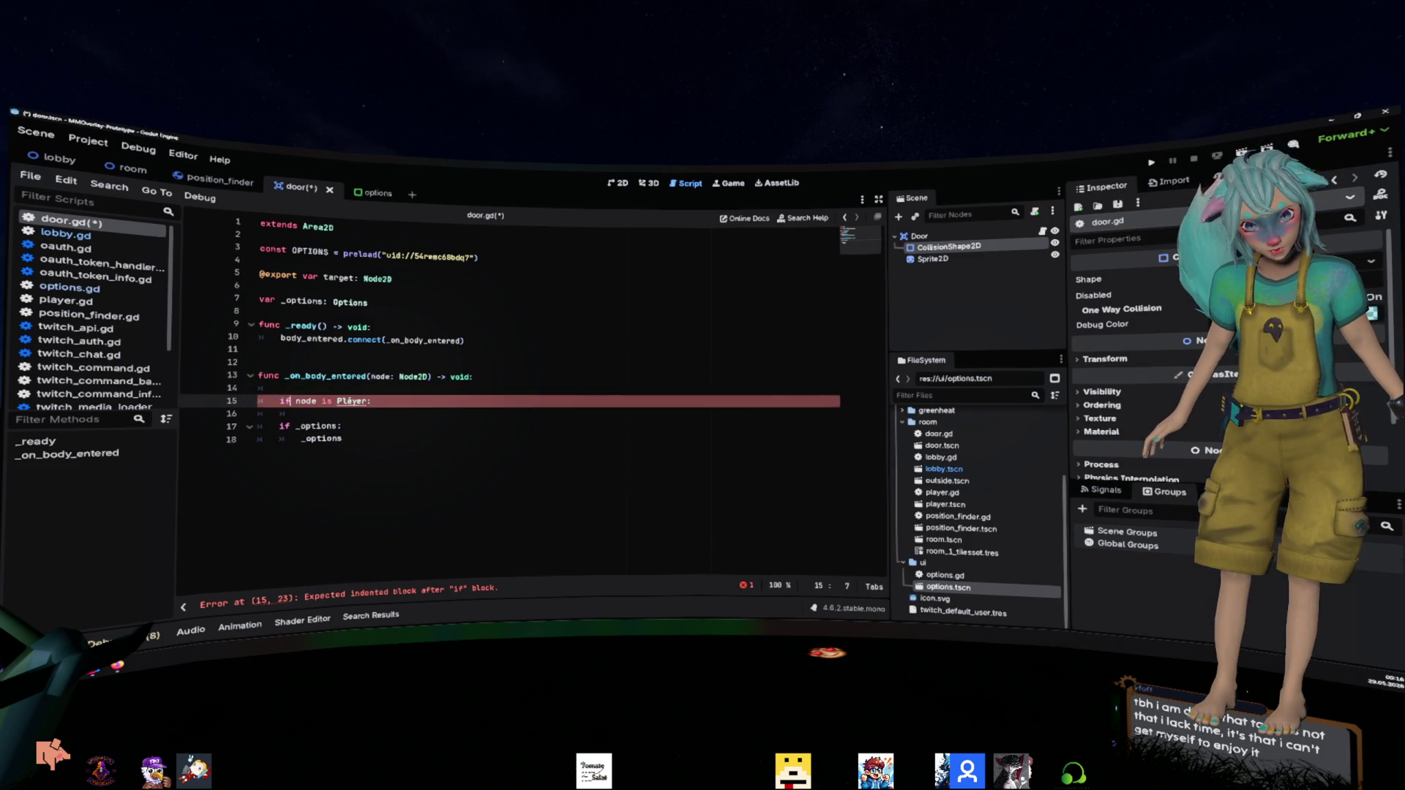
{"action": "type", "text": "not"}
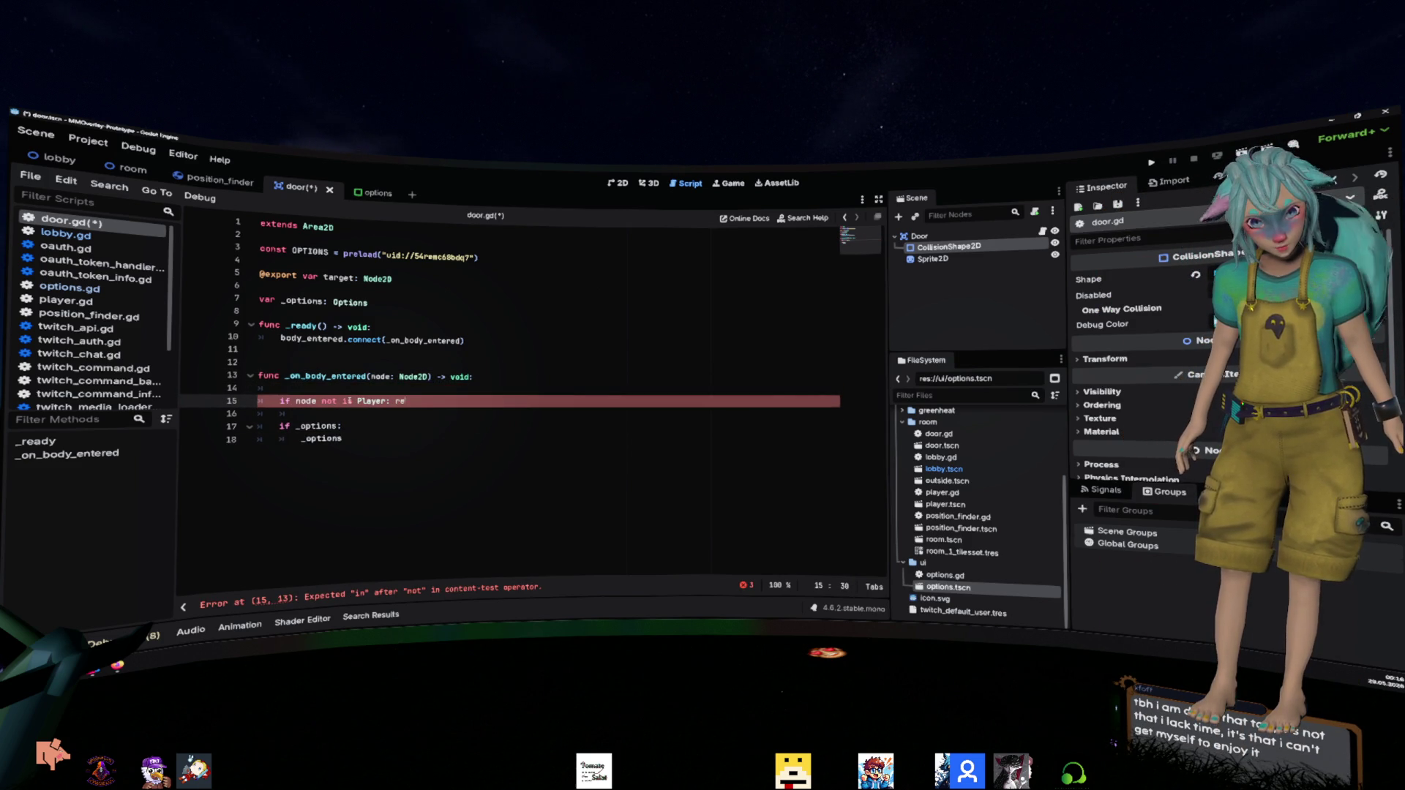
{"action": "key", "text": "End"}
{"action": "type", "text": "return"}
Step: Remove the blank line above the check, place 'not' correctly, and fix indentation
{"action": "left_click", "coordinate": [350, 401]}
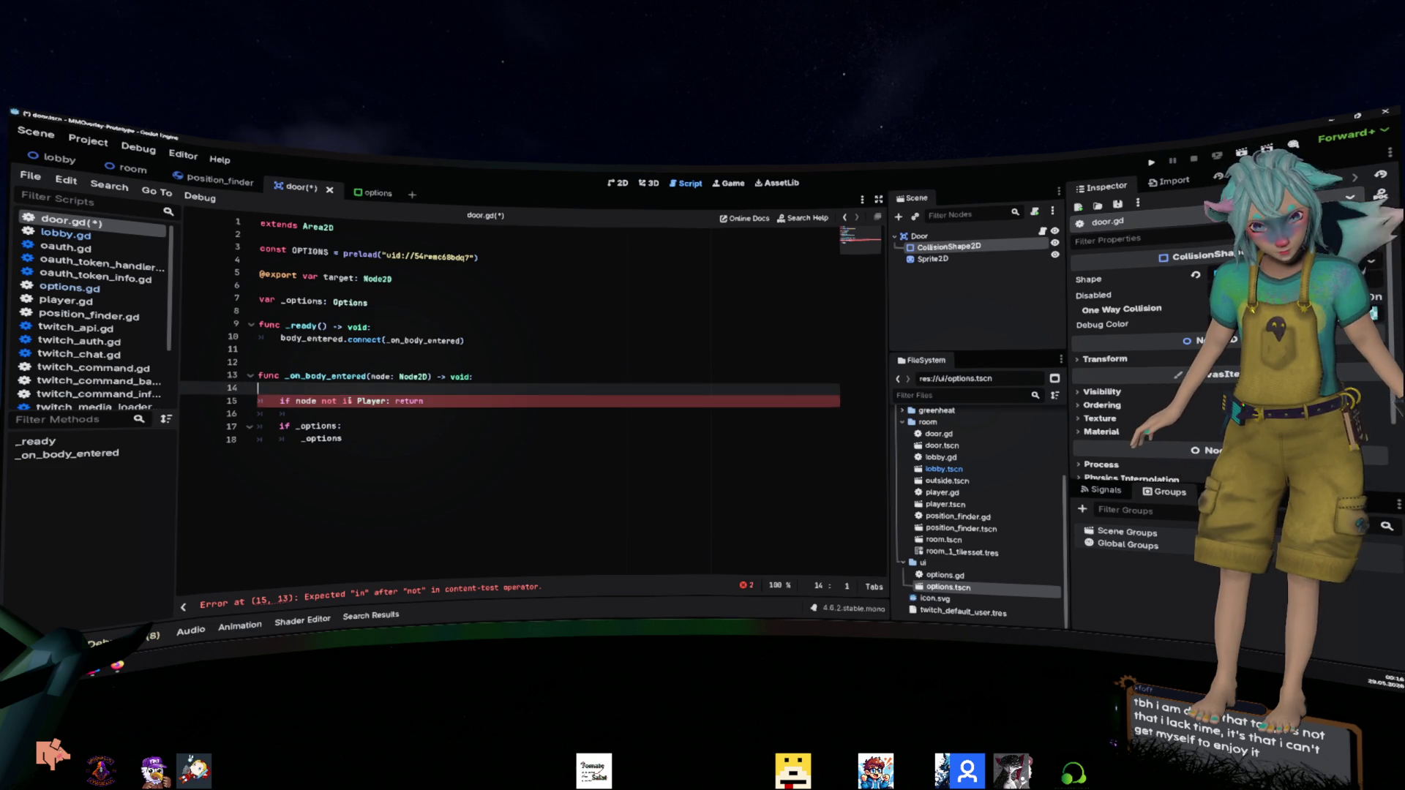
{"action": "key", "text": "Up"}
{"action": "key", "text": "ctrl+shift+k"}
{"action": "key", "text": "ctrl+Left"}
{"action": "key", "text": "ctrl+shift+Left"}
{"action": "key", "text": "ctrl+x"}
{"action": "key", "text": "ctrl+Left"}
{"action": "key", "text": "ctrl+v"}
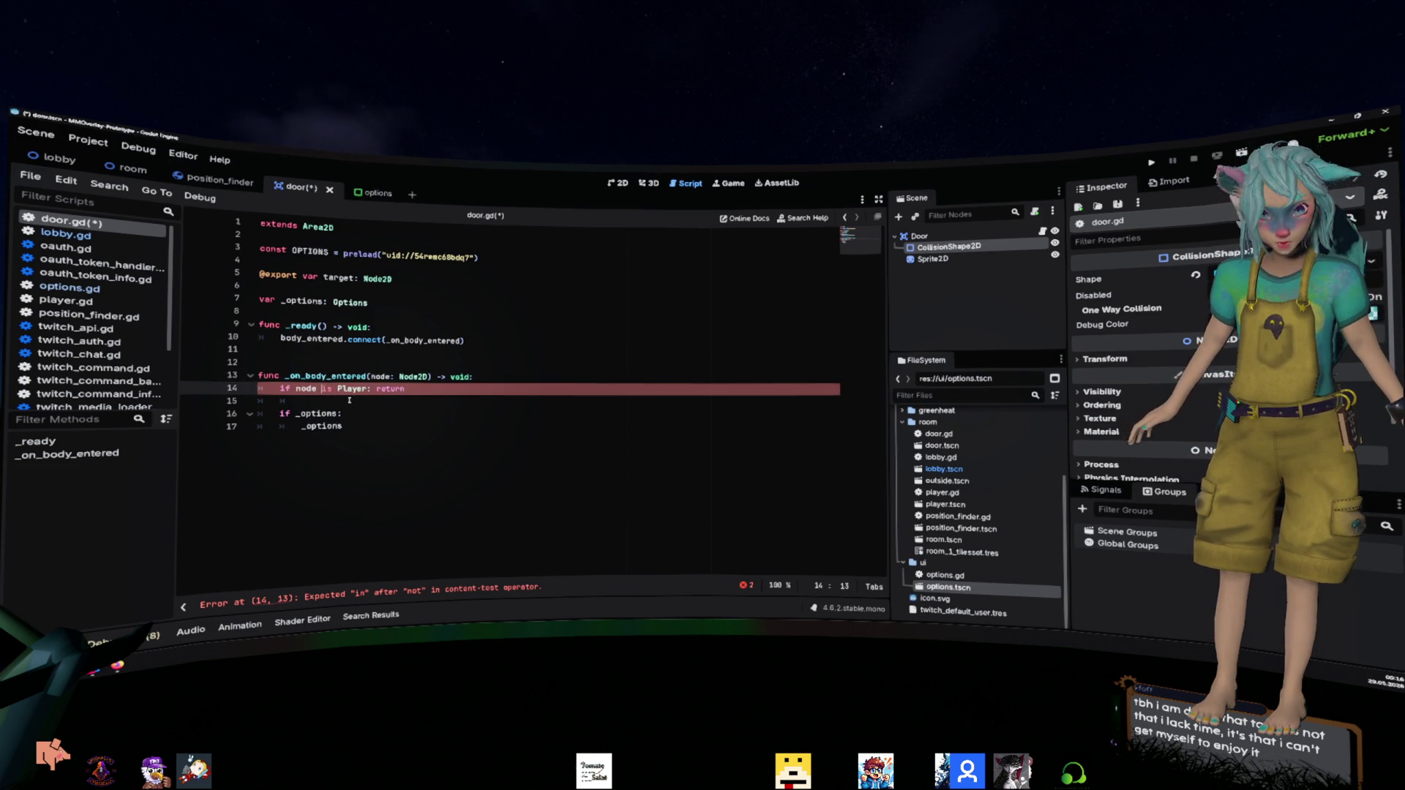
{"action": "left_click", "coordinate": [349, 400]}
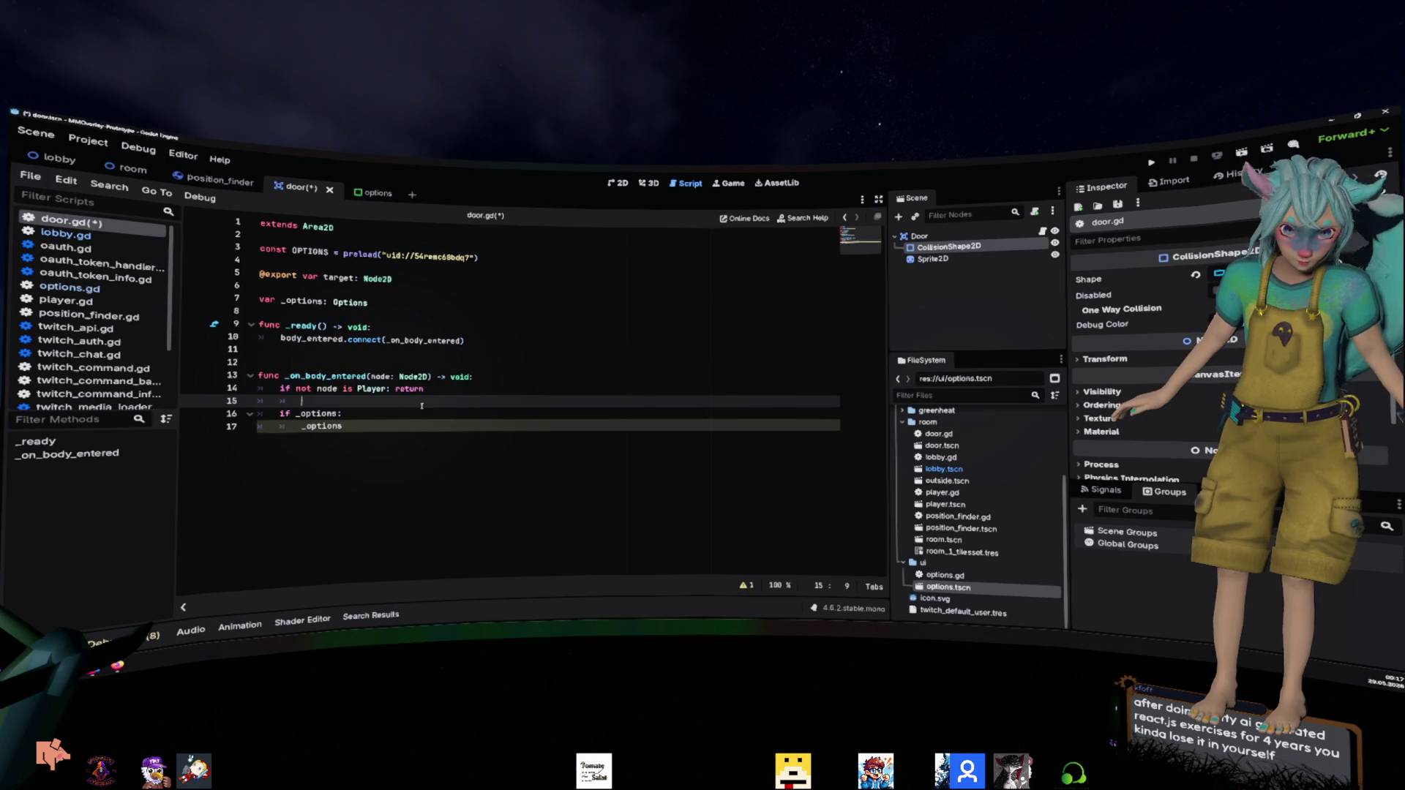
{"action": "key", "text": "BackSpace"}
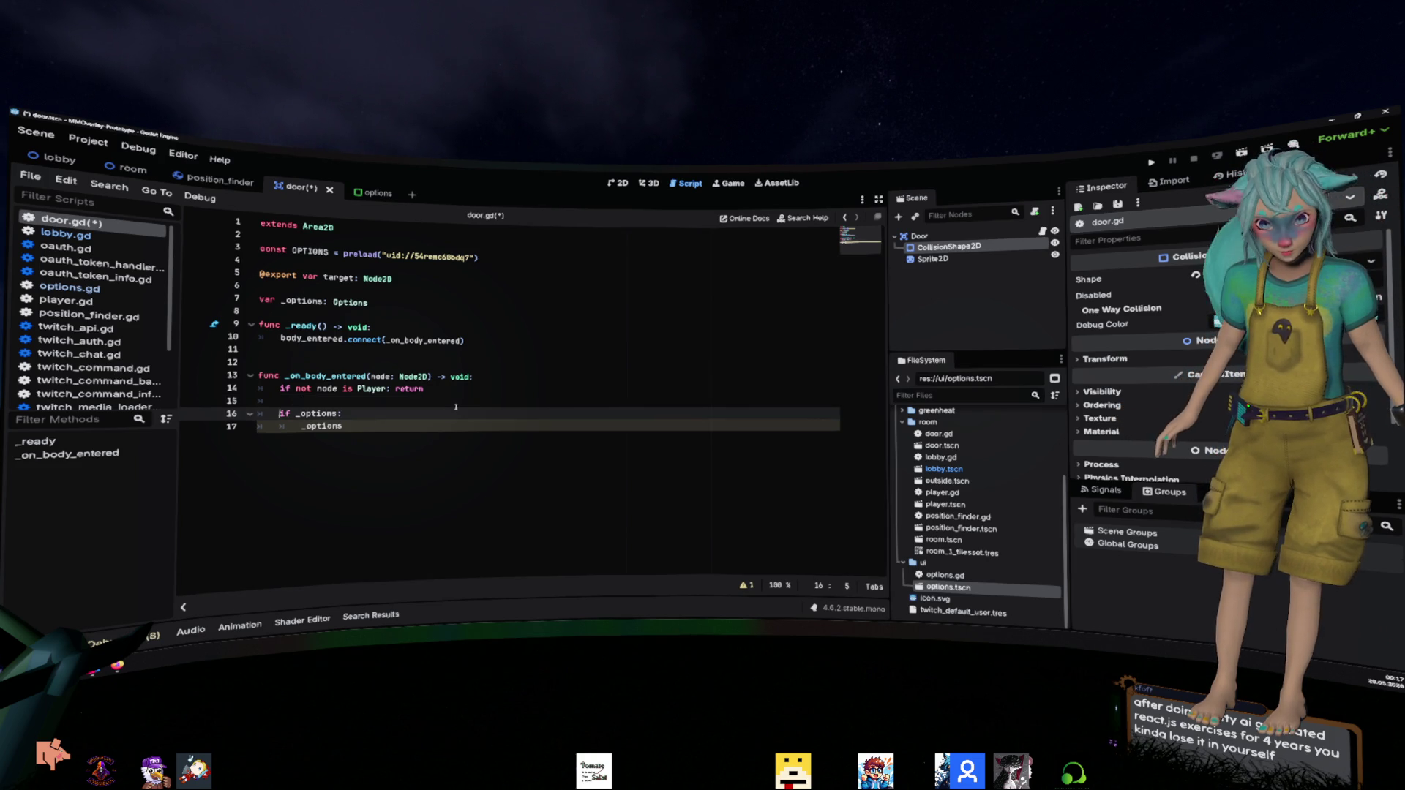
Step: Declare 'var player: Player = node' below the Player check
{"action": "key", "text": "Up"}
{"action": "key", "text": "ctrl+Right"}
{"action": "key", "text": "ctrl+Right"}
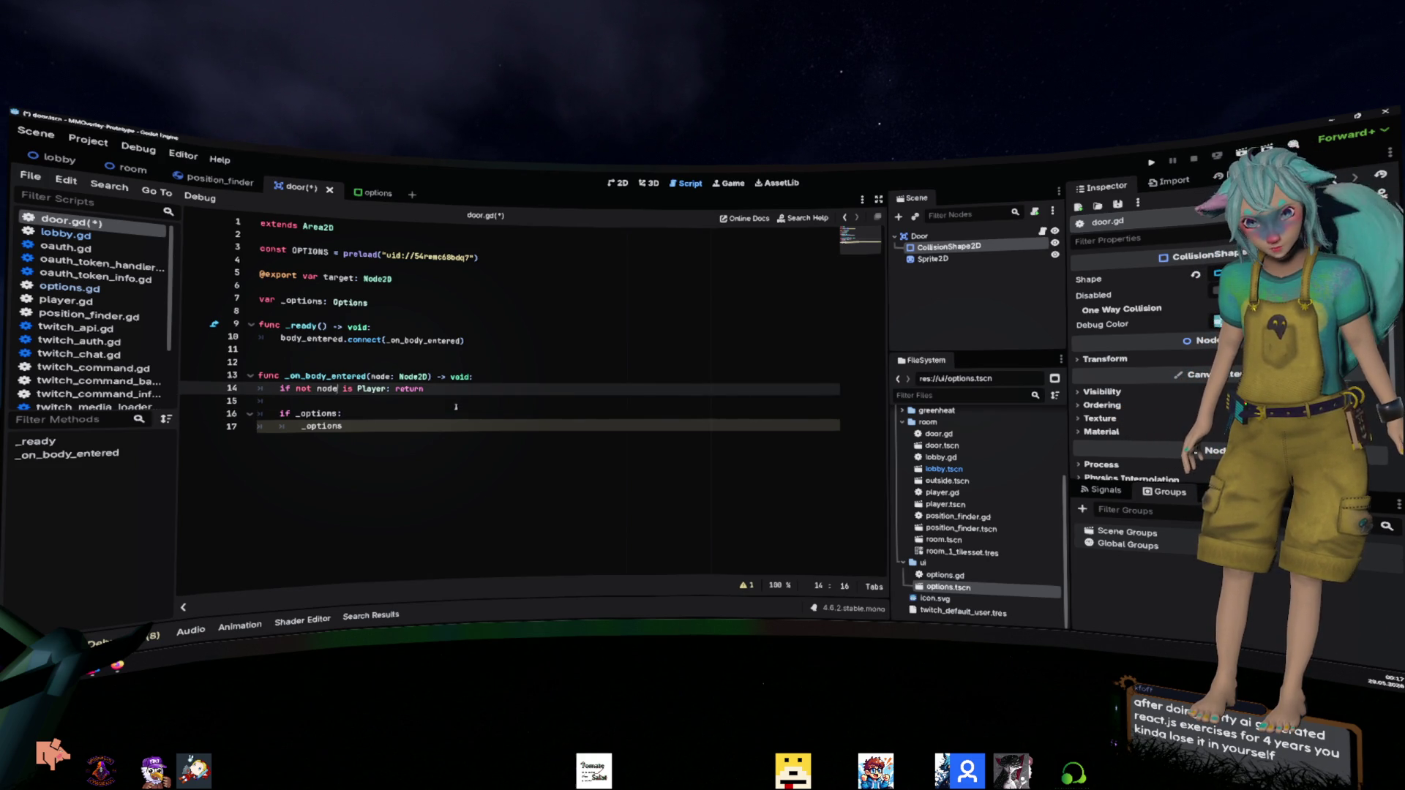
{"action": "key", "text": "Down"}
{"action": "type", "text": "var playte"}
{"action": "key", "text": "BackSpace"}
{"action": "key", "text": "BackSpace"}
{"action": "type", "text": "er: Ple"}
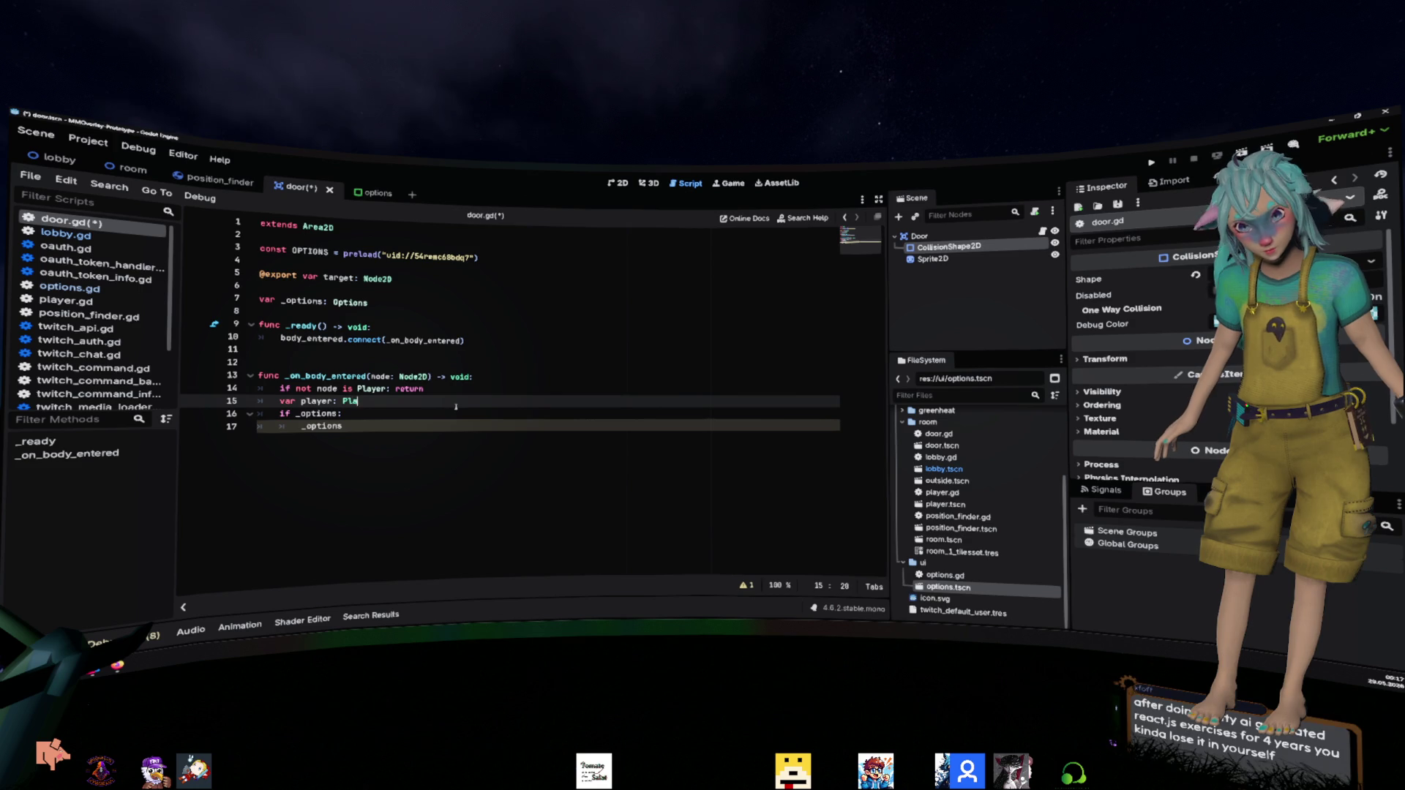
{"action": "type", "text": "ayer = node as"}
{"action": "key", "text": "BackSpace"}
{"action": "key", "text": "BackSpace"}
{"action": "key", "text": "BackSpace"}
Step: Try storing player.user.id into allowed_user_ids on line 17 via assignment and append
{"action": "key", "text": "Down"}
{"action": "key", "text": "Down"}
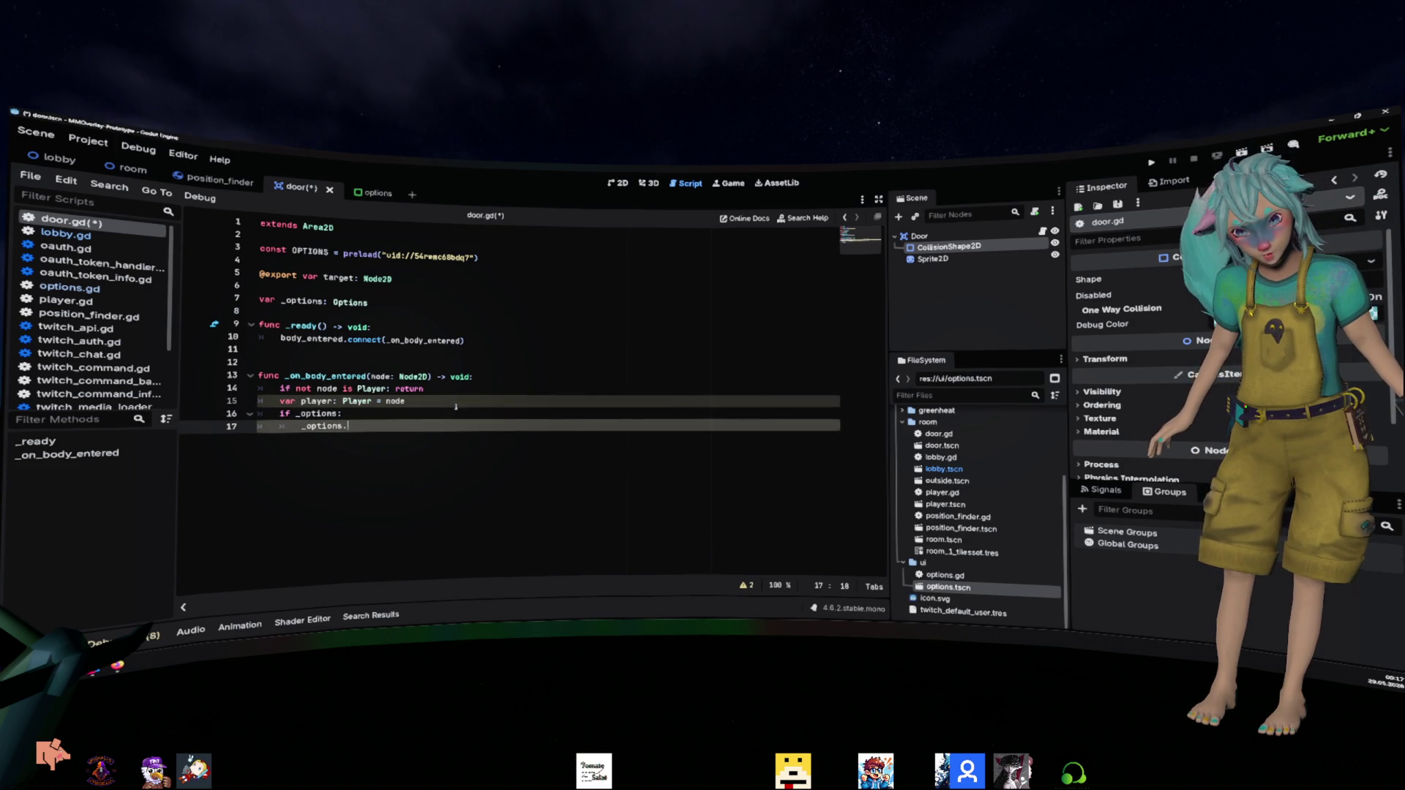
{"action": "key", "text": "Down"}
{"action": "key", "text": "Return"}
{"action": "type", "text": "= player.user.id"}
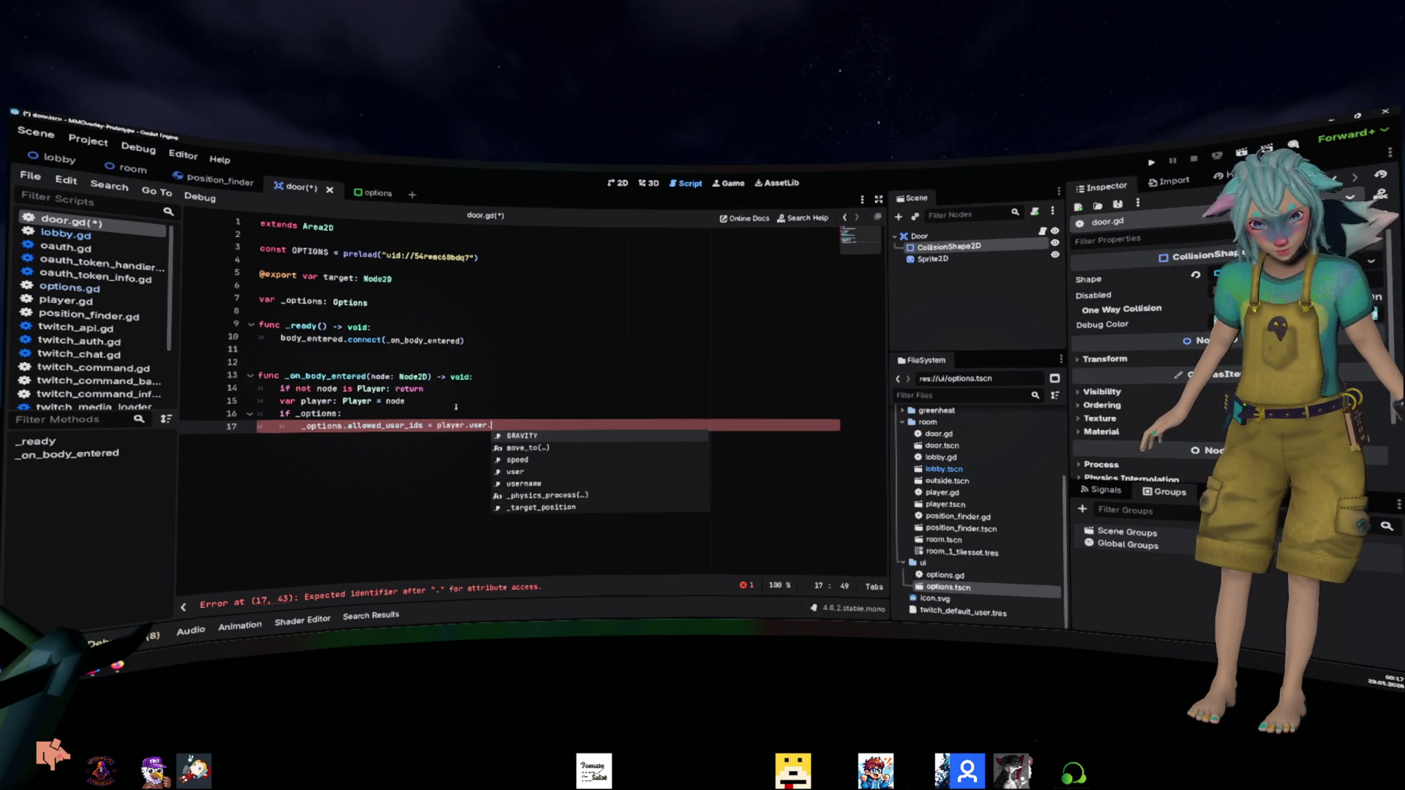
{"action": "left_click", "coordinate": [455, 403]}
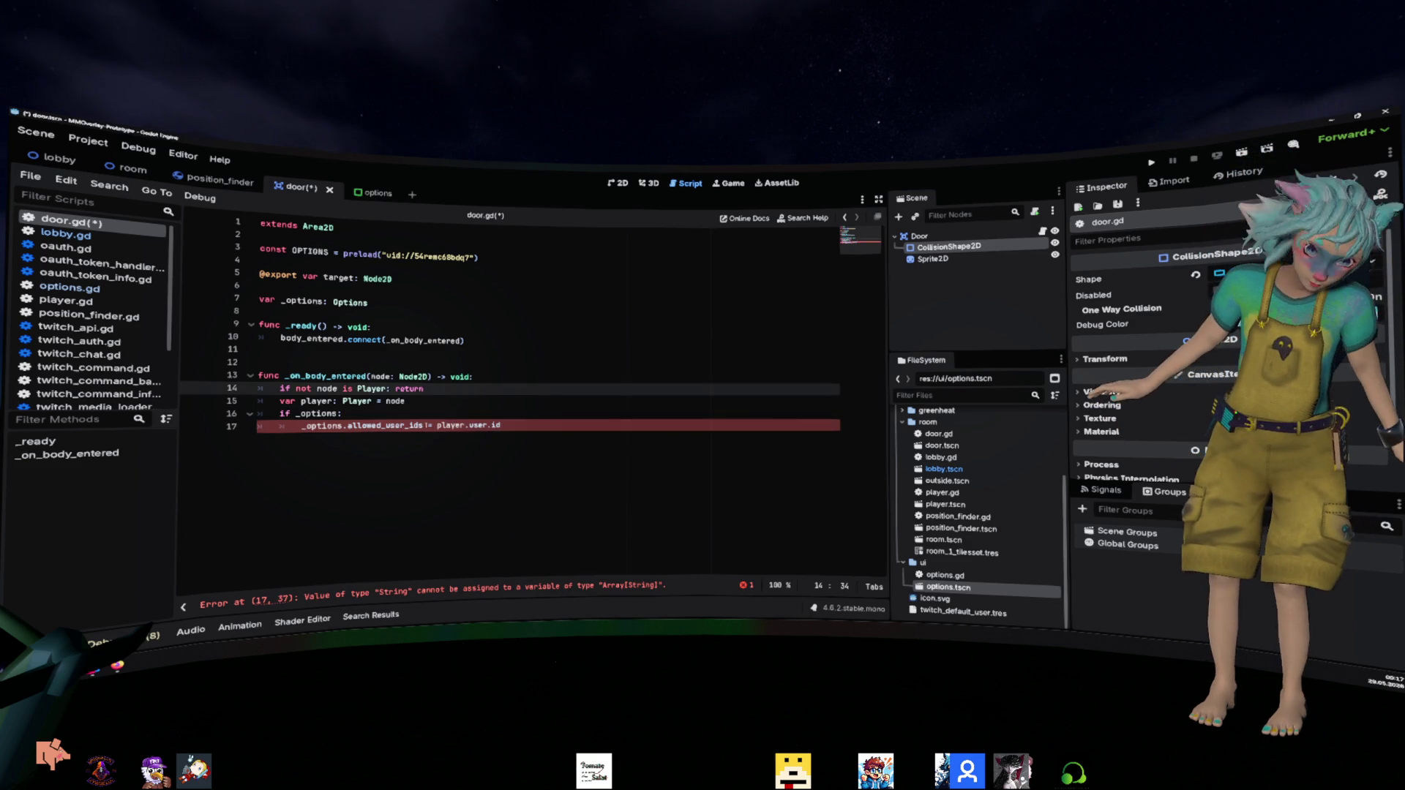
{"action": "left_click", "coordinate": [425, 425]}
{"action": "type", "text": ".append+"}
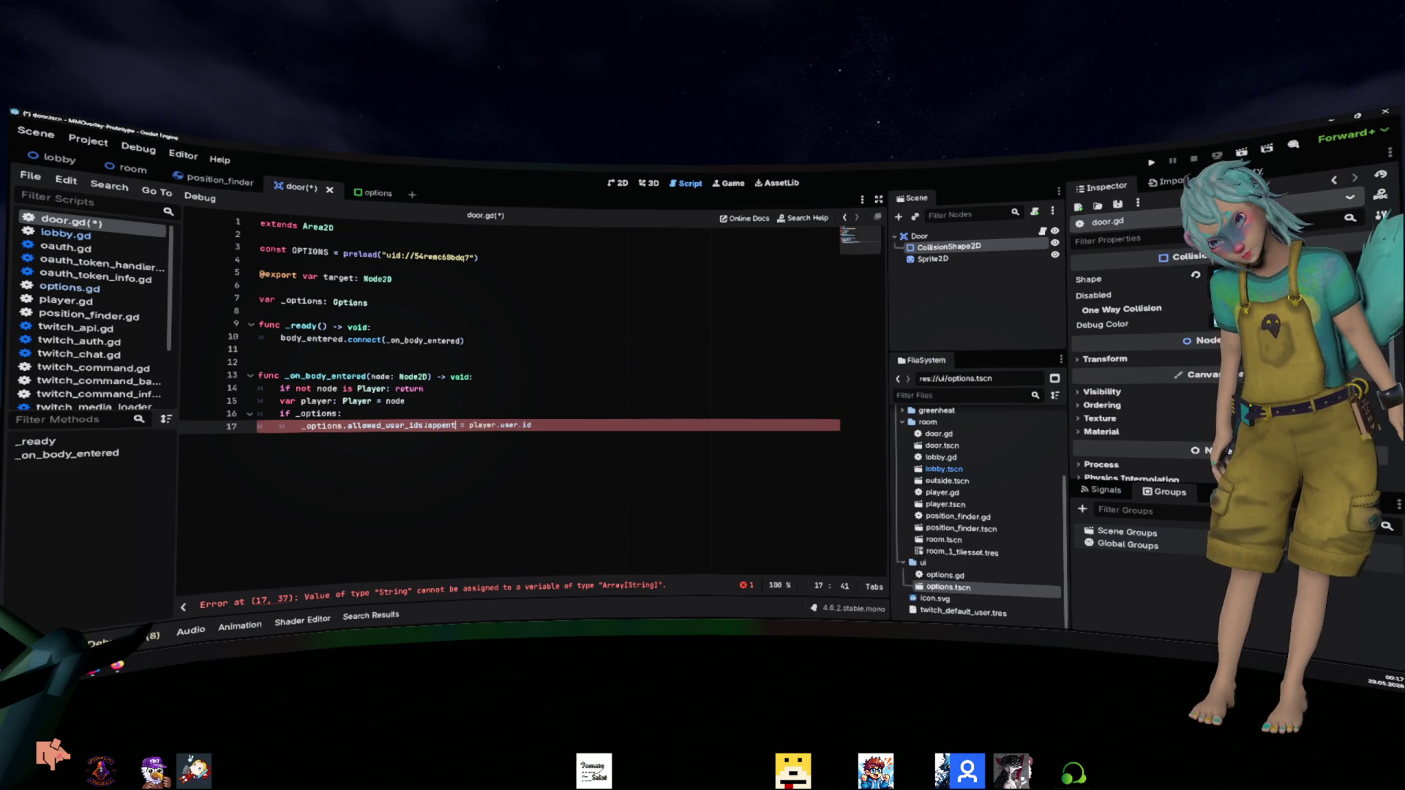
{"action": "key", "text": "BackSpace"}
{"action": "type", "text": "("}
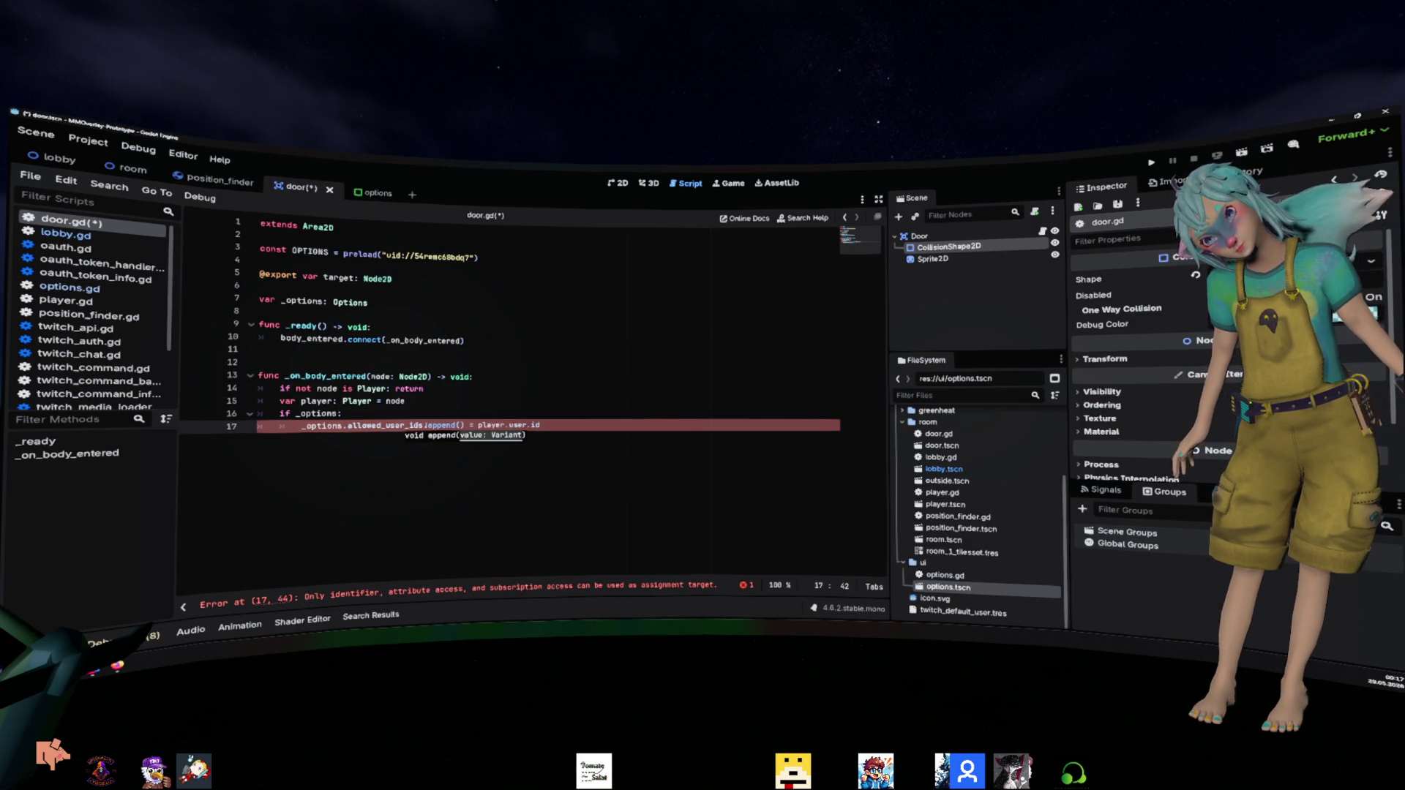
Step: Rewrite line 17 as _options.allow_player(player), then go to the end of options.gd
{"action": "key", "text": "ctrl+shift+Left"}
{"action": "key", "text": "ctrl+shift+Left"}
{"action": "key", "text": "ctrl+shift+Left"}
{"action": "key", "text": "BackSpace"}
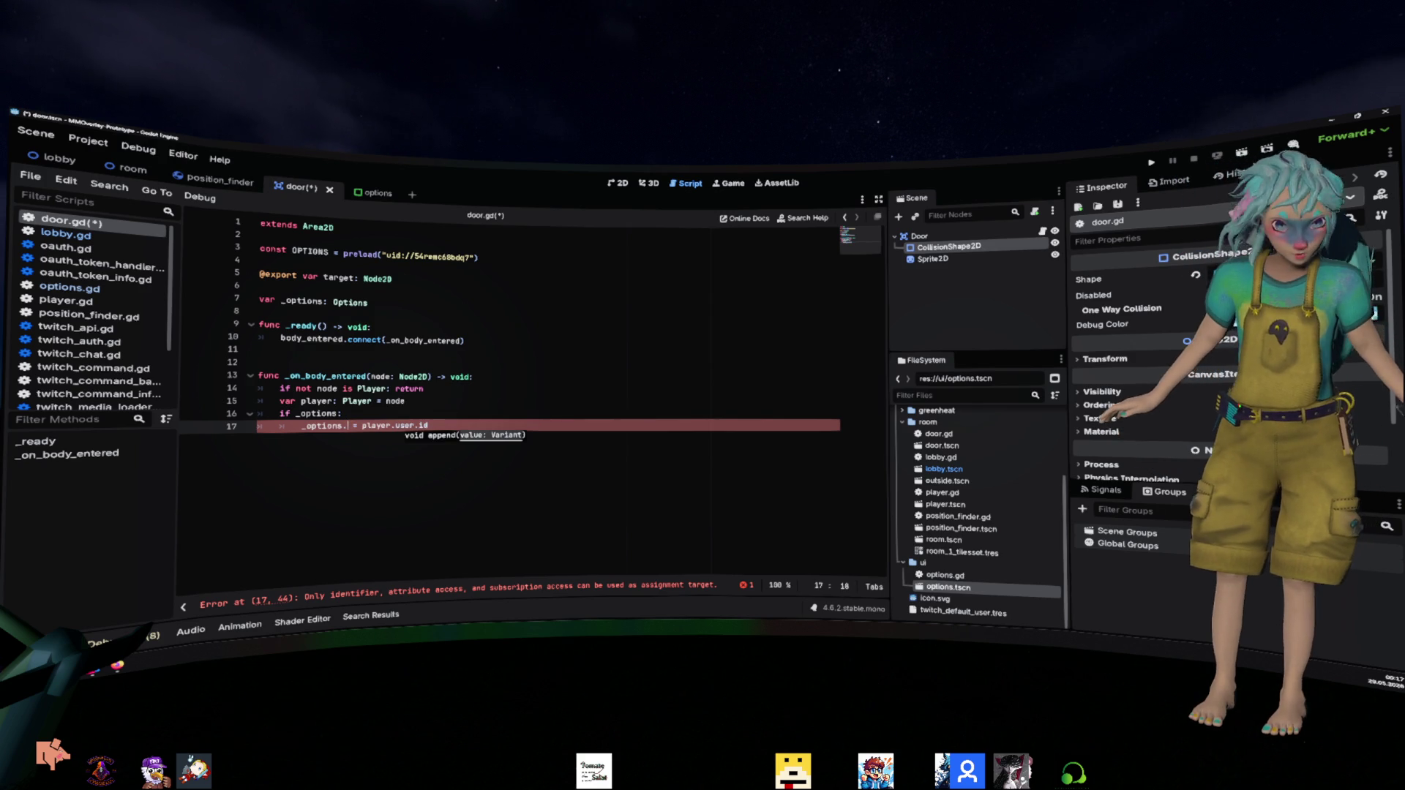
{"action": "type", "text": "ad"}
{"action": "key", "text": "BackSpace"}
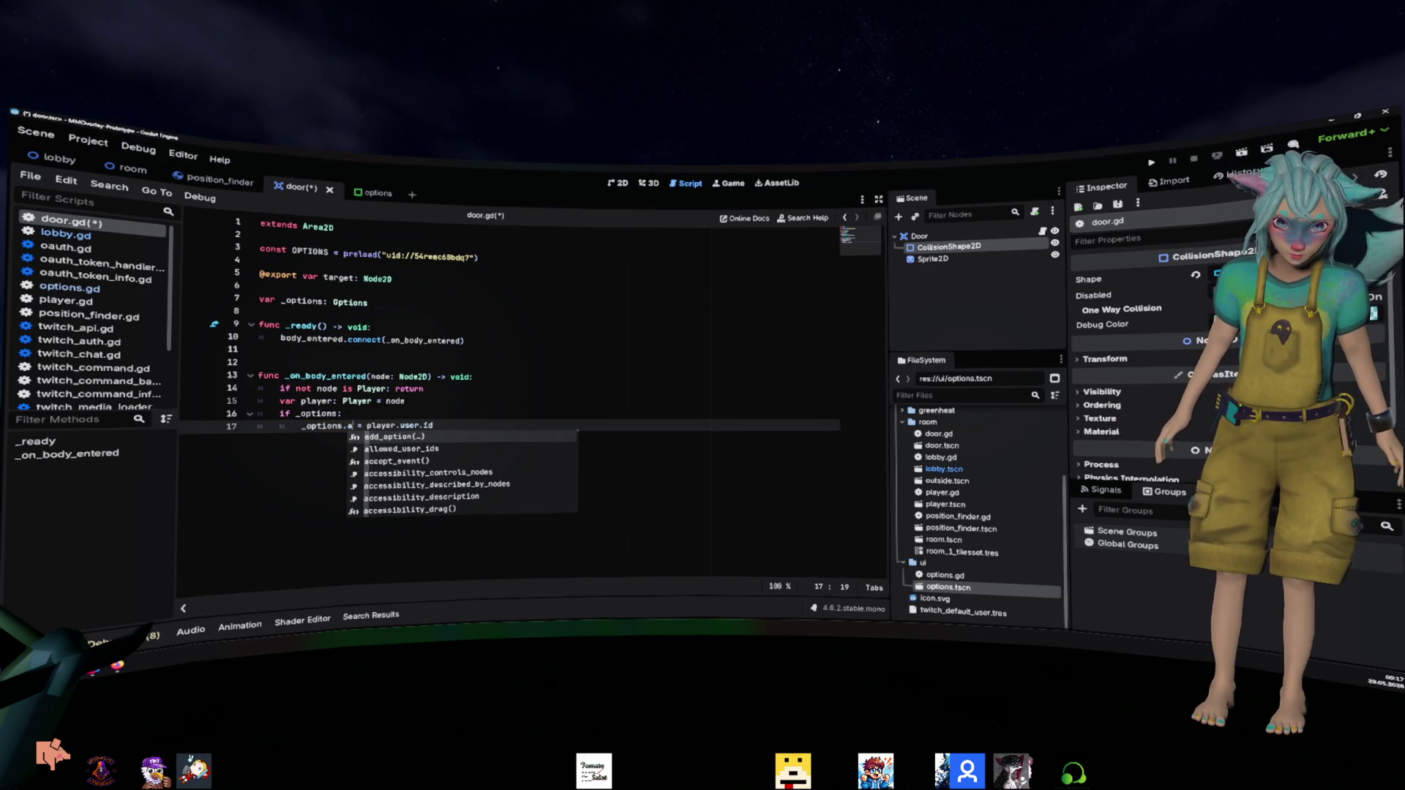
{"action": "type", "text": "llow"}
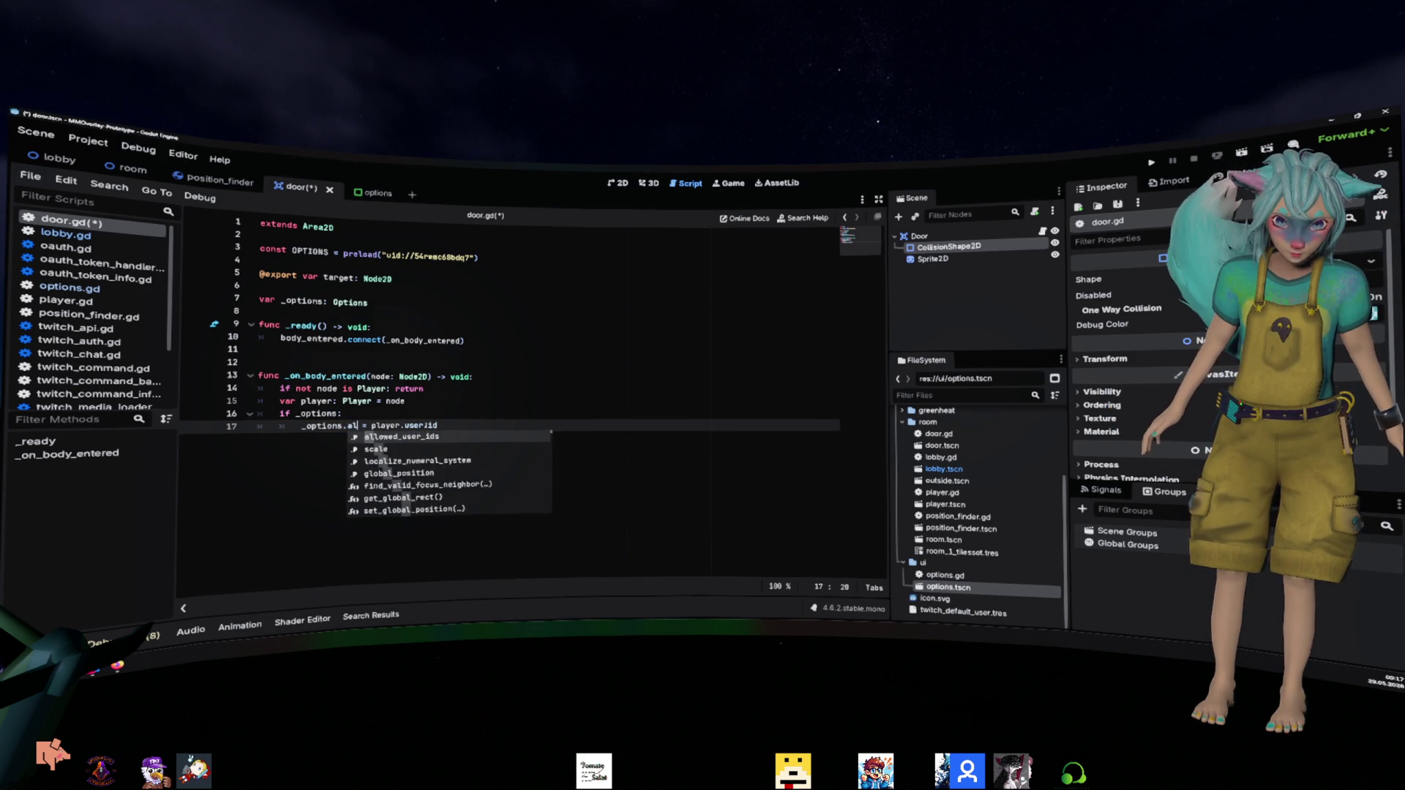
{"action": "type", "text": "_user("}
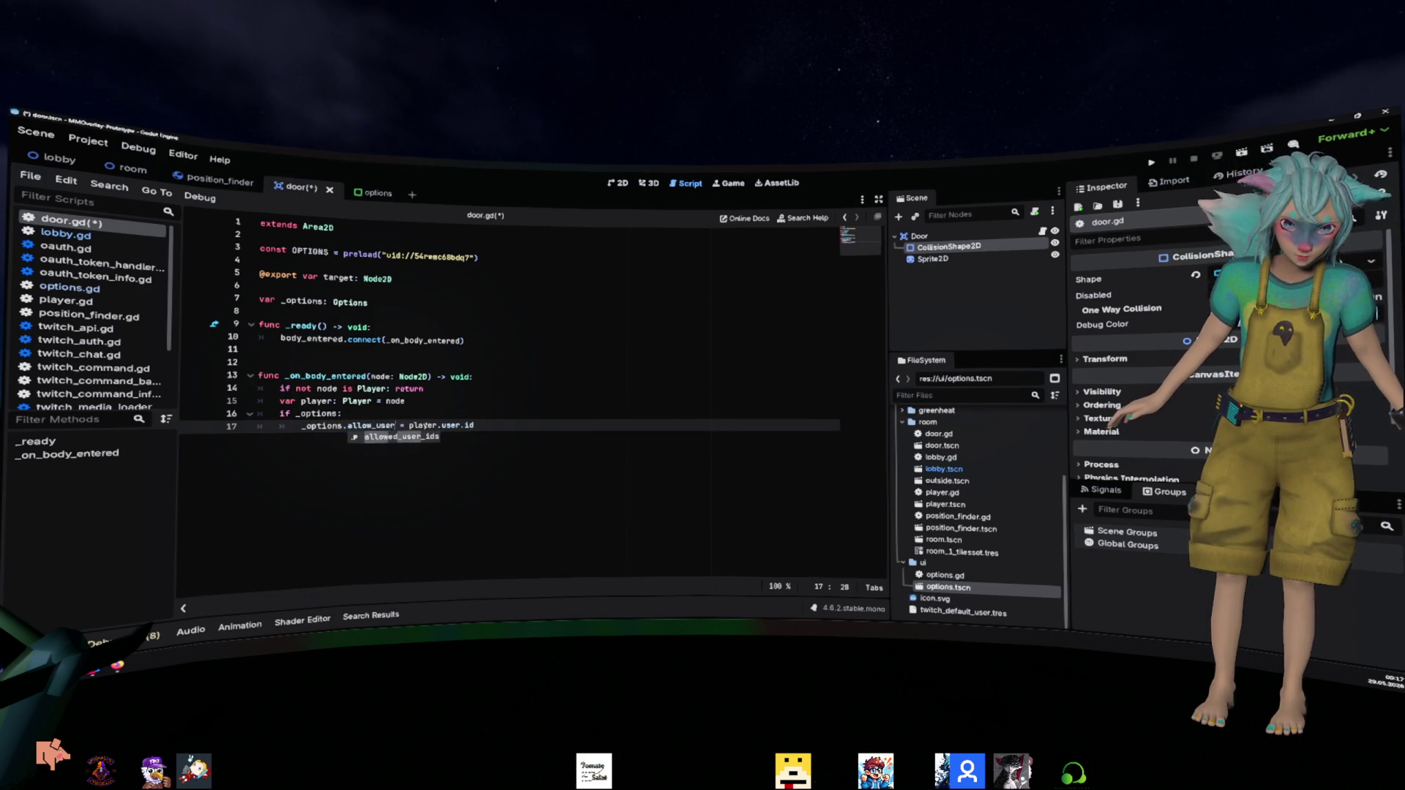
{"action": "type", "text": "player"}
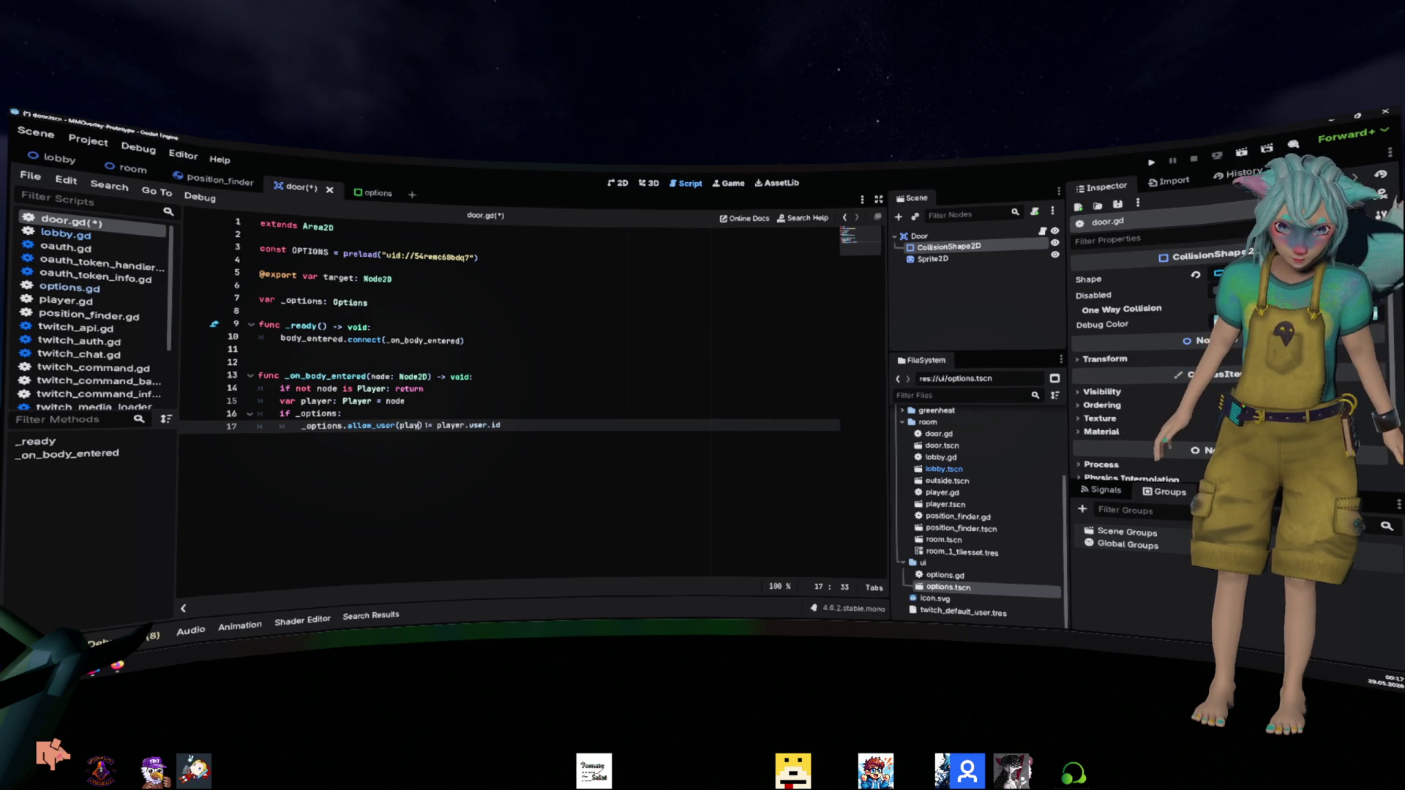
{"action": "key", "text": "BackSpace"}
{"action": "key", "text": "BackSpace"}
{"action": "key", "text": "BackSpace"}
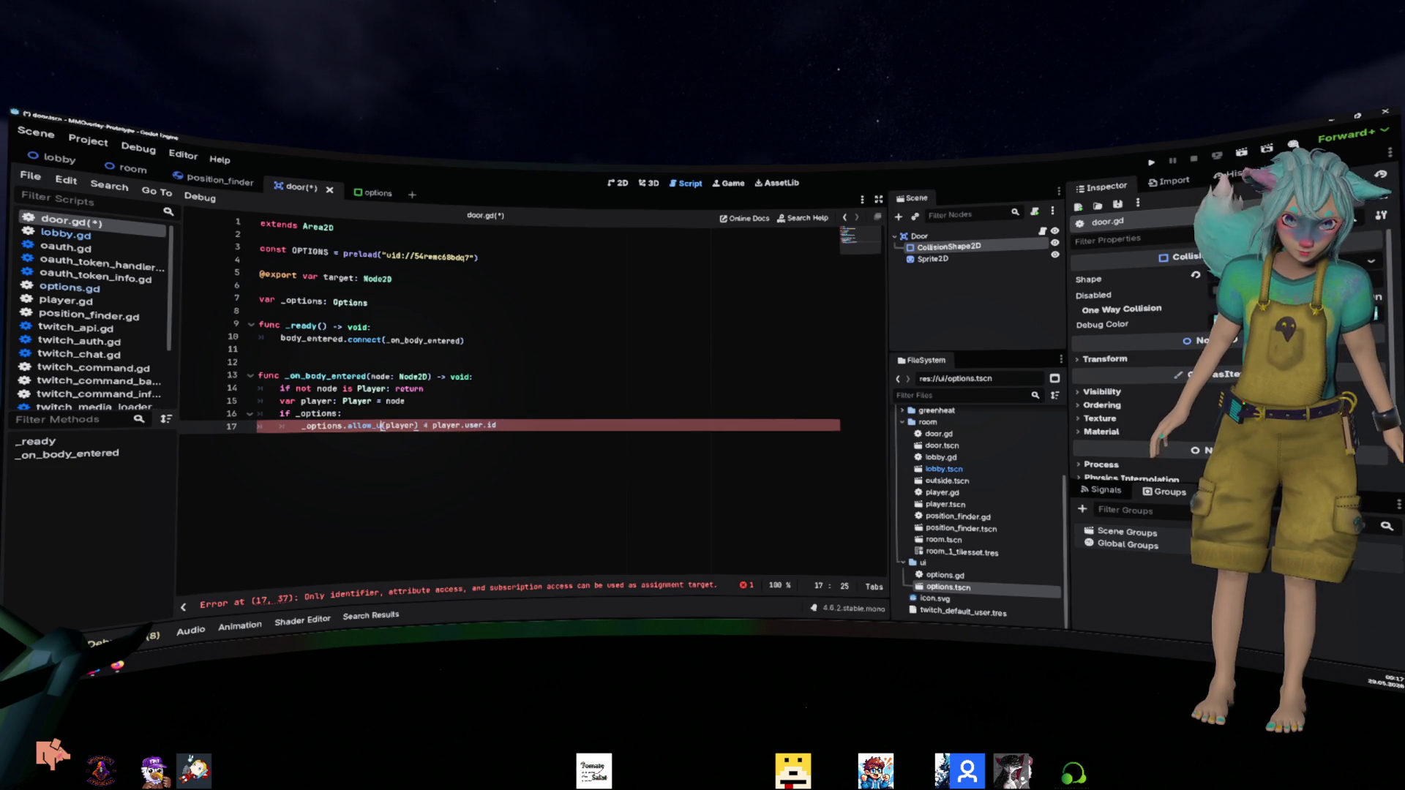
{"action": "type", "text": "player"}
{"action": "key", "text": "End"}
{"action": "key", "text": "BackSpace"}
{"action": "key", "text": "BackSpace"}
{"action": "key", "text": "BackSpace"}
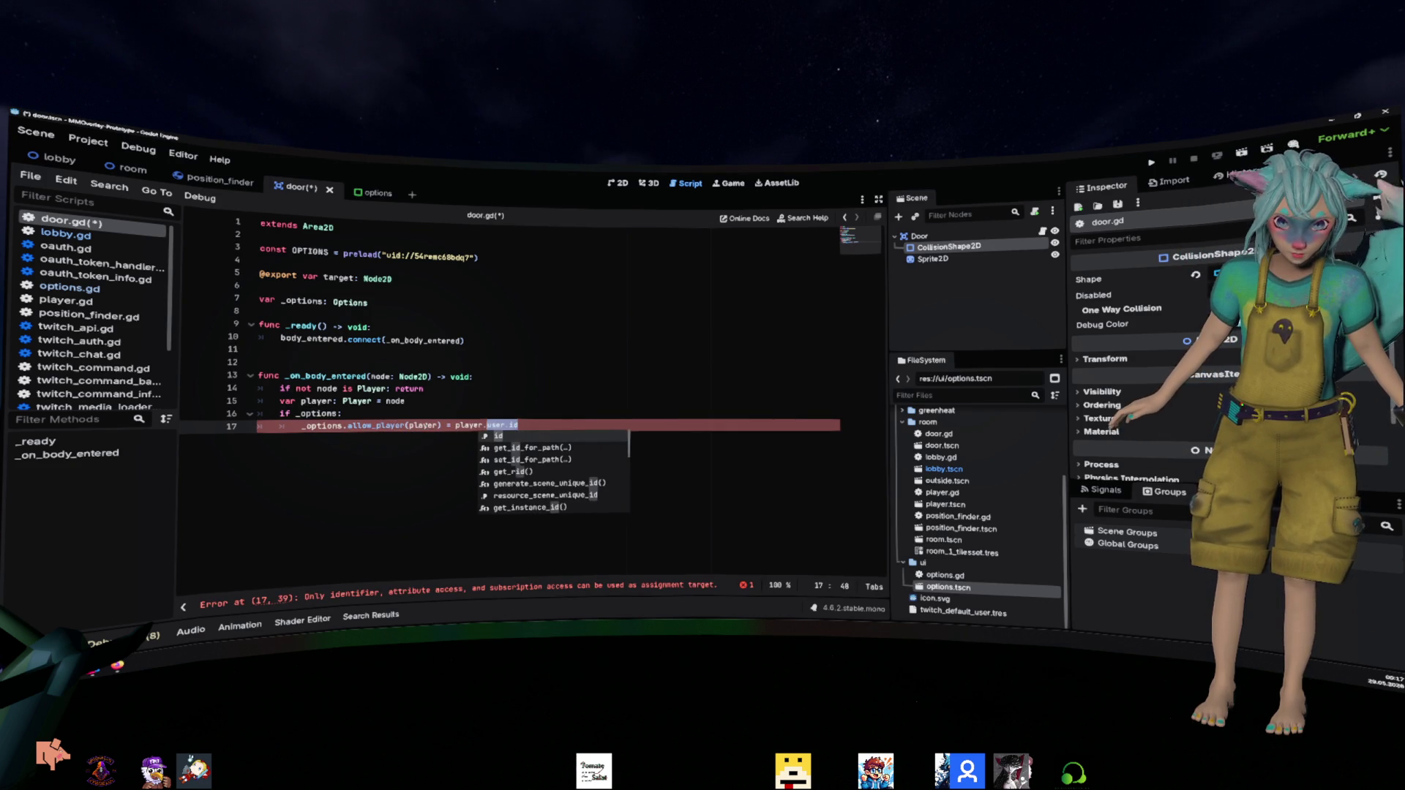
{"action": "key", "text": "Left"}
{"action": "key", "text": "Left"}
{"action": "key", "text": "Left"}
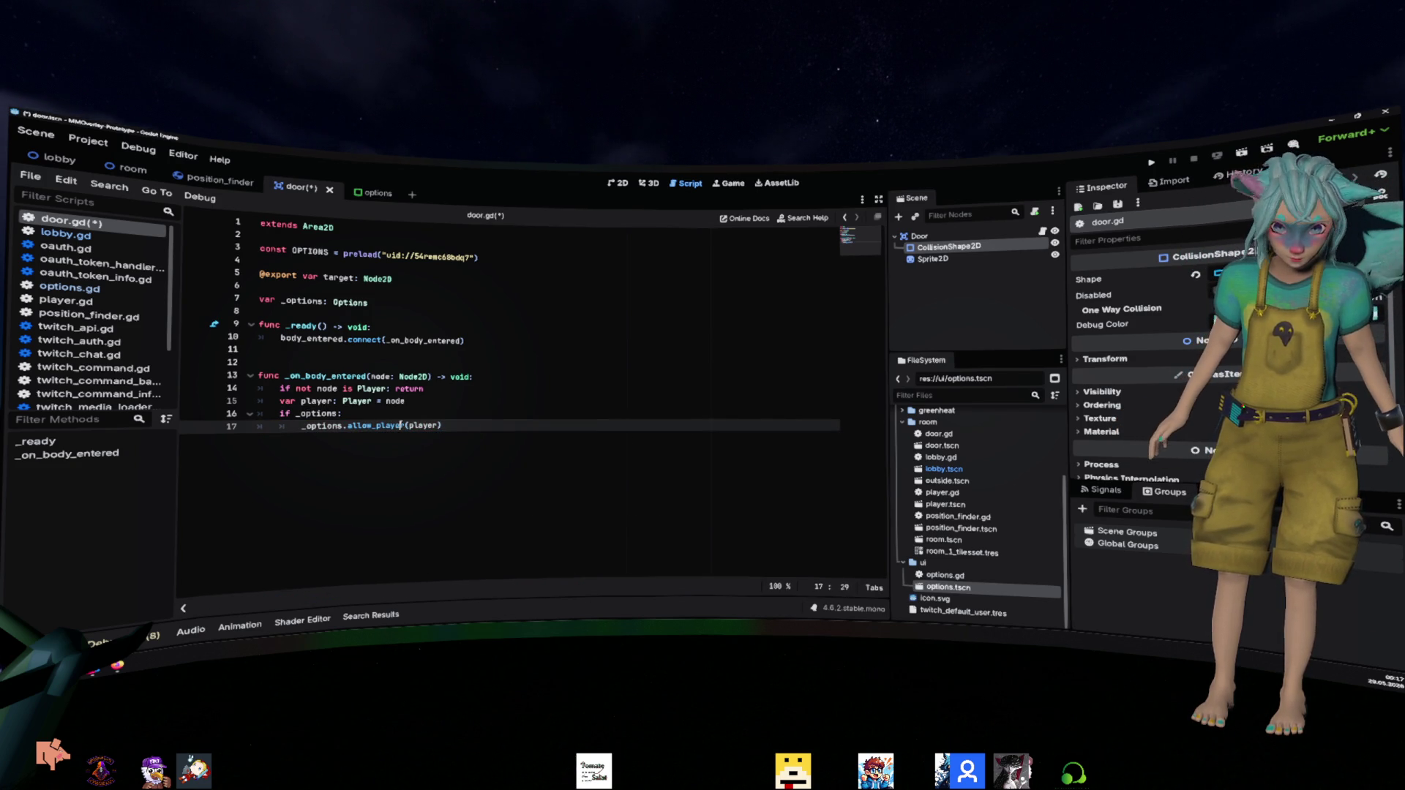
{"action": "left_click", "coordinate": [69, 287]}
{"action": "left_click", "coordinate": [521, 490]}
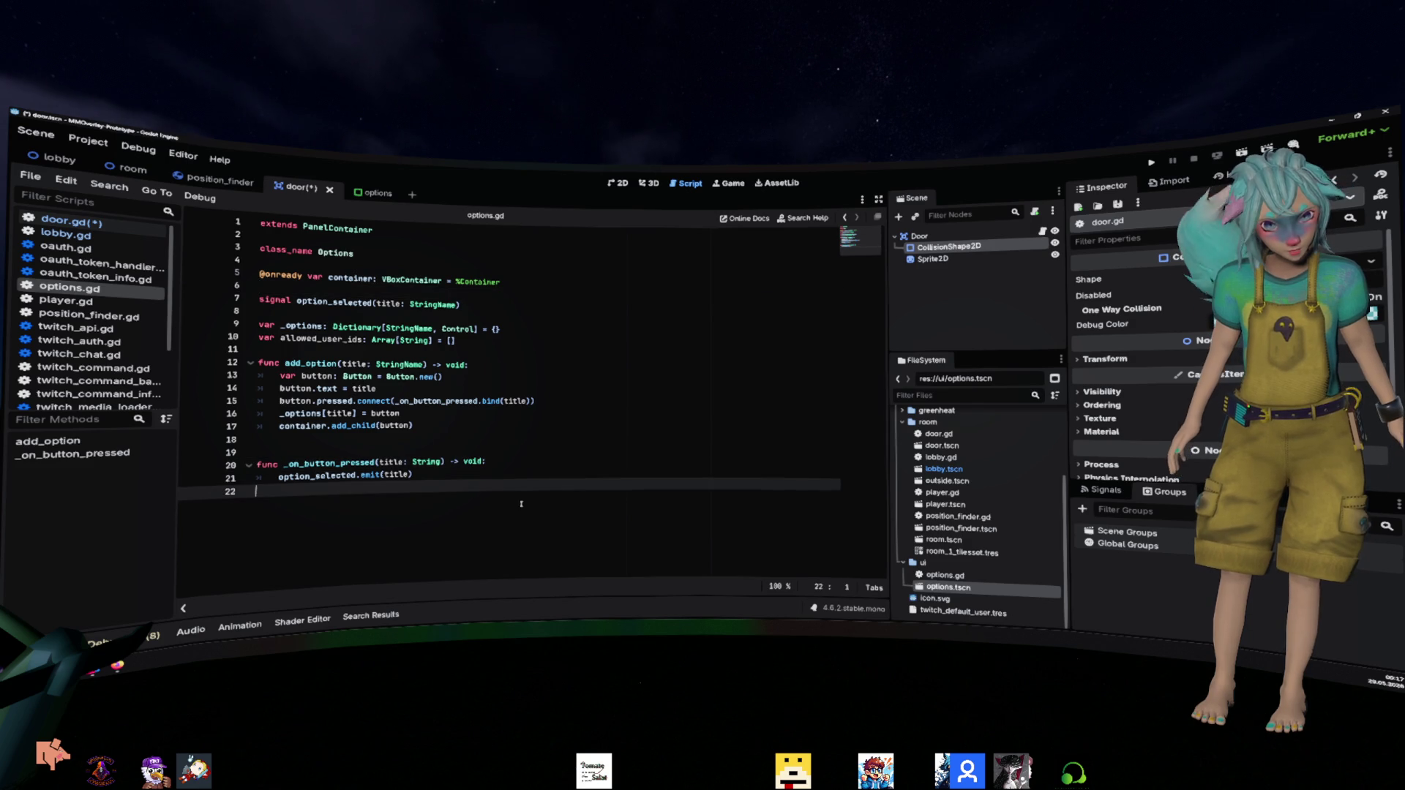
Step: Type 'func allow_player(player: Player)' on a new last line of options.gd
{"action": "key", "text": "Return"}
{"action": "type", "text": "func all"}
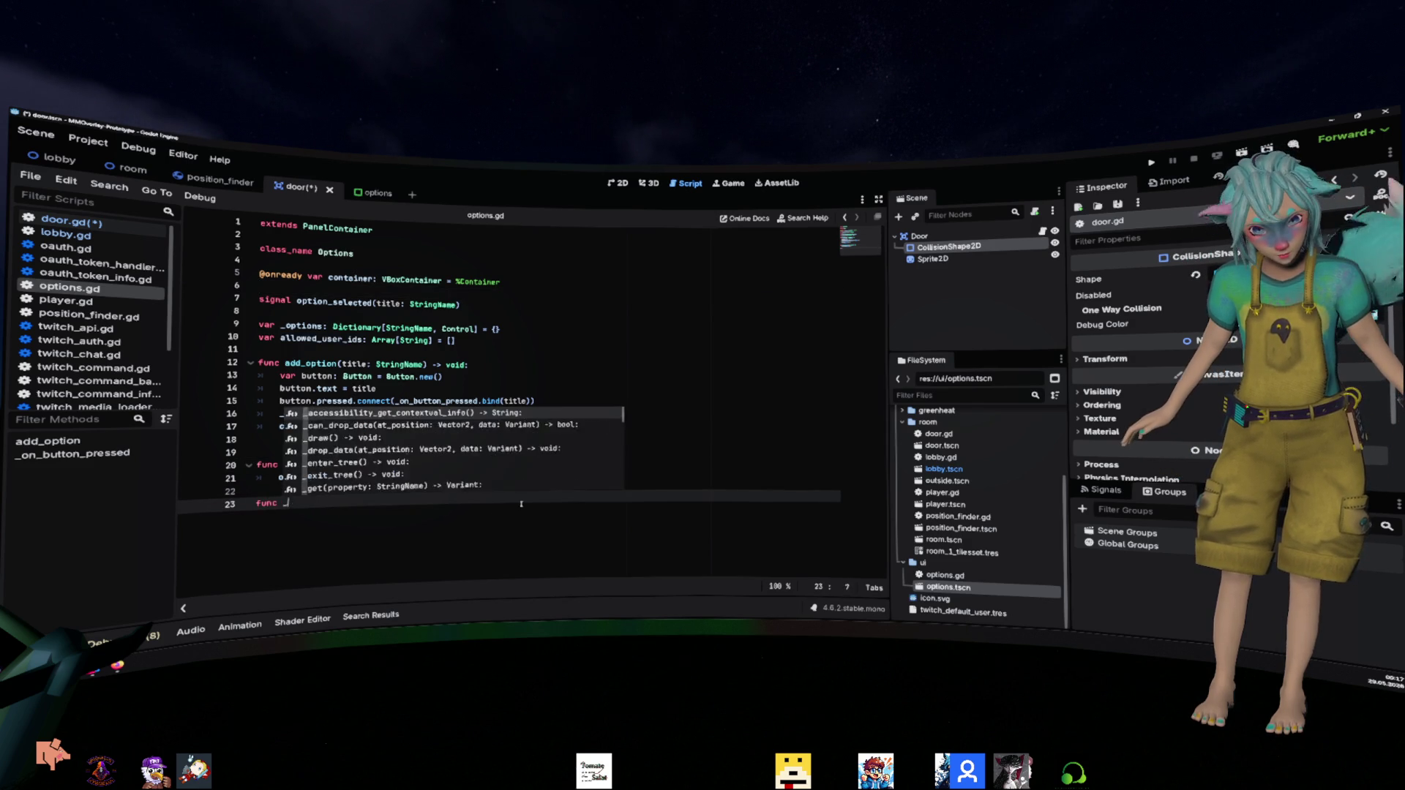
{"action": "type", "text": "ow_player"}
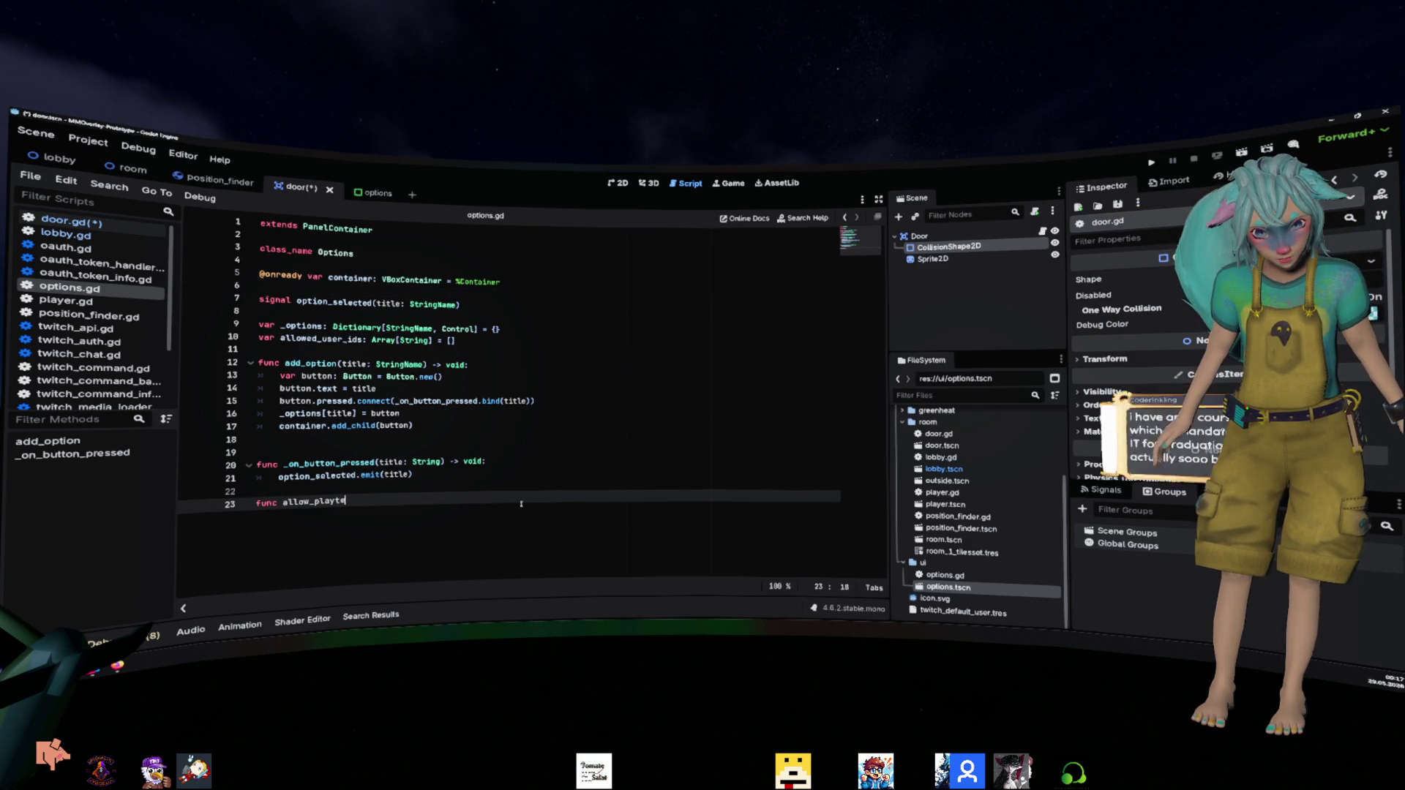
{"action": "type", "text": "()"}
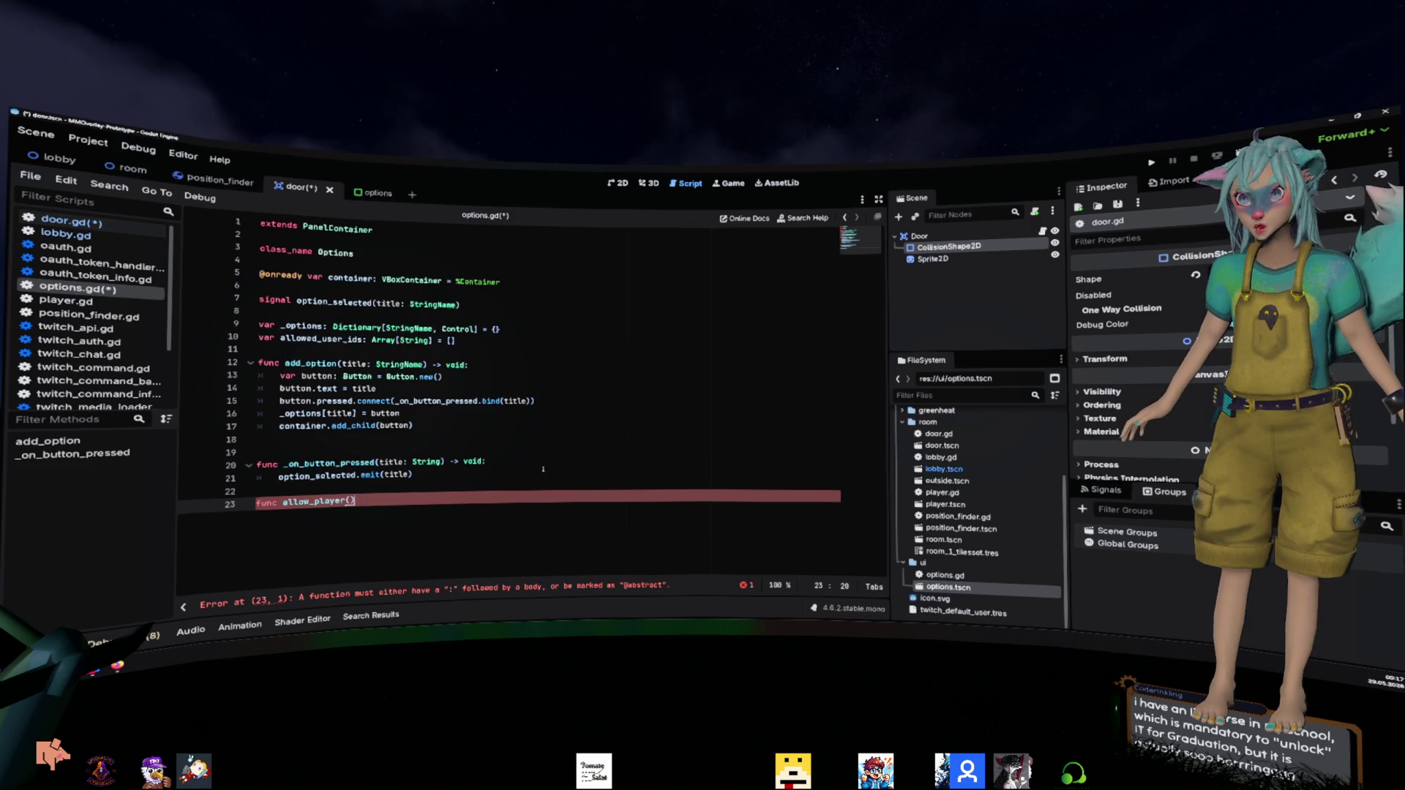
{"action": "key", "text": "BackSpace"}
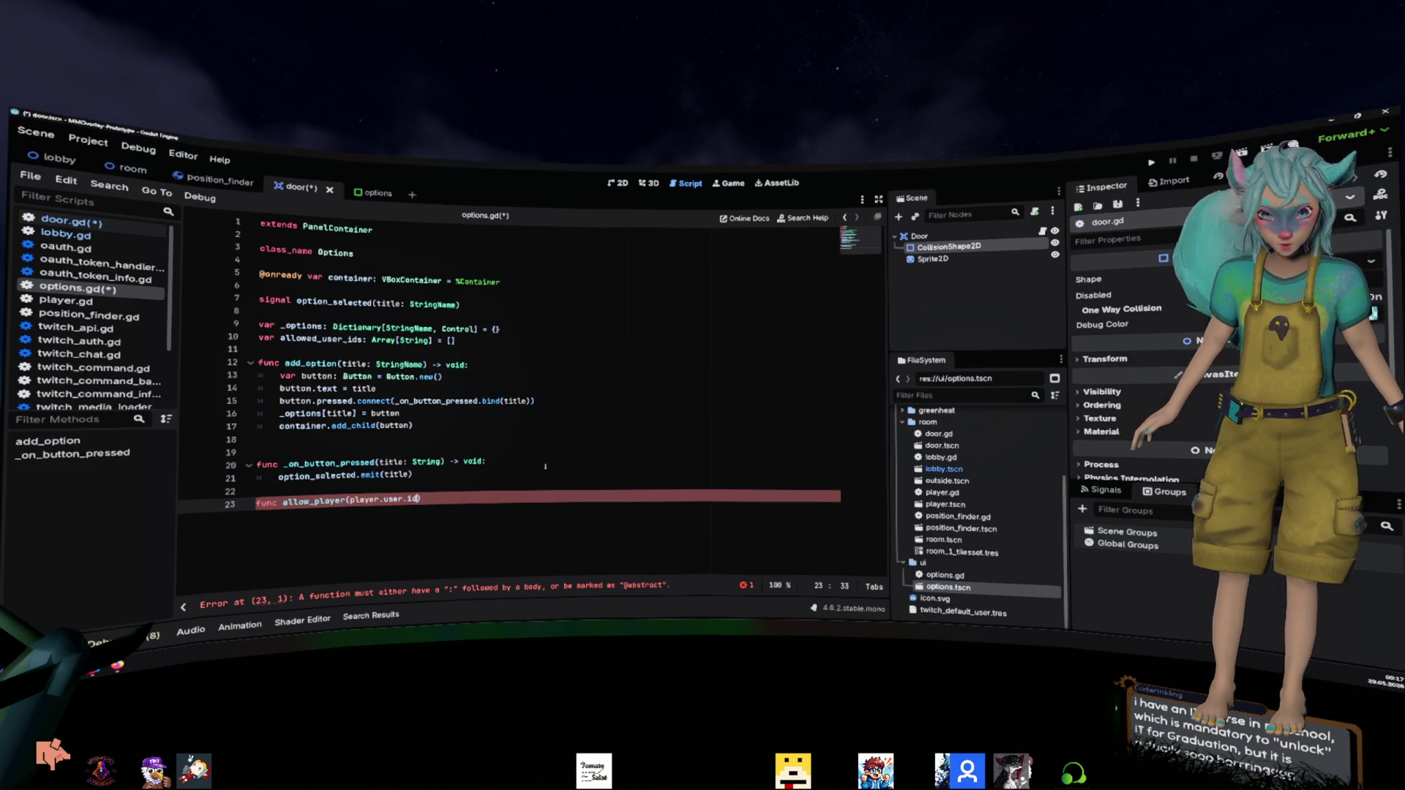
{"action": "key", "text": "ctrl+z"}
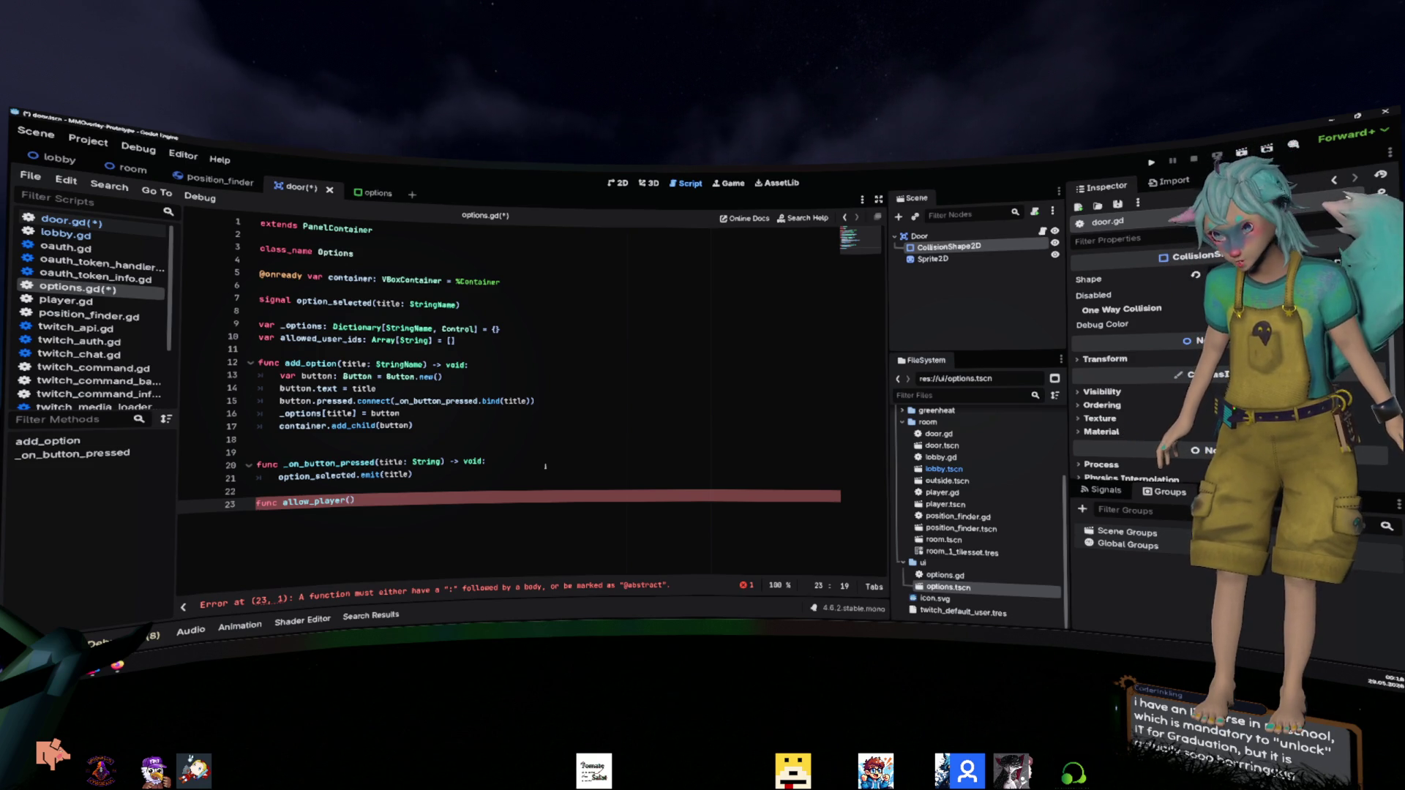
{"action": "type", "text": "player.user_id"}
{"action": "key", "text": "ctrl+shift+Left"}
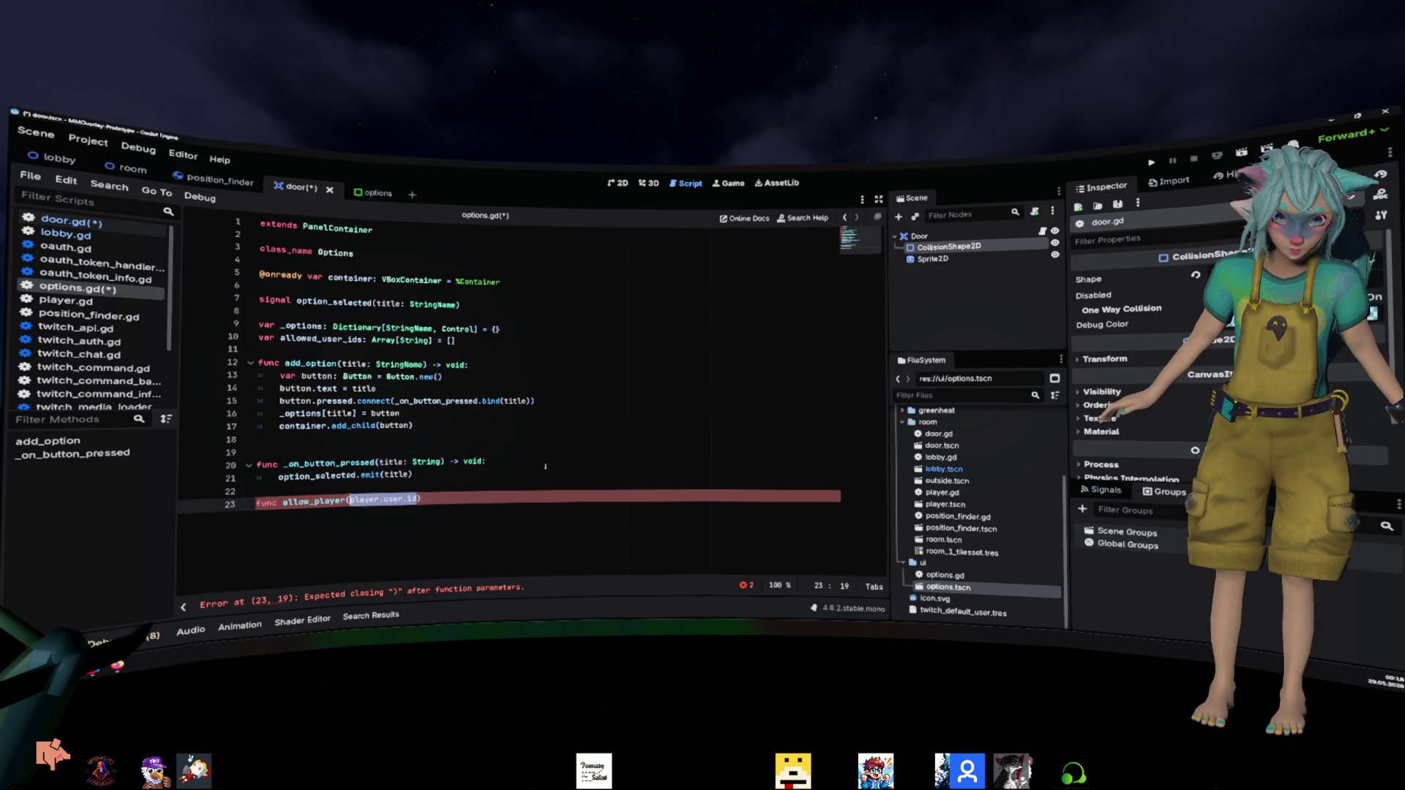
{"action": "key", "text": "BackSpace"}
{"action": "key", "text": "BackSpace"}
{"action": "type", "text": ": Player"}
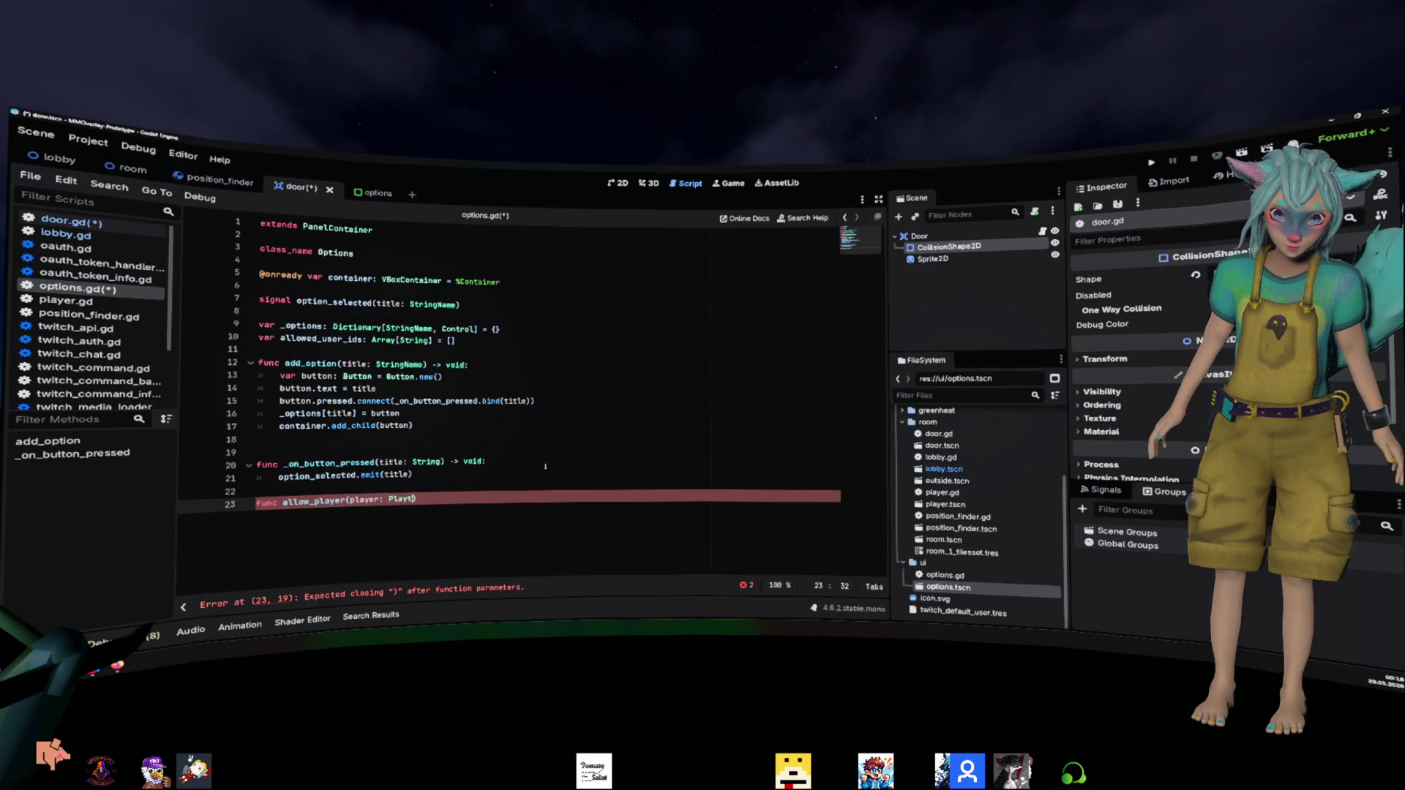
{"action": "type", "text": ") ->"}
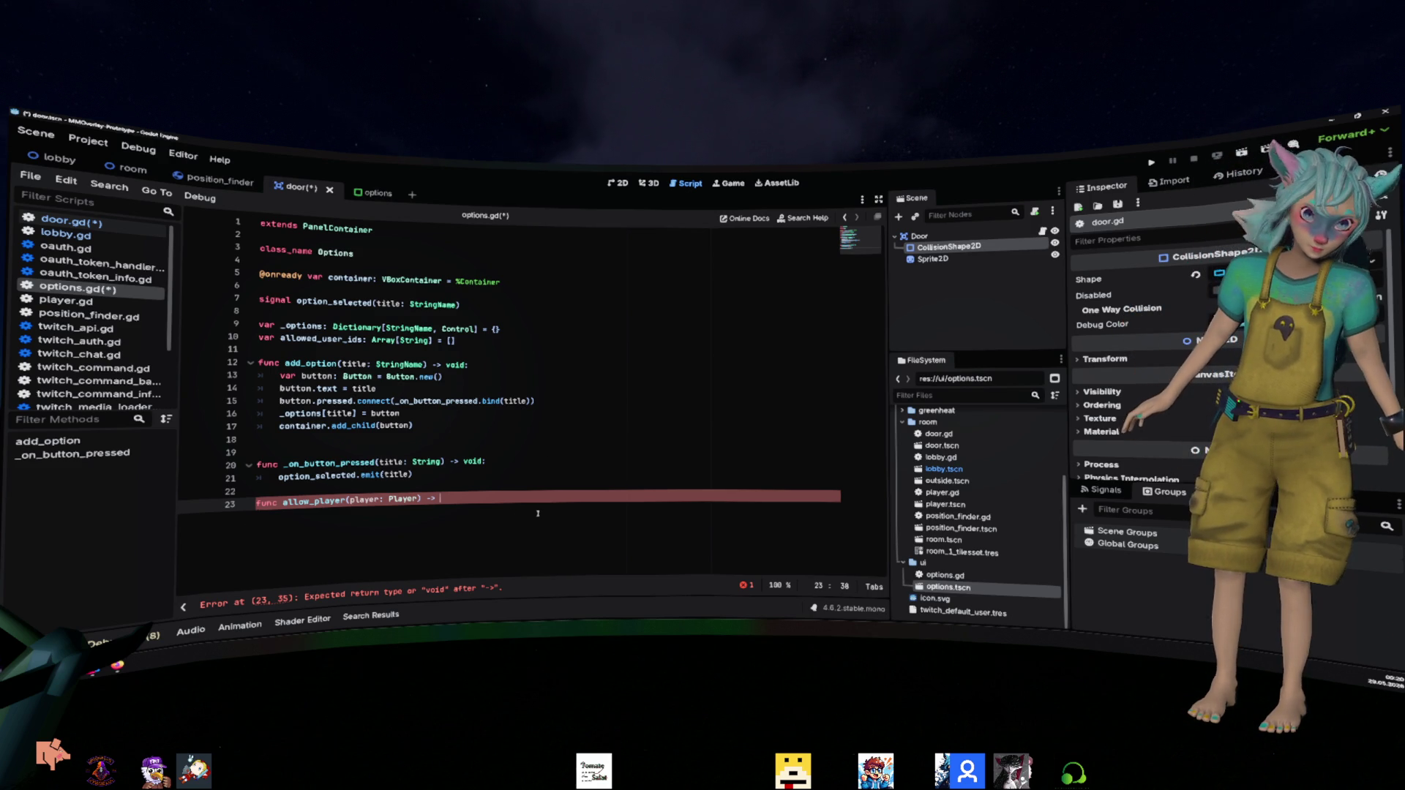
Step: Give allow_player a void return and a body appending player.user.id to allowed_user_ids, then save
{"action": "type", "text": "void:"}
{"action": "key", "text": "Return"}
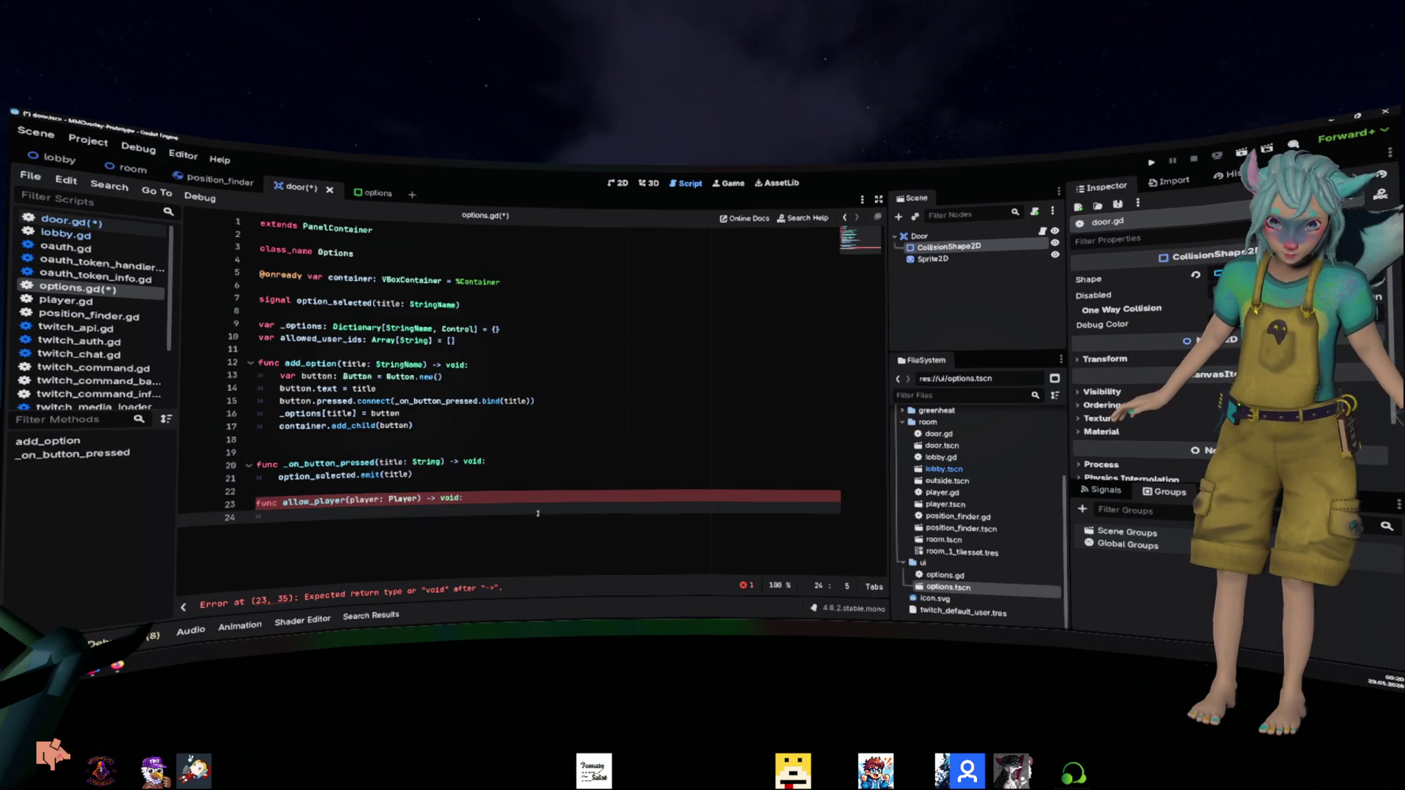
{"action": "type", "text": "allowed_user_ids.append("}
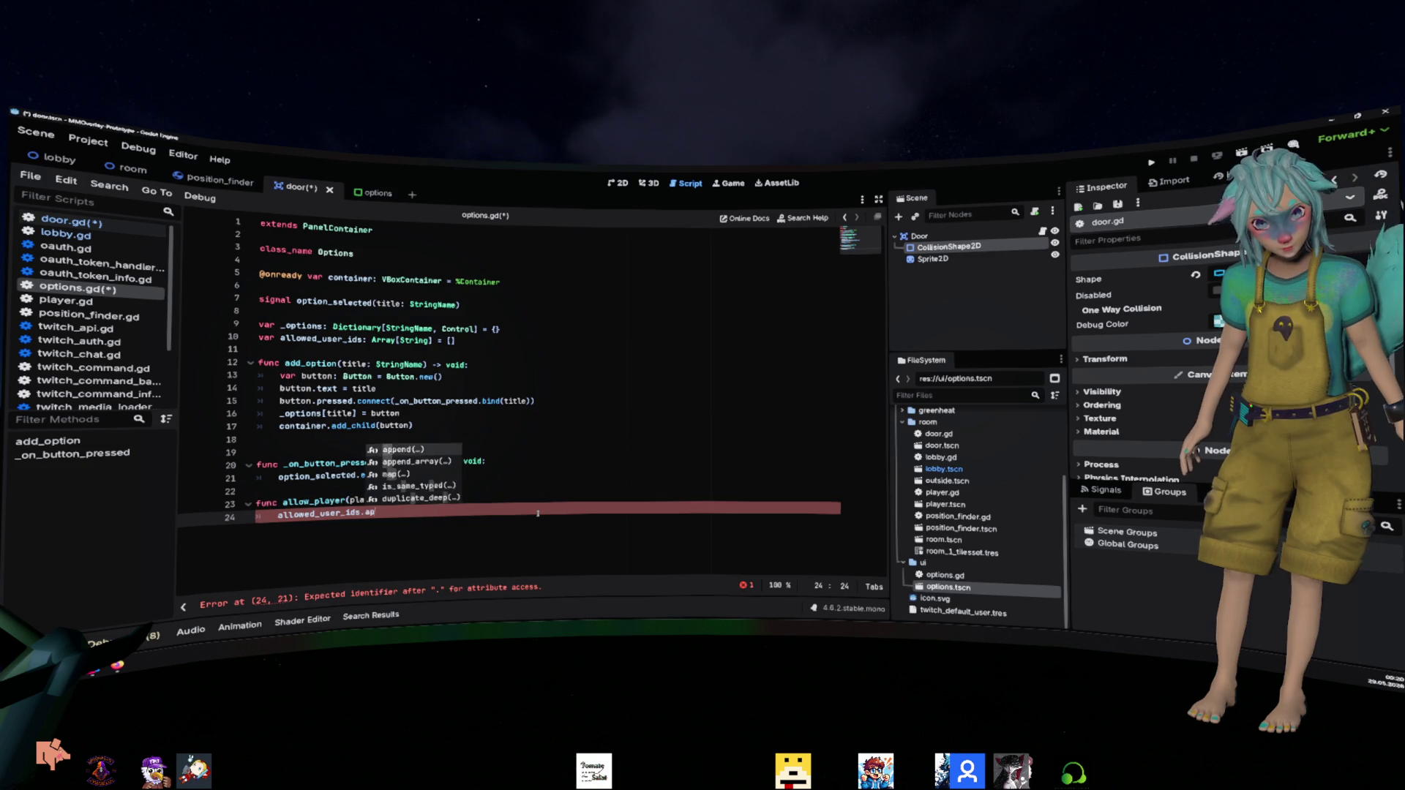
{"action": "key", "text": "Return"}
{"action": "type", "text": "player.user.id"}
{"action": "key", "text": "Up"}
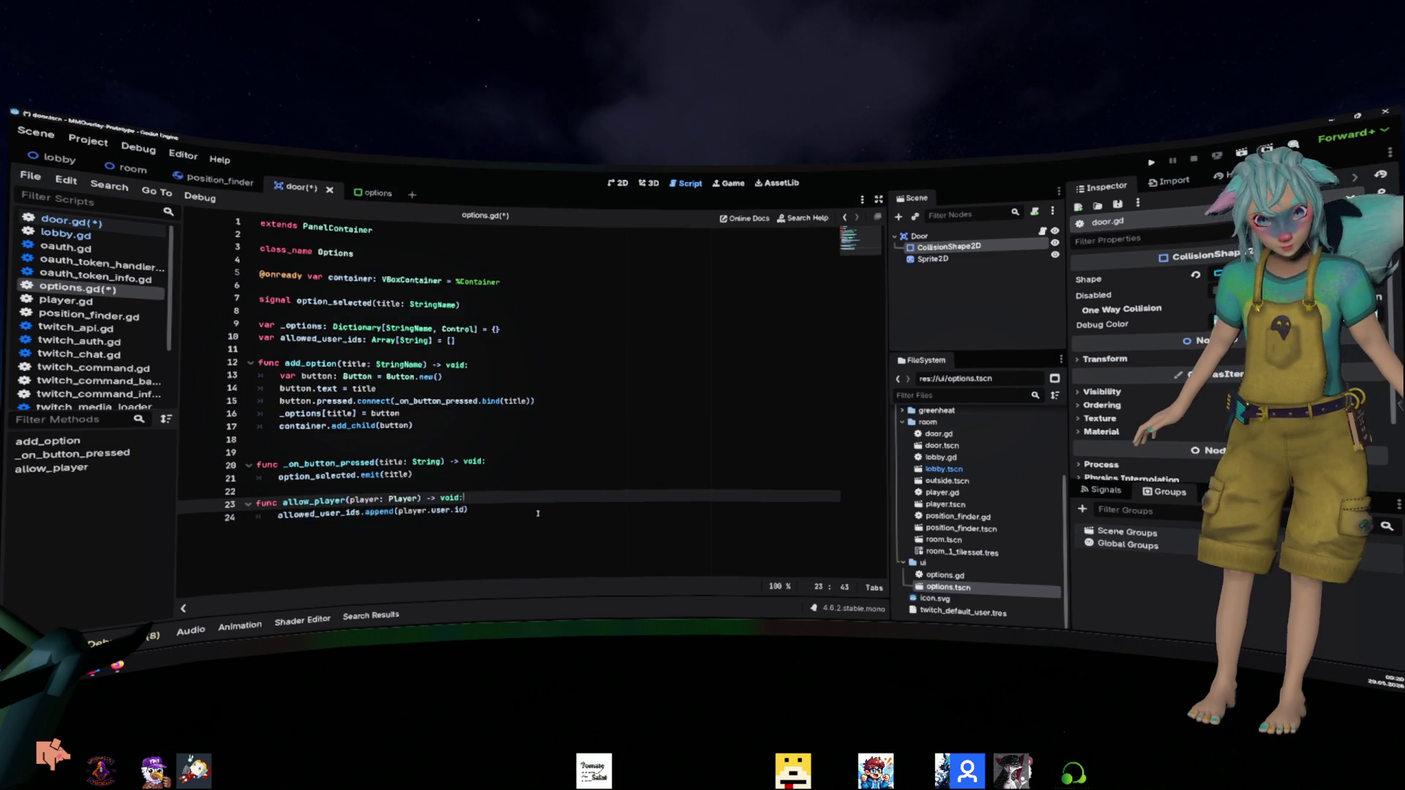
{"action": "key", "text": "ctrl+s"}
Step: Insert a blank line before the allow_player function
{"action": "left_click", "coordinate": [551, 488]}
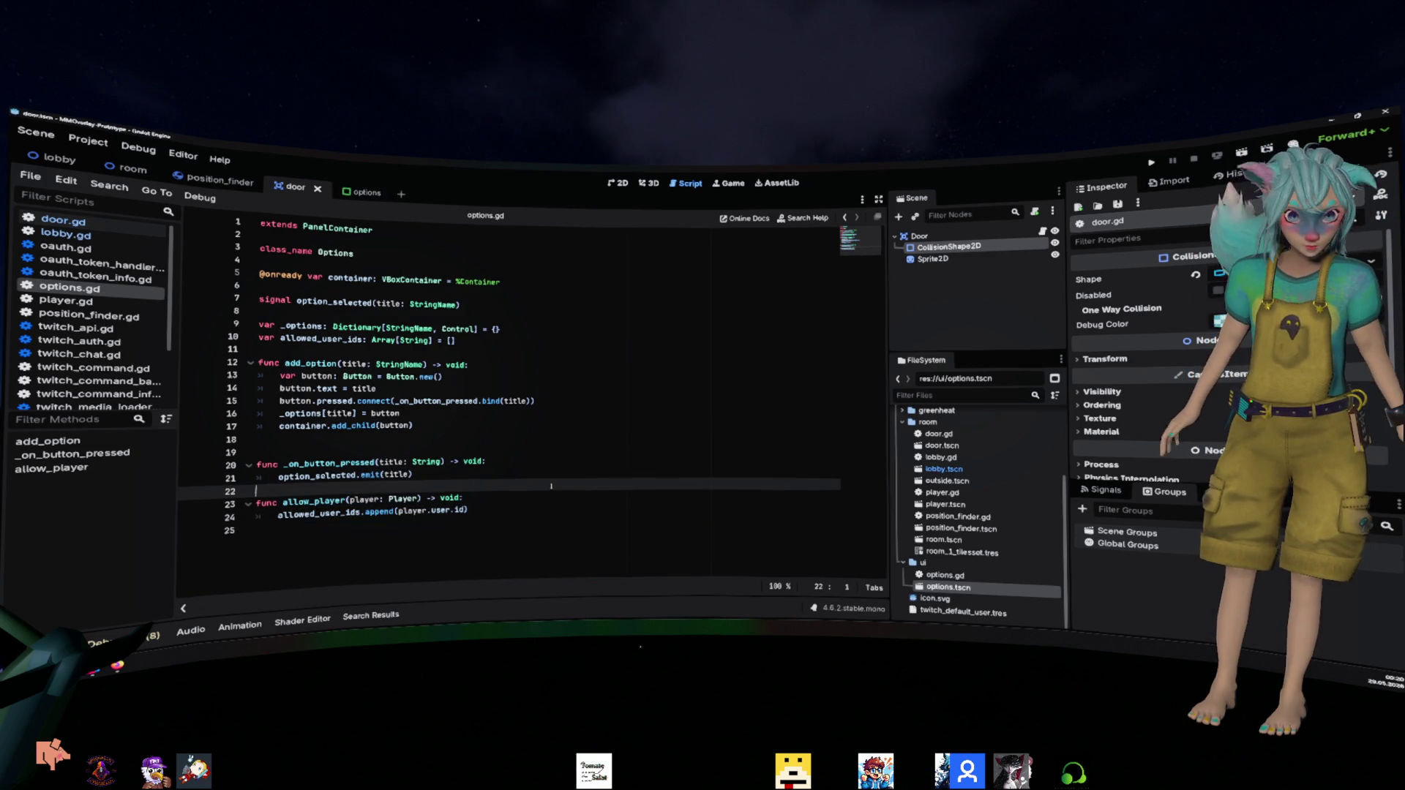
{"action": "key", "text": "Return"}
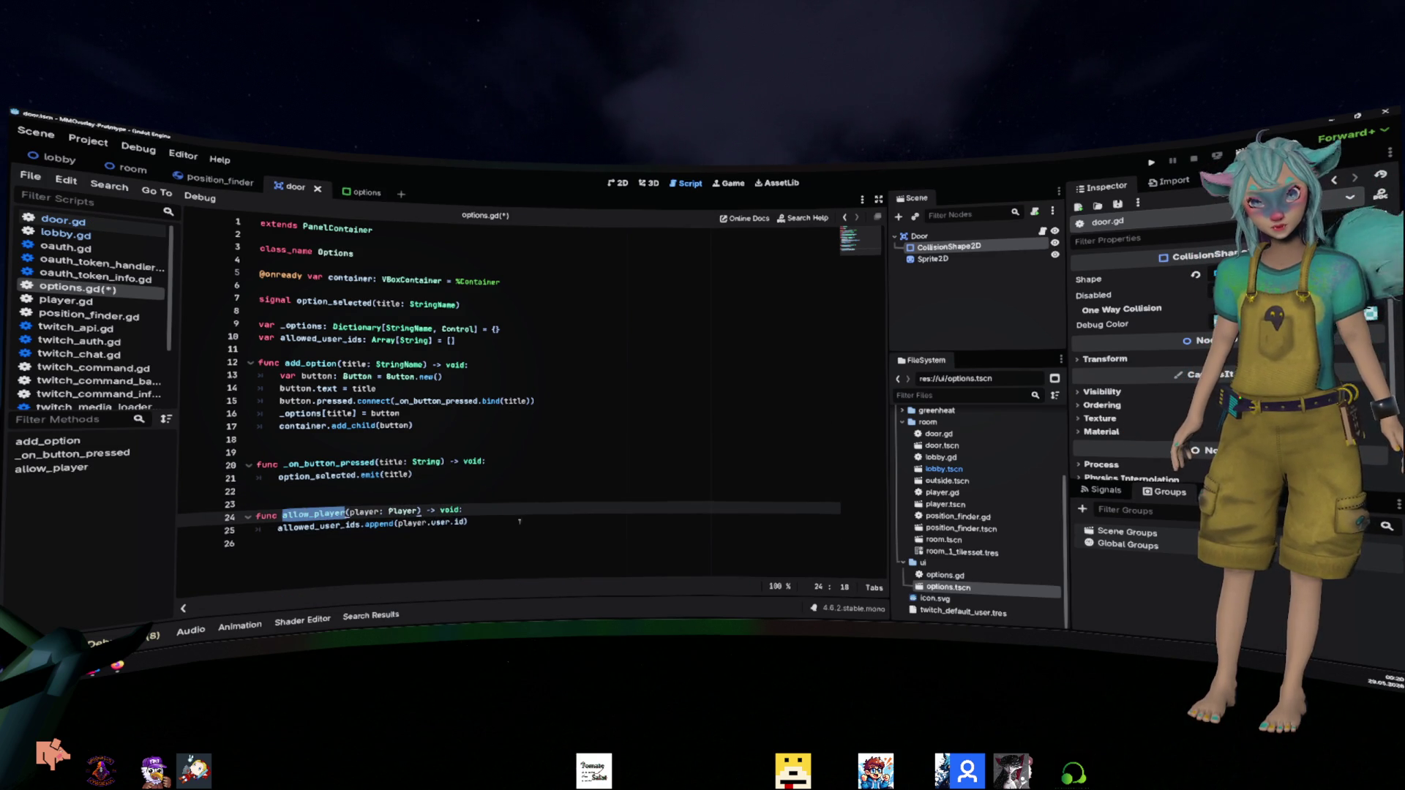
{"action": "key", "text": "ctrl+shift+End"}
{"action": "left_click", "coordinate": [322, 533]}
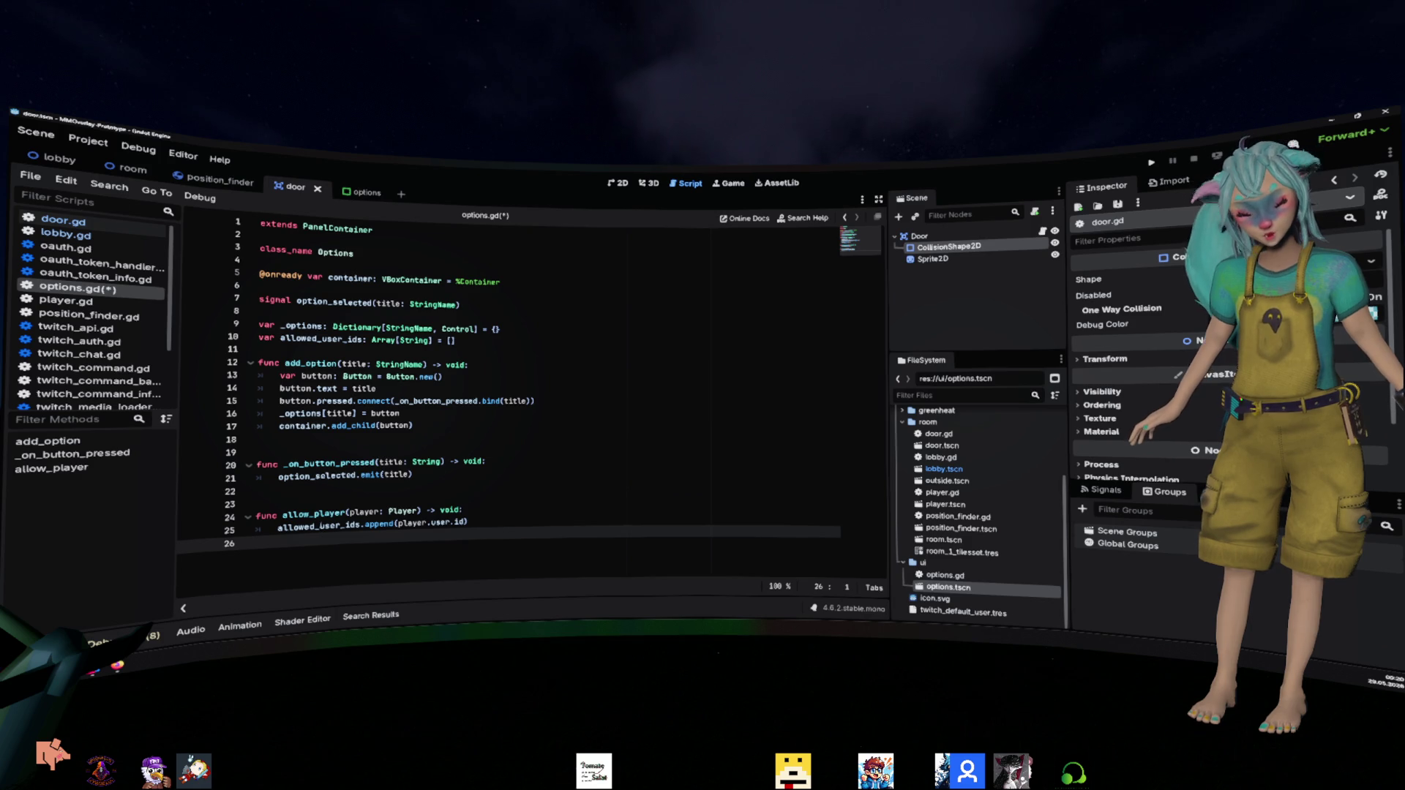
Step: Prefix allowed_user_ids with an underscore on lines 10 and 25, then save options.gd
{"action": "double_click", "coordinate": [321, 339]}
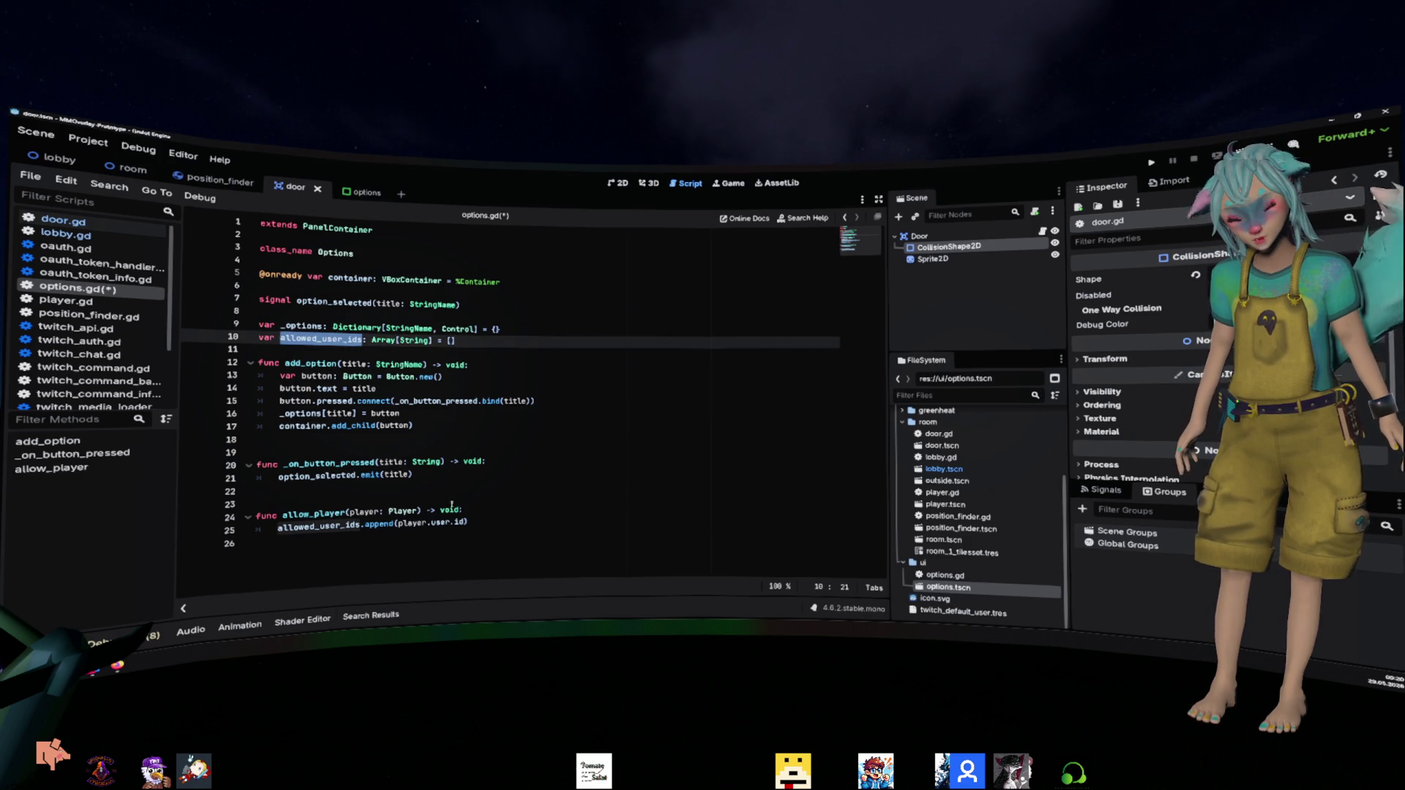
{"action": "key", "text": "Left"}
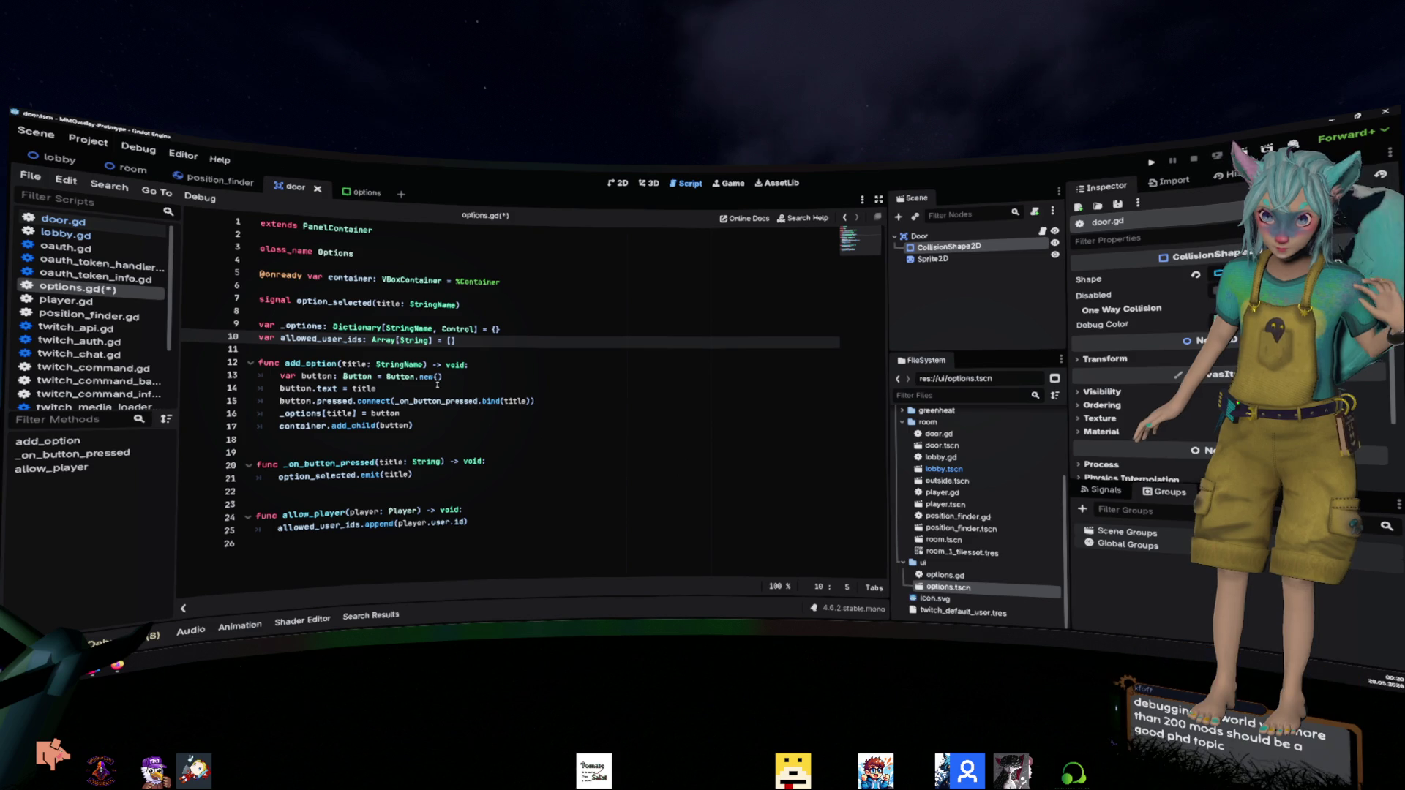
{"action": "type", "text": "_"}
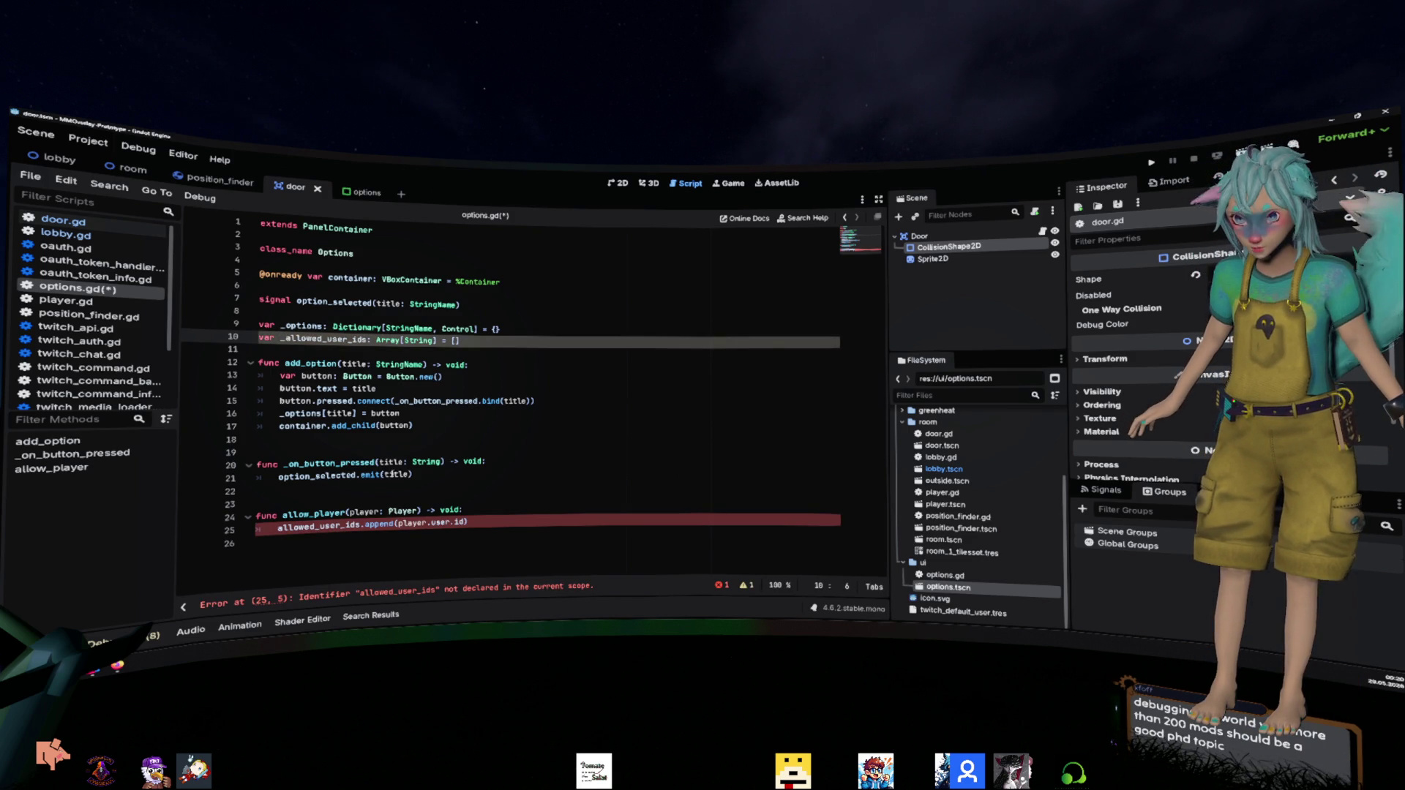
{"action": "left_click", "coordinate": [278, 528]}
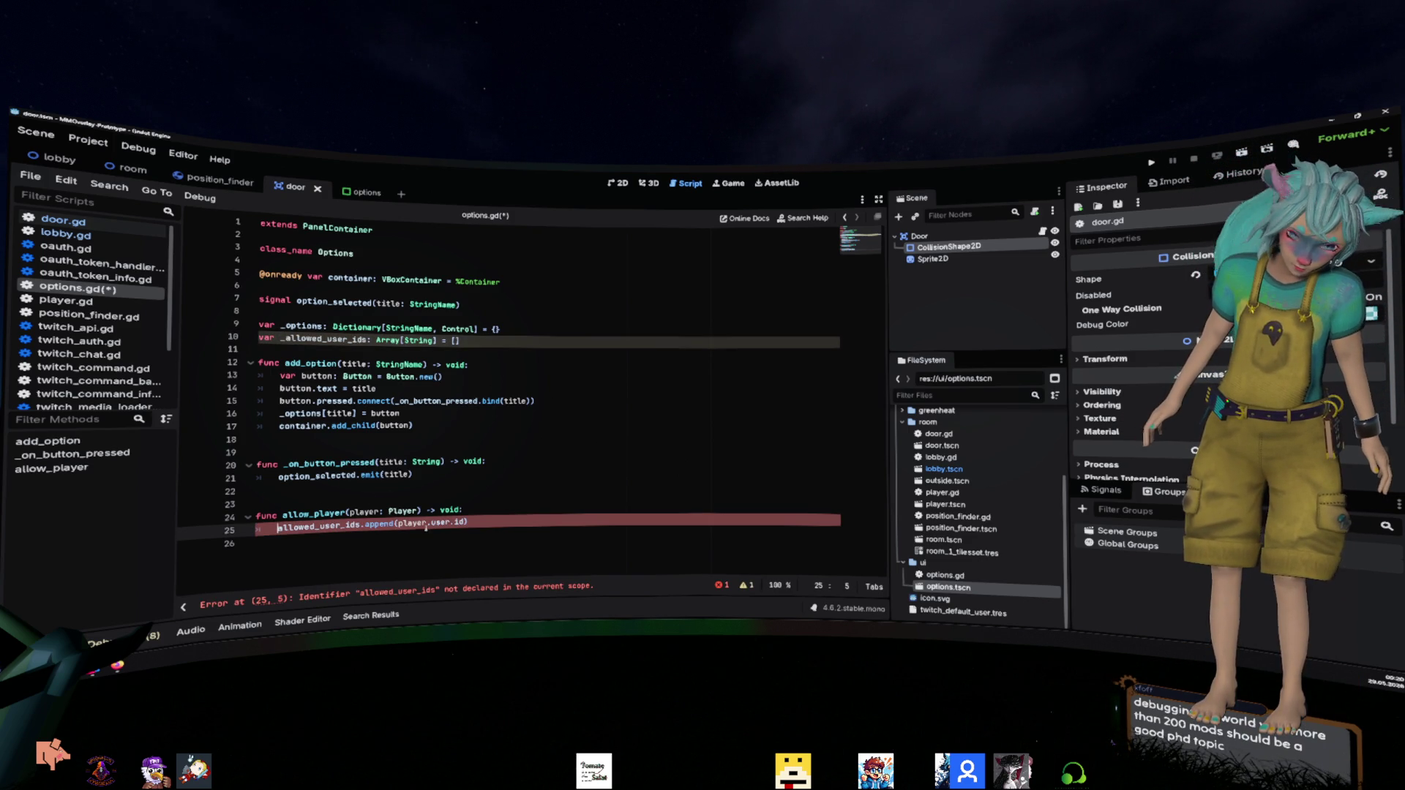
{"action": "type", "text": "_"}
{"action": "key", "text": "ctrl+s"}
{"action": "left_click", "coordinate": [538, 430]}
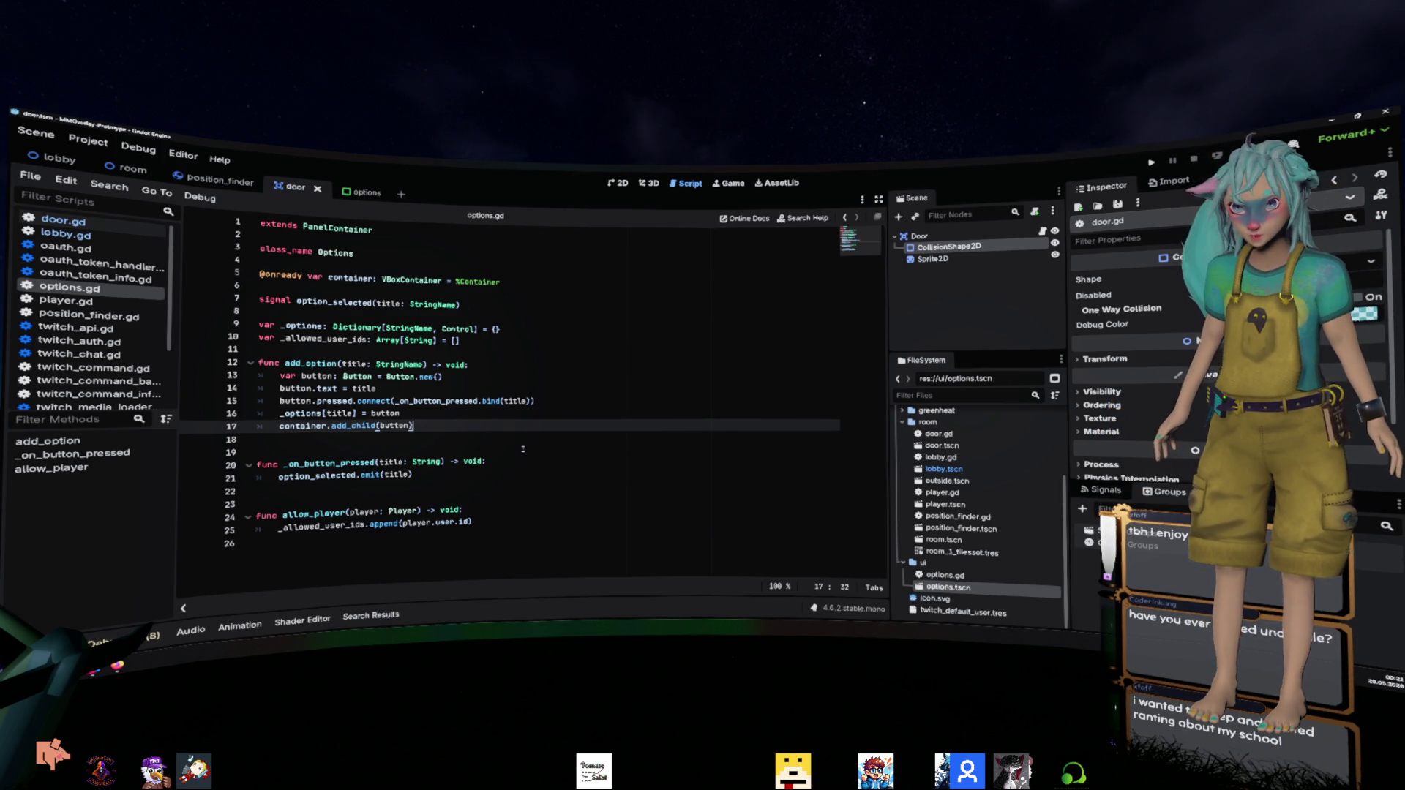
Step: Move past the end of allow_player and jump back to door.gd with Alt+Left
{"action": "left_click", "coordinate": [551, 508]}
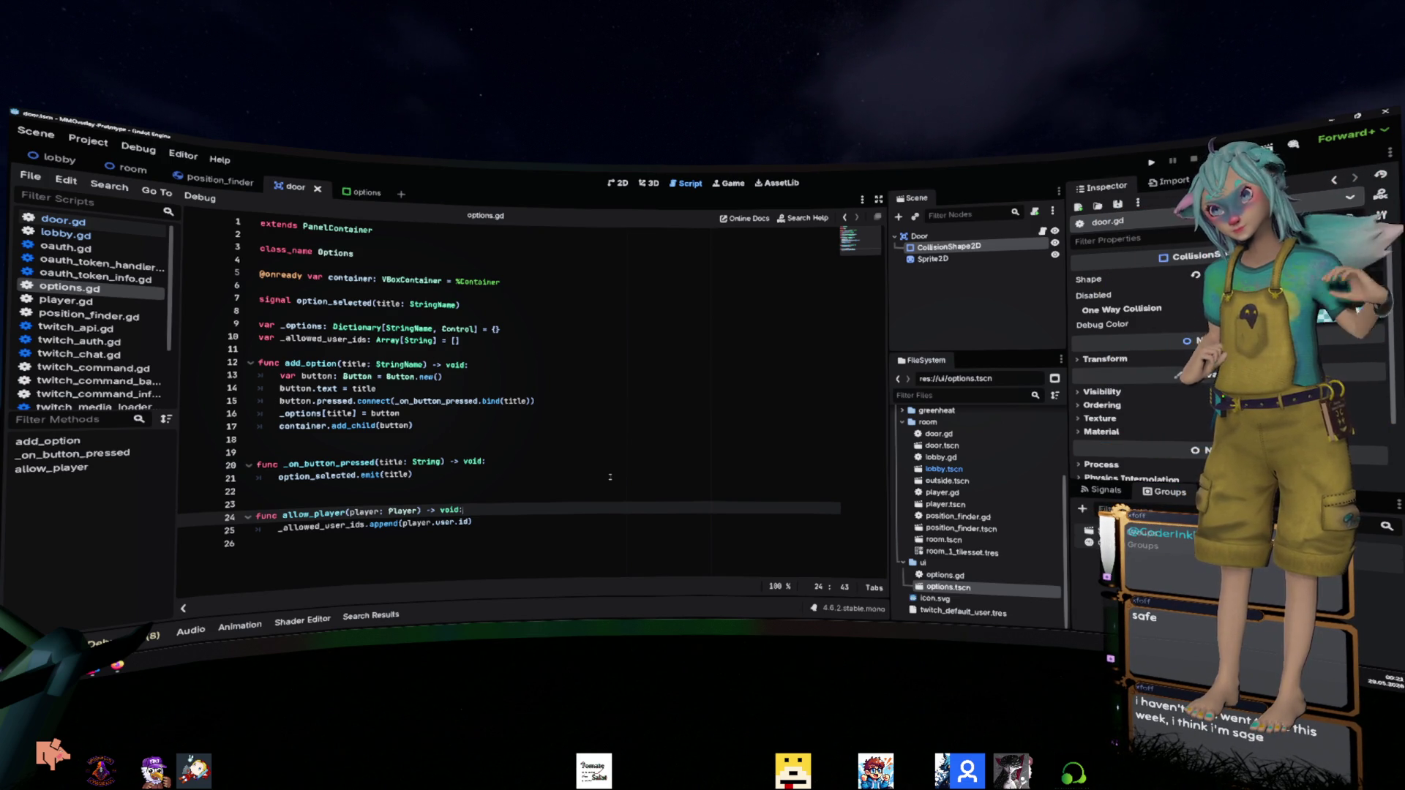
{"action": "key", "text": "Down"}
{"action": "key", "text": "Down"}
{"action": "key", "text": "alt+Left"}
{"action": "key", "text": "alt+Left"}
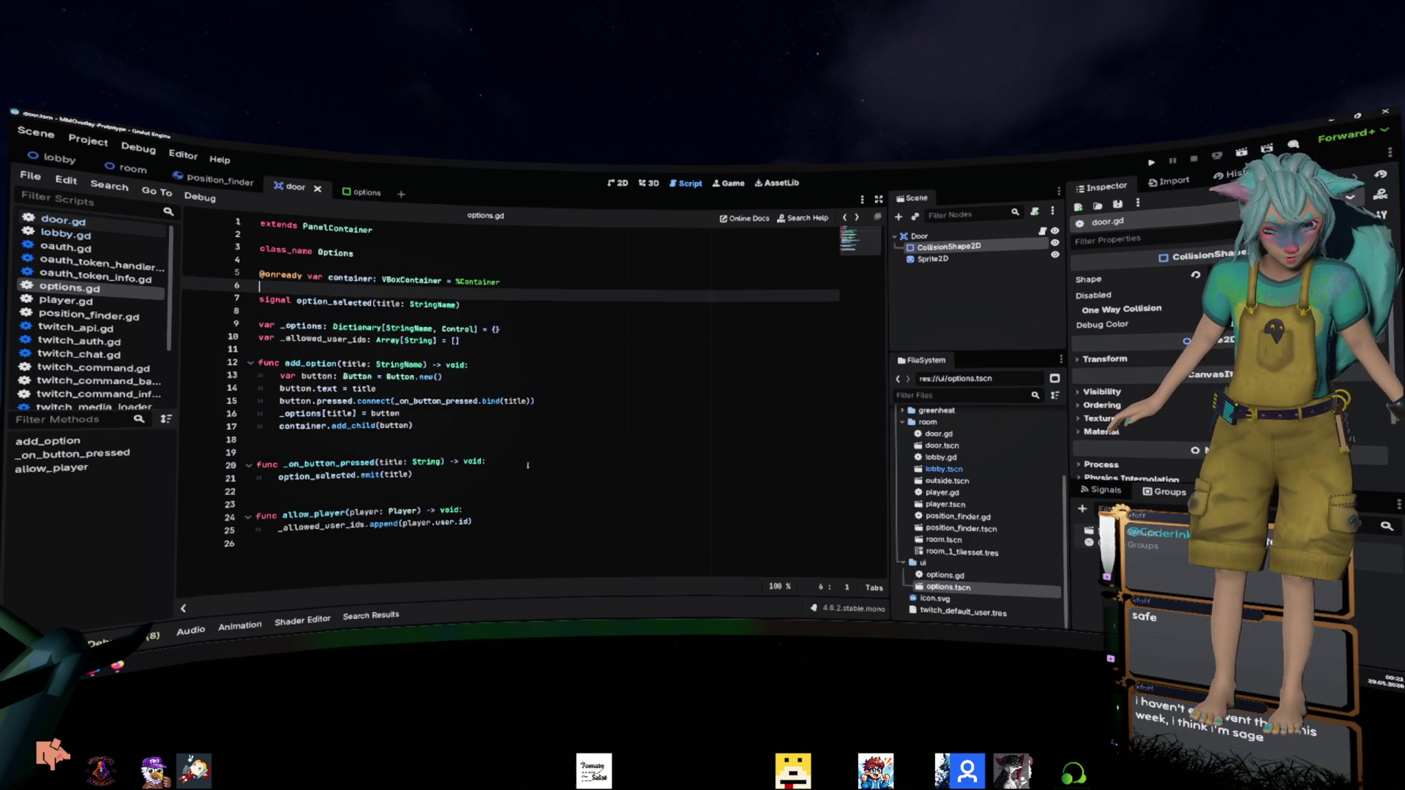
Step: In door.gd, change the options check to 'if not _options:'
{"action": "left_click", "coordinate": [462, 412]}
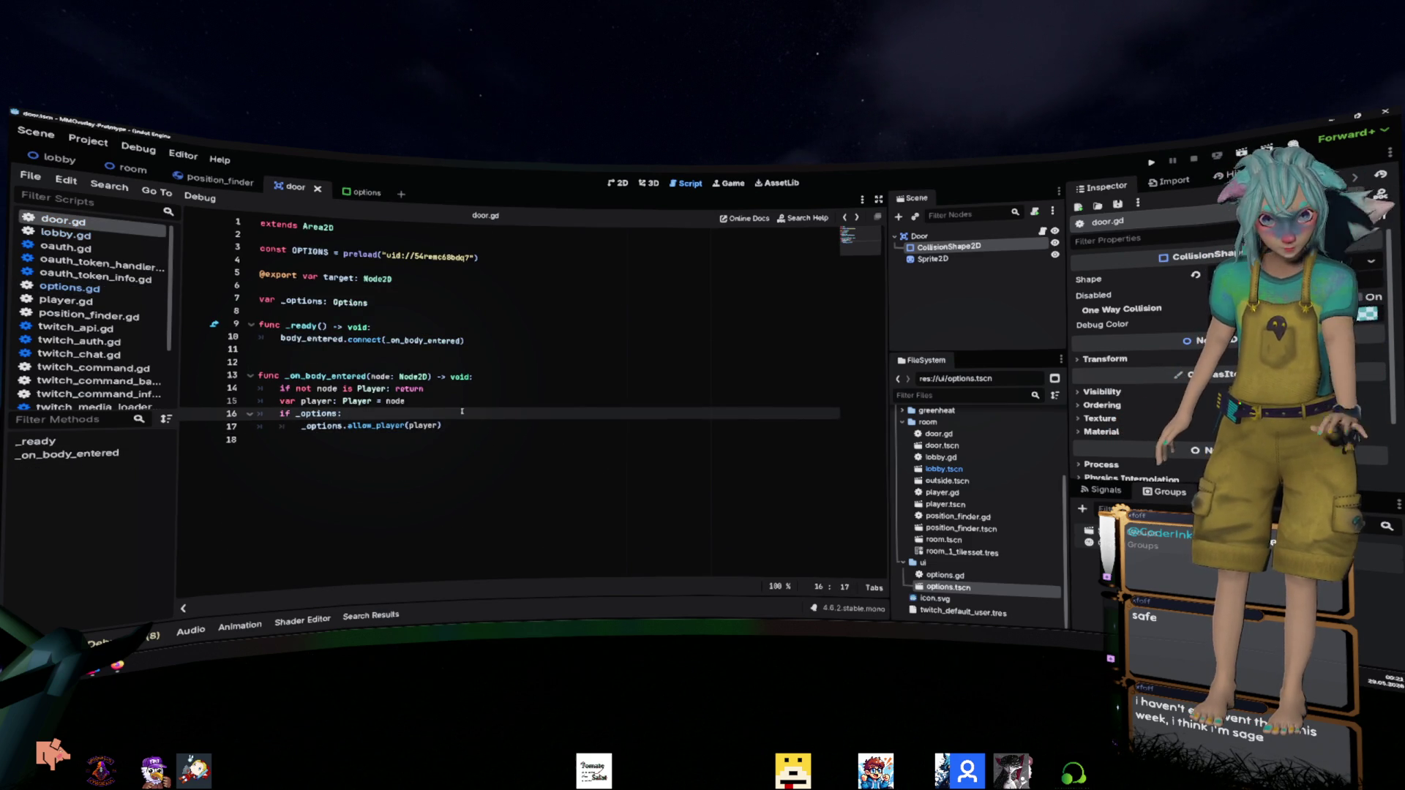
{"action": "key", "text": "ctrl+Delete"}
{"action": "key", "text": "Return"}
{"action": "key", "text": "Return"}
{"action": "key", "text": "Up"}
{"action": "key", "text": "Up"}
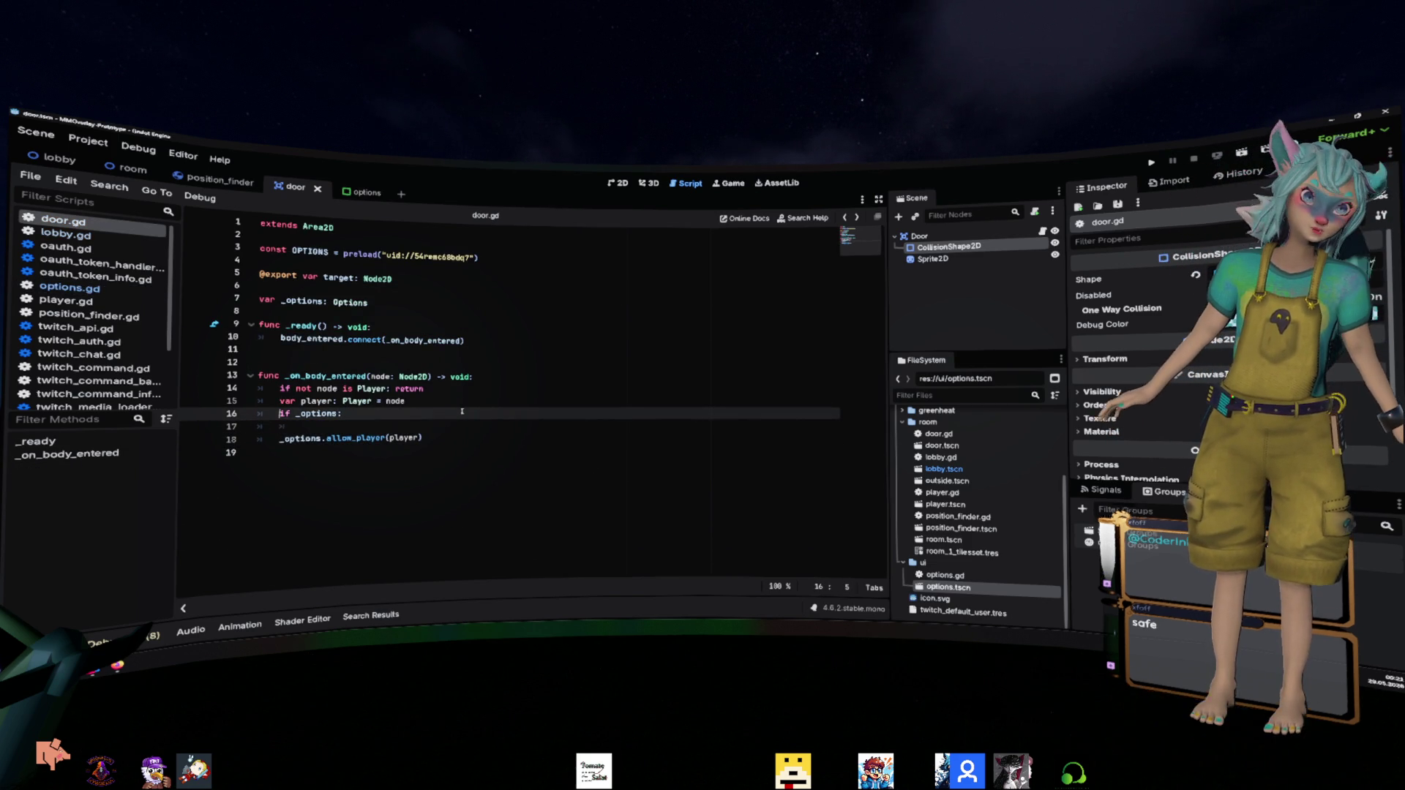
{"action": "key", "text": "Right"}
{"action": "key", "text": "Right"}
{"action": "key", "text": "Right"}
{"action": "type", "text": "nor"}
{"action": "key", "text": "BackSpace"}
{"action": "type", "text": "t"}
{"action": "key", "text": "End"}
Step: Inside the if block, set '_options = OPTIONS.instantiate()' and 'add_child(_options)'
{"action": "key", "text": "Return"}
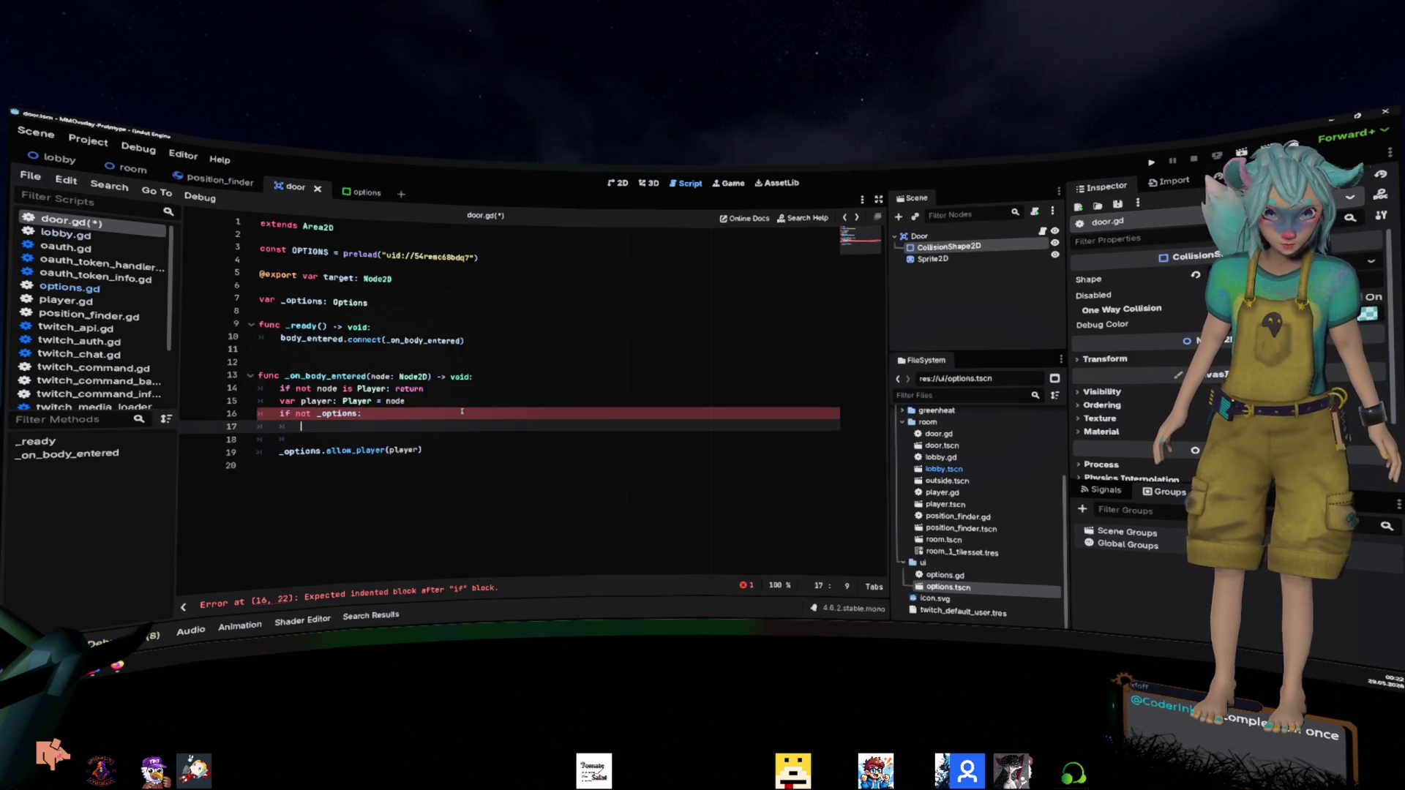
{"action": "type", "text": "_options."}
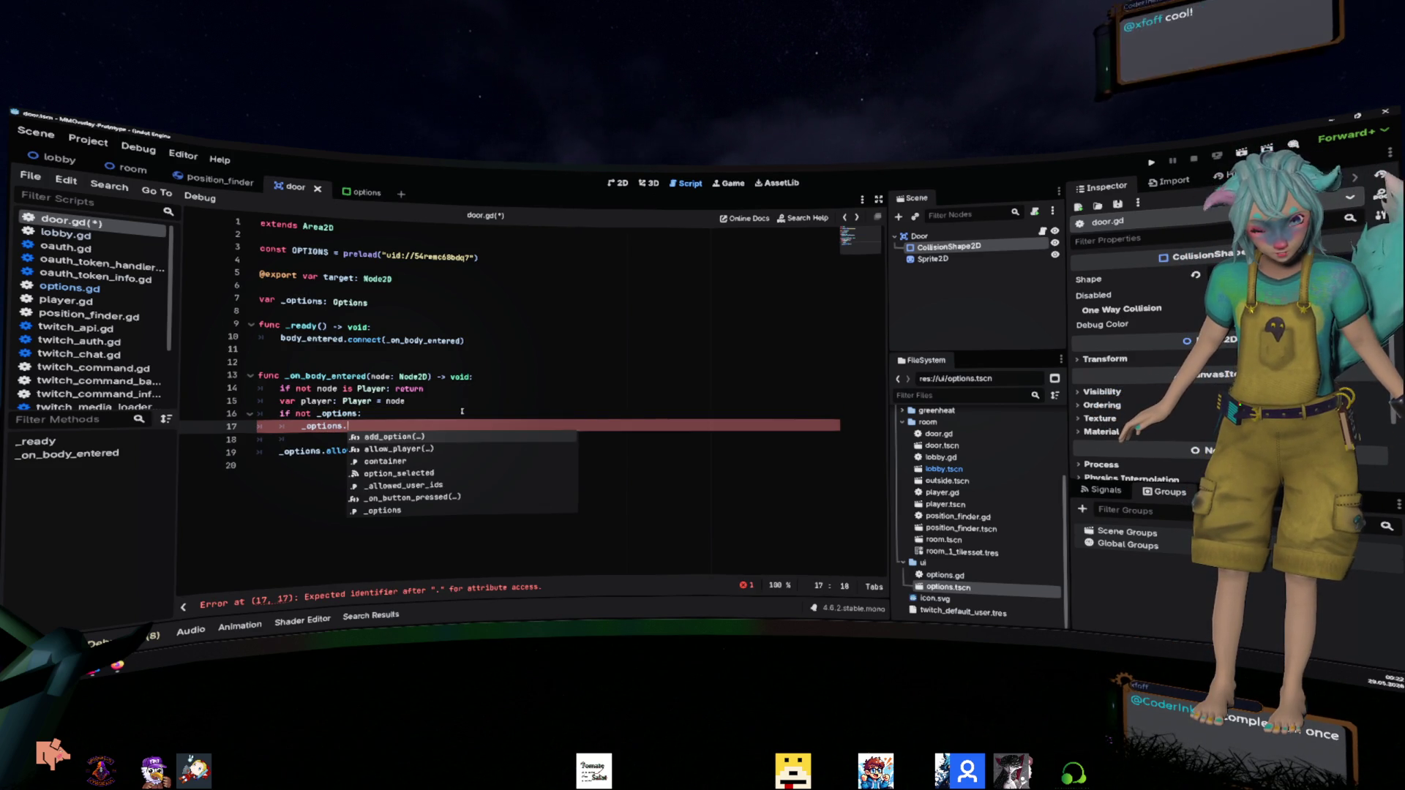
{"action": "key", "text": "BackSpace"}
{"action": "type", "text": "= OPTIONS."}
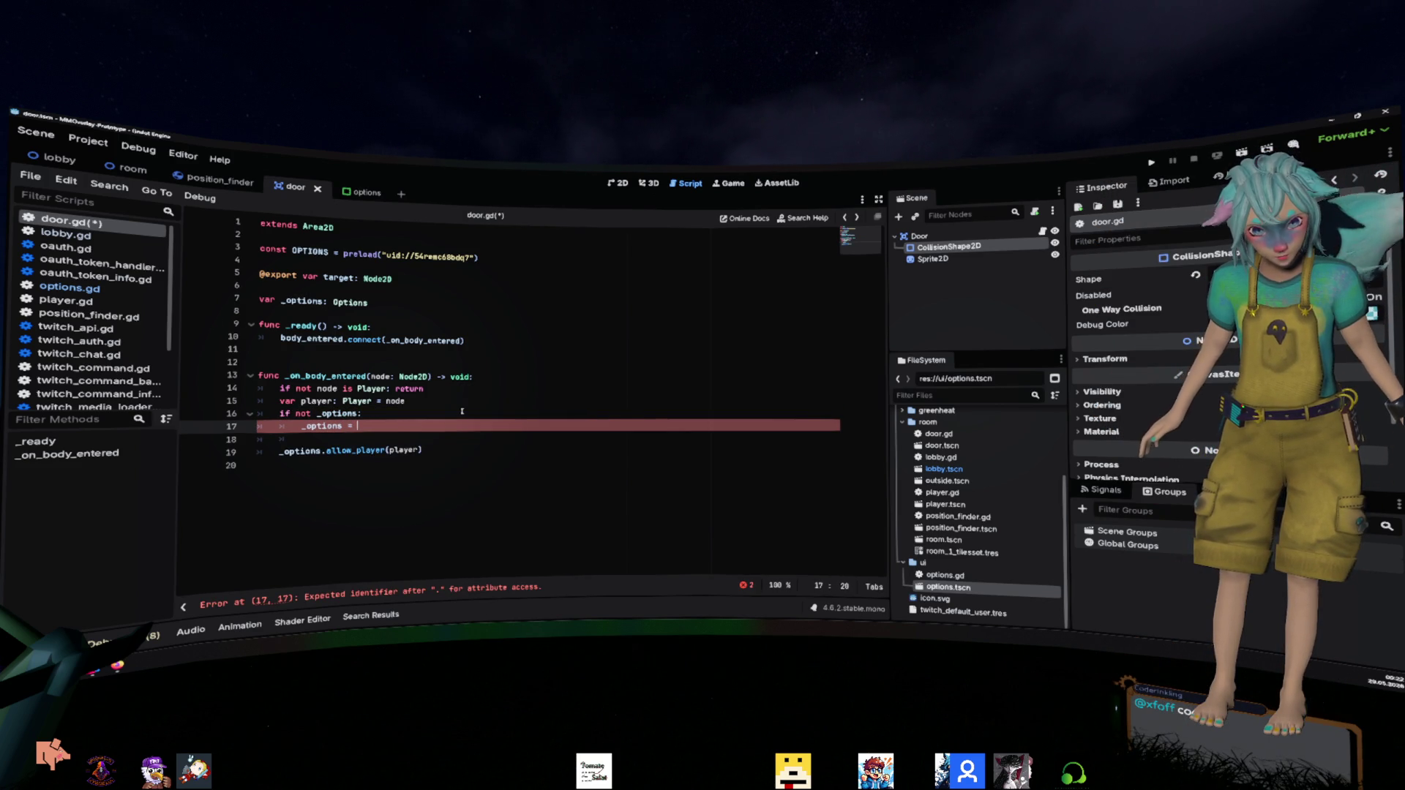
{"action": "type", "text": "inst"}
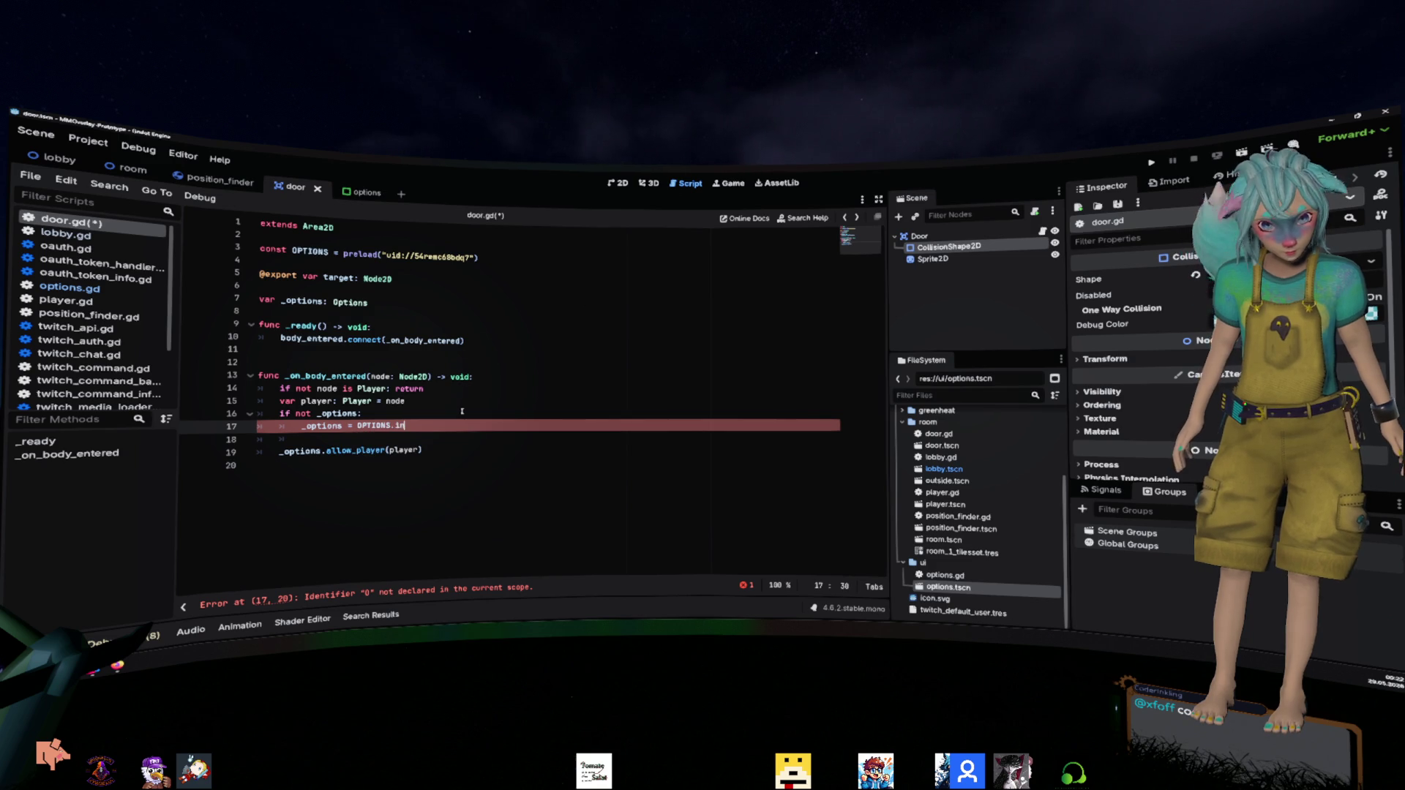
{"action": "key", "text": "Return"}
{"action": "key", "text": "Return"}
{"action": "key", "text": "ctrl+z"}
{"action": "key", "text": "Return"}
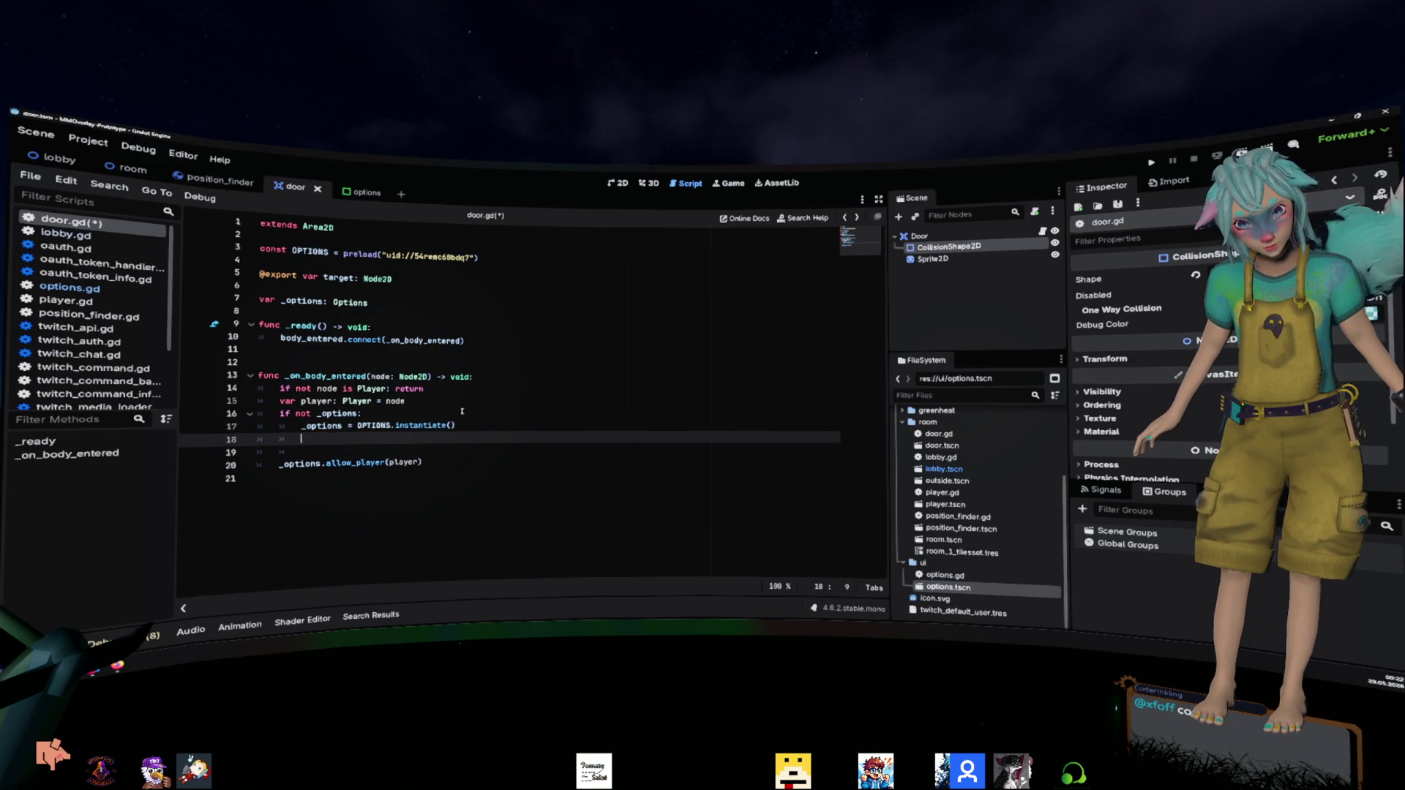
{"action": "key", "text": "BackSpace"}
{"action": "key", "text": "BackSpace"}
{"action": "type", "text": "add_"}
{"action": "key", "text": "Return"}
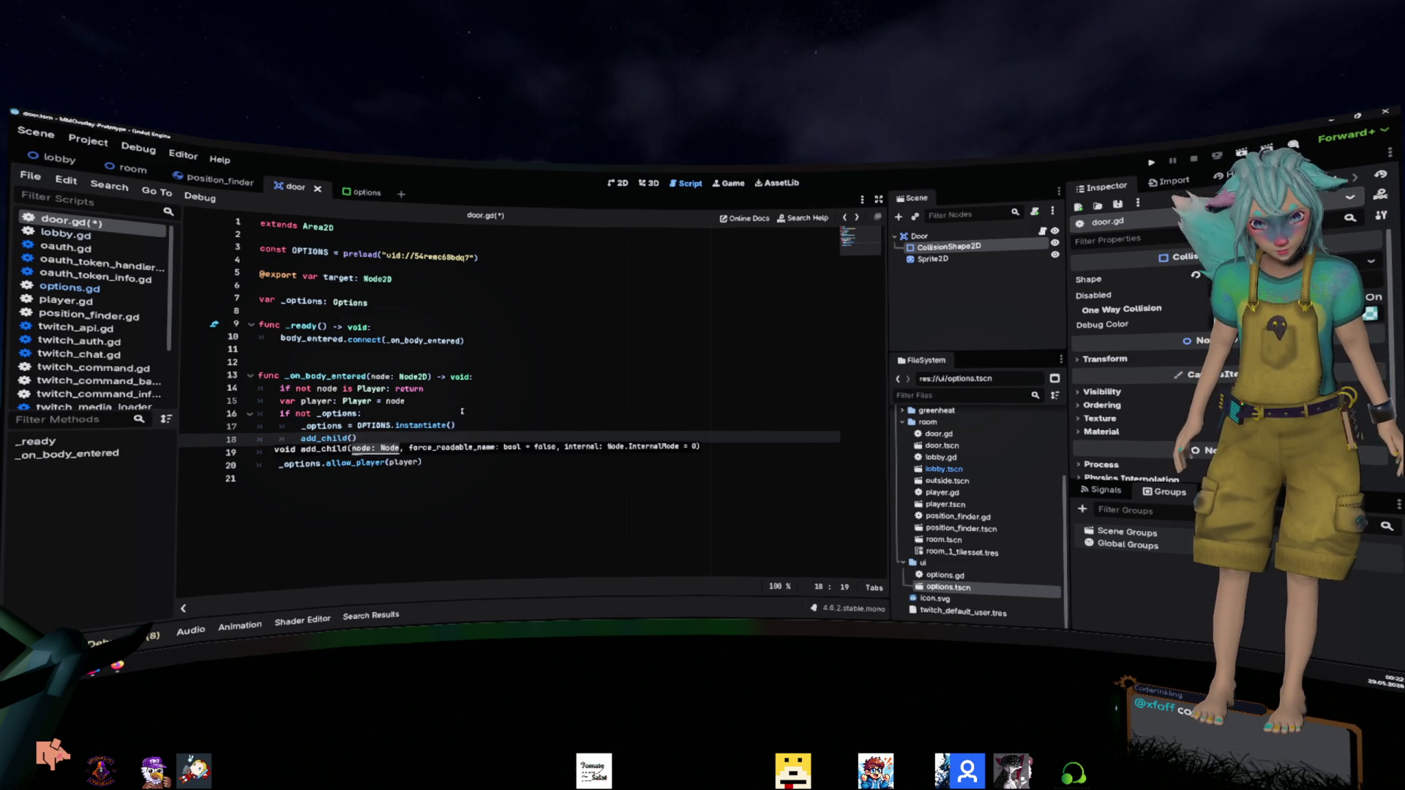
{"action": "type", "text": "_op"}
Step: Begin a '_options.global_position =' line below the instantiate call
{"action": "key", "text": "Return"}
{"action": "key", "text": "Up"}
{"action": "key", "text": "End"}
{"action": "key", "text": "Return"}
{"action": "type", "text": "_options."}
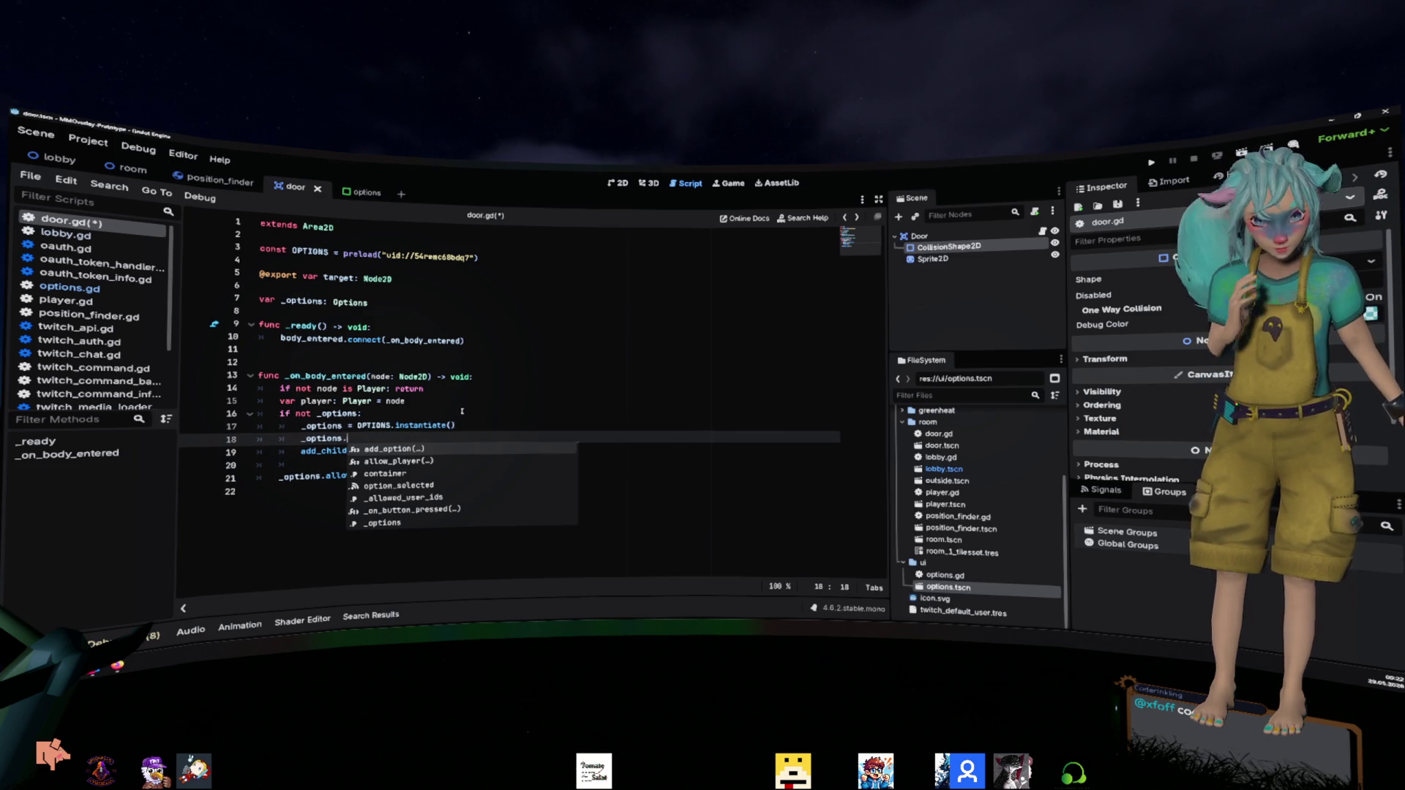
{"action": "type", "text": "global"}
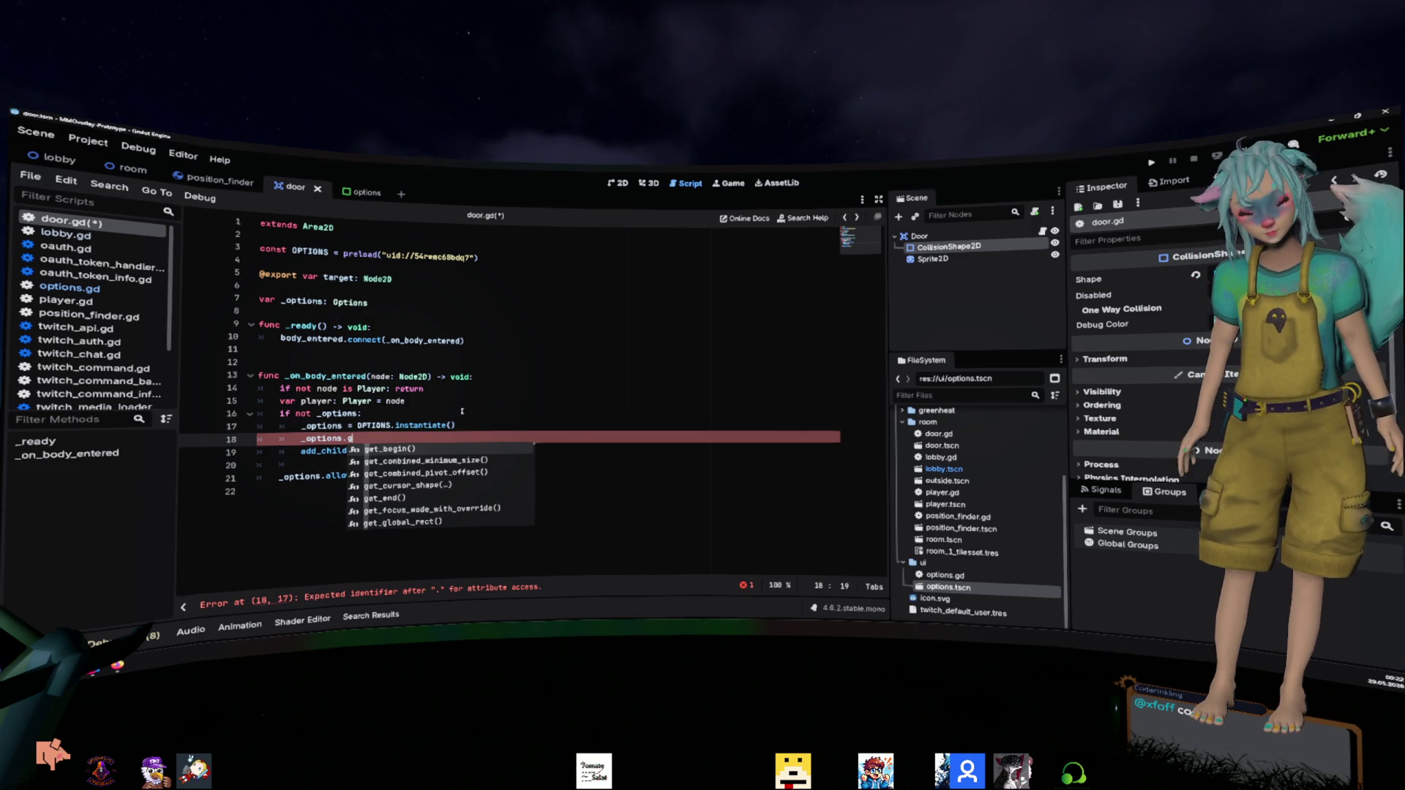
{"action": "key", "text": "Return"}
{"action": "type", "text": "="}
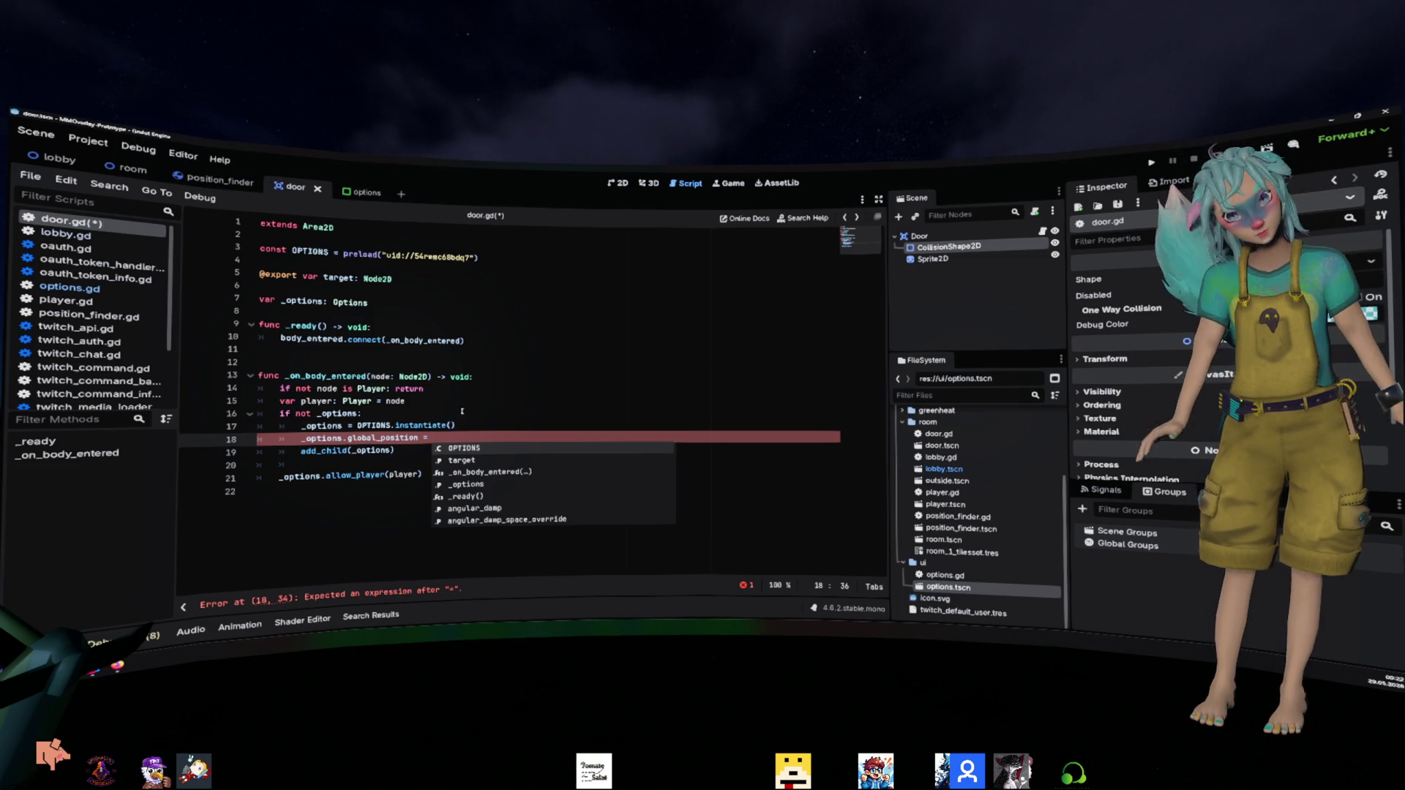
Step: Finish the line as '_options.global_position = global_position' and save door.gd
{"action": "left_click", "coordinate": [373, 376]}
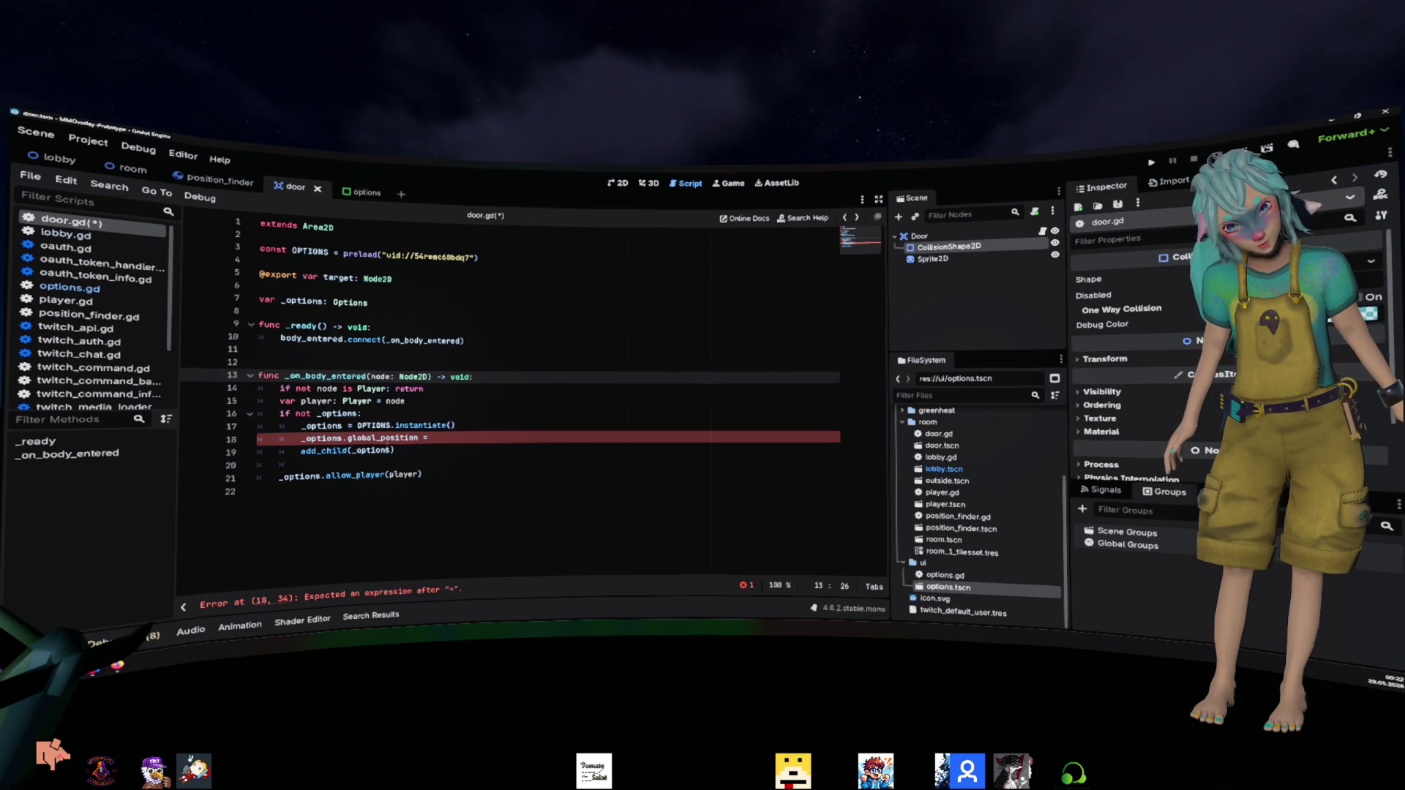
{"action": "left_click", "coordinate": [440, 438]}
{"action": "type", "text": "globa"}
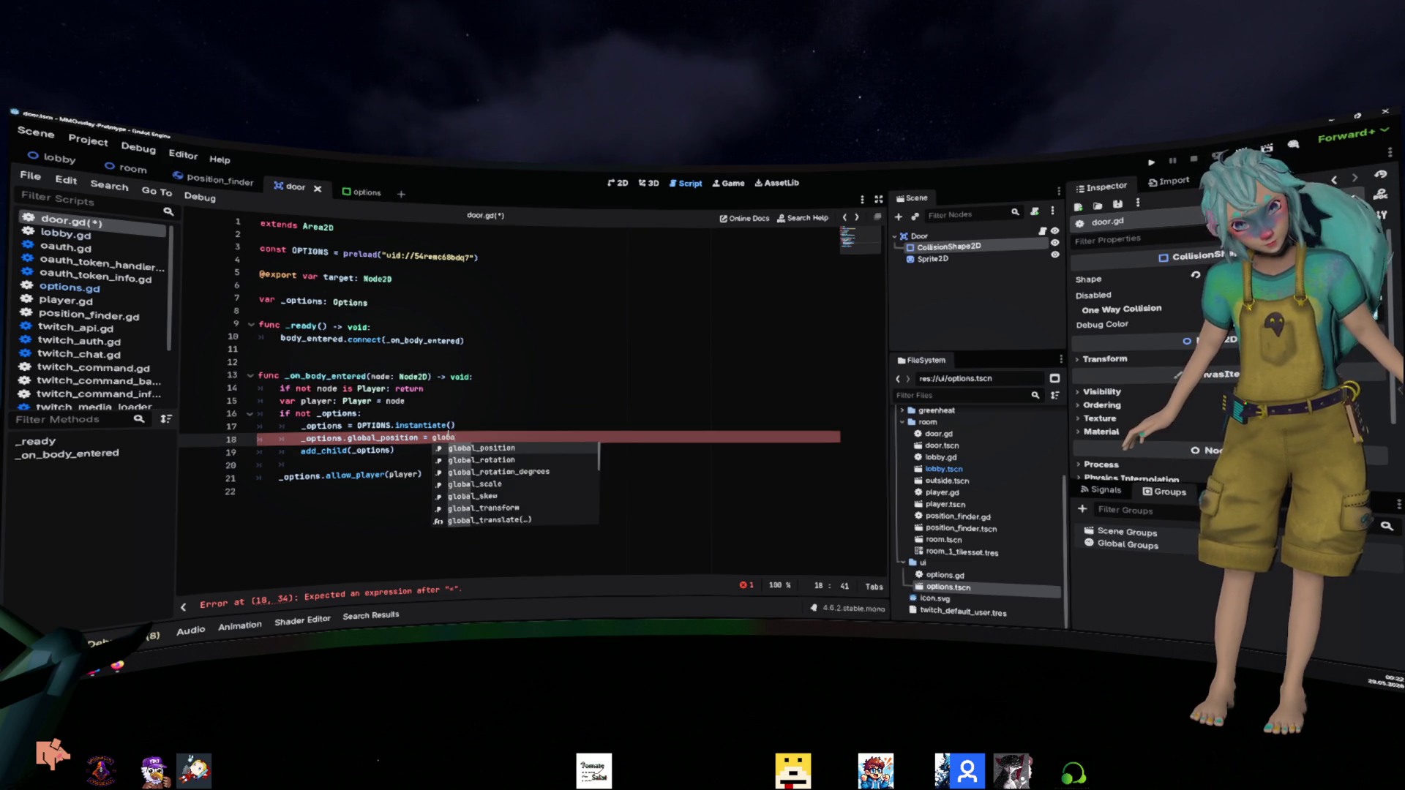
{"action": "key", "text": "Return"}
{"action": "key", "text": "Up"}
{"action": "key", "text": "ctrl+s"}
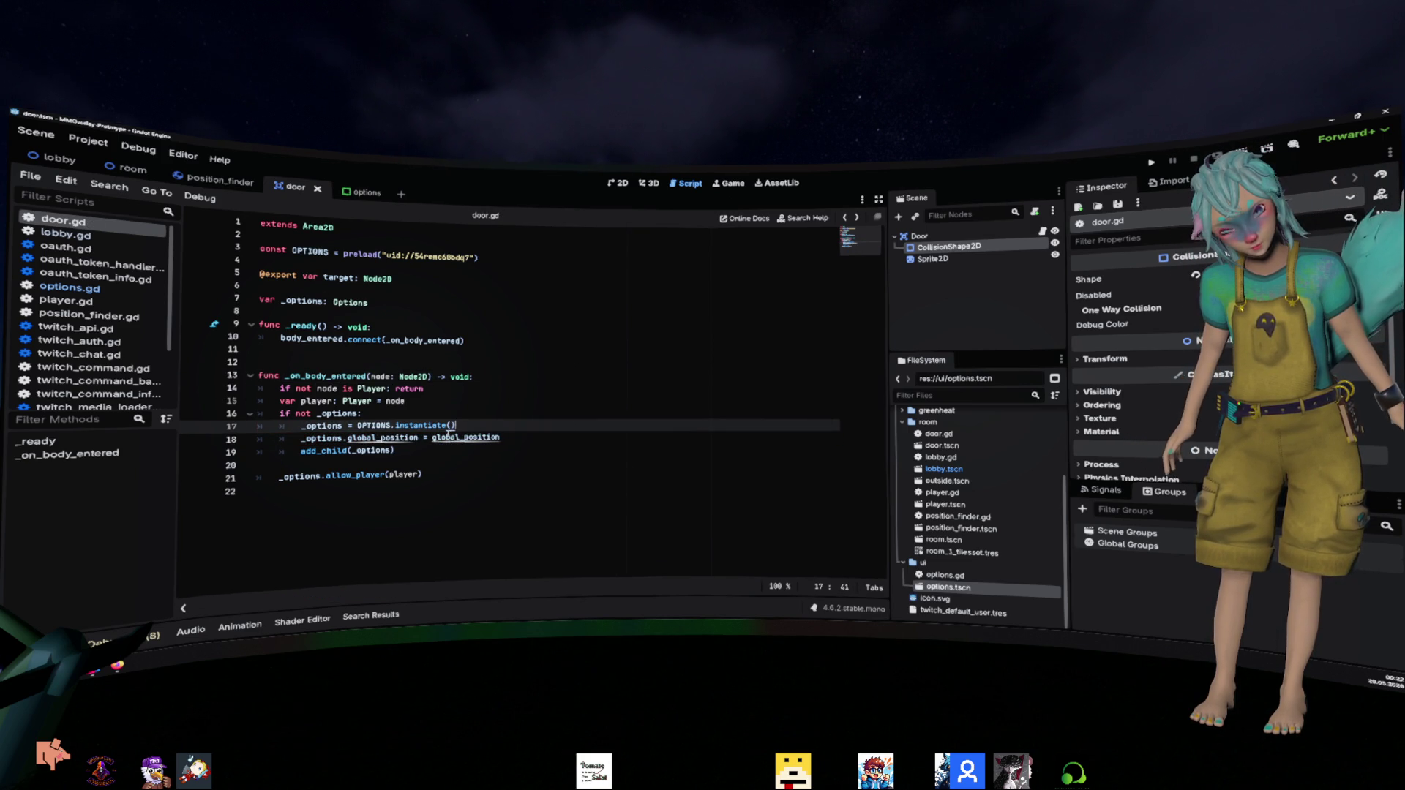
Step: Select the Door node in the Scene dock to view its properties
{"action": "left_click", "coordinate": [544, 429]}
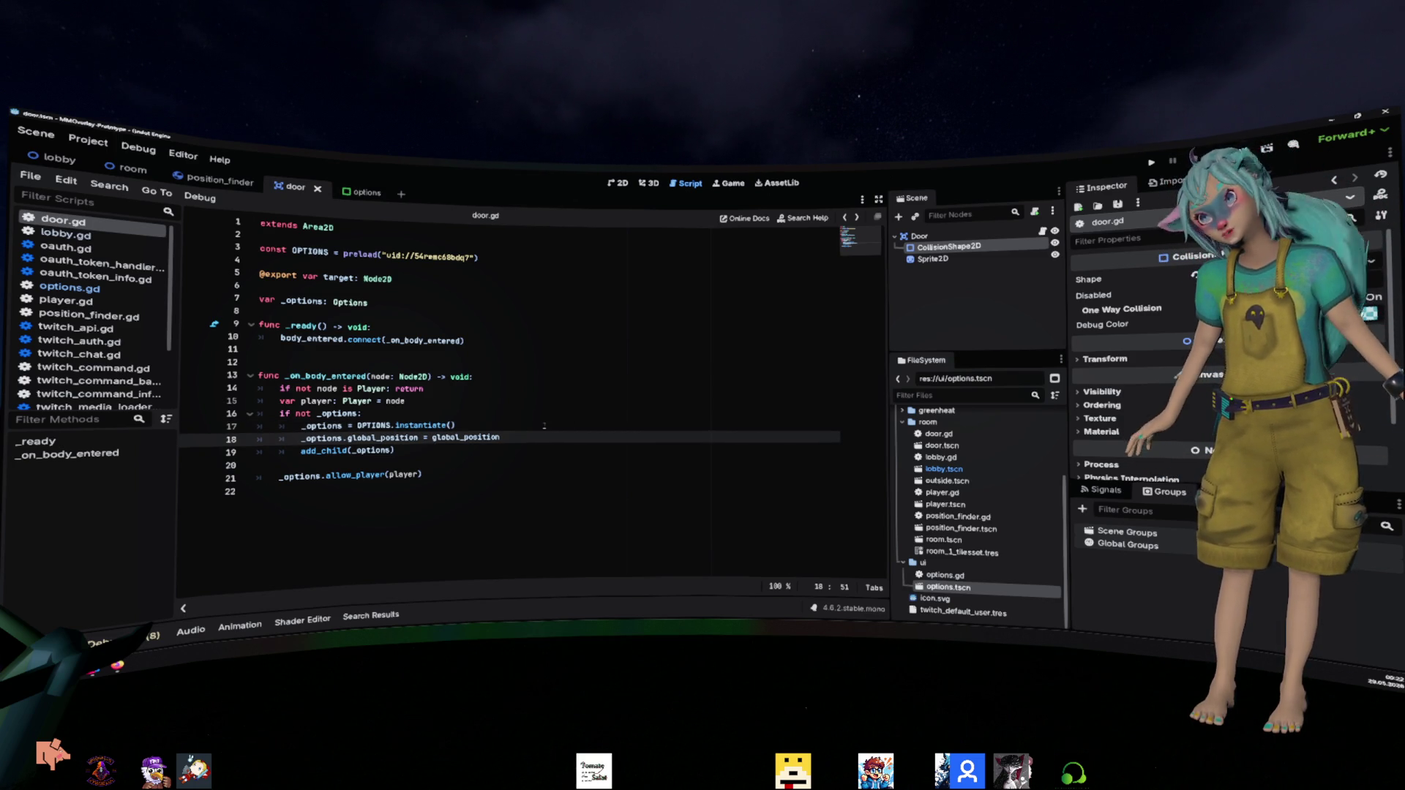
{"action": "left_click", "coordinate": [578, 314]}
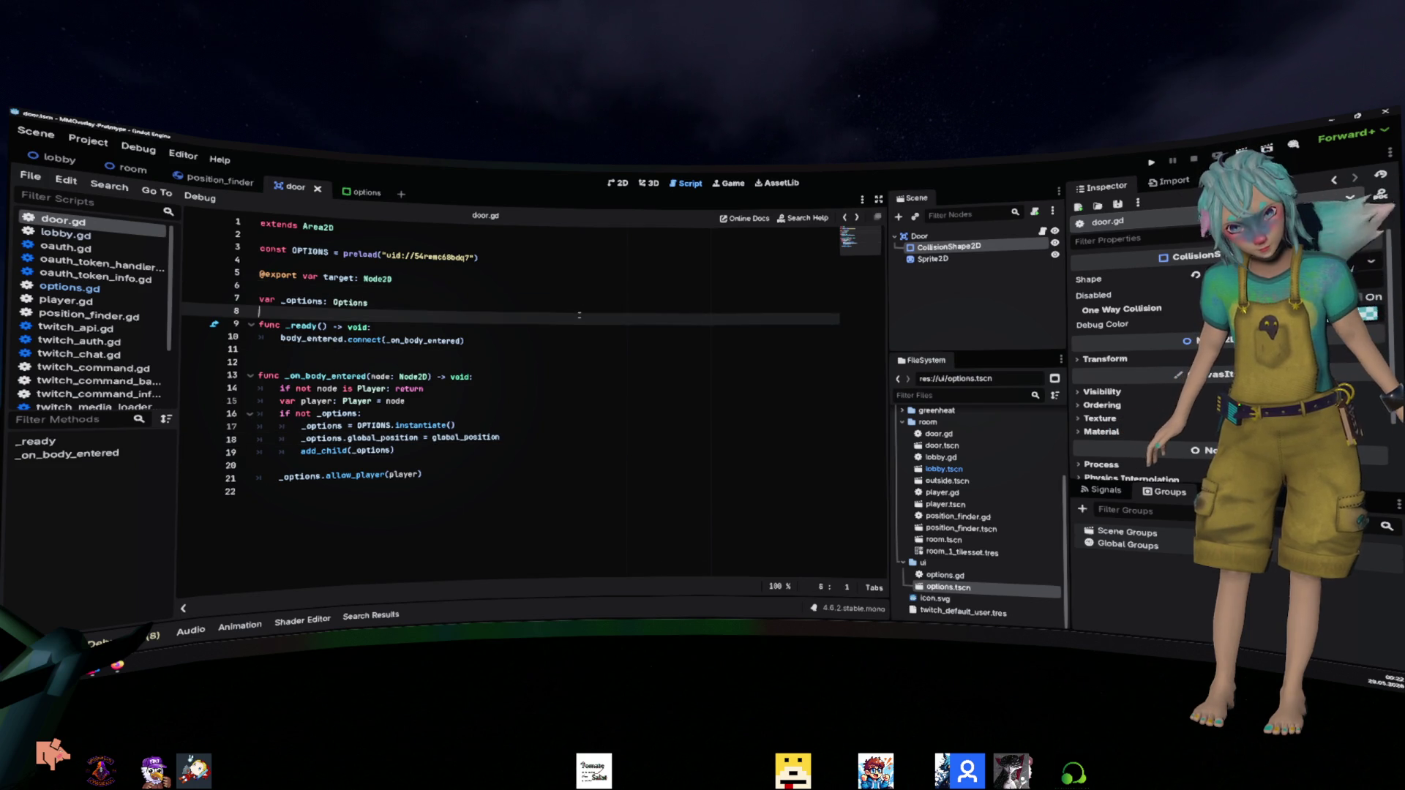
{"action": "left_click", "coordinate": [919, 236]}
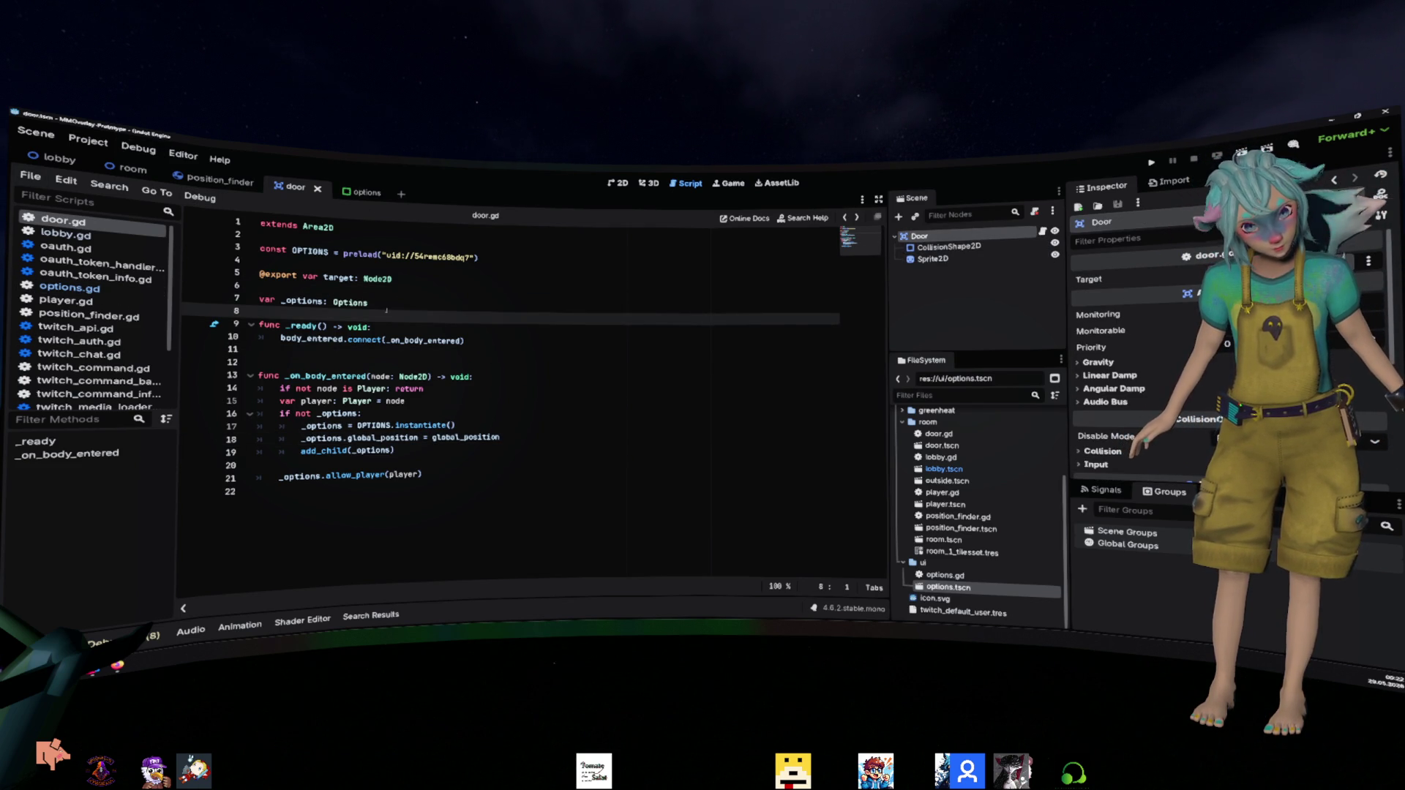
Step: Add two add_option lines to _options: &"Pass Door" and a duplicated &"Go through Door"
{"action": "left_click", "coordinate": [542, 434]}
{"action": "key", "text": "Return"}
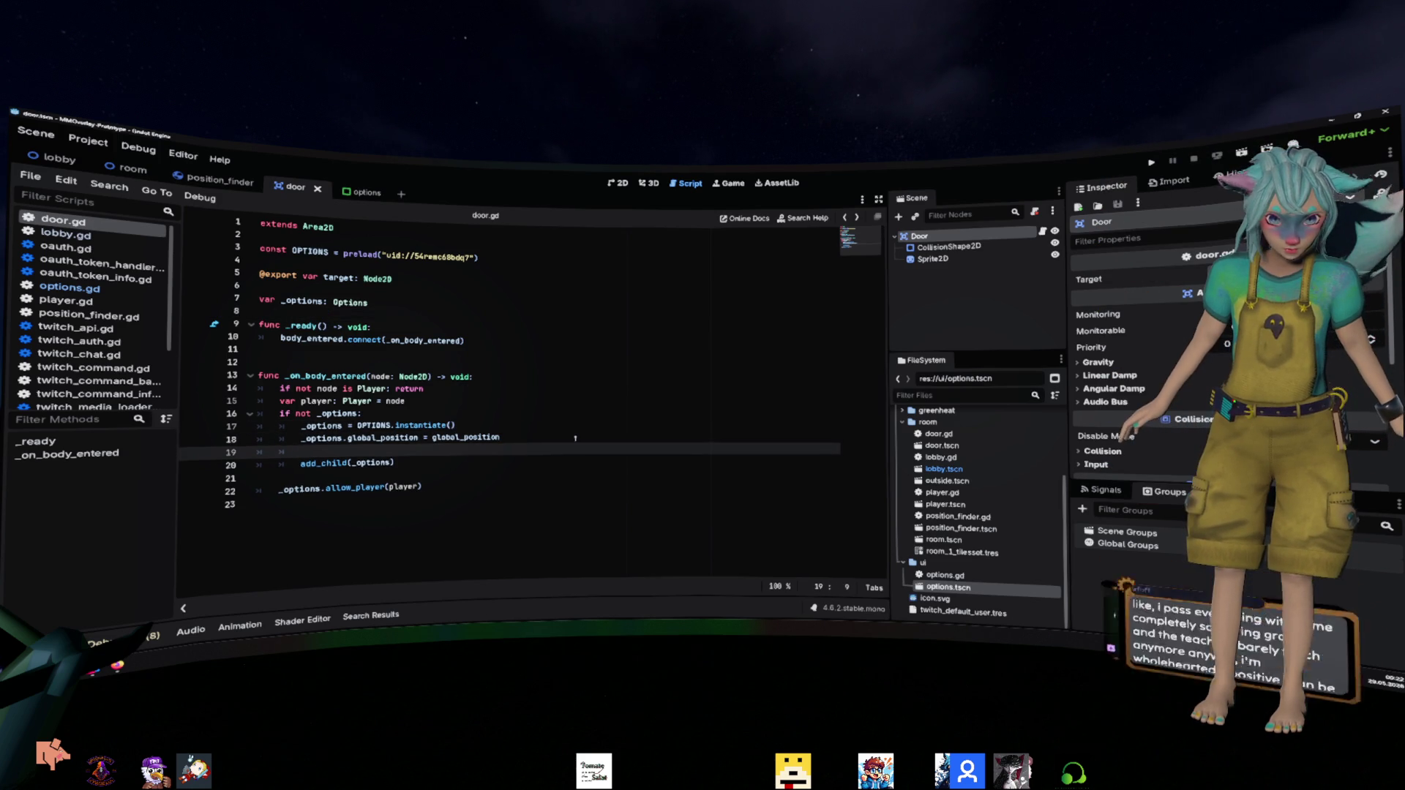
{"action": "type", "text": "_options.ad"}
{"action": "key", "text": "Return"}
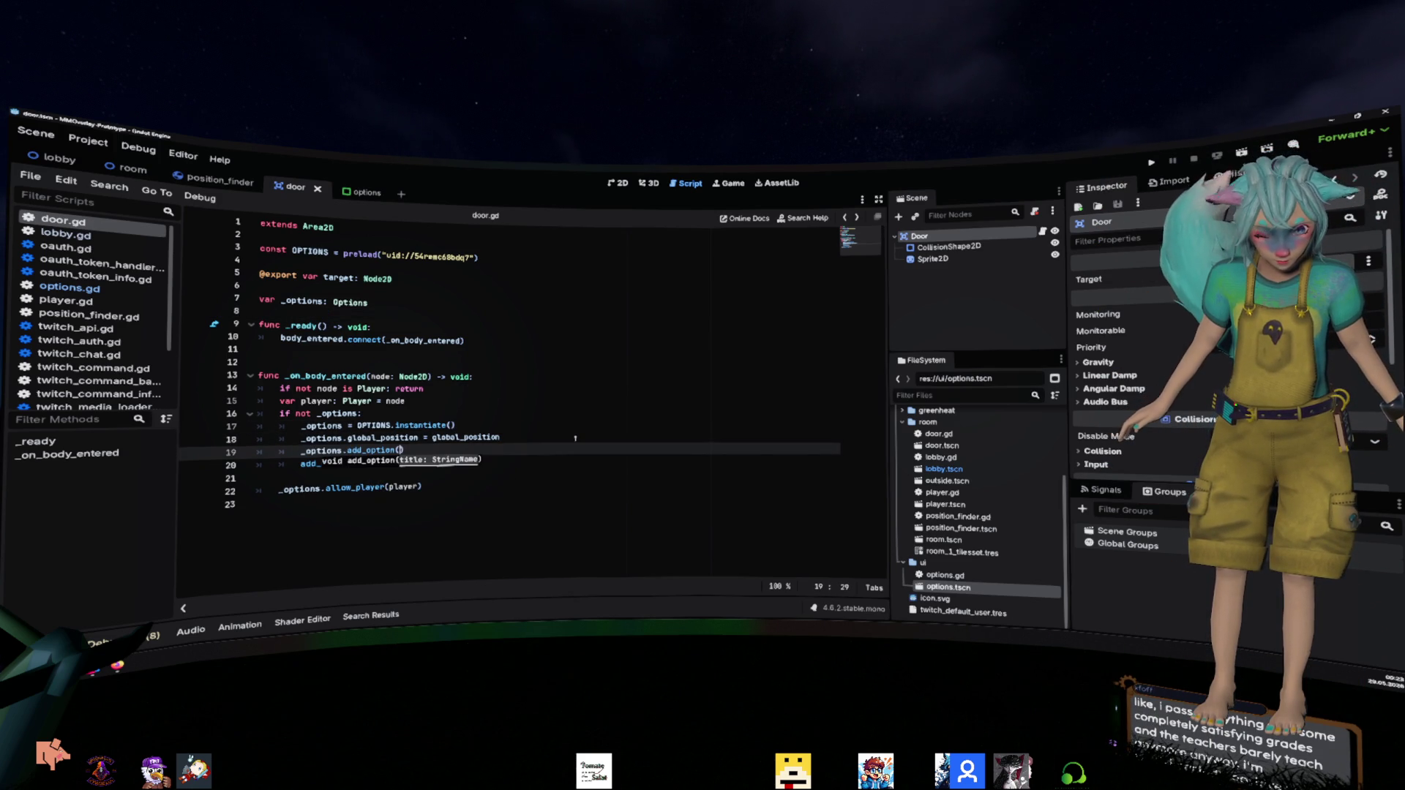
{"action": "type", "text": "&\""}
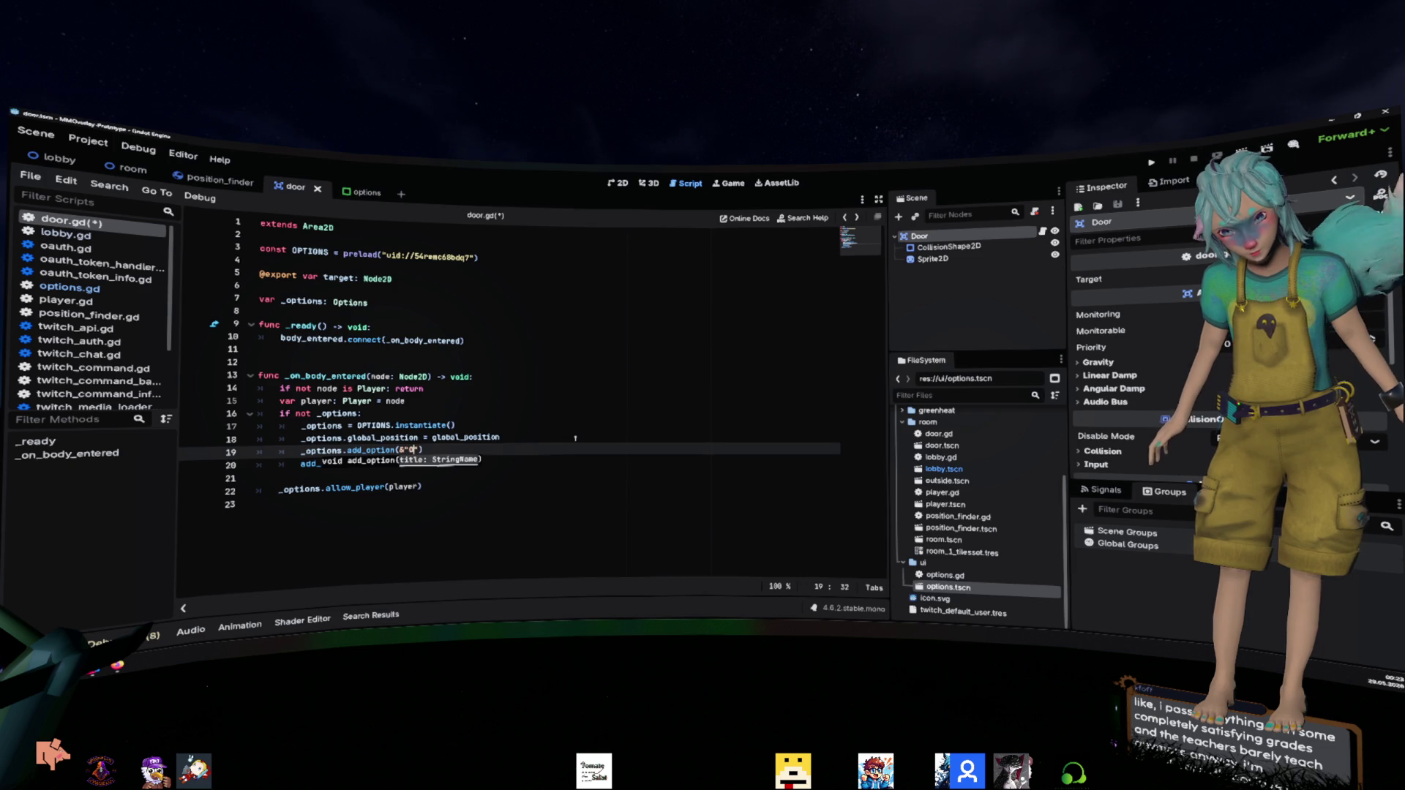
{"action": "type", "text": "G"}
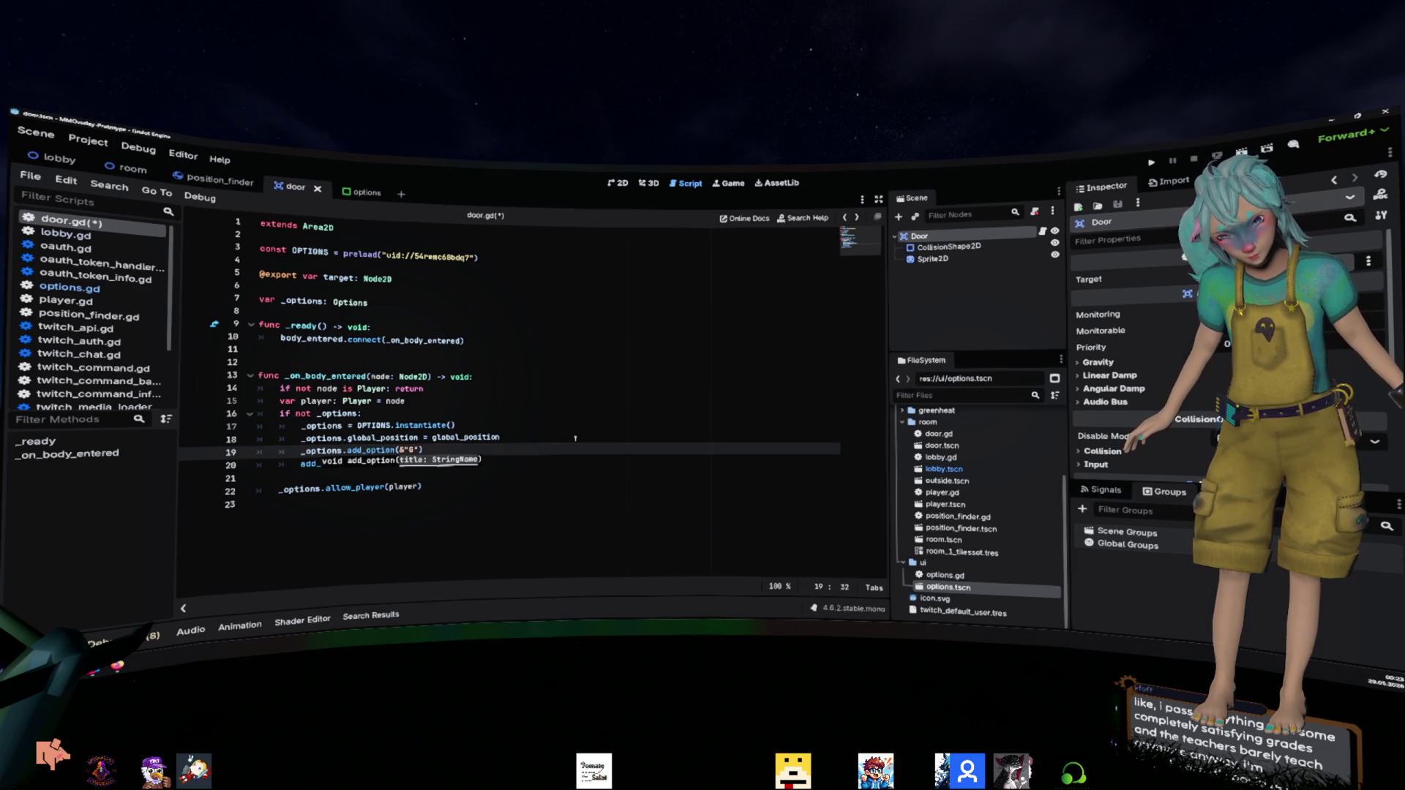
{"action": "key", "text": "BackSpace"}
{"action": "type", "text": "Pass"}
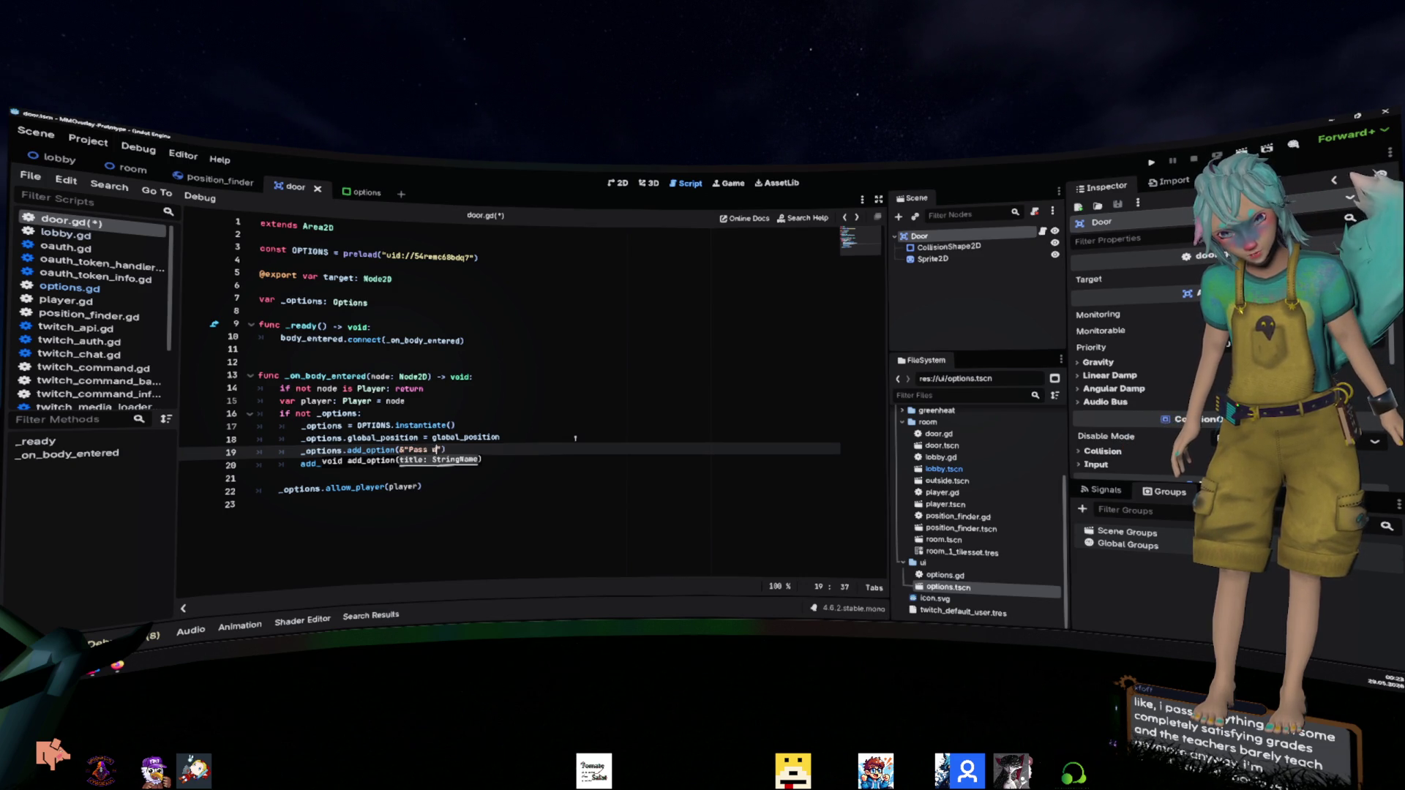
{"action": "type", "text": " Door"}
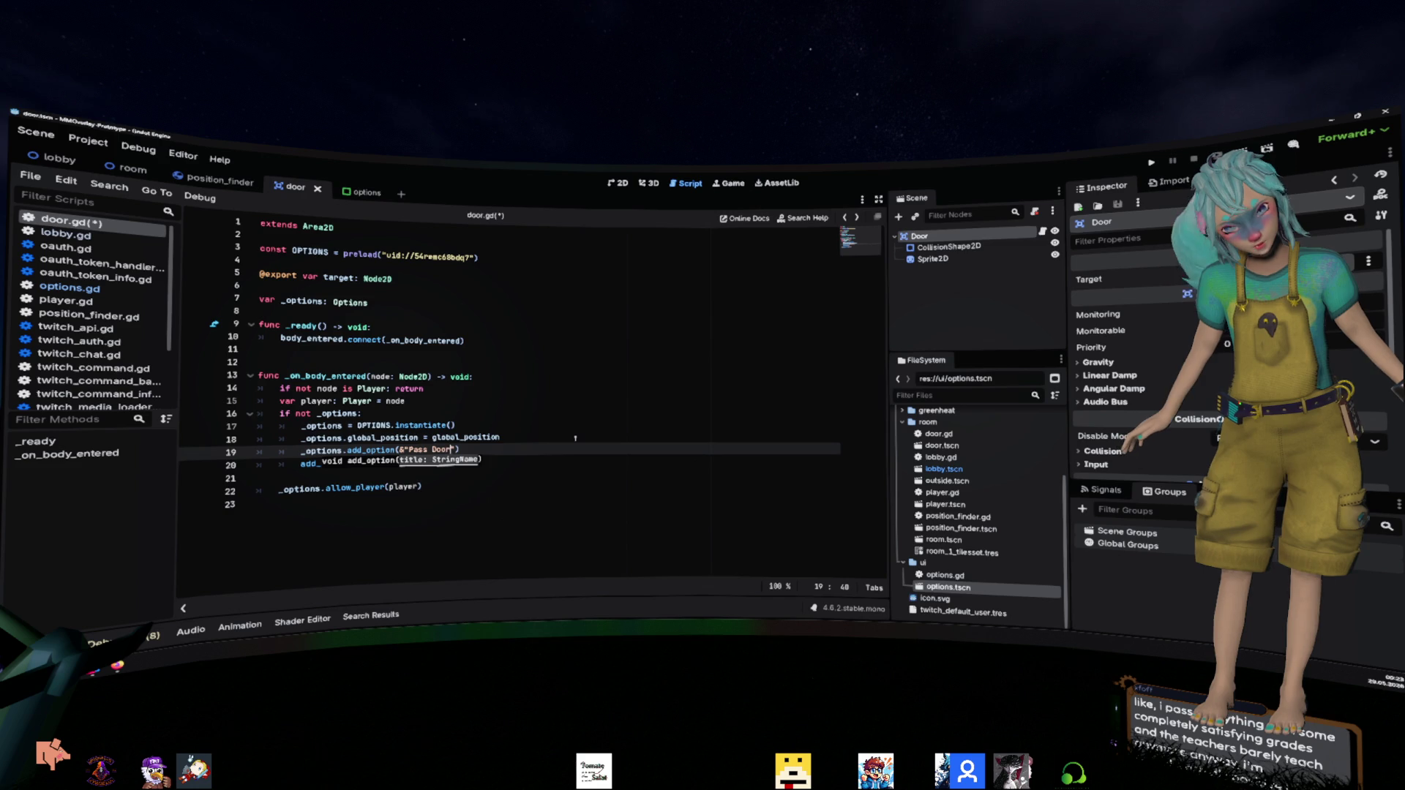
{"action": "key", "text": "ctrl+shift+d"}
{"action": "key", "text": "BackSpace"}
{"action": "key", "text": "BackSpace"}
{"action": "key", "text": "BackSpace"}
{"action": "type", "text": "Go th"}
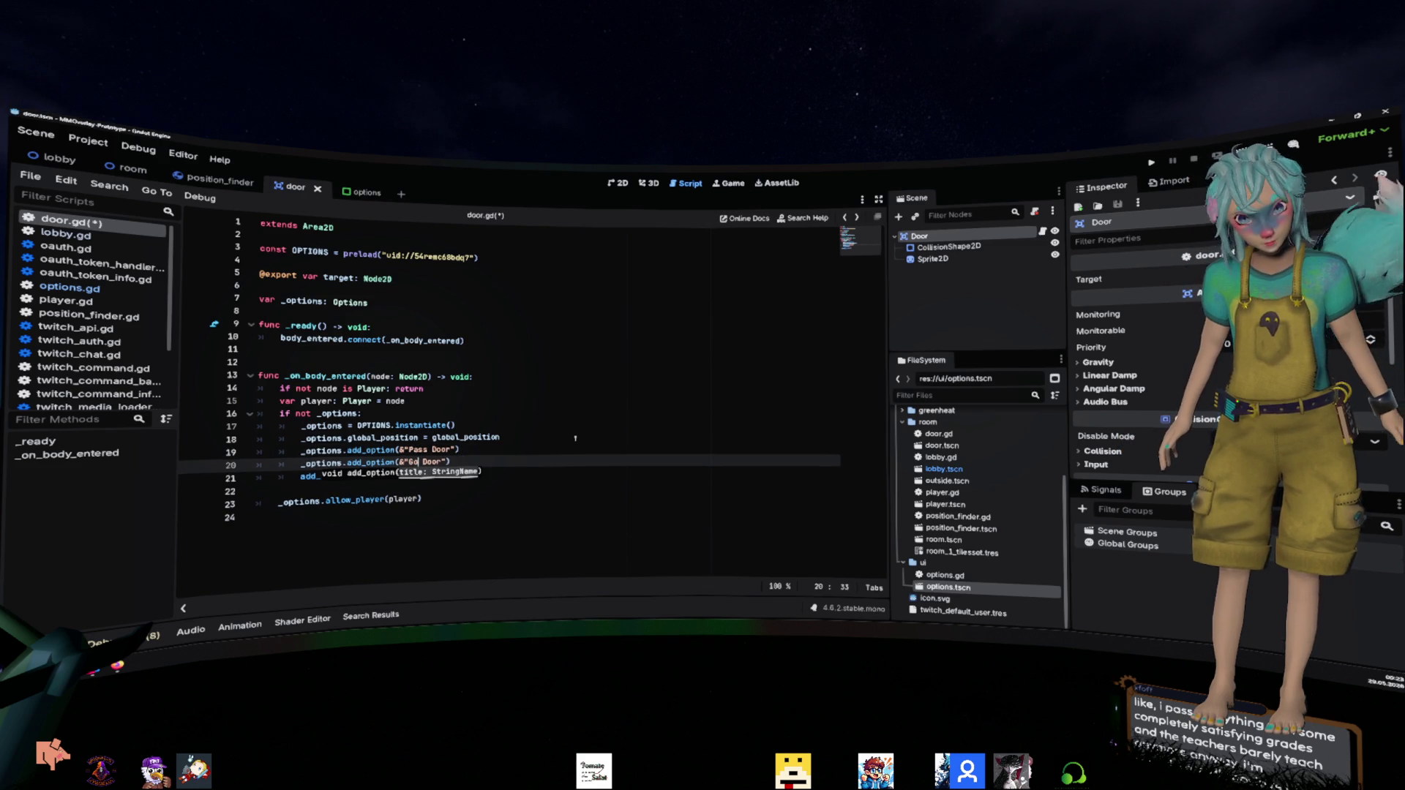
{"action": "type", "text": "rough"}
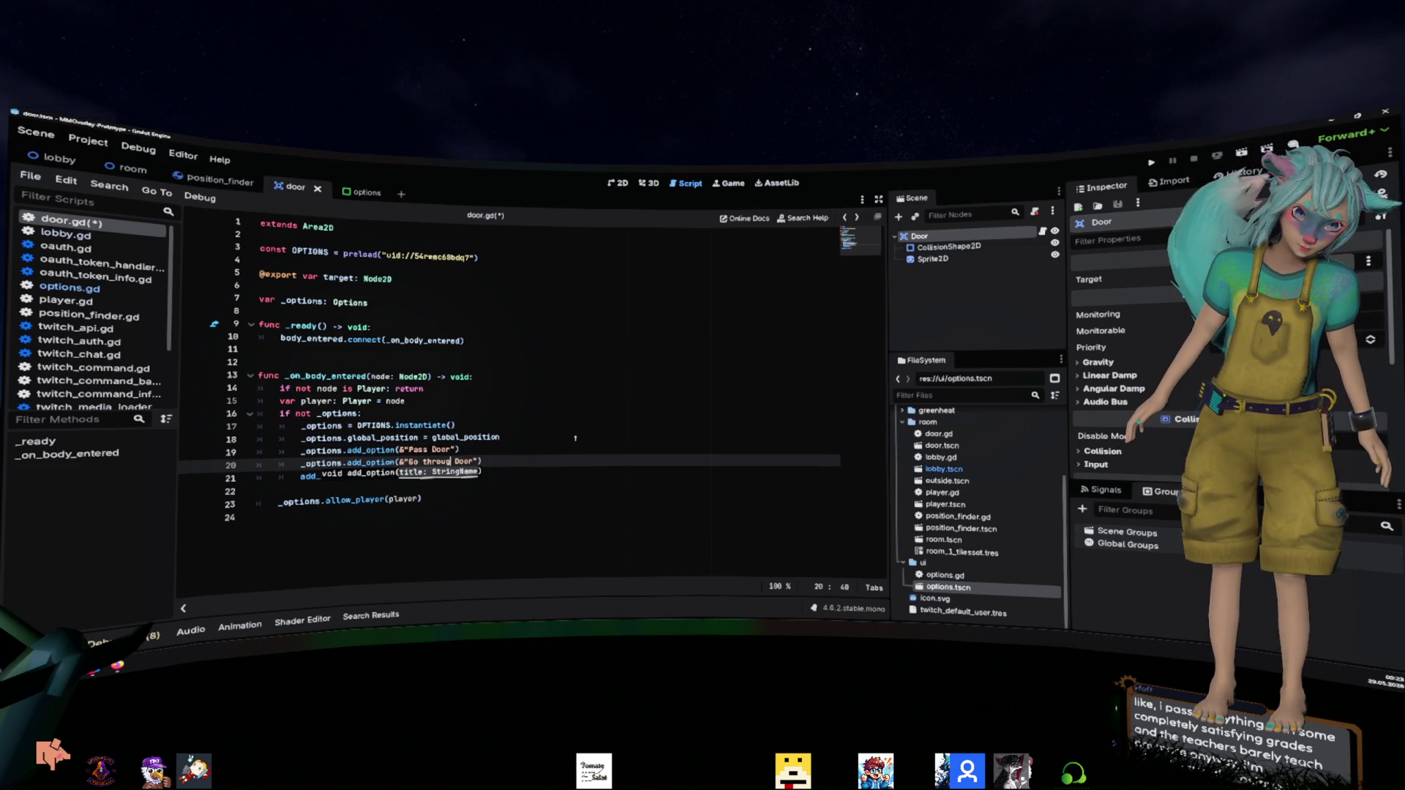
Step: Rename the first option to &"Enter Door", delete the Go through Door line, save, and return to 2D
{"action": "key", "text": "Down"}
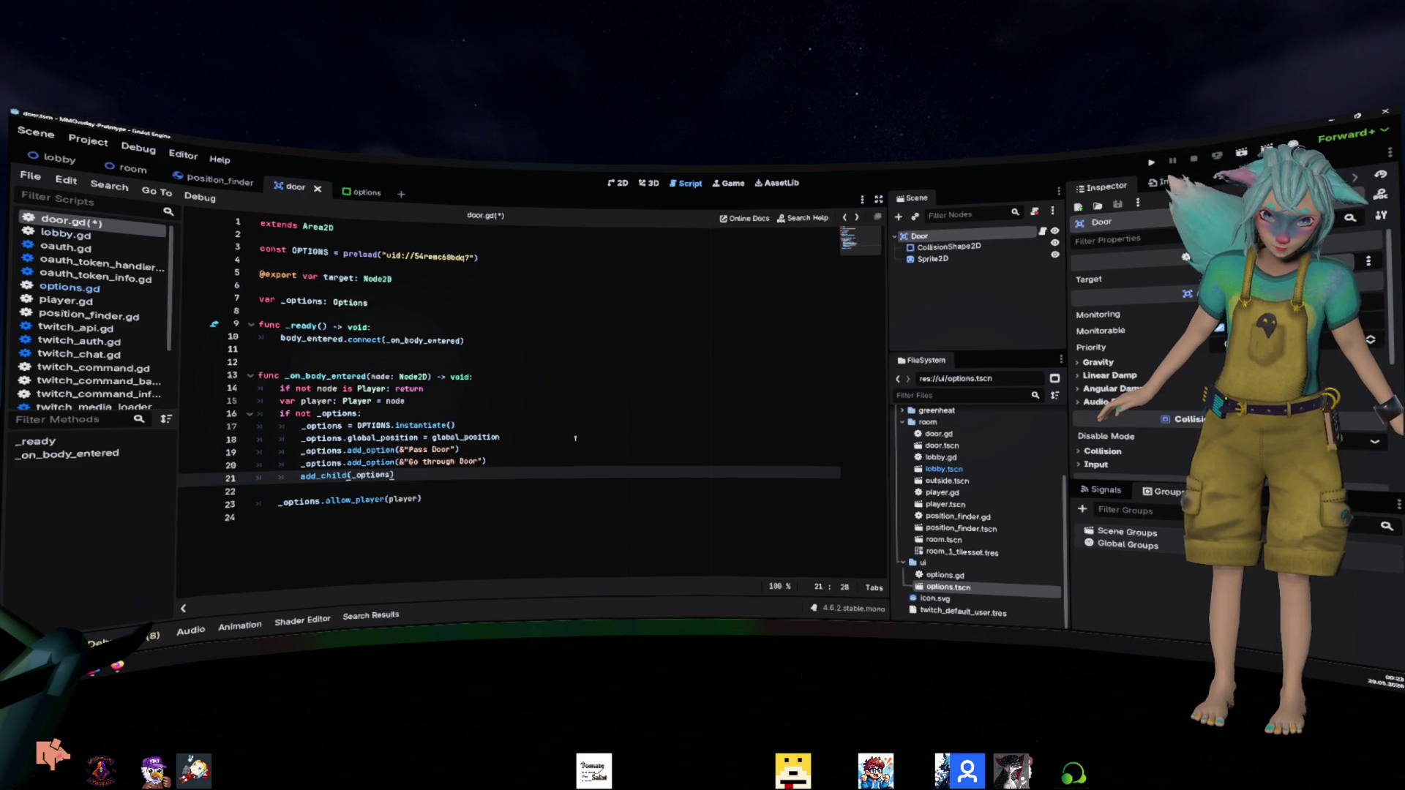
{"action": "key", "text": "Up"}
{"action": "key", "text": "Up"}
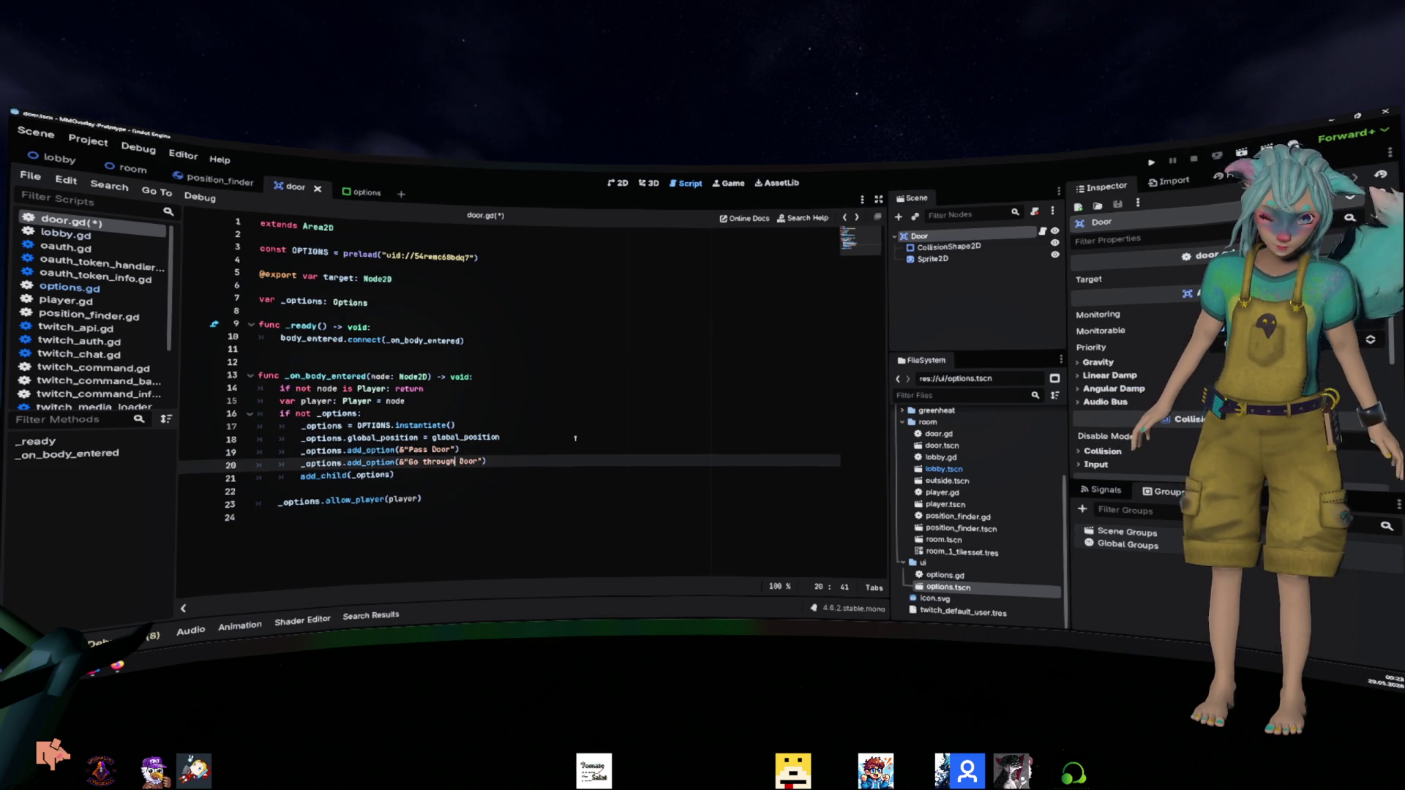
{"action": "key", "text": "ctrl+shift+Right"}
{"action": "type", "text": "Ente"}
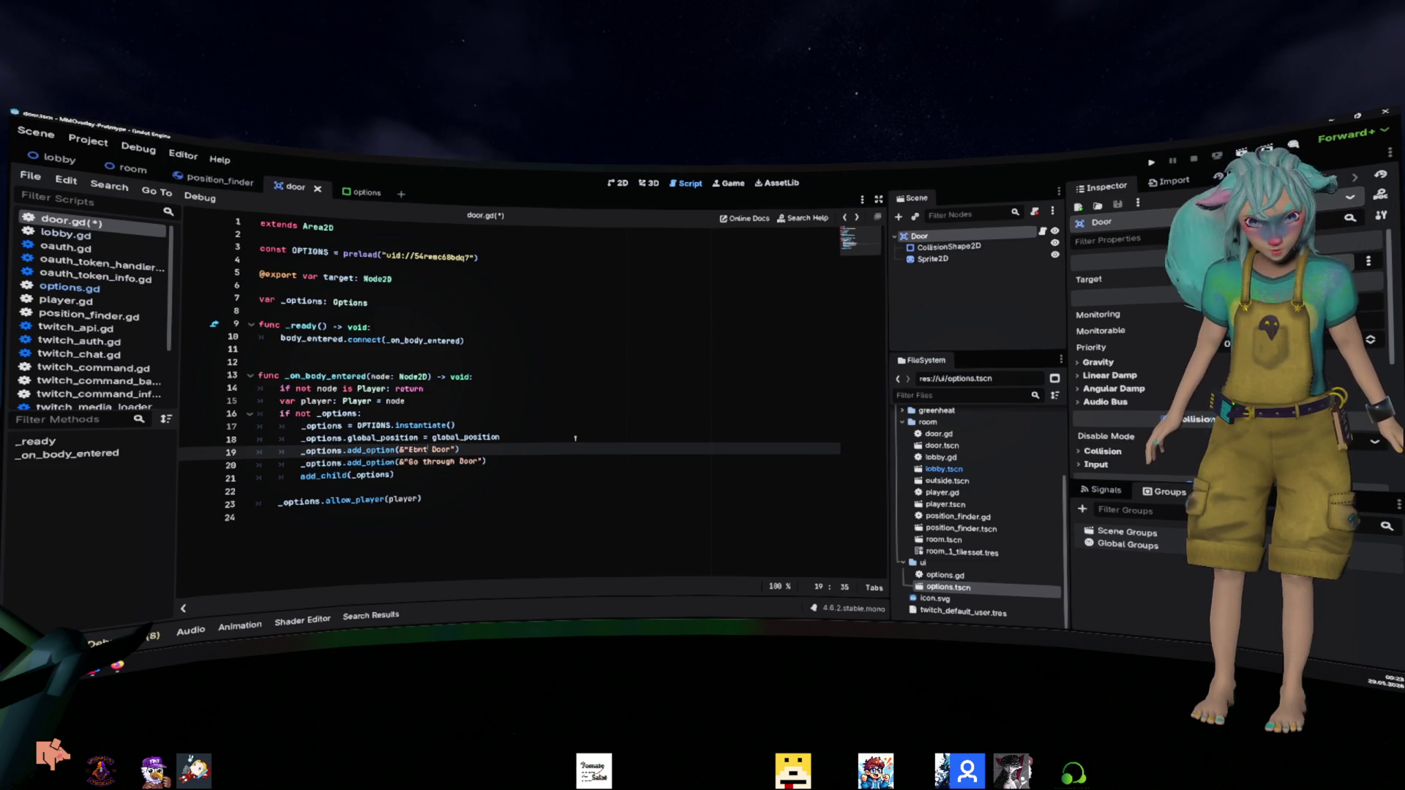
{"action": "type", "text": "r"}
{"action": "key", "text": "End"}
{"action": "key", "text": "shift+Down"}
{"action": "key", "text": "Delete"}
{"action": "key", "text": "ctrl+s"}
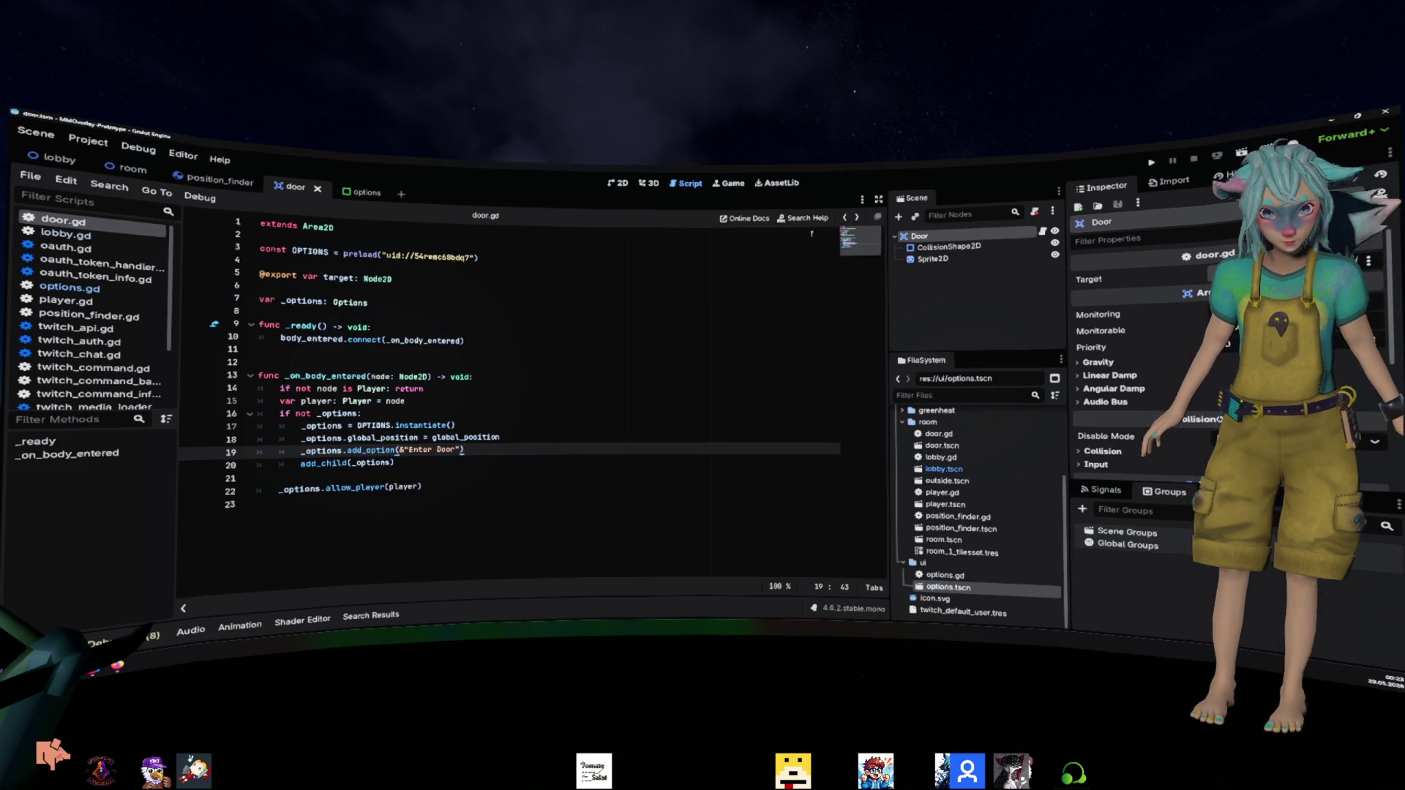
{"action": "key", "text": "ctrl+F2"}
{"action": "key", "text": "ctrl+F1"}
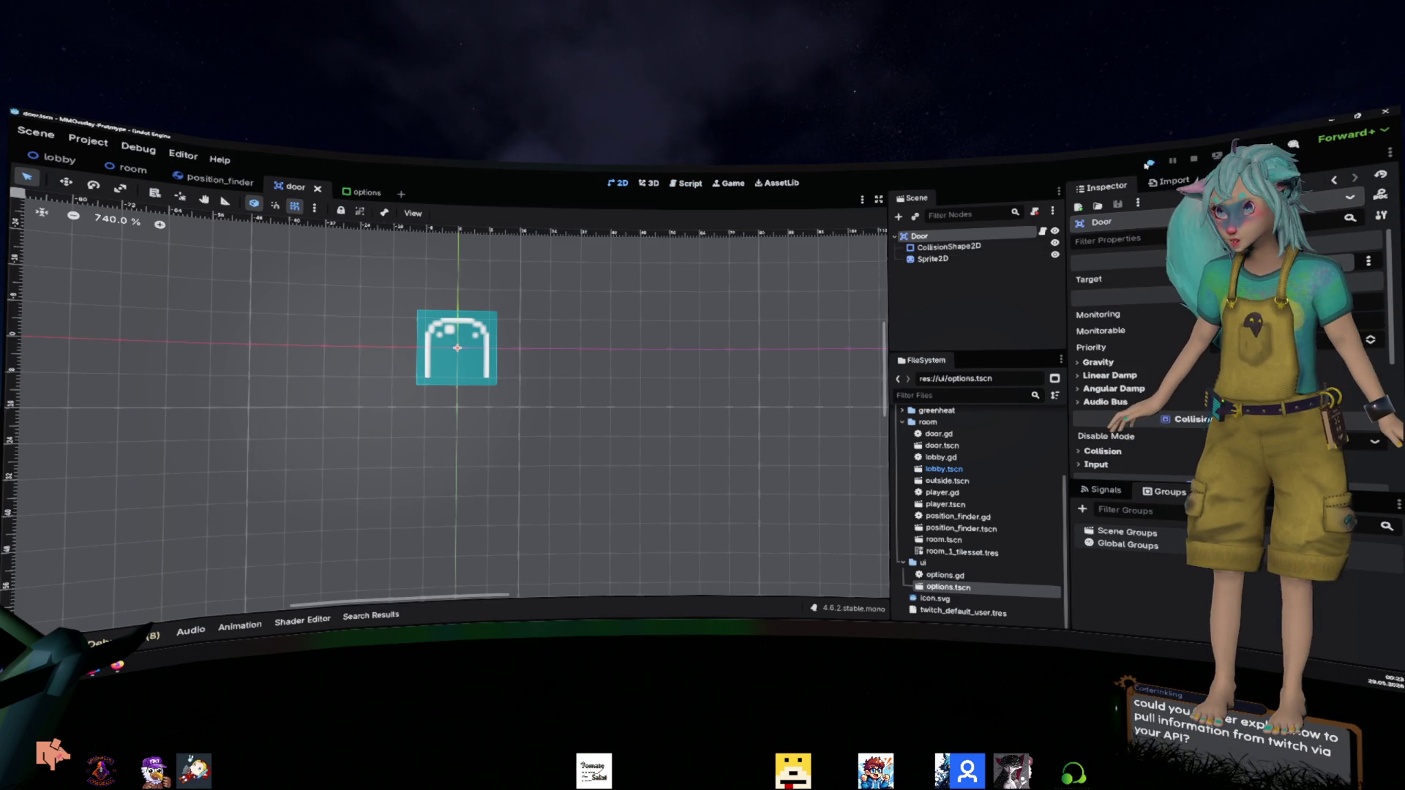
Step: Test-run the game twice, then switch to the lobby scene and open Lobby's node menu
{"action": "key", "text": "F5"}
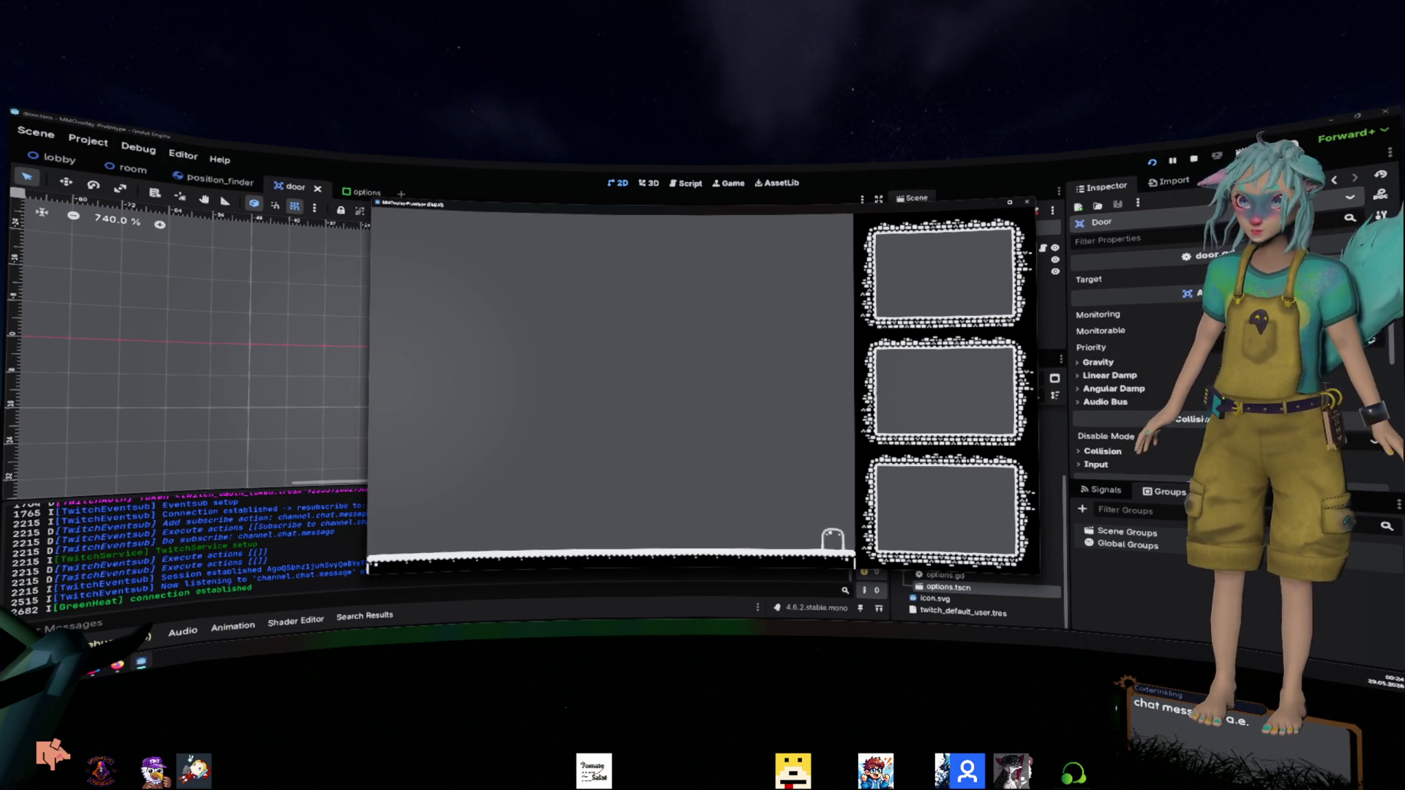
{"action": "left_click", "coordinate": [1028, 202]}
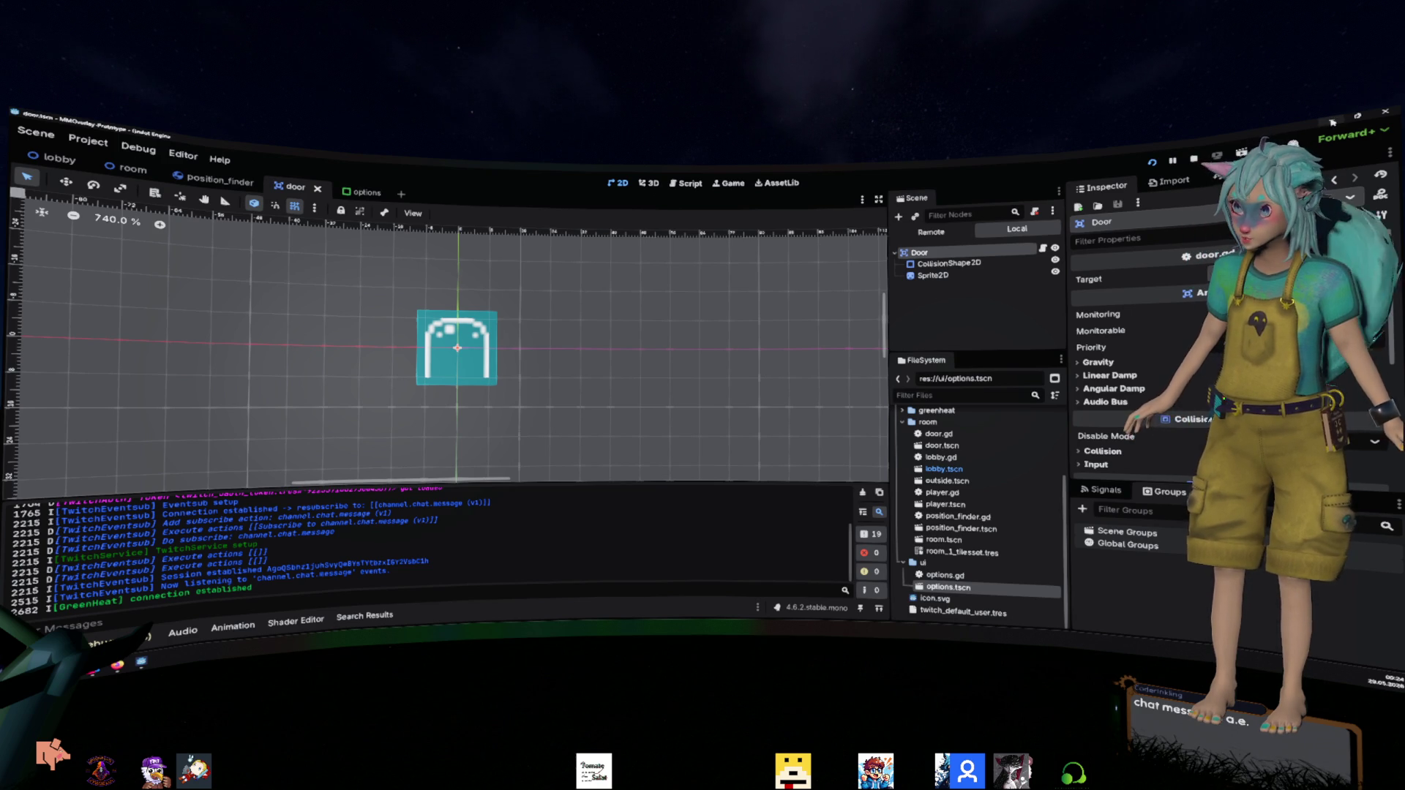
{"action": "key", "text": "F5"}
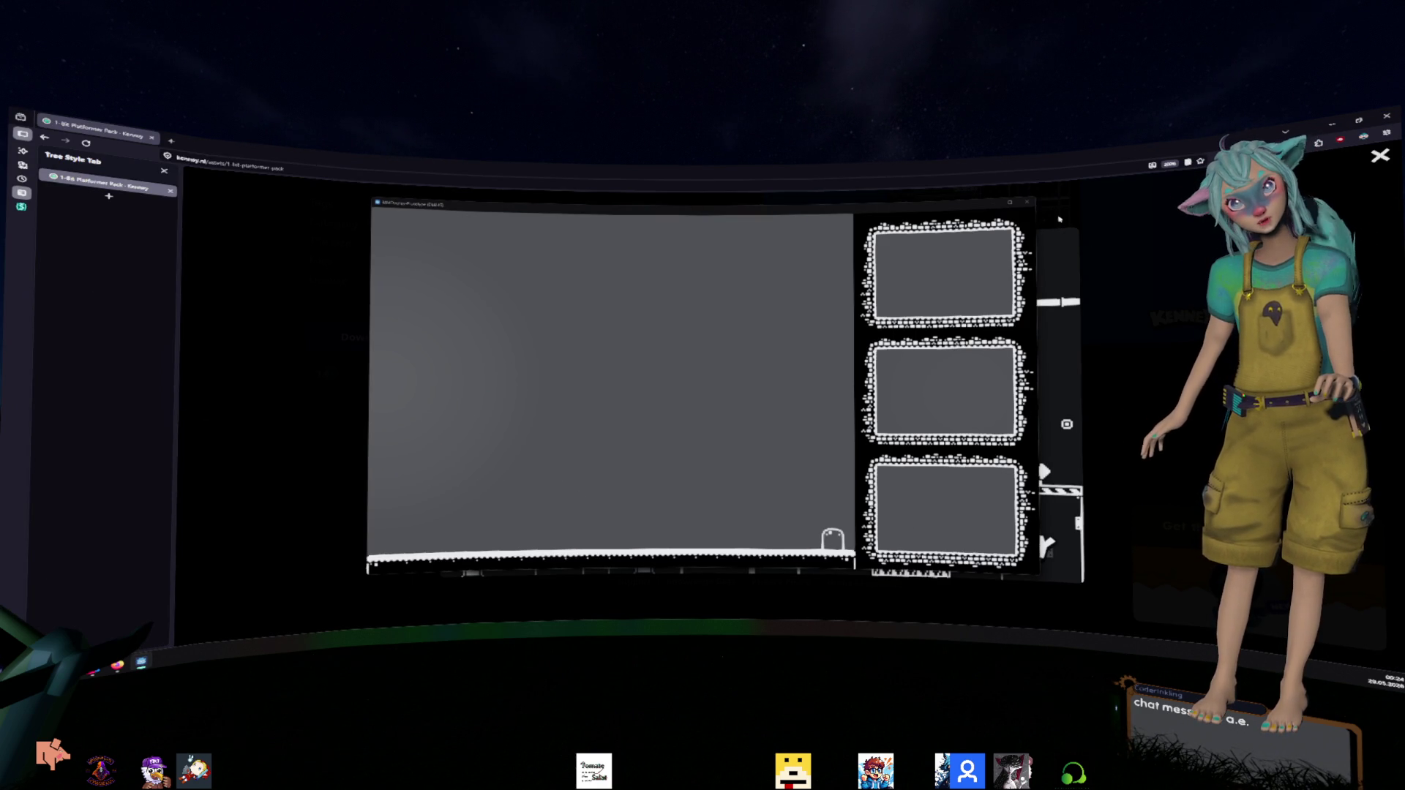
{"action": "key", "text": "F8"}
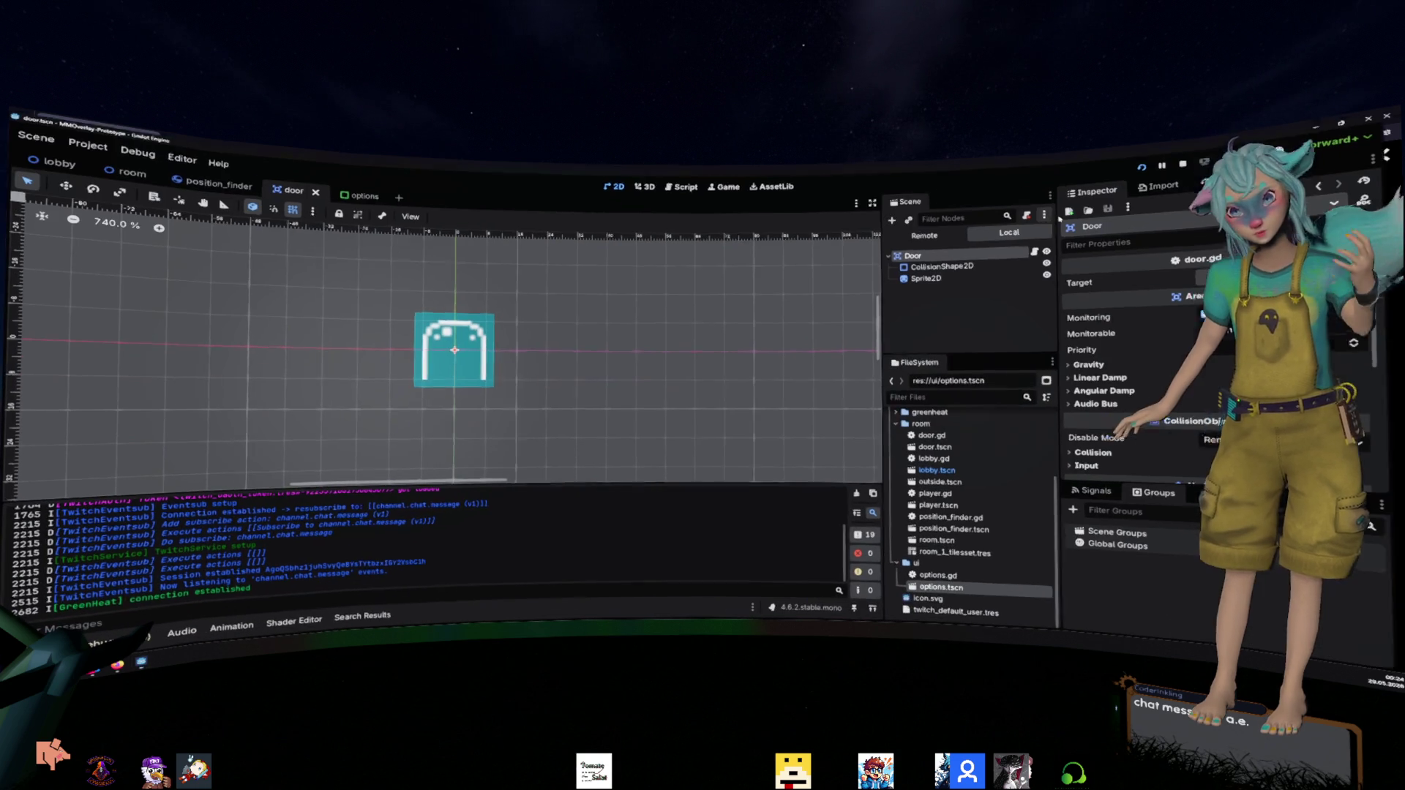
{"action": "left_click", "coordinate": [57, 158]}
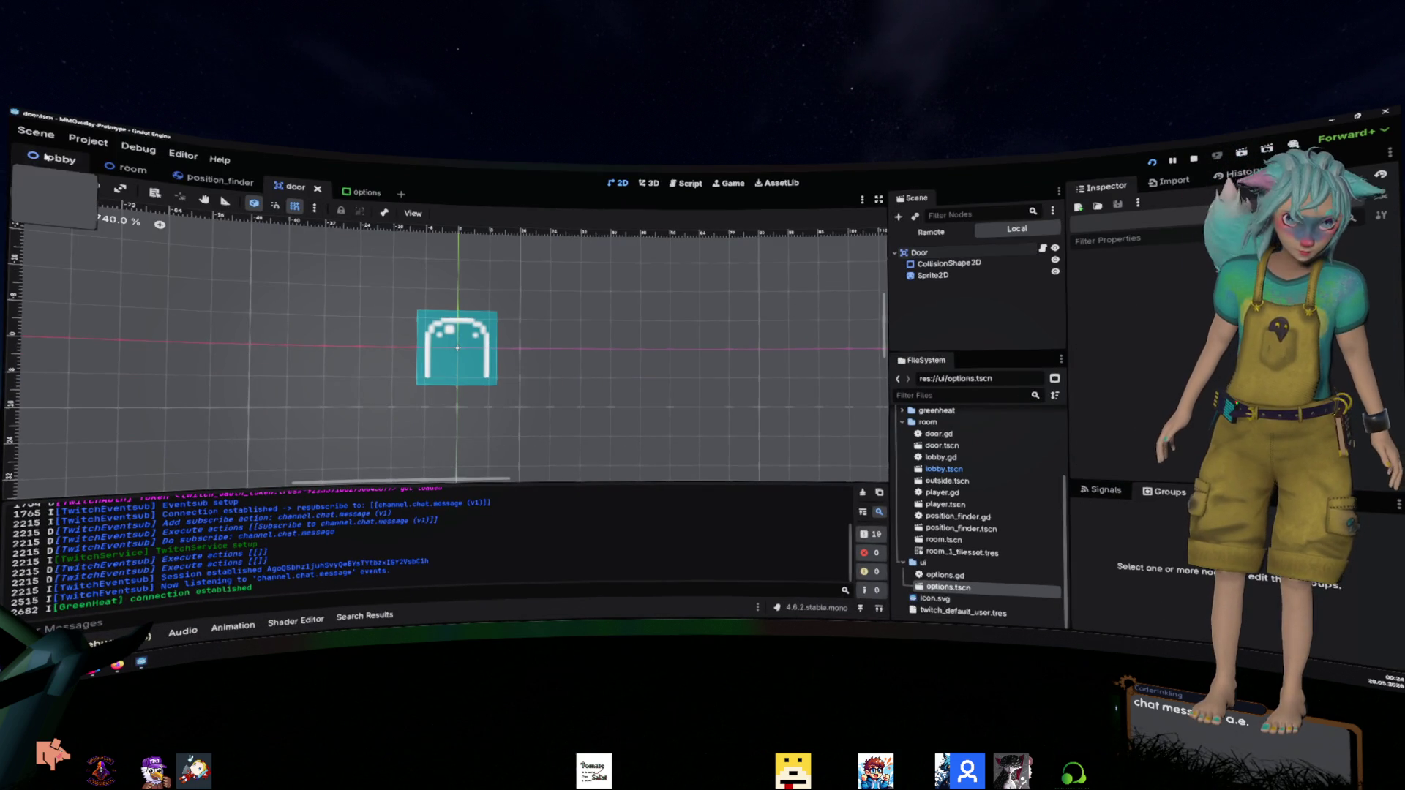
{"action": "right_click", "coordinate": [924, 252]}
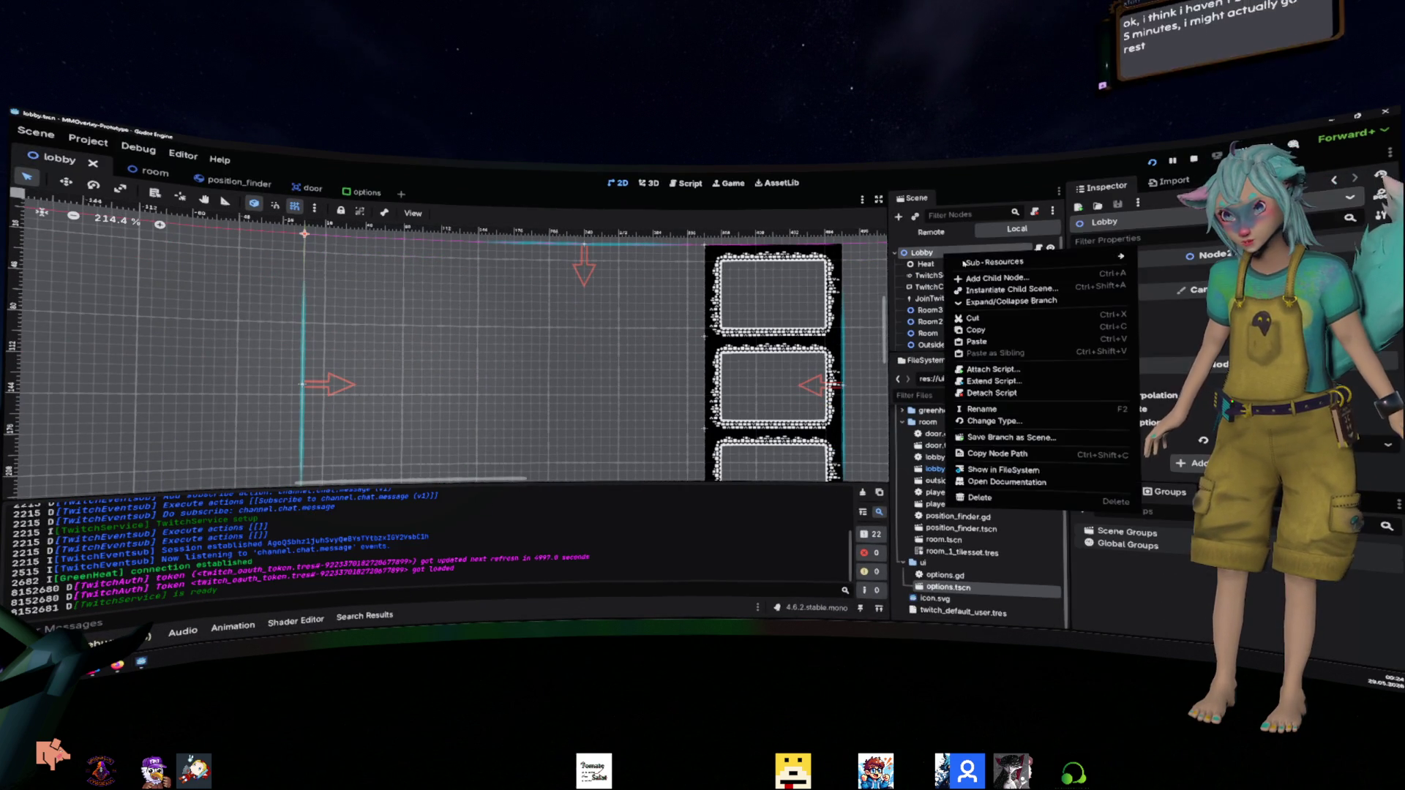
Step: Add a RichTextLabel child to Lobby and rename it Chat
{"action": "left_click", "coordinate": [974, 276]}
{"action": "type", "text": "vb"}
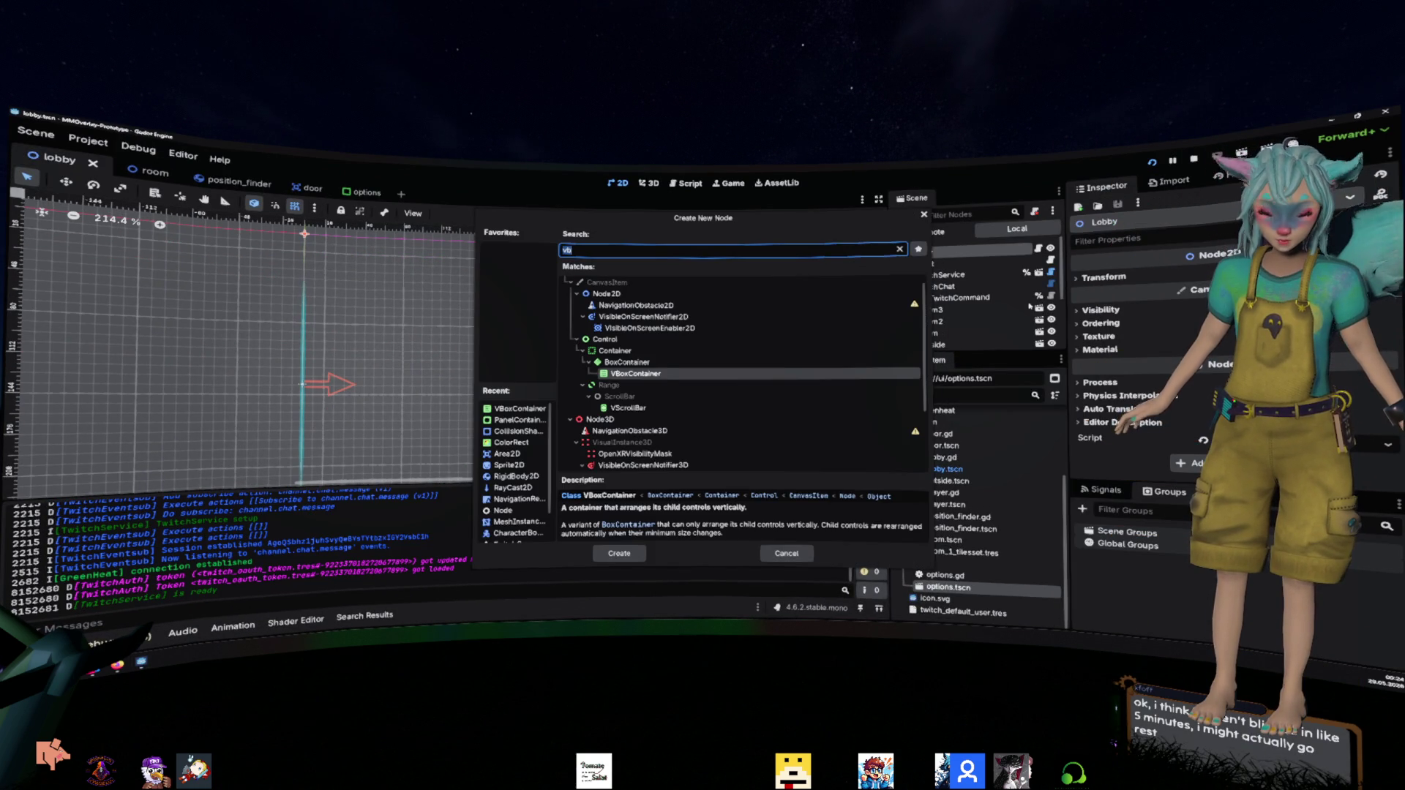
{"action": "key", "text": "BackSpace"}
{"action": "key", "text": "BackSpace"}
{"action": "type", "text": "richt"}
{"action": "key", "text": "Return"}
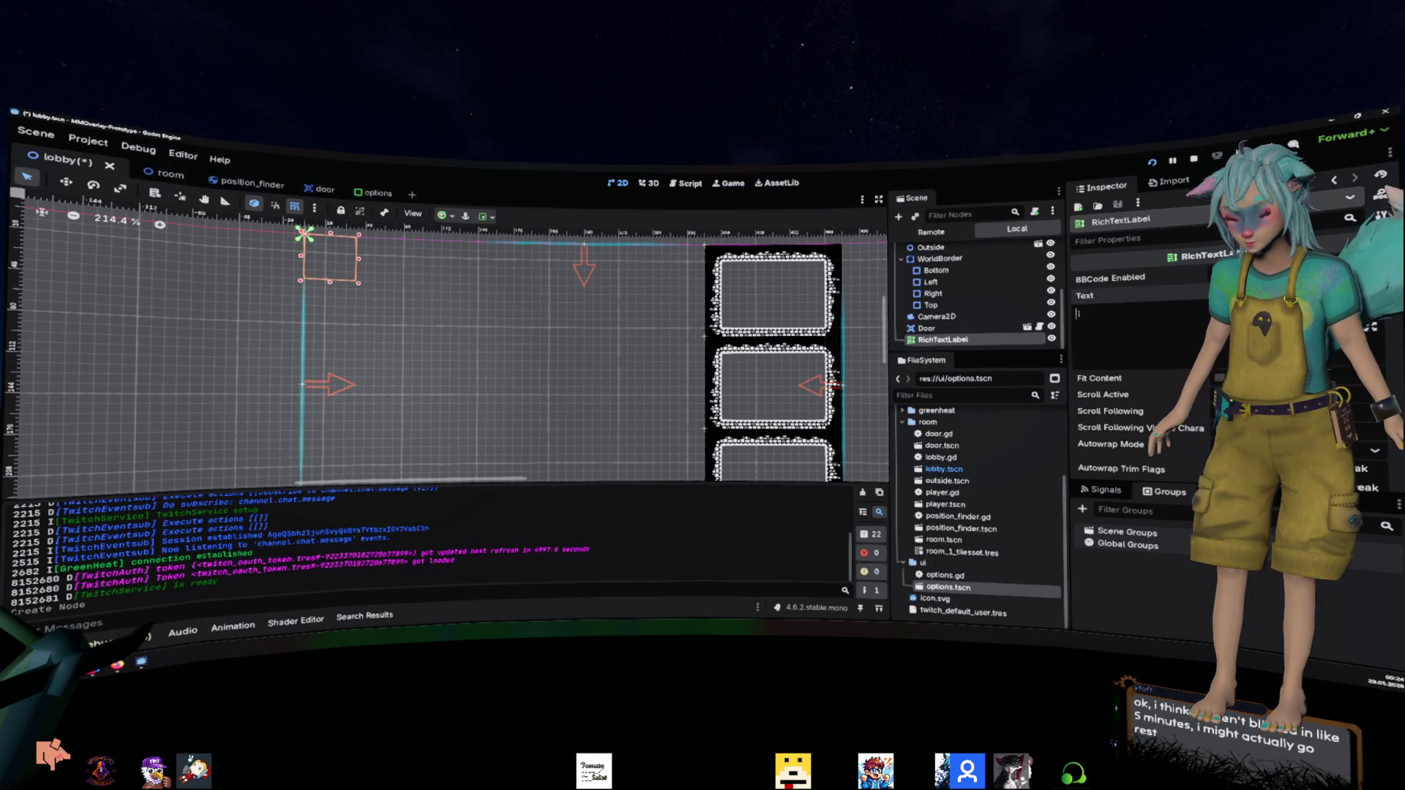
{"action": "double_click", "coordinate": [941, 340]}
{"action": "type", "text": "Chat"}
{"action": "key", "text": "Return"}
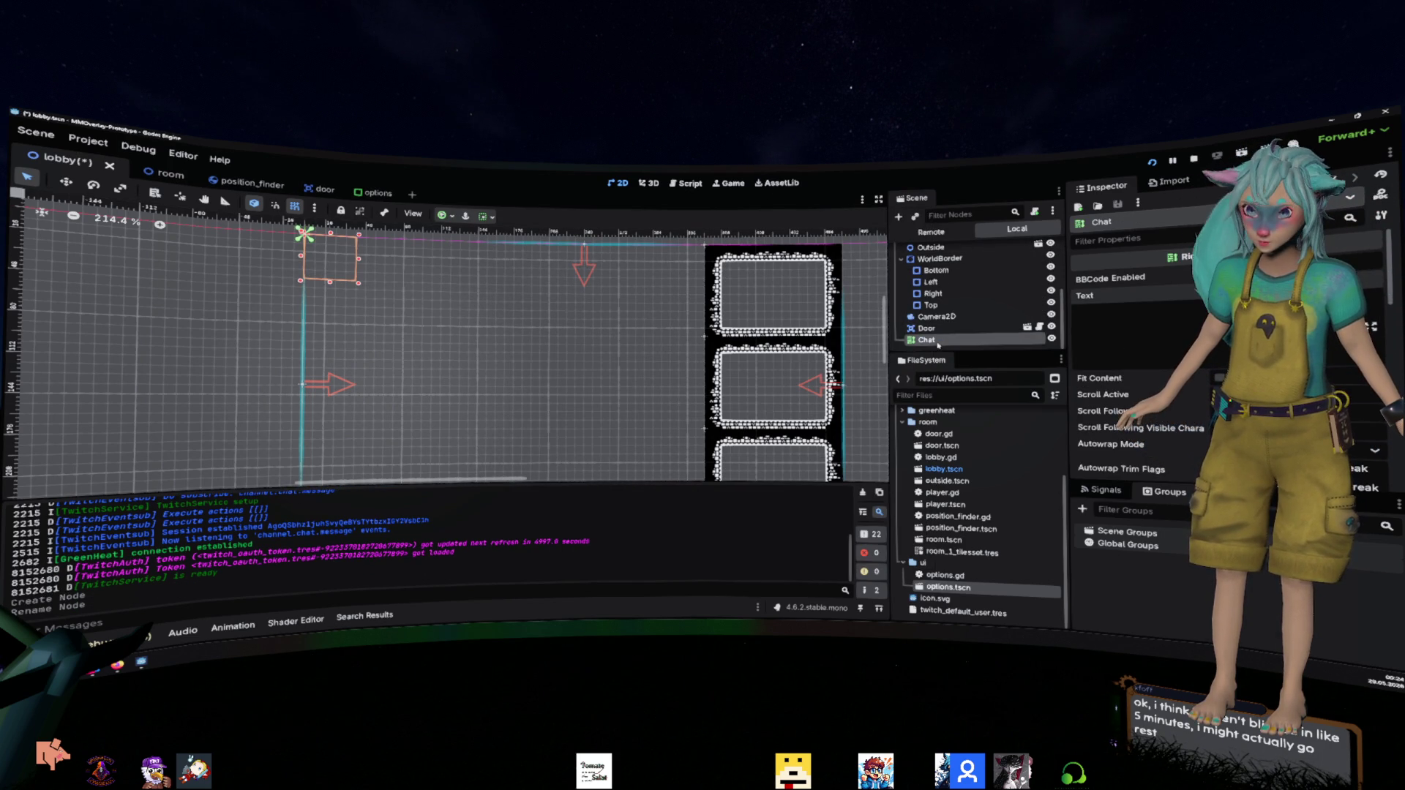
Step: Attach a new script res://room/chat.gd to the Chat node
{"action": "right_click", "coordinate": [939, 340]}
{"action": "left_click", "coordinate": [1032, 434]}
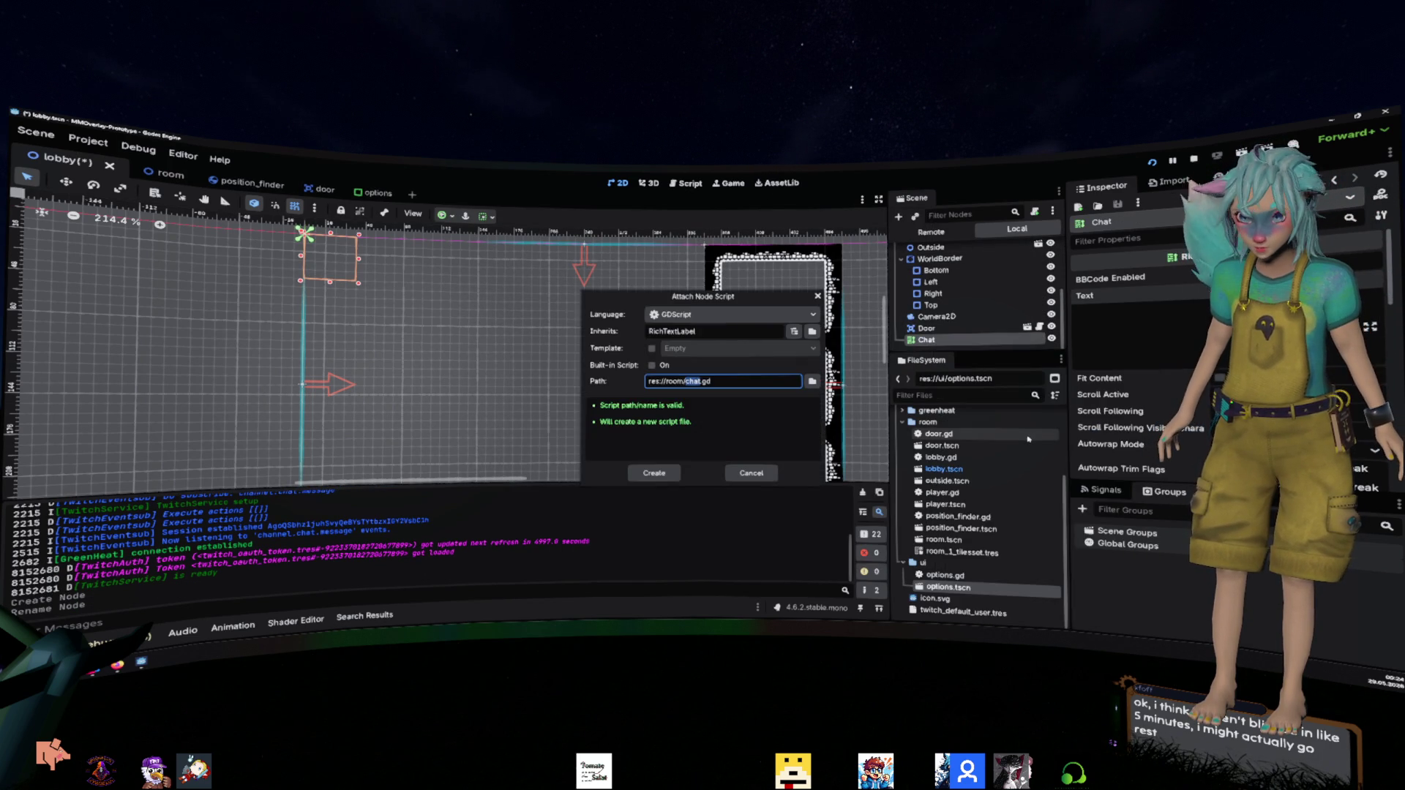
{"action": "key", "text": "Return"}
{"action": "key", "text": "Return"}
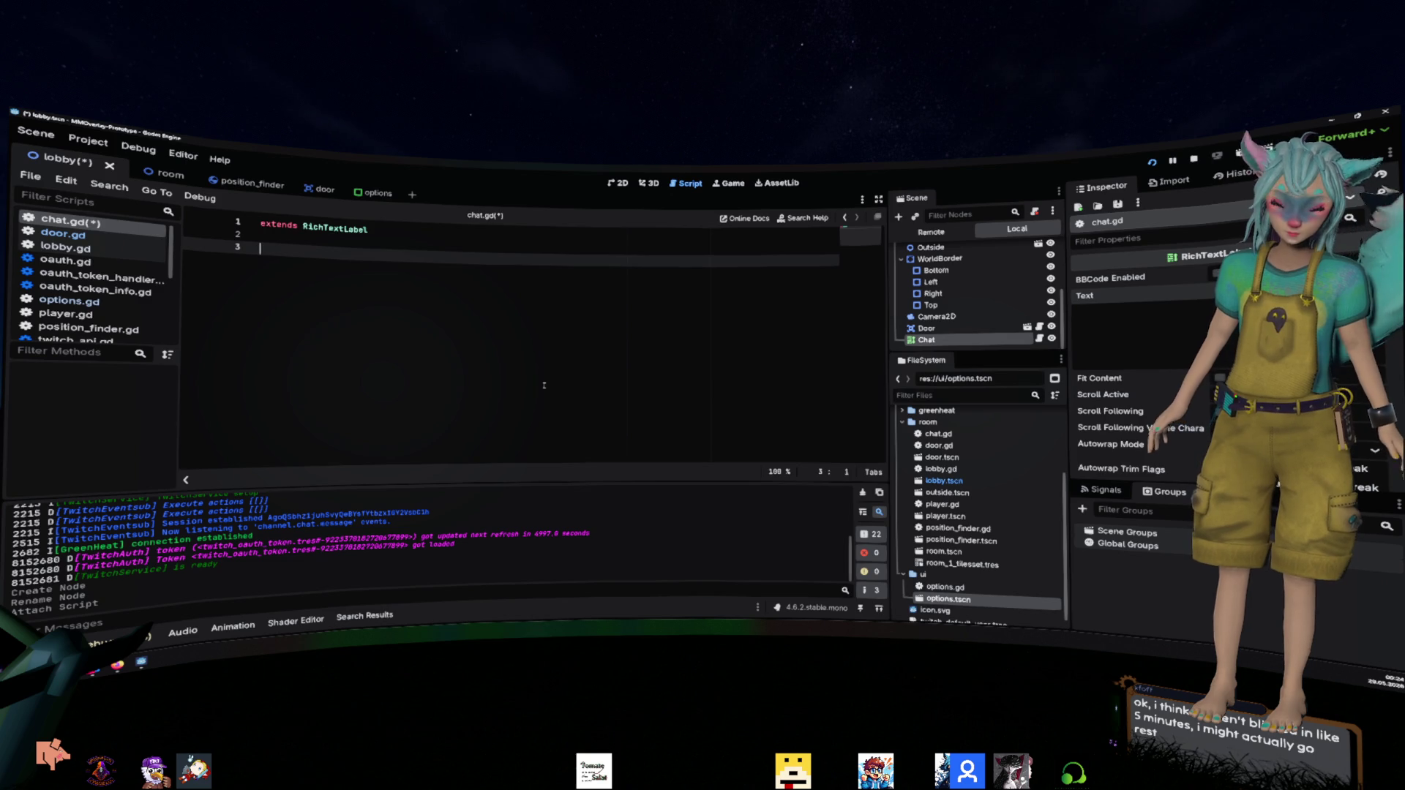
{"action": "scroll", "coordinate": [952, 308], "scroll_direction": "up", "scroll_amount": 5}
{"action": "left_click", "coordinate": [944, 297]}
{"action": "left_click", "coordinate": [929, 287]}
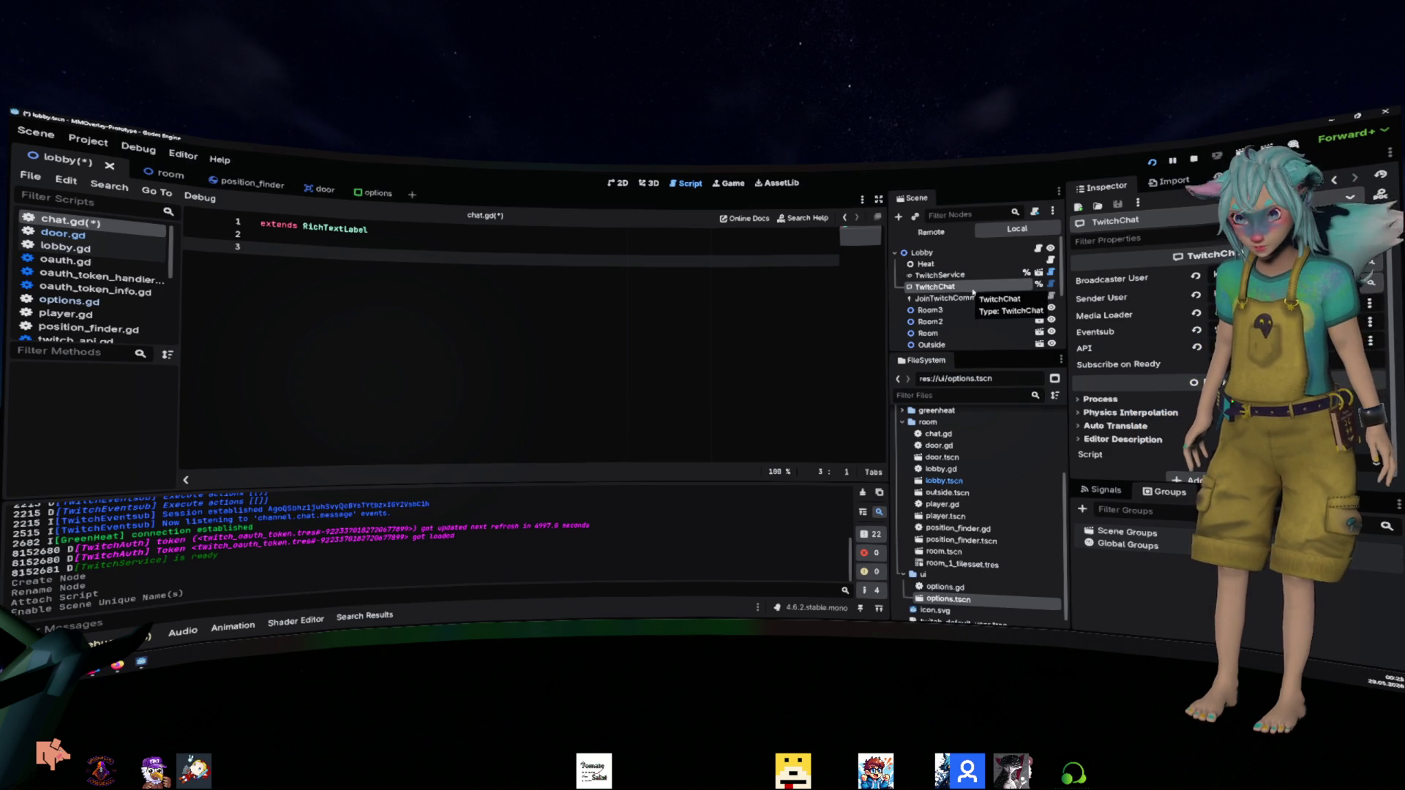
{"action": "left_click_drag", "start_coordinate": [973, 292], "coordinate": [424, 267]}
{"action": "key", "text": "Return"}
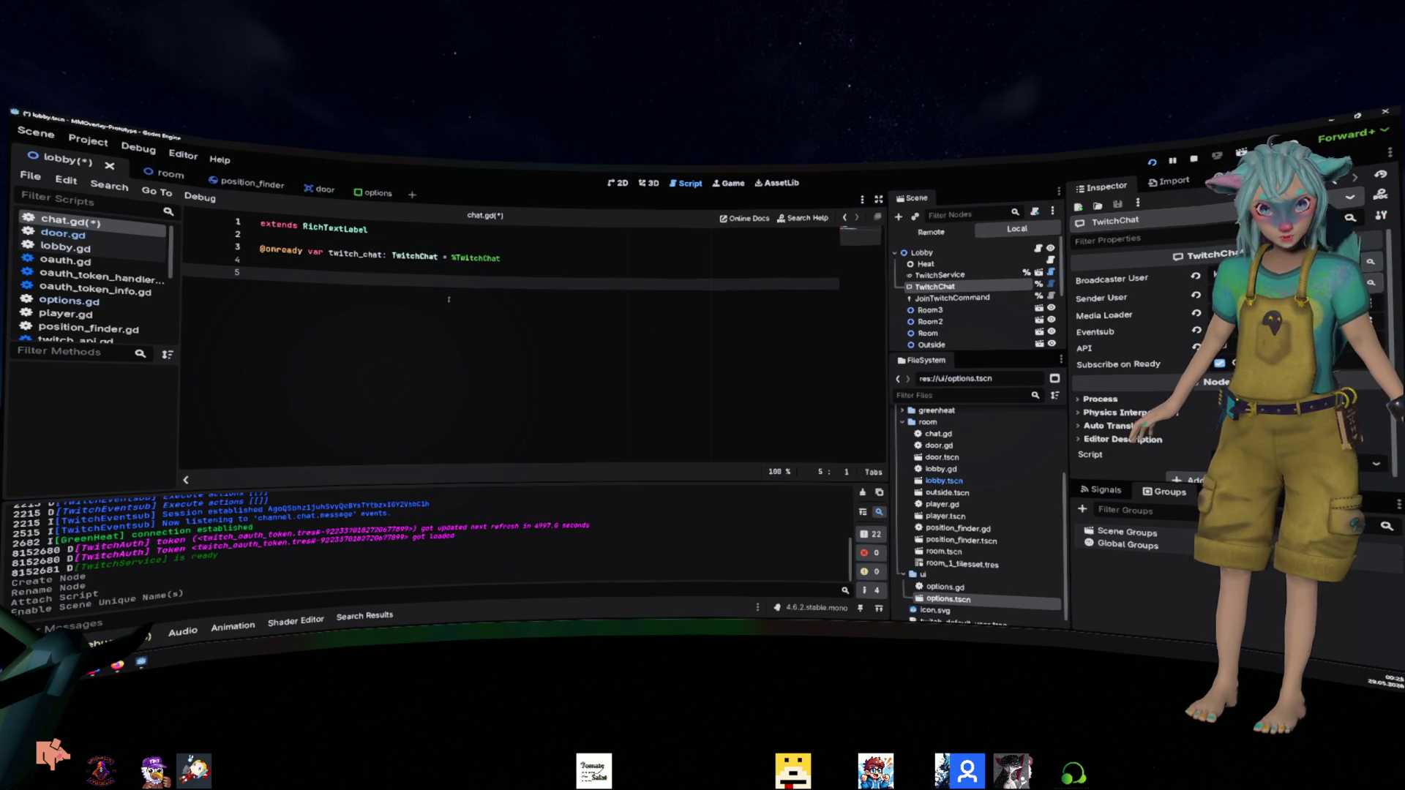
{"action": "type", "text": "fuc"}
{"action": "key", "text": "BackSpace"}
{"action": "type", "text": "nc NOTIFICATION_R"}
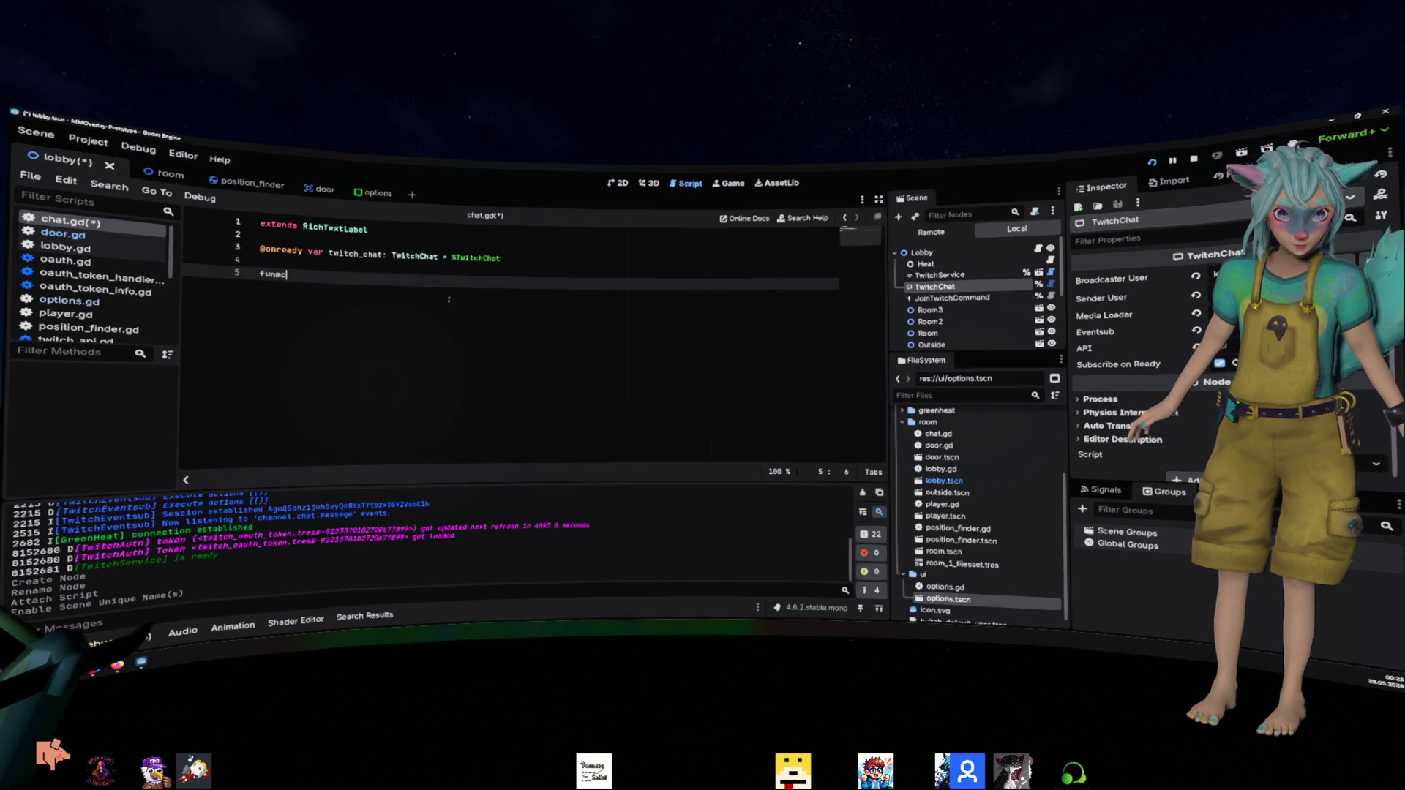
{"action": "key", "text": "Return"}
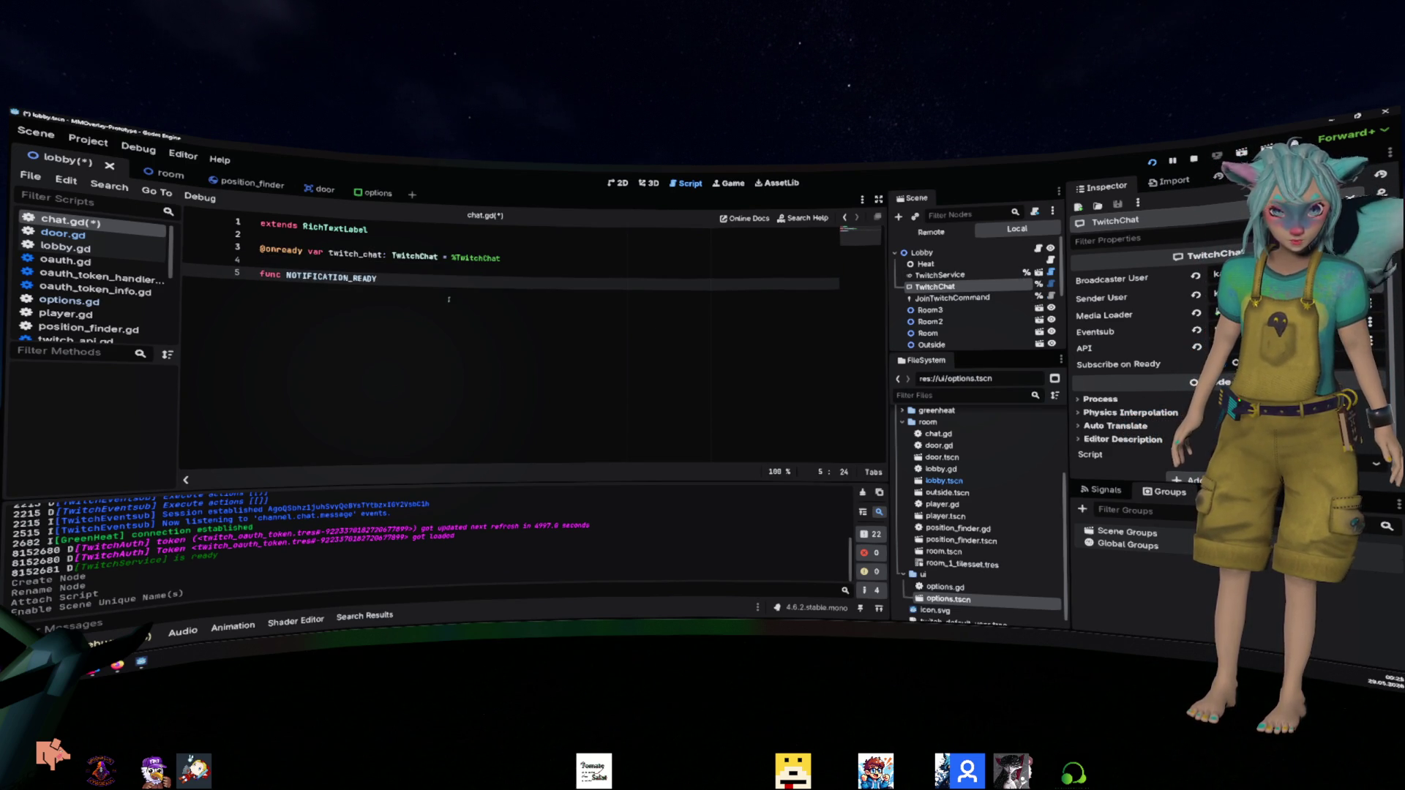
{"action": "key", "text": "ctrl+BackSpace"}
{"action": "type", "text": "_ready() -> void:"}
{"action": "key", "text": "Return"}
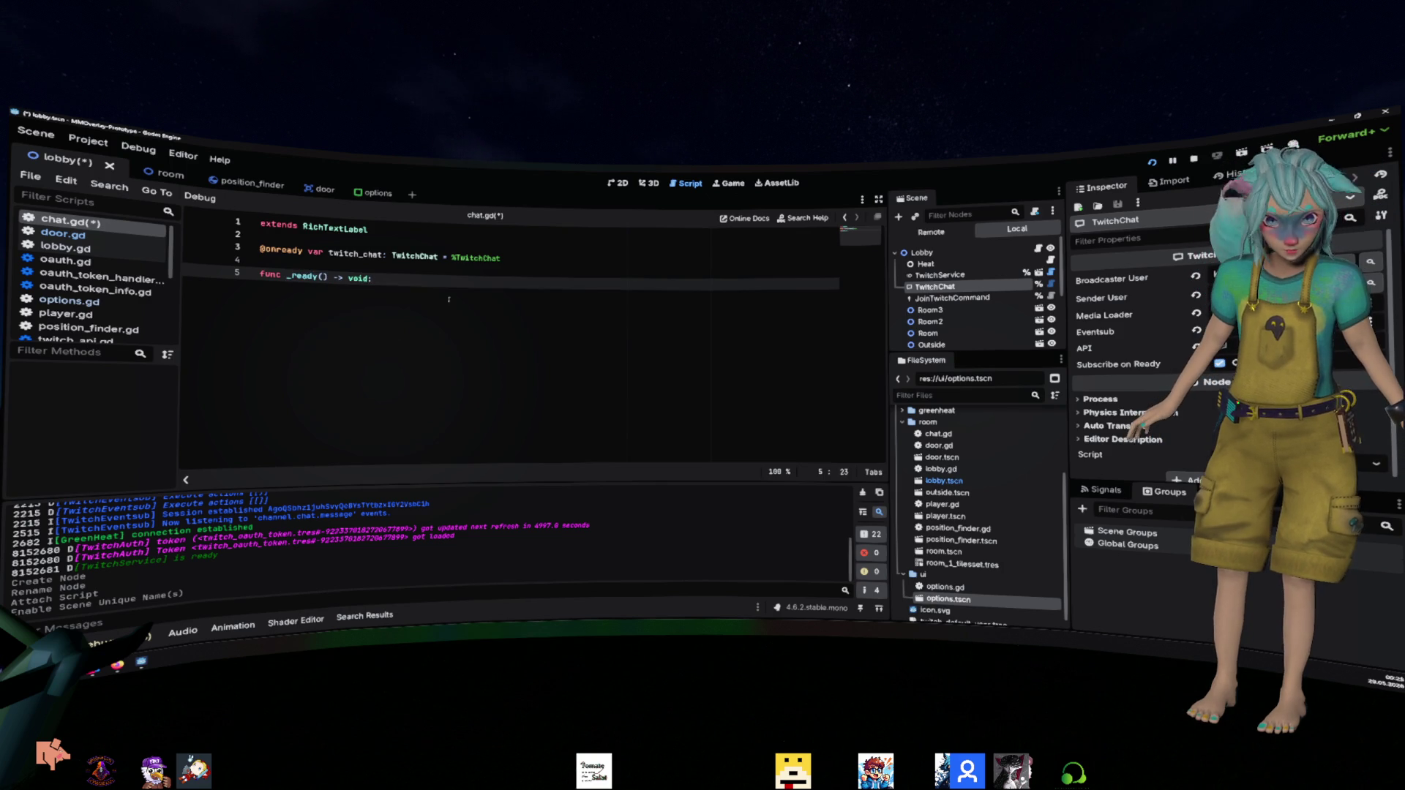
{"action": "key", "text": "Return"}
Step: Connect twitch_chat.message_received to _on_messge_received and declare that handler returning void
{"action": "type", "text": "twitch_chat.re"}
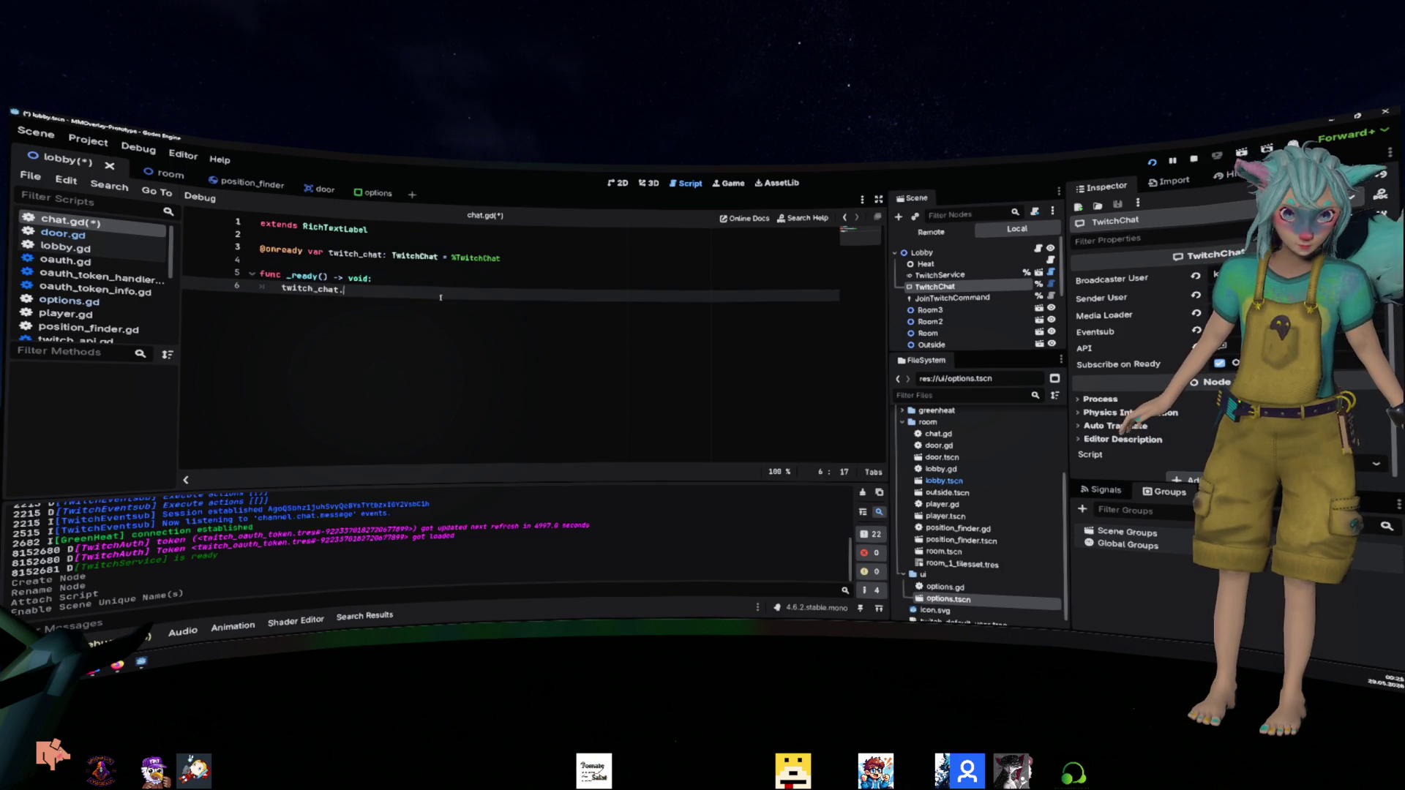
{"action": "type", "text": "c"}
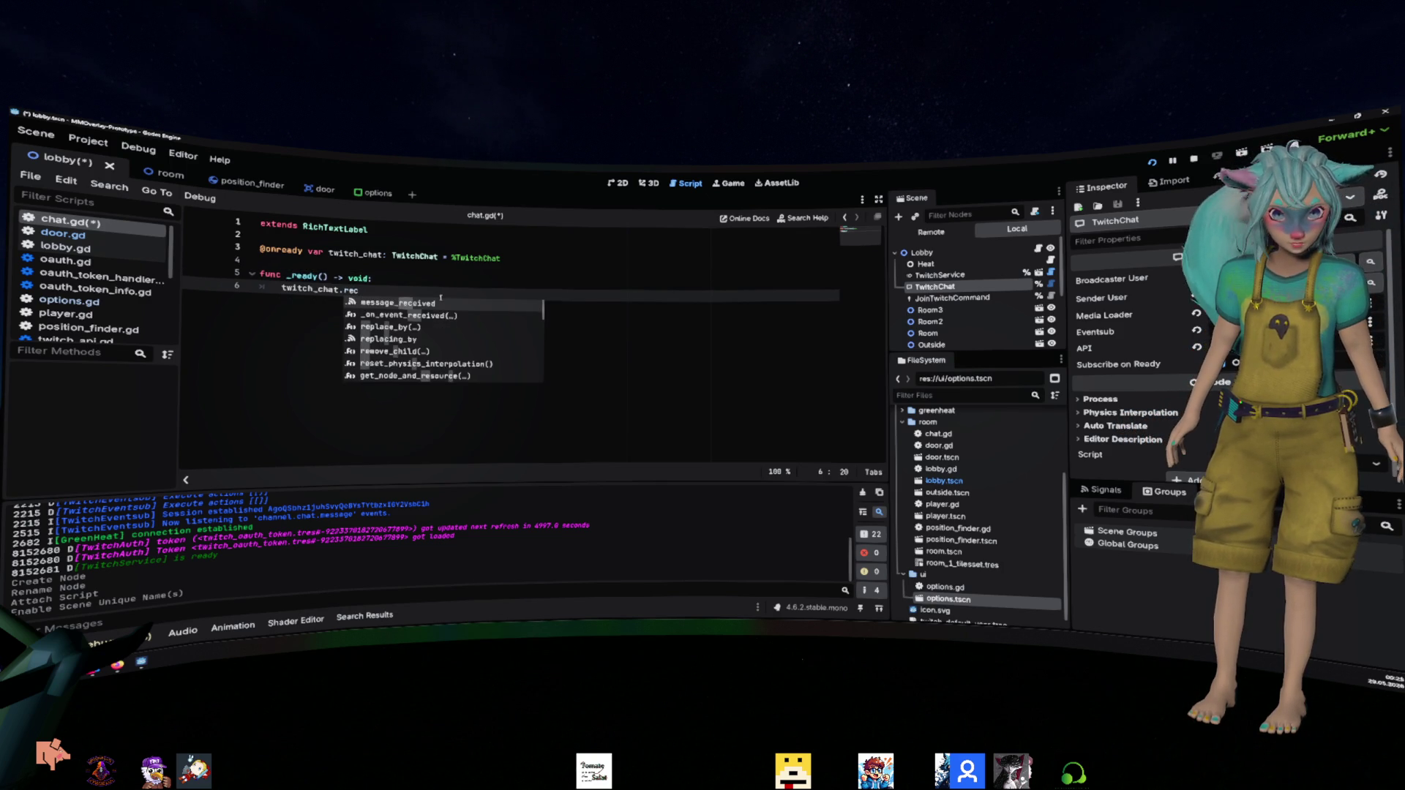
{"action": "key", "text": "Return"}
{"action": "type", "text": ".con"}
{"action": "key", "text": "Return"}
{"action": "type", "text": "_o"}
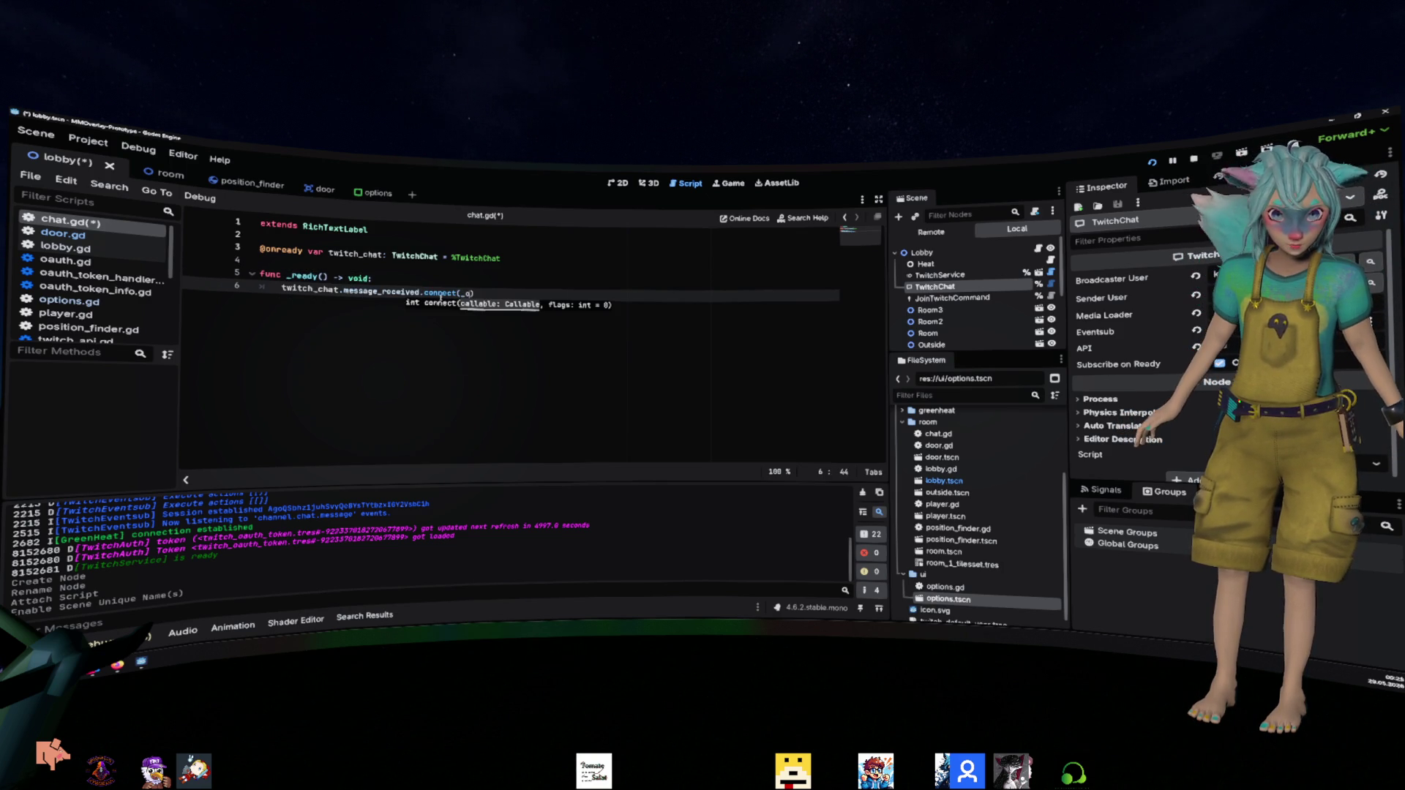
{"action": "type", "text": "n_messge_received)"}
{"action": "key", "text": "Return"}
{"action": "key", "text": "Return"}
{"action": "key", "text": "BackSpace"}
{"action": "type", "text": "f"}
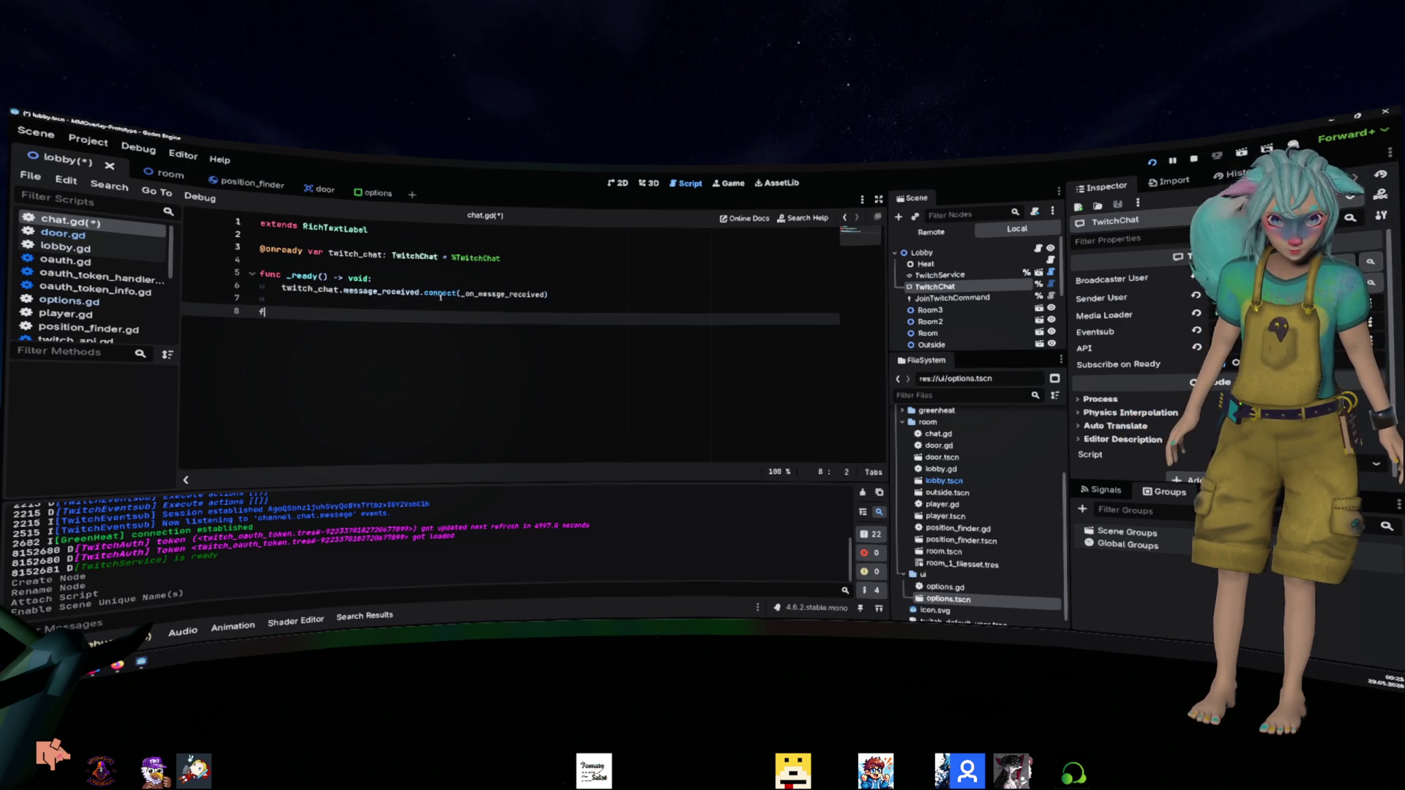
{"action": "type", "text": "unc v"}
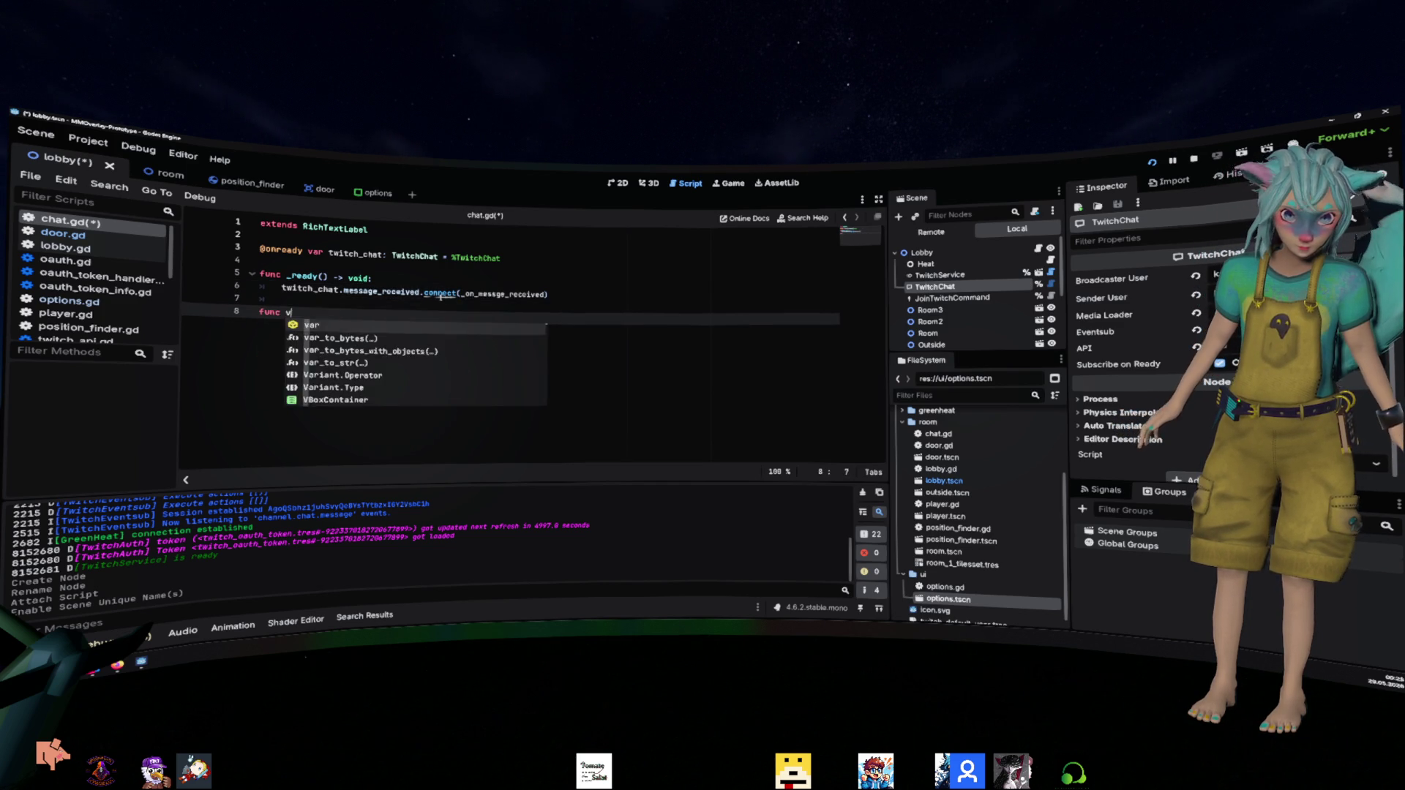
{"action": "key", "text": "BackSpace"}
{"action": "type", "text": "_on_messge_received() -> void:"}
Step: Copy the signal's 'message: TwitchChatMessage' parameter from TwitchChat into the handler's signature
{"action": "left_click", "coordinate": [442, 249], "text": "ctrl"}
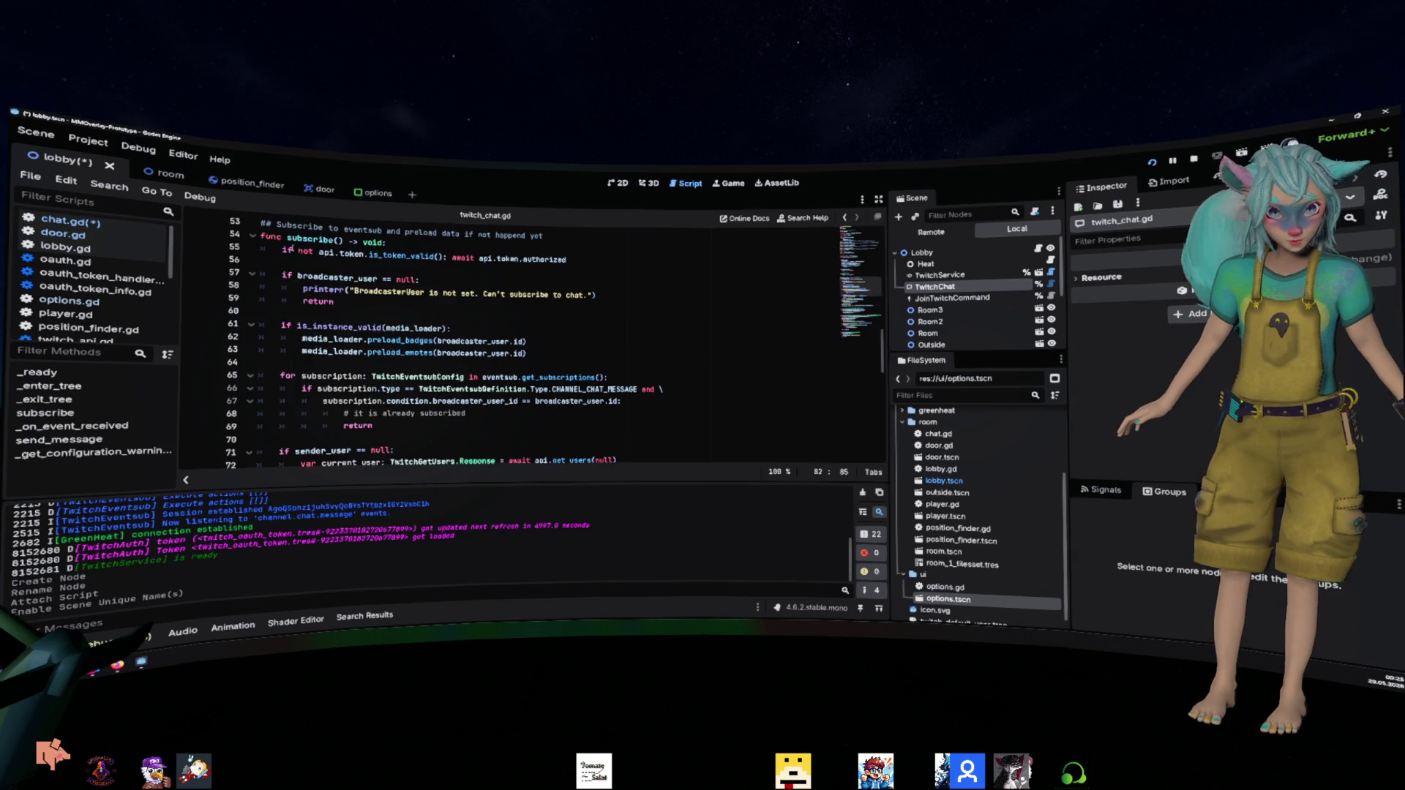
{"action": "scroll", "coordinate": [371, 316], "scroll_direction": "up", "scroll_amount": 12}
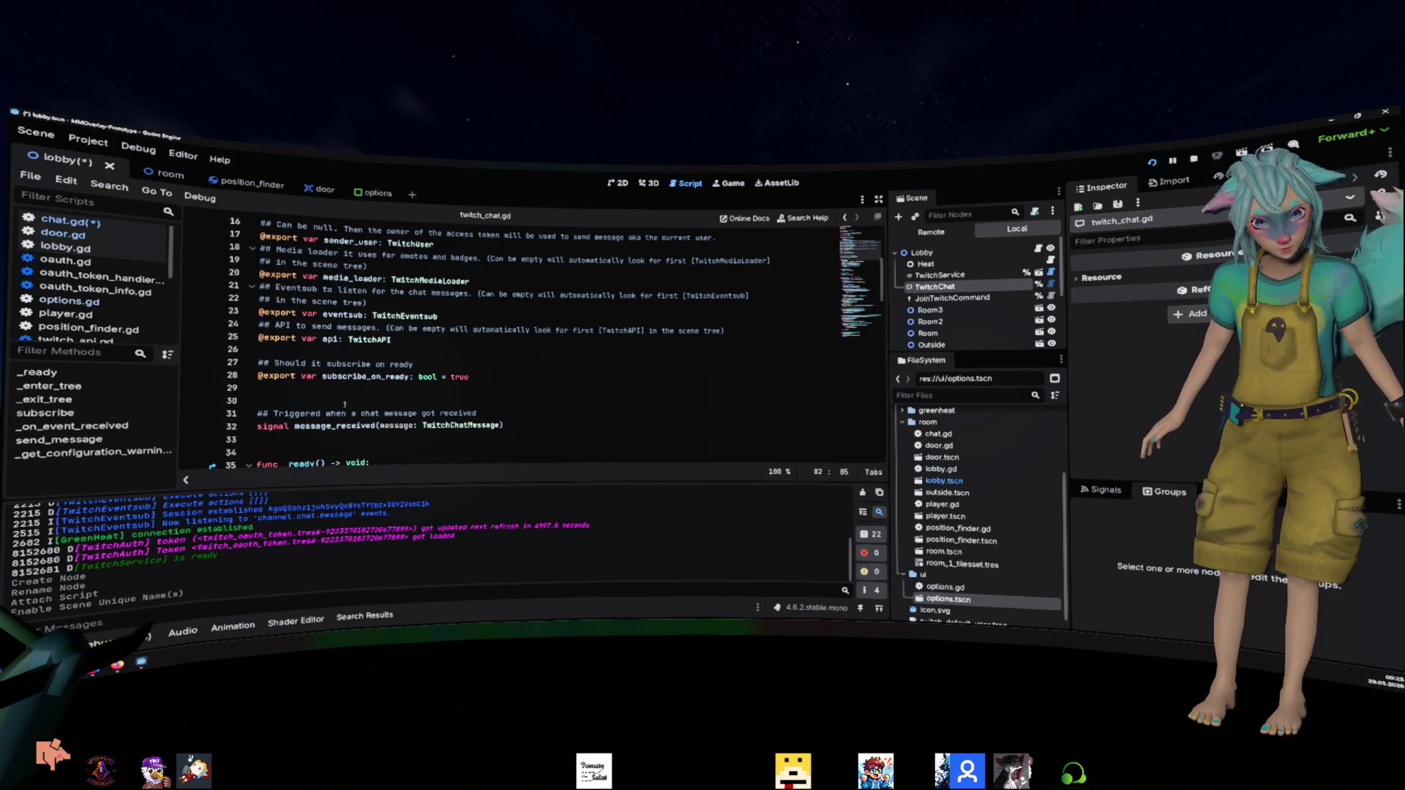
{"action": "left_click_drag", "start_coordinate": [378, 426], "coordinate": [500, 426]}
{"action": "key", "text": "ctrl+c"}
{"action": "key", "text": "alt+Left"}
{"action": "left_click", "coordinate": [389, 316]}
{"action": "key", "text": "ctrl+v"}
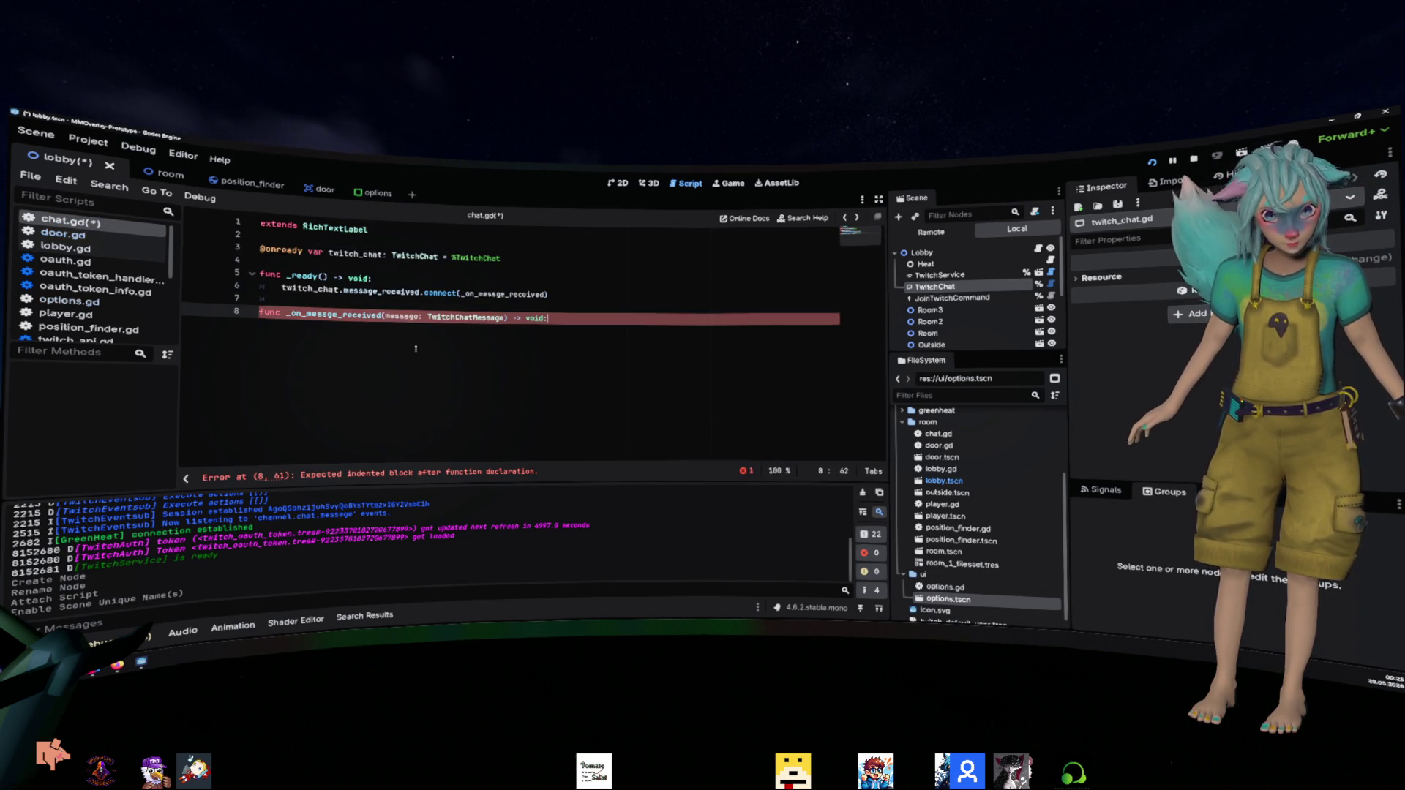
{"action": "key", "text": "Return"}
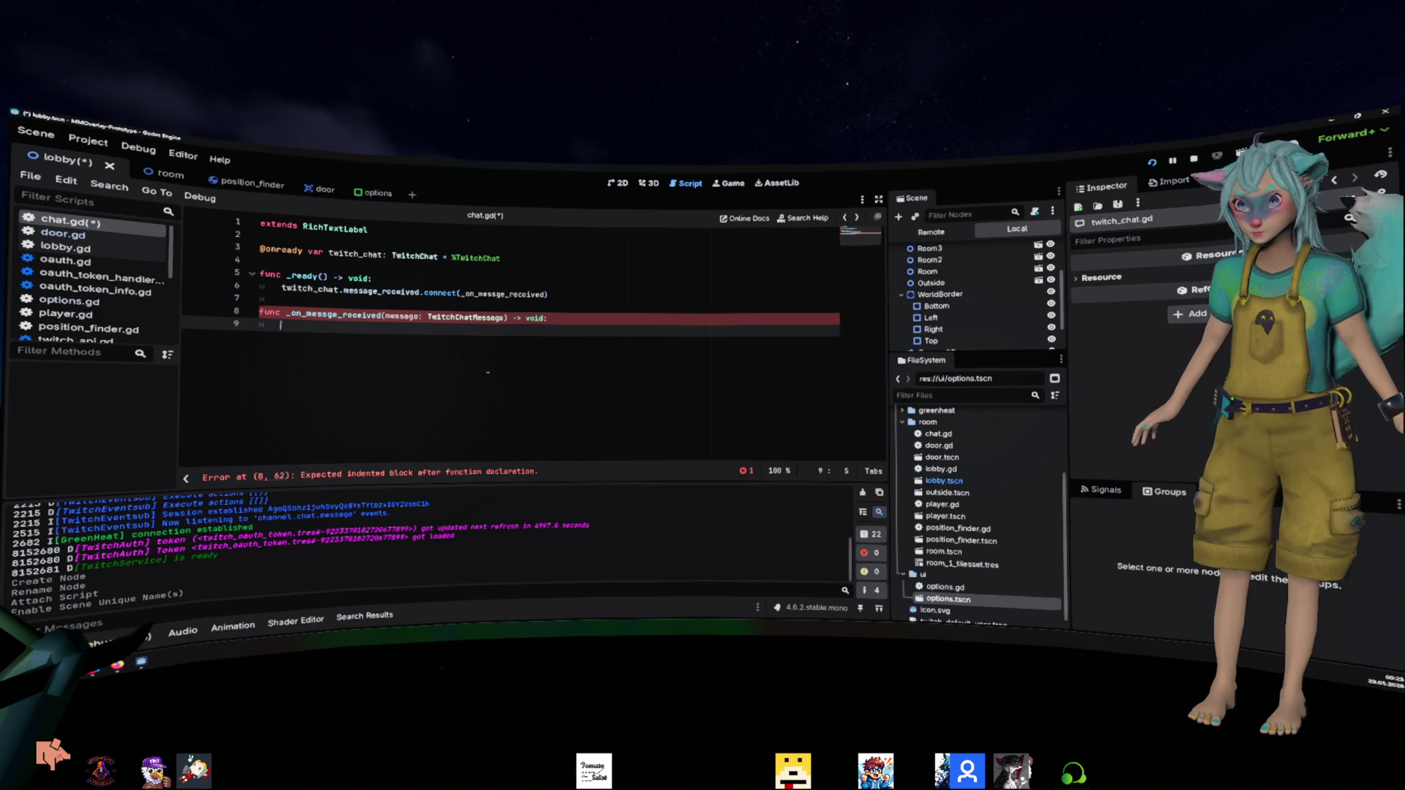
Step: Start the handler body with an add_text("%s: %s" call
{"action": "type", "text": "a"}
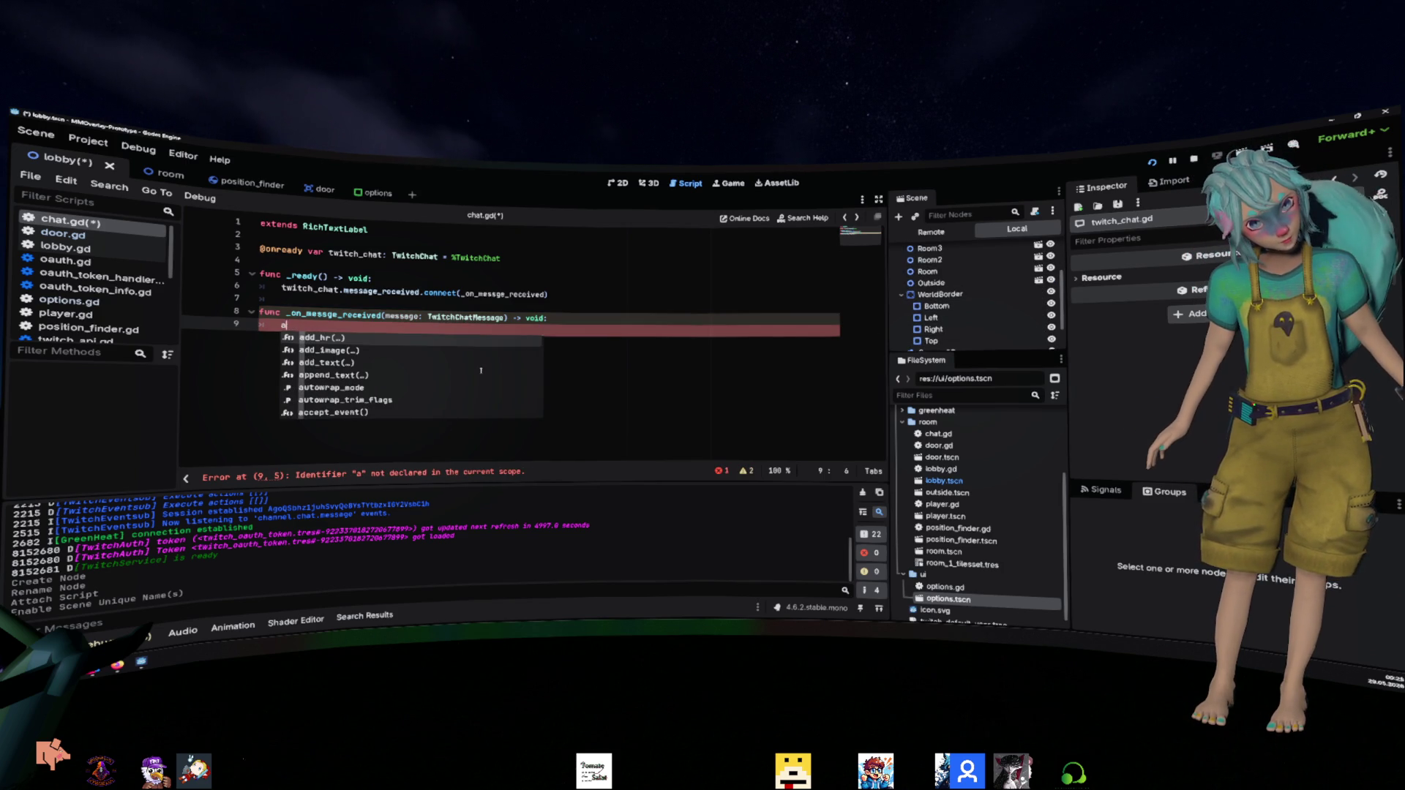
{"action": "type", "text": "dd"}
{"action": "key", "text": "Down"}
{"action": "key", "text": "Down"}
{"action": "key", "text": "Return"}
{"action": "type", "text": "\""}
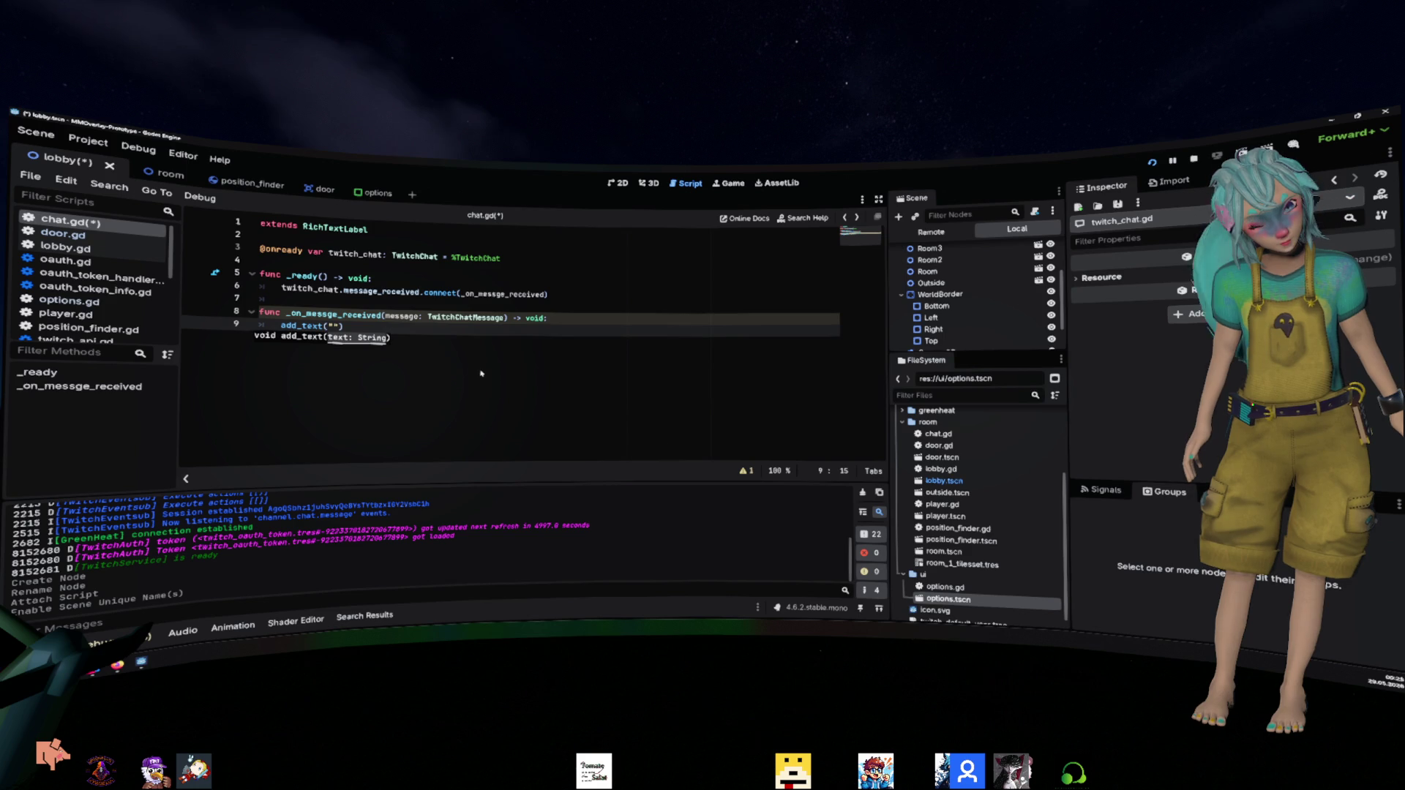
{"action": "key", "text": "Escape"}
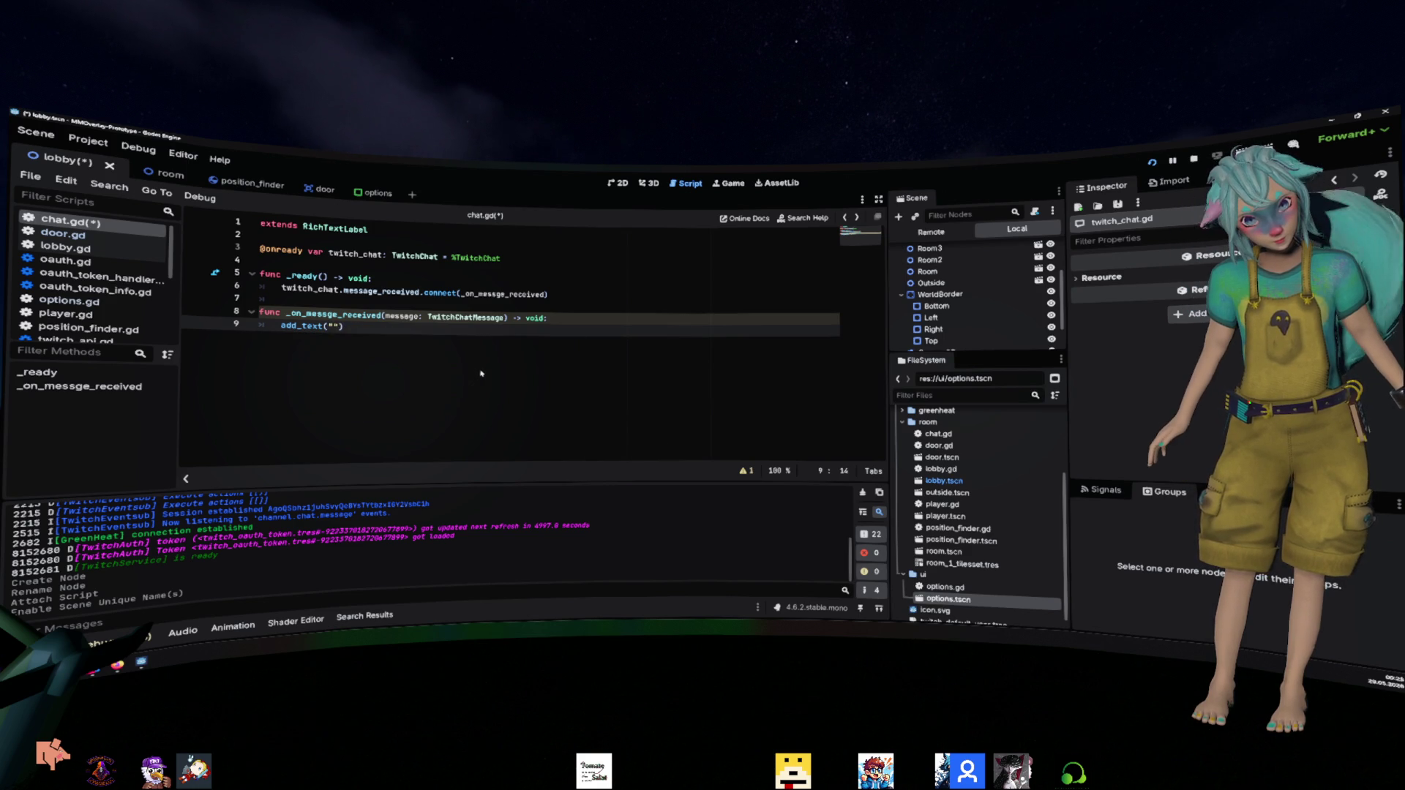
{"action": "type", "text": "%s: %s"}
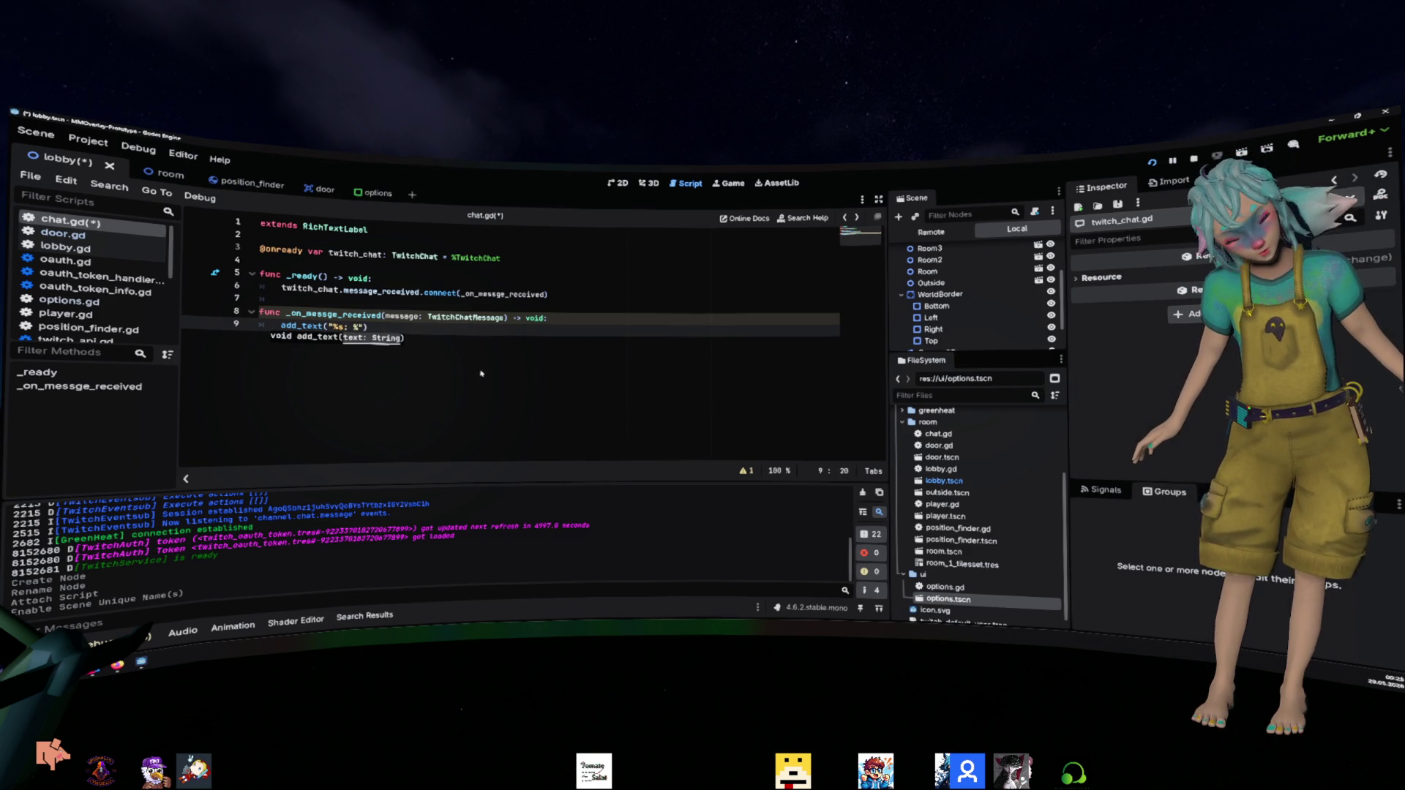
{"action": "type", "text": "\","}
{"action": "key", "text": "BackSpace"}
{"action": "key", "text": "BackSpace"}
Step: Continue the format arguments with '% [message.' and open the TwitchChatMessage class script
{"action": "type", "text": "% [me"}
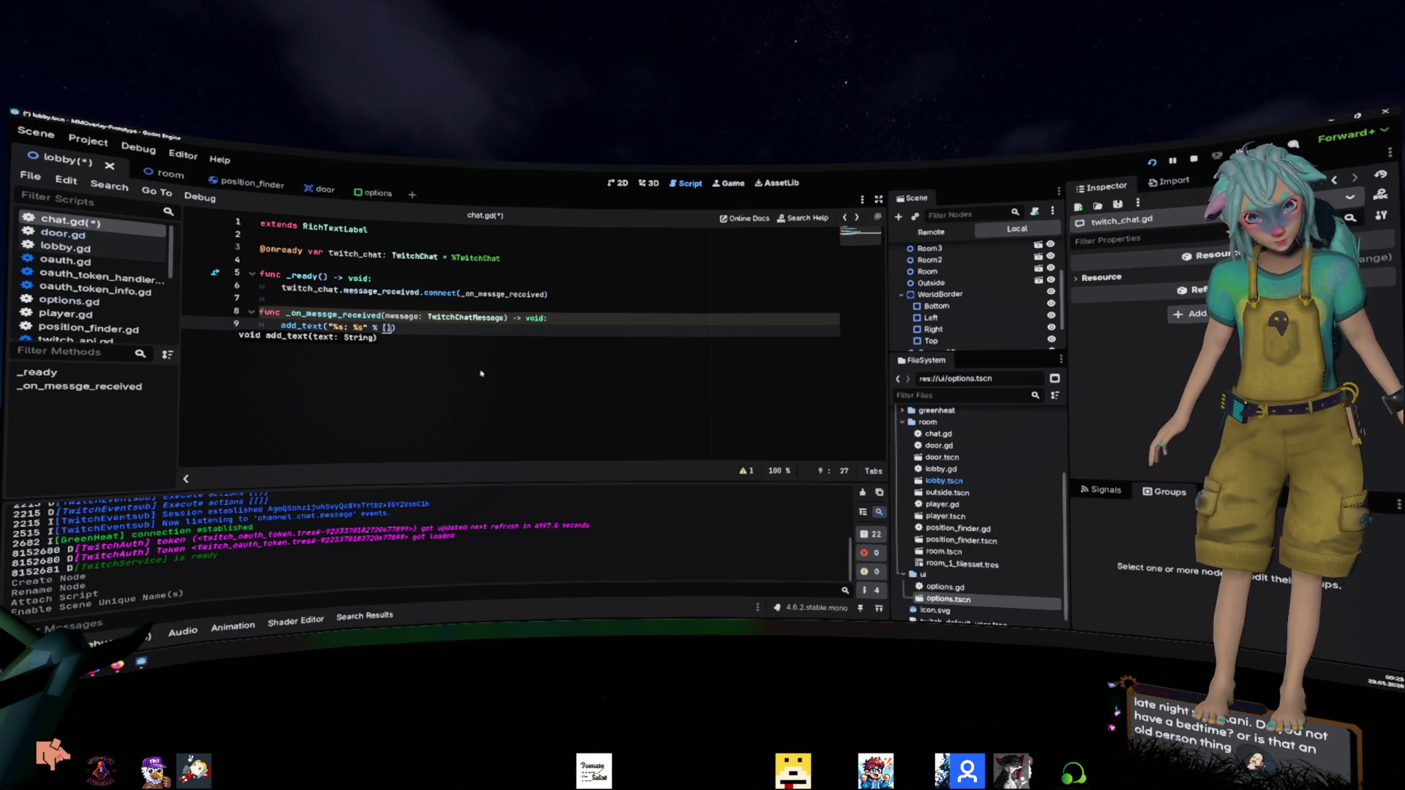
{"action": "type", "text": "ssage.from"}
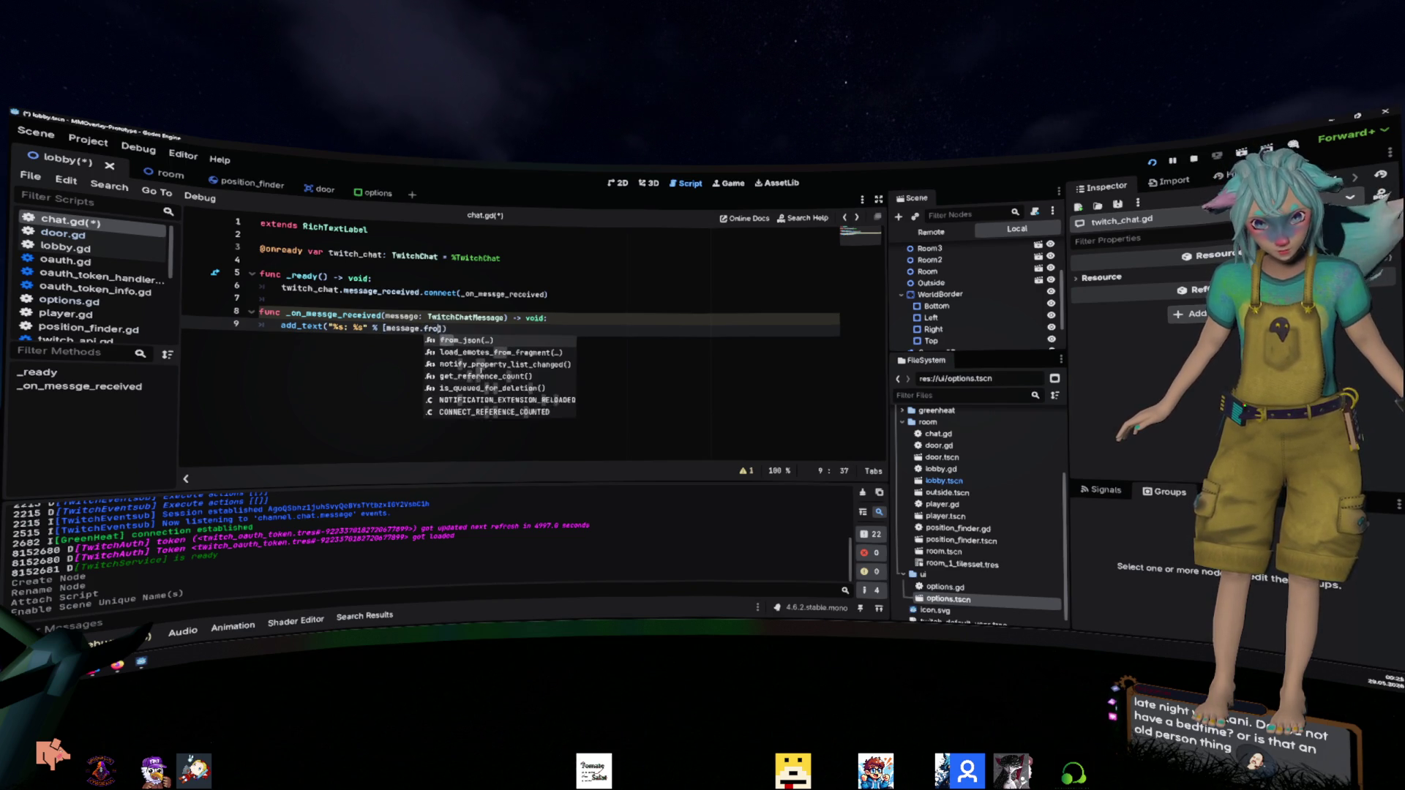
{"action": "key", "text": "BackSpace"}
{"action": "key", "text": "BackSpace"}
{"action": "key", "text": "BackSpace"}
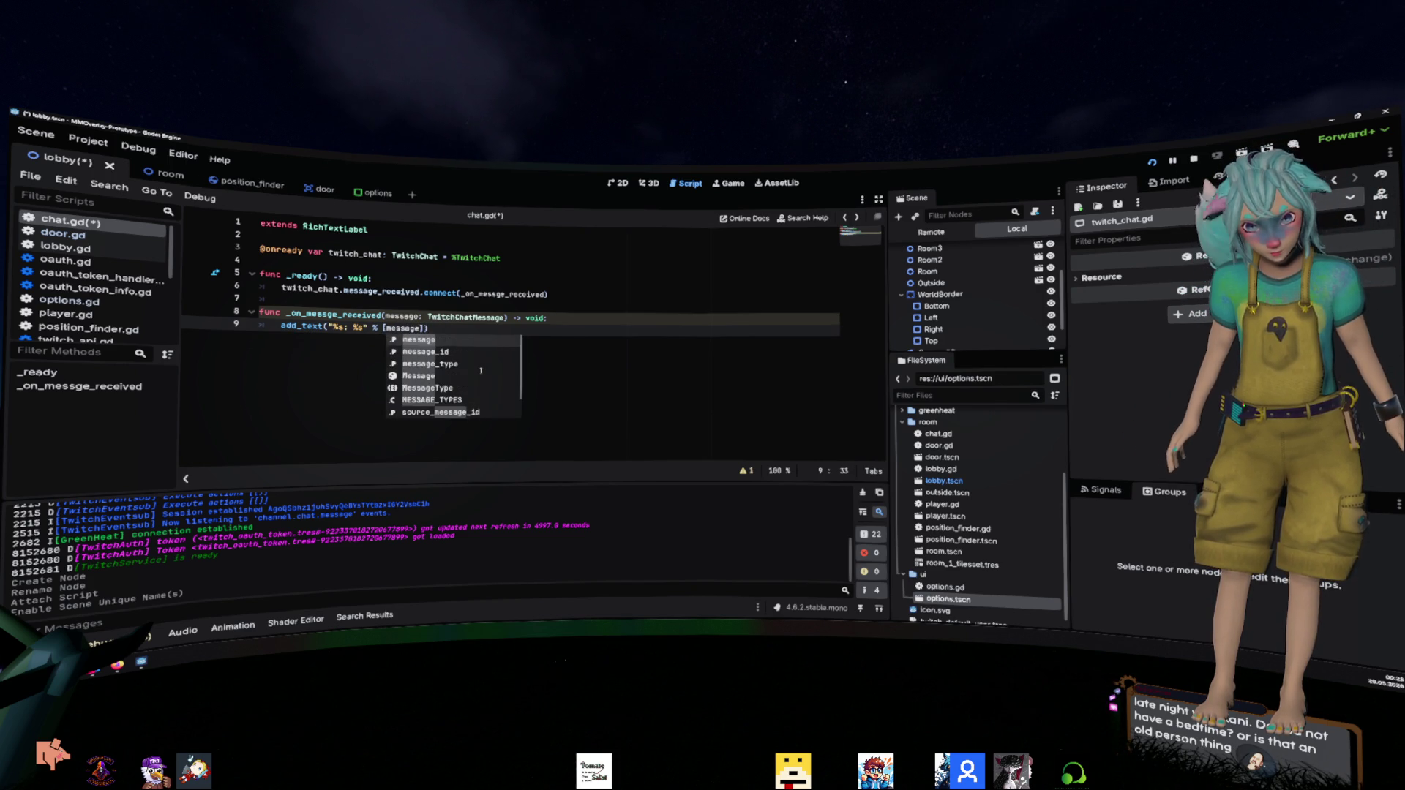
{"action": "type", "text": "message.fro"}
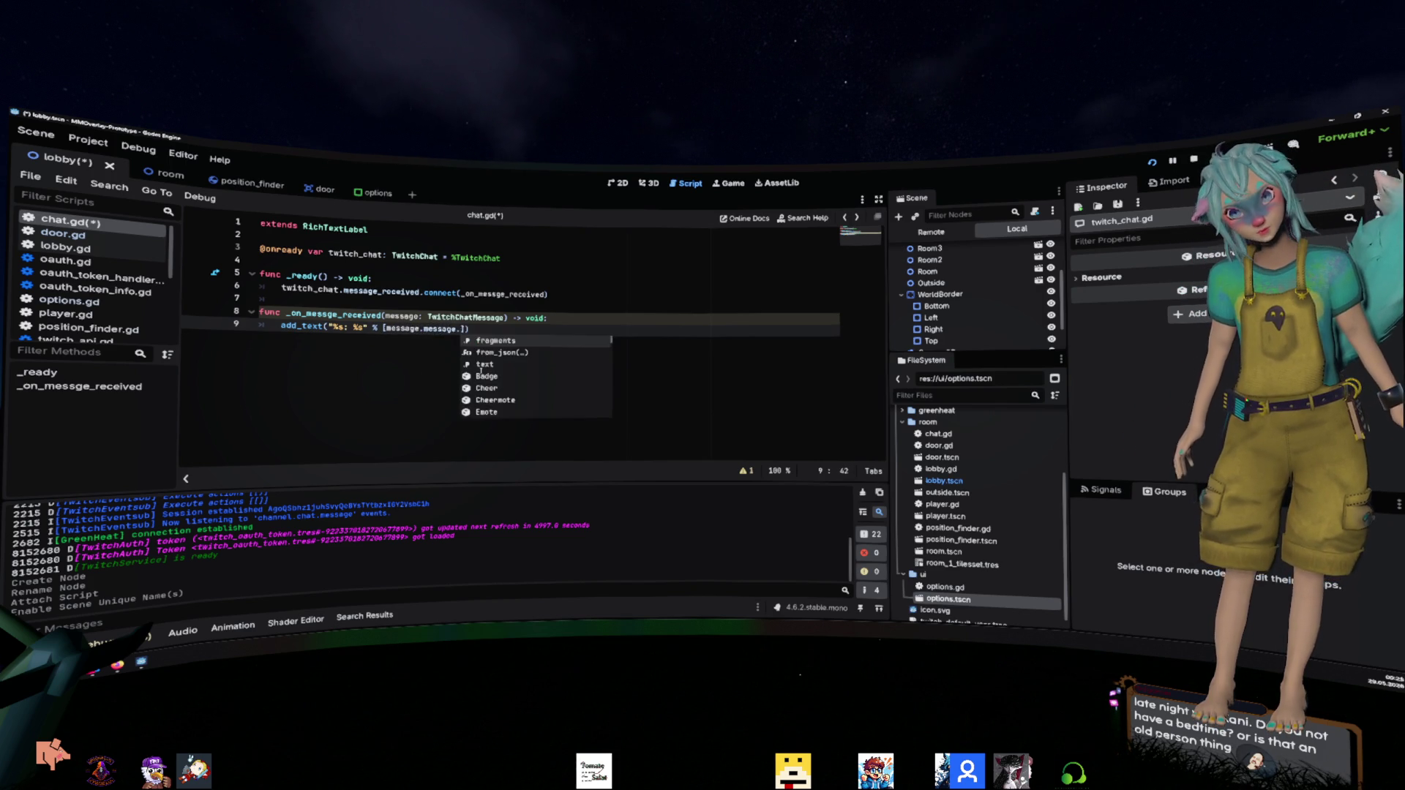
{"action": "key", "text": "BackSpace"}
{"action": "key", "text": "BackSpace"}
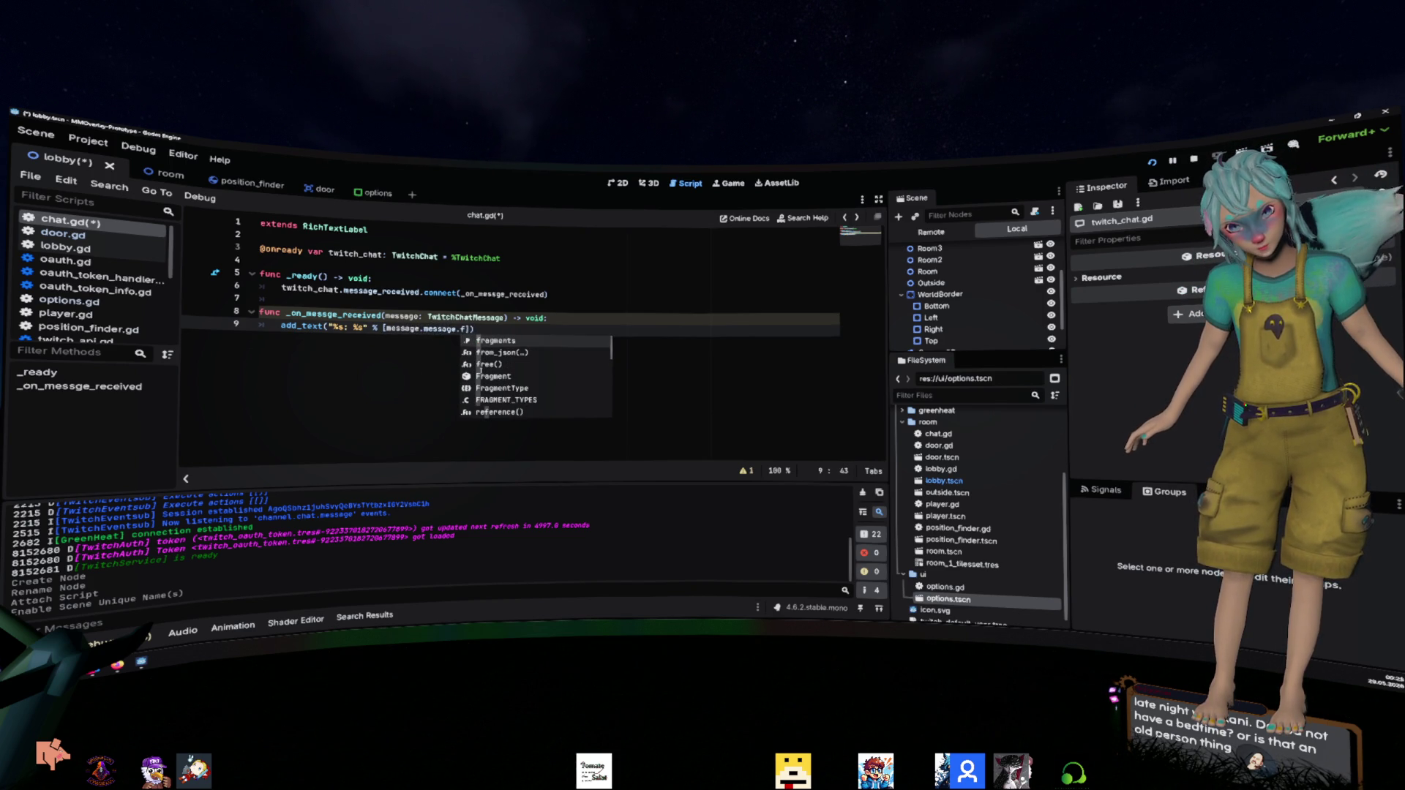
{"action": "key", "text": "BackSpace"}
{"action": "type", "text": "["}
{"action": "key", "text": "BackSpace"}
{"action": "type", "text": "u"}
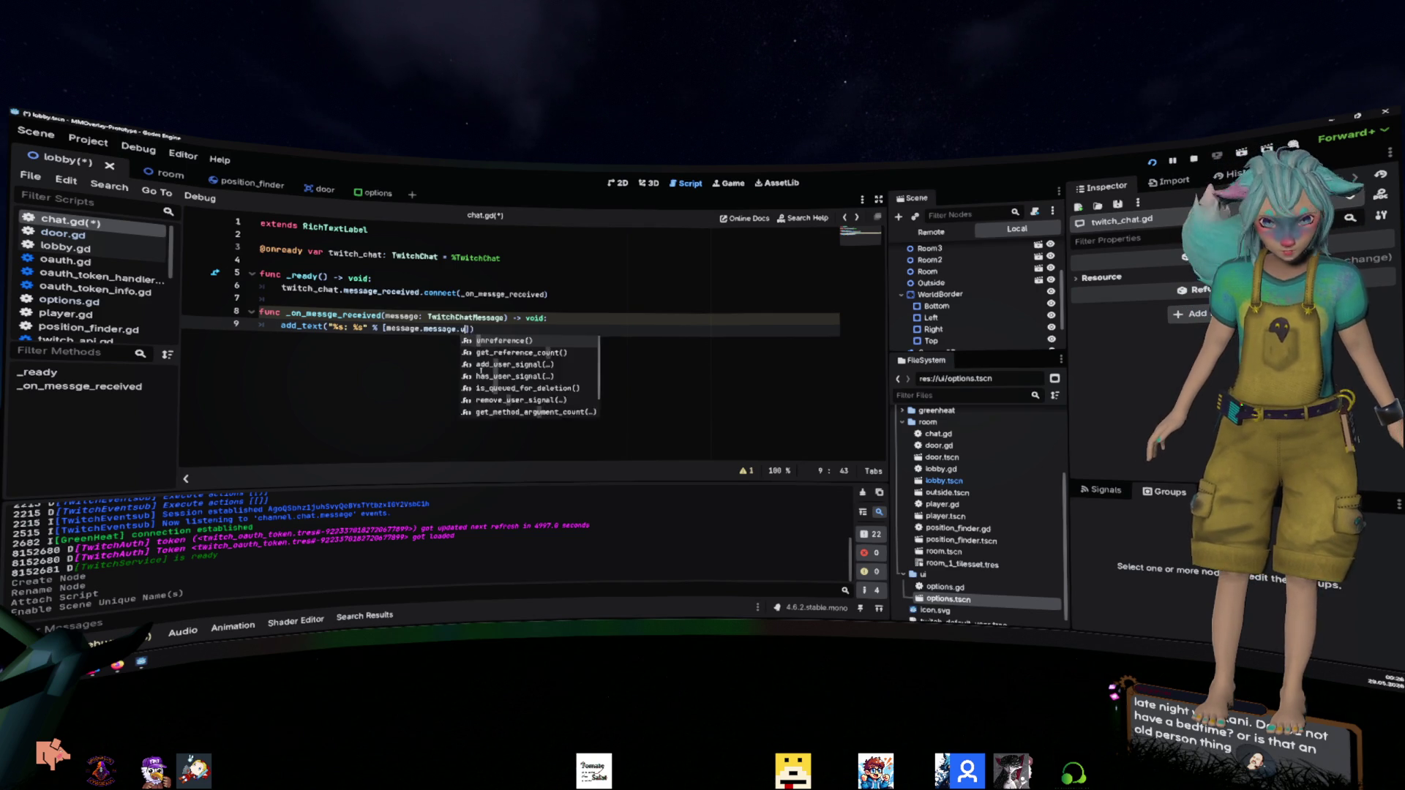
{"action": "key", "text": "BackSpace"}
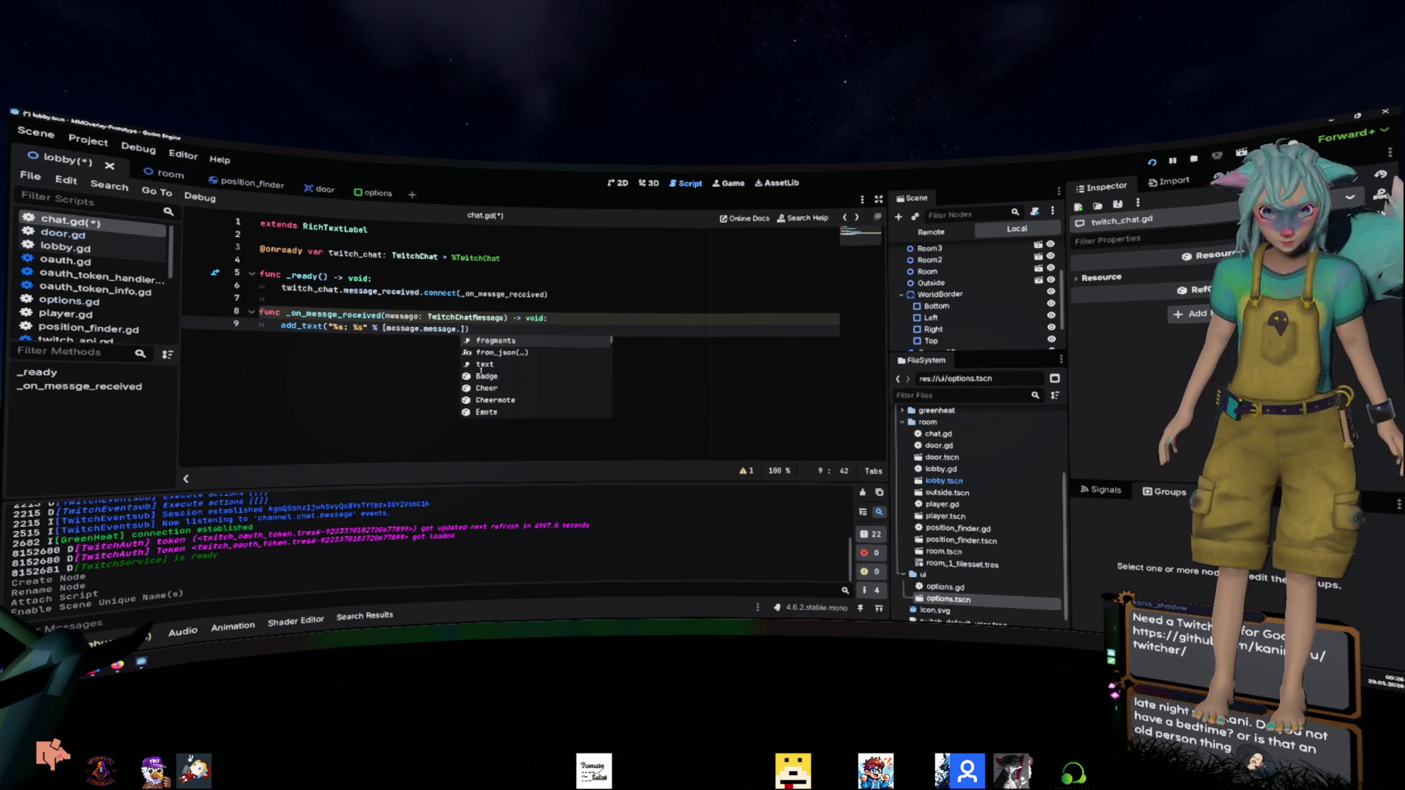
{"action": "scroll", "coordinate": [505, 363], "scroll_direction": "down", "scroll_amount": 3}
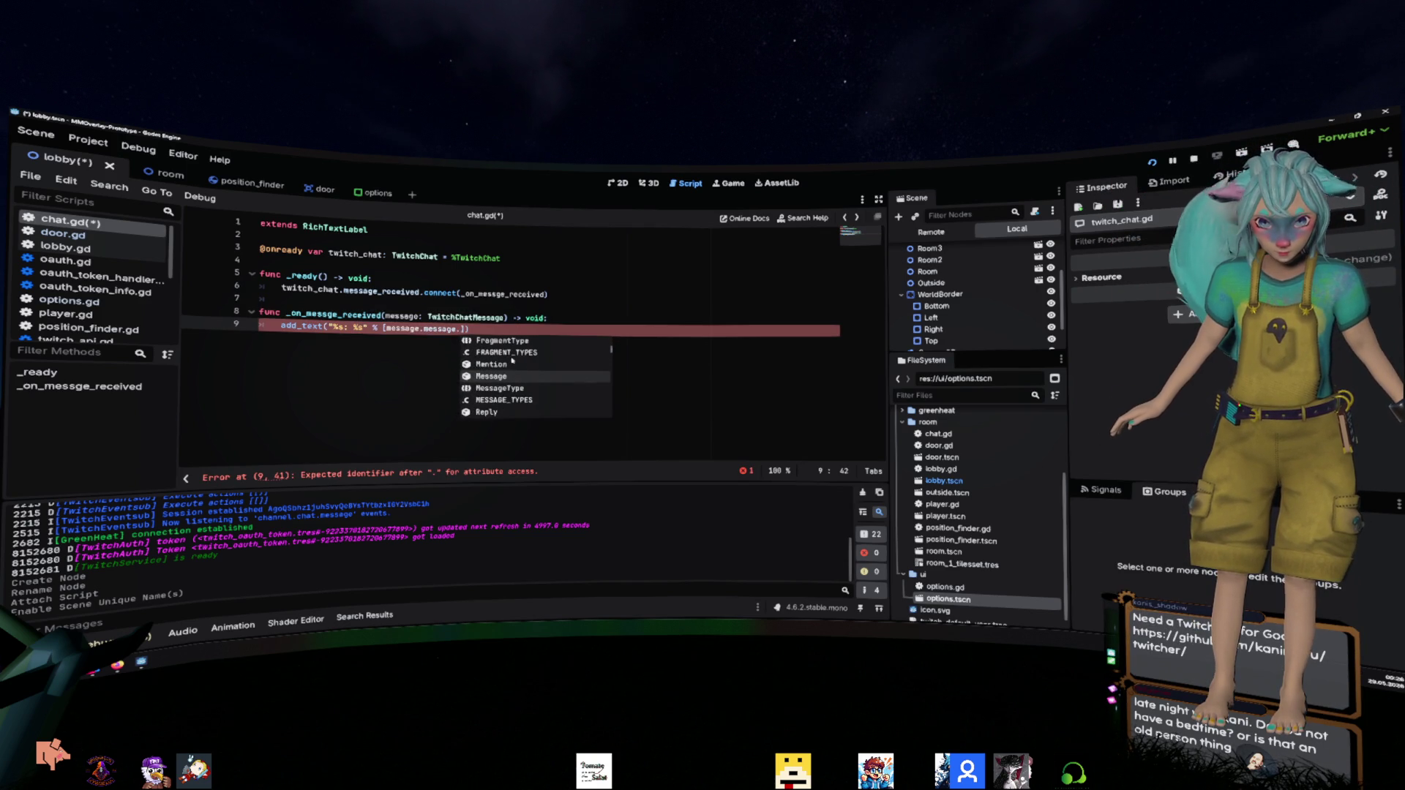
{"action": "left_click", "coordinate": [505, 293]}
{"action": "left_click", "coordinate": [466, 322], "text": "ctrl"}
{"action": "scroll", "coordinate": [468, 330], "scroll_direction": "down", "scroll_amount": 20}
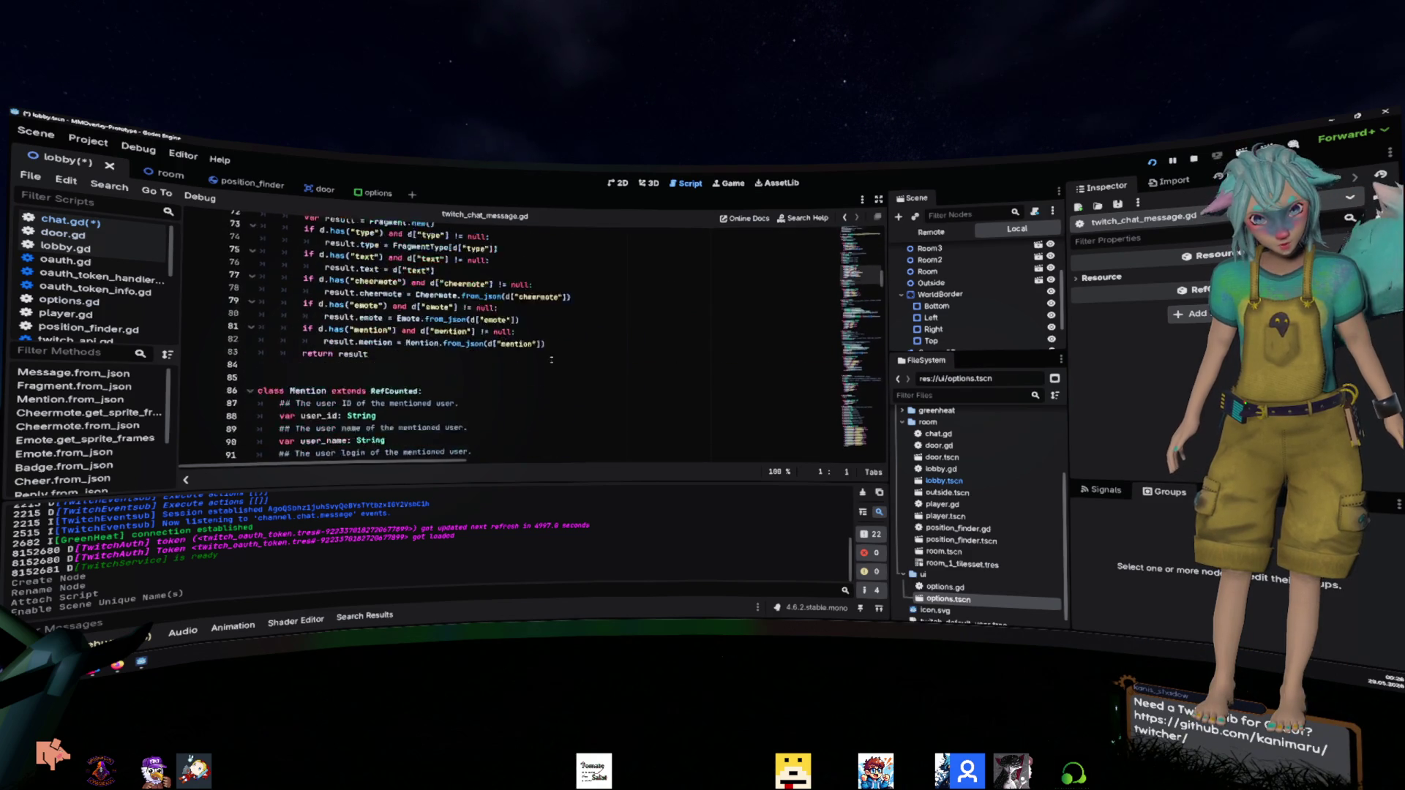
{"action": "scroll", "coordinate": [44, 458], "scroll_direction": "down", "scroll_amount": 3}
{"action": "scroll", "coordinate": [66, 425], "scroll_direction": "up", "scroll_amount": 3}
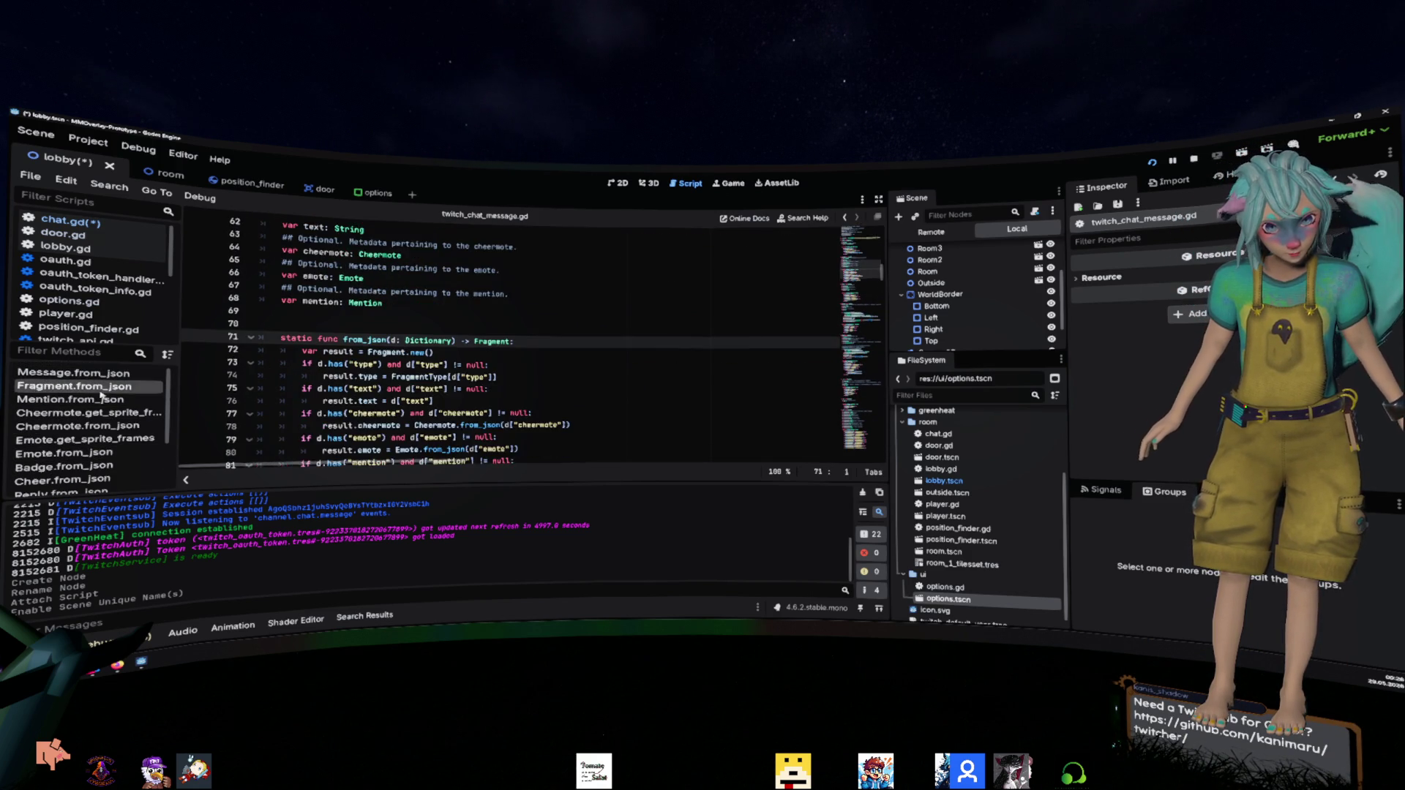
{"action": "left_click", "coordinate": [108, 413]}
{"action": "scroll", "coordinate": [96, 425], "scroll_direction": "down", "scroll_amount": 3}
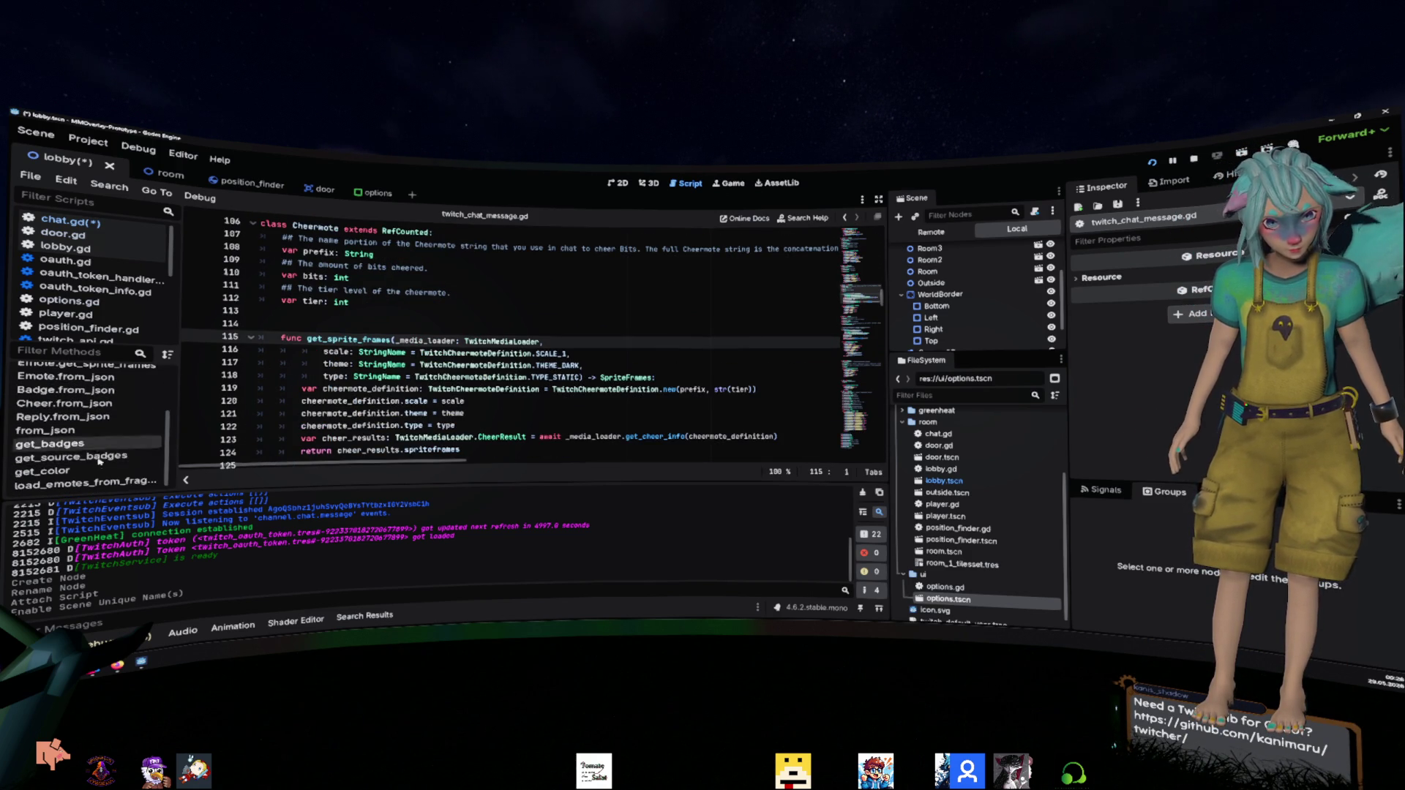
{"action": "left_click", "coordinate": [359, 352]}
{"action": "scroll", "coordinate": [541, 312], "scroll_direction": "up", "scroll_amount": 20}
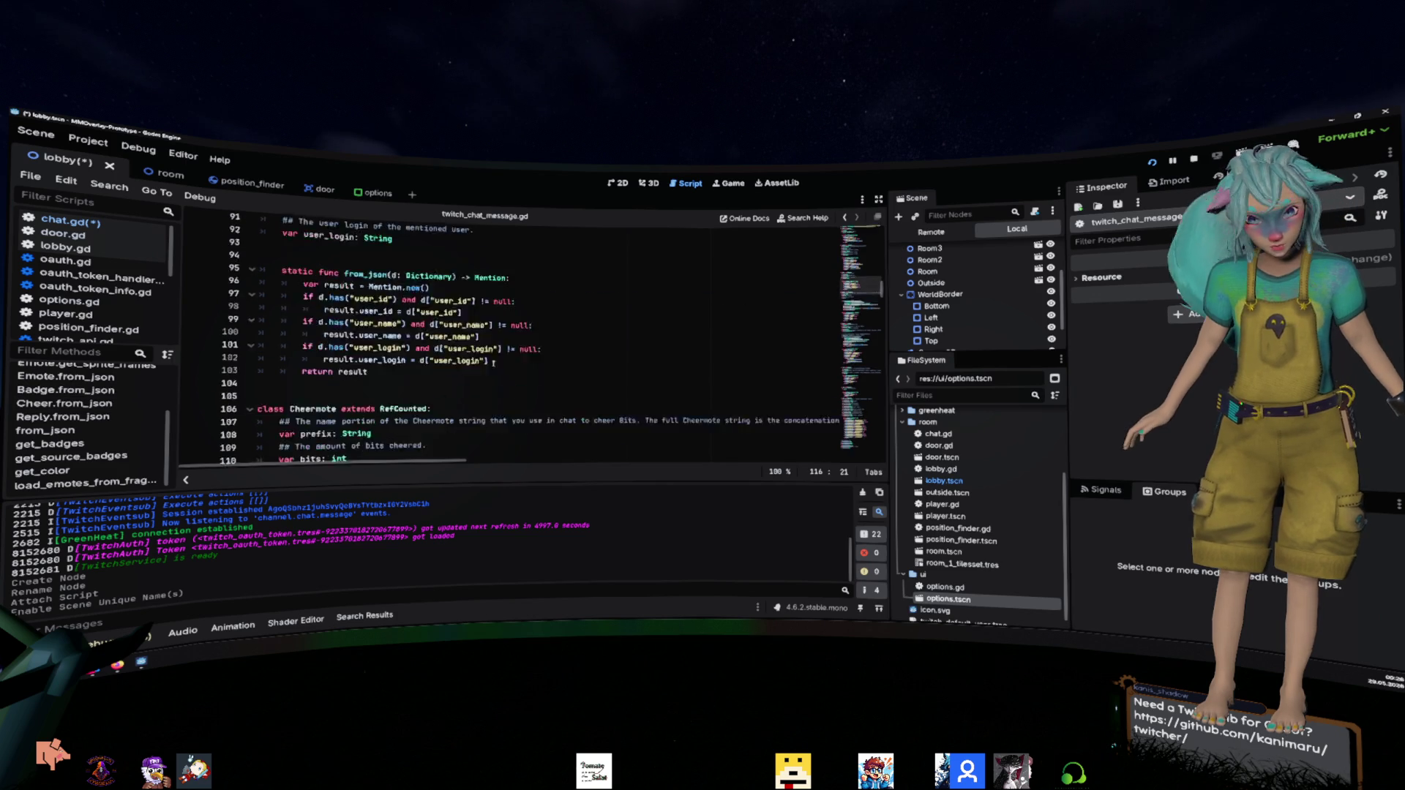
{"action": "left_click", "coordinate": [541, 311]}
{"action": "key", "text": "ctrl+f"}
{"action": "type", "text": "Message"}
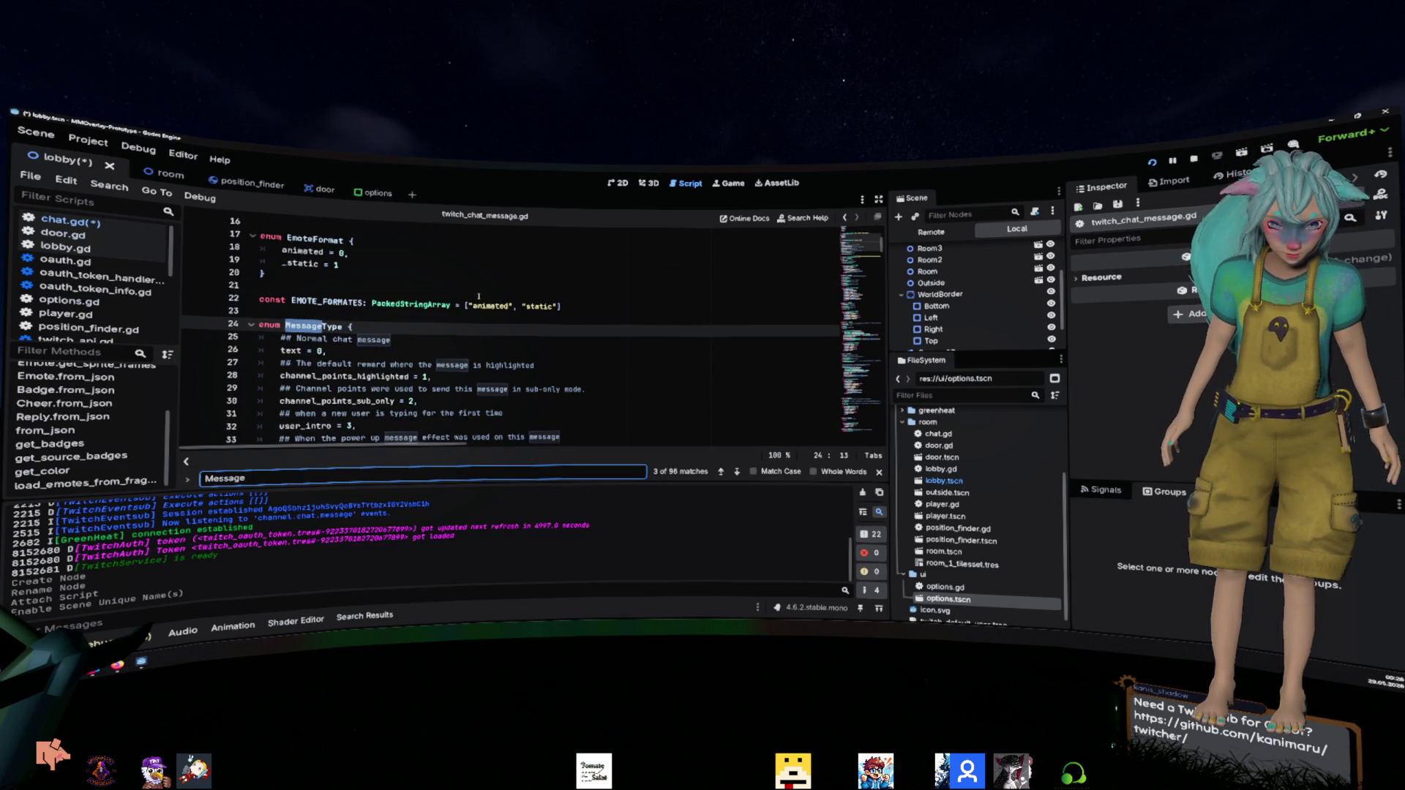
{"action": "left_click", "coordinate": [854, 369]}
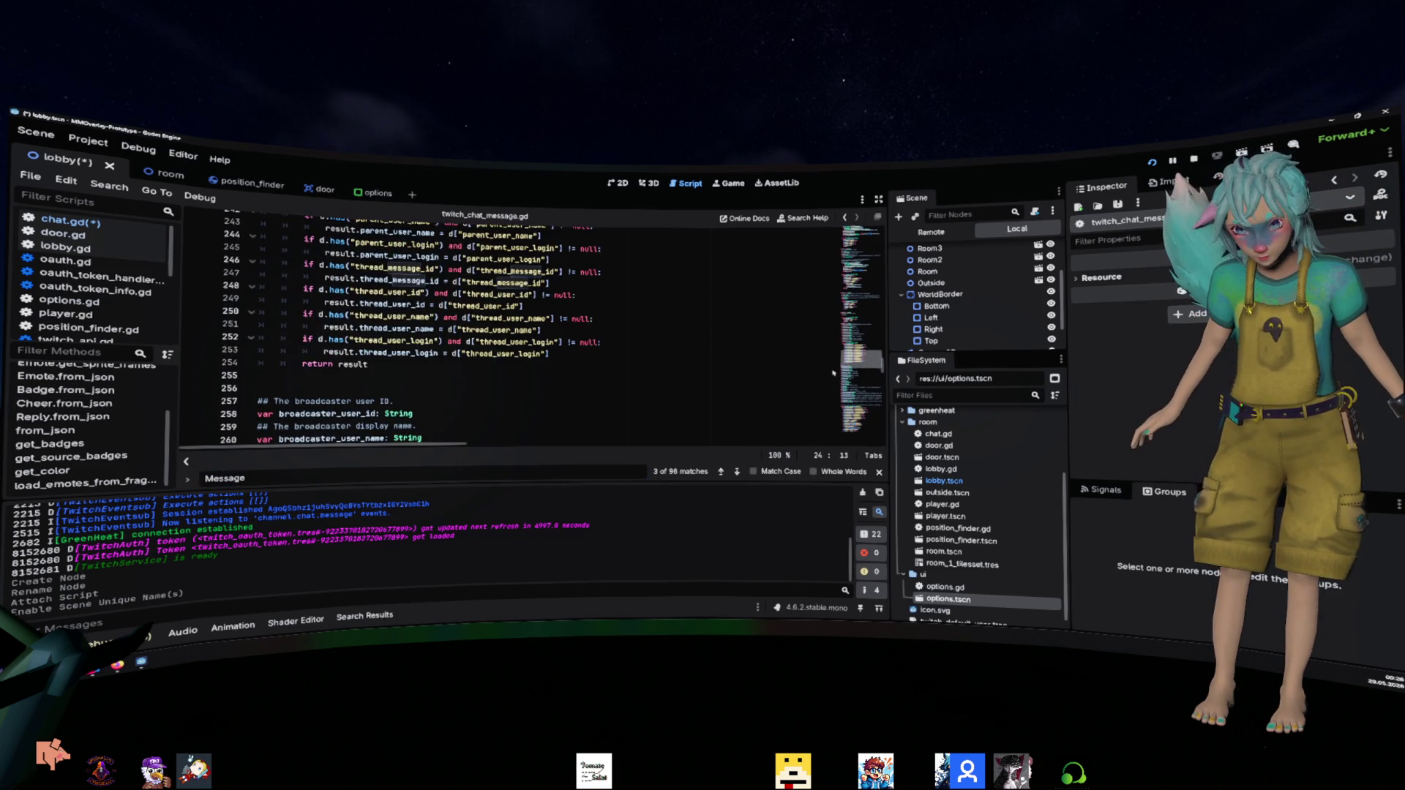
{"action": "scroll", "coordinate": [512, 330], "scroll_direction": "down", "scroll_amount": 3}
{"action": "left_click", "coordinate": [358, 306]}
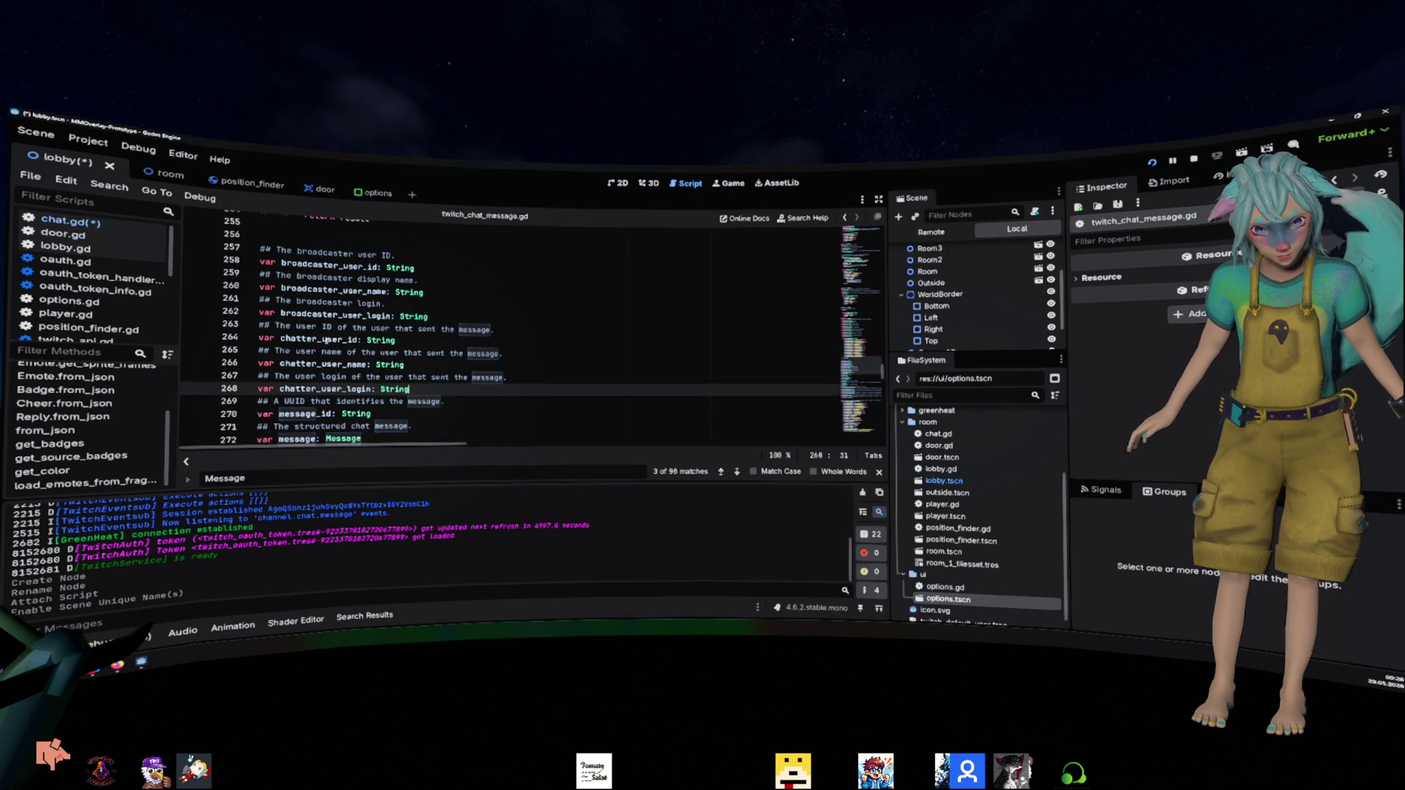
{"action": "left_click", "coordinate": [324, 364], "text": "ctrl"}
{"action": "left_click", "coordinate": [396, 378], "text": "ctrl"}
{"action": "key", "text": "alt+Left"}
{"action": "key", "text": "alt+Left"}
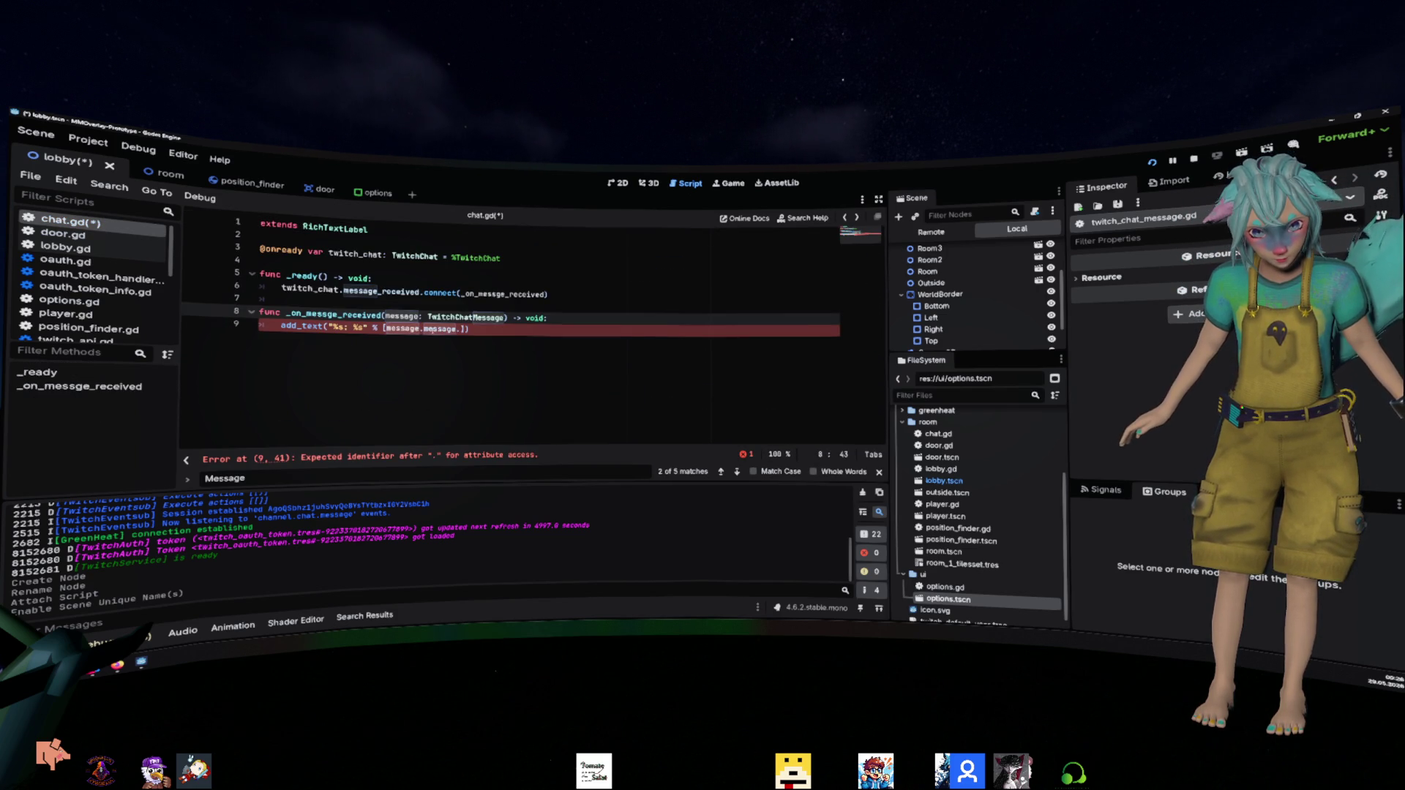
Step: Fill the first format argument of the add_text line with message.chatter_user_name
{"action": "double_click", "coordinate": [440, 329]}
{"action": "type", "text": "chatter_user_name"}
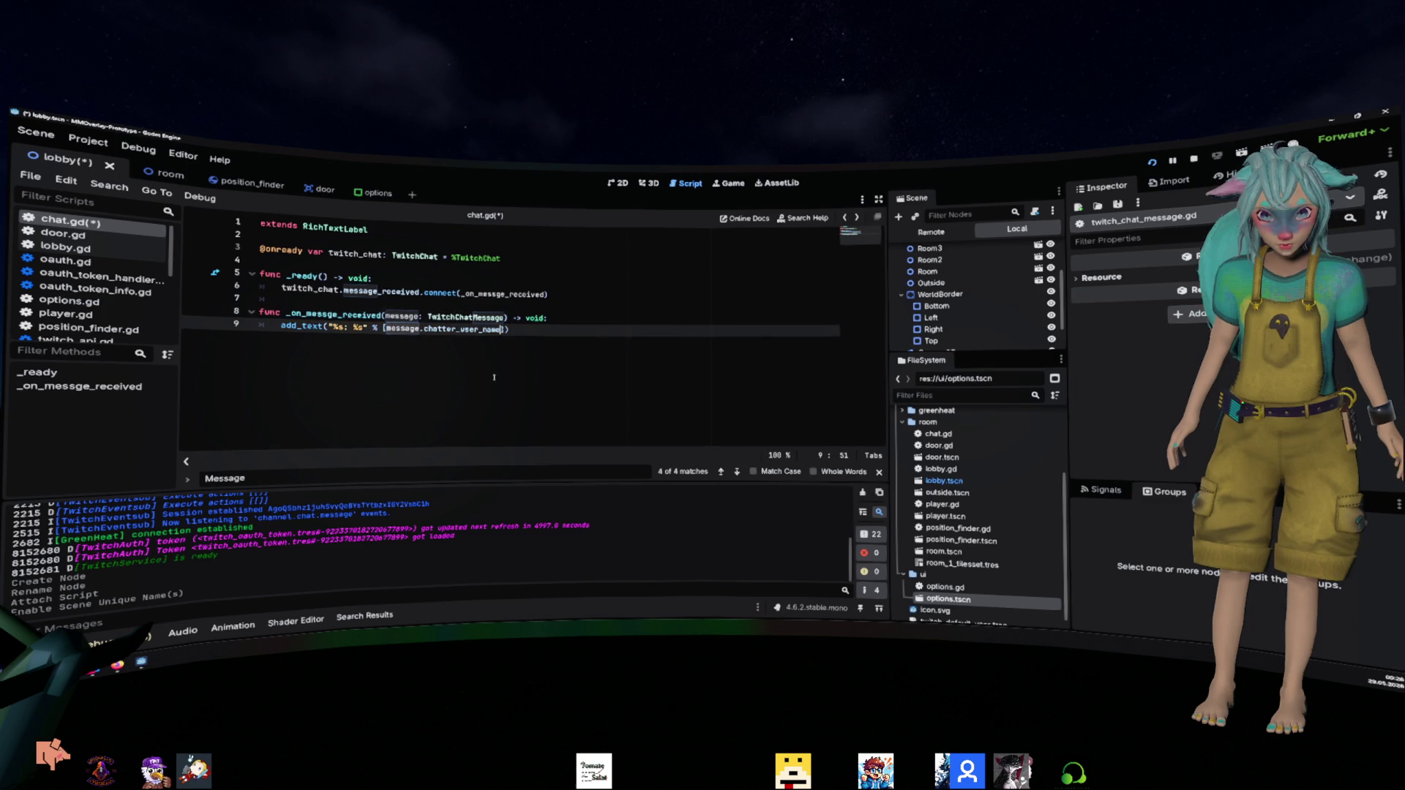
{"action": "type", "text": ", message.t"}
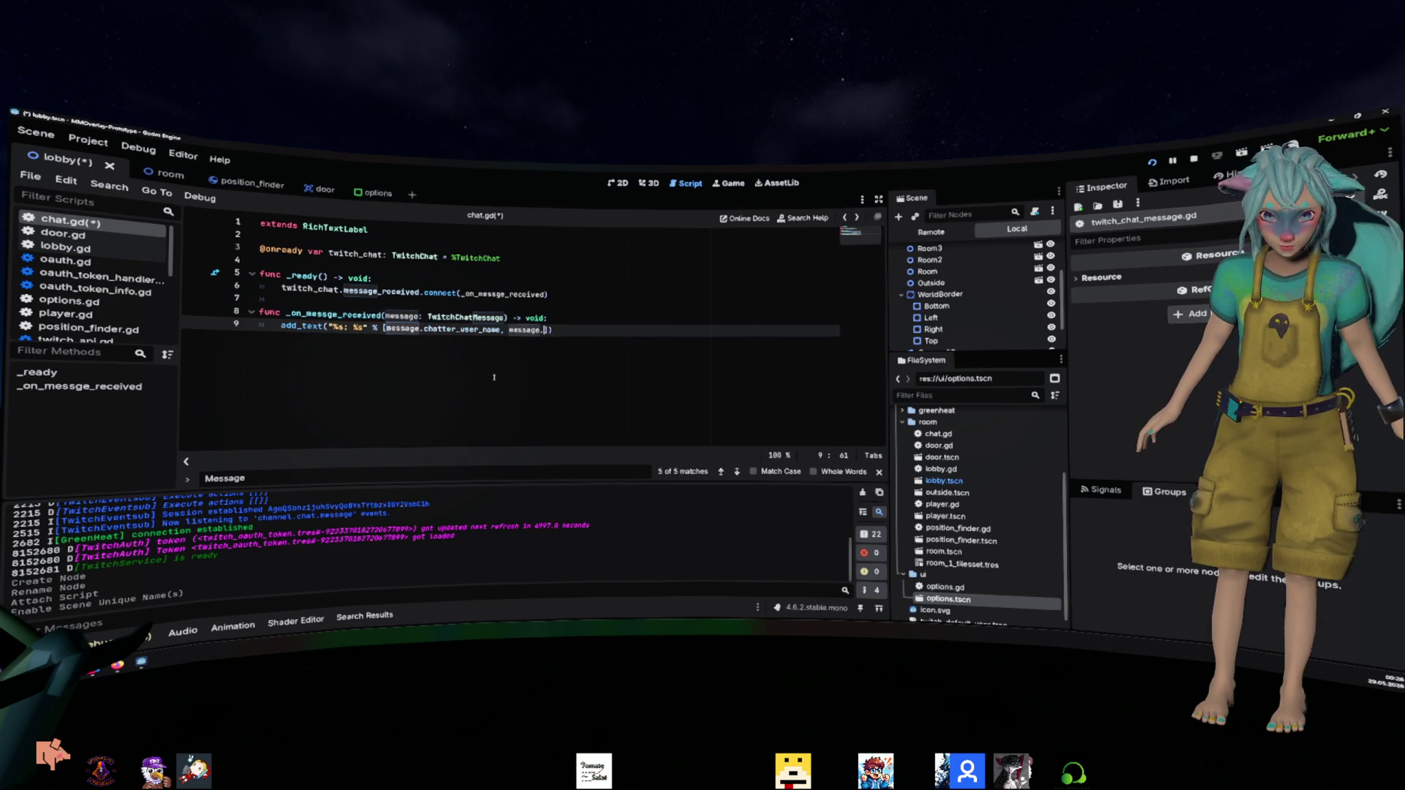
{"action": "key", "text": "BackSpace"}
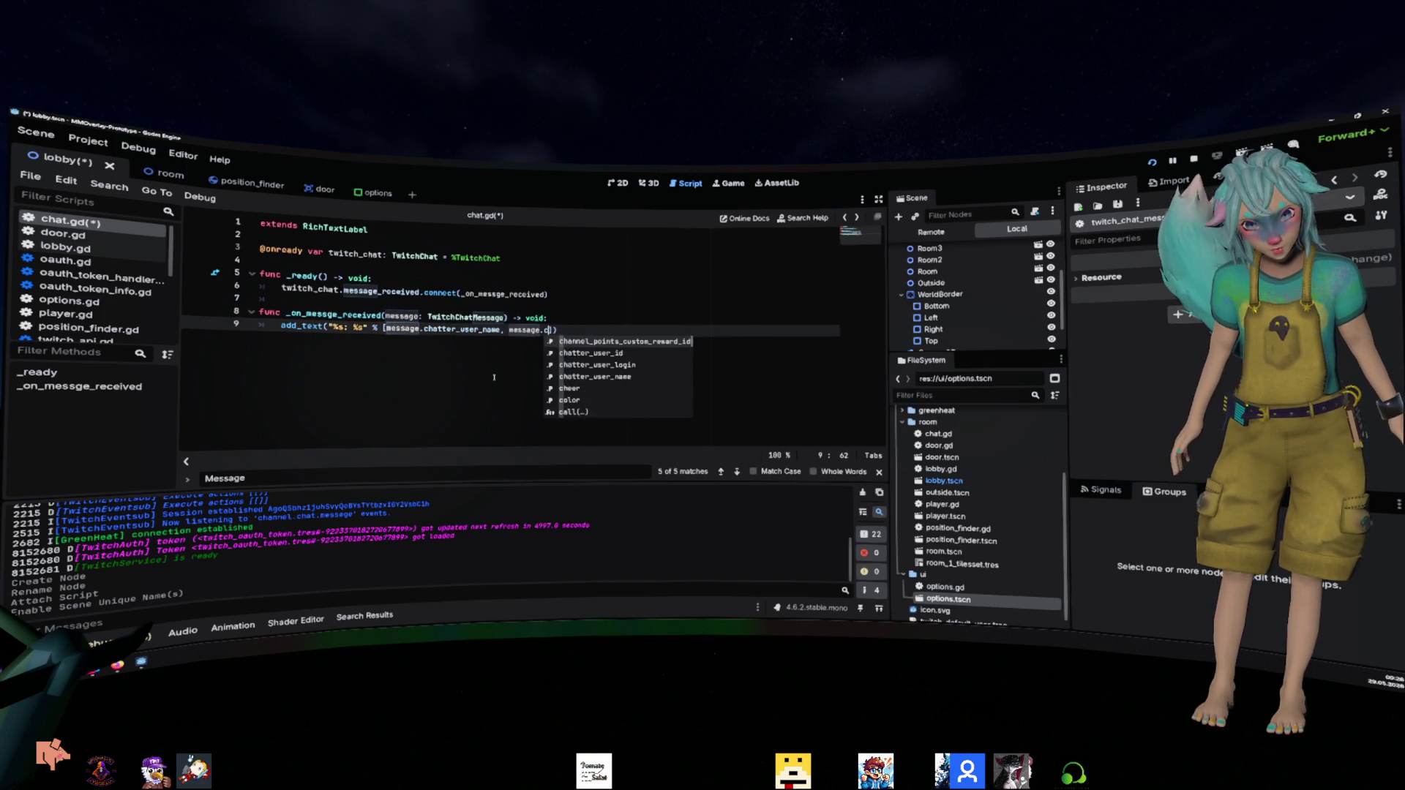
Step: Look up the TwitchChatMessage and Message class definitions to find the message text field
{"action": "left_click", "coordinate": [495, 320], "text": "ctrl"}
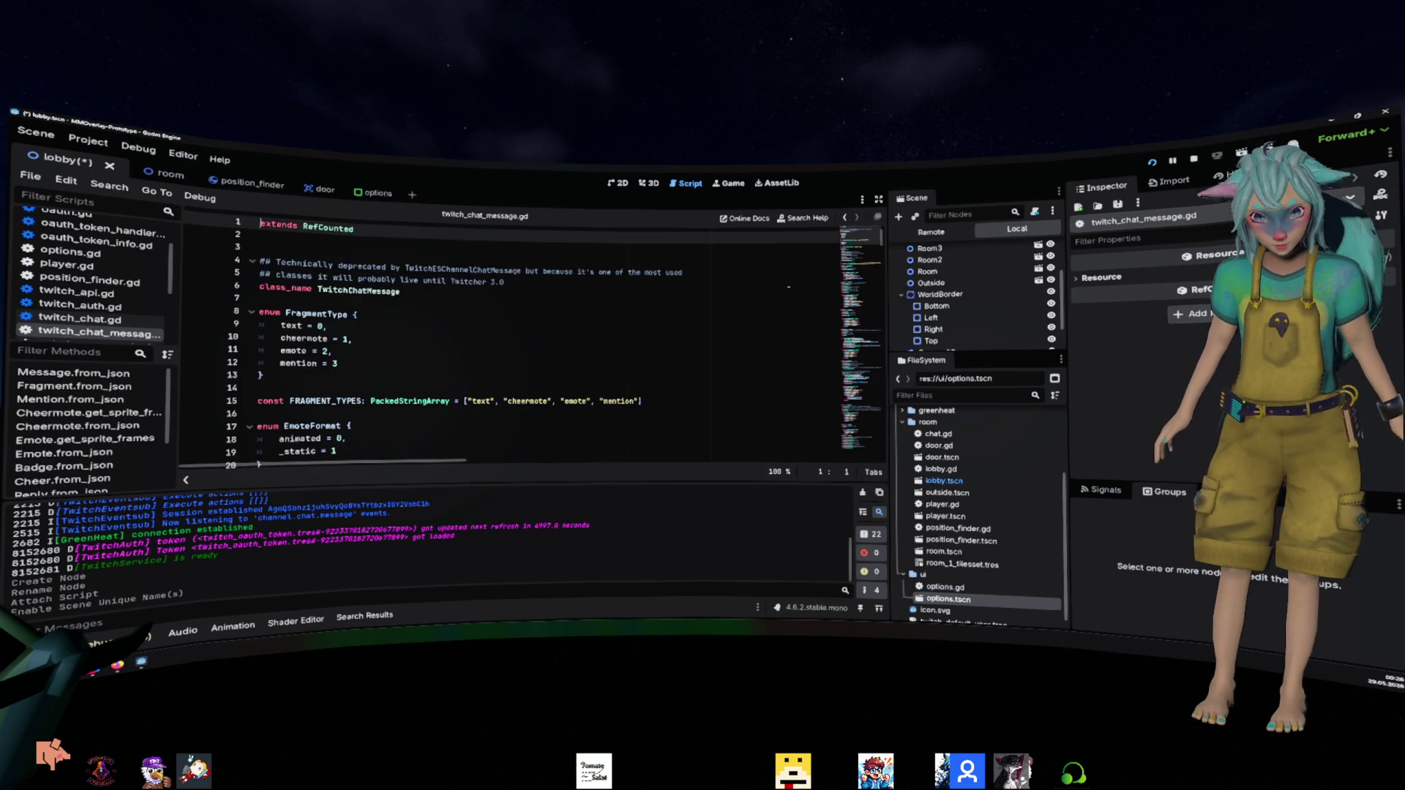
{"action": "scroll", "coordinate": [386, 333], "scroll_direction": "down", "scroll_amount": 20}
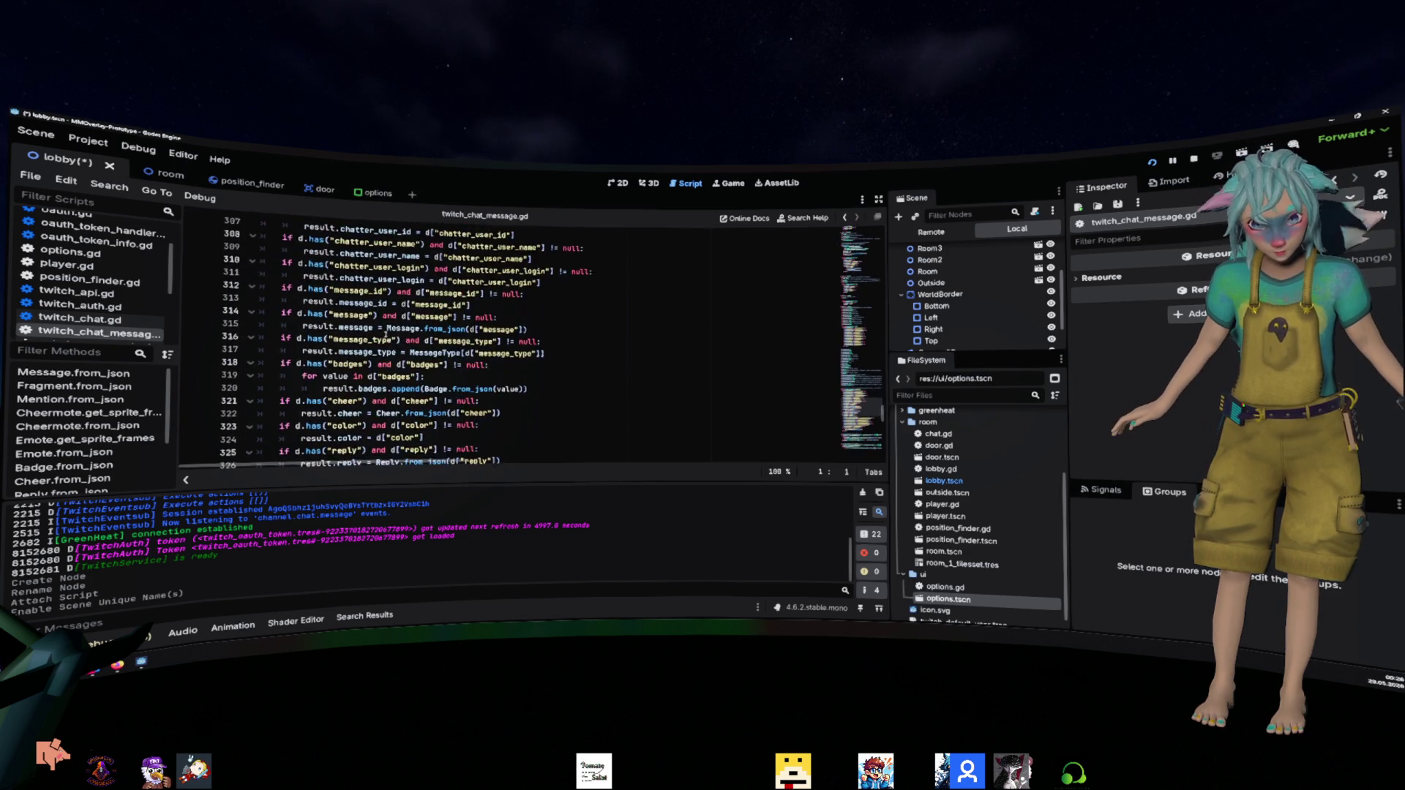
{"action": "scroll", "coordinate": [386, 333], "scroll_direction": "up", "scroll_amount": 15}
{"action": "left_click", "coordinate": [305, 343]}
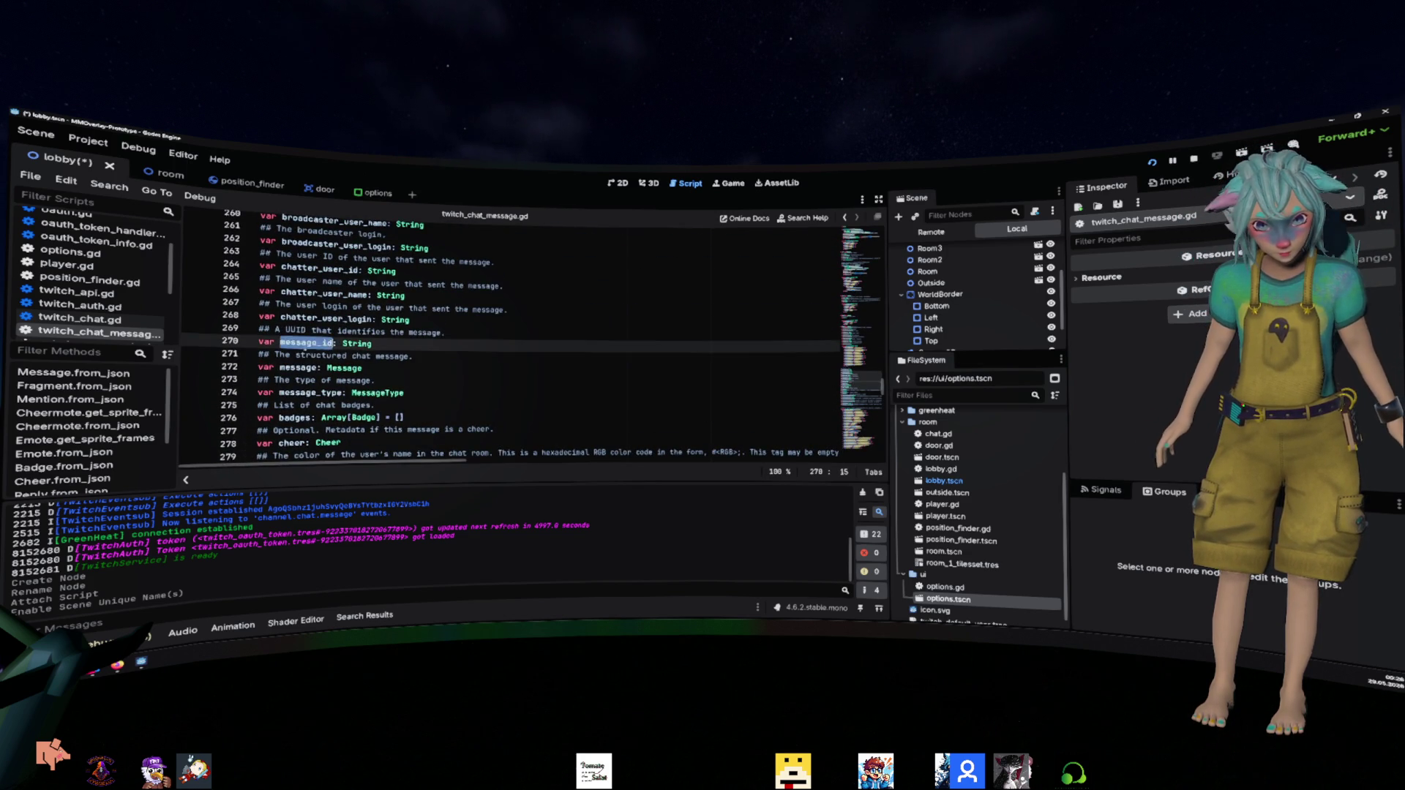
{"action": "double_click", "coordinate": [300, 367]}
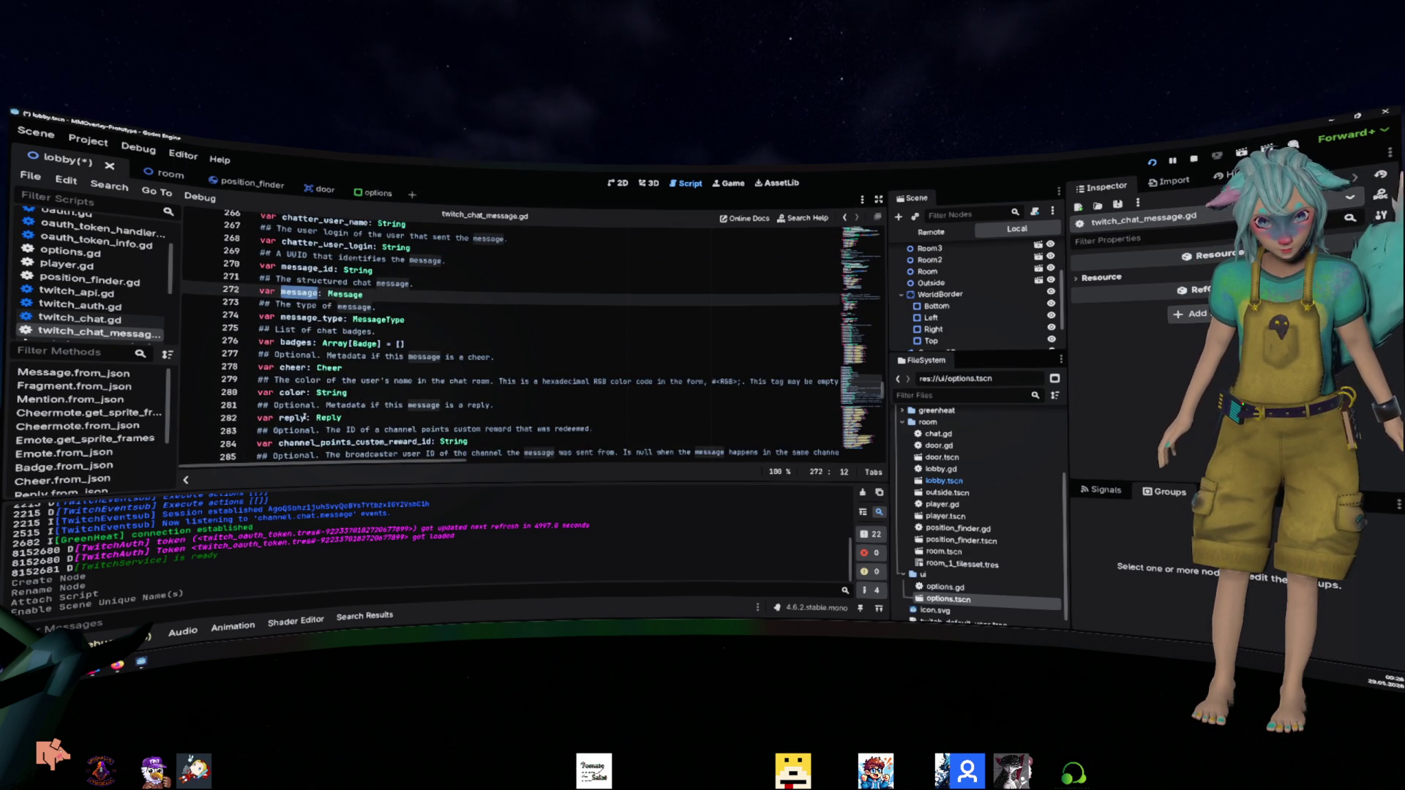
{"action": "left_click", "coordinate": [344, 368], "text": "ctrl"}
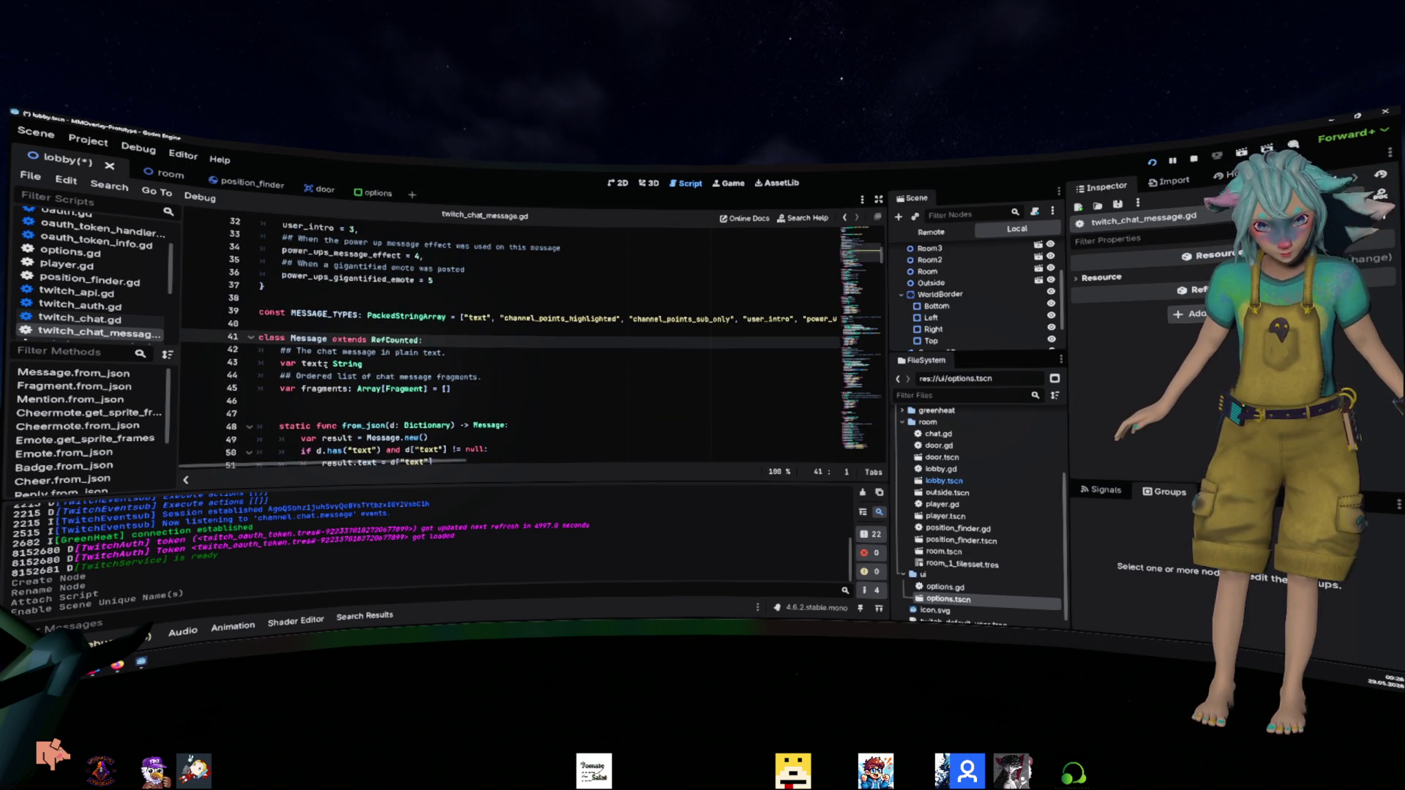
{"action": "key", "text": "alt+Left"}
{"action": "key", "text": "alt+Left"}
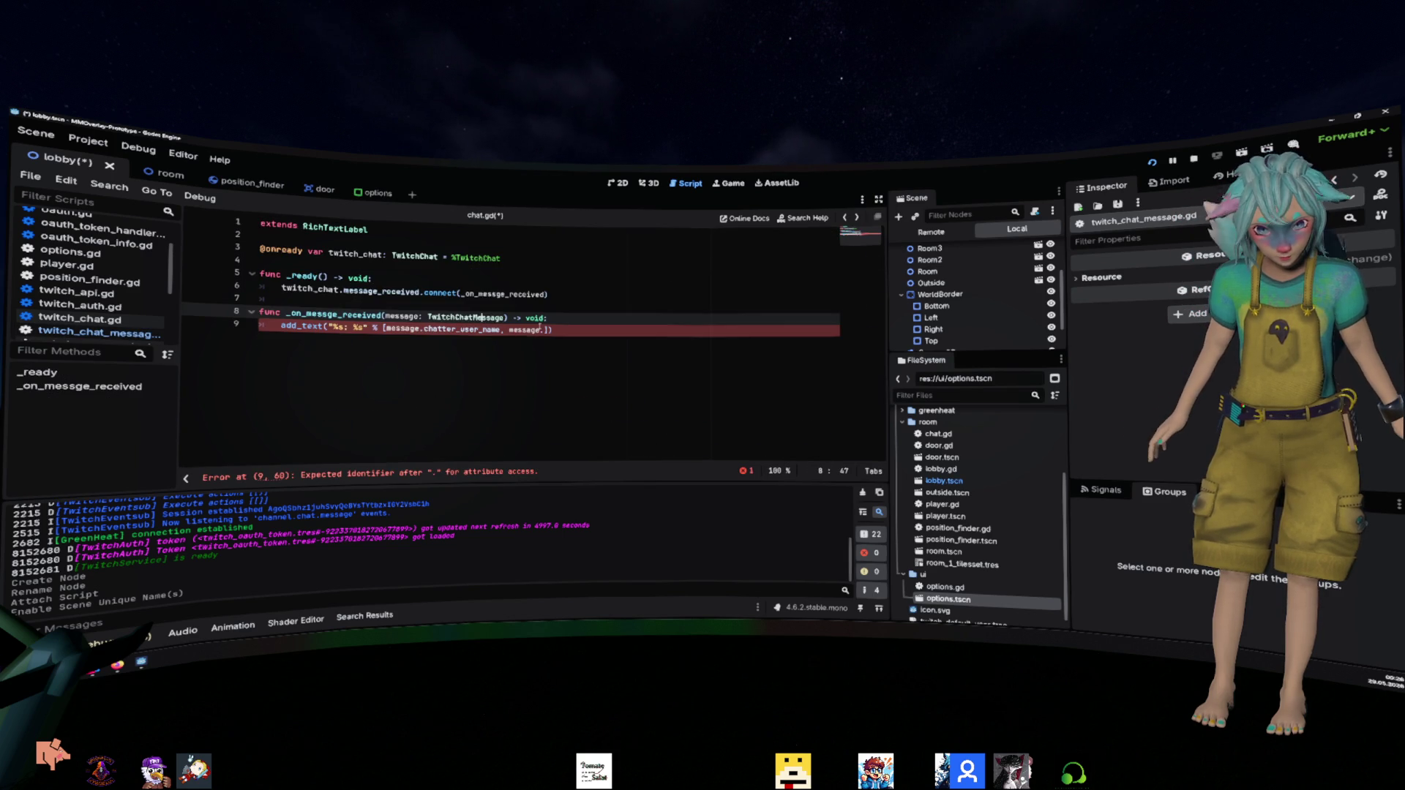
Step: Complete the format array with message.message.text and save the script
{"action": "left_click", "coordinate": [548, 330]}
{"action": "type", "text": "age.text"}
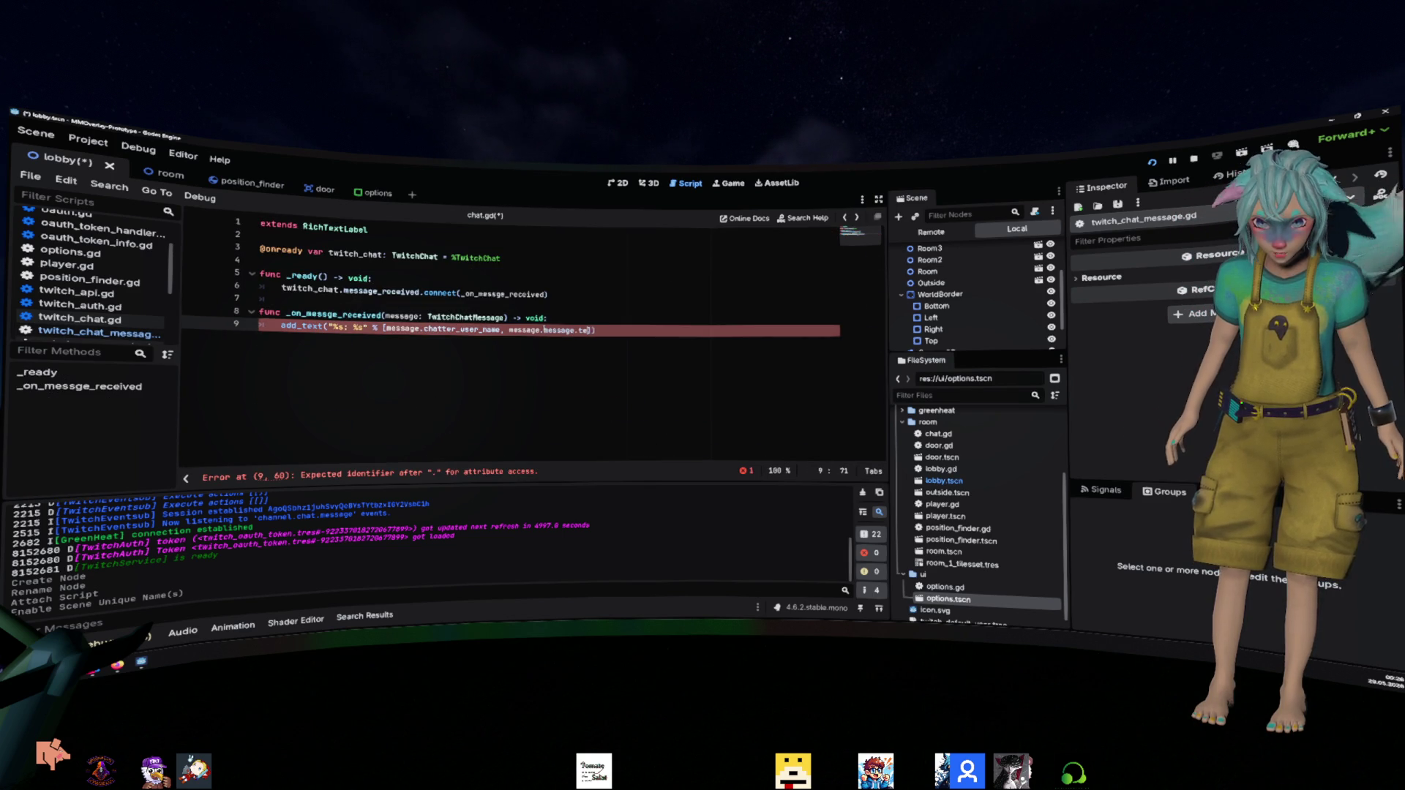
{"action": "type", "text": "]"}
{"action": "key", "text": "Up"}
{"action": "key", "text": "Up"}
{"action": "key", "text": "Up"}
{"action": "key", "text": "ctrl+s"}
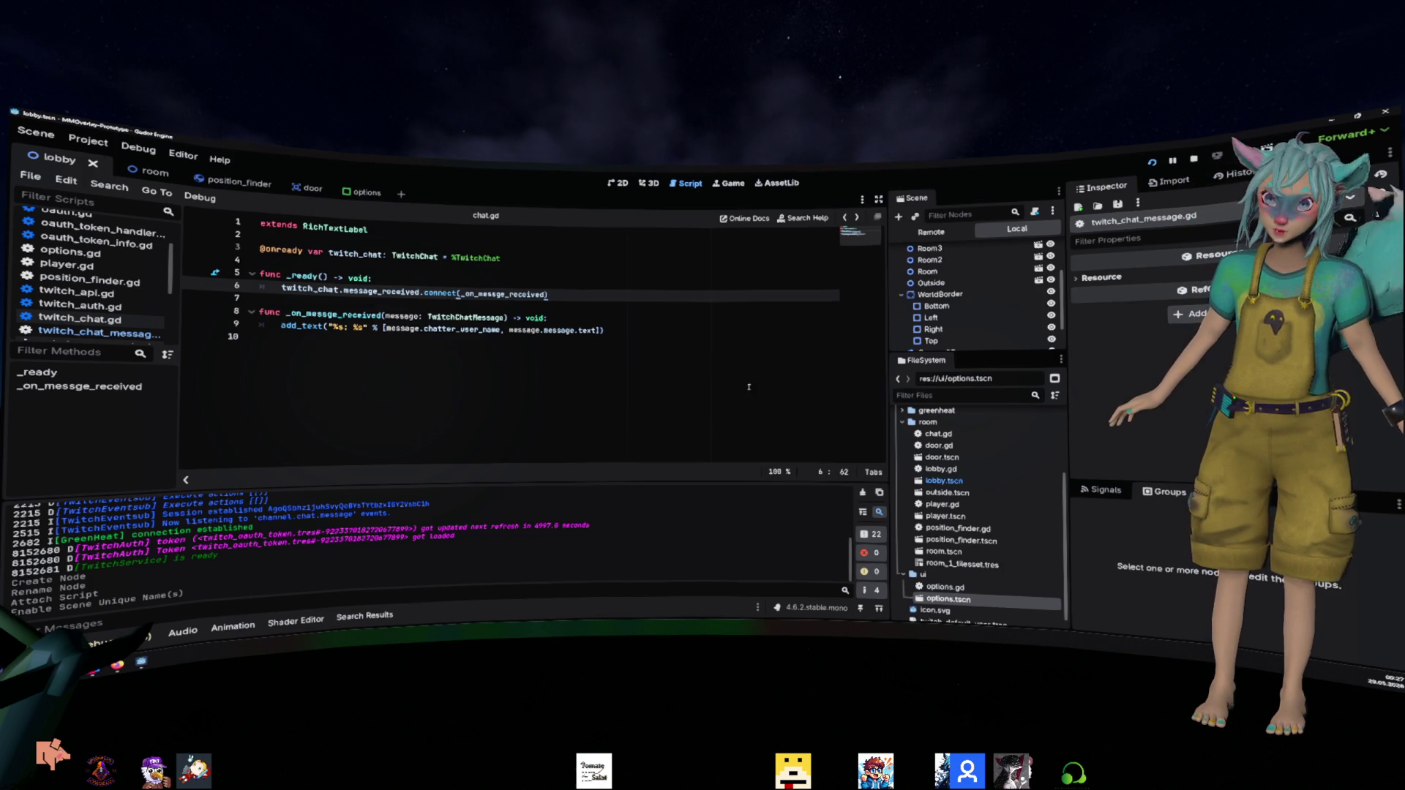
Step: Add spaces inside the format array brackets and run the project to test the chat
{"action": "left_click", "coordinate": [691, 346]}
{"action": "left_click", "coordinate": [594, 330]}
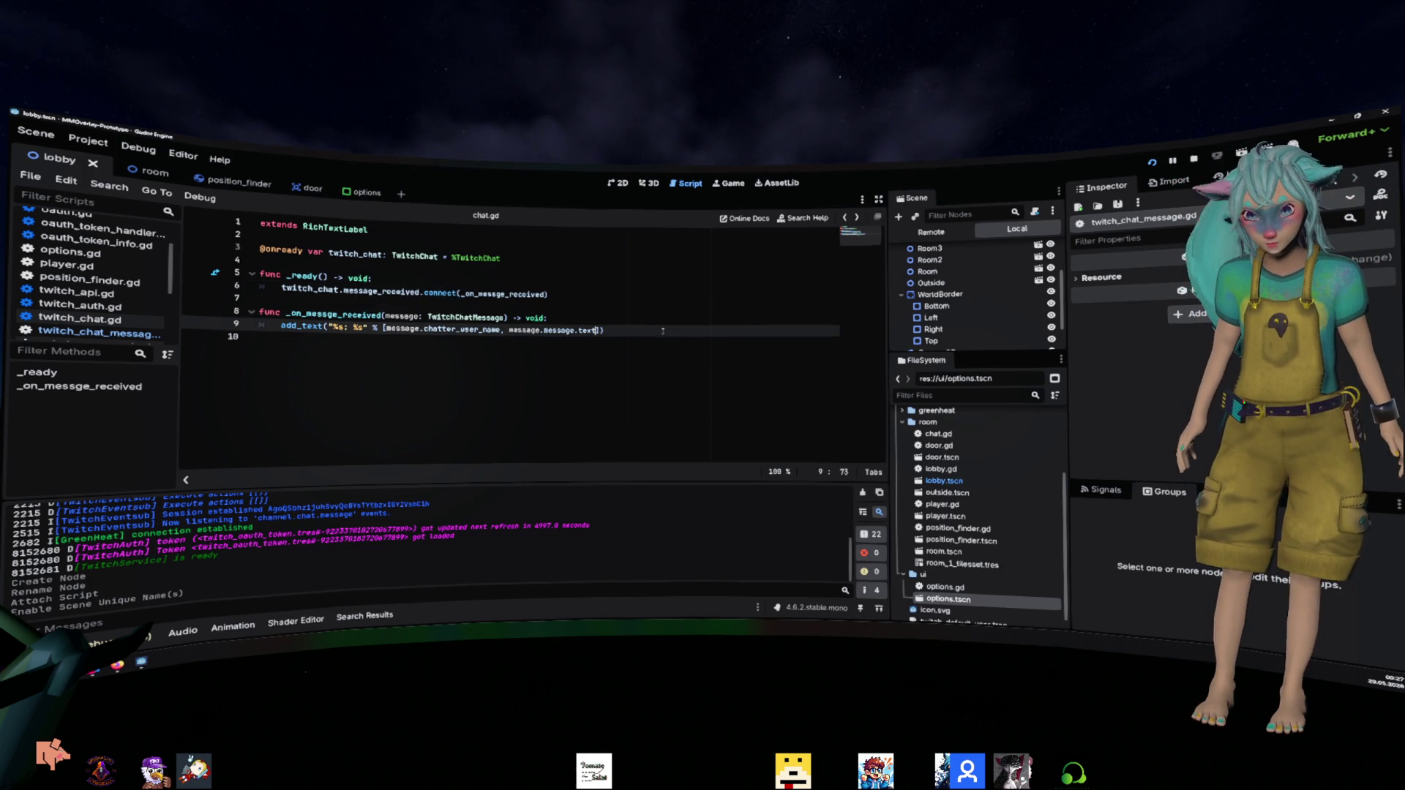
{"action": "left_click", "coordinate": [668, 296]}
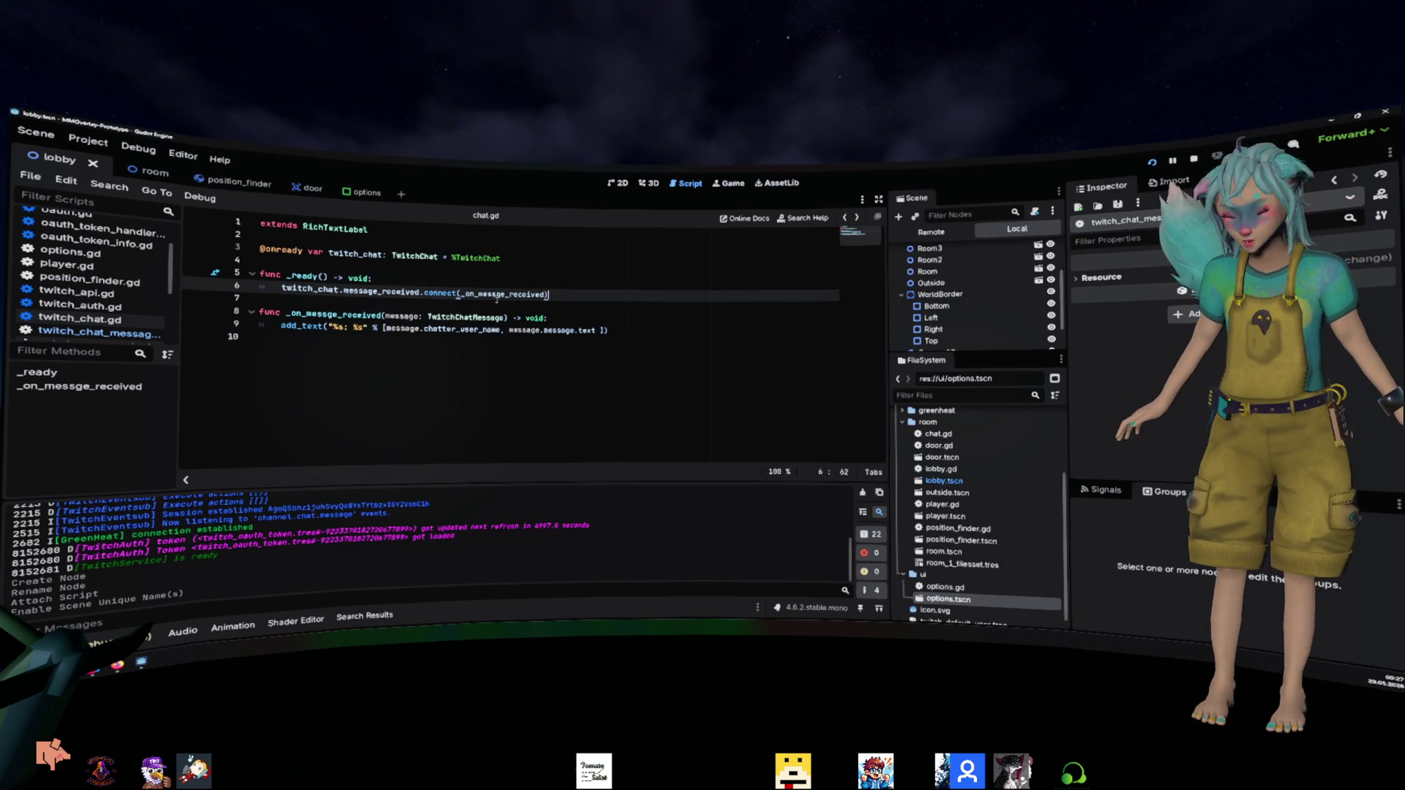
{"action": "left_click", "coordinate": [385, 329]}
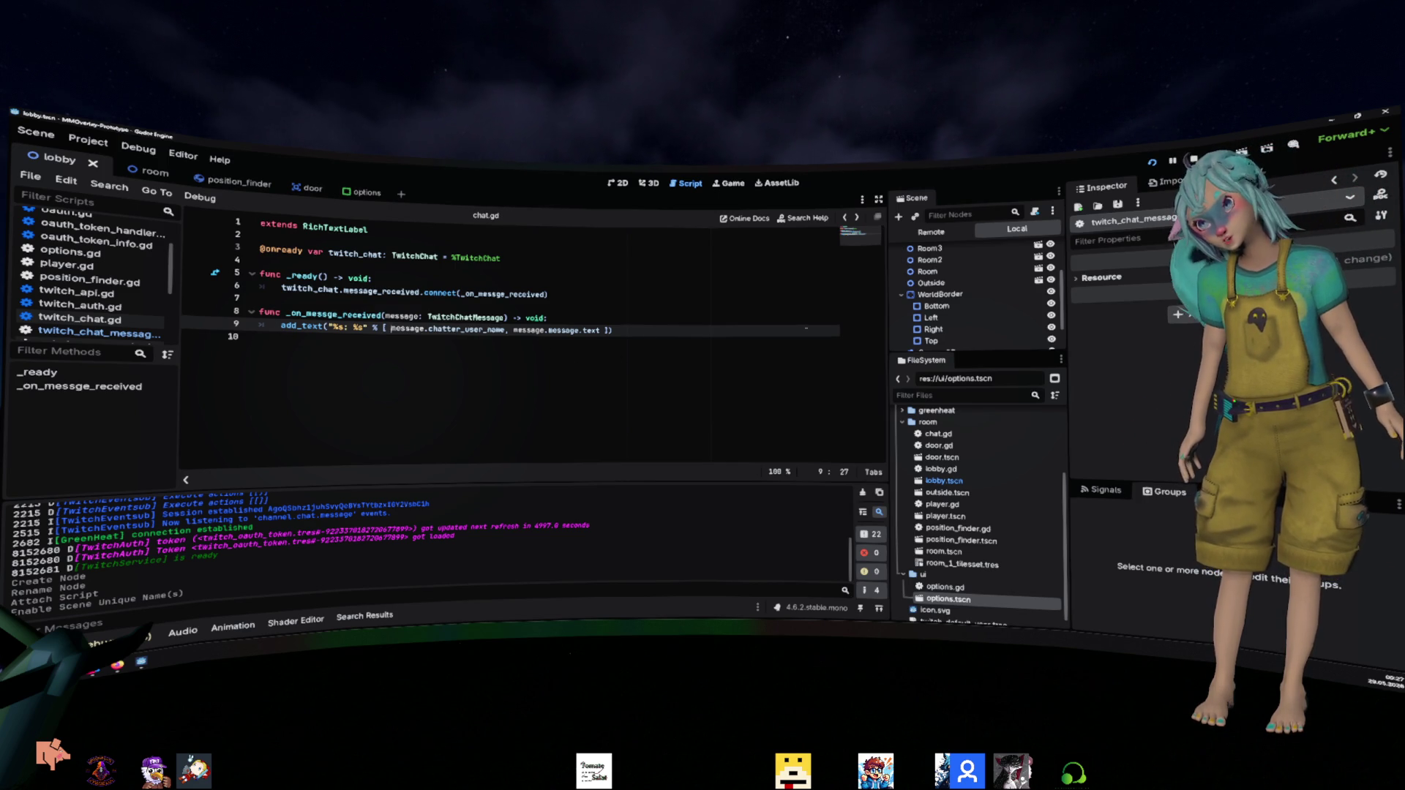
{"action": "key", "text": "F5"}
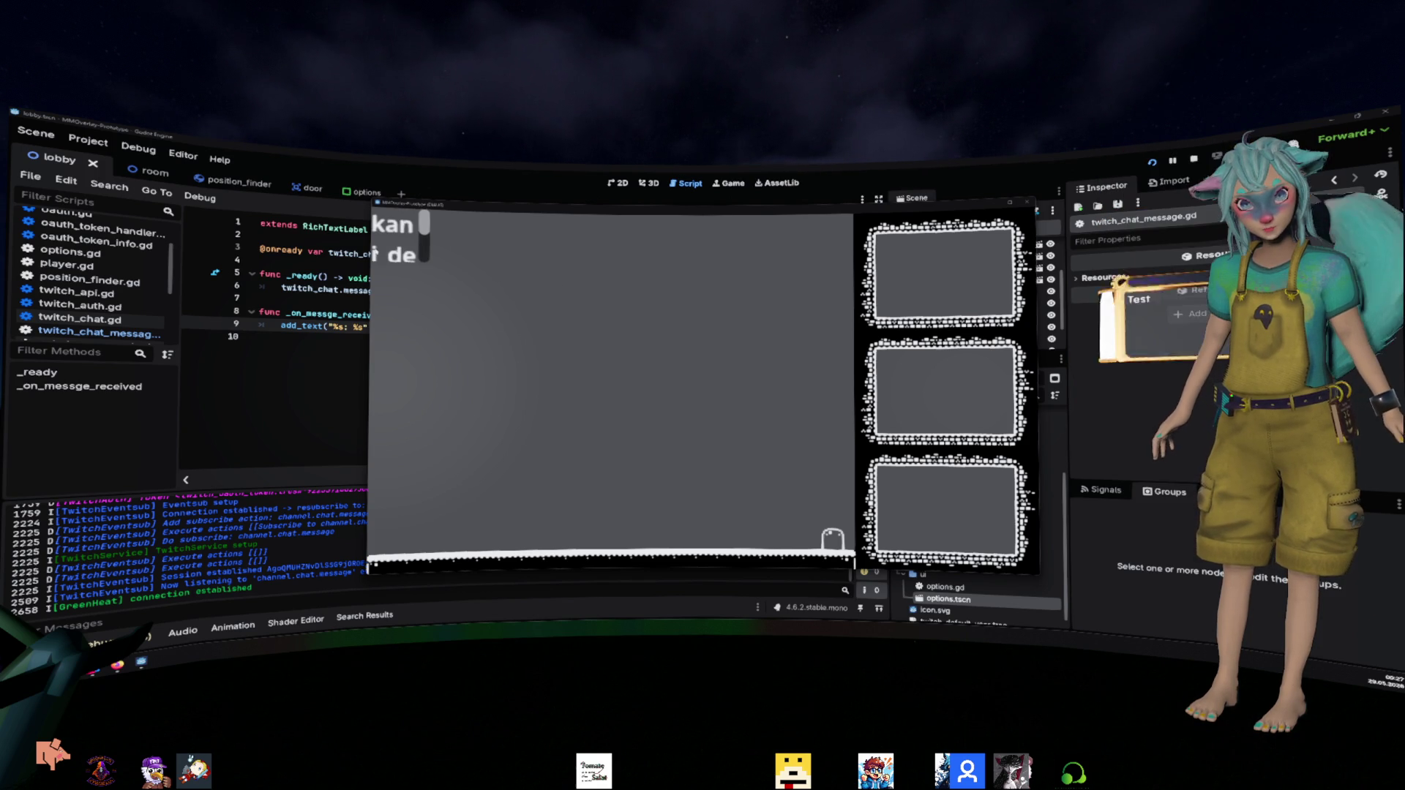
Step: In the lobby scene's 2D view, stretch the Chat label into a wide box
{"action": "left_click", "coordinate": [686, 183]}
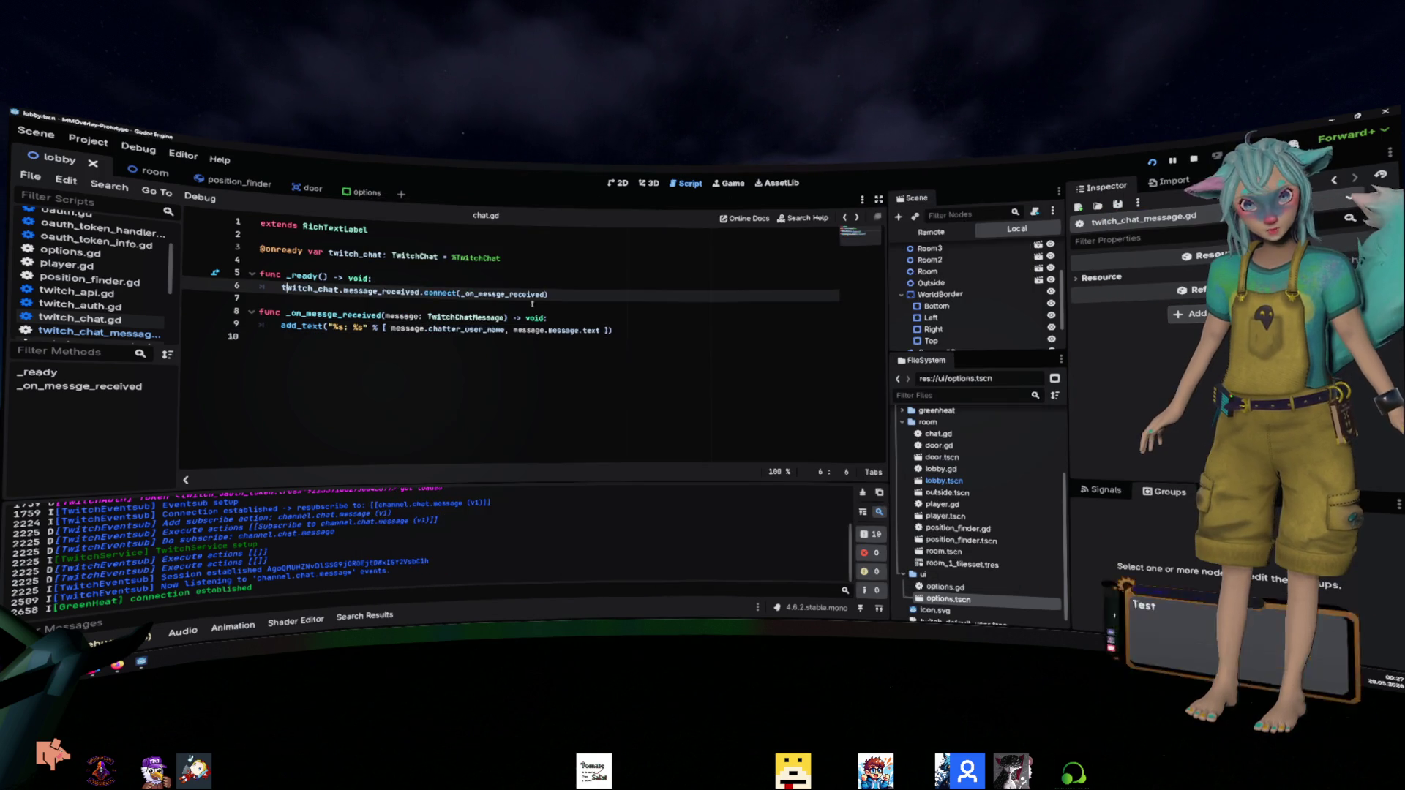
{"action": "left_click", "coordinate": [351, 192]}
{"action": "key", "text": "ctrl+Tab"}
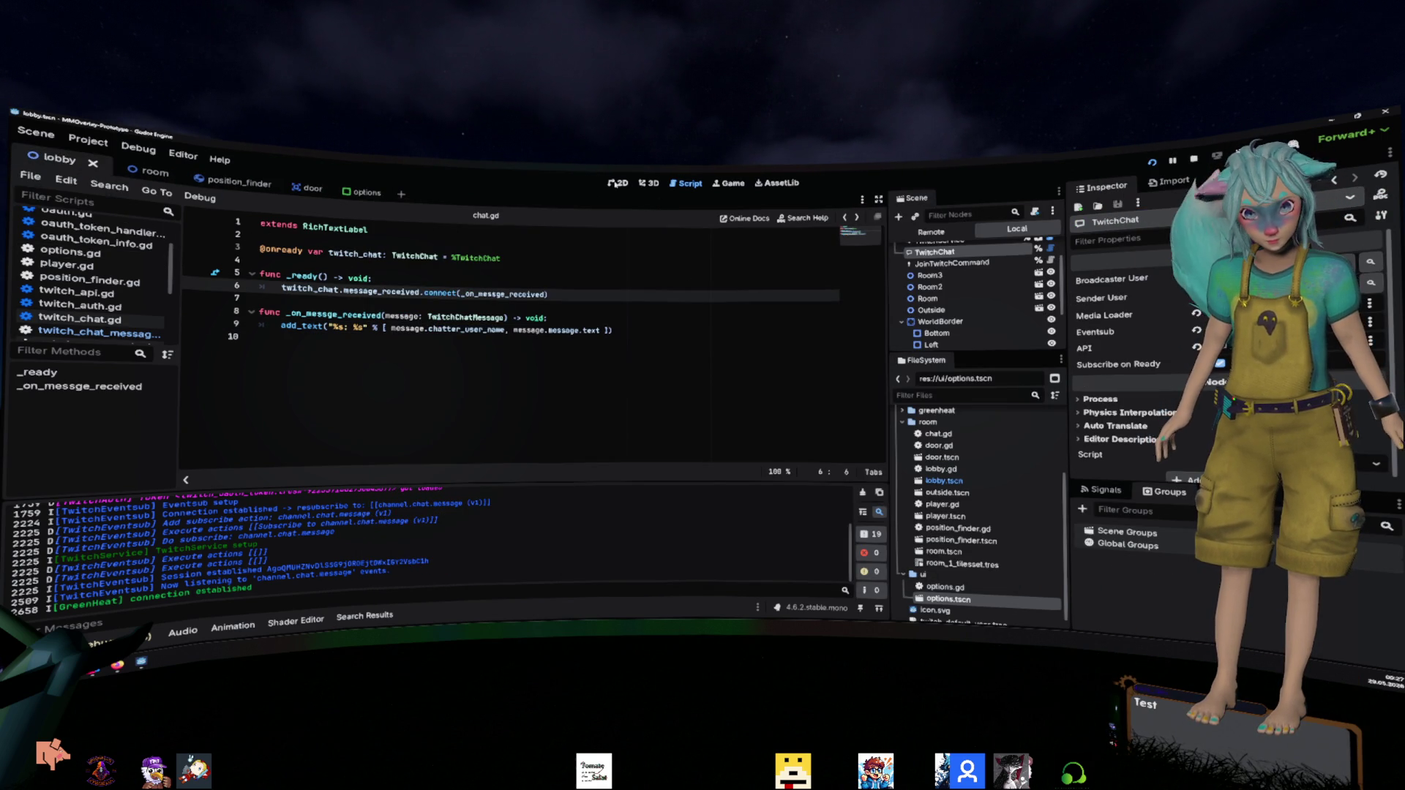
{"action": "key", "text": "ctrl+F1"}
{"action": "scroll", "coordinate": [973, 293], "scroll_direction": "down", "scroll_amount": 2}
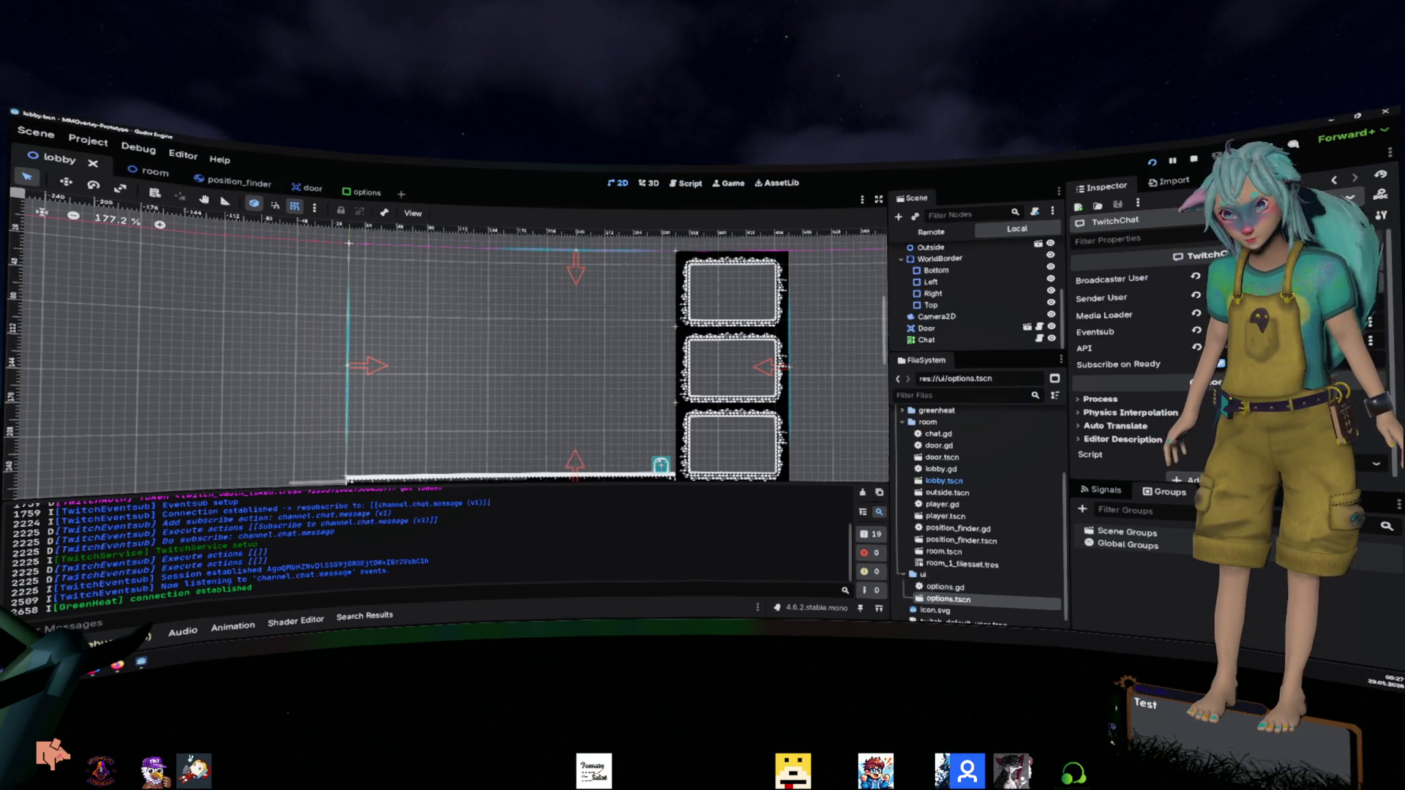
{"action": "left_click", "coordinate": [966, 340]}
{"action": "mouse_move", "coordinate": [391, 284]}
{"action": "left_mouse_down"}
{"action": "mouse_move", "coordinate": [624, 342]}
{"action": "mouse_move", "coordinate": [607, 341]}
{"action": "left_mouse_up"}
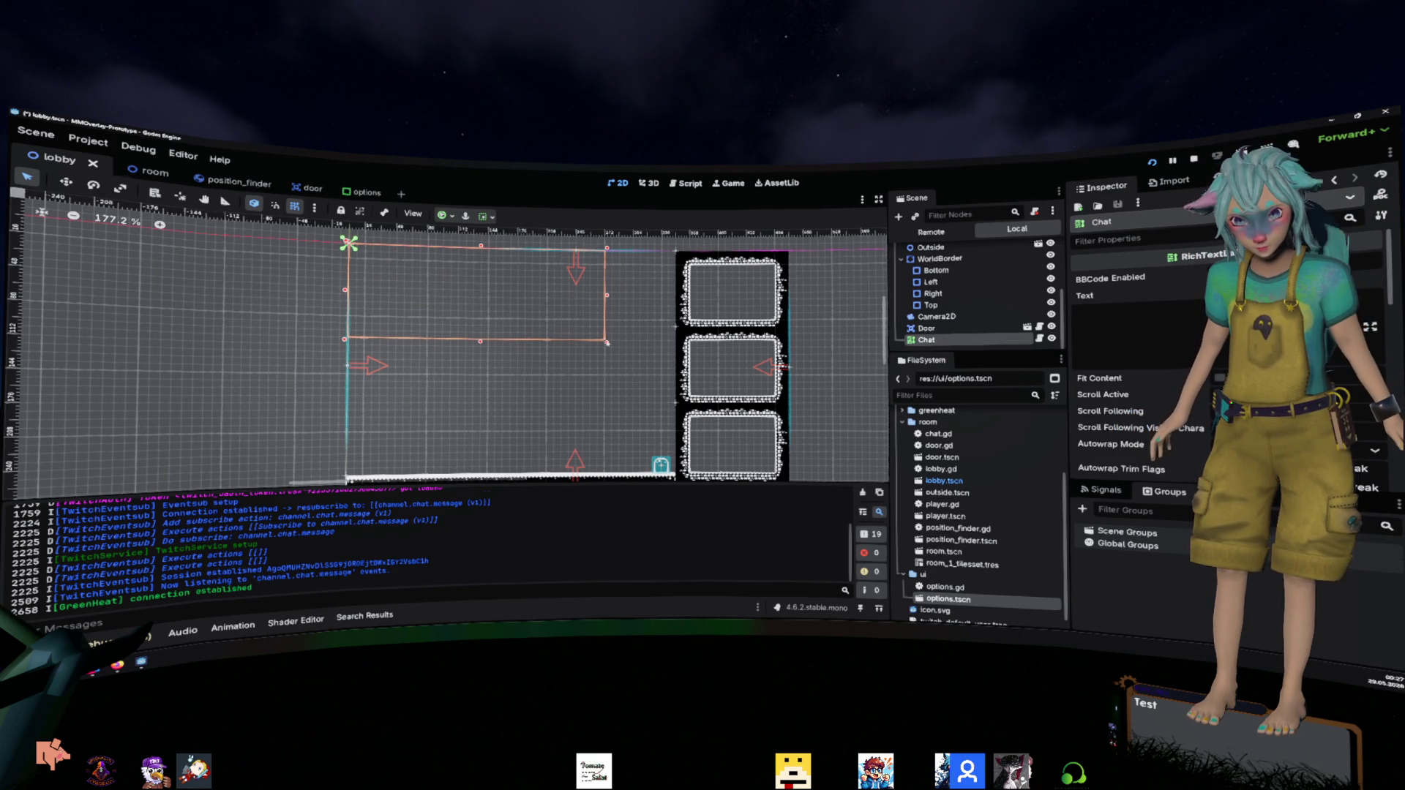
Step: Run the game to check the chat, stop it, and return to chat.gd
{"action": "key", "text": "F5"}
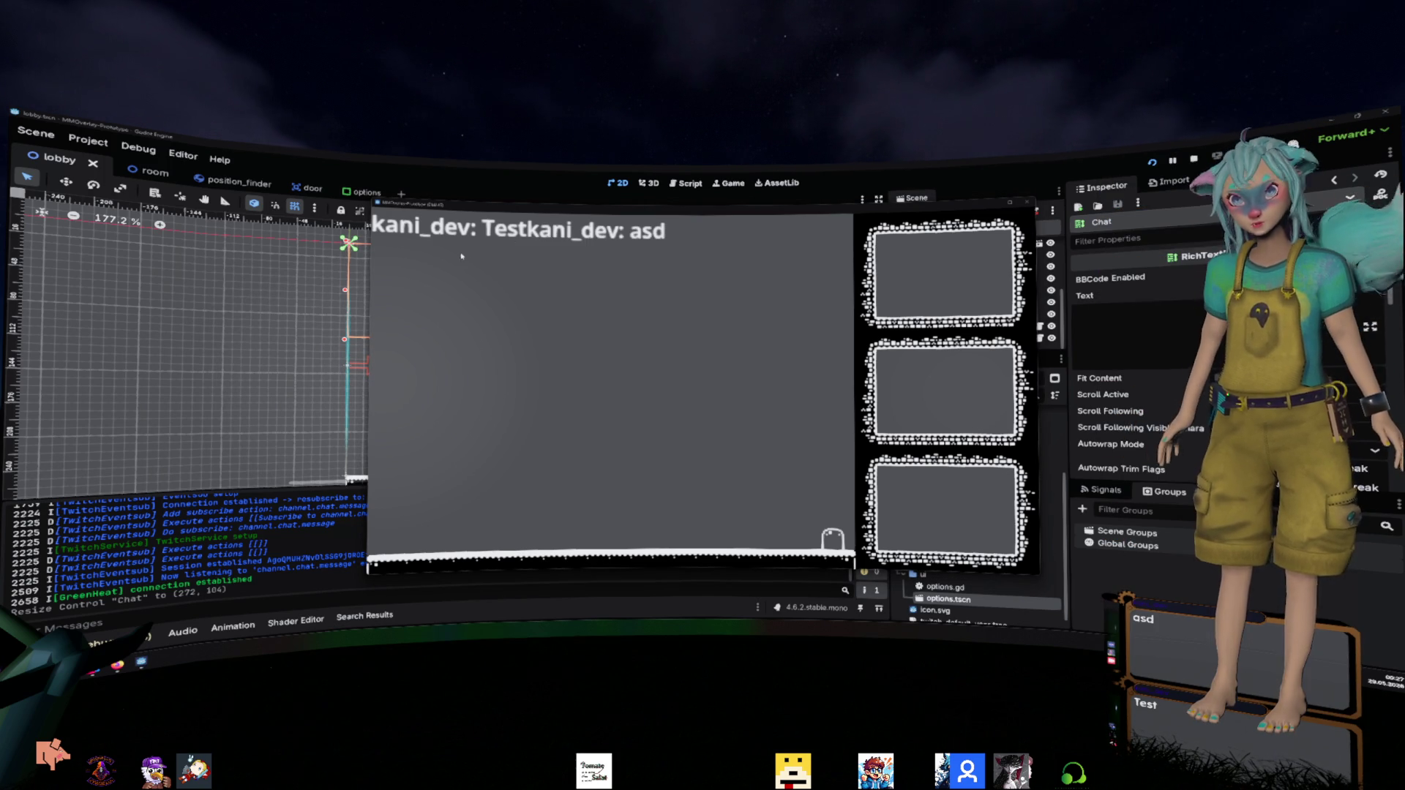
{"action": "key", "text": "F8"}
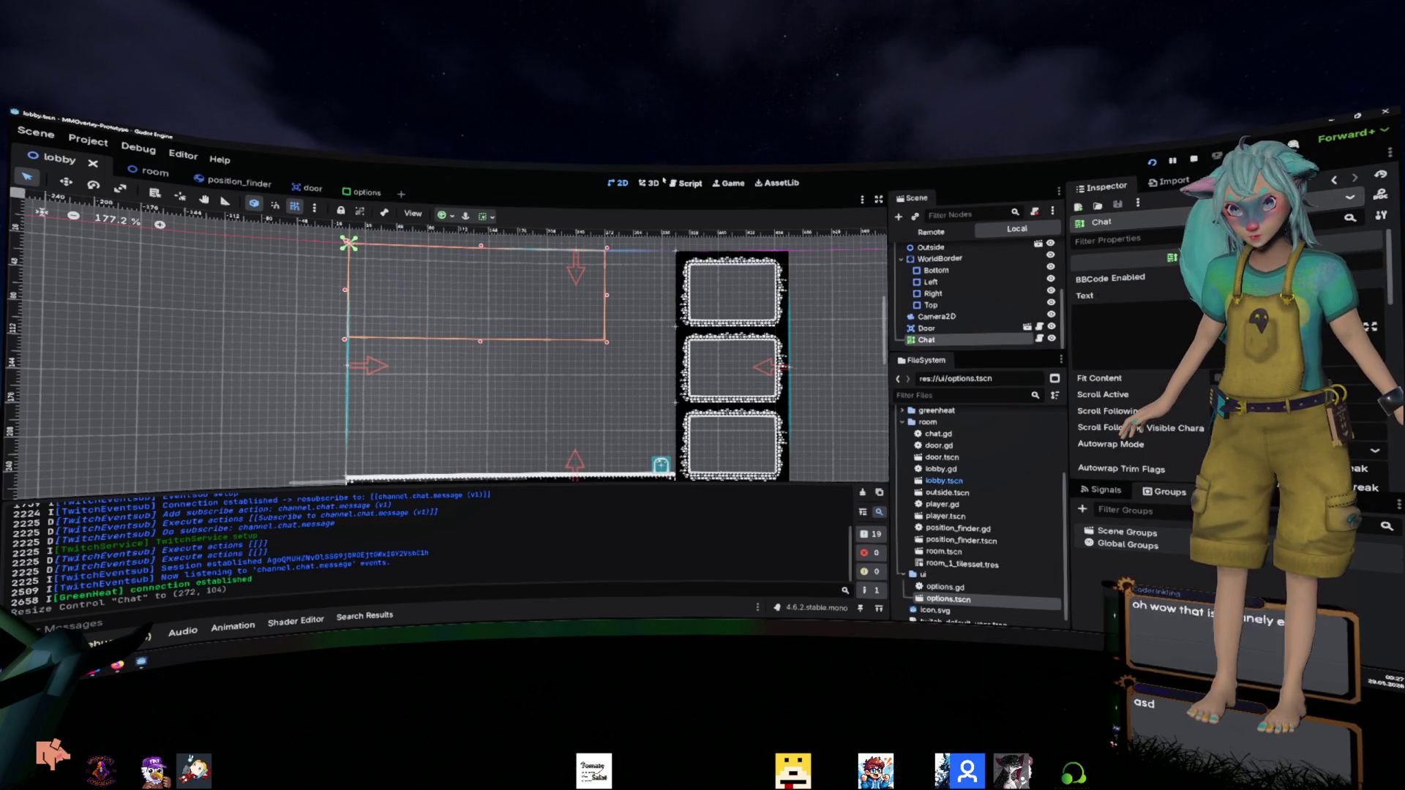
{"action": "key", "text": "ctrl+F3"}
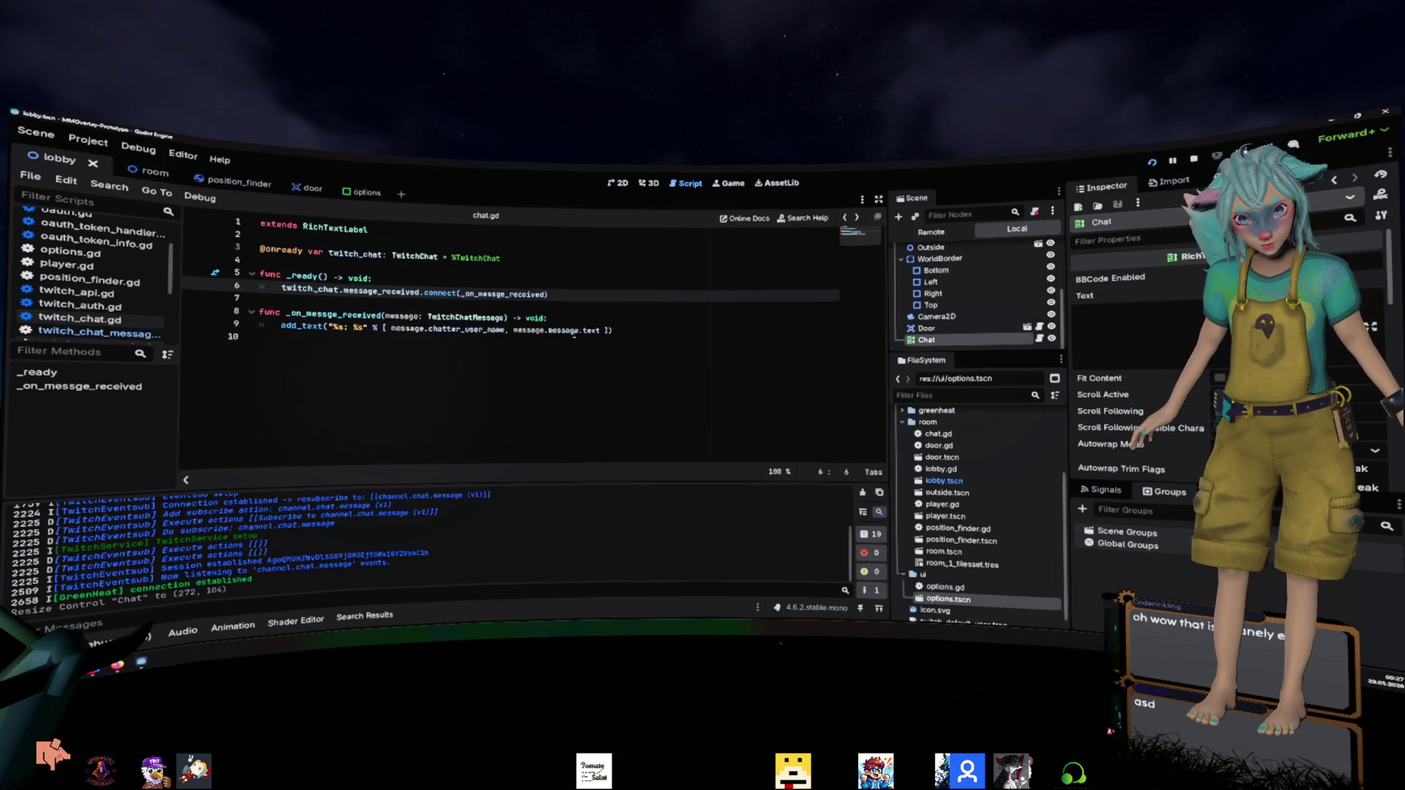
Step: Add a \n line break after the second %s in the format string, save, and test-run the game
{"action": "left_click", "coordinate": [364, 328]}
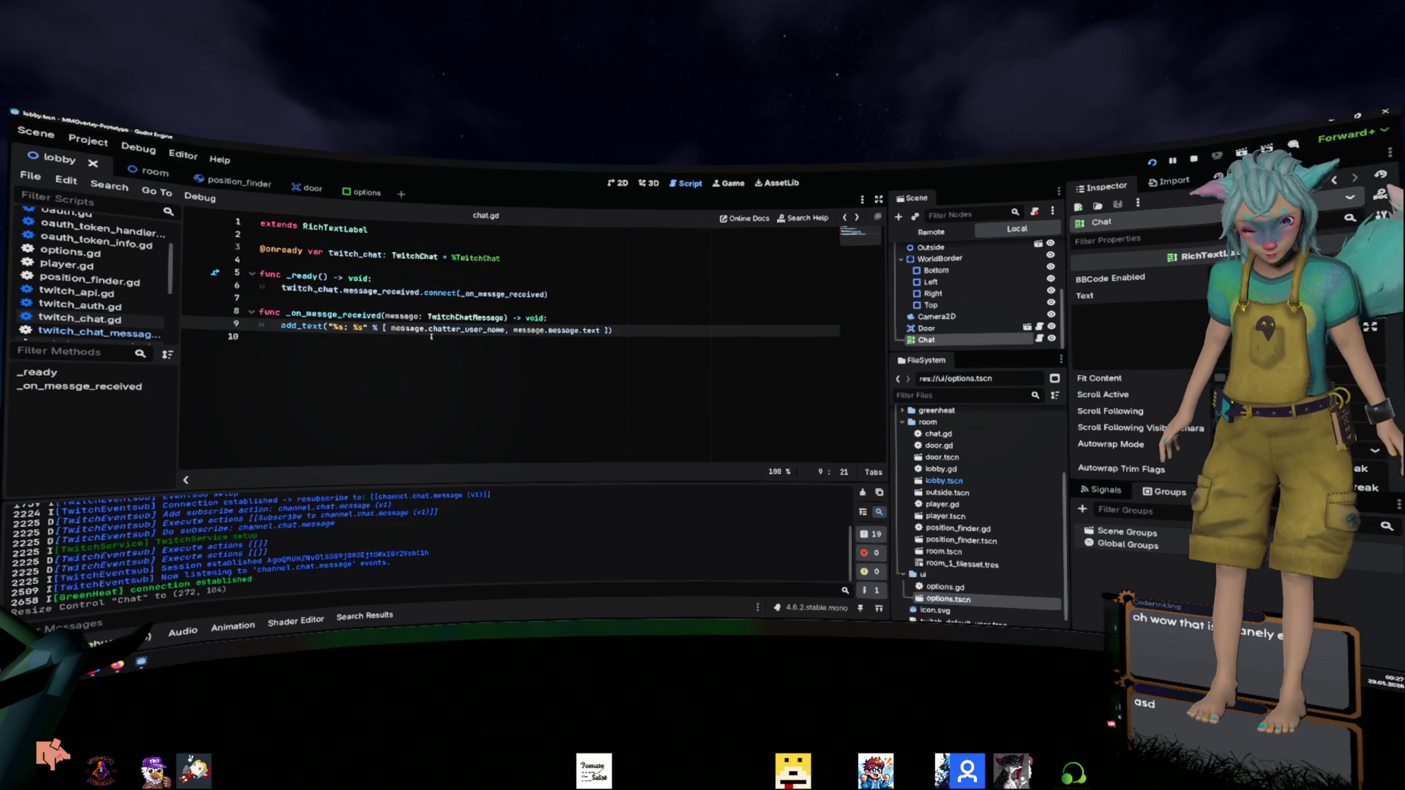
{"action": "key", "text": "ctrl+s"}
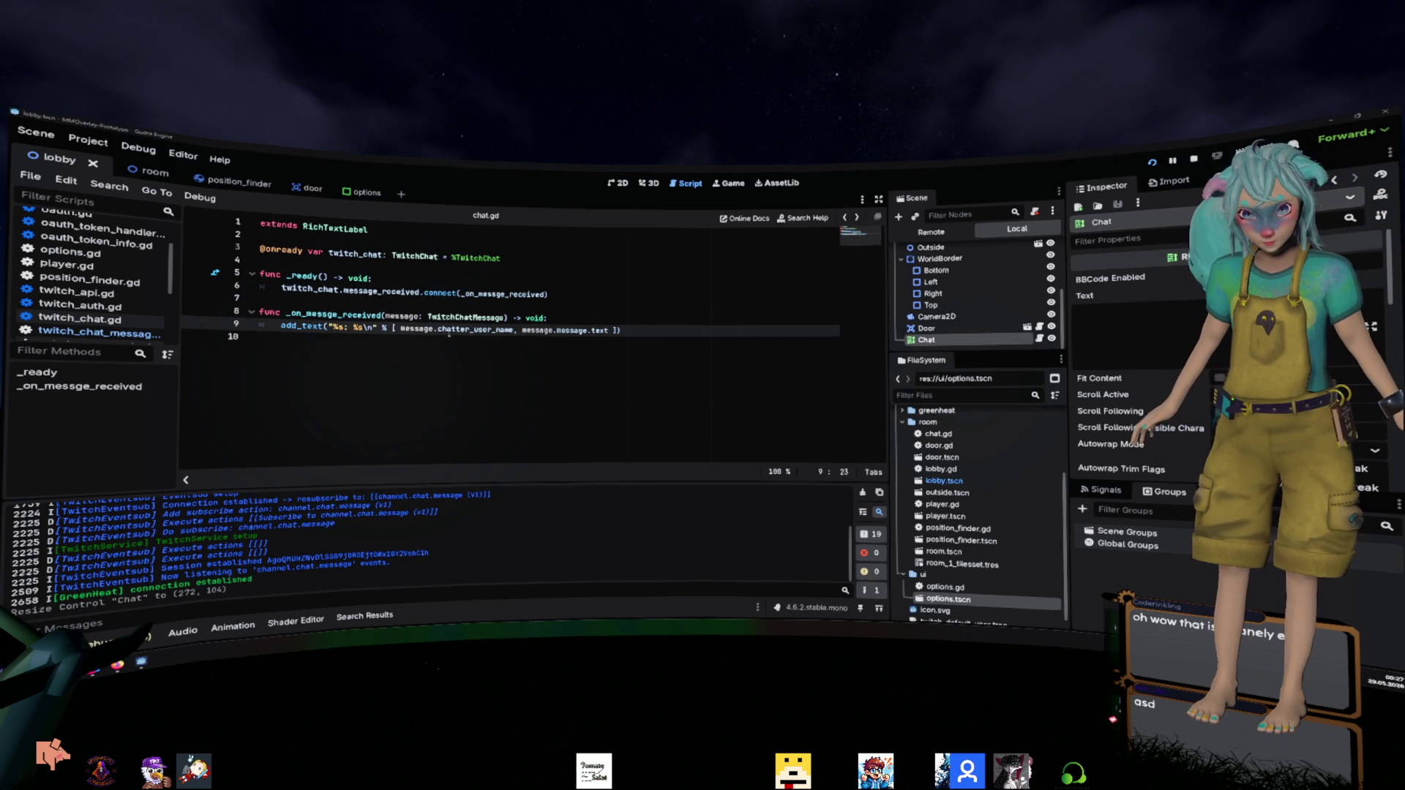
{"action": "key", "text": "F5"}
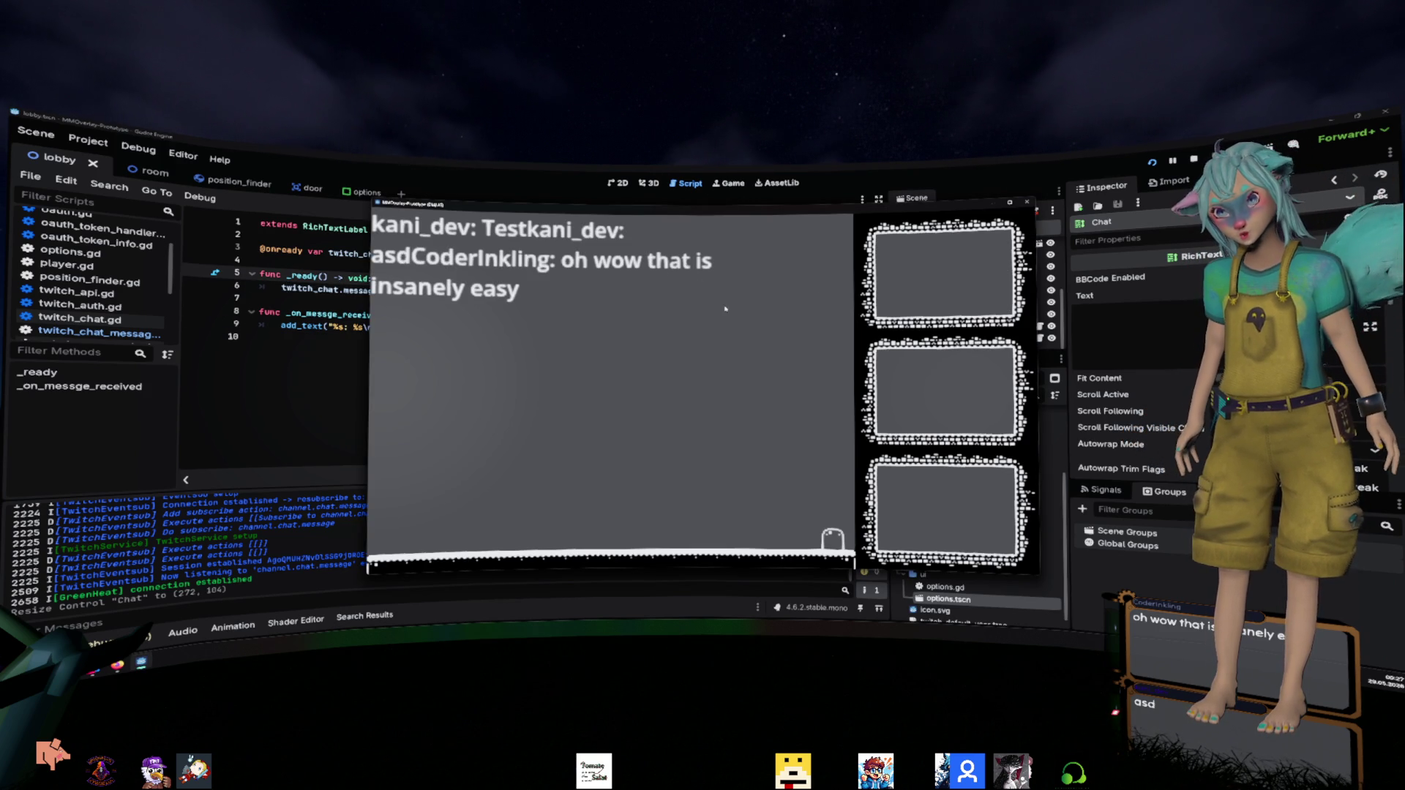
{"action": "left_click", "coordinate": [1026, 202]}
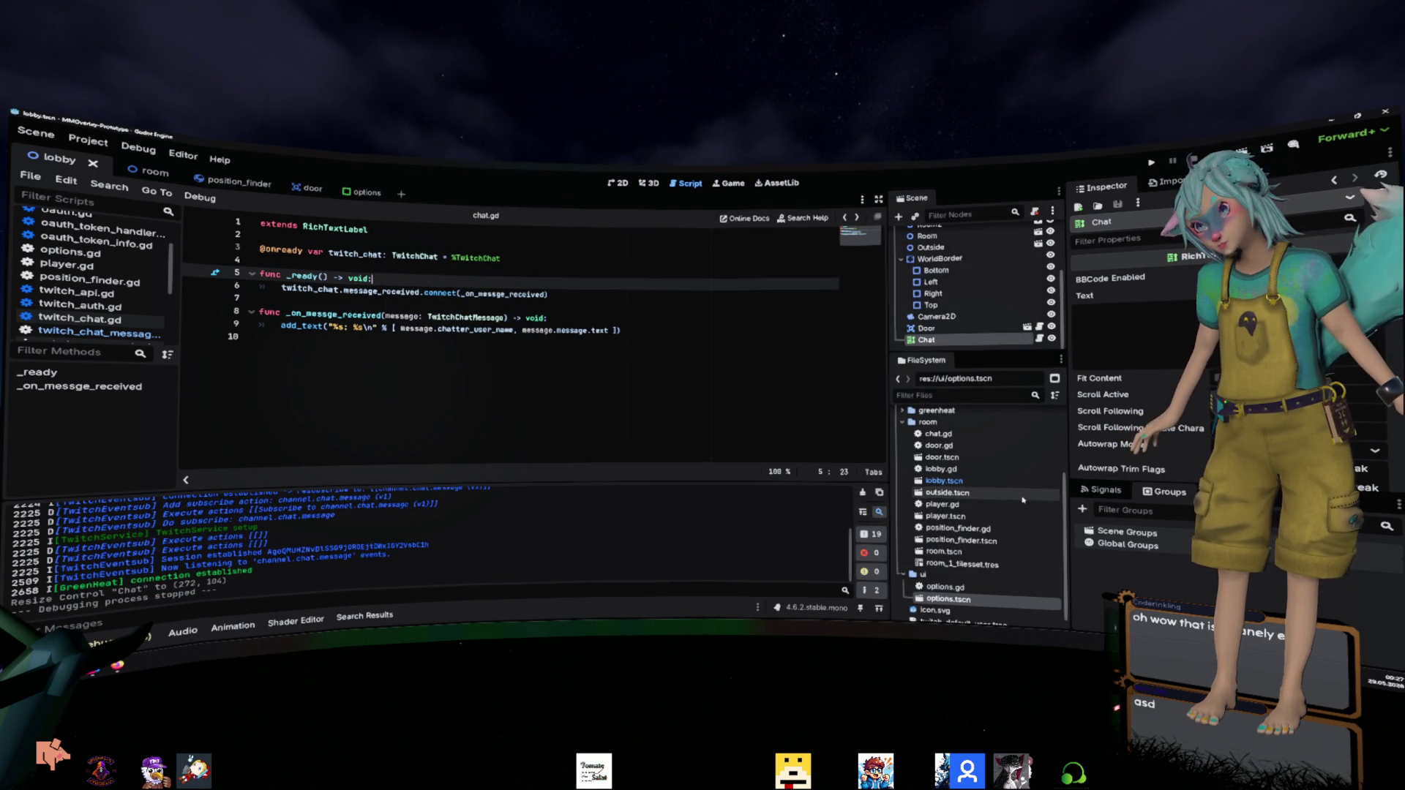
Step: Open addons/twitcher/example/overlay_template/overlay_template.tscn from the FileSystem dock
{"action": "scroll", "coordinate": [1017, 505], "scroll_direction": "down", "scroll_amount": 1}
{"action": "scroll", "coordinate": [1016, 505], "scroll_direction": "up", "scroll_amount": 5}
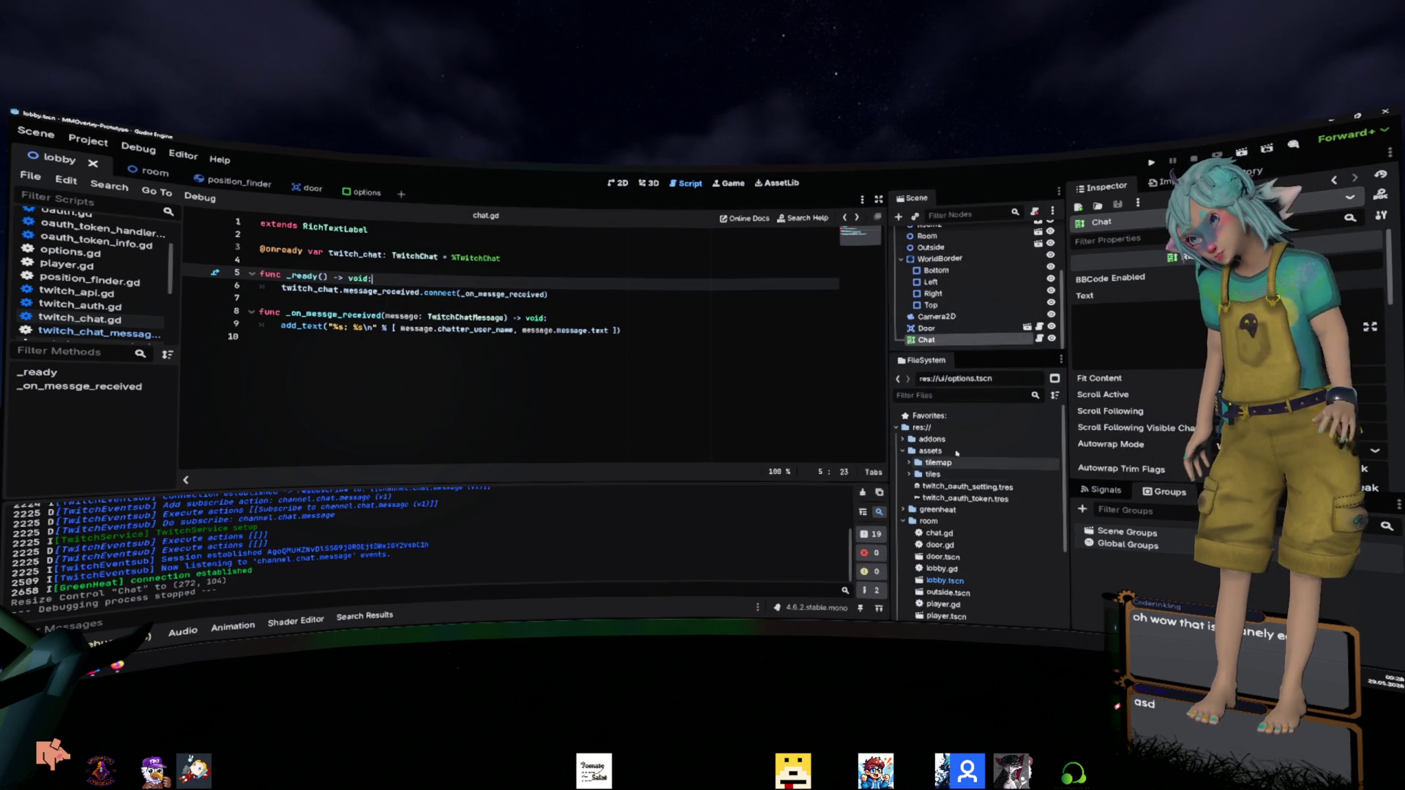
{"action": "double_click", "coordinate": [931, 439]}
{"action": "double_click", "coordinate": [948, 451]}
{"action": "scroll", "coordinate": [979, 520], "scroll_direction": "down", "scroll_amount": 3}
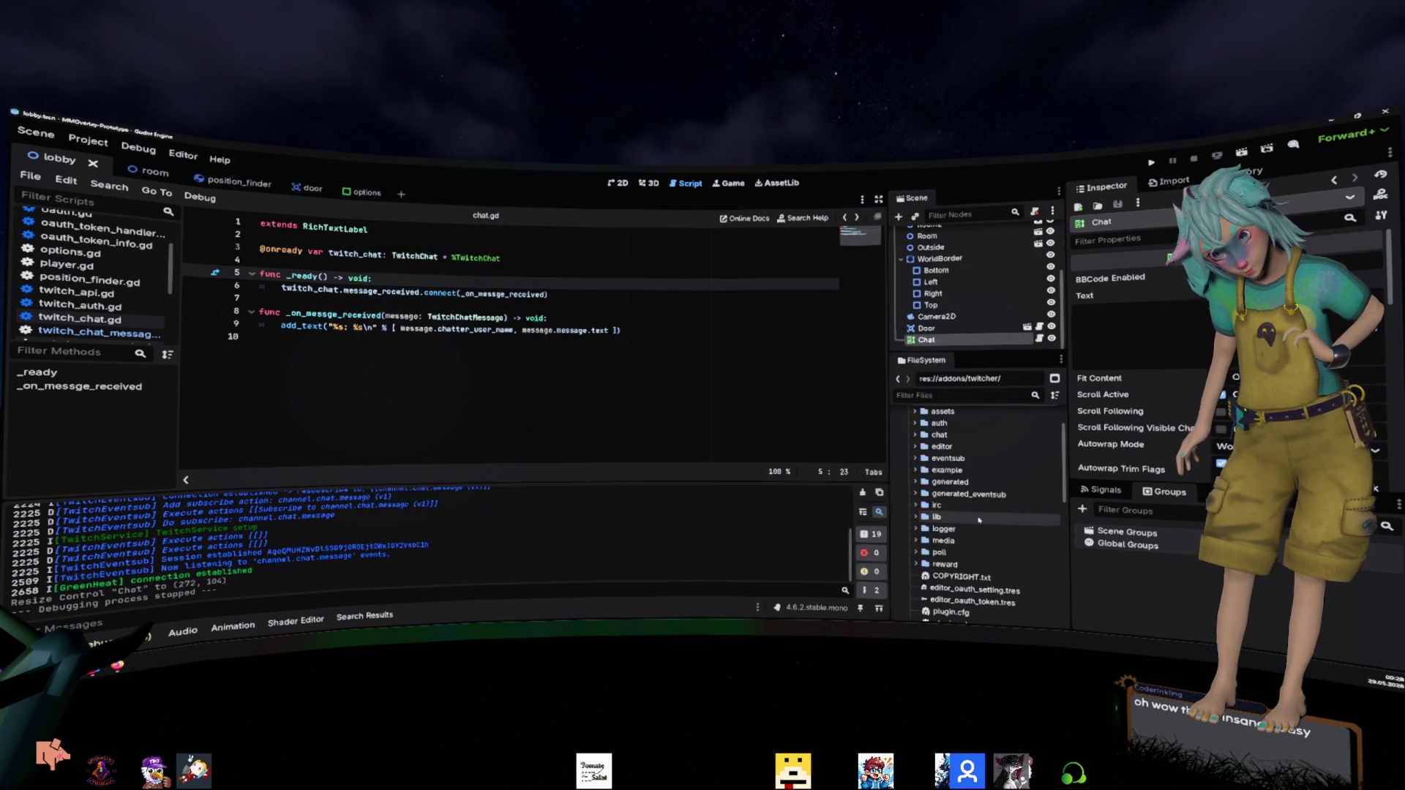
{"action": "double_click", "coordinate": [979, 436]}
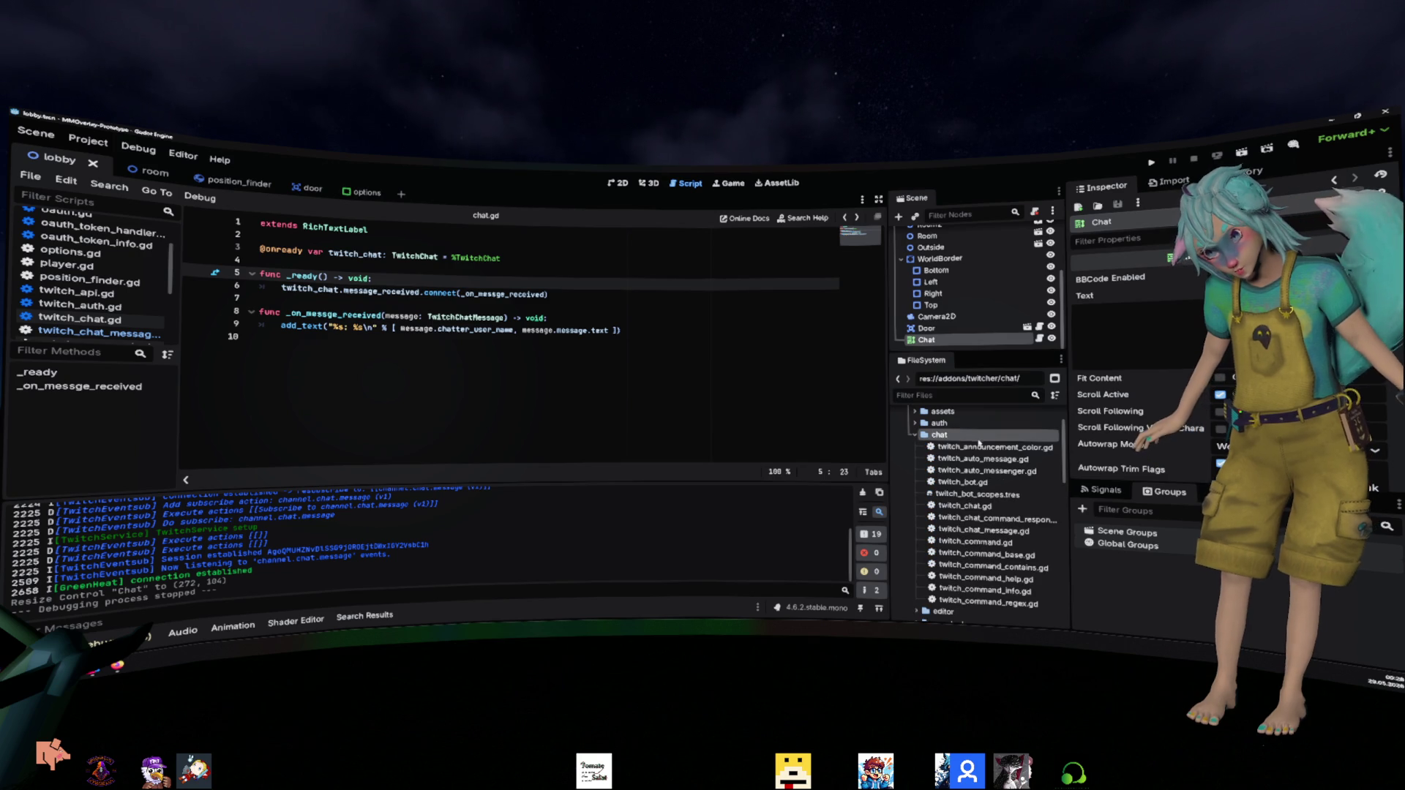
{"action": "scroll", "coordinate": [977, 472], "scroll_direction": "down", "scroll_amount": 3}
{"action": "scroll", "coordinate": [977, 481], "scroll_direction": "down", "scroll_amount": 5}
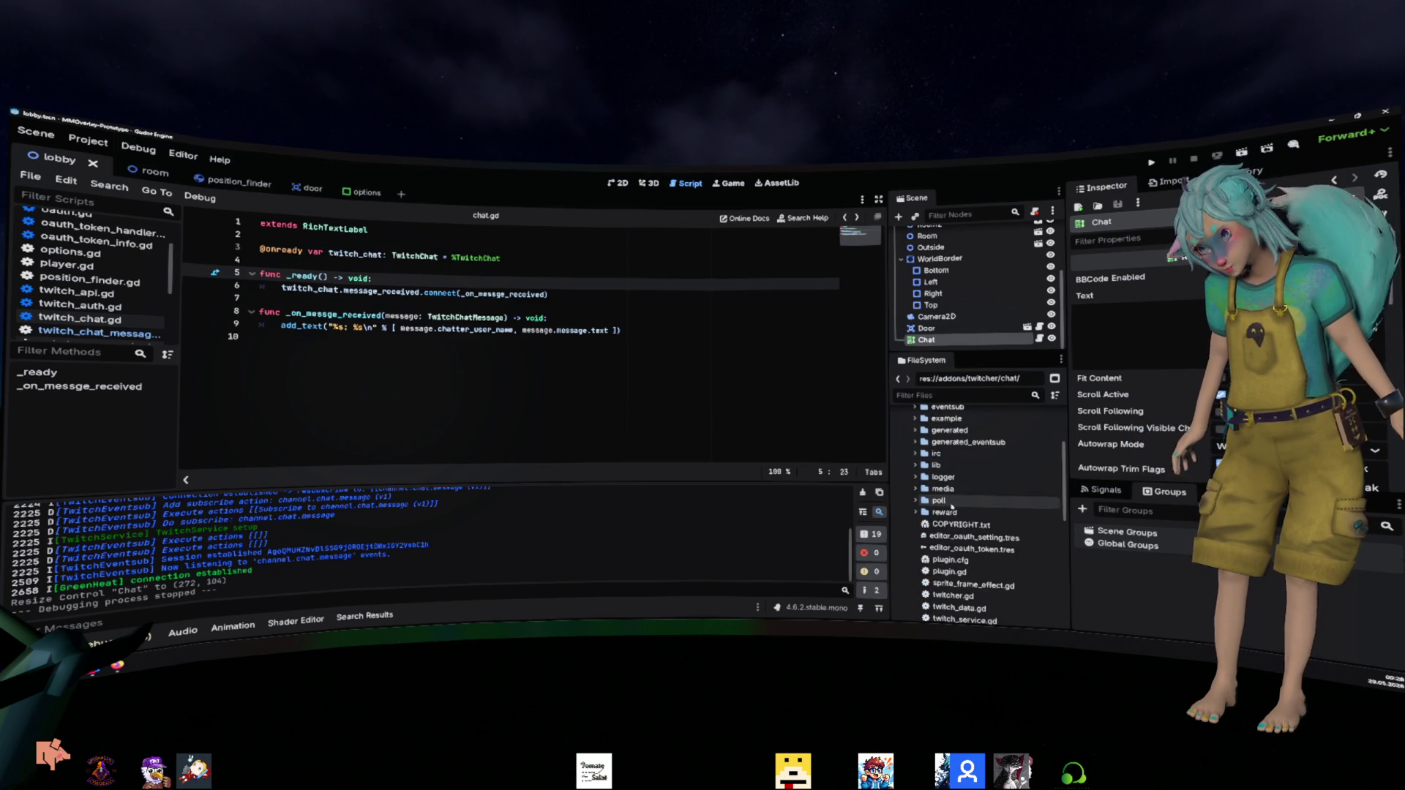
{"action": "double_click", "coordinate": [946, 419]}
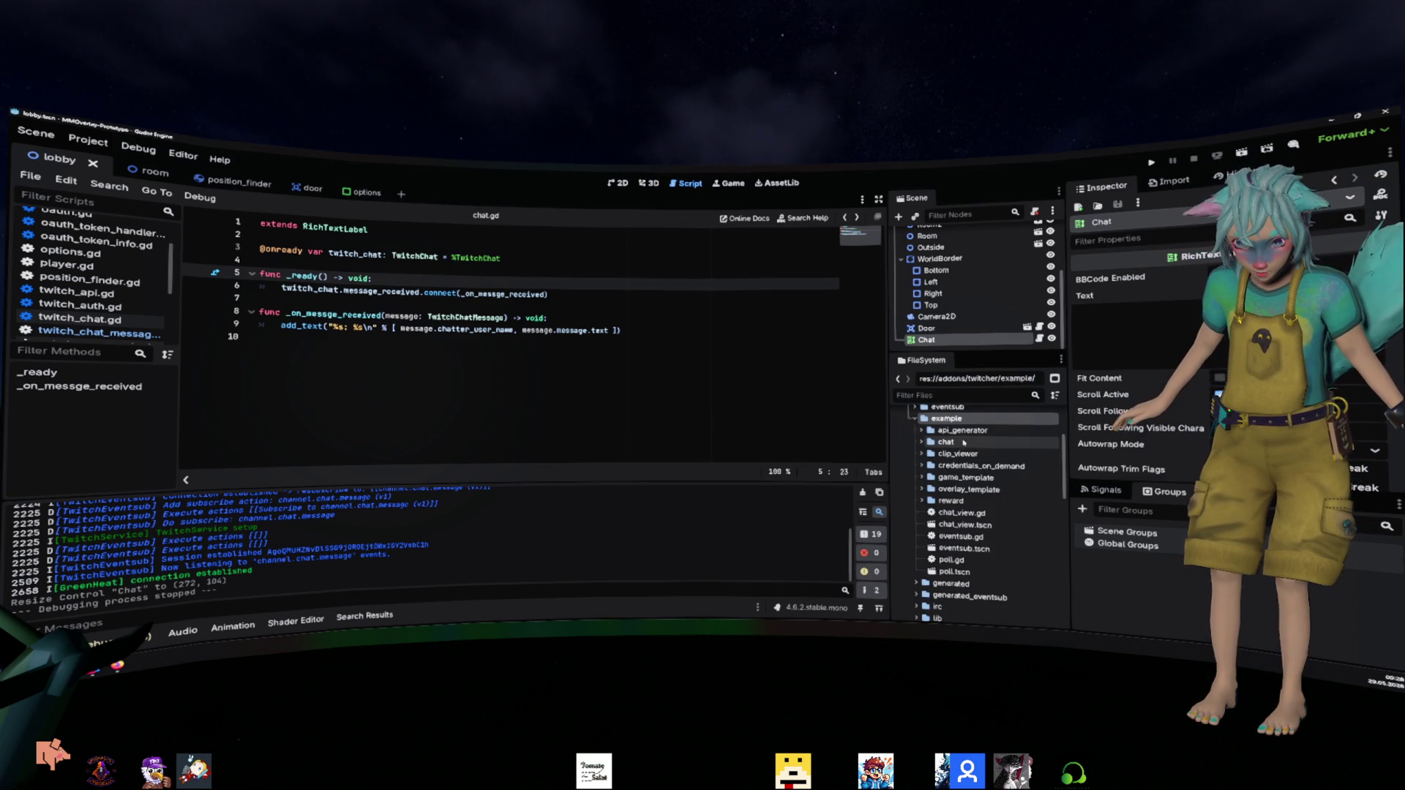
{"action": "double_click", "coordinate": [964, 490]}
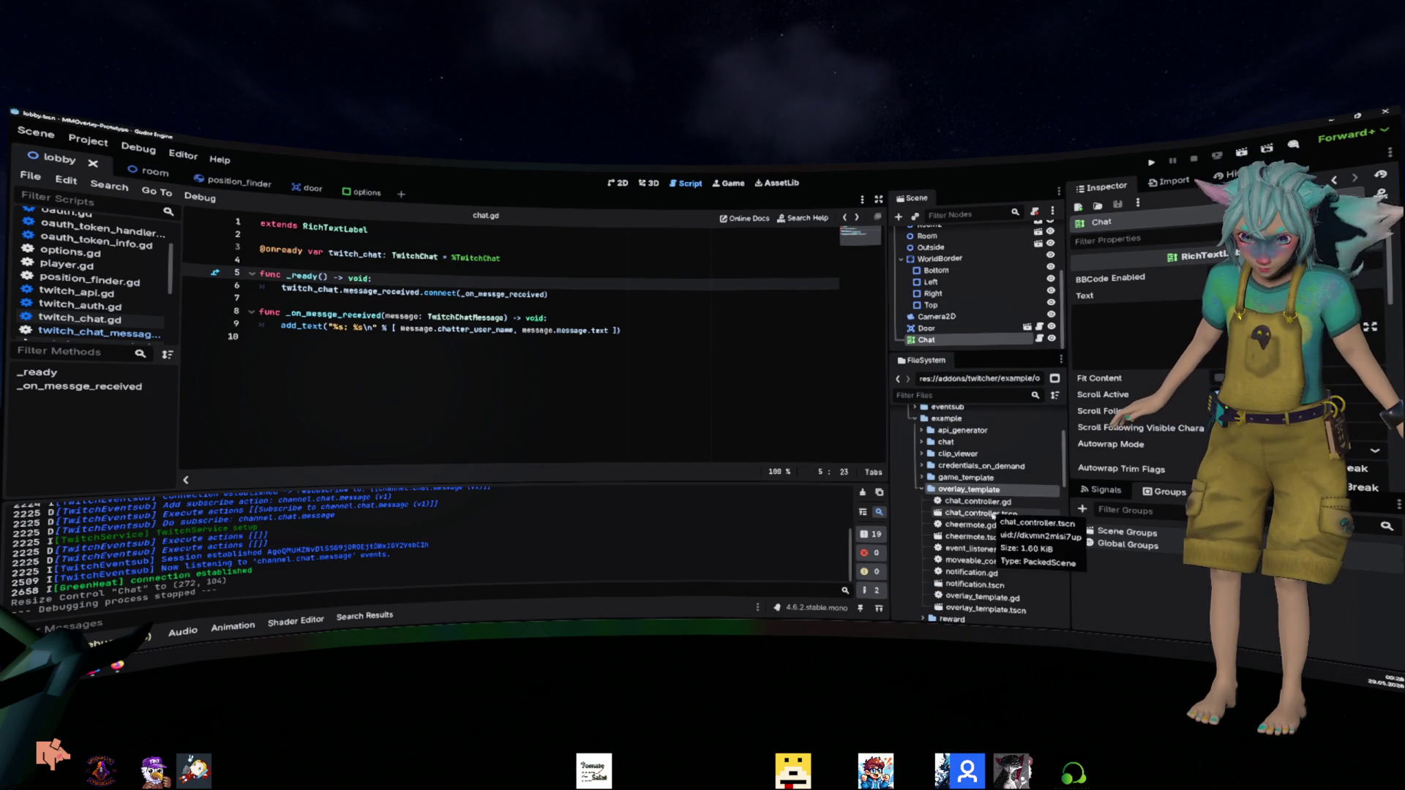
{"action": "double_click", "coordinate": [983, 610]}
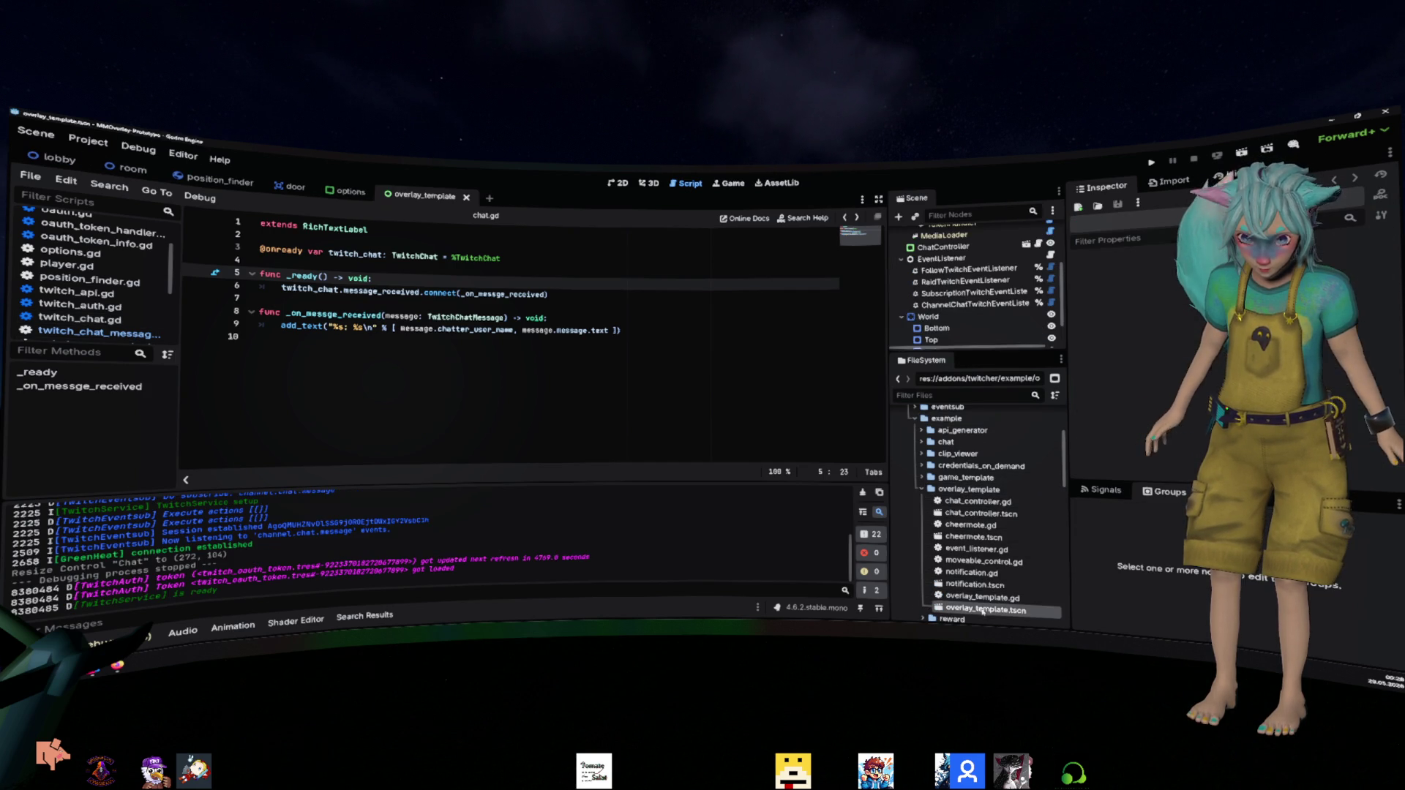
Step: Copy the overlay template's ChatController and paste it into the lobby scene
{"action": "scroll", "coordinate": [966, 293], "scroll_direction": "up", "scroll_amount": 2}
{"action": "left_click", "coordinate": [966, 287]}
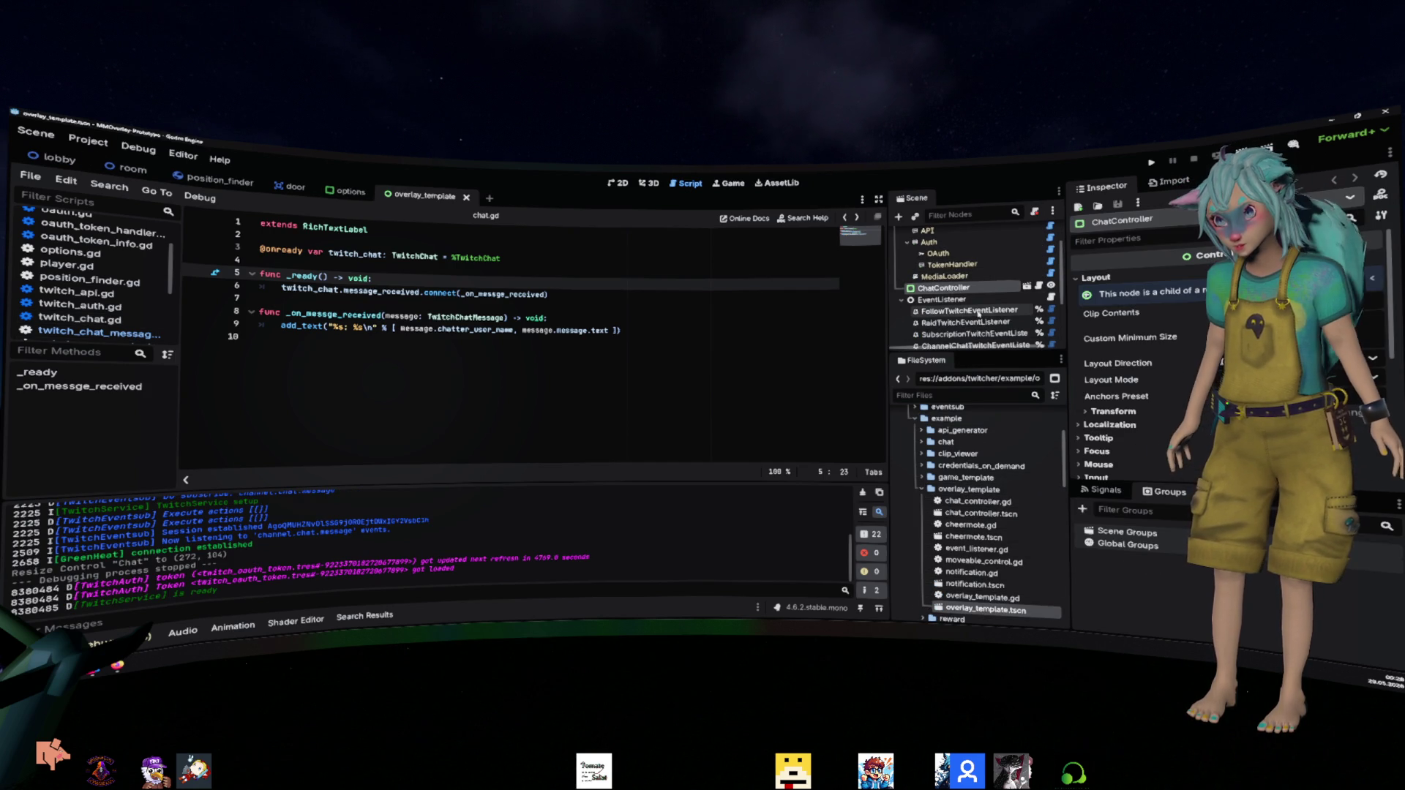
{"action": "left_click", "coordinate": [61, 166]}
{"action": "scroll", "coordinate": [934, 286], "scroll_direction": "up", "scroll_amount": 2}
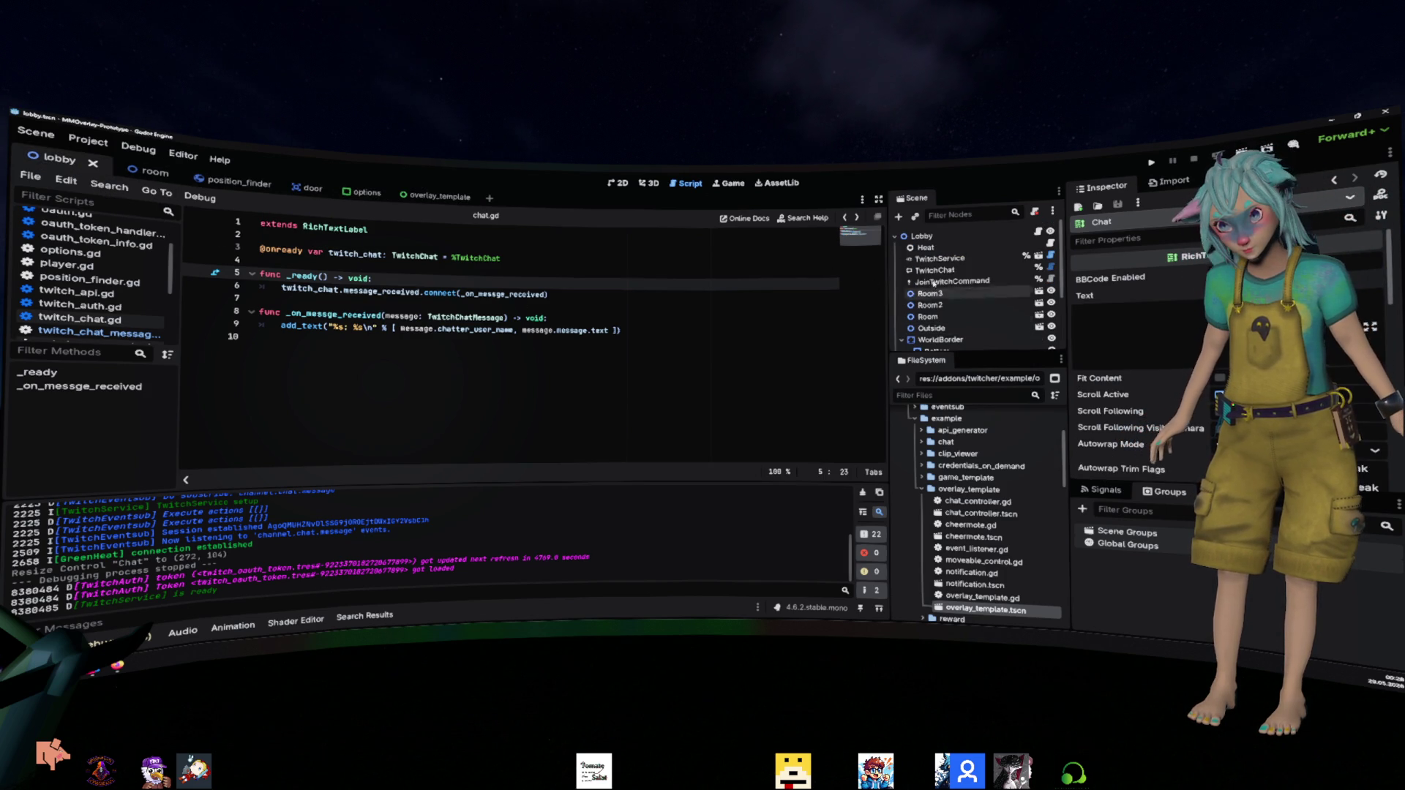
{"action": "key", "text": "ctrl+v"}
Step: Delete the old Chat label, save the lobby, open ChatController's script and run the project
{"action": "left_click", "coordinate": [934, 330]}
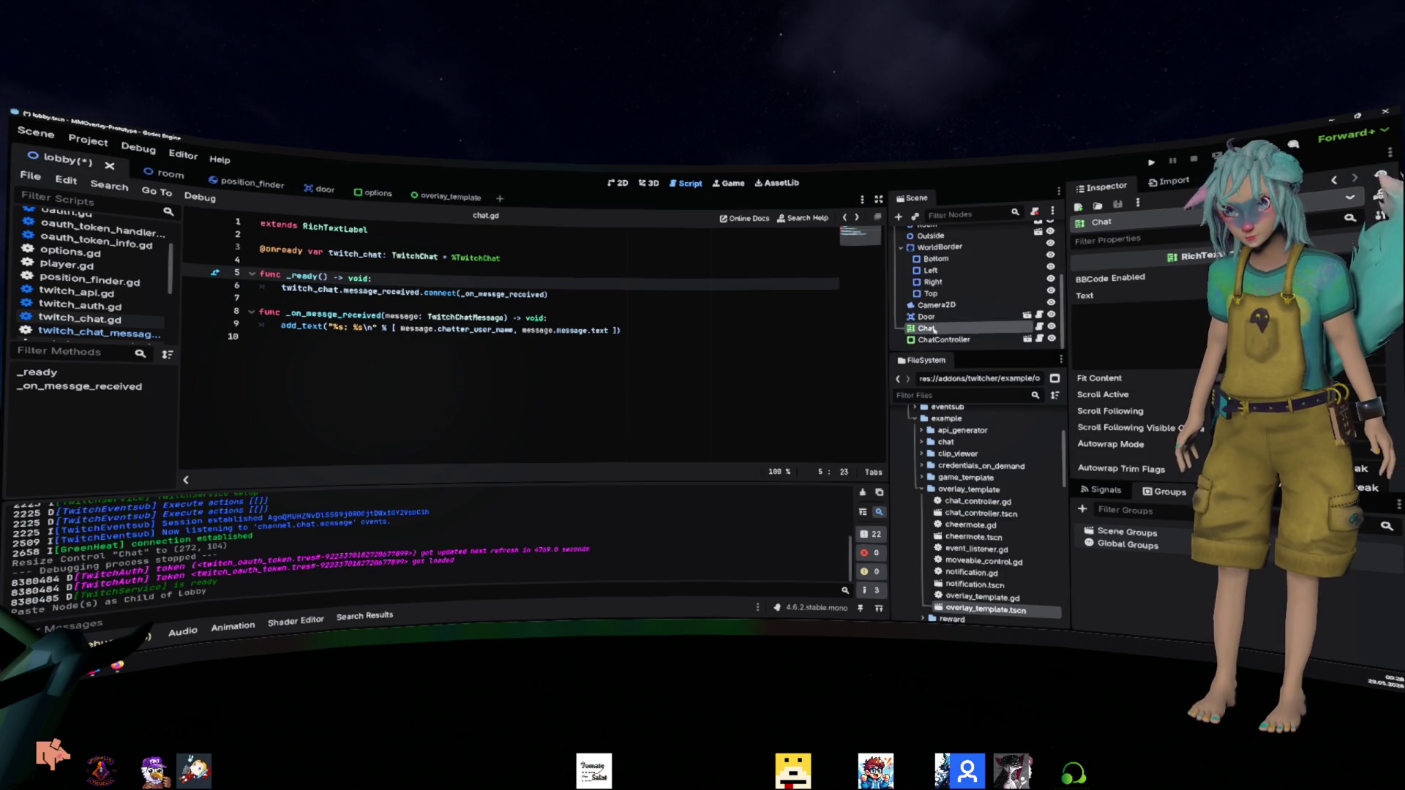
{"action": "key", "text": "Delete"}
{"action": "left_click", "coordinate": [934, 340]}
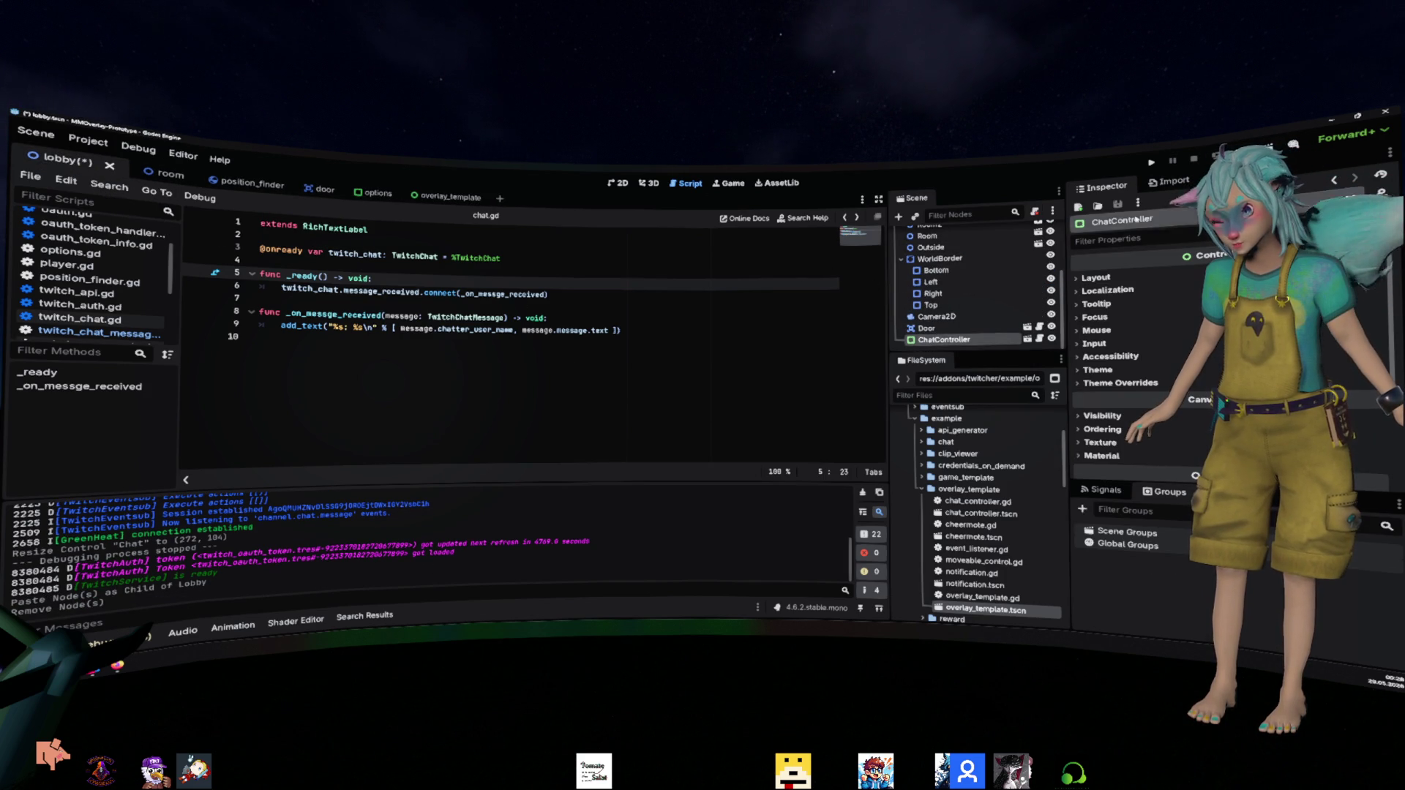
{"action": "key", "text": "ctrl+s"}
{"action": "left_click", "coordinate": [1040, 339]}
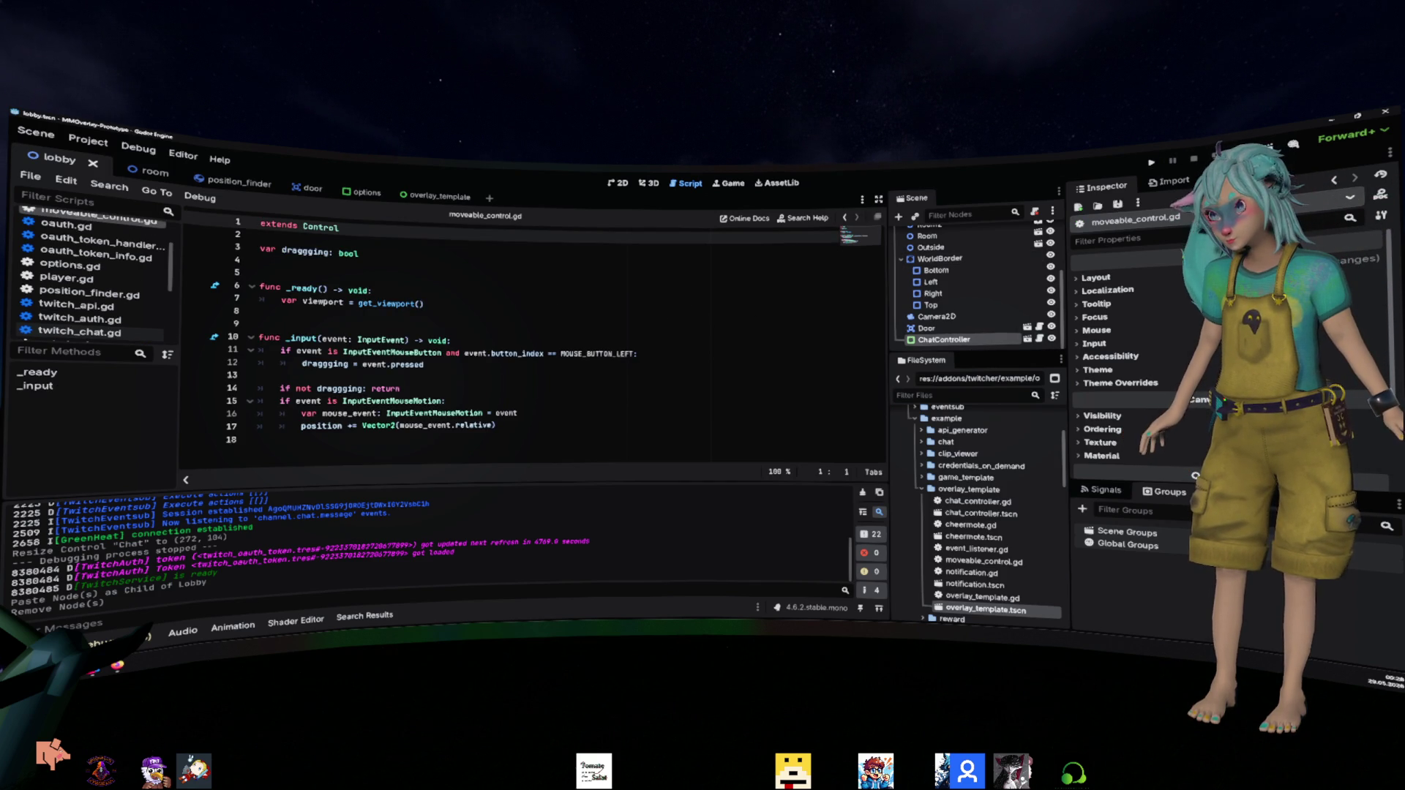
{"action": "left_click", "coordinate": [1150, 165]}
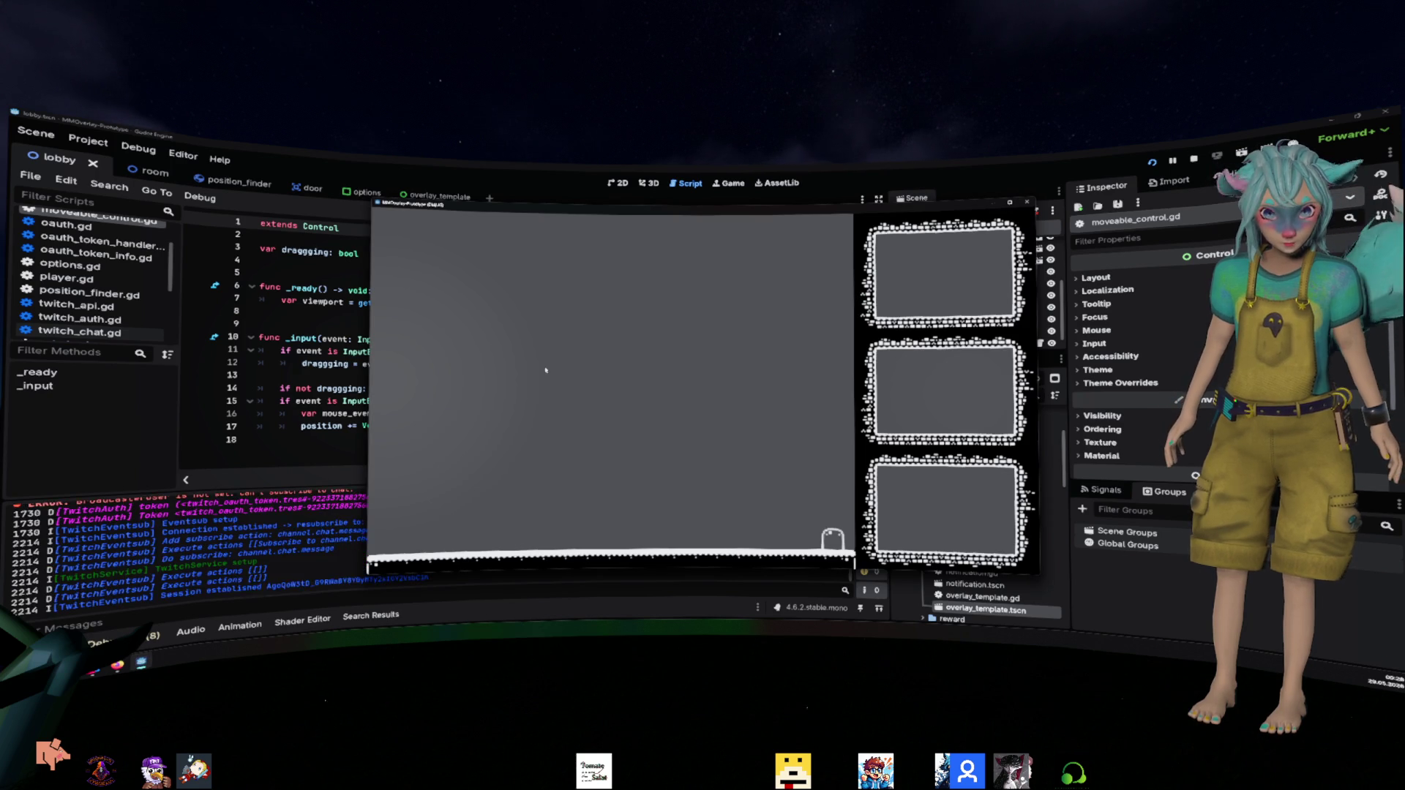
Step: Stop the game and drag ChatController so its corner sits at the origin (0, 0)
{"action": "key", "text": "F8"}
{"action": "left_click", "coordinate": [619, 183]}
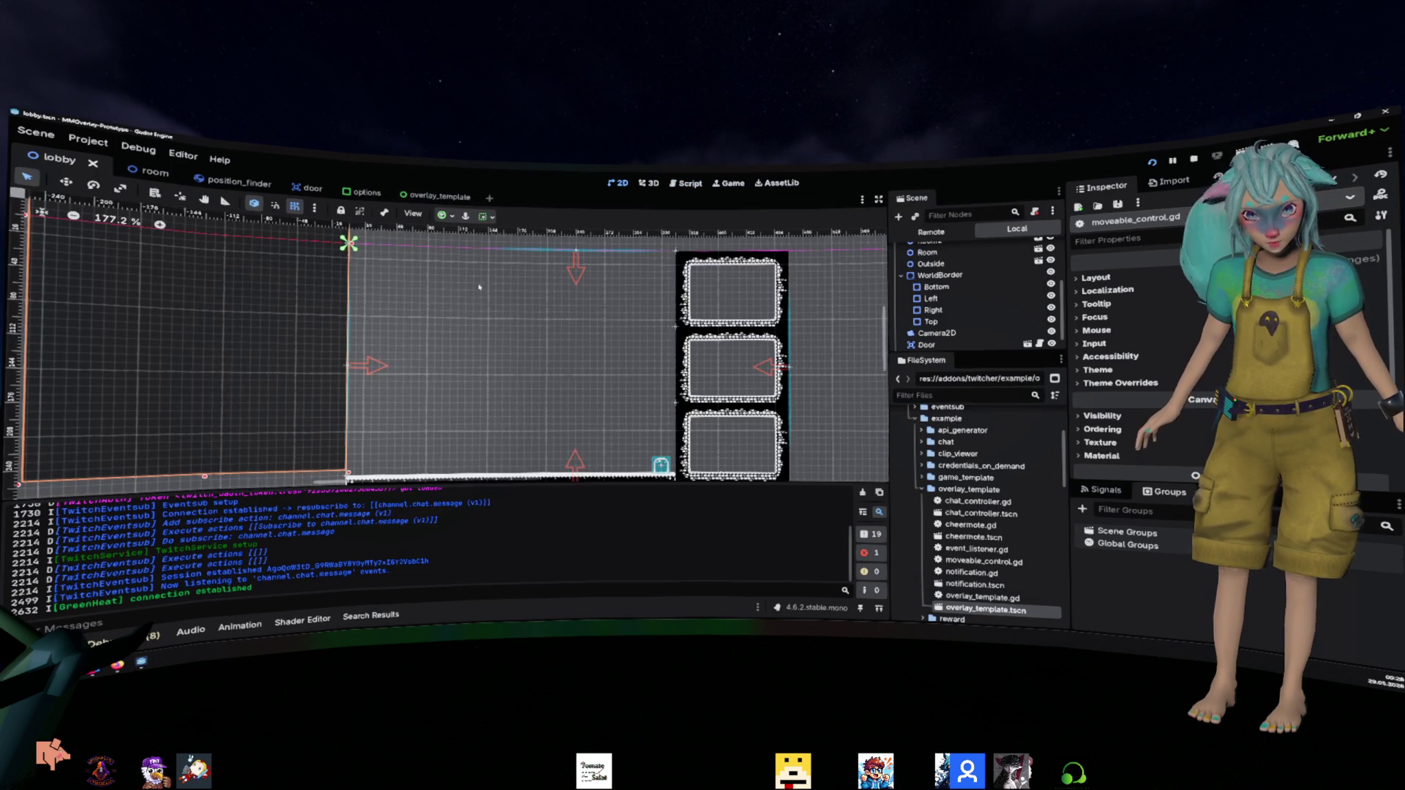
{"action": "scroll", "coordinate": [483, 264], "scroll_direction": "down", "scroll_amount": 3}
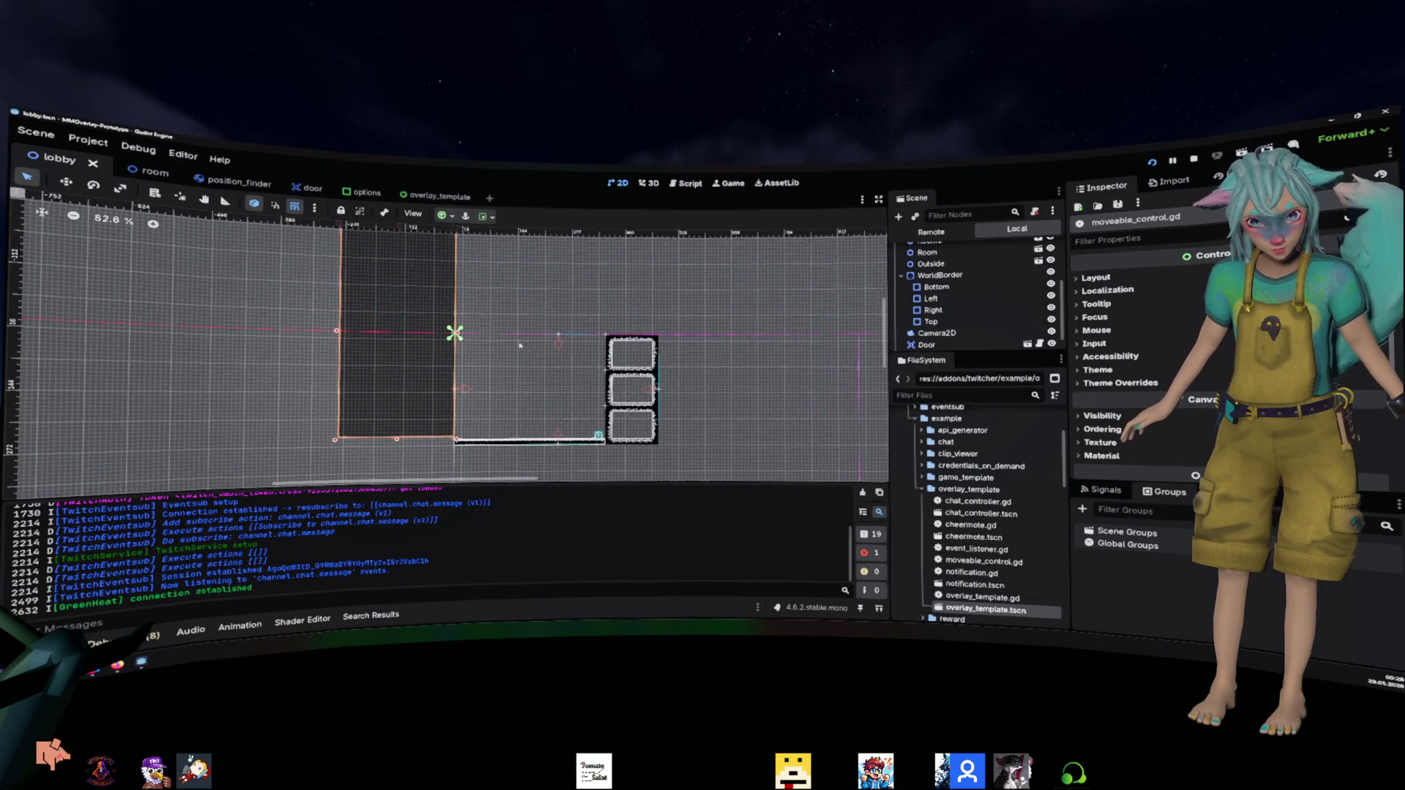
{"action": "mouse_move", "coordinate": [408, 323]}
{"action": "left_mouse_down"}
{"action": "mouse_move", "coordinate": [524, 391]}
{"action": "mouse_move", "coordinate": [521, 431]}
{"action": "left_mouse_up"}
{"action": "scroll", "coordinate": [534, 428], "scroll_direction": "down", "scroll_amount": 3}
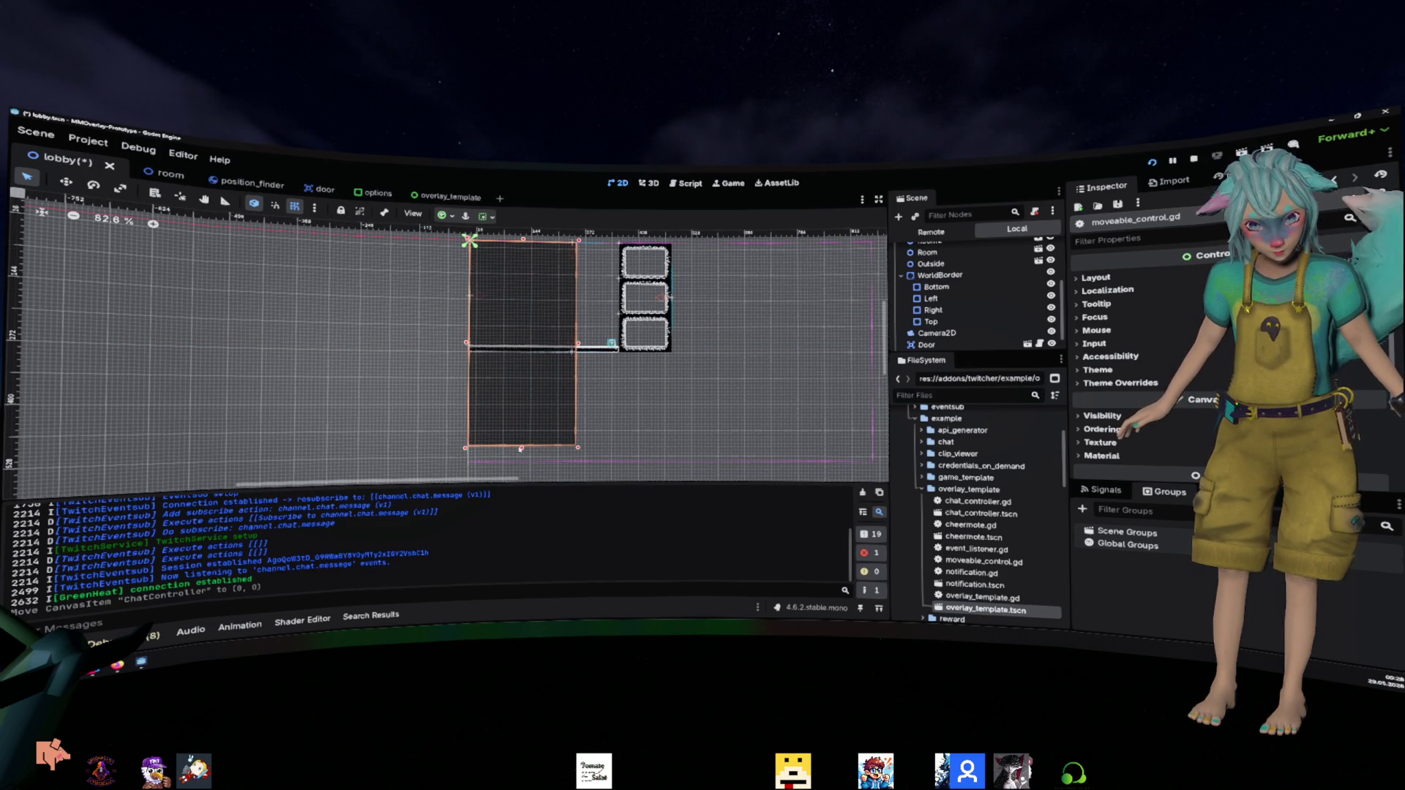
{"action": "left_click", "coordinate": [709, 382]}
{"action": "left_click", "coordinate": [512, 401]}
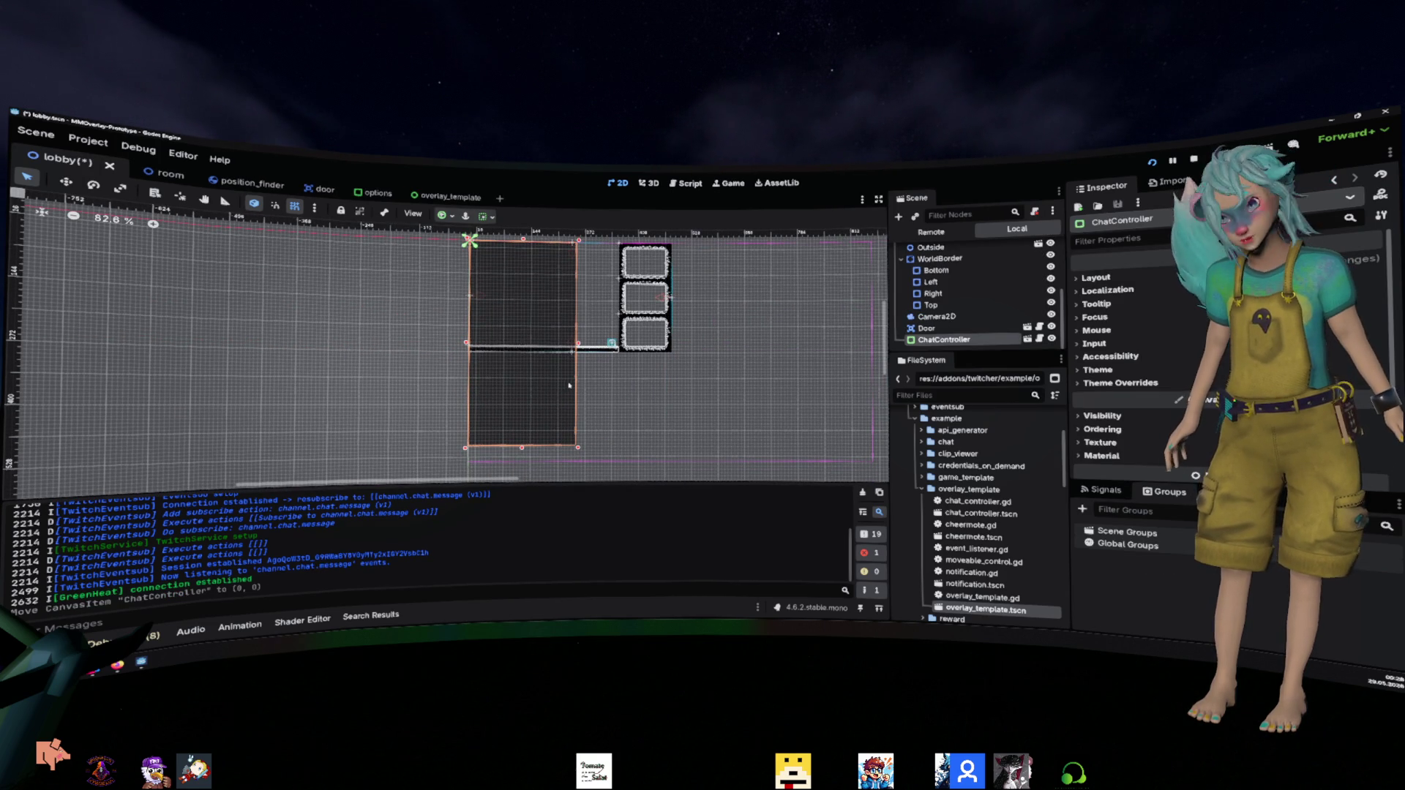
{"action": "left_click", "coordinate": [1146, 274]}
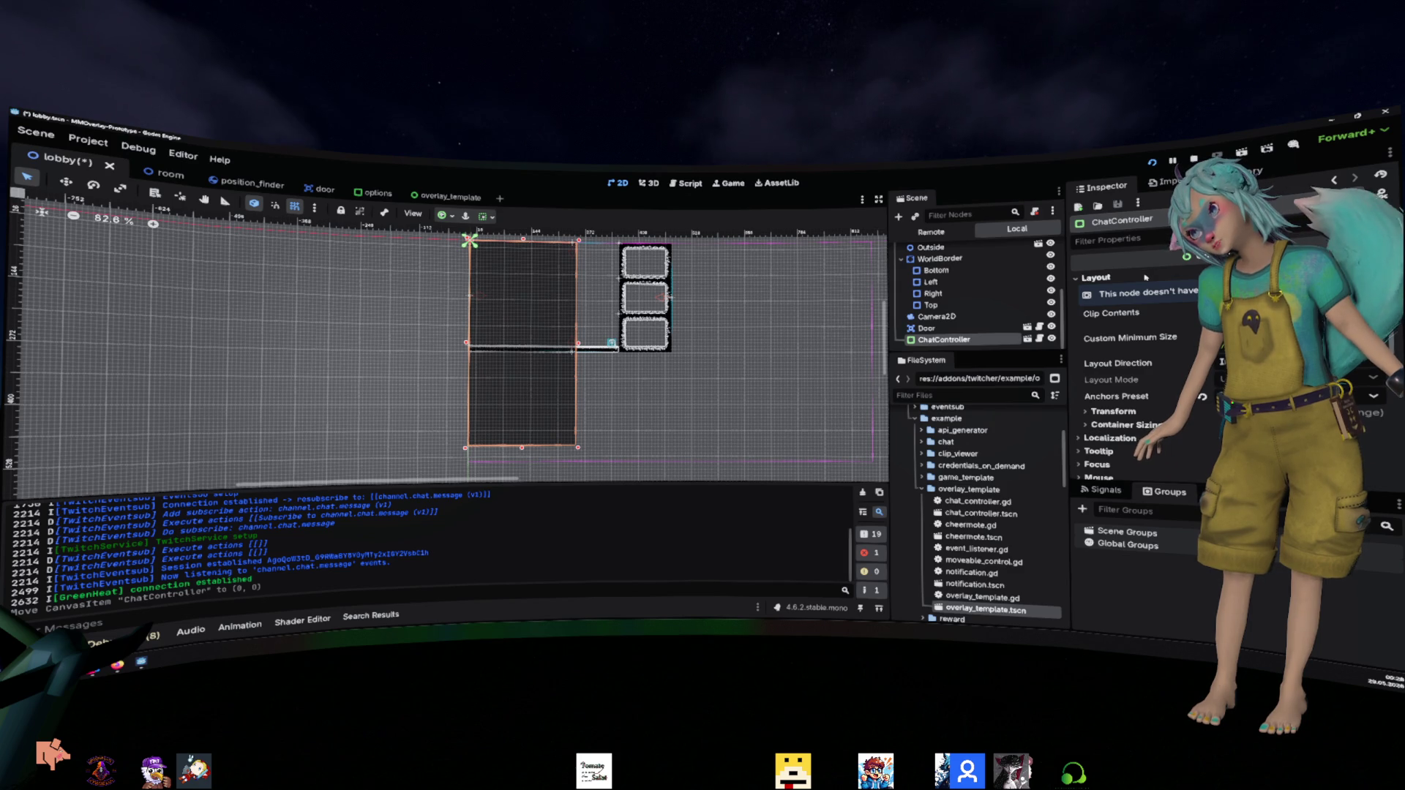
Step: Enable Editable Children on ChatController to expose its child nodes
{"action": "right_click", "coordinate": [981, 339]}
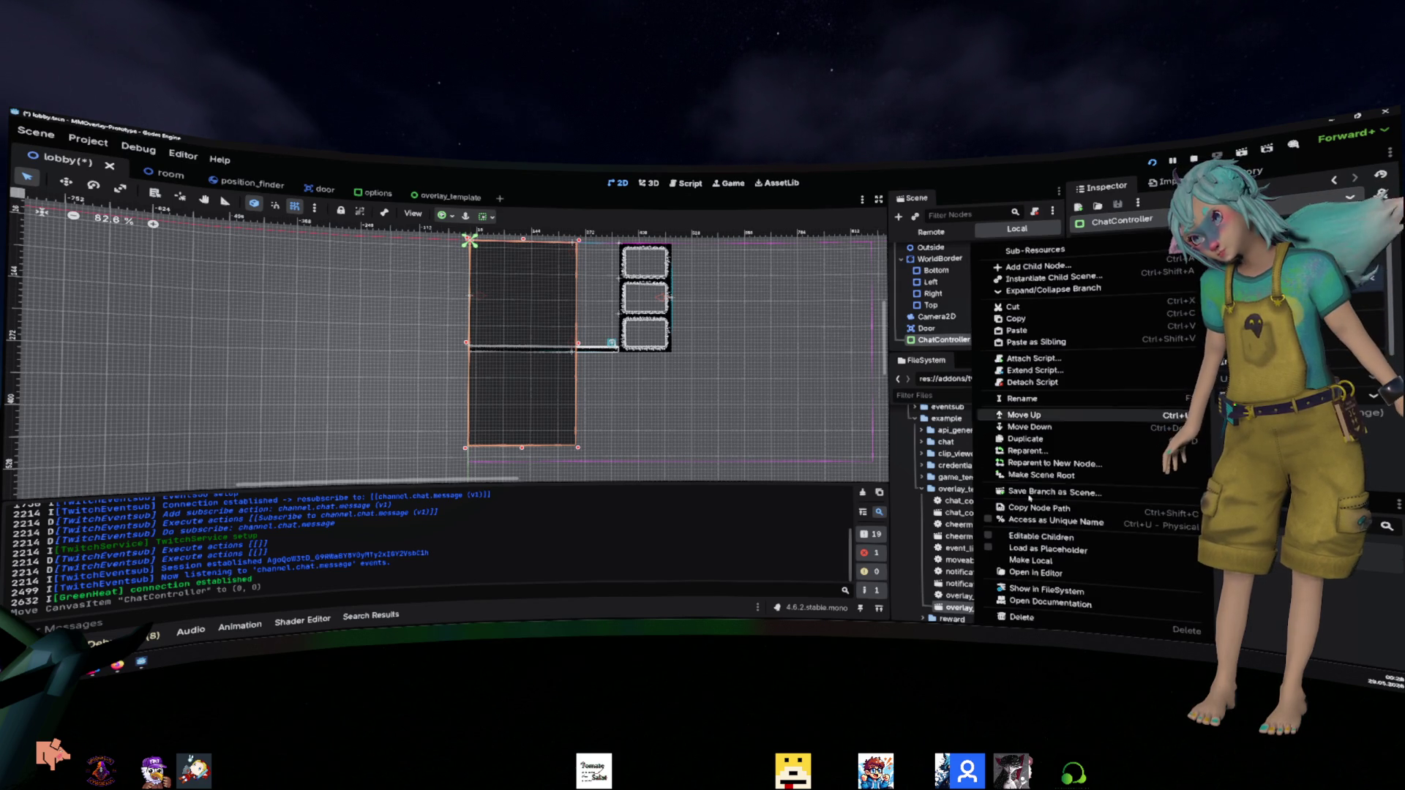
{"action": "left_click", "coordinate": [1054, 537]}
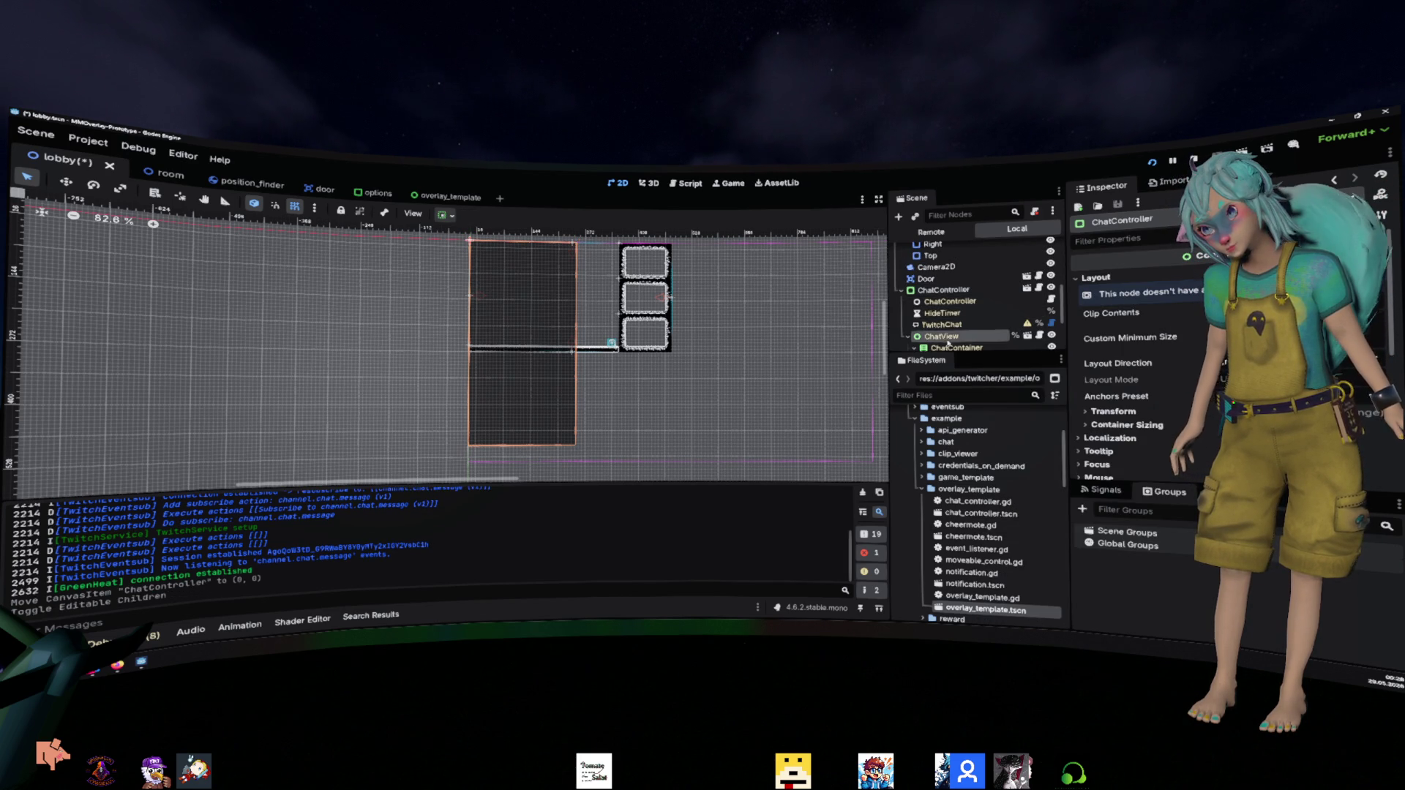
{"action": "scroll", "coordinate": [948, 341], "scroll_direction": "down", "scroll_amount": 1}
{"action": "left_click", "coordinate": [974, 254]}
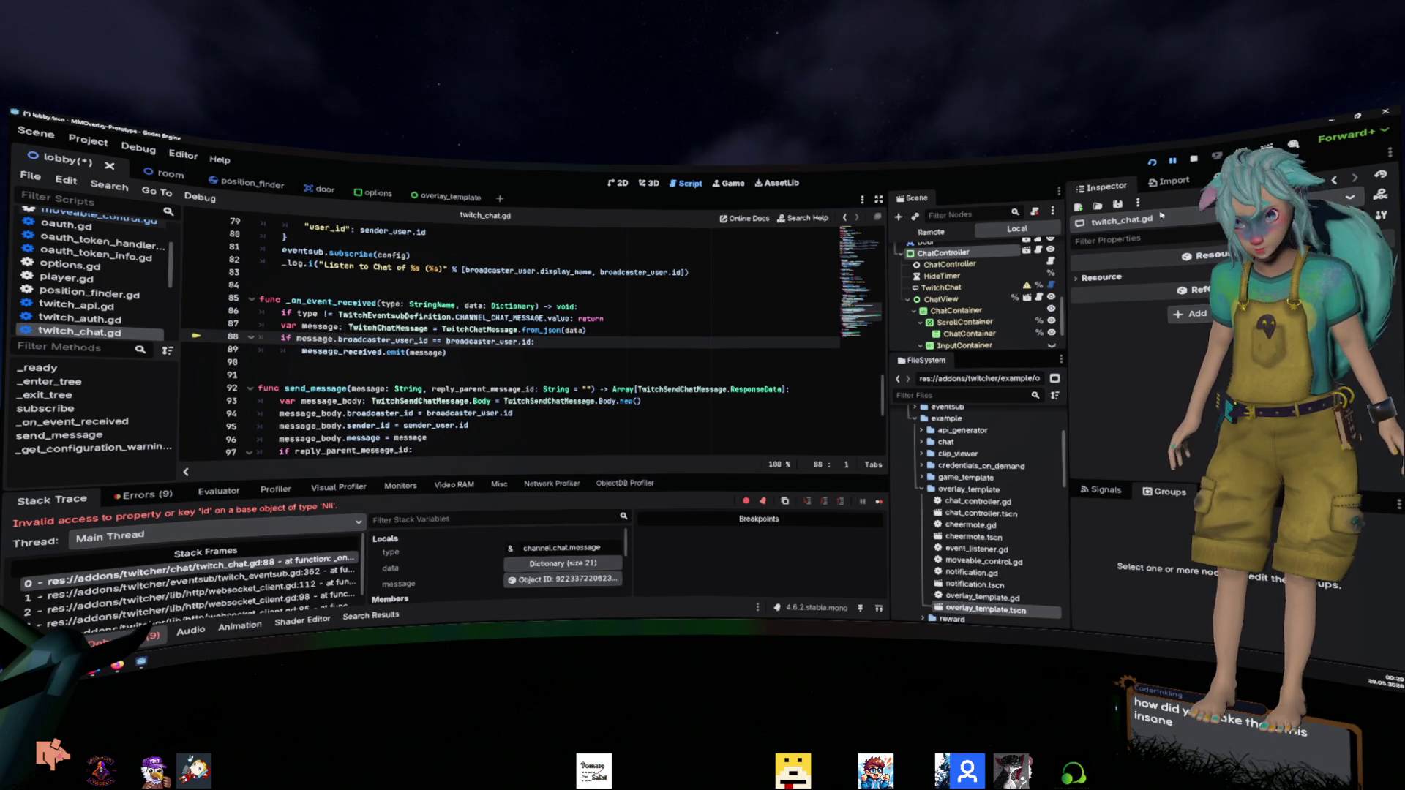
Step: Stop the crashed debug session, check ChatView's Layout properties, and return to the 2D view
{"action": "key", "text": "F8"}
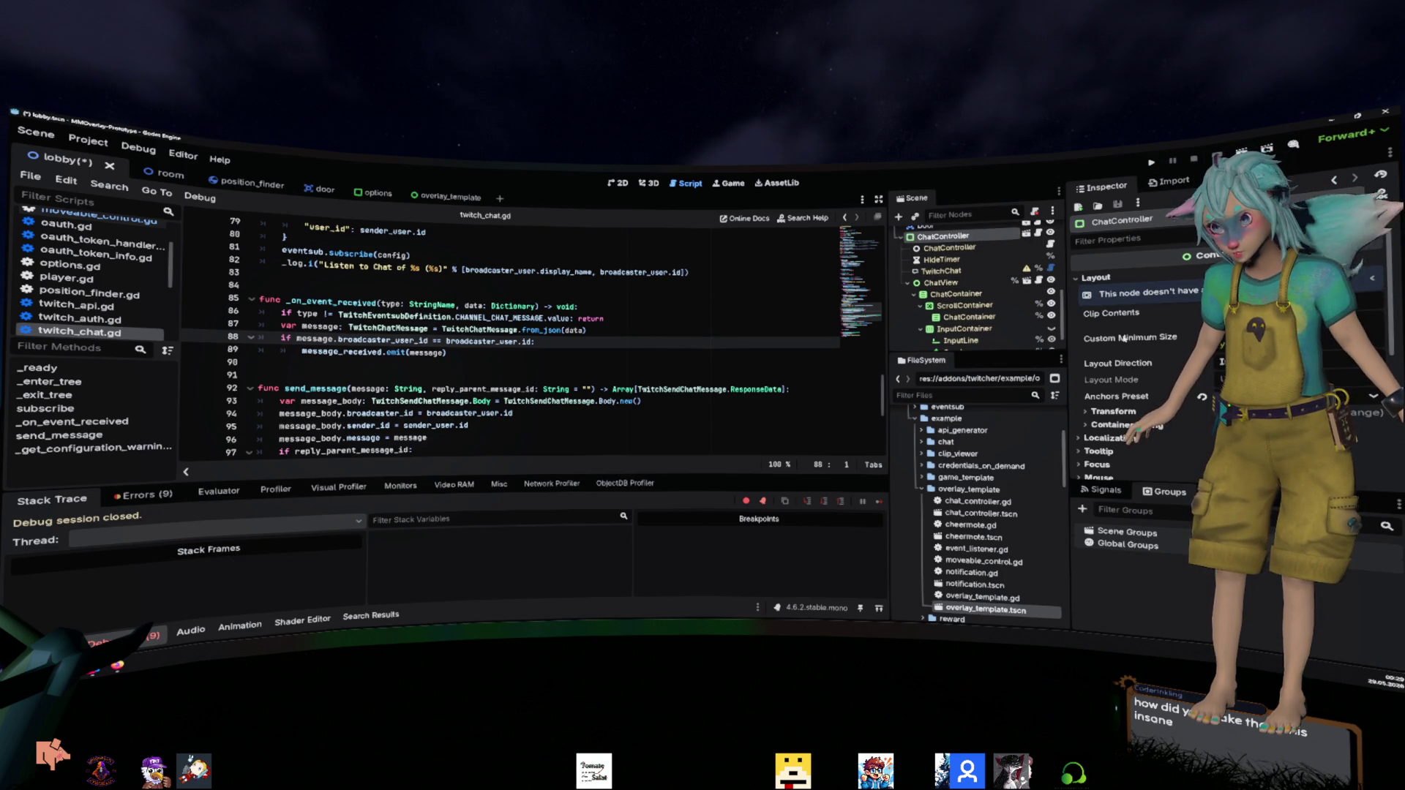
{"action": "left_click", "coordinate": [948, 283]}
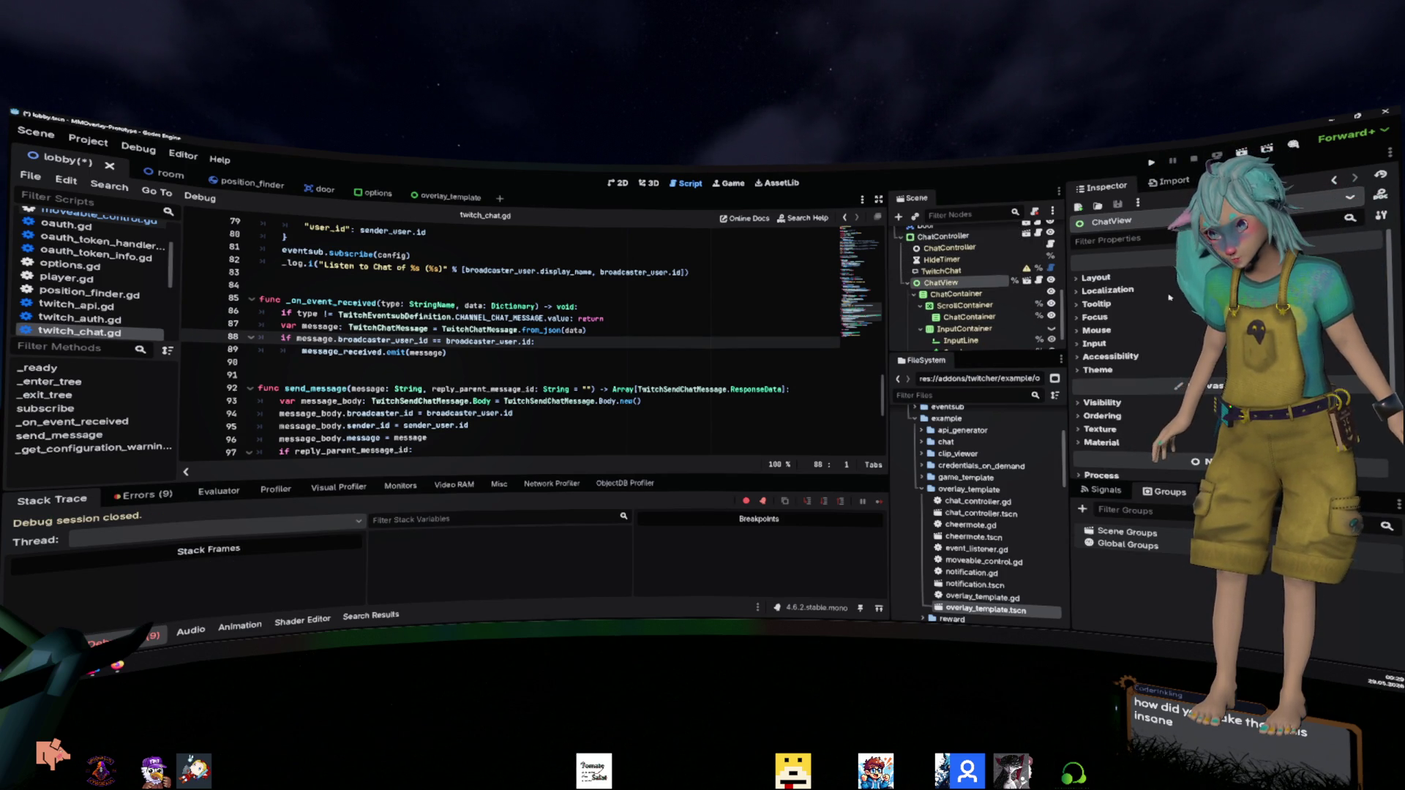
{"action": "left_click", "coordinate": [1133, 277]}
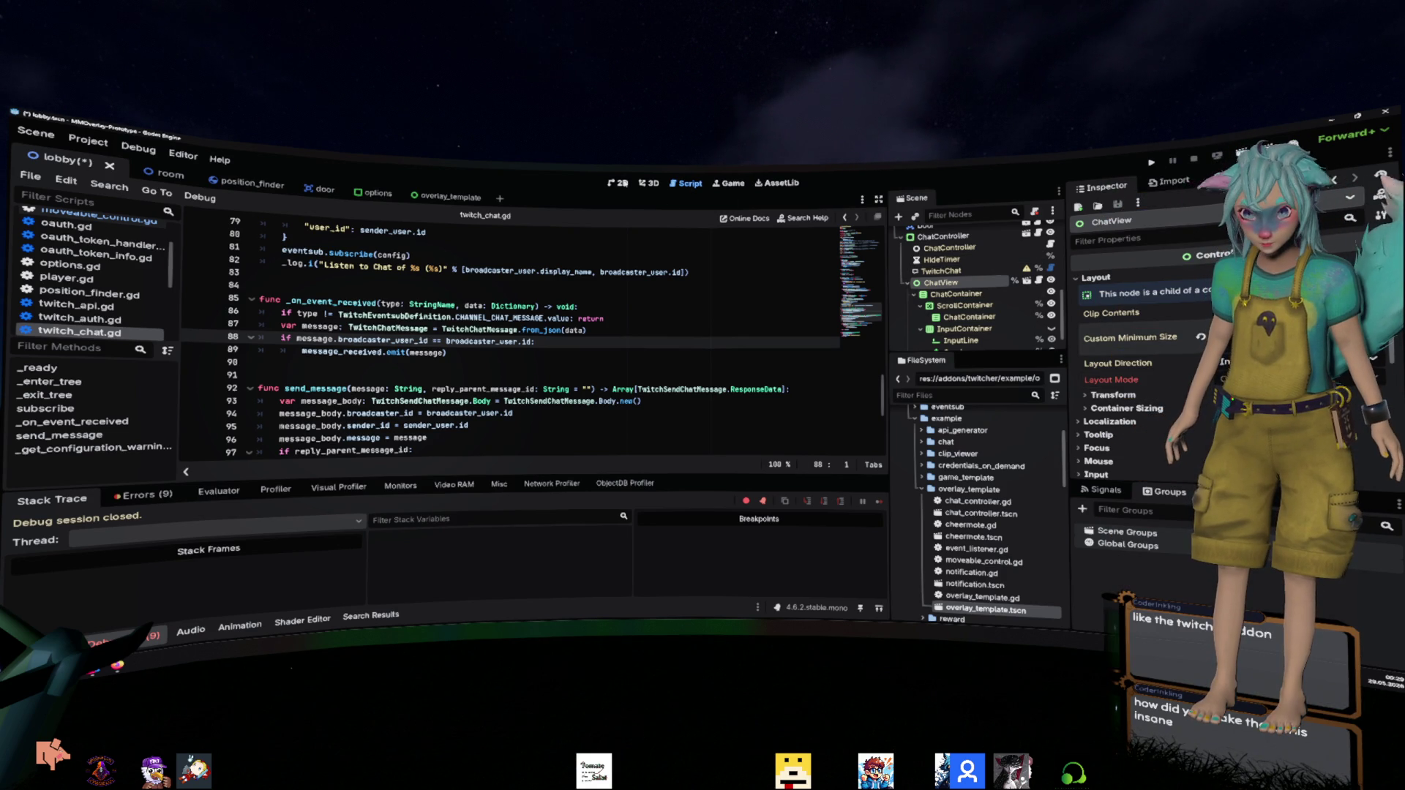
{"action": "key", "text": "ctrl+F1"}
{"action": "scroll", "coordinate": [551, 279], "scroll_direction": "down", "scroll_amount": 1}
{"action": "scroll", "coordinate": [551, 279], "scroll_direction": "up", "scroll_amount": 2}
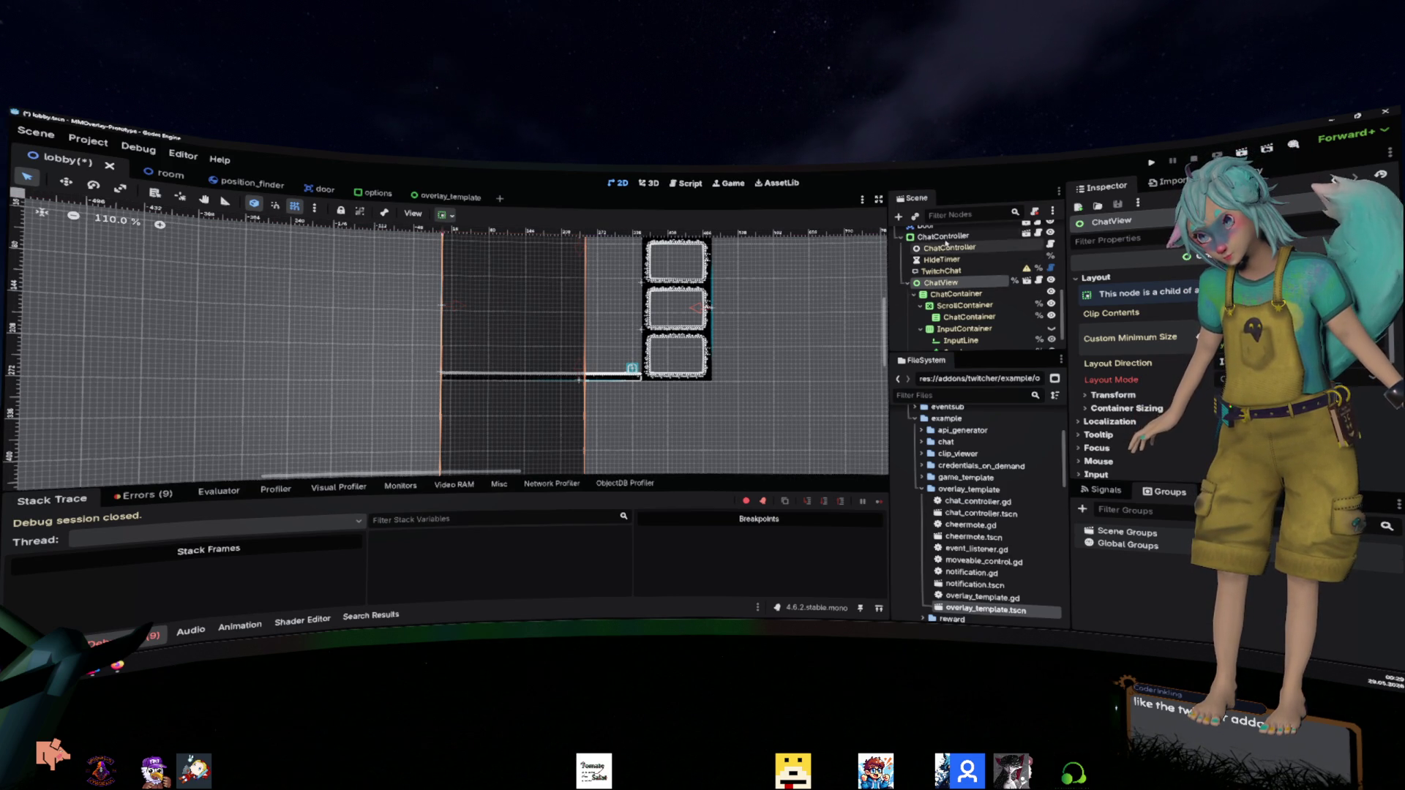
Step: Browse ChatController's children and check ChatContainer's layout properties
{"action": "left_click", "coordinate": [1003, 236]}
{"action": "left_click", "coordinate": [954, 294]}
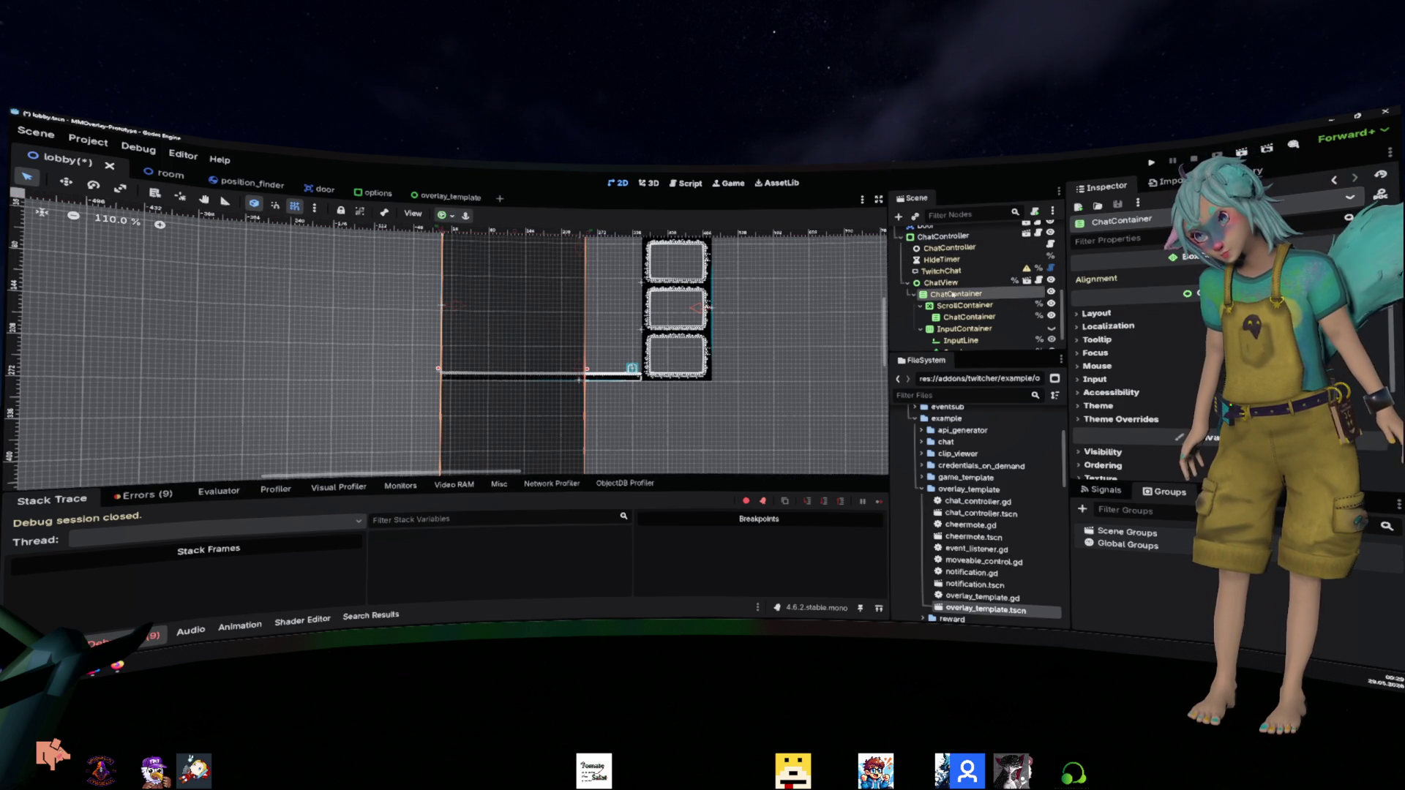
{"action": "left_click", "coordinate": [1122, 314]}
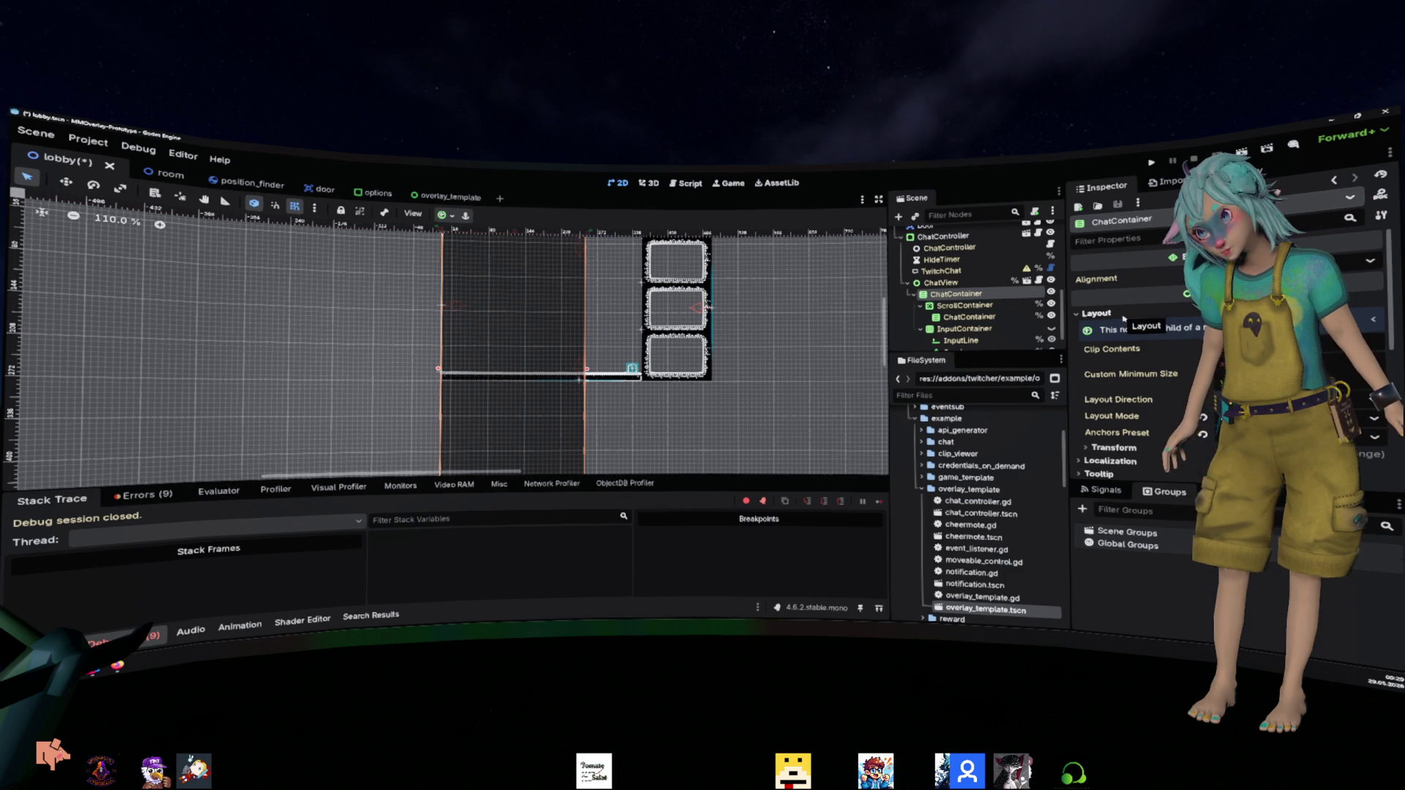
{"action": "left_click", "coordinate": [1122, 314]}
{"action": "left_click", "coordinate": [914, 293]}
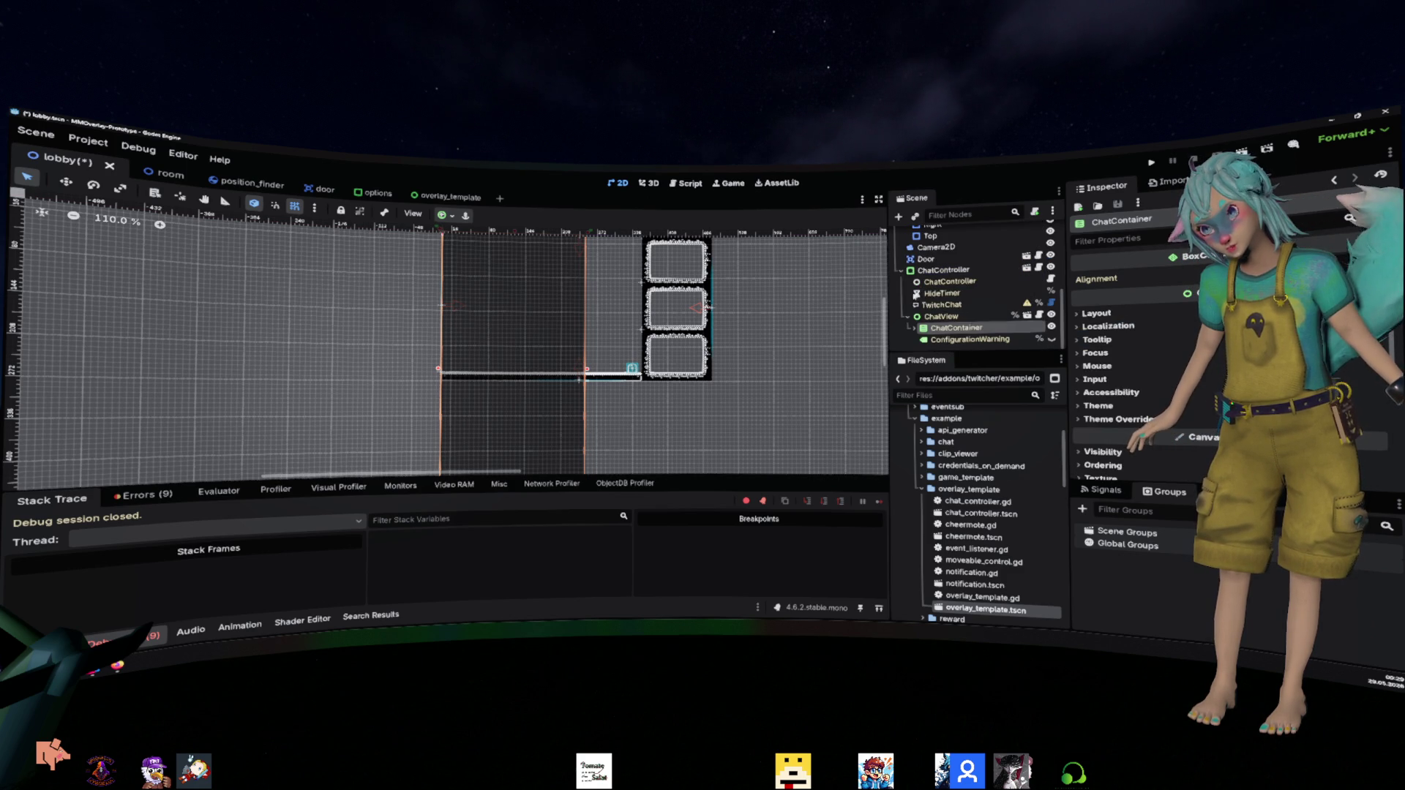
{"action": "left_click", "coordinate": [944, 317]}
{"action": "scroll", "coordinate": [566, 370], "scroll_direction": "down", "scroll_amount": 5}
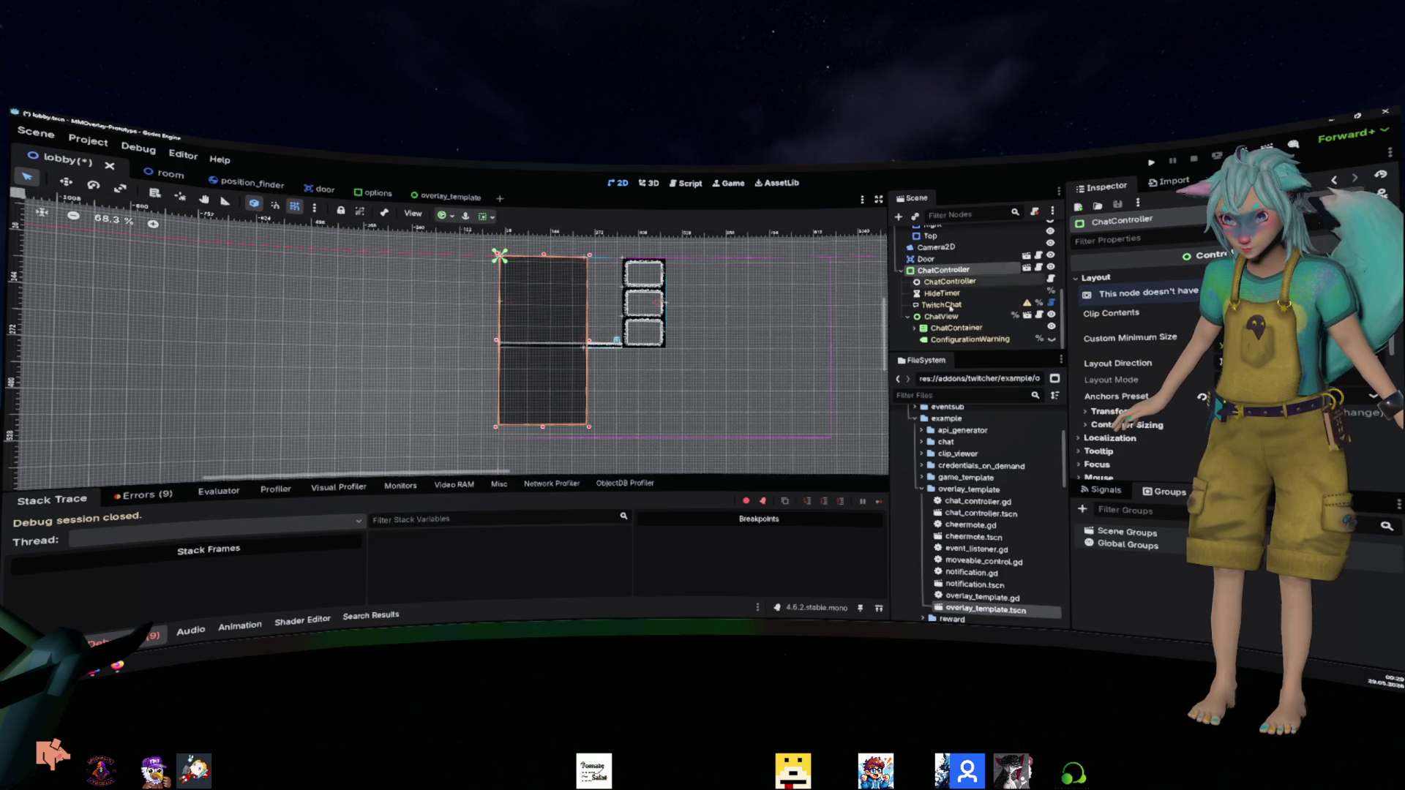
Step: Make ChatController local, move its four children to the lobby root, and delete the empty wrapper
{"action": "left_click", "coordinate": [945, 270]}
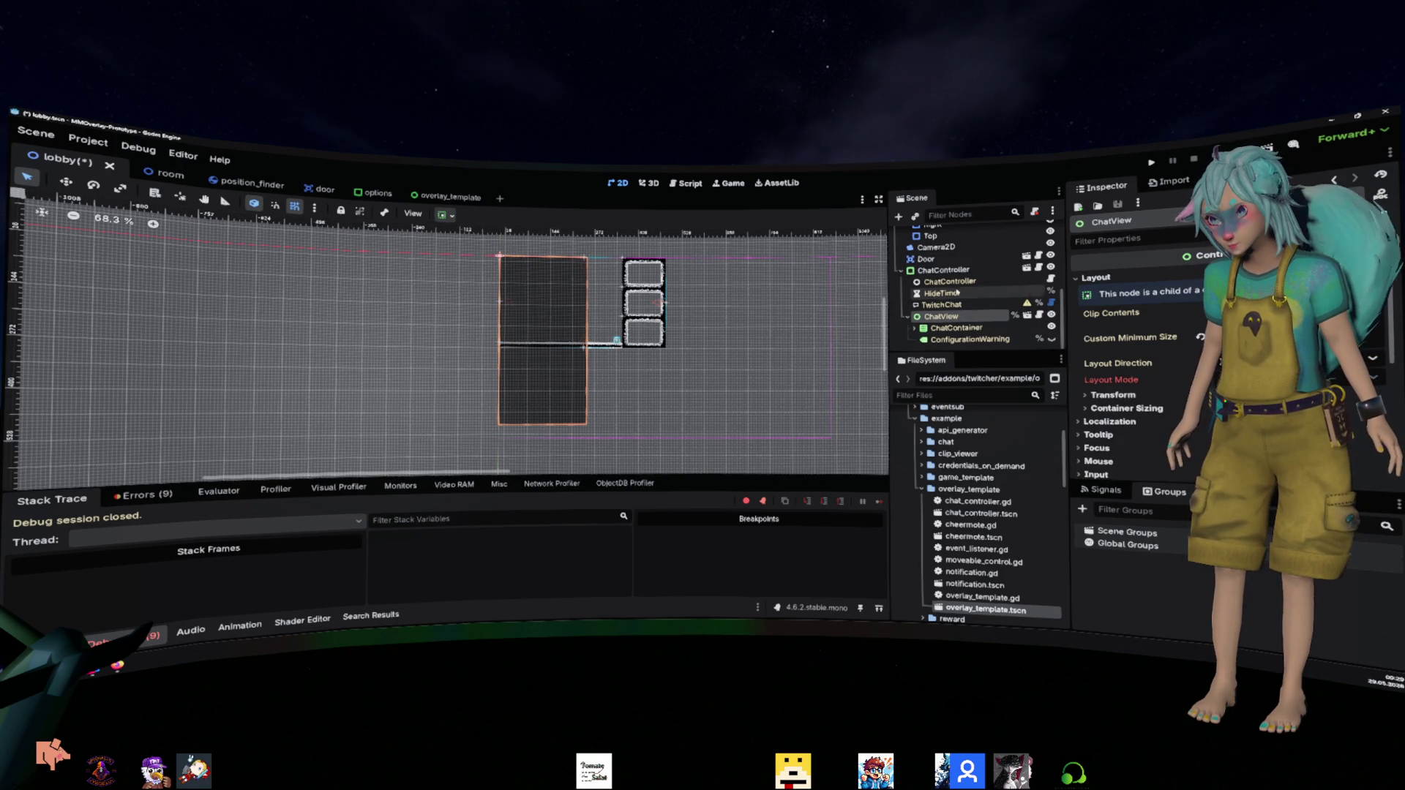
{"action": "right_click", "coordinate": [975, 303]}
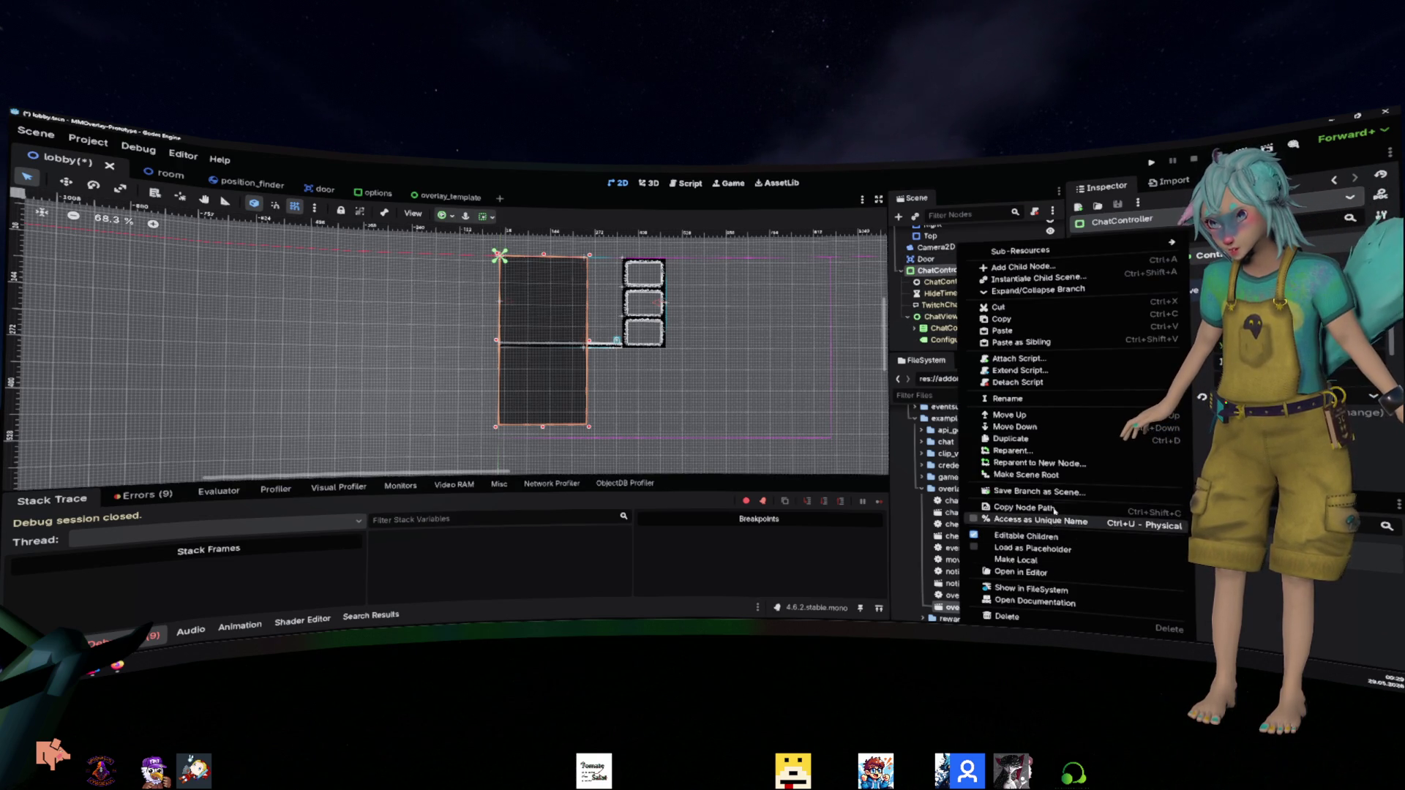
{"action": "left_click", "coordinate": [1055, 561]}
{"action": "left_click", "coordinate": [949, 281]}
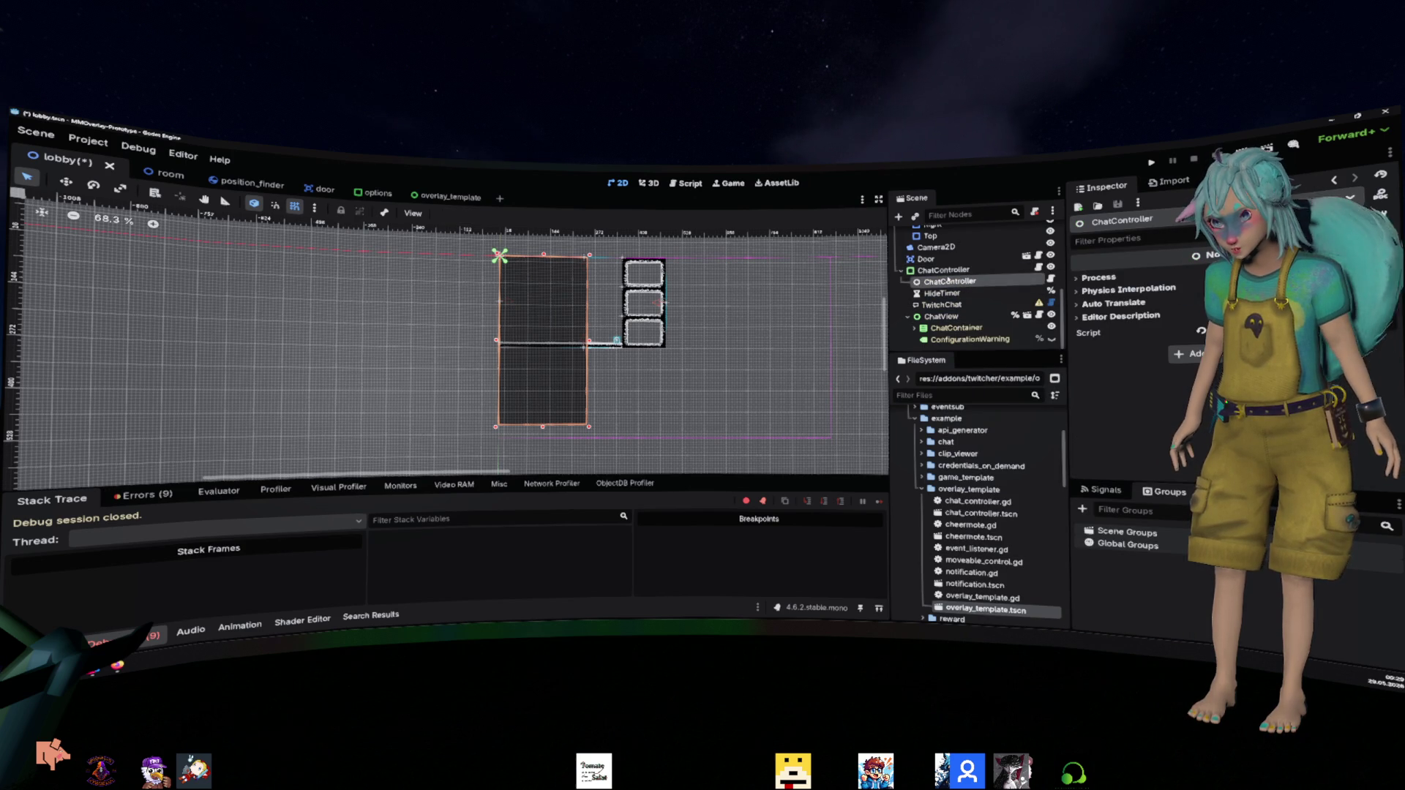
{"action": "left_click", "coordinate": [941, 316], "text": "shift"}
{"action": "left_click_drag", "start_coordinate": [941, 316], "coordinate": [945, 266]}
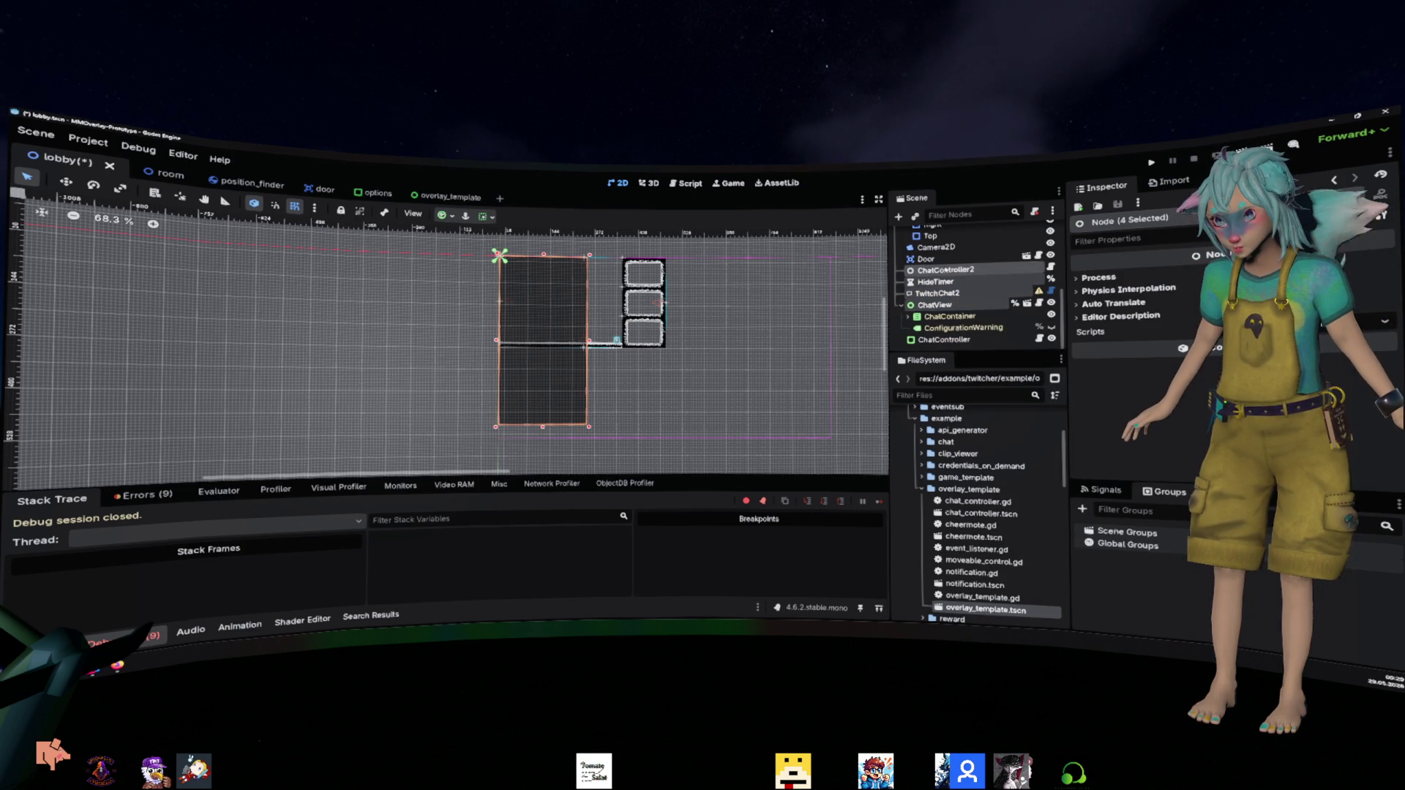
{"action": "left_click", "coordinate": [939, 341]}
{"action": "key", "text": "Delete"}
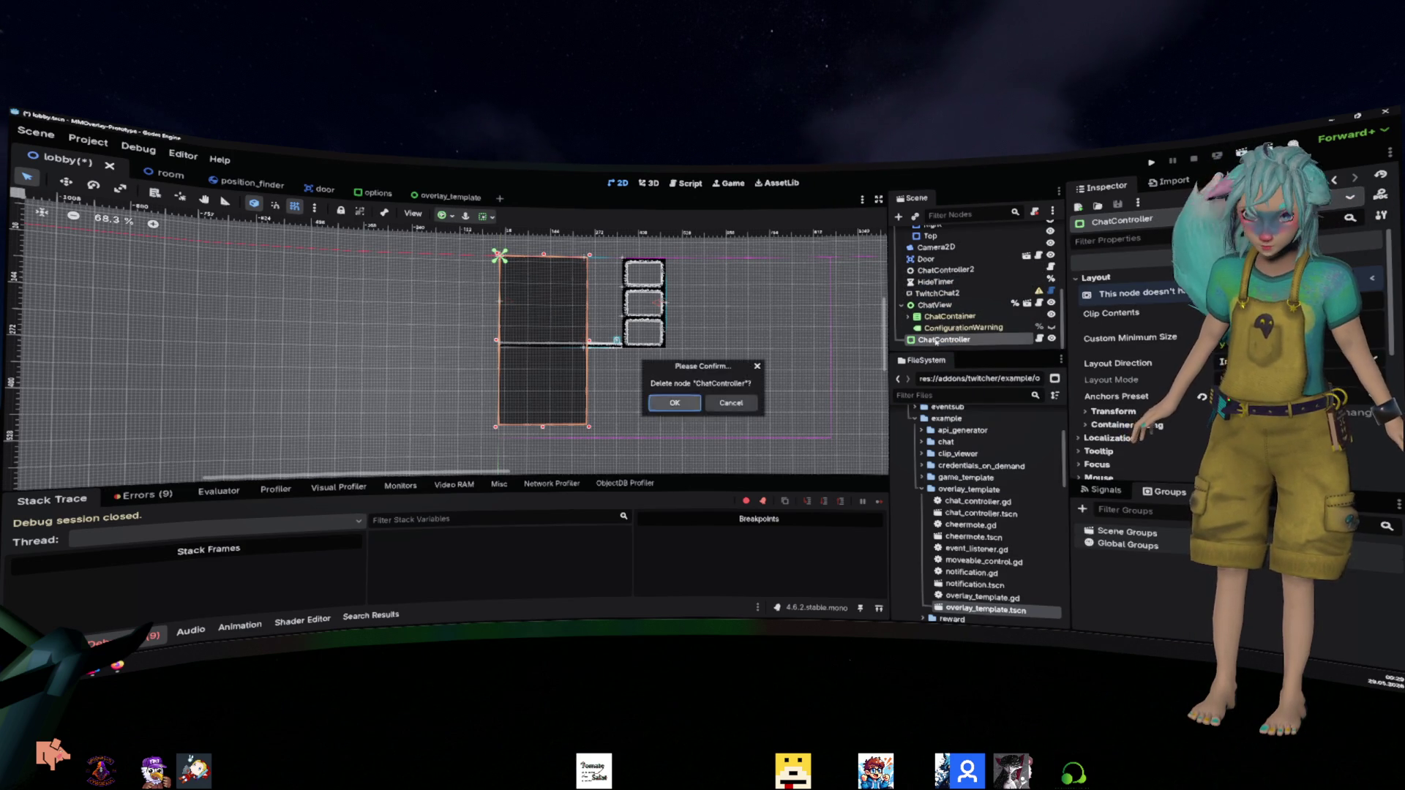
{"action": "key", "text": "Return"}
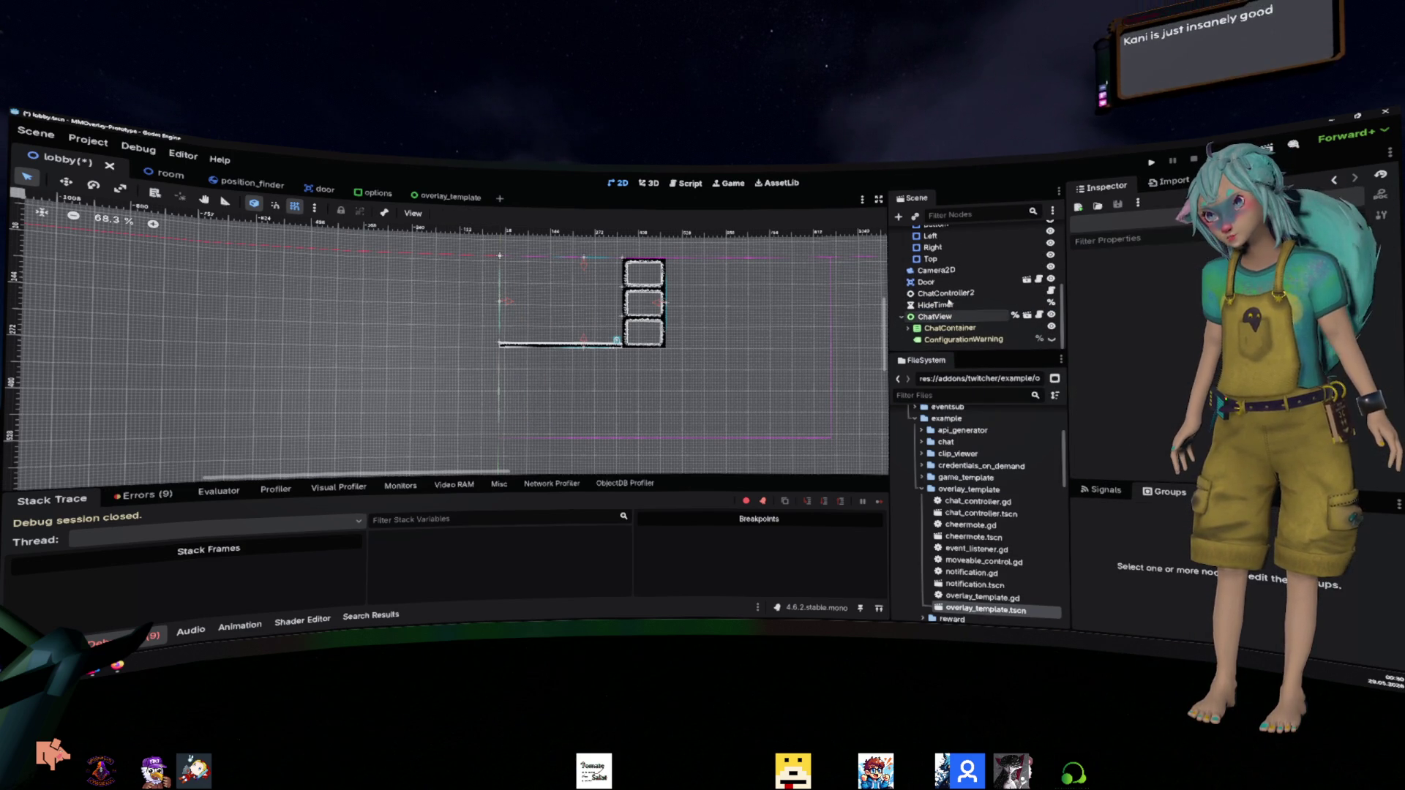
Step: Resize the ChatView panel from the bottom and run the project to test the chat
{"action": "left_click", "coordinate": [935, 316]}
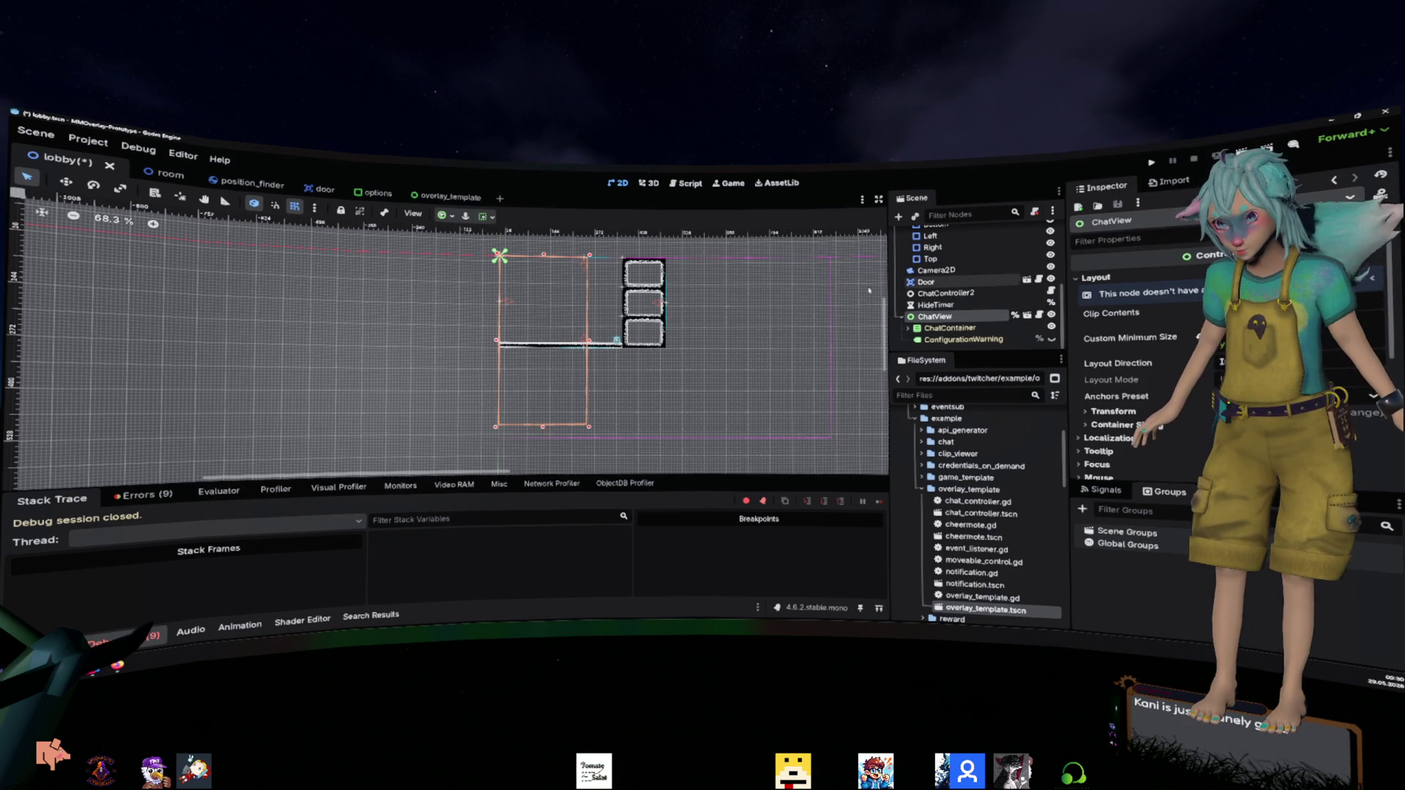
{"action": "left_click_drag", "start_coordinate": [544, 429], "coordinate": [560, 317]}
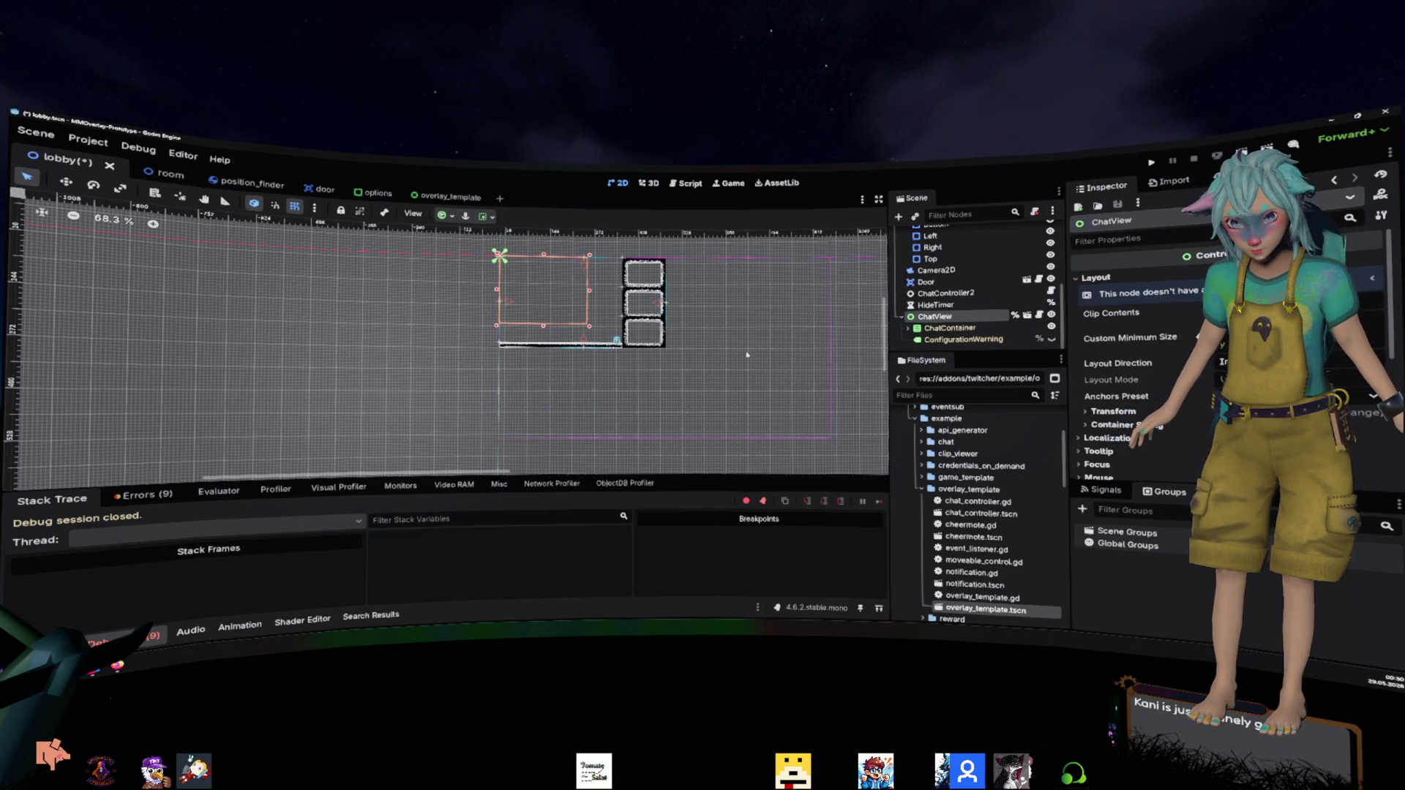
{"action": "key", "text": "ctrl+z"}
{"action": "scroll", "coordinate": [775, 349], "scroll_direction": "up", "scroll_amount": 3}
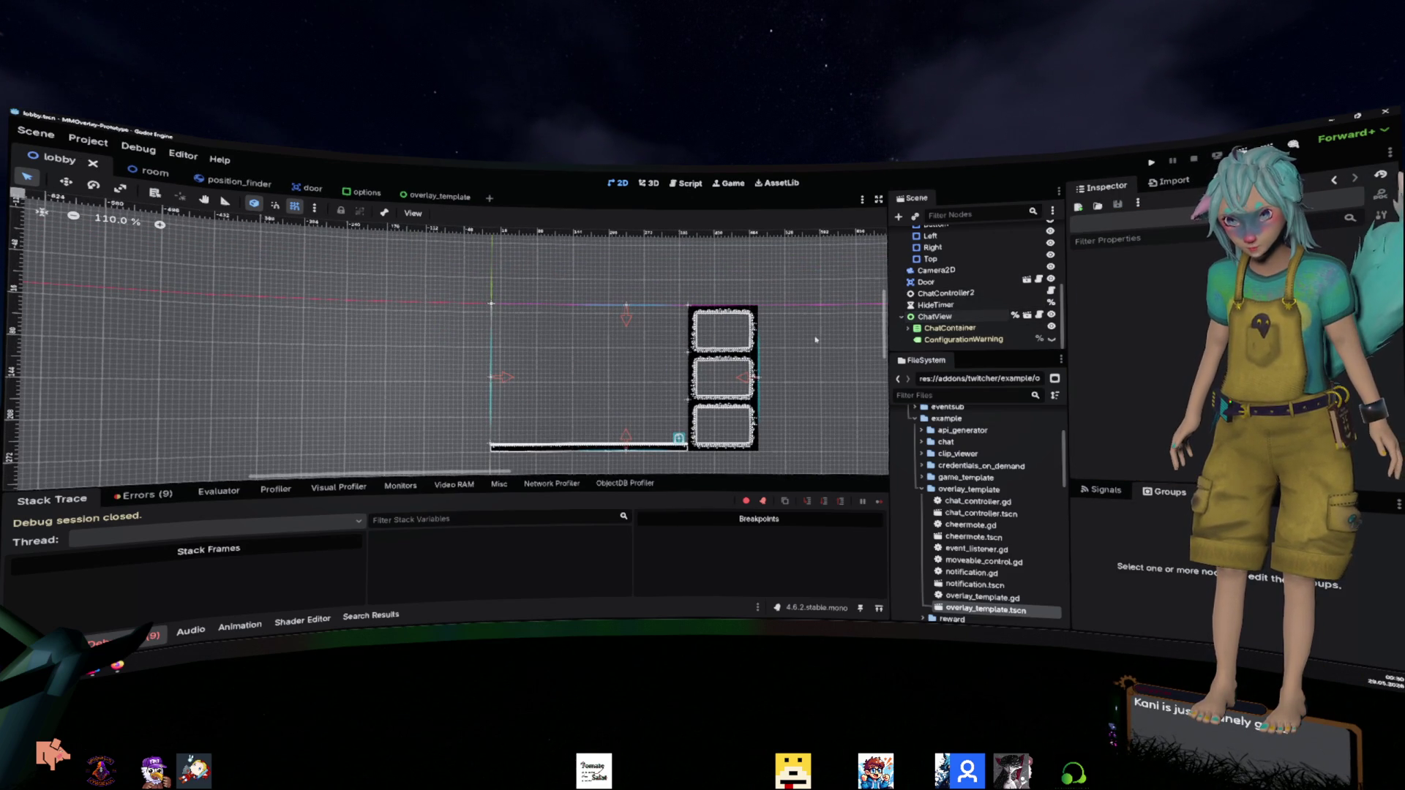
{"action": "left_click", "coordinate": [1156, 163]}
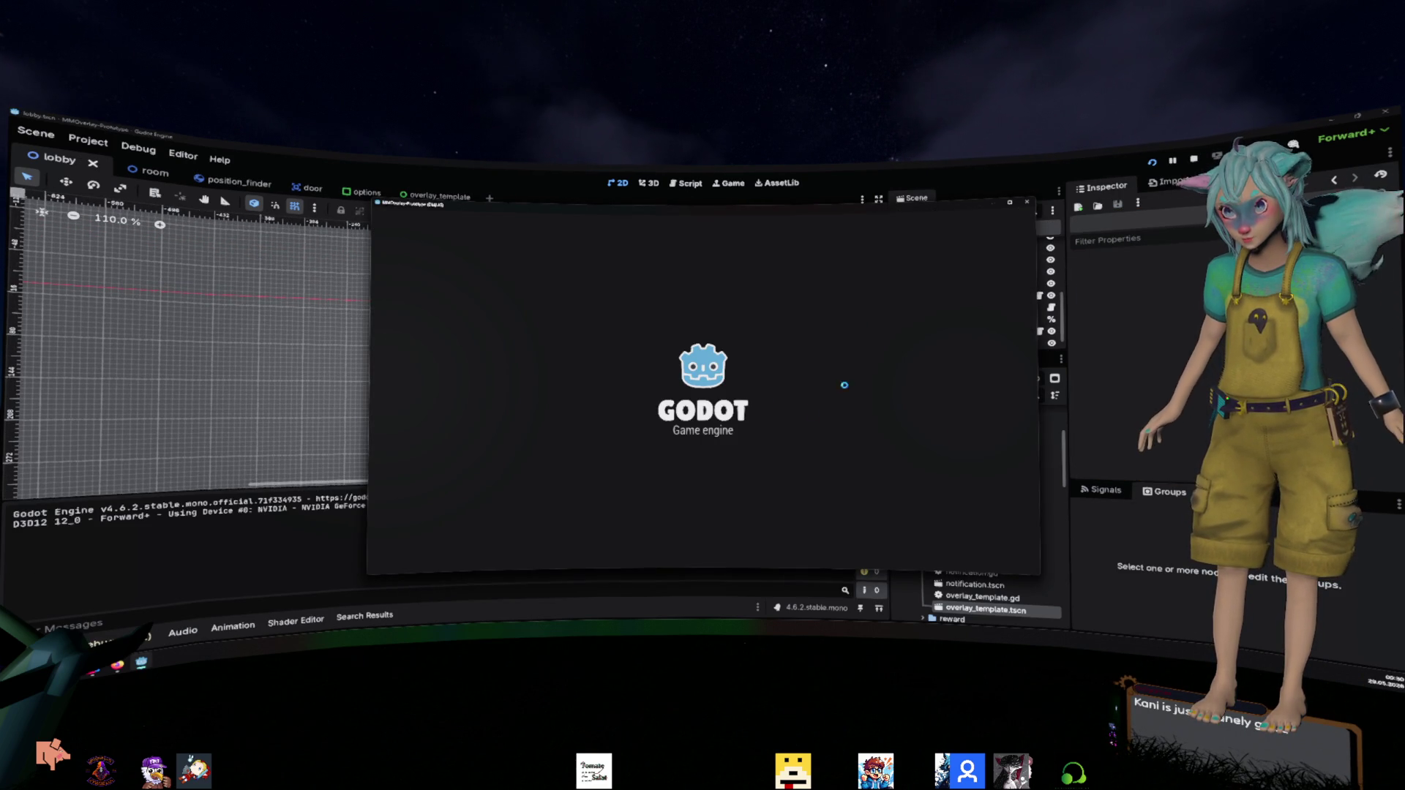
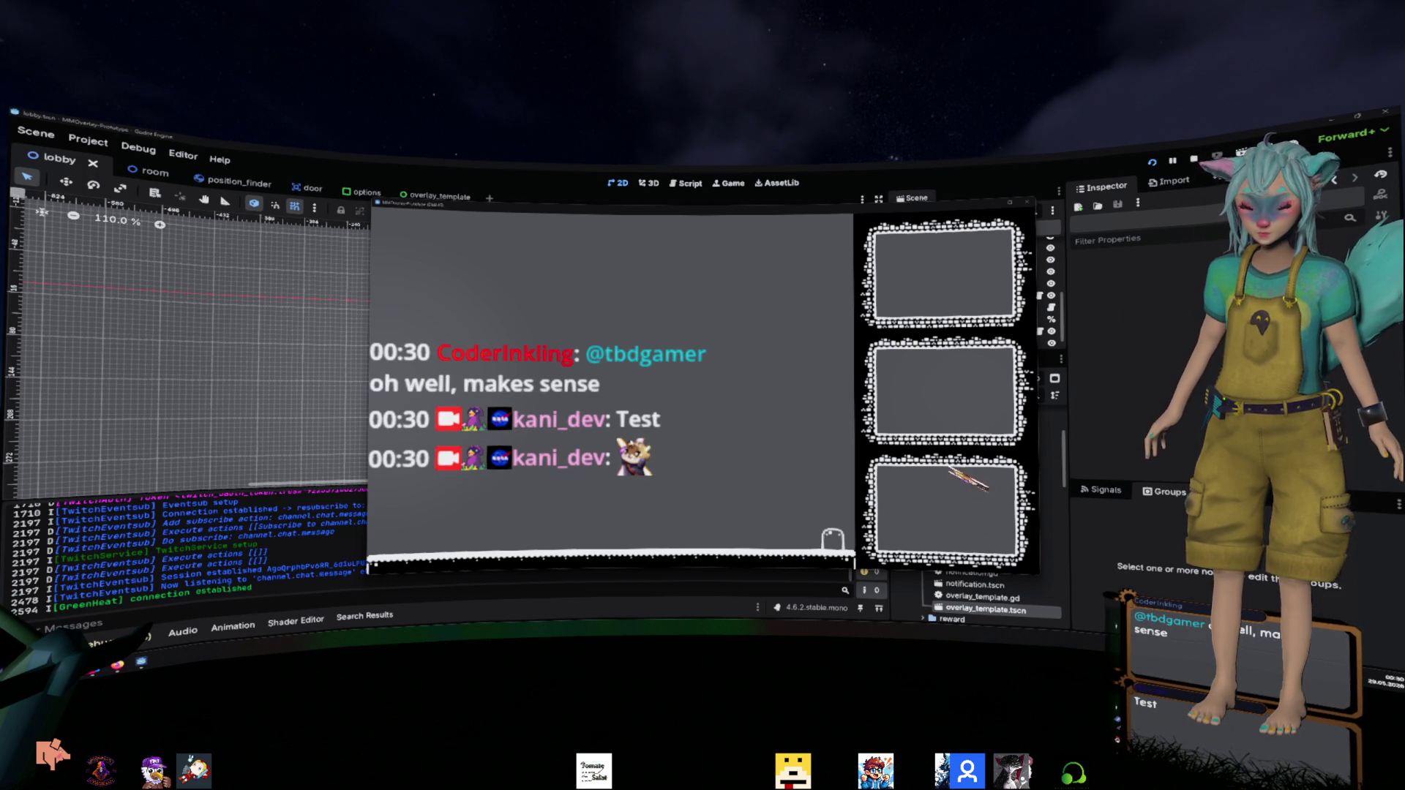
Step: Close the running game and turn on Editable Children for the TwitchService node
{"action": "key", "text": "F8"}
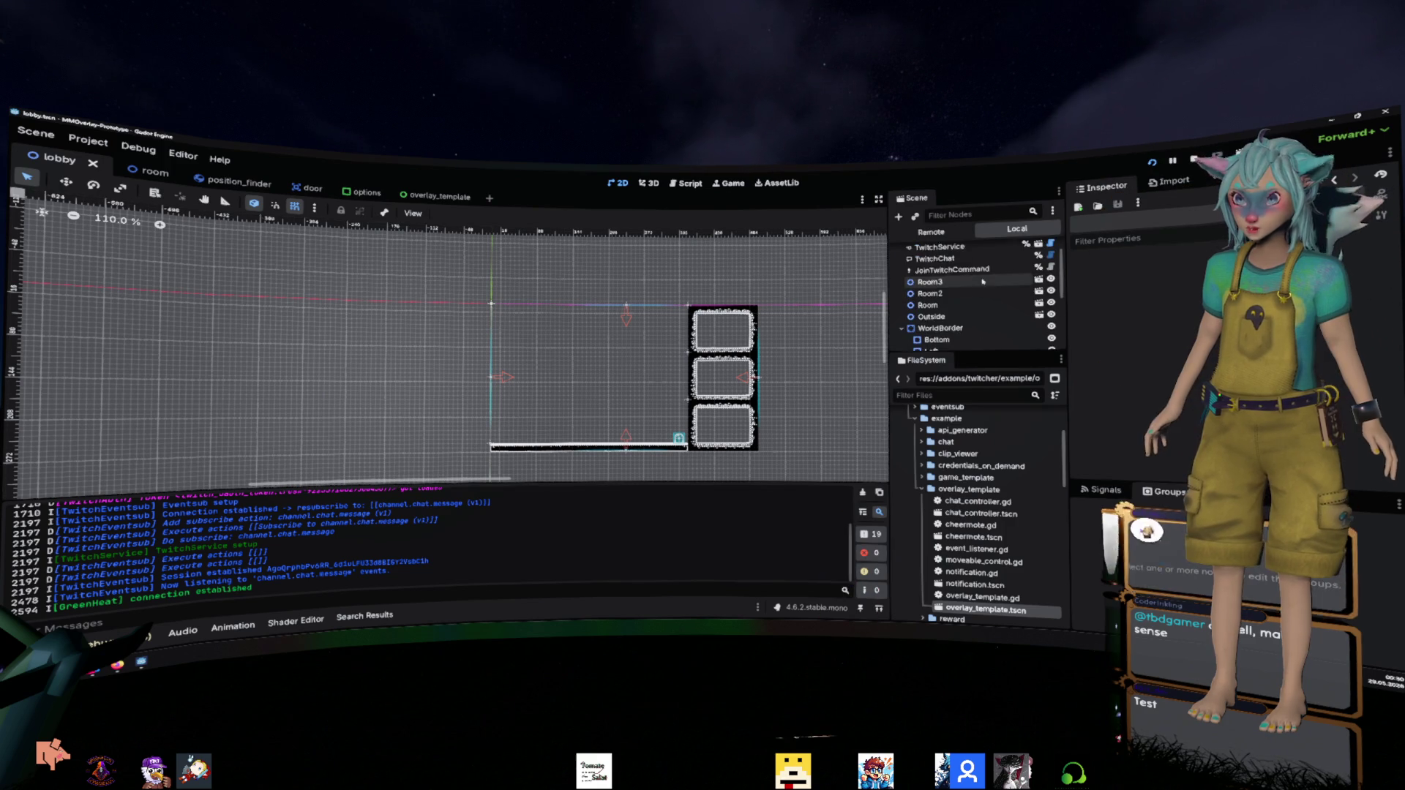
{"action": "left_click", "coordinate": [952, 274]}
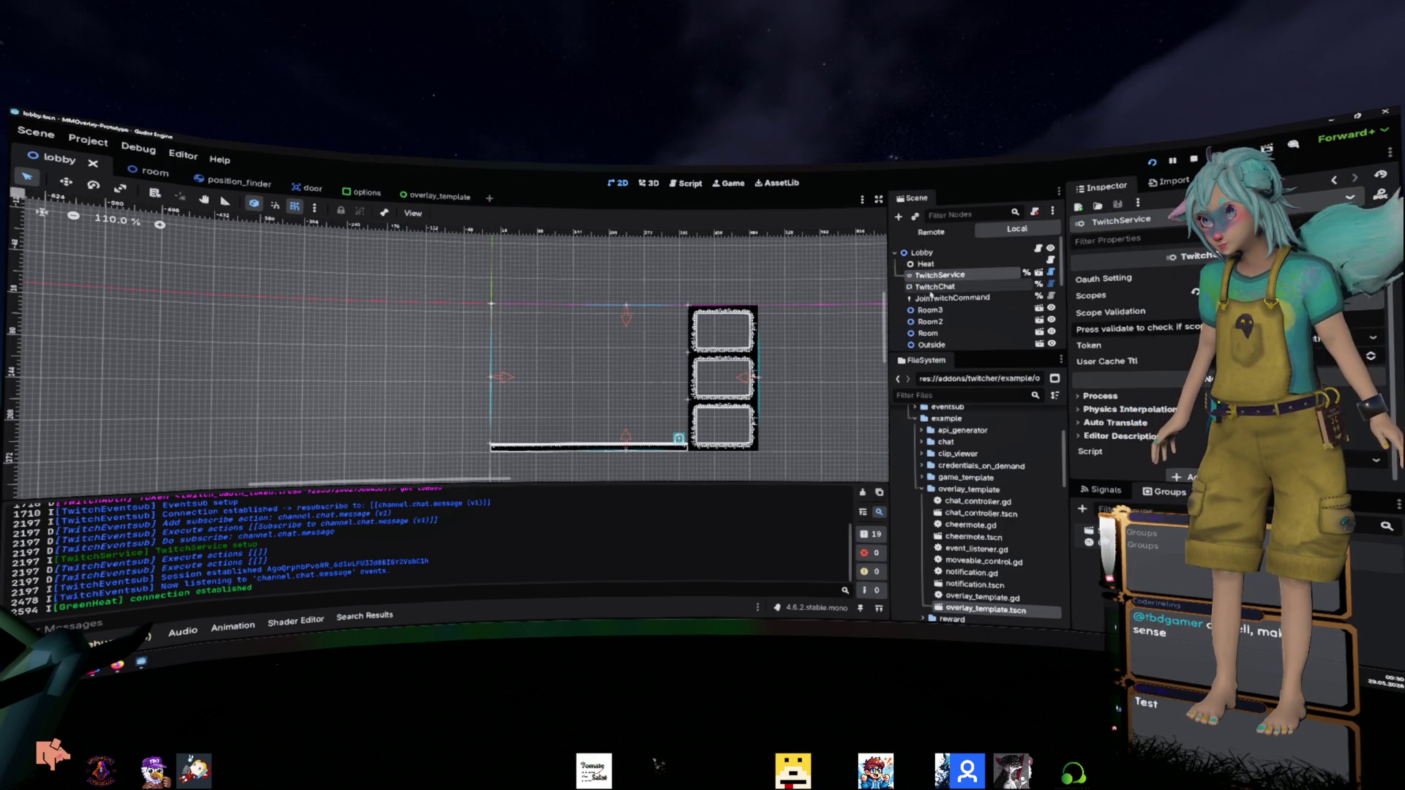
{"action": "right_click", "coordinate": [935, 278]}
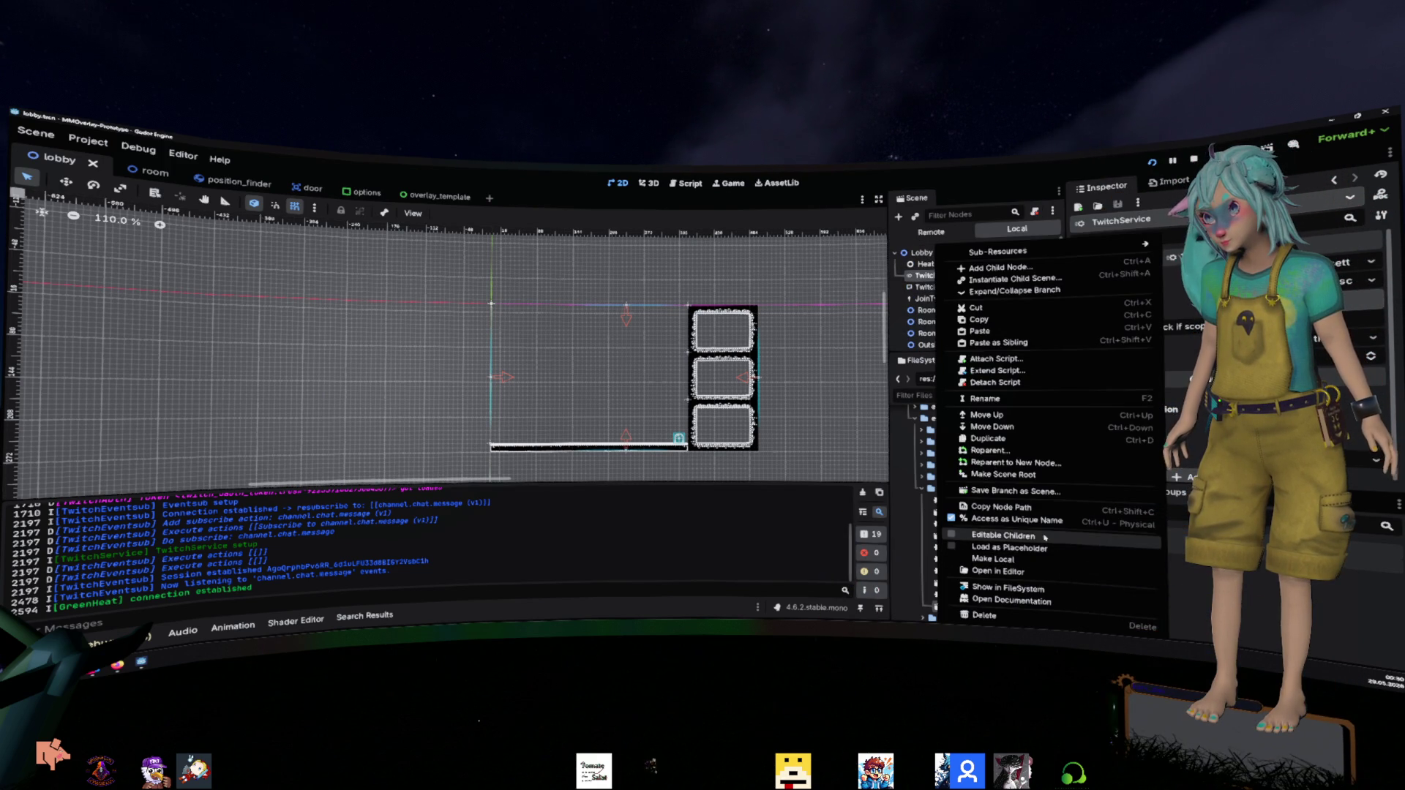
{"action": "left_click", "coordinate": [1002, 535]}
Step: Assign an Image Transformer to MediaLoader, save the lobby scene, and run the game again
{"action": "scroll", "coordinate": [973, 322], "scroll_direction": "down", "scroll_amount": 1}
{"action": "left_click", "coordinate": [1023, 319]}
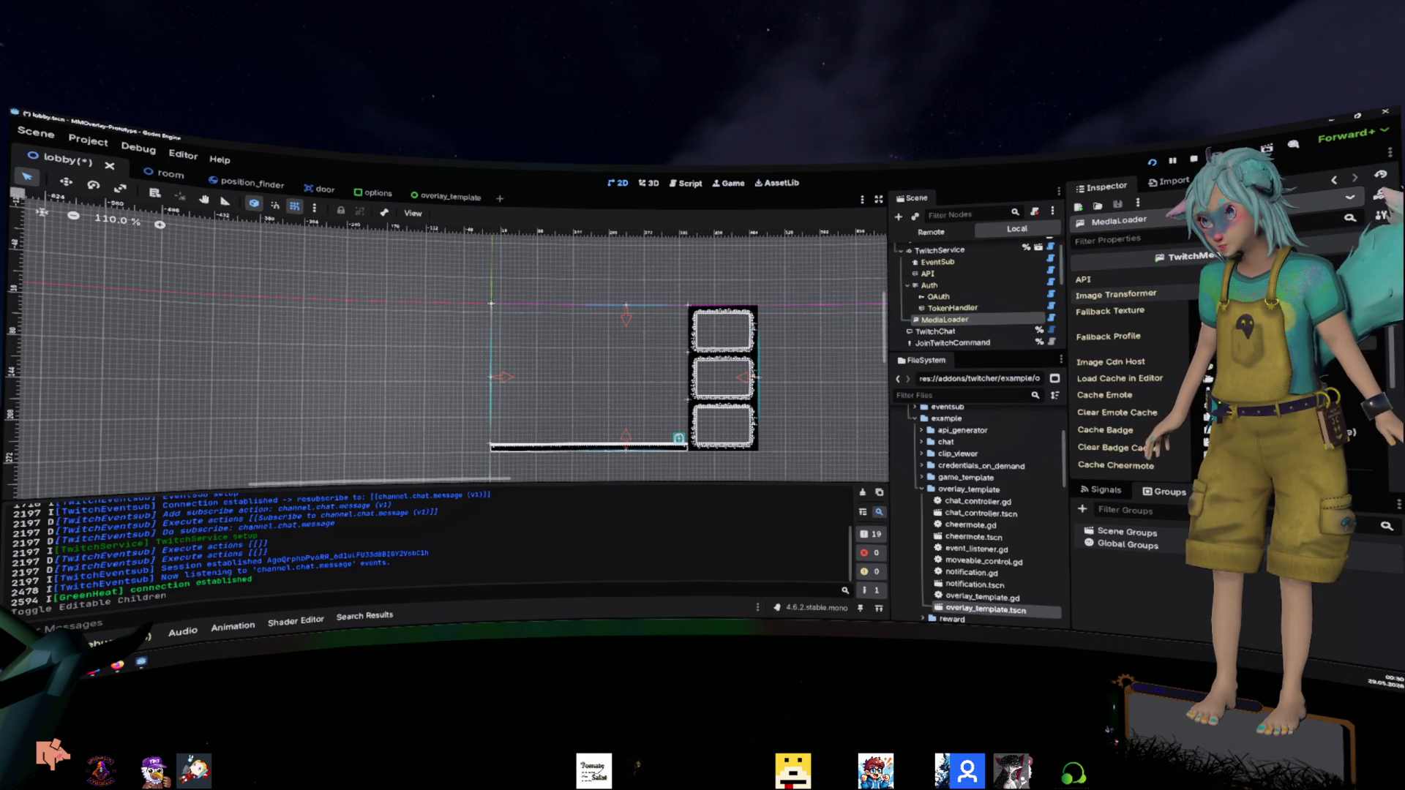
{"action": "left_click", "coordinate": [1354, 293]}
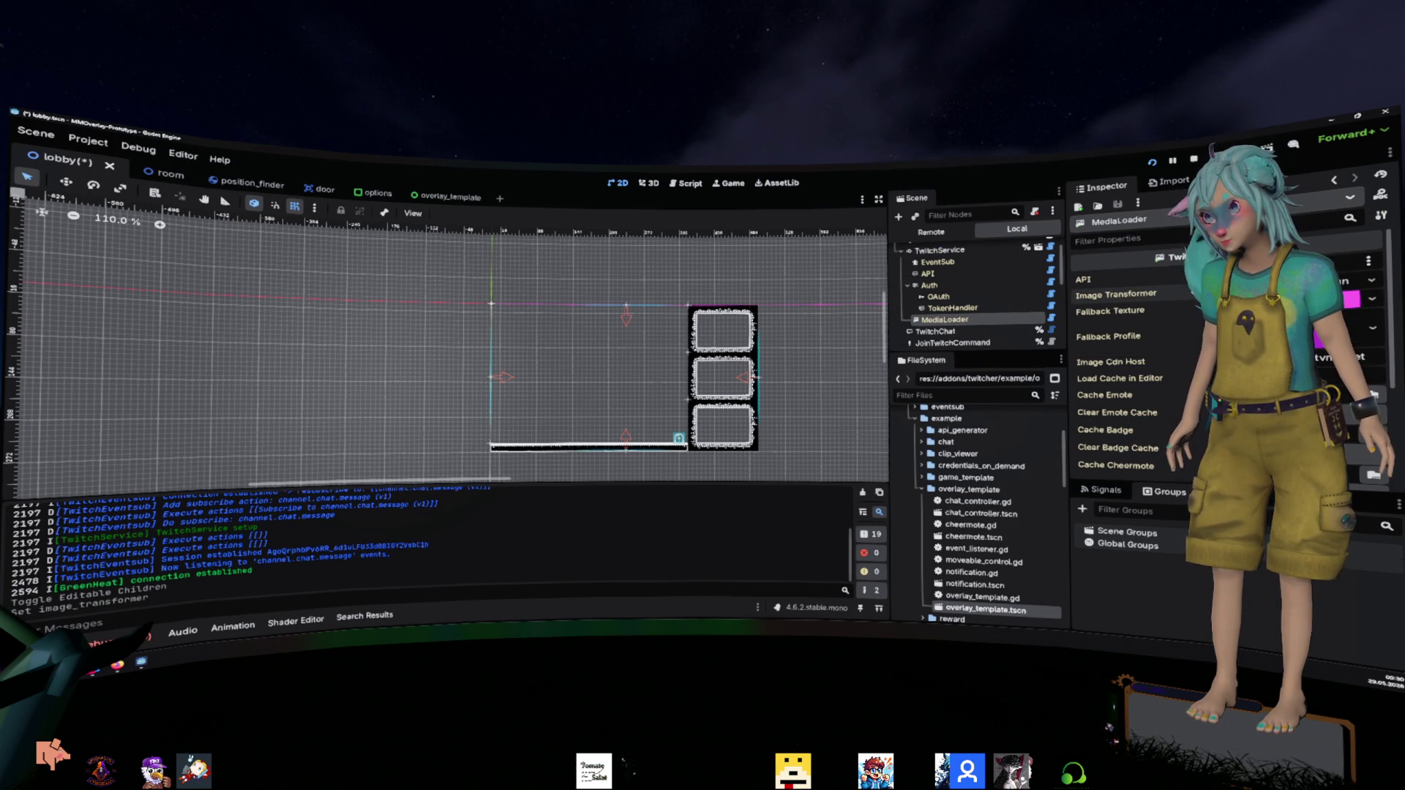
{"action": "key", "text": "ctrl+s"}
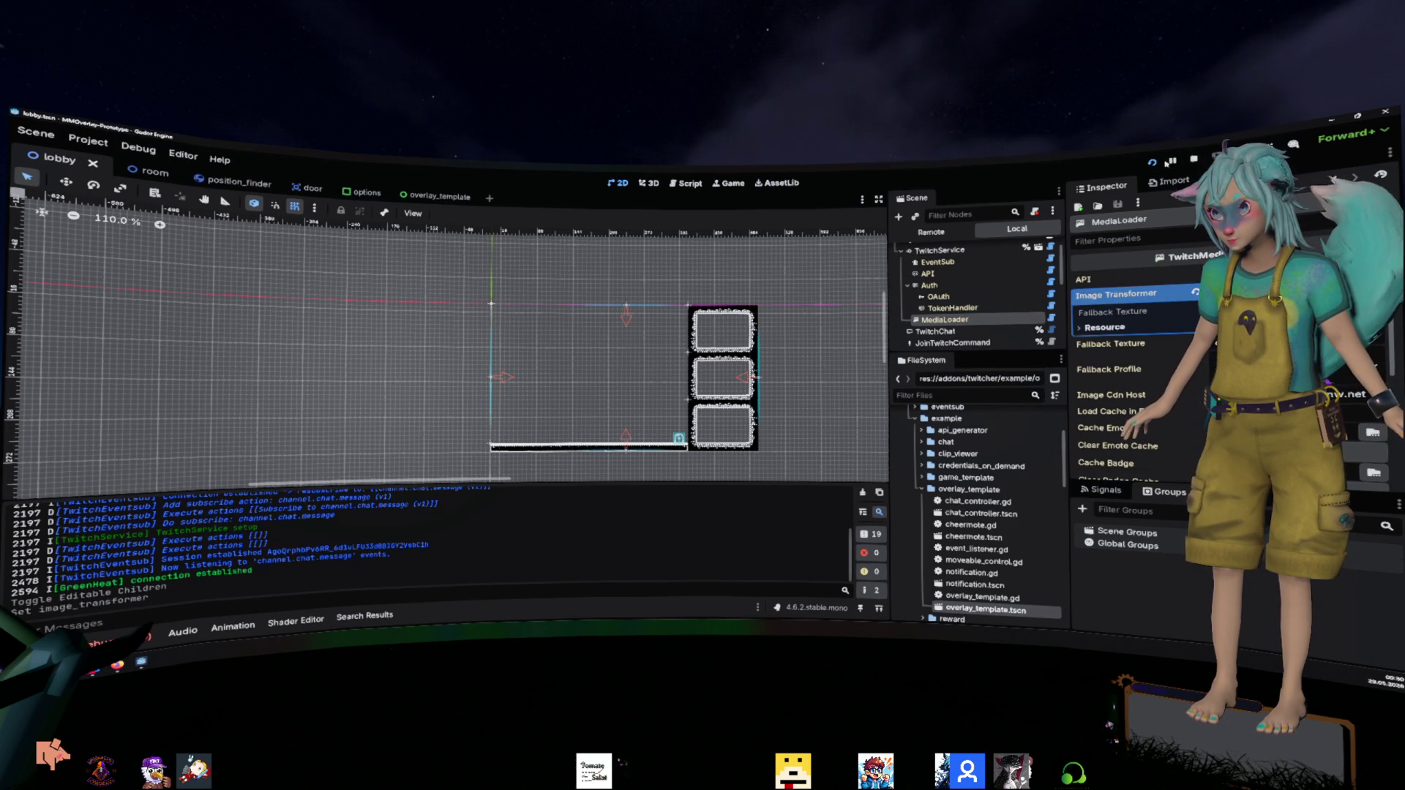
{"action": "key", "text": "F5"}
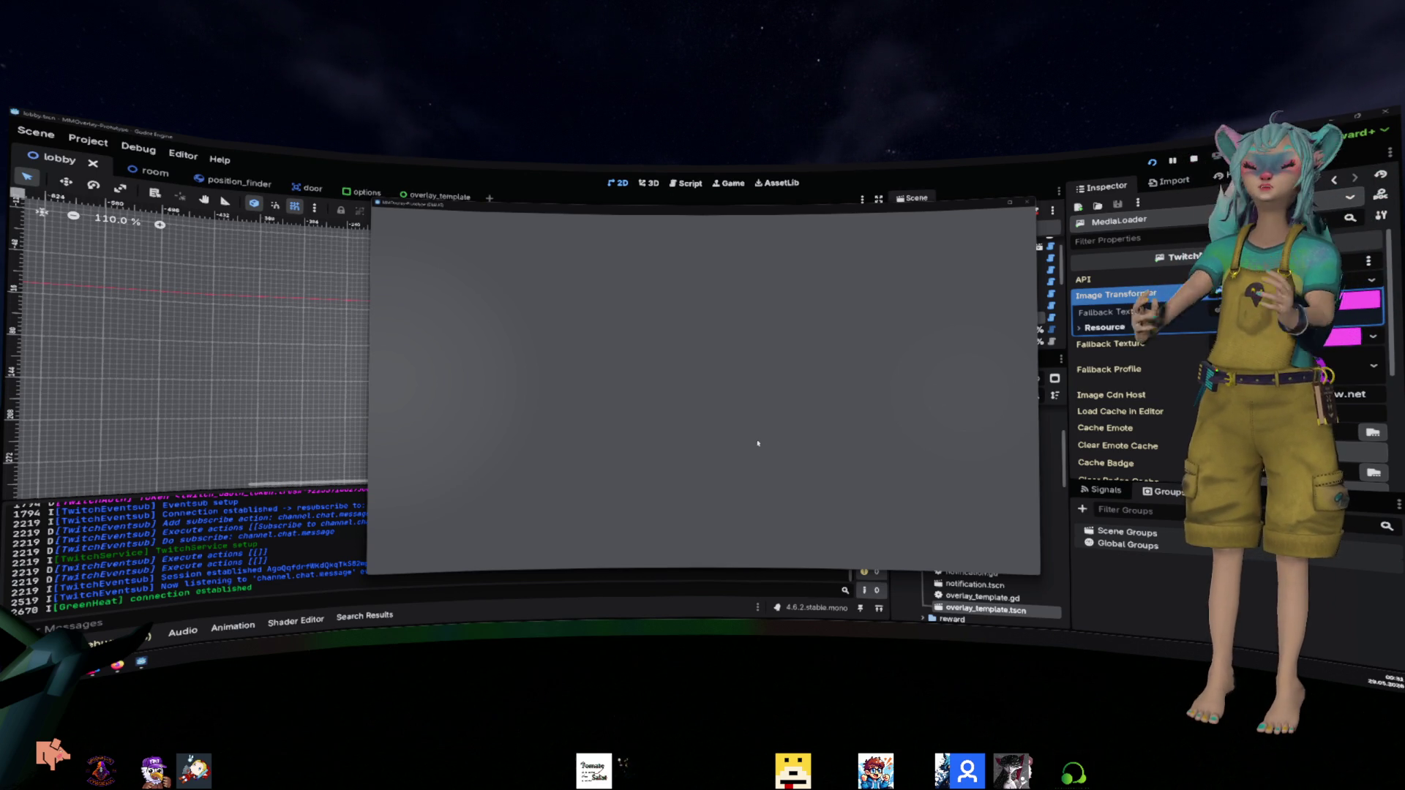
Step: Stop the relaunched game that shows chat messages with emotes
{"action": "left_click", "coordinate": [1034, 202]}
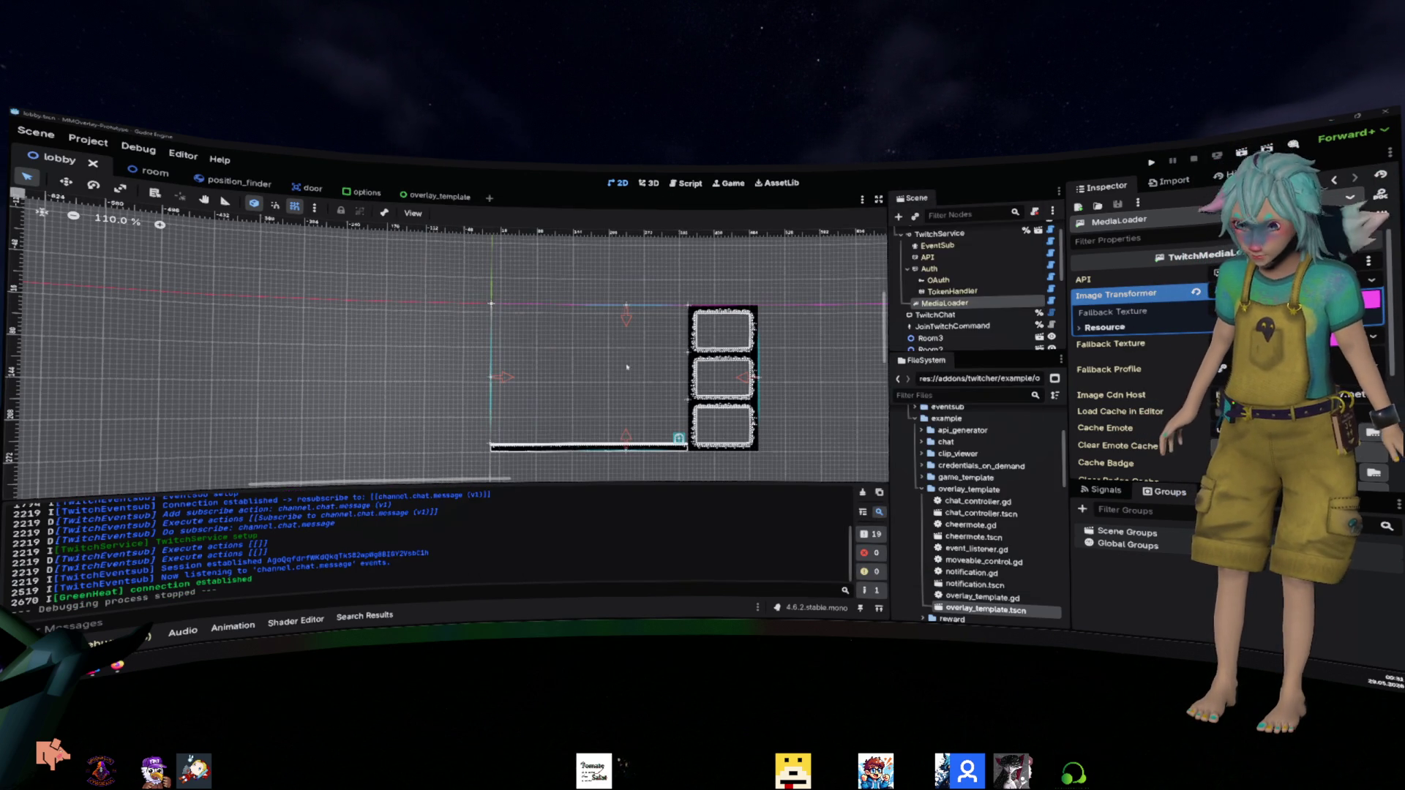
Step: Remove ChatView, ChatController2 and HideTimer from the lobby scene, save, then switch to the browser
{"action": "scroll", "coordinate": [955, 308], "scroll_direction": "up", "scroll_amount": 5}
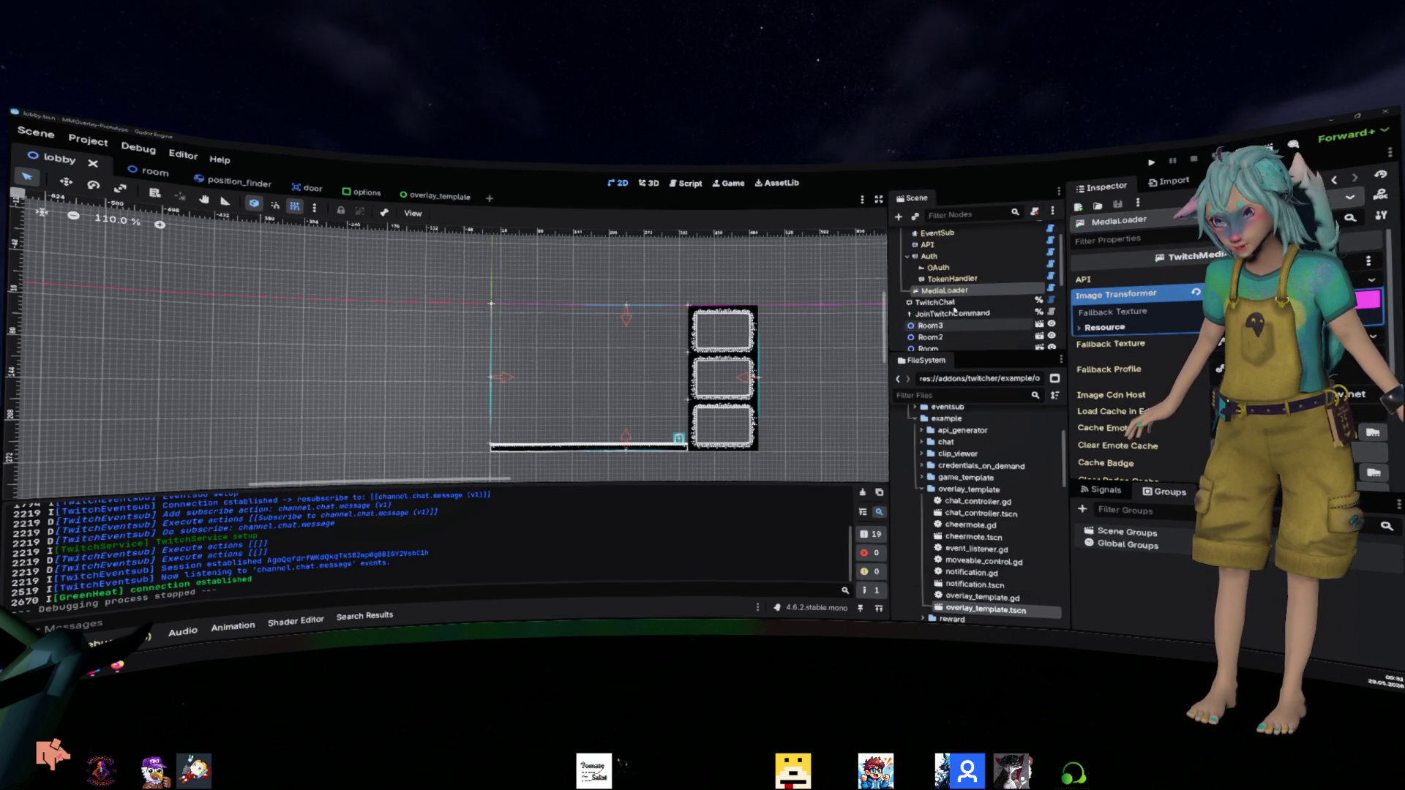
{"action": "left_click", "coordinate": [945, 259]}
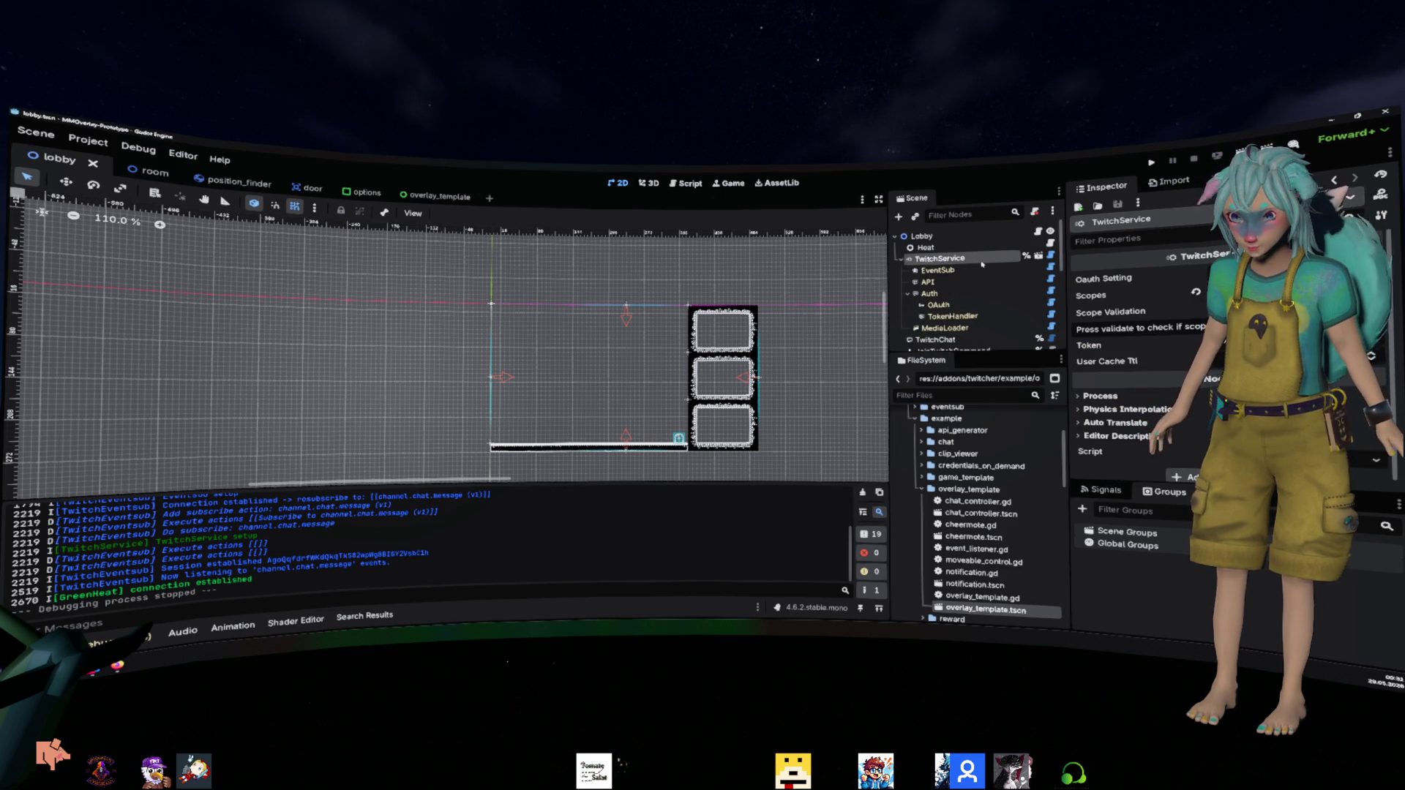
{"action": "scroll", "coordinate": [923, 293], "scroll_direction": "down", "scroll_amount": 10}
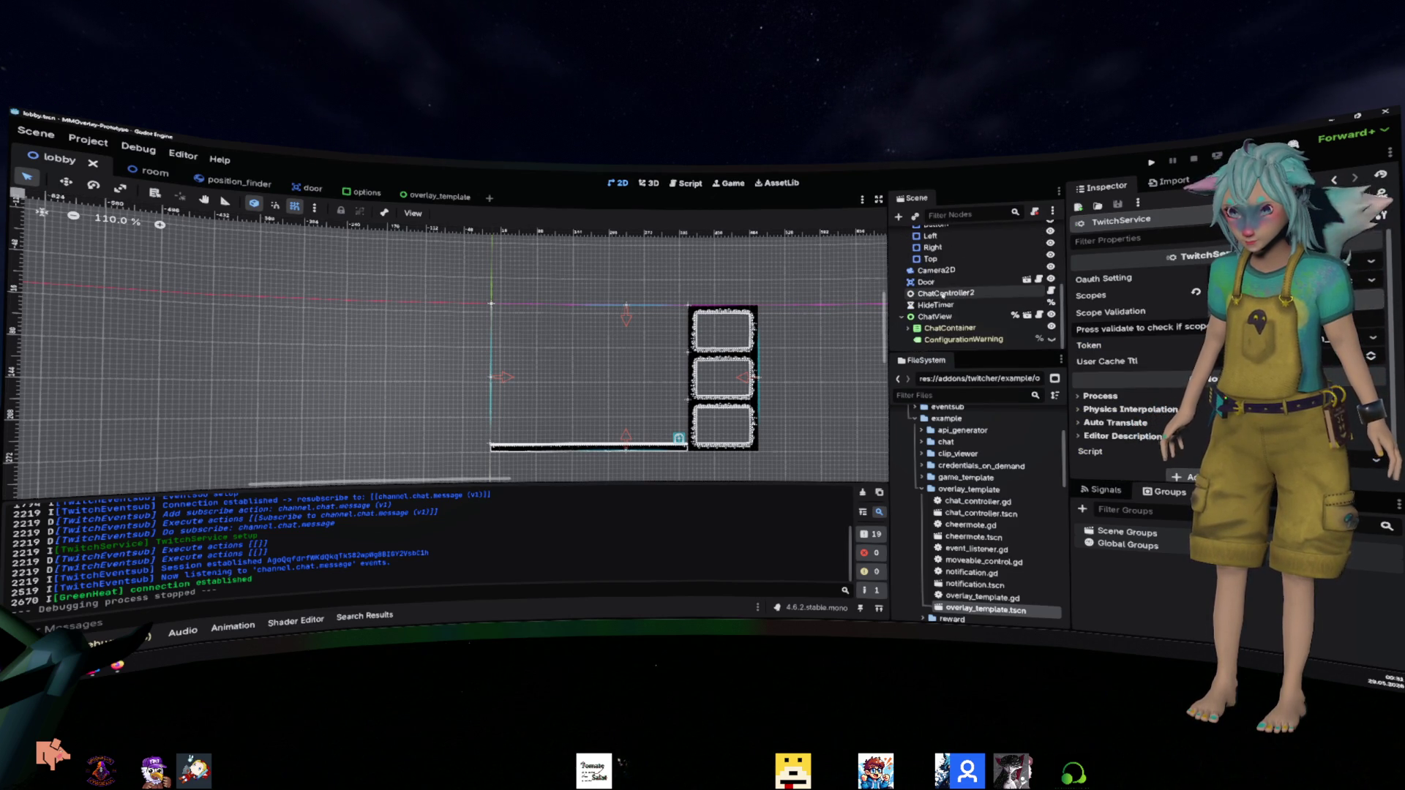
{"action": "left_click", "coordinate": [944, 316]}
{"action": "left_click", "coordinate": [946, 292], "text": "shift"}
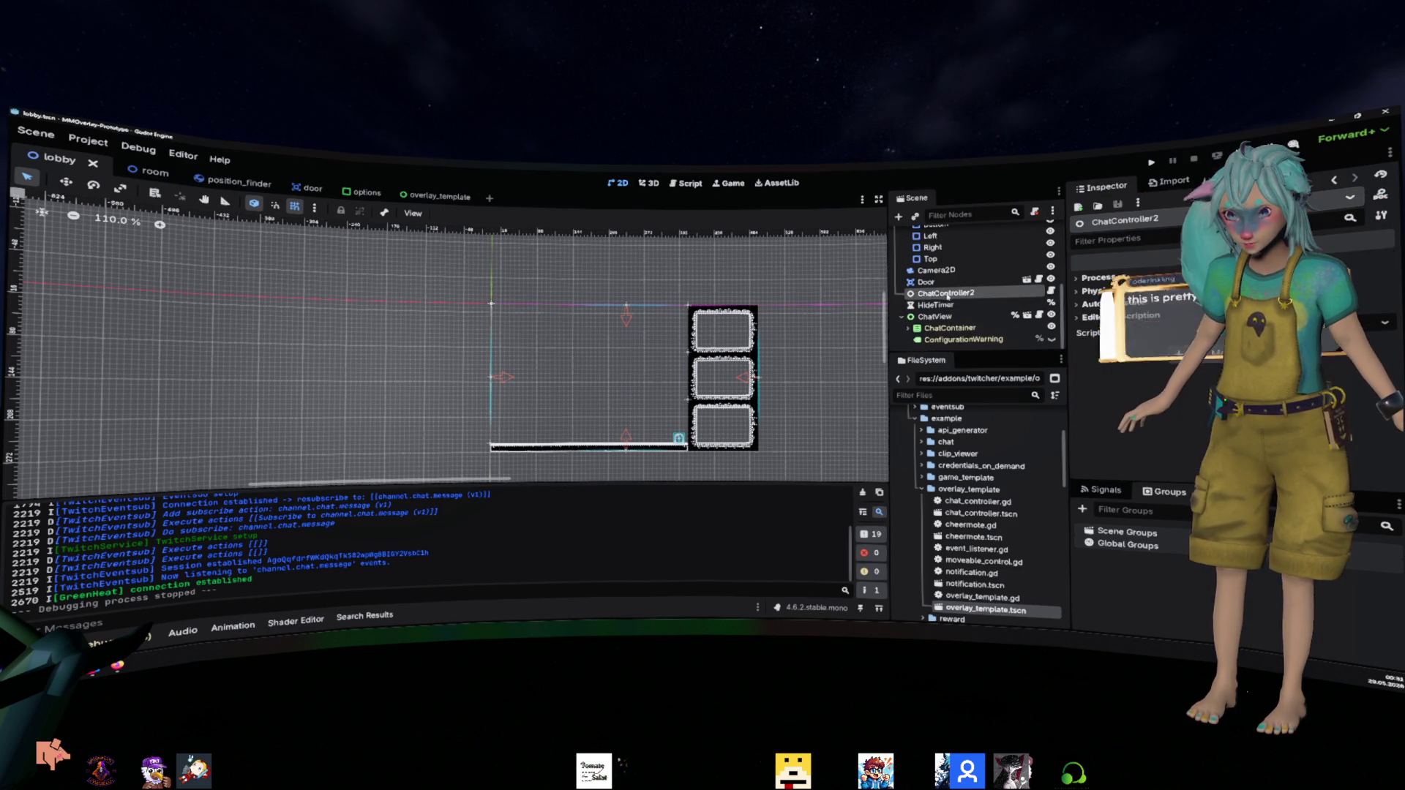
{"action": "key", "text": "Delete"}
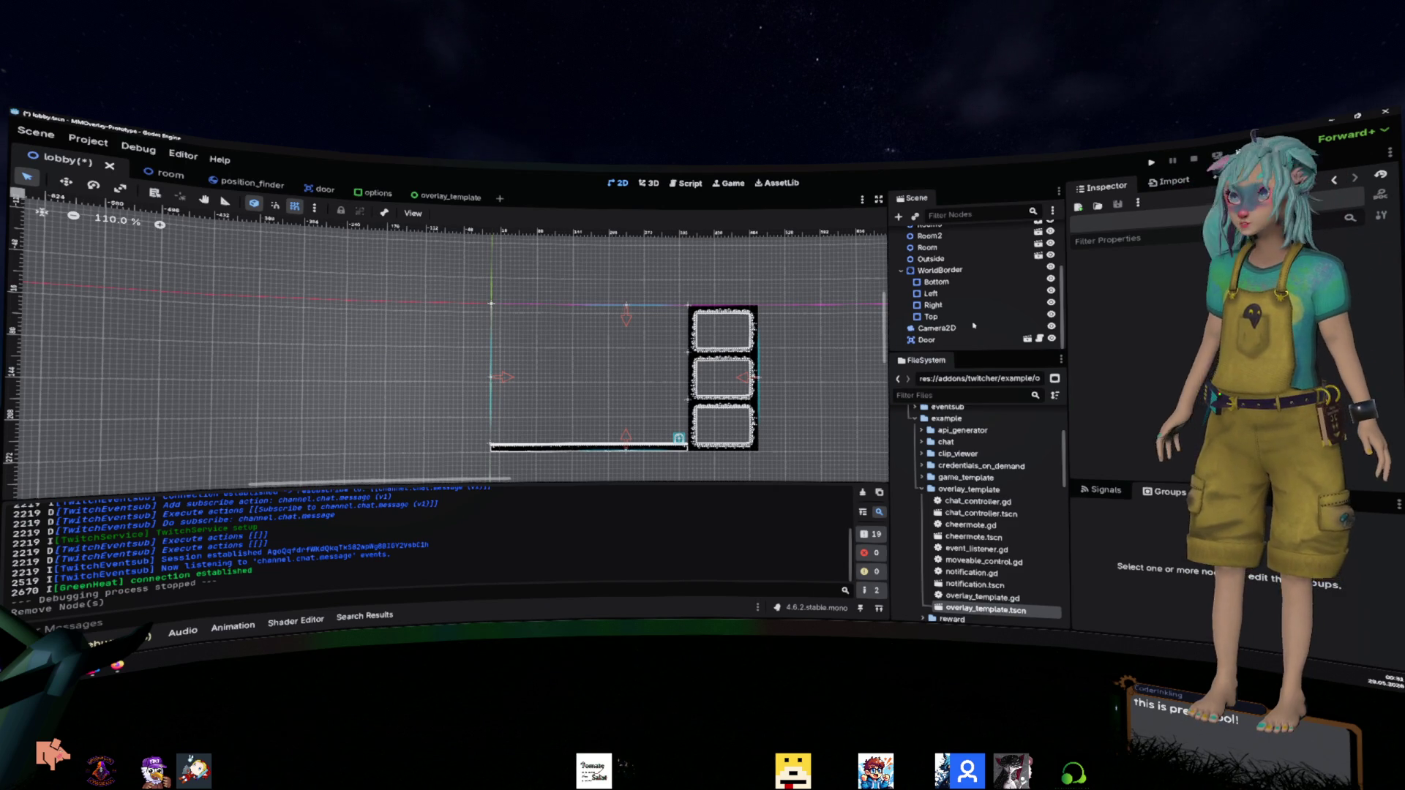
{"action": "key", "text": "ctrl+s"}
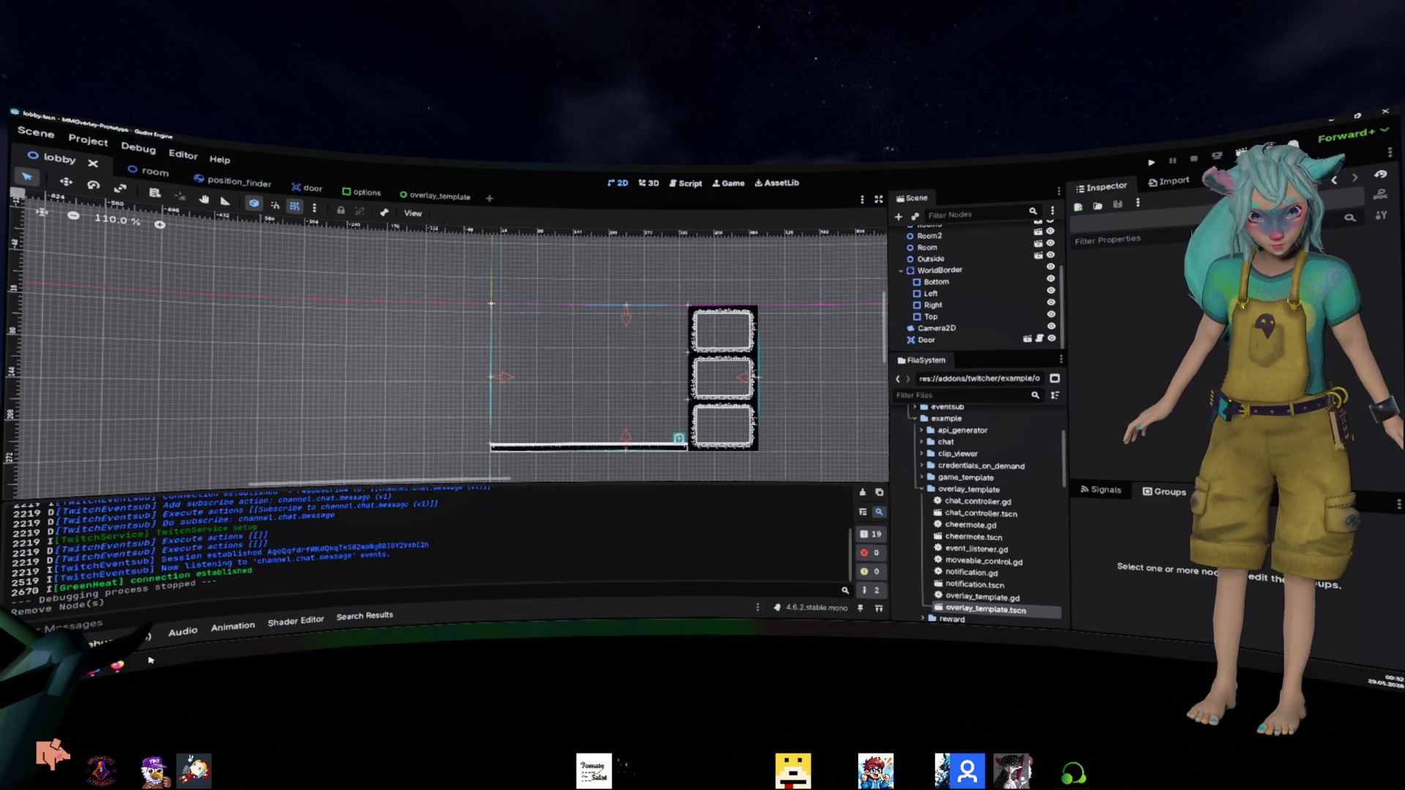
{"action": "key", "text": "alt+Tab"}
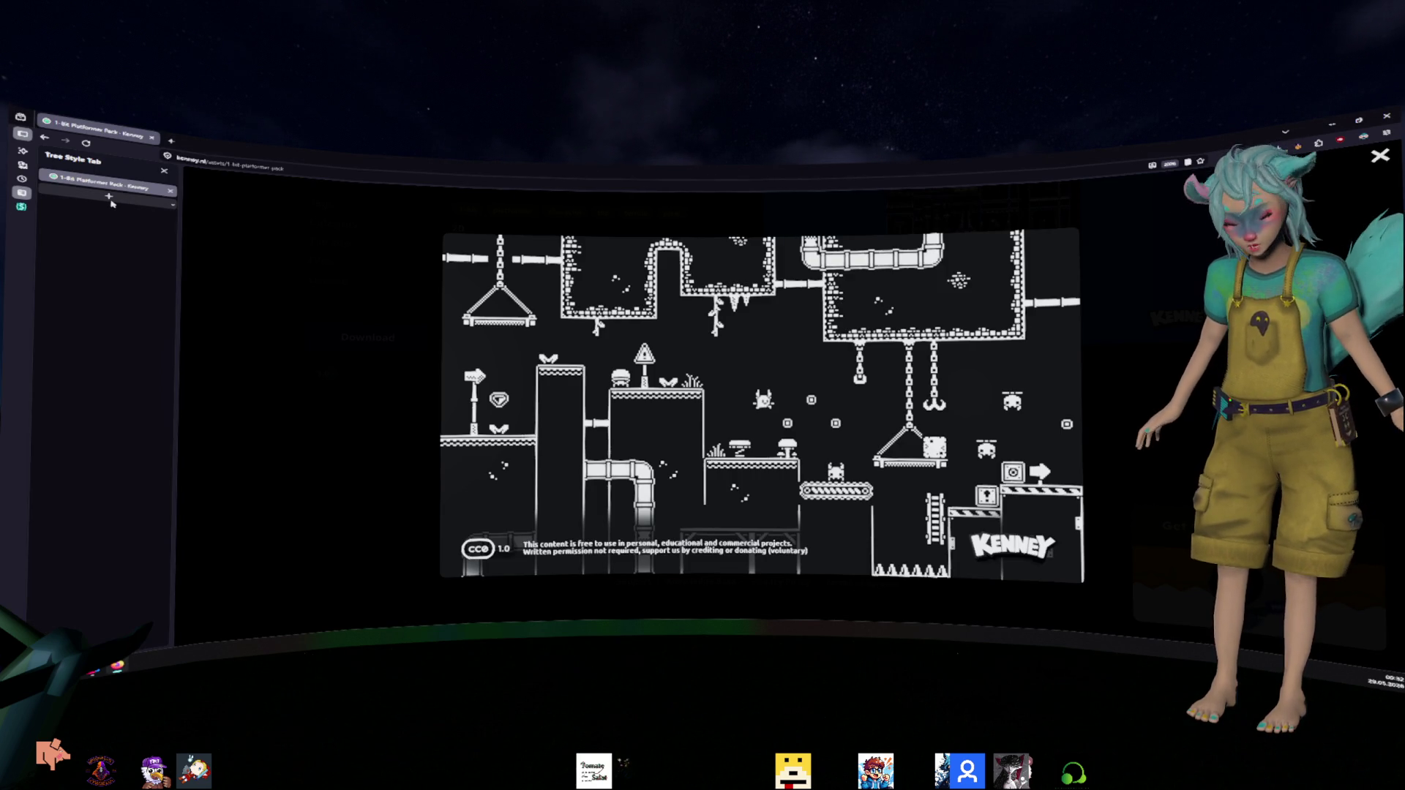
Step: Open the Twitch Developer Documentation in a new tab and skim the landing page
{"action": "left_click", "coordinate": [111, 203]}
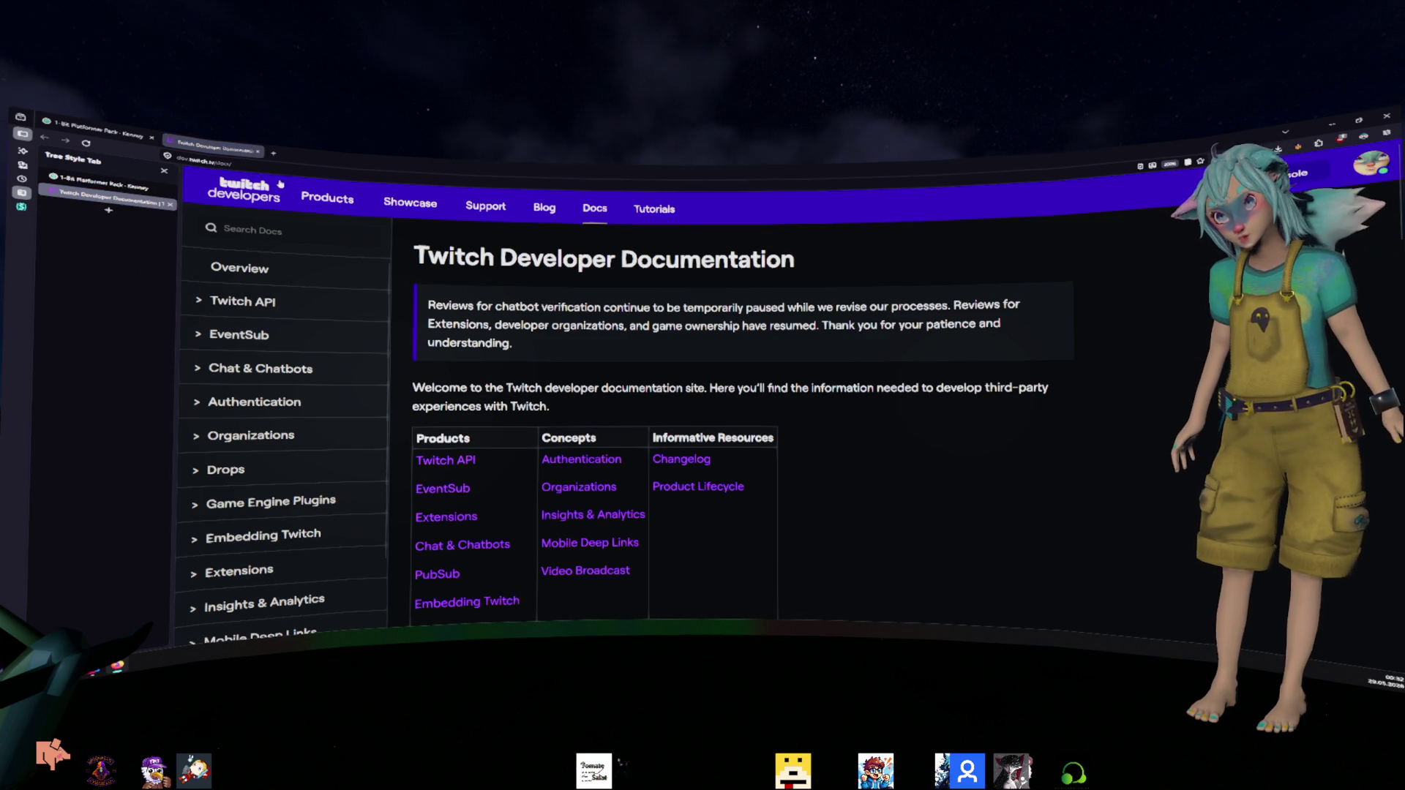
{"action": "scroll", "coordinate": [594, 288], "scroll_direction": "down", "scroll_amount": 2}
{"action": "scroll", "coordinate": [371, 364], "scroll_direction": "down", "scroll_amount": 3}
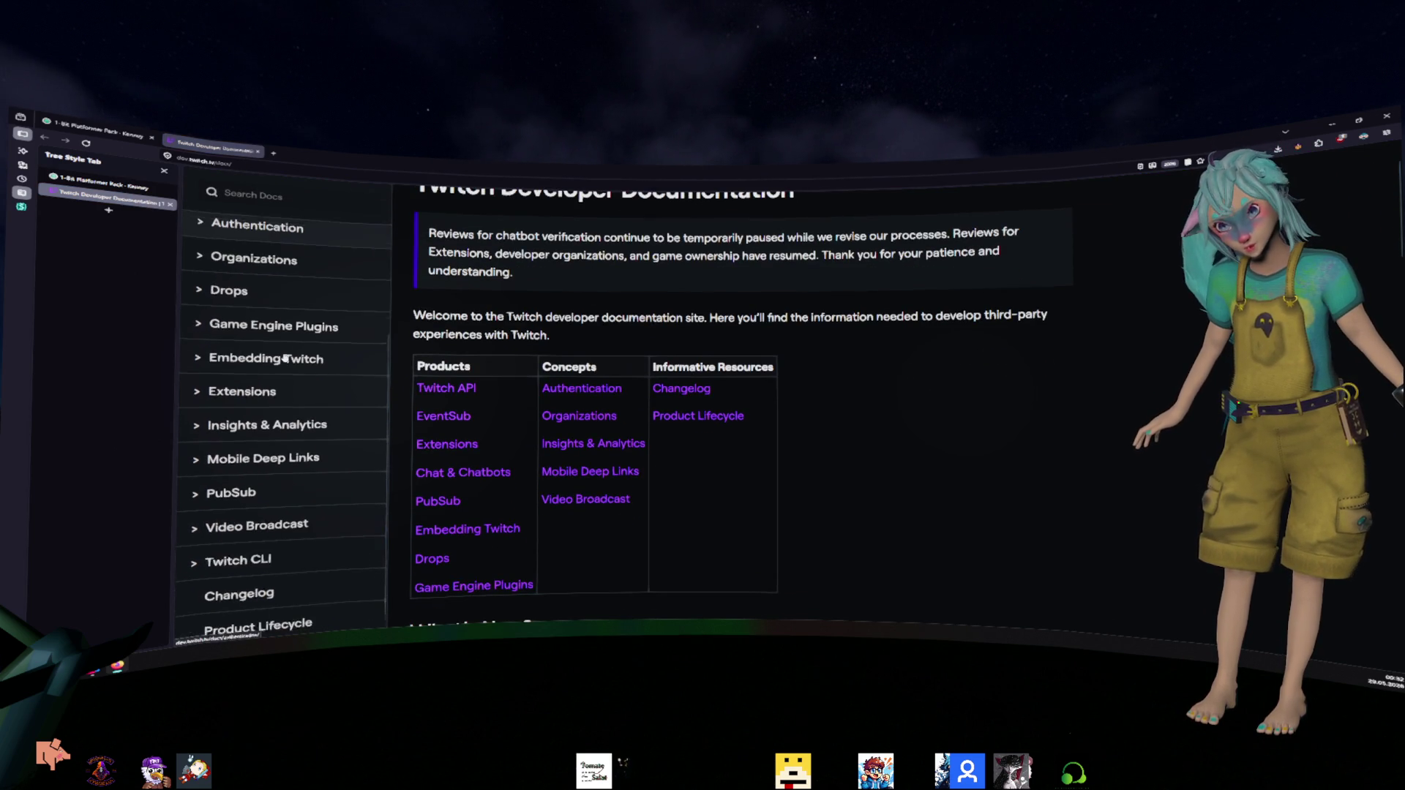
{"action": "scroll", "coordinate": [293, 362], "scroll_direction": "up", "scroll_amount": 3}
{"action": "scroll", "coordinate": [303, 348], "scroll_direction": "up", "scroll_amount": 2}
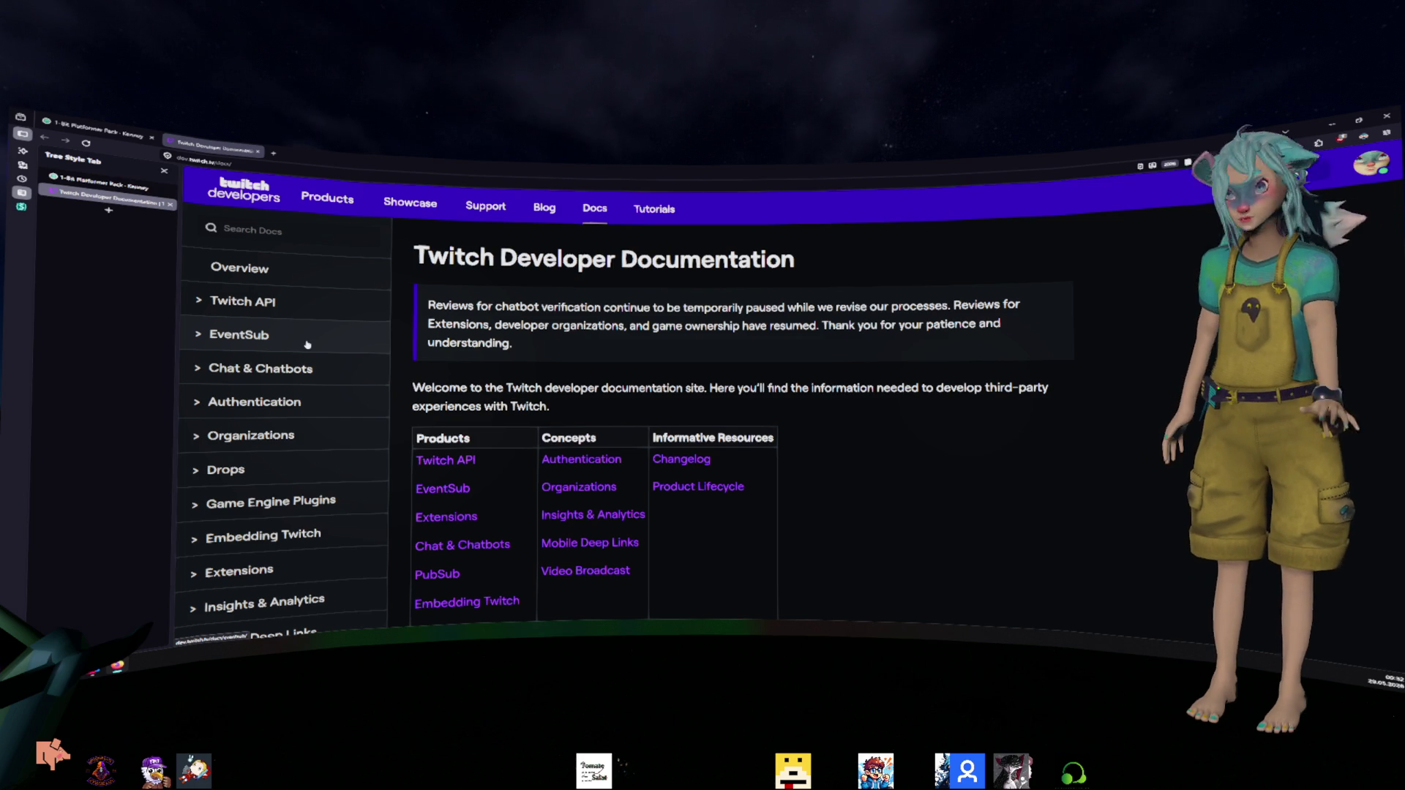
Step: Browse the endpoints on the Twitch API Reference page, then return to Godot
{"action": "left_click", "coordinate": [196, 301]}
{"action": "scroll", "coordinate": [289, 439], "scroll_direction": "down", "scroll_amount": 2}
{"action": "left_click", "coordinate": [289, 462]}
{"action": "scroll", "coordinate": [739, 370], "scroll_direction": "down", "scroll_amount": 10}
{"action": "scroll", "coordinate": [739, 369], "scroll_direction": "down", "scroll_amount": 20}
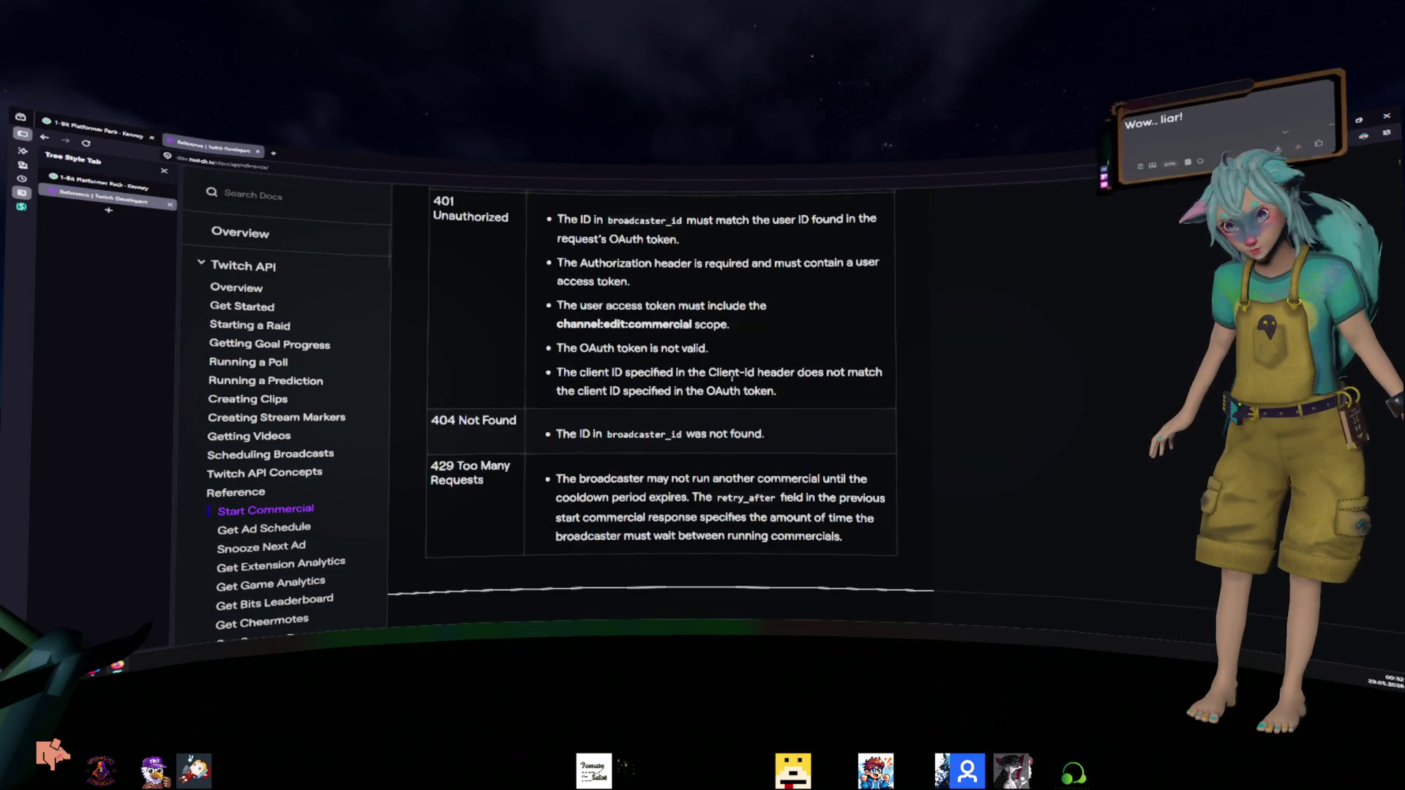
{"action": "scroll", "coordinate": [732, 375], "scroll_direction": "up", "scroll_amount": 10}
{"action": "scroll", "coordinate": [830, 434], "scroll_direction": "down", "scroll_amount": 12}
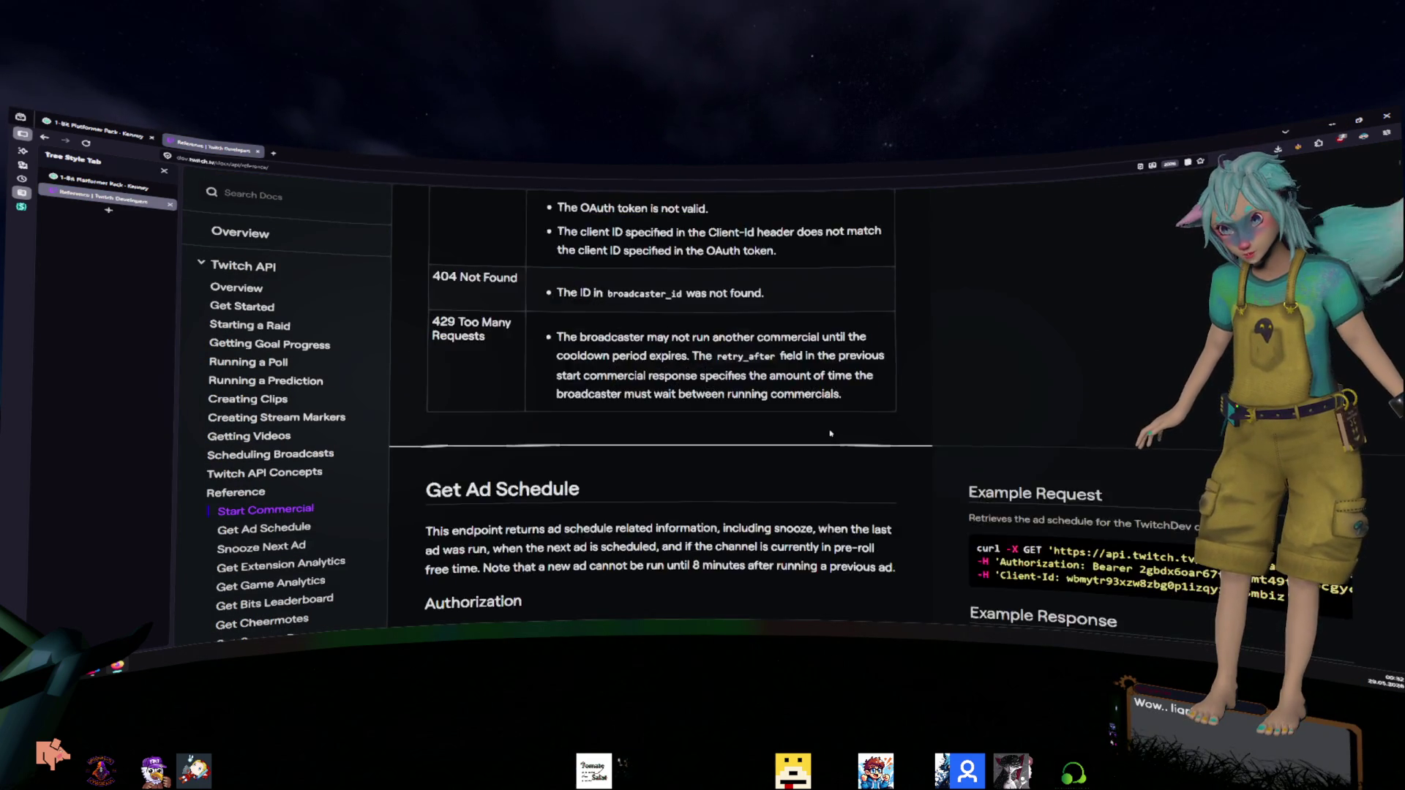
{"action": "scroll", "coordinate": [830, 433], "scroll_direction": "down", "scroll_amount": 20}
{"action": "scroll", "coordinate": [825, 456], "scroll_direction": "down", "scroll_amount": 10}
{"action": "key", "text": "alt+Tab"}
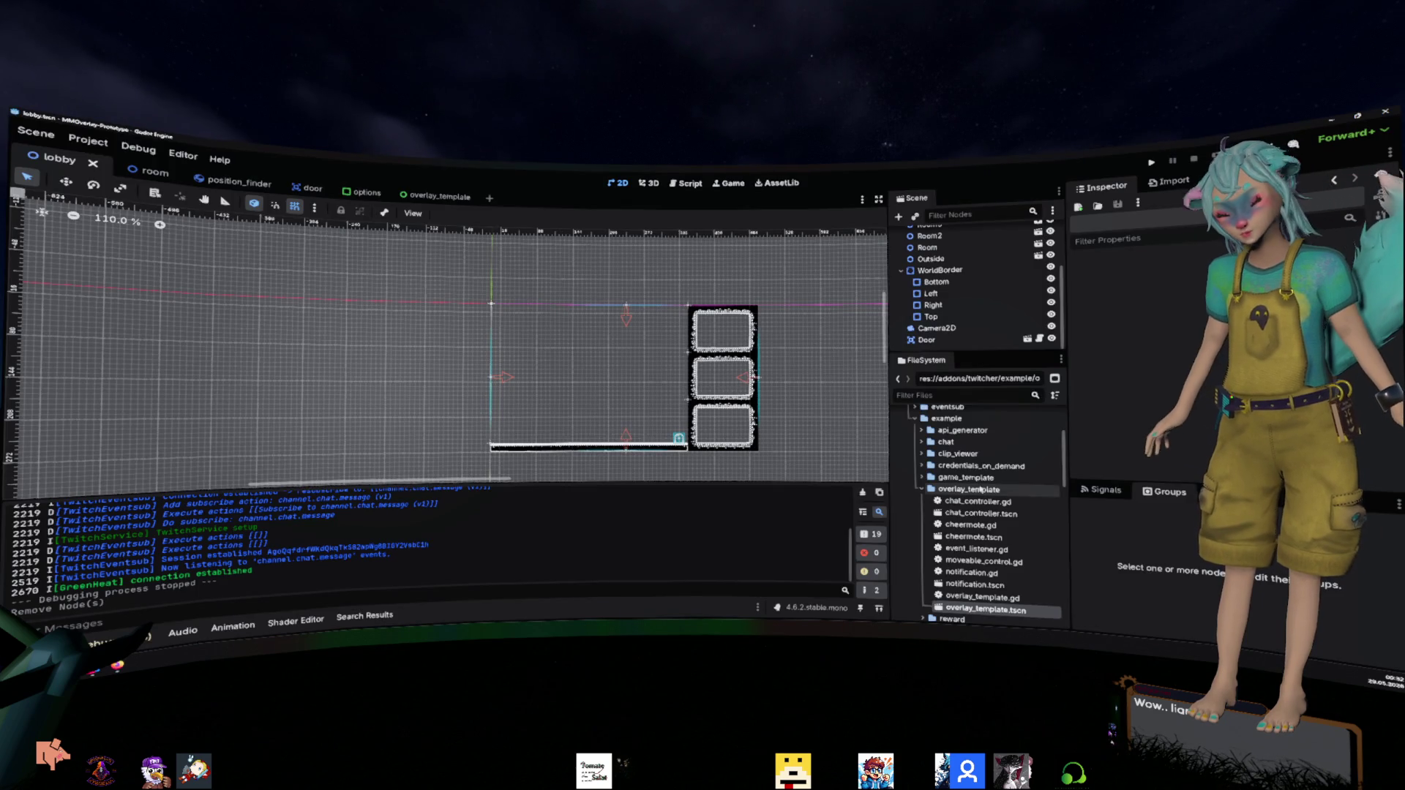
Step: Open twitch_api.gd from the addons/twitcher/generated folder
{"action": "double_click", "coordinate": [982, 489]}
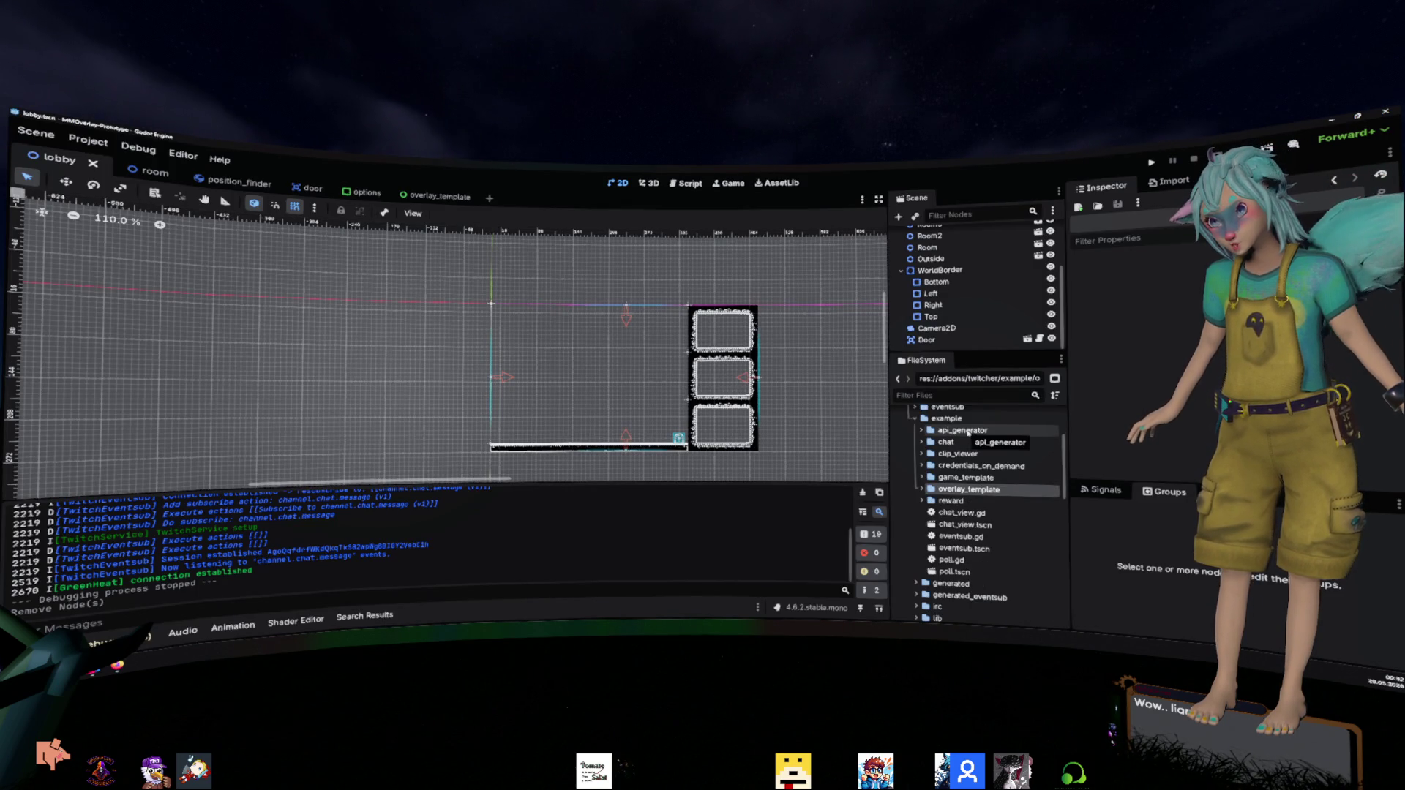
{"action": "scroll", "coordinate": [963, 439], "scroll_direction": "up", "scroll_amount": 3}
{"action": "left_click", "coordinate": [950, 447]}
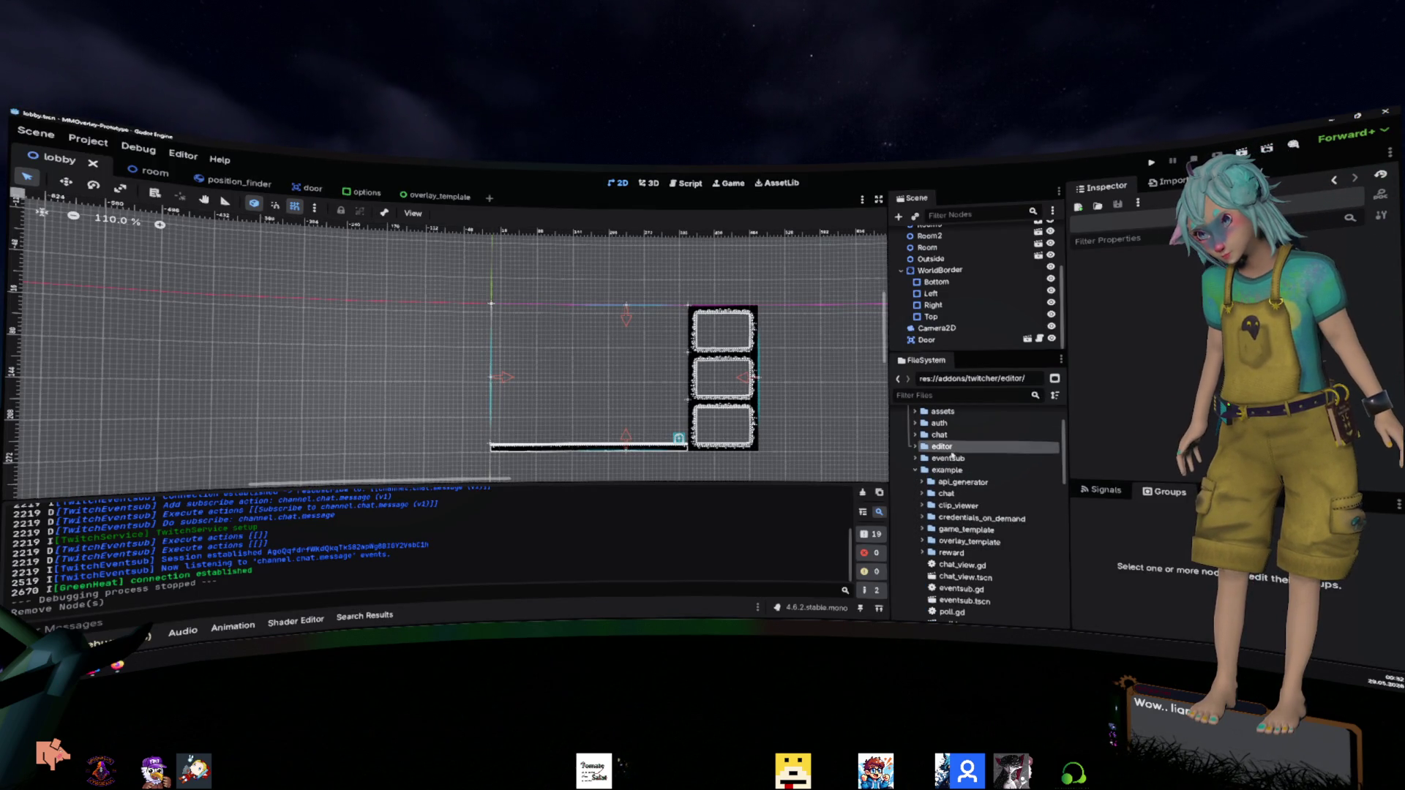
{"action": "scroll", "coordinate": [952, 431], "scroll_direction": "up", "scroll_amount": 1}
{"action": "scroll", "coordinate": [943, 435], "scroll_direction": "down", "scroll_amount": 4}
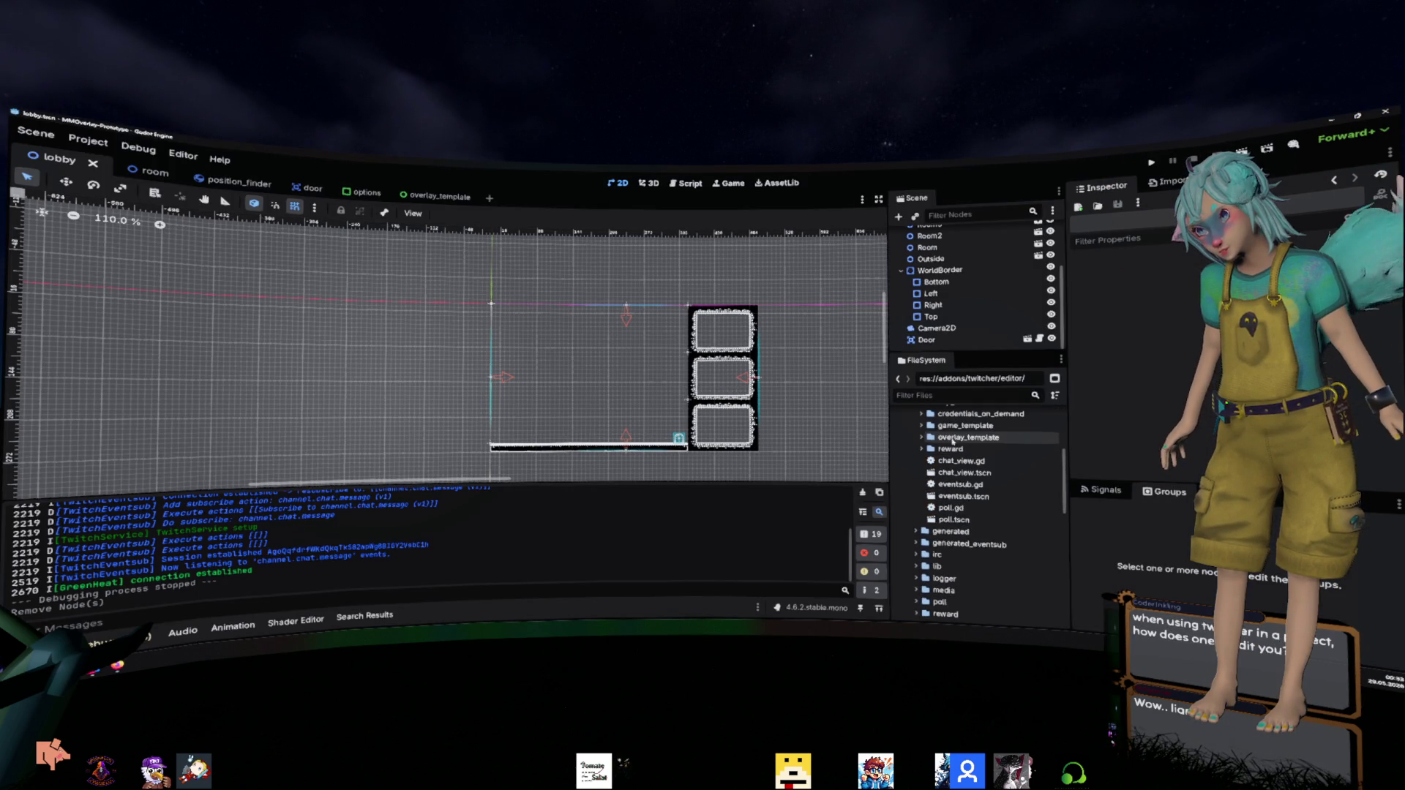
{"action": "double_click", "coordinate": [952, 480]}
{"action": "scroll", "coordinate": [986, 493], "scroll_direction": "down", "scroll_amount": 3}
{"action": "left_click", "coordinate": [961, 449]}
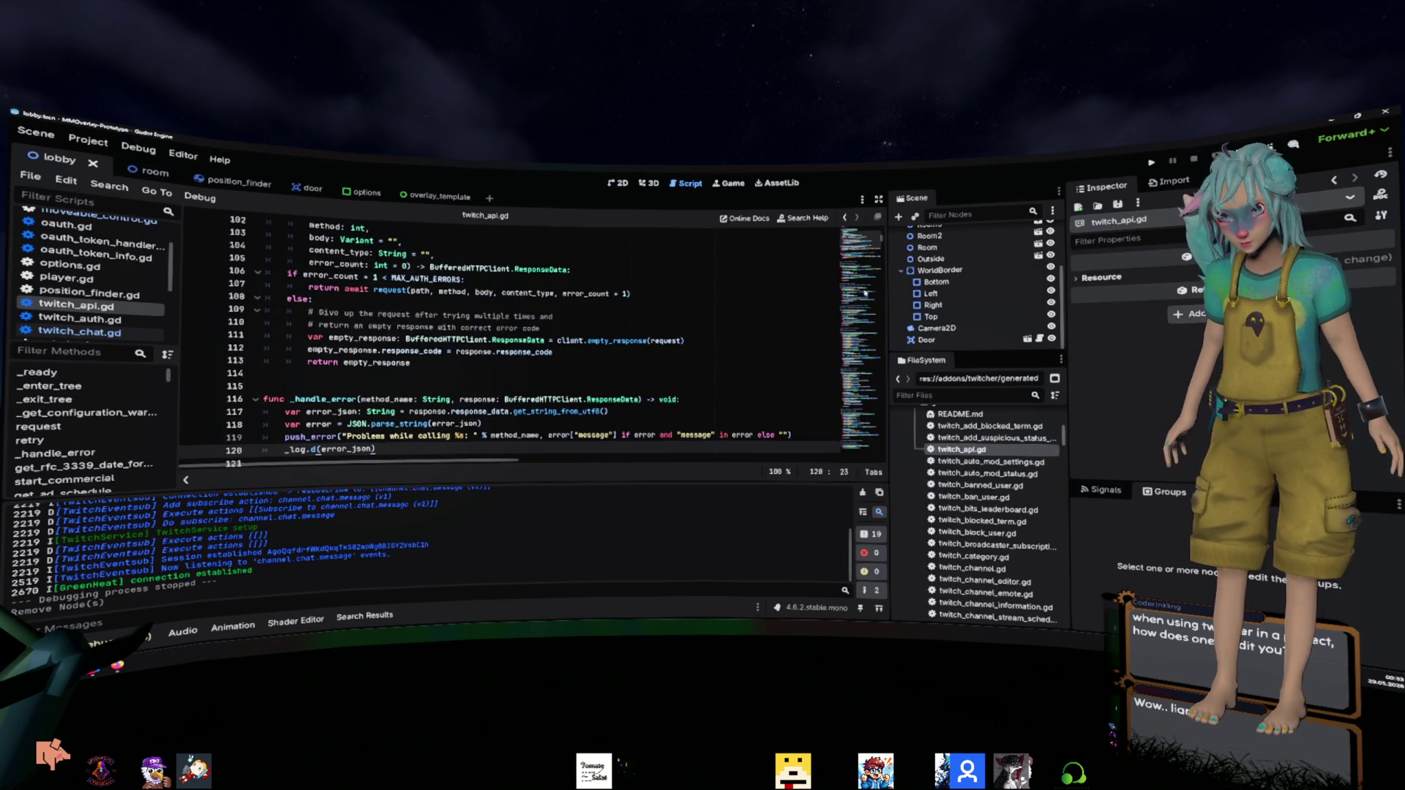
Step: Scroll to the send_whisper function in twitch_api.gd and look over its code
{"action": "scroll", "coordinate": [861, 284], "scroll_direction": "down", "scroll_amount": 10}
{"action": "left_click_drag", "start_coordinate": [861, 284], "coordinate": [867, 472]}
{"action": "left_click_drag", "start_coordinate": [663, 429], "coordinate": [655, 278]}
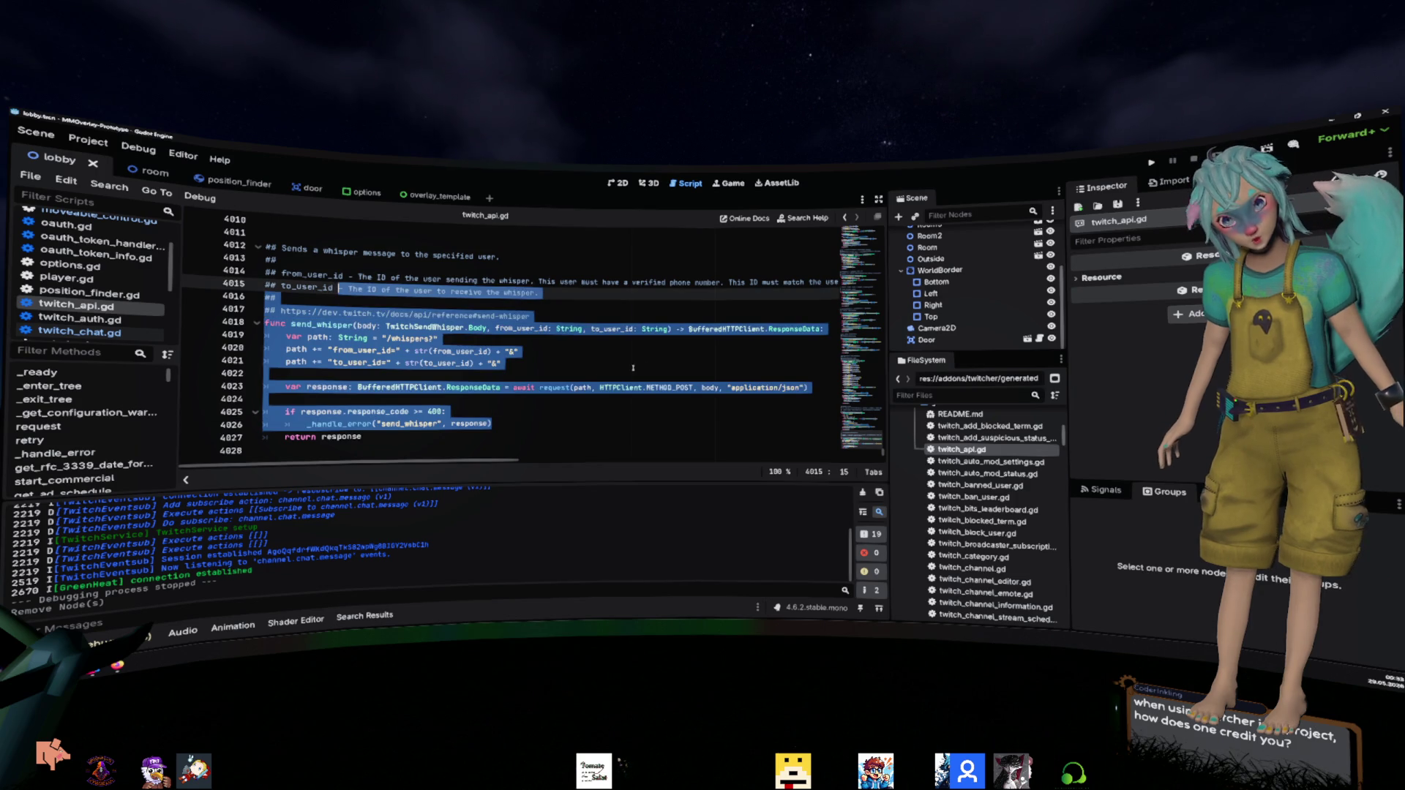
{"action": "left_click", "coordinate": [653, 363]}
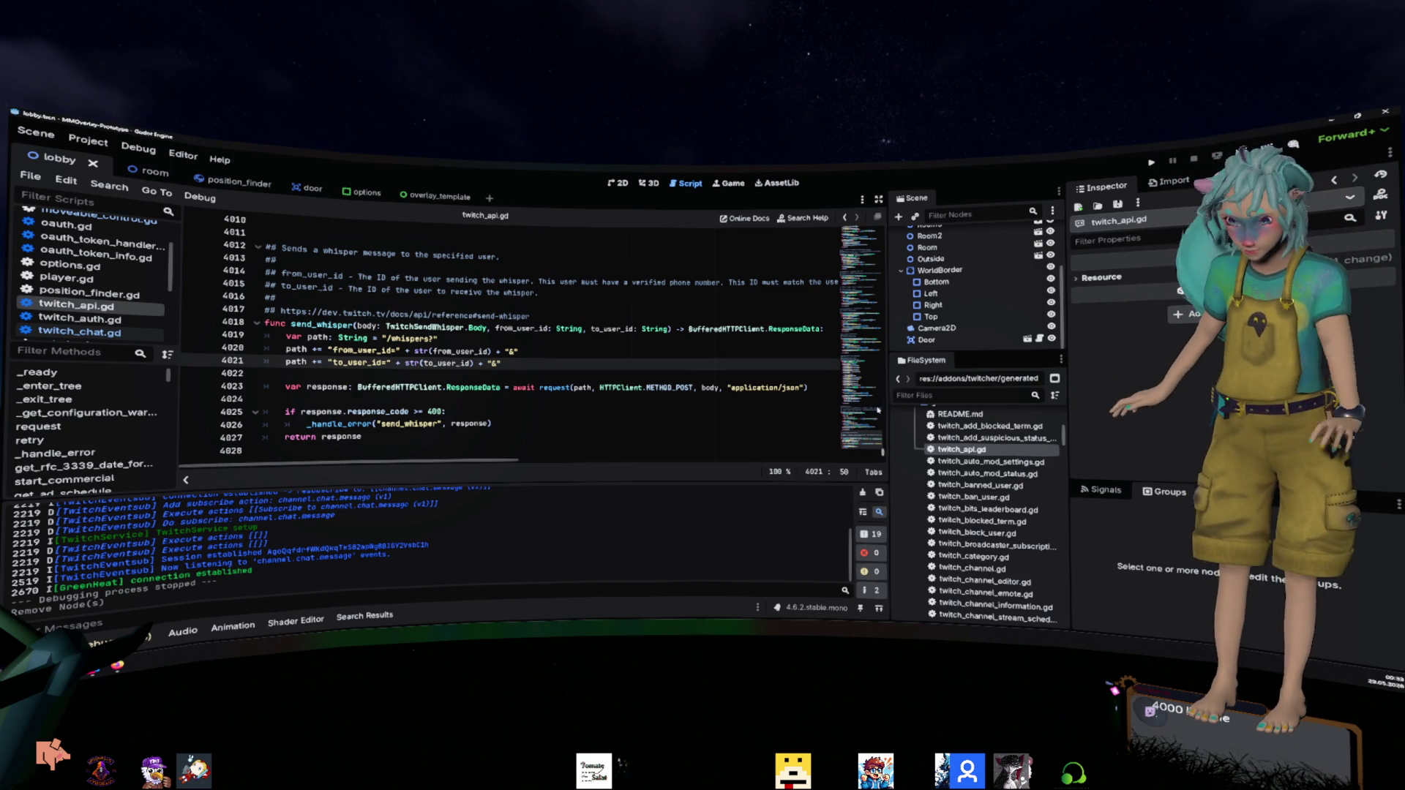
Step: Inspect the class_name TwitchAPI declaration on line 7, then switch to the browser
{"action": "left_click_drag", "start_coordinate": [881, 410], "coordinate": [748, 340]}
{"action": "left_click_drag", "start_coordinate": [265, 301], "coordinate": [367, 302]}
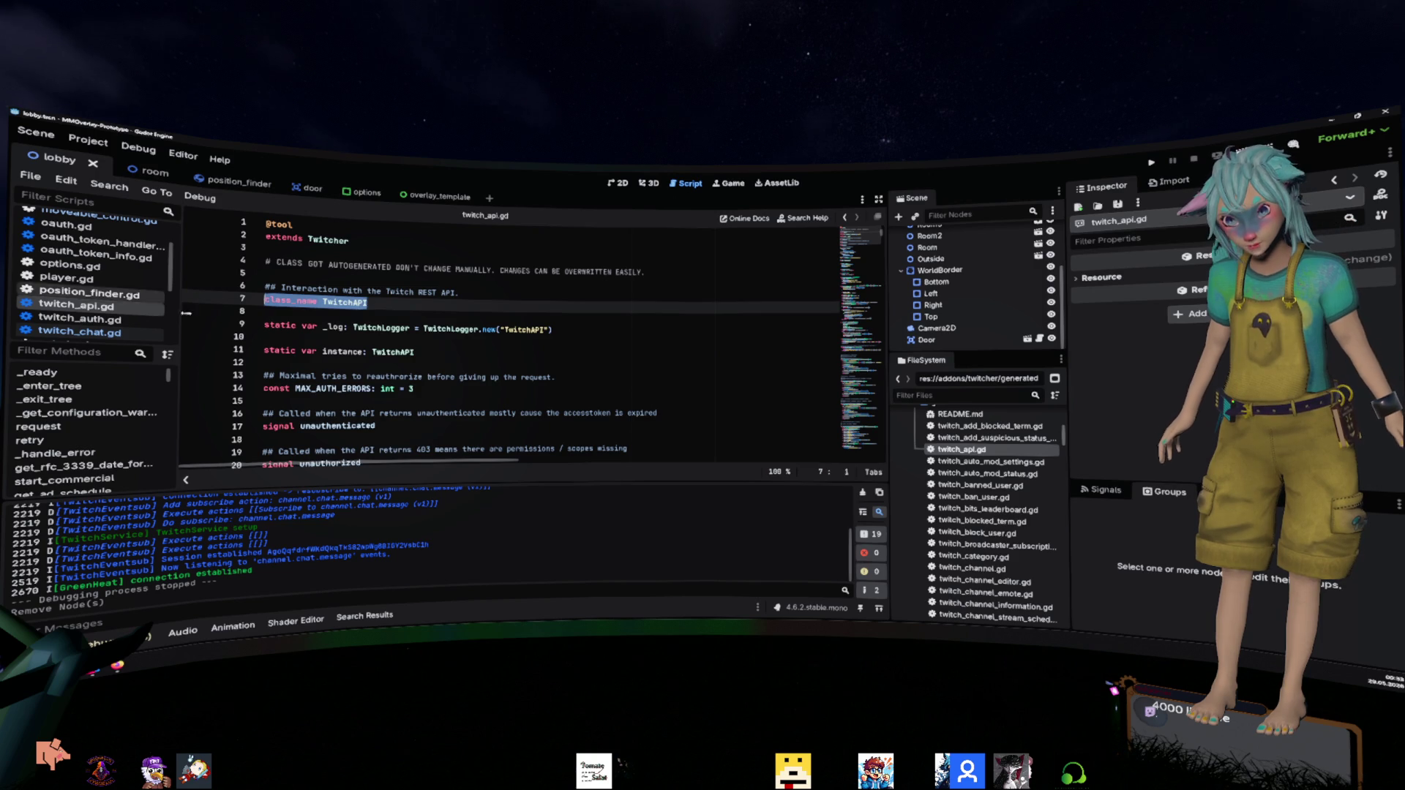
{"action": "left_click", "coordinate": [586, 271]}
{"action": "double_click", "coordinate": [350, 301]}
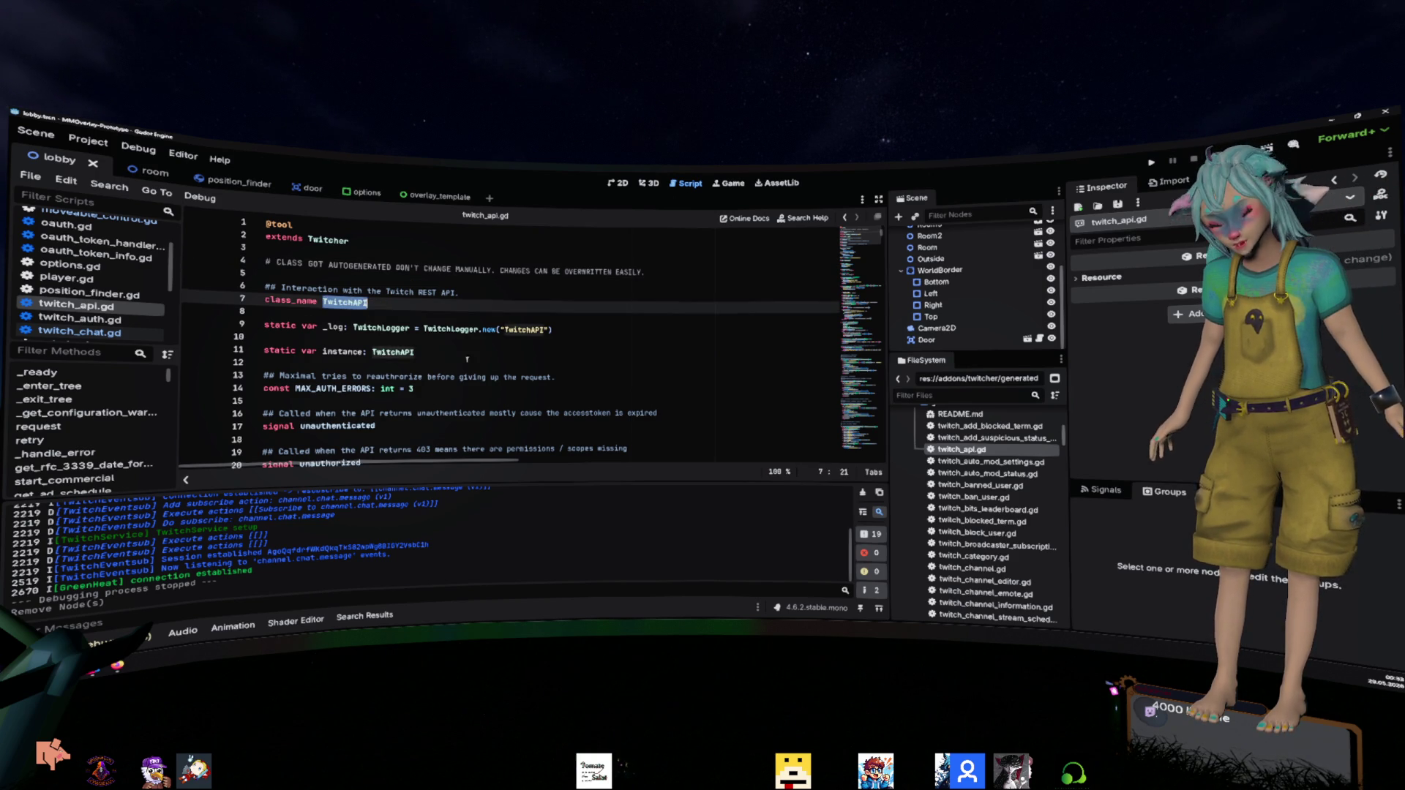
{"action": "key", "text": "alt+Tab"}
{"action": "scroll", "coordinate": [678, 281], "scroll_direction": "down", "scroll_amount": 20}
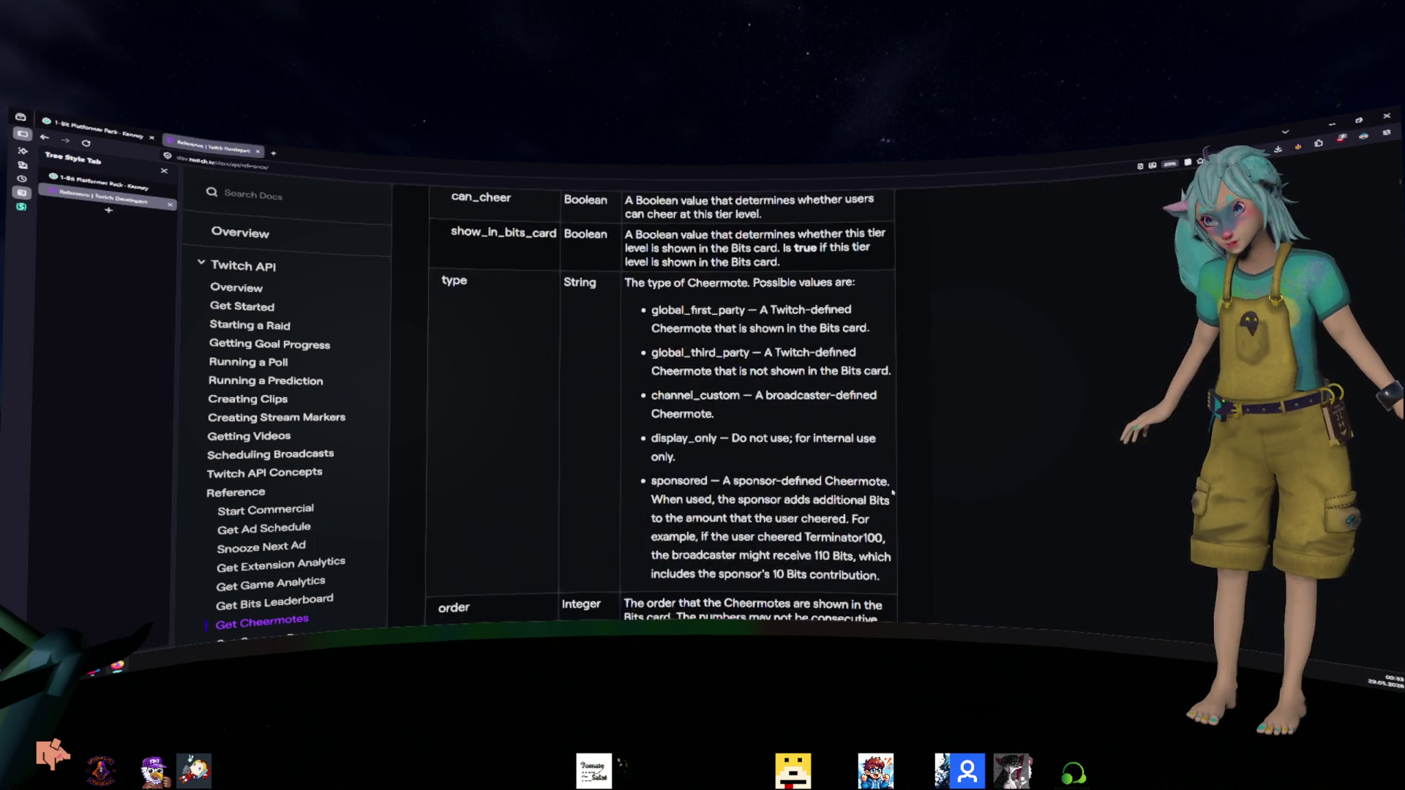
Step: Scroll the Get Custom Power-ups docs up to Request Query Parameters and return to Godot
{"action": "scroll", "coordinate": [949, 430], "scroll_direction": "up", "scroll_amount": 10}
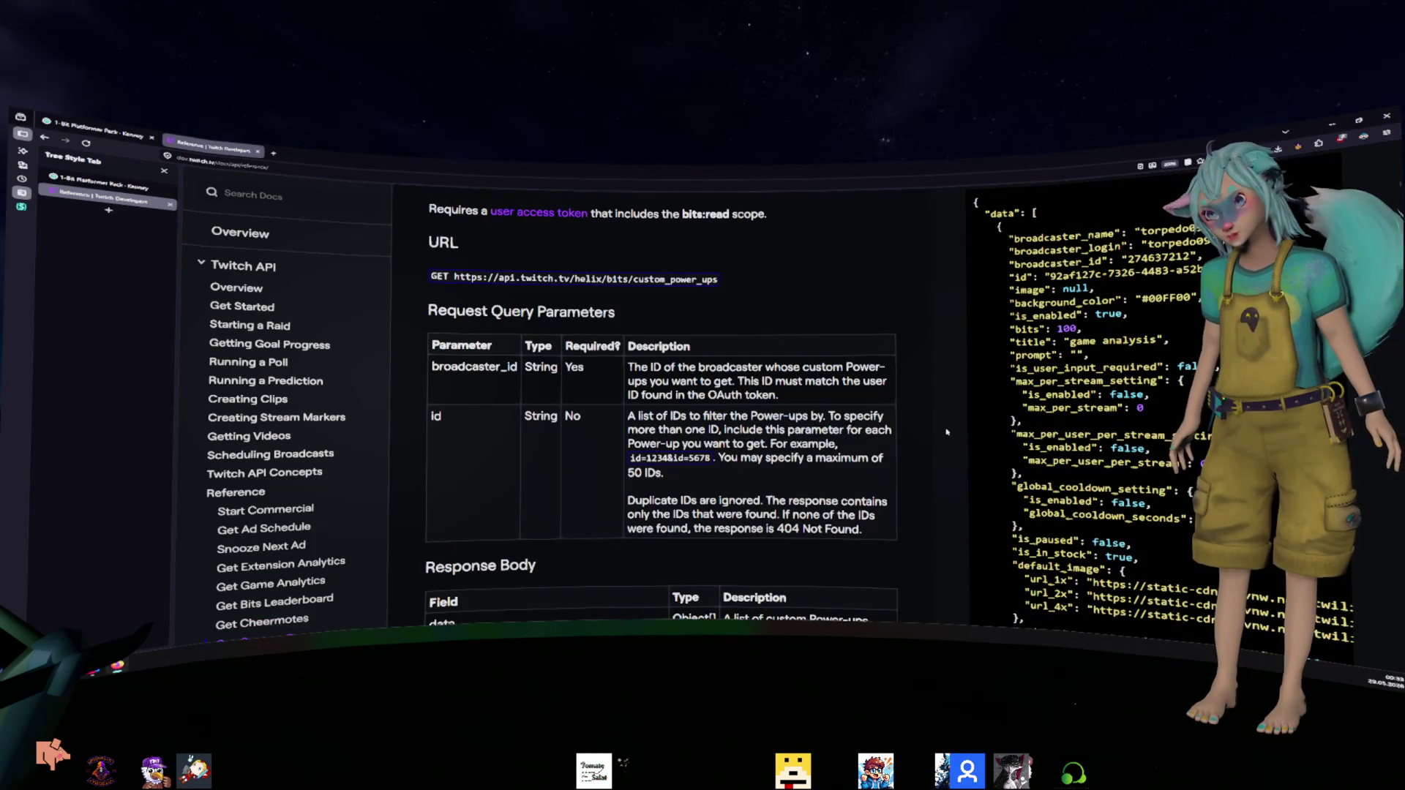
{"action": "key", "text": "alt+Tab"}
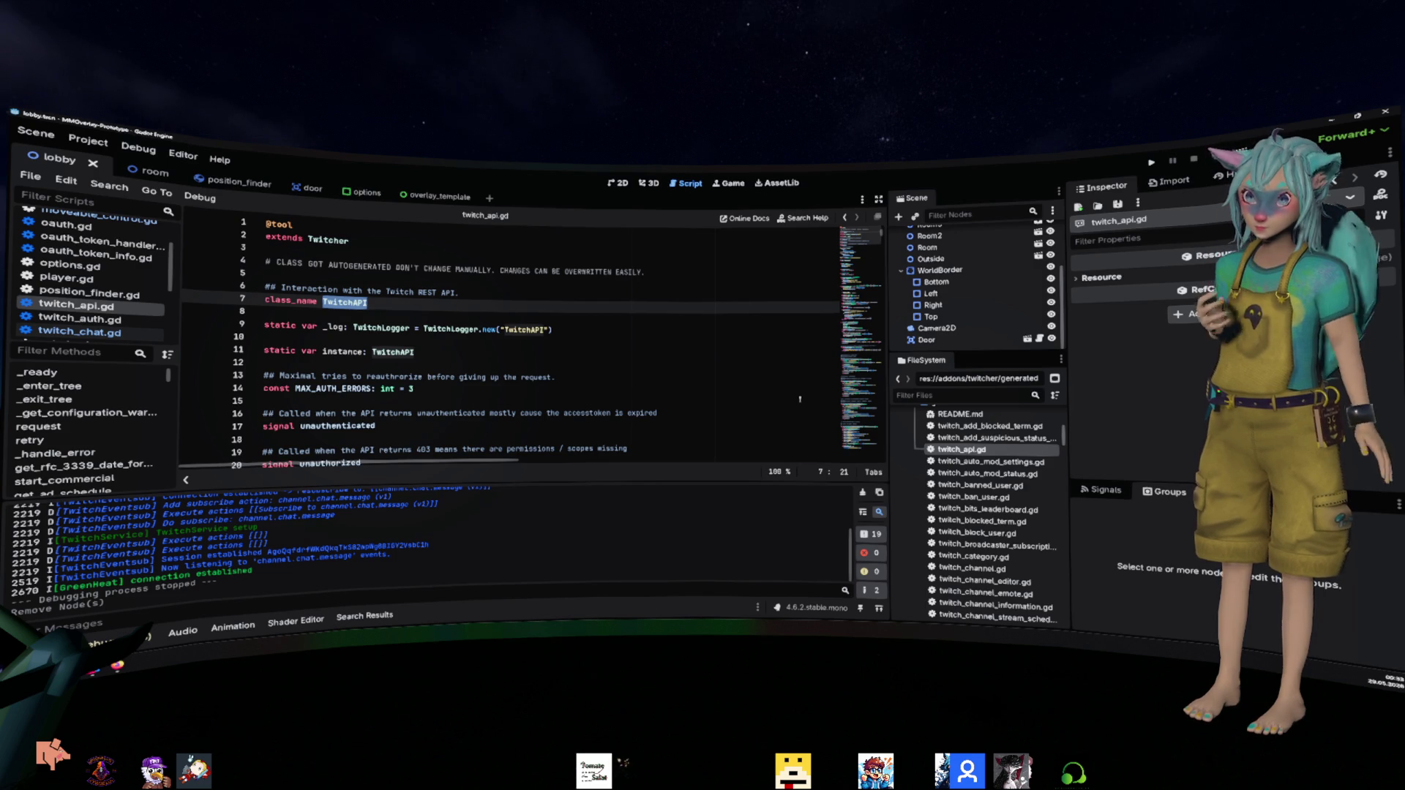
Step: Jump to the end of twitch_api.gd and highlight send_whisper's doc comment and Twitch docs URL
{"action": "left_click", "coordinate": [652, 356]}
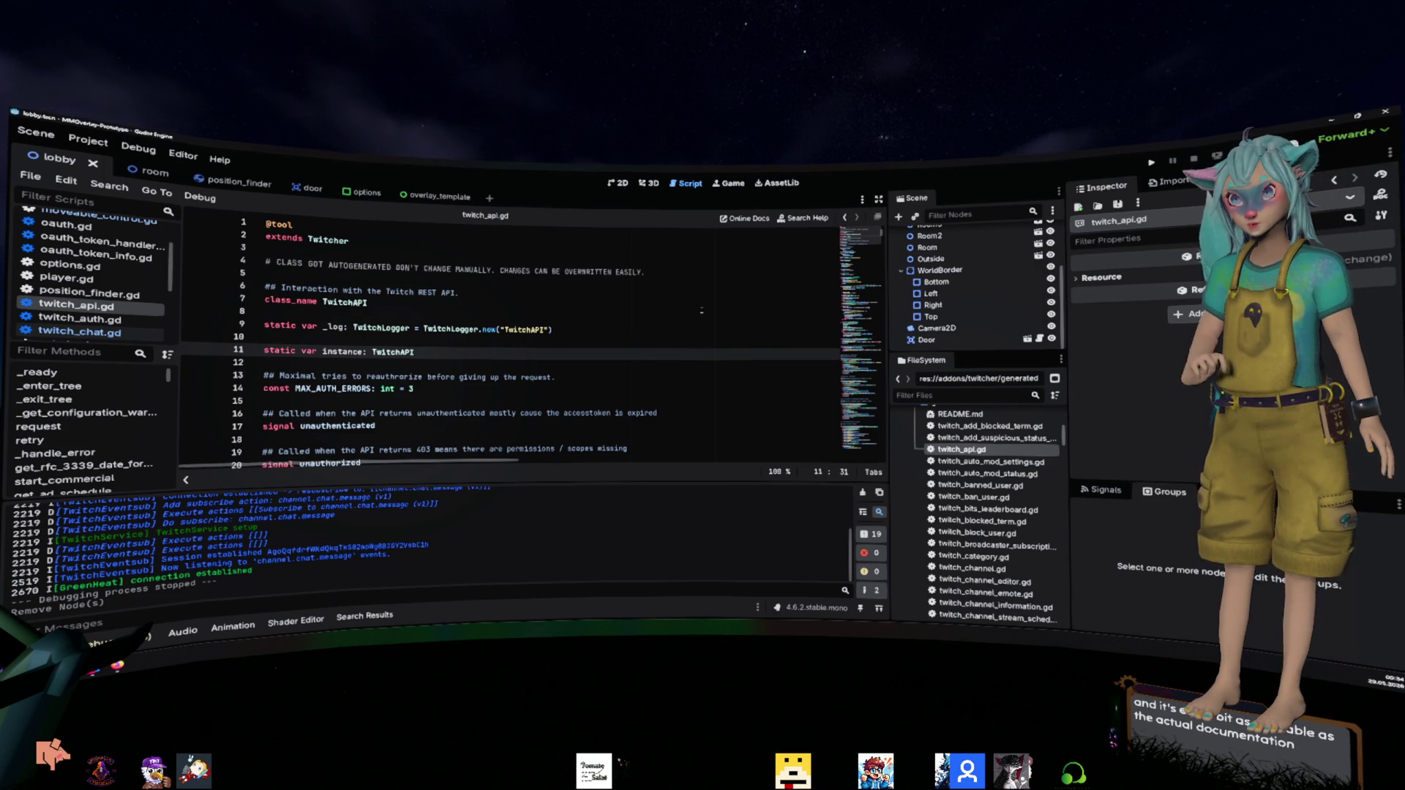
{"action": "key", "text": "ctrl+End"}
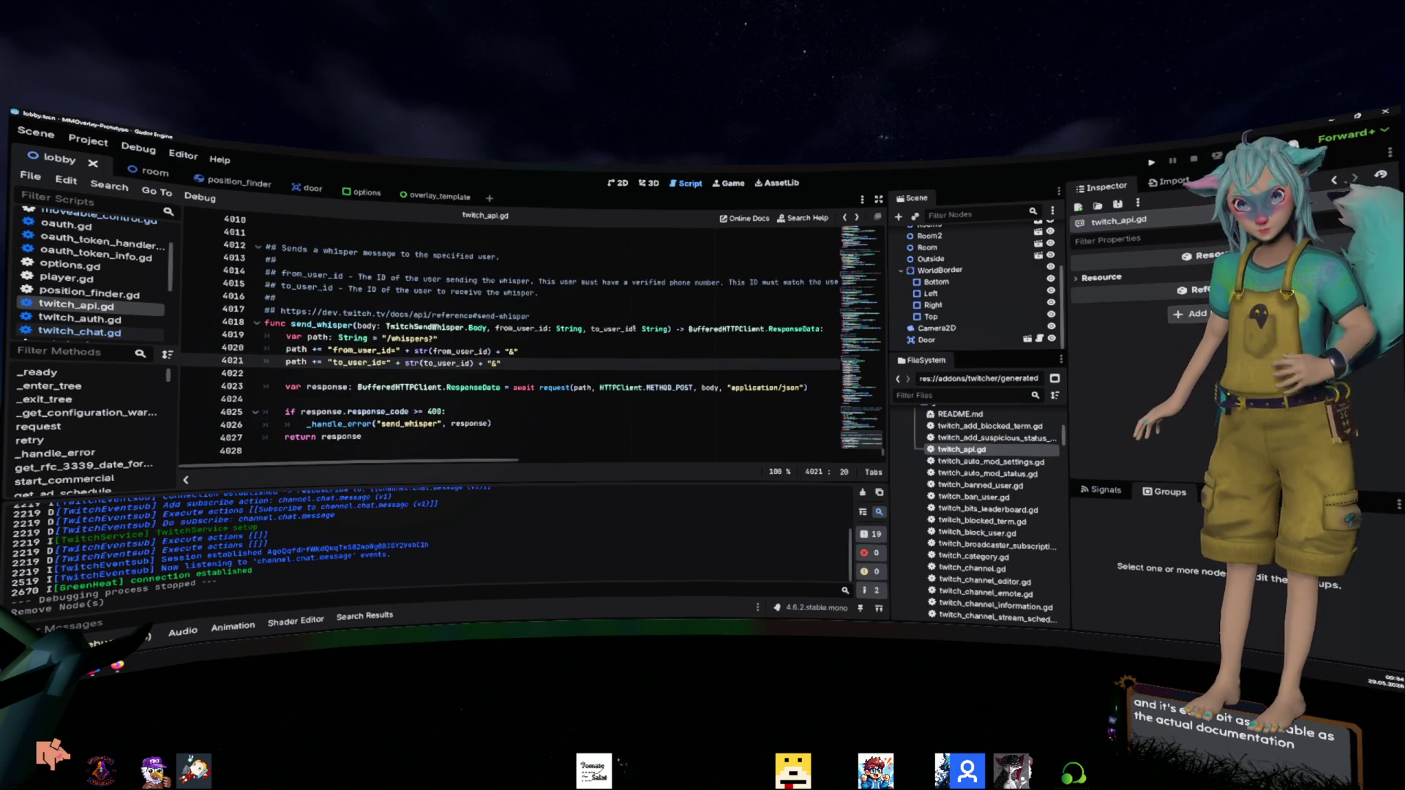
{"action": "scroll", "coordinate": [634, 327], "scroll_direction": "down", "scroll_amount": 1}
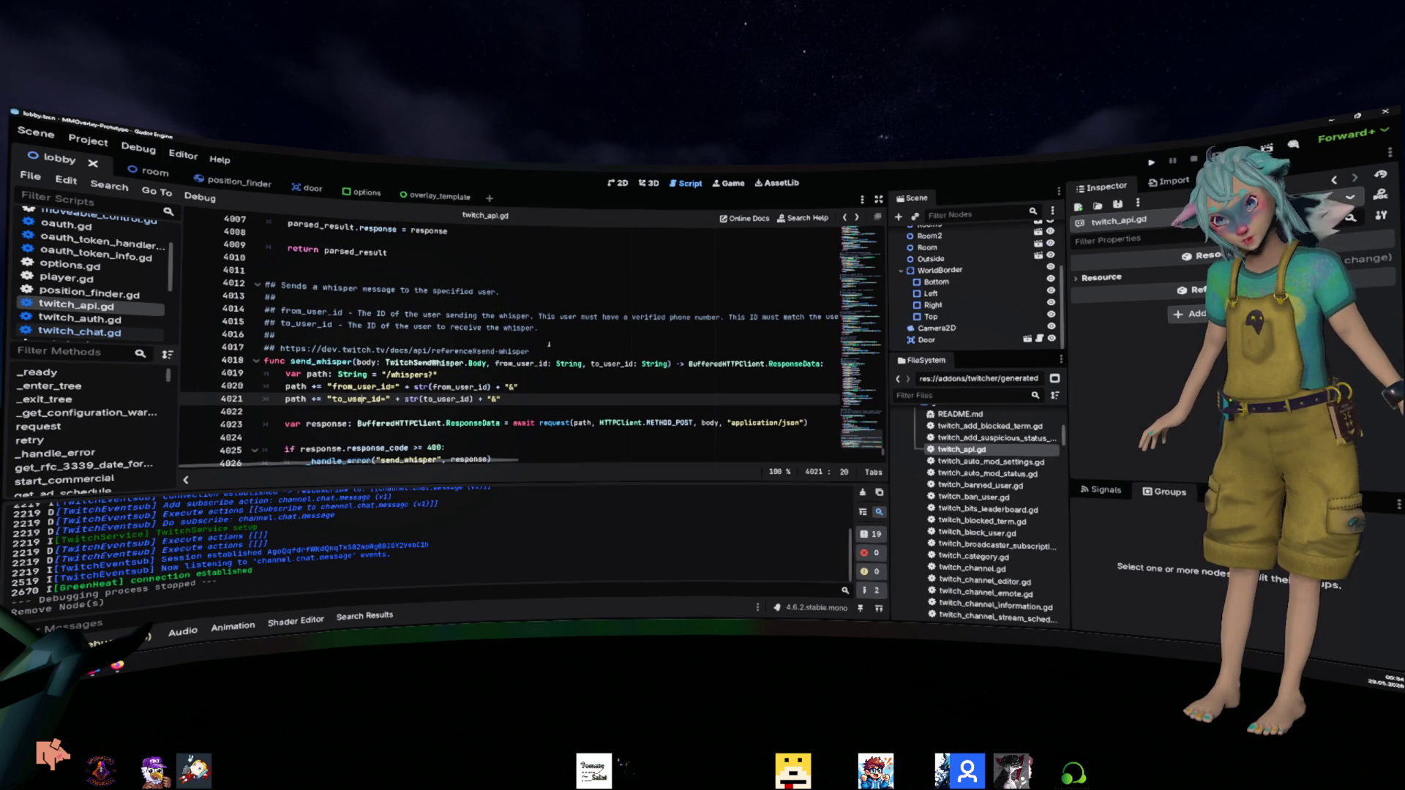
{"action": "left_click_drag", "start_coordinate": [548, 335], "coordinate": [153, 287]}
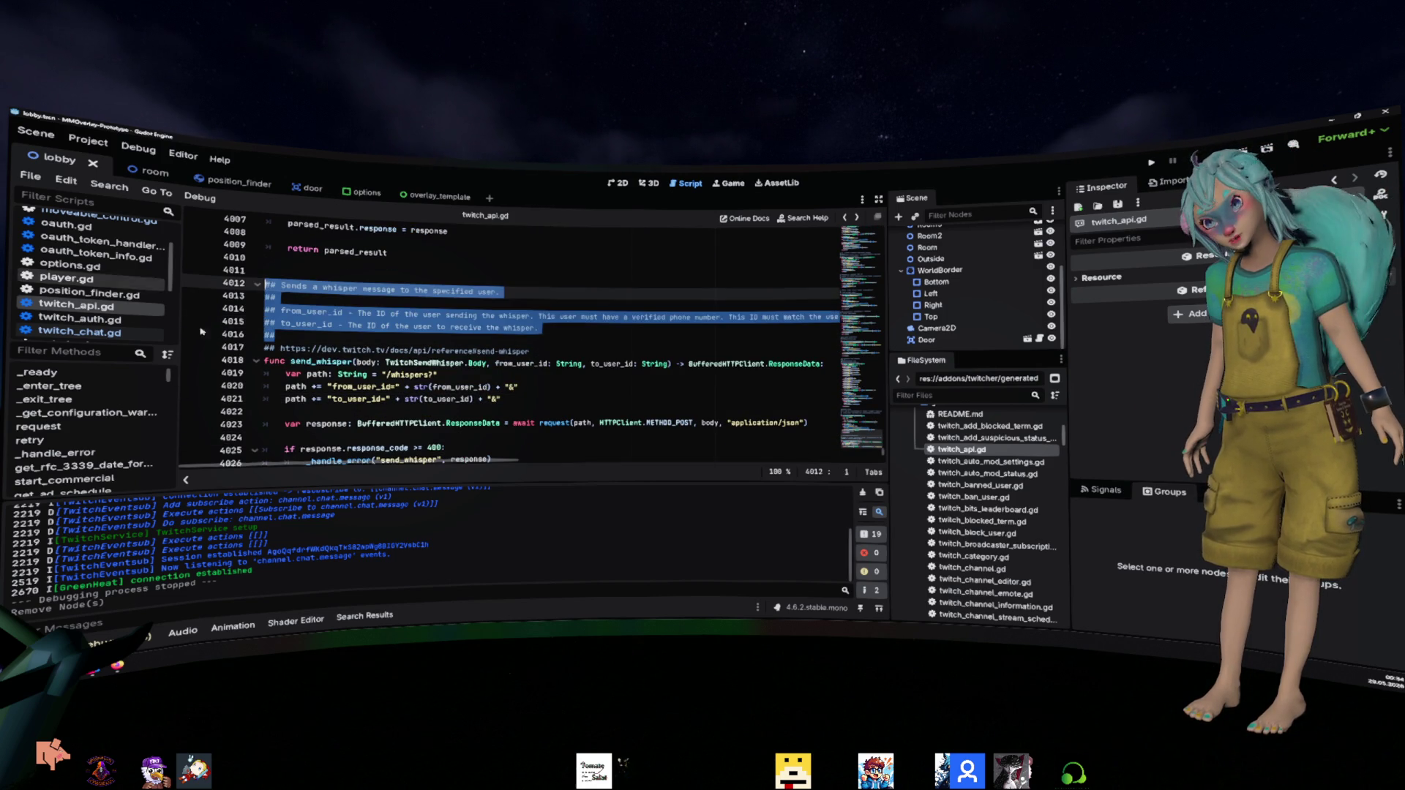
{"action": "left_click_drag", "start_coordinate": [546, 333], "coordinate": [269, 249]}
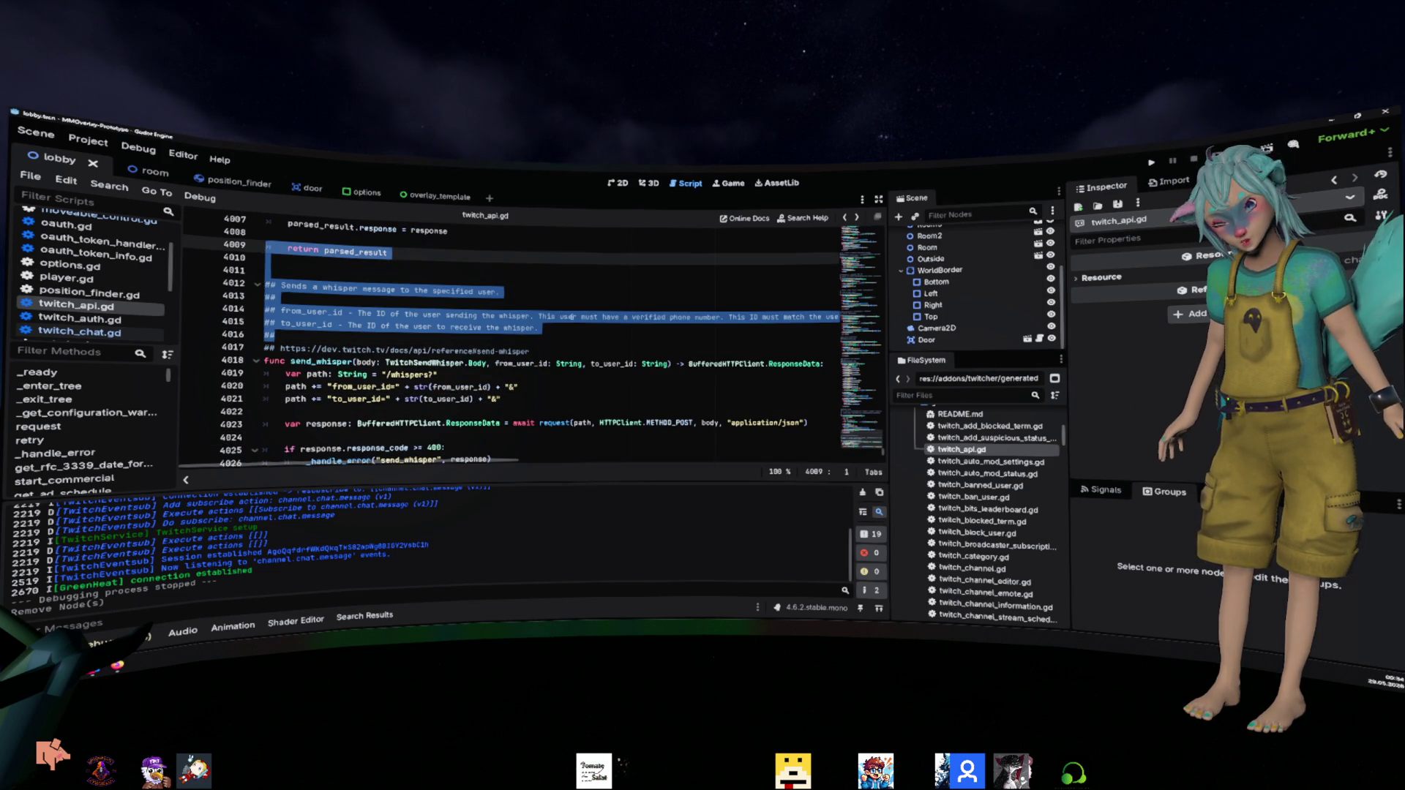
{"action": "left_click", "coordinate": [543, 364]}
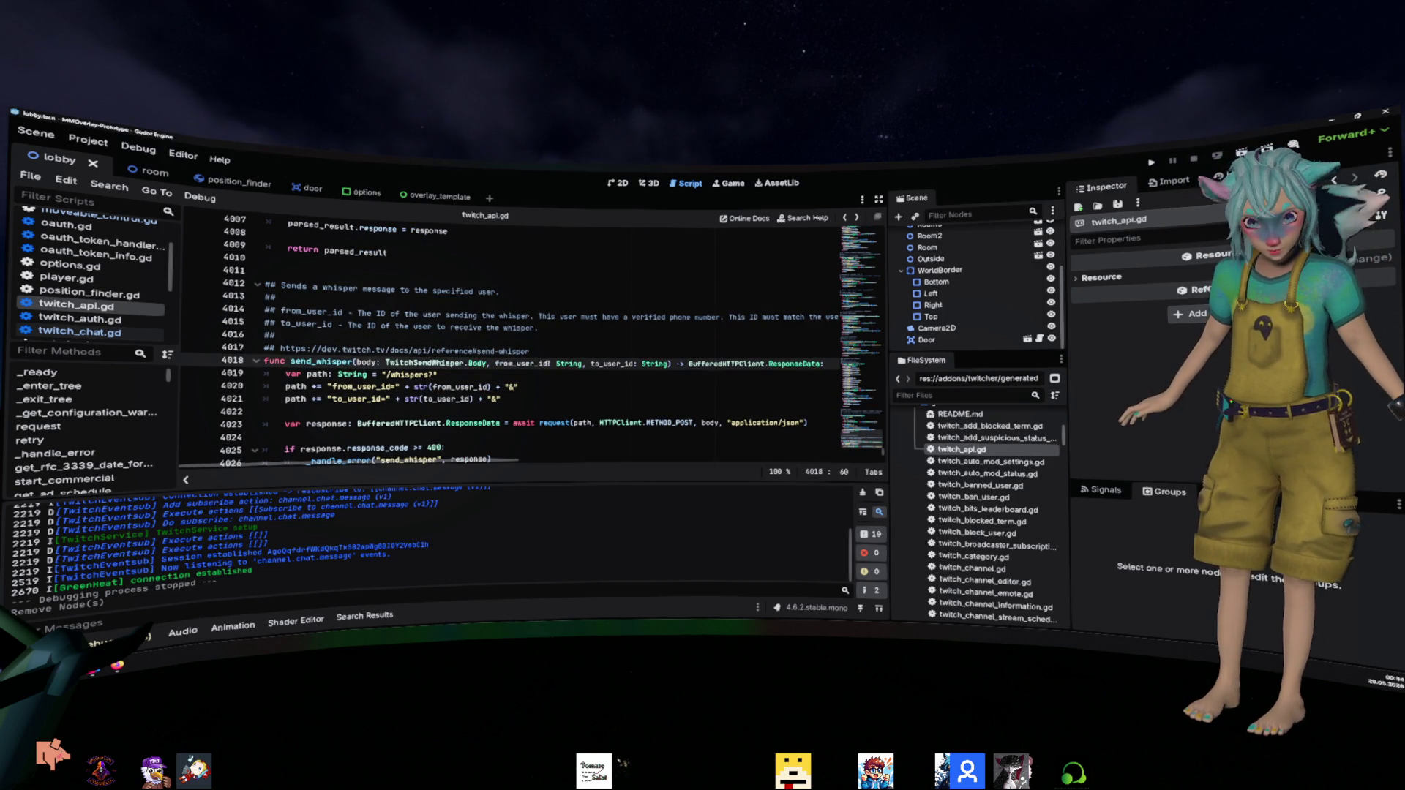
{"action": "left_click_drag", "start_coordinate": [542, 351], "coordinate": [279, 351]}
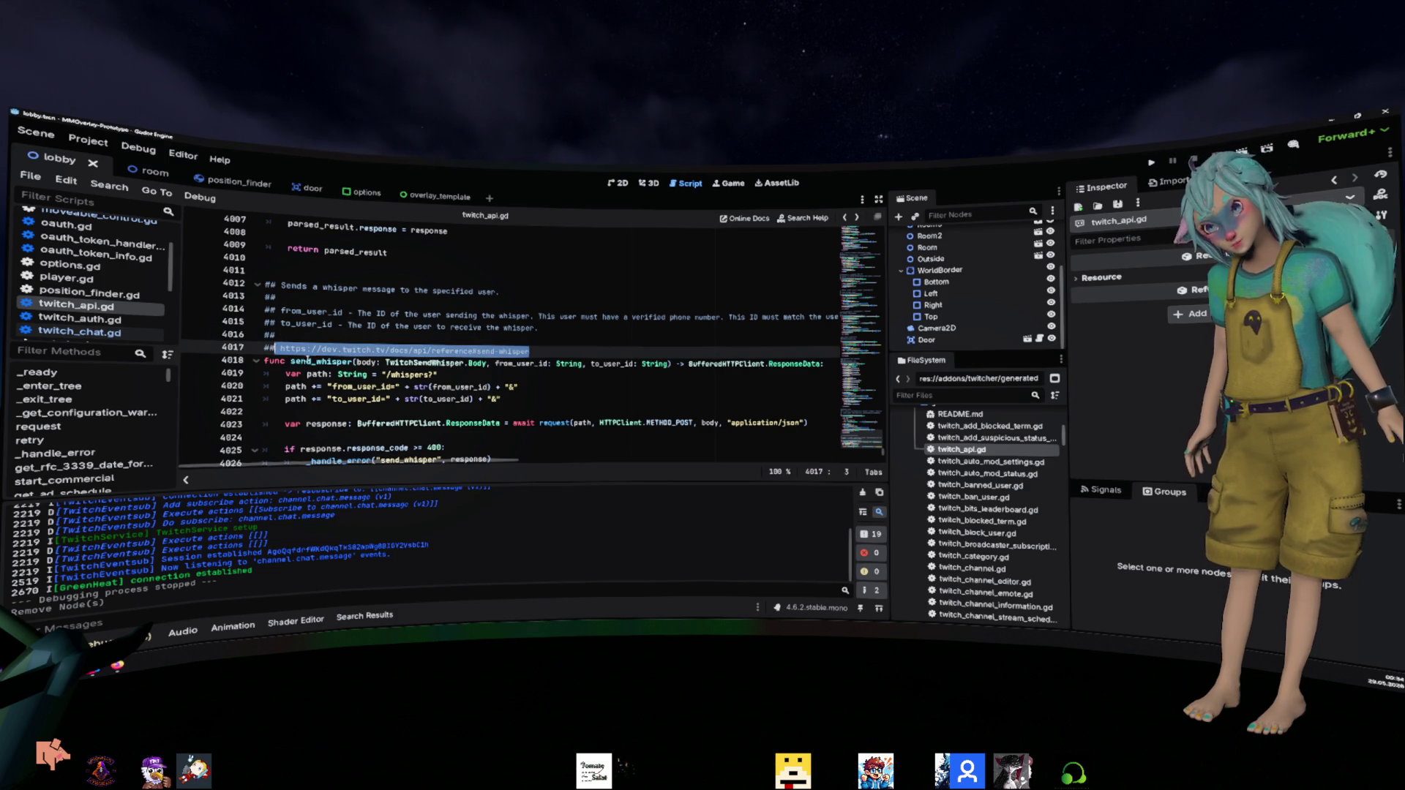
Step: Close twitch_api.gd so twitch_chat.gd is shown
{"action": "scroll", "coordinate": [752, 434], "scroll_direction": "up", "scroll_amount": 20}
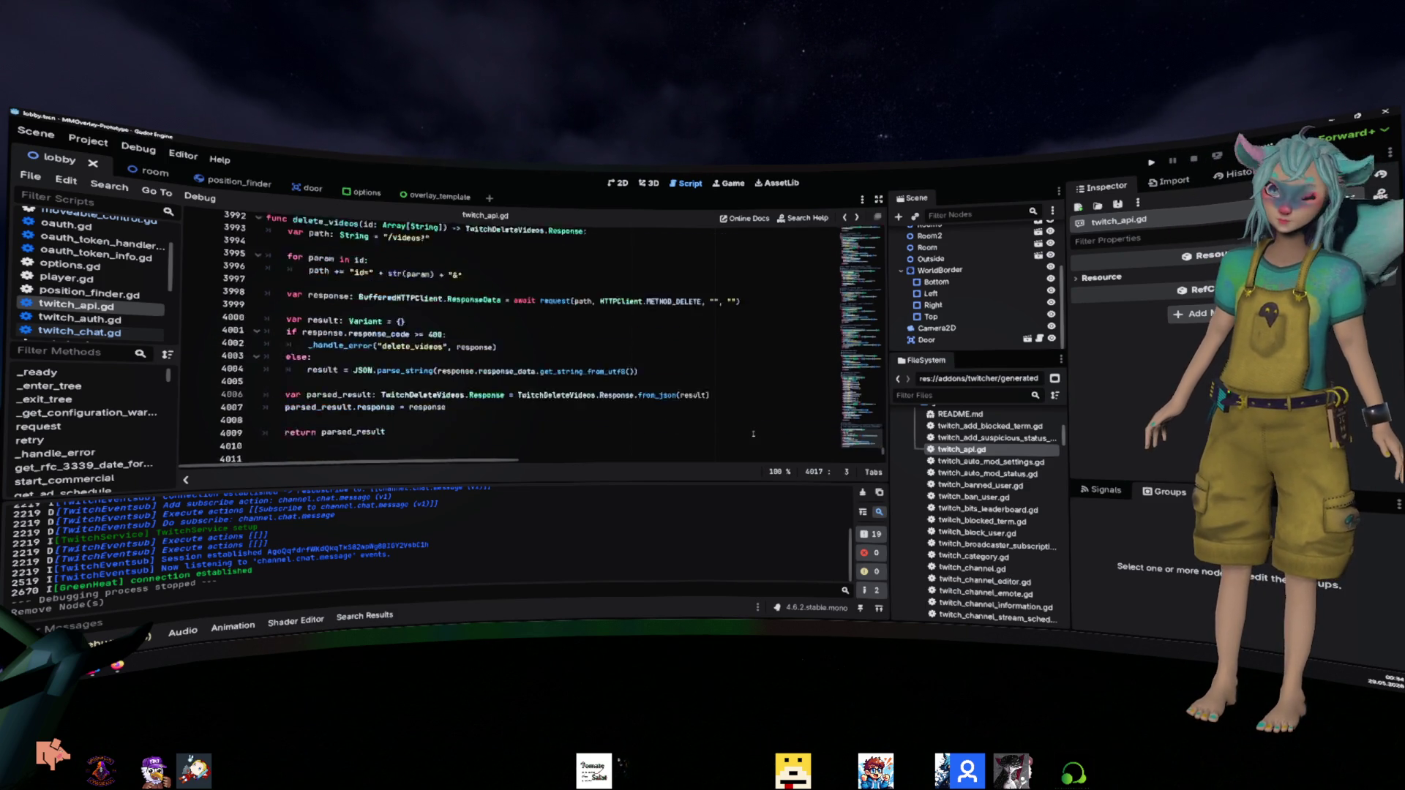
{"action": "scroll", "coordinate": [753, 434], "scroll_direction": "up", "scroll_amount": 20}
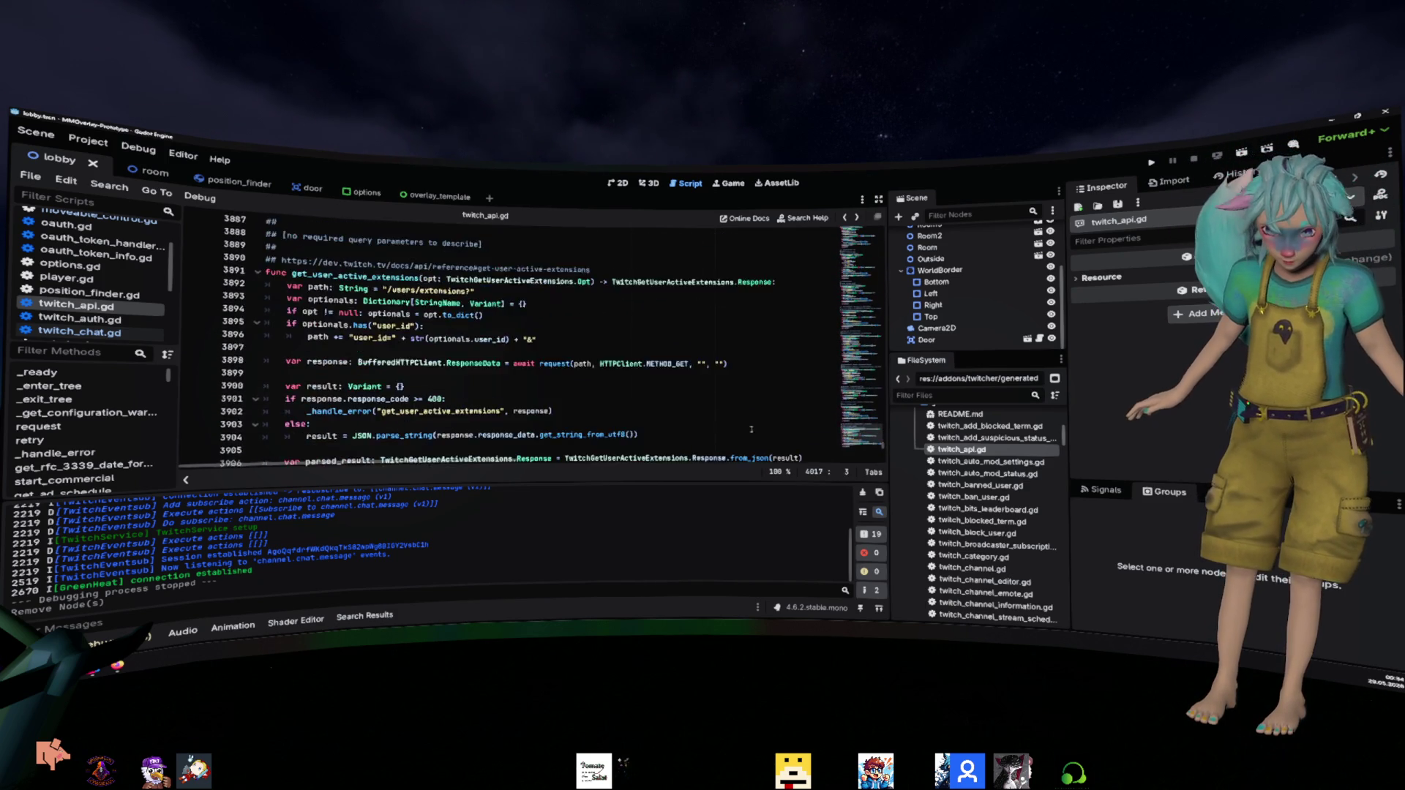
{"action": "key", "text": "ctrl+w"}
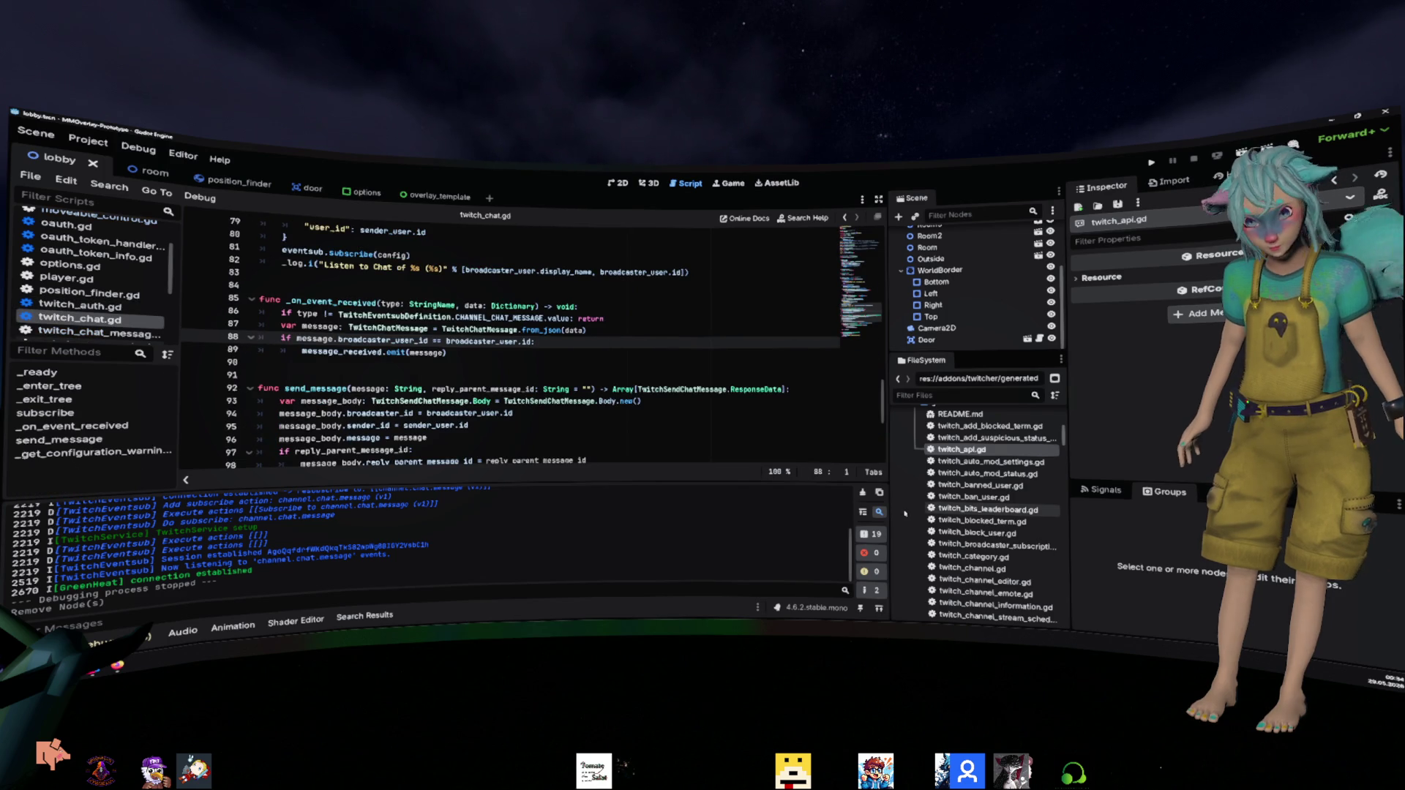
{"action": "scroll", "coordinate": [950, 497], "scroll_direction": "down", "scroll_amount": 10}
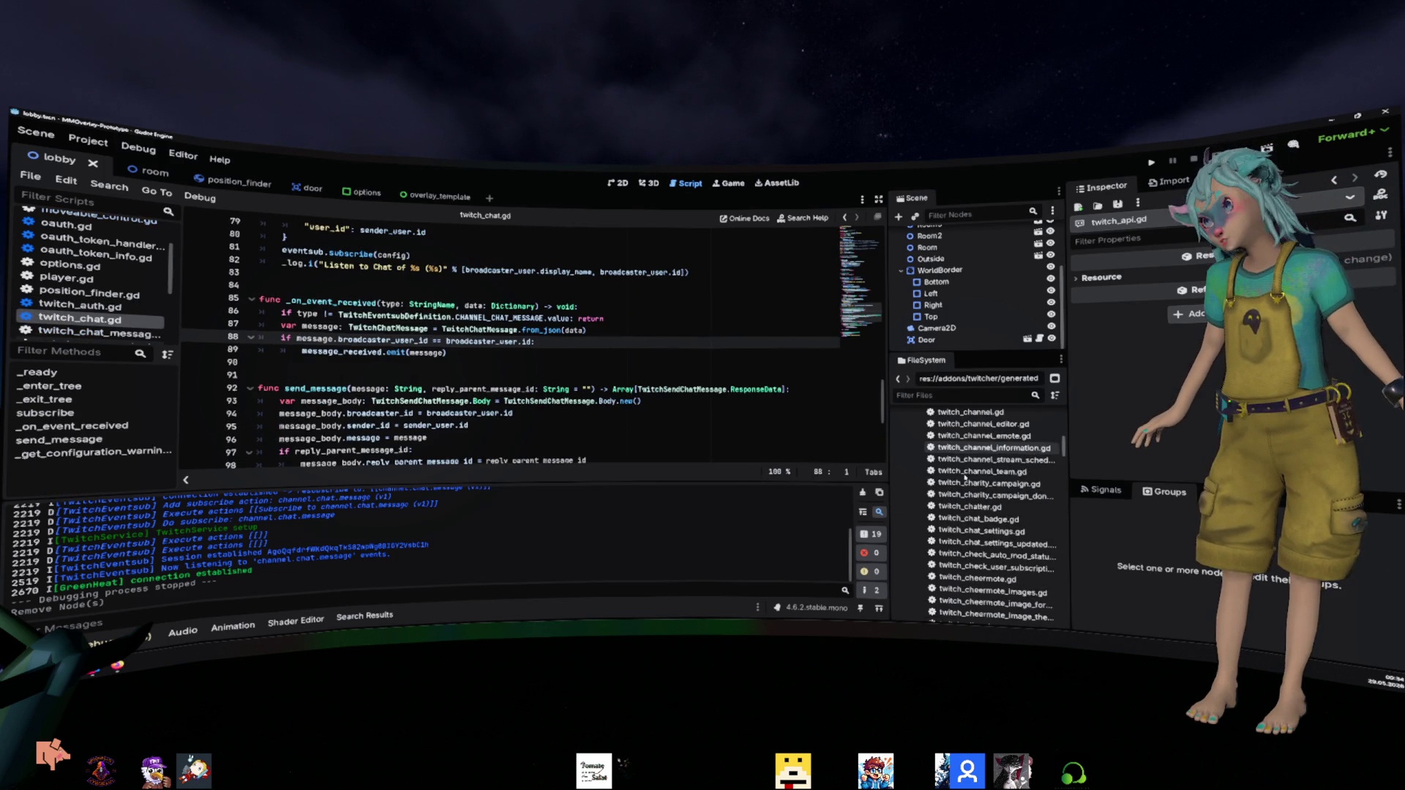
Step: Collapse the generated folder and expand generated_eventsub to look through its files
{"action": "scroll", "coordinate": [970, 474], "scroll_direction": "down", "scroll_amount": 15}
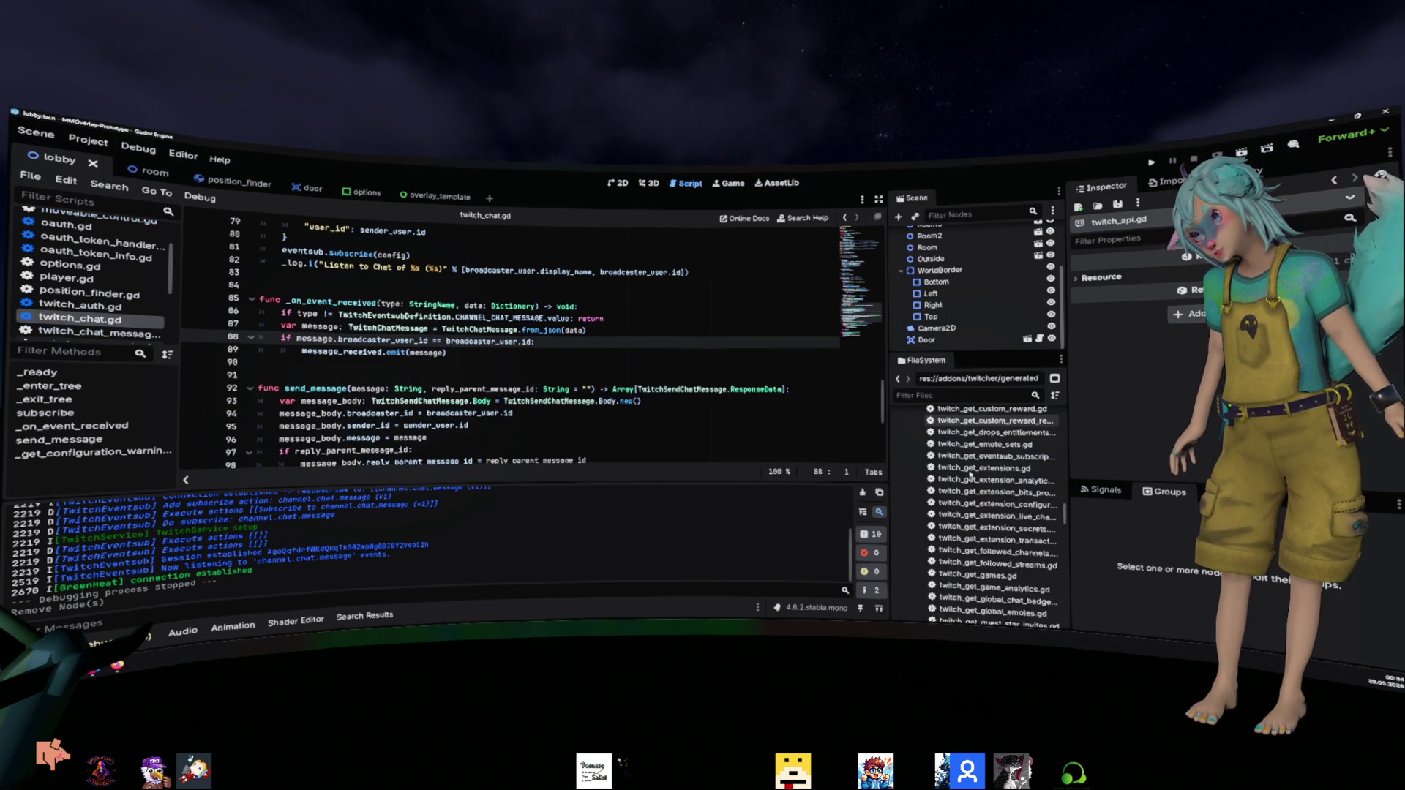
{"action": "scroll", "coordinate": [970, 480], "scroll_direction": "down", "scroll_amount": 10}
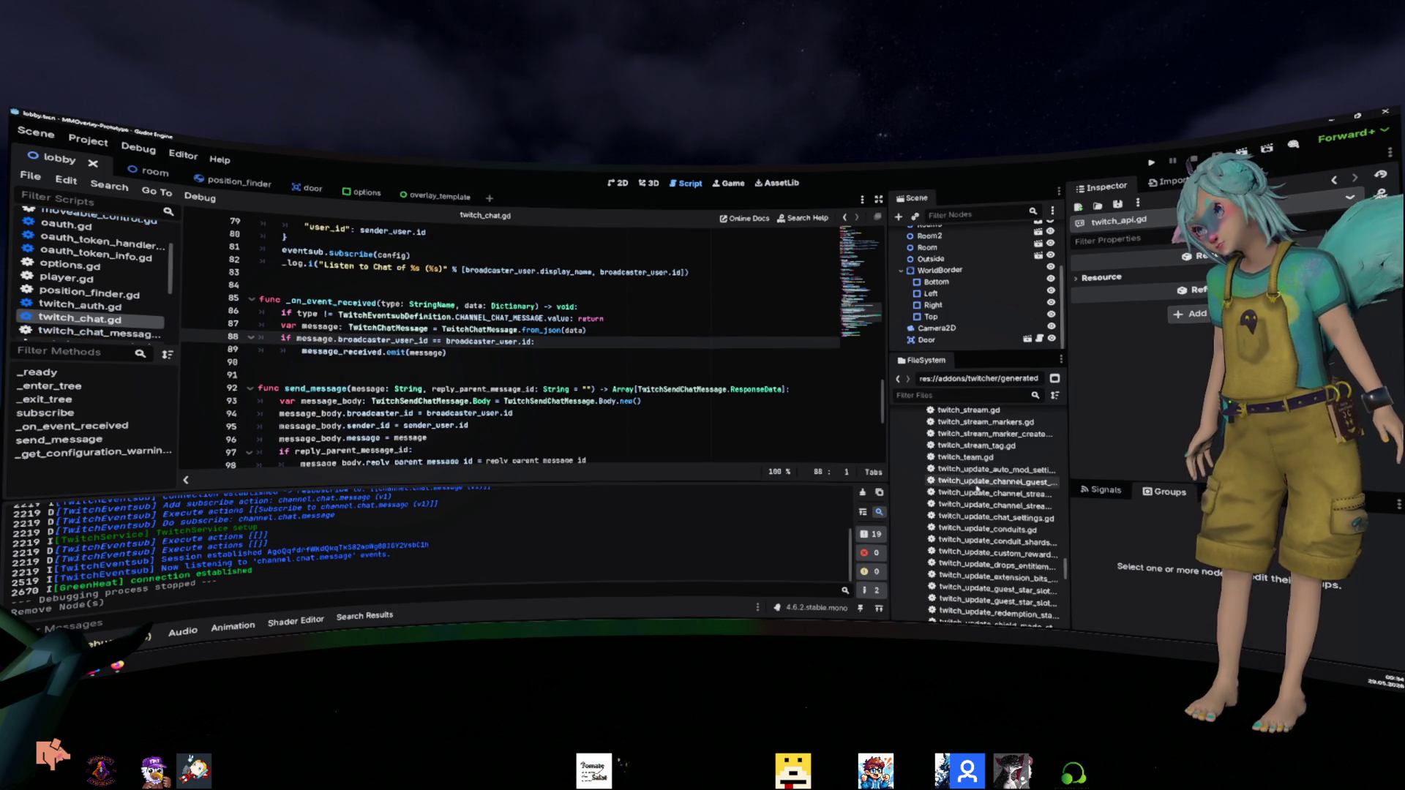
{"action": "scroll", "coordinate": [989, 513], "scroll_direction": "up", "scroll_amount": 20}
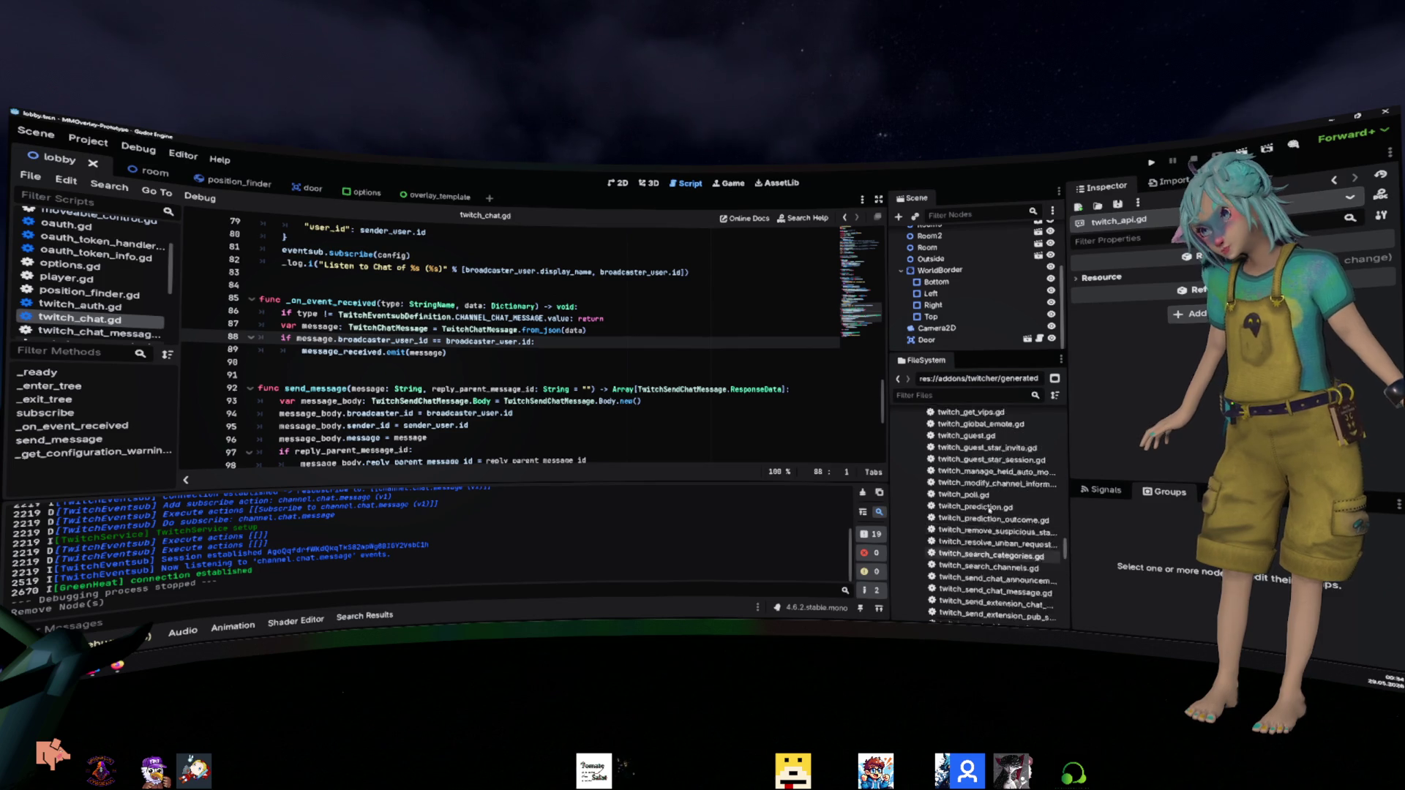
{"action": "scroll", "coordinate": [989, 512], "scroll_direction": "up", "scroll_amount": 20}
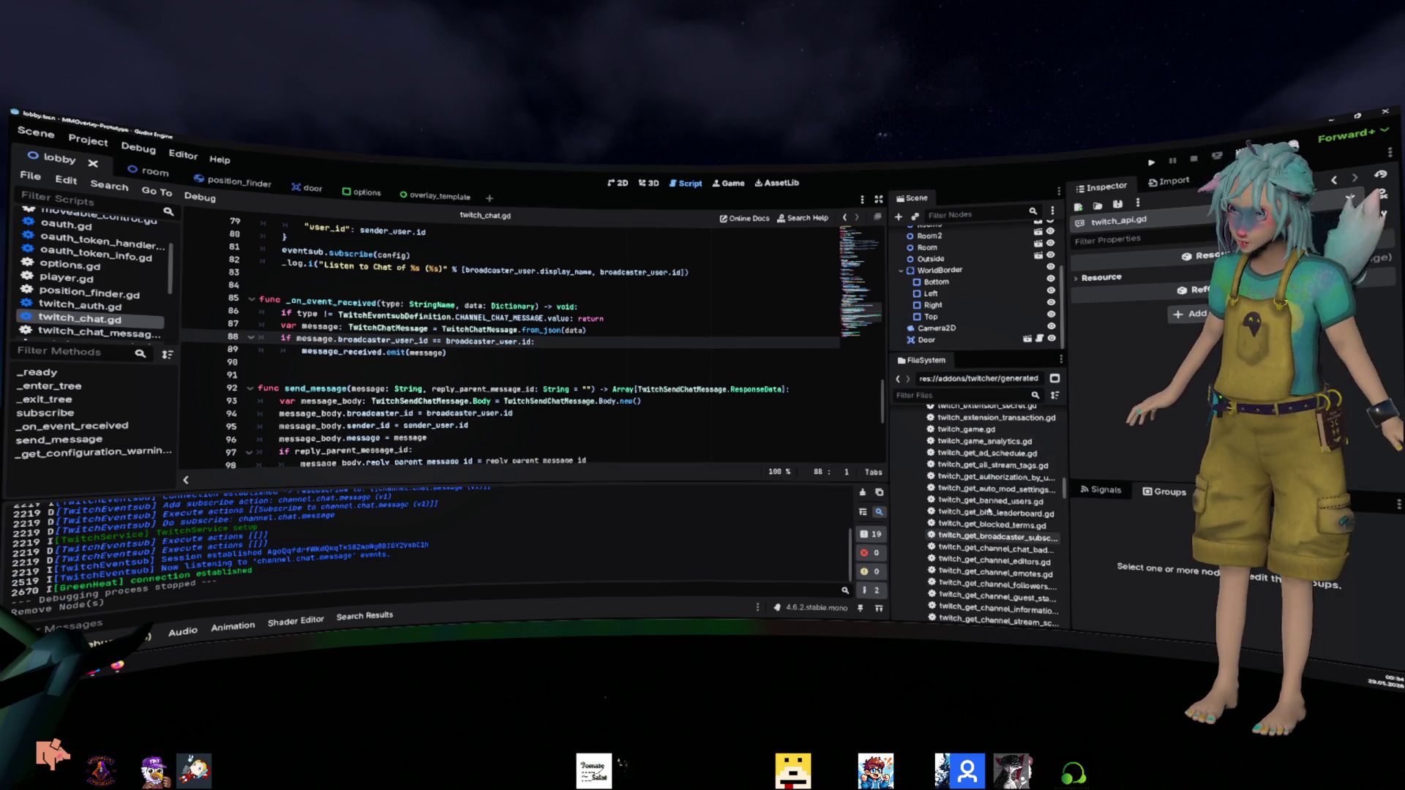
{"action": "scroll", "coordinate": [988, 510], "scroll_direction": "up", "scroll_amount": 5}
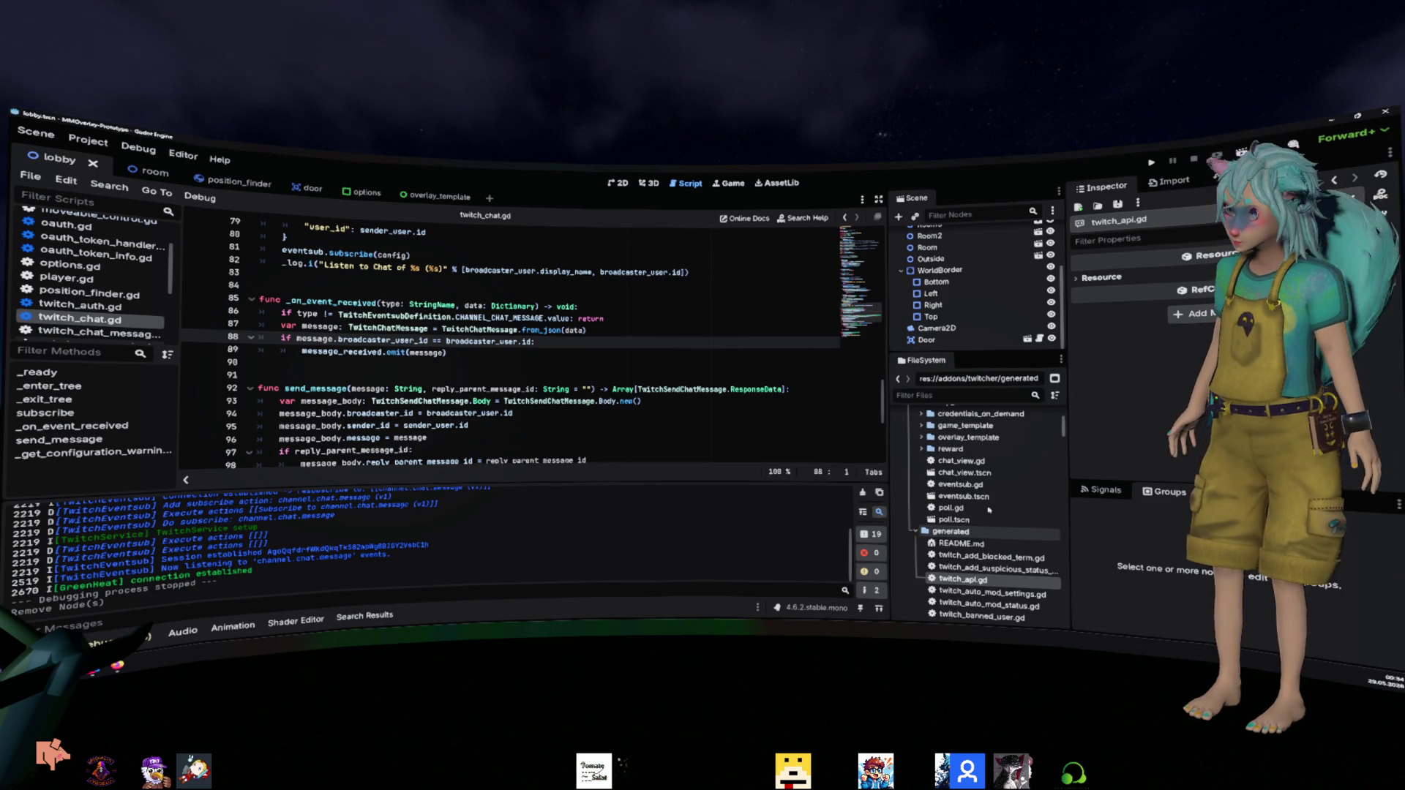
{"action": "double_click", "coordinate": [955, 529]}
{"action": "double_click", "coordinate": [966, 545]}
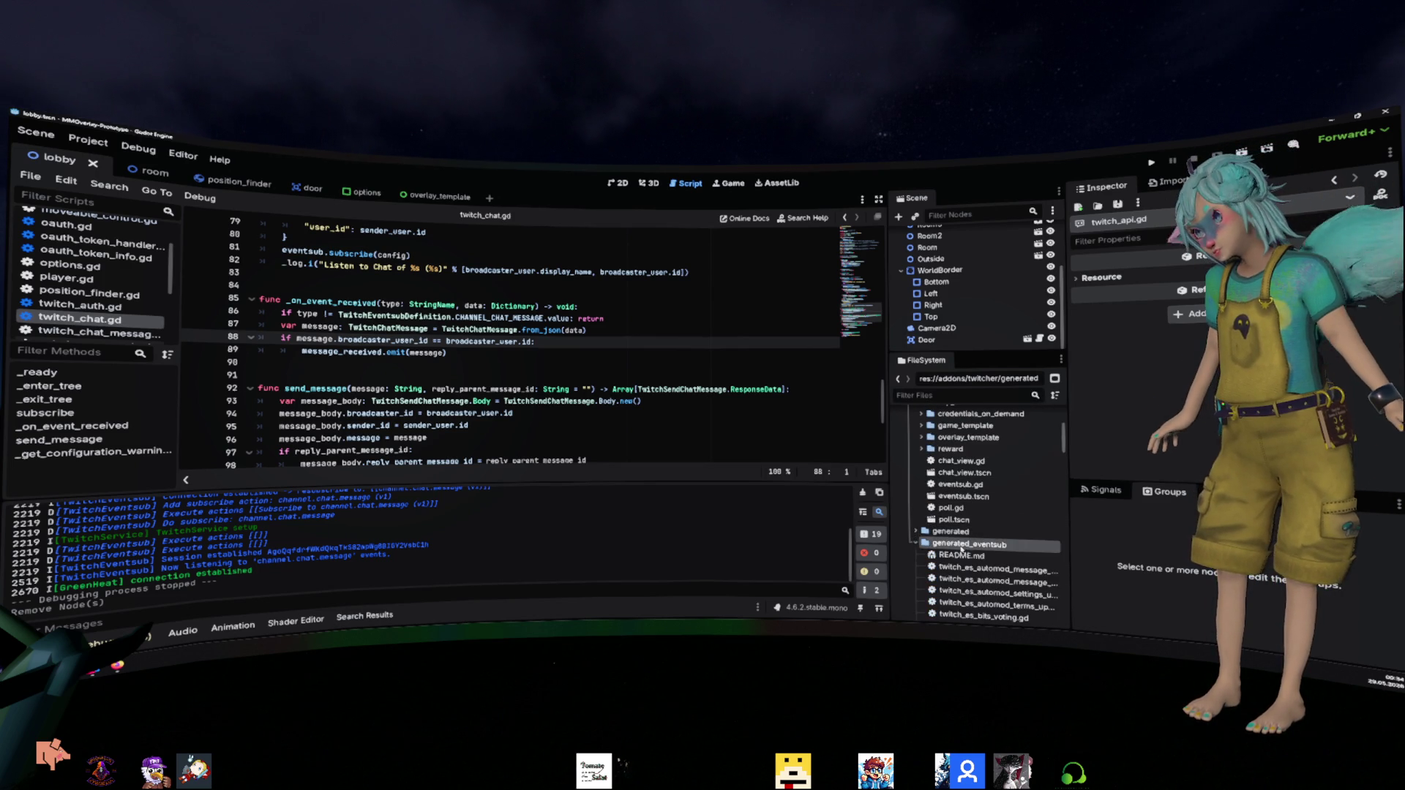
{"action": "scroll", "coordinate": [986, 512], "scroll_direction": "down", "scroll_amount": 10}
{"action": "scroll", "coordinate": [986, 512], "scroll_direction": "down", "scroll_amount": 5}
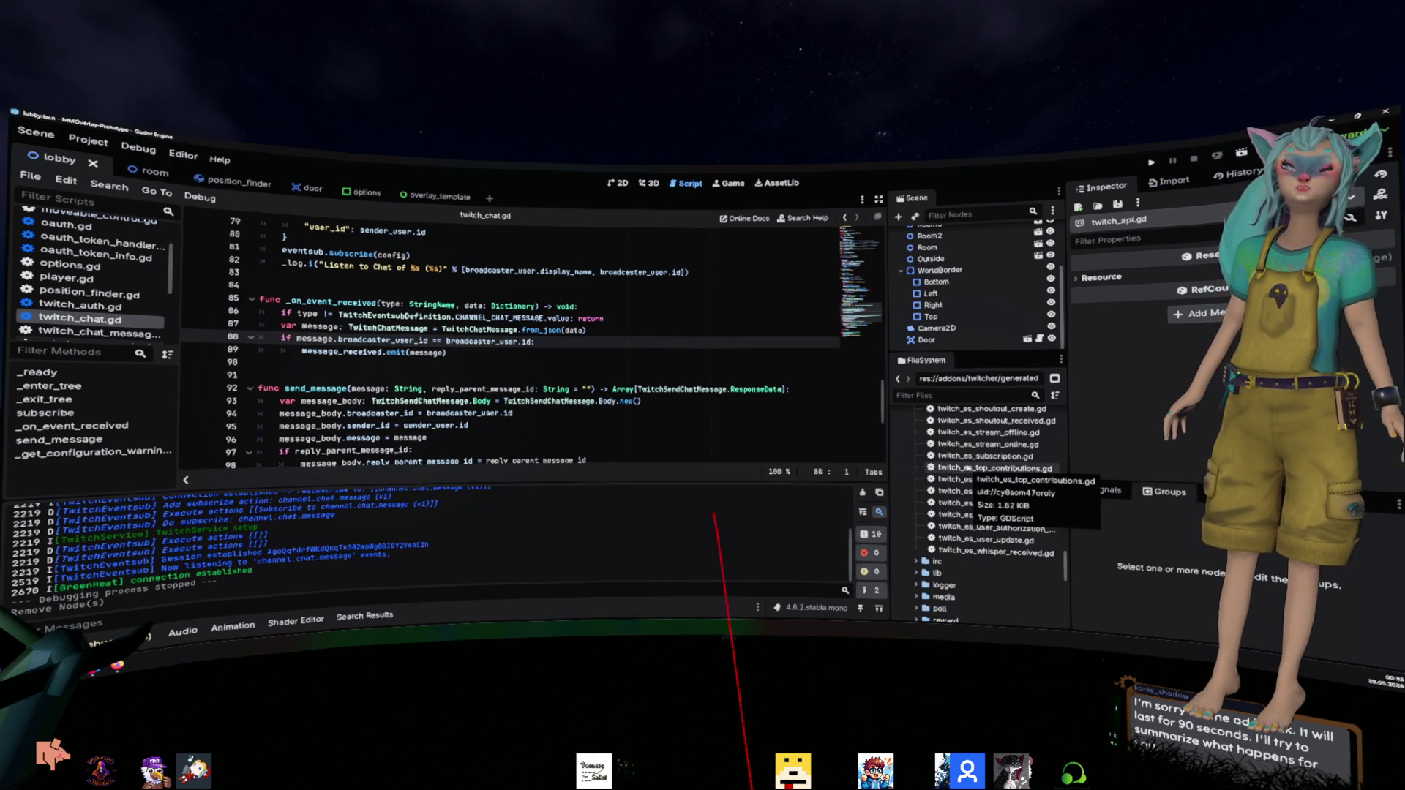
{"action": "scroll", "coordinate": [966, 472], "scroll_direction": "up", "scroll_amount": 5}
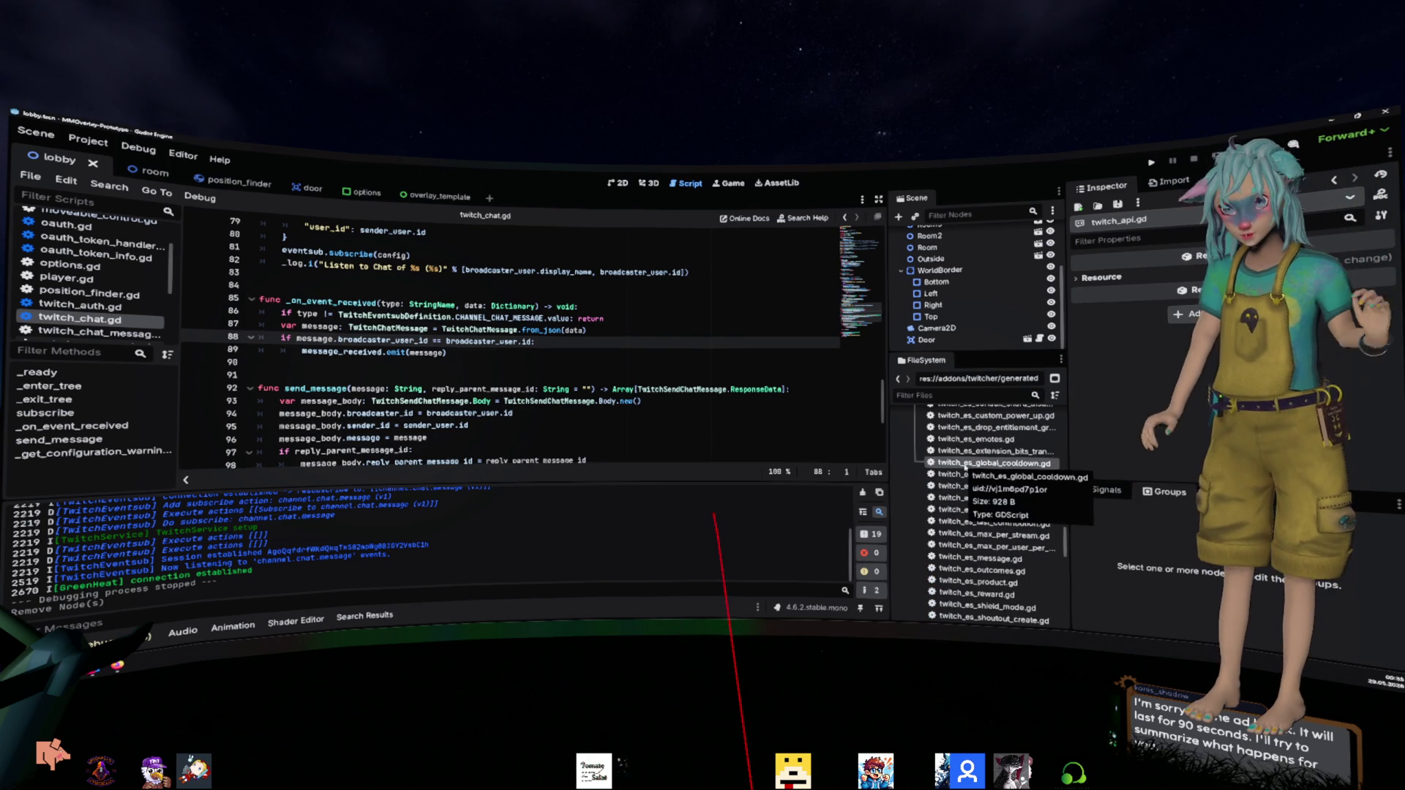
{"action": "scroll", "coordinate": [965, 469], "scroll_direction": "up", "scroll_amount": 5}
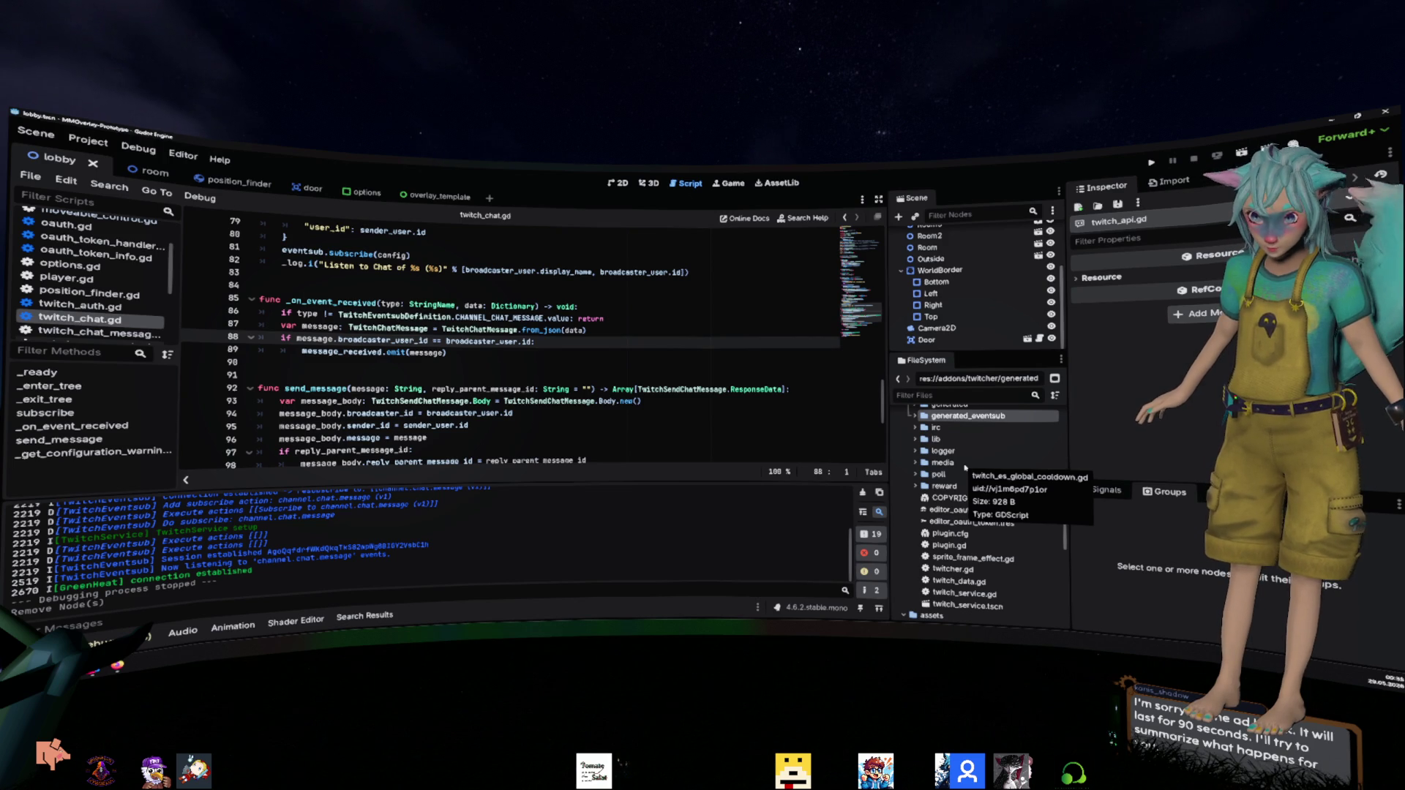
{"action": "scroll", "coordinate": [973, 460], "scroll_direction": "up", "scroll_amount": 6}
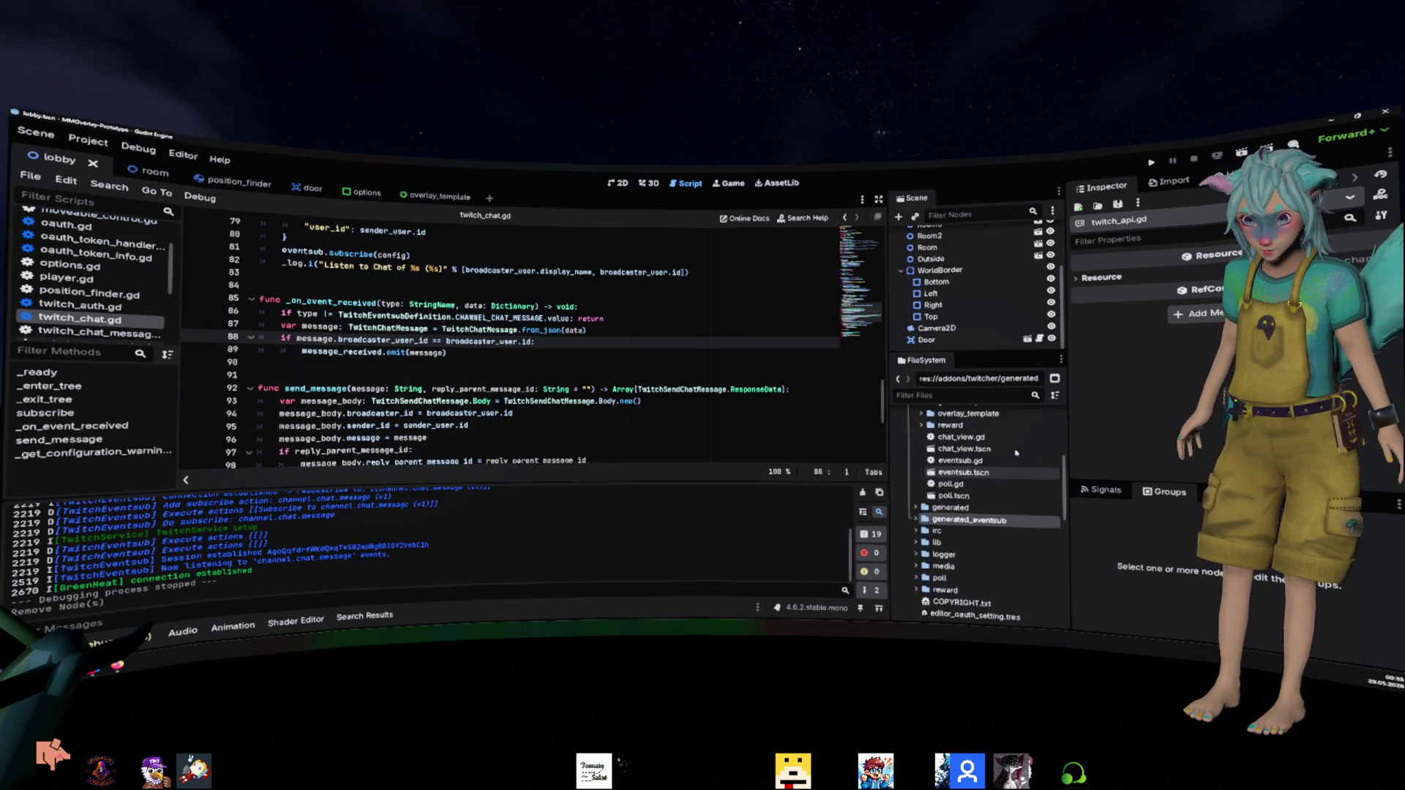
{"action": "scroll", "coordinate": [975, 456], "scroll_direction": "up", "scroll_amount": 2}
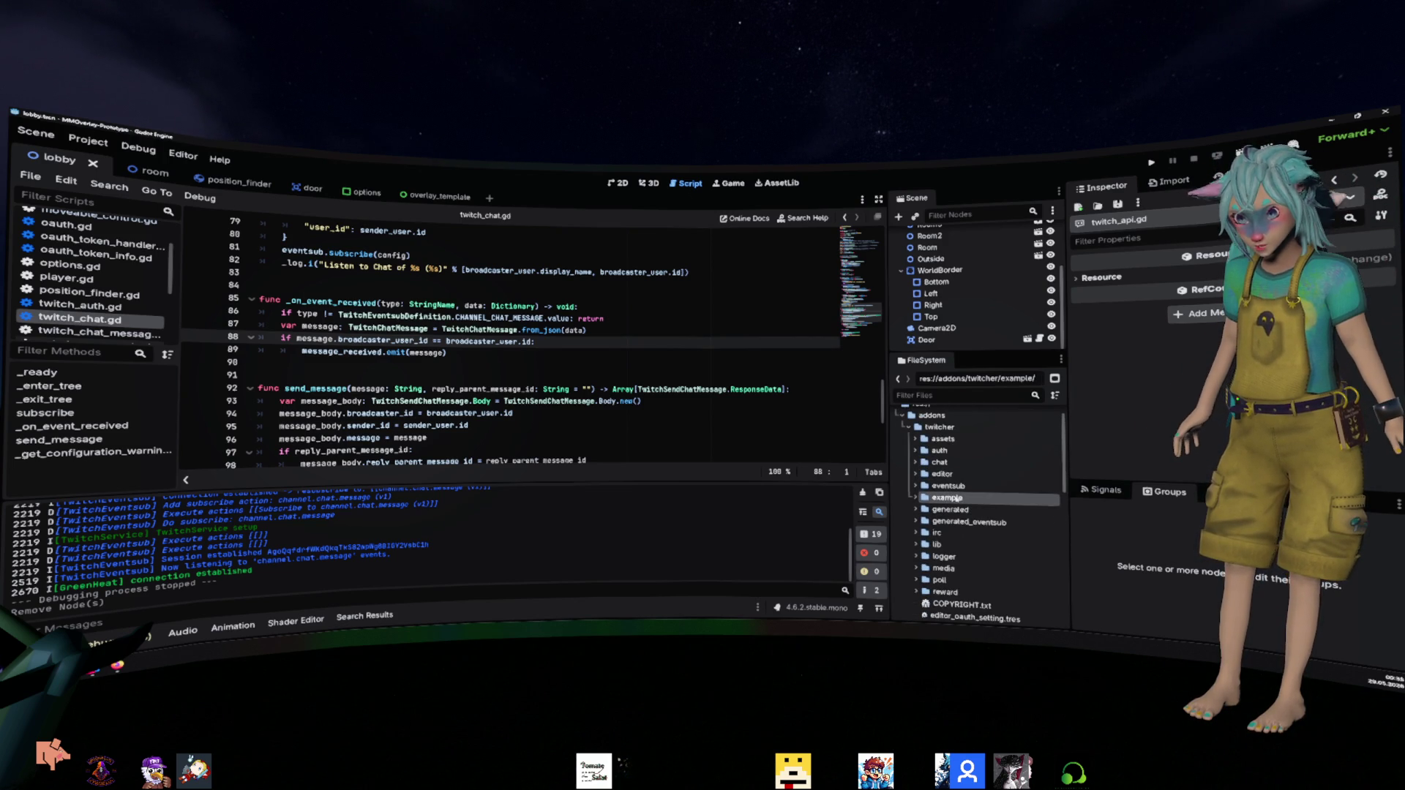
Step: Collapse example, expand lib, media and native, and open GIFReader.gd
{"action": "double_click", "coordinate": [947, 446]}
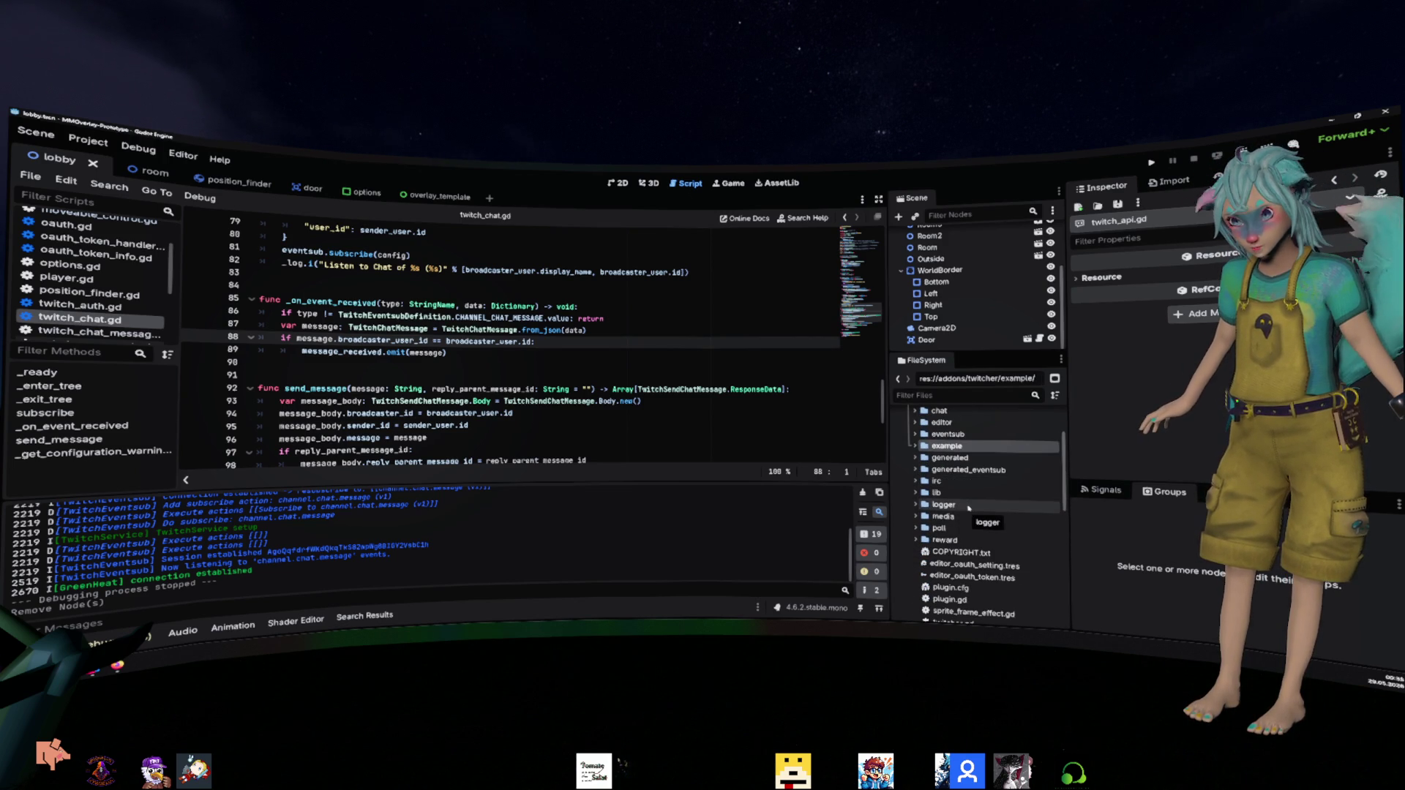
{"action": "double_click", "coordinate": [971, 494]}
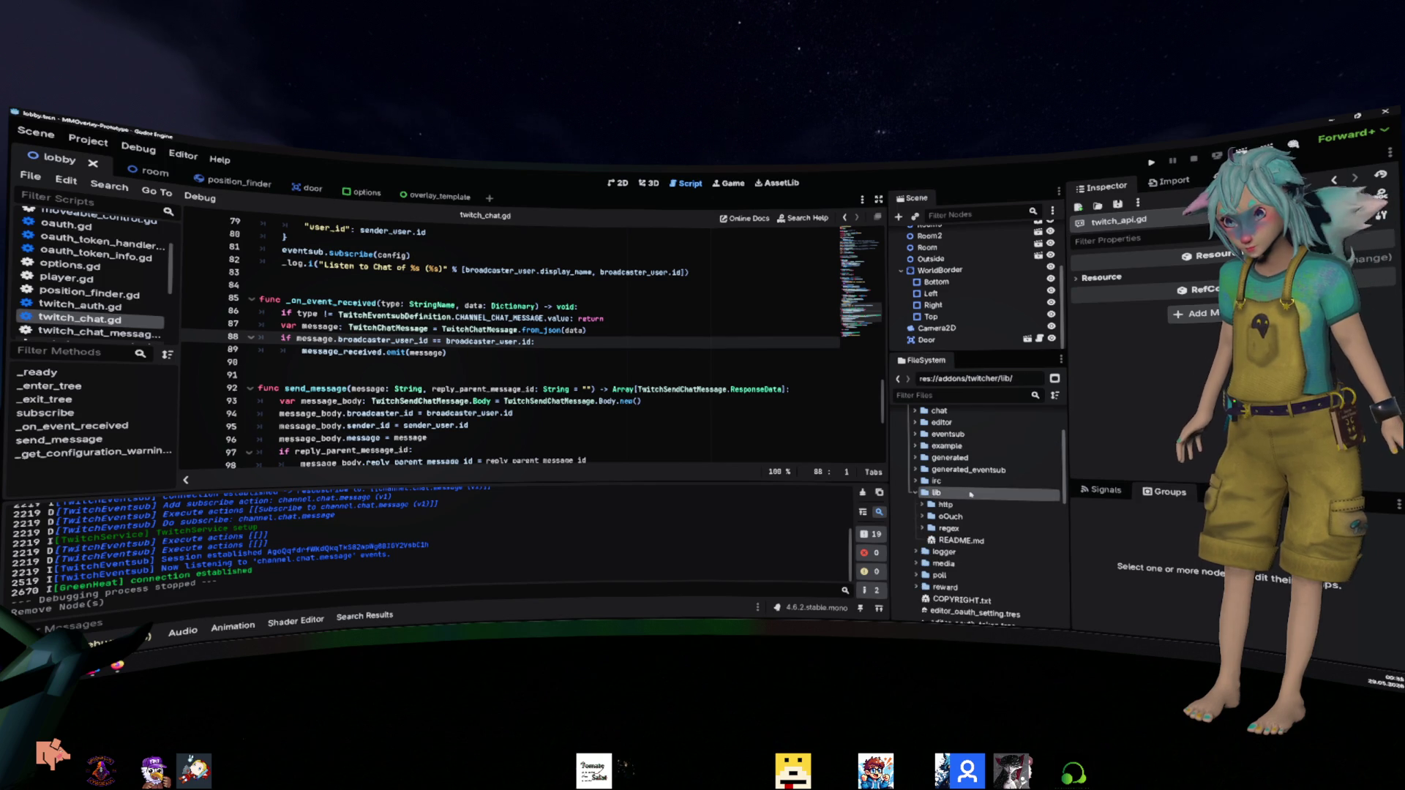
{"action": "double_click", "coordinate": [981, 563]}
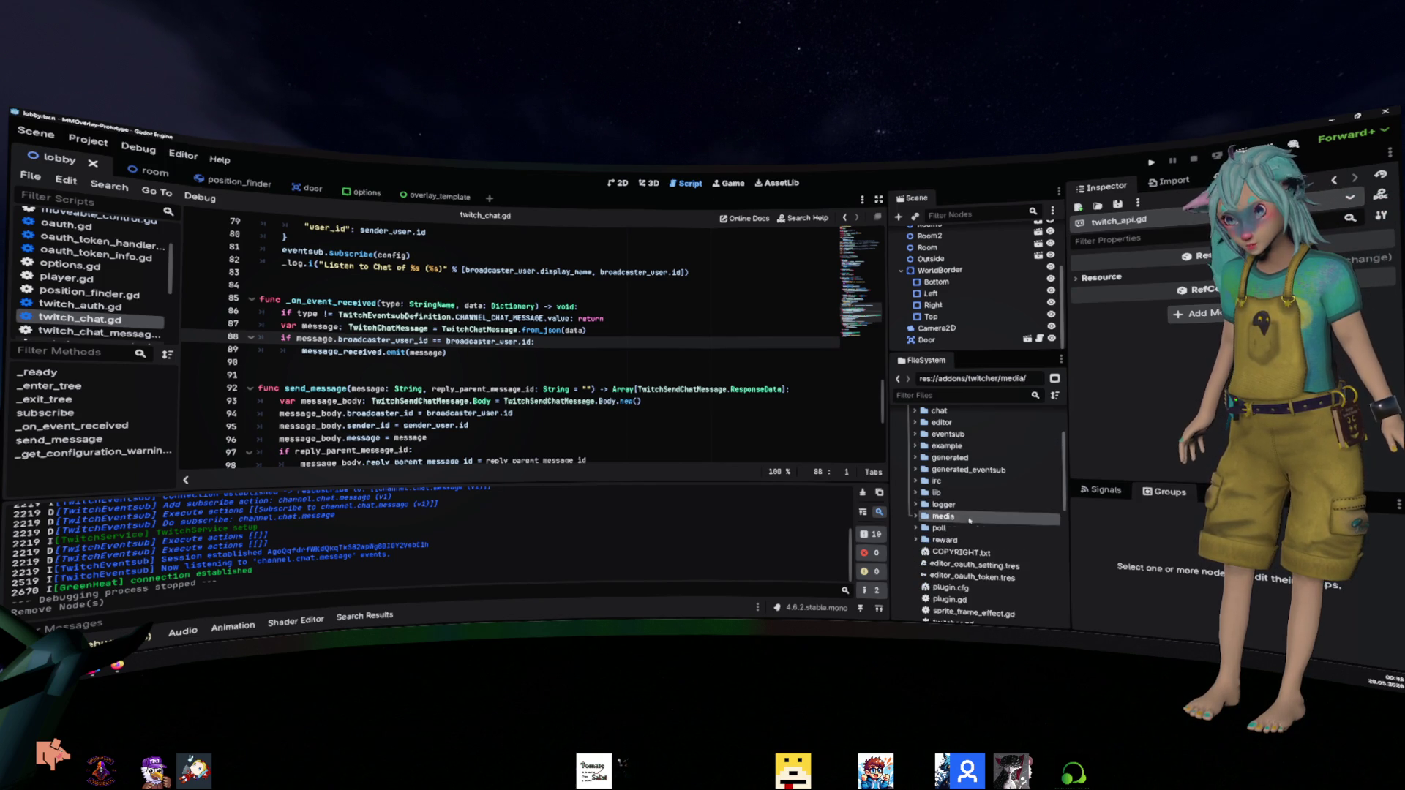
{"action": "left_click", "coordinate": [950, 540]}
{"action": "double_click", "coordinate": [950, 541]}
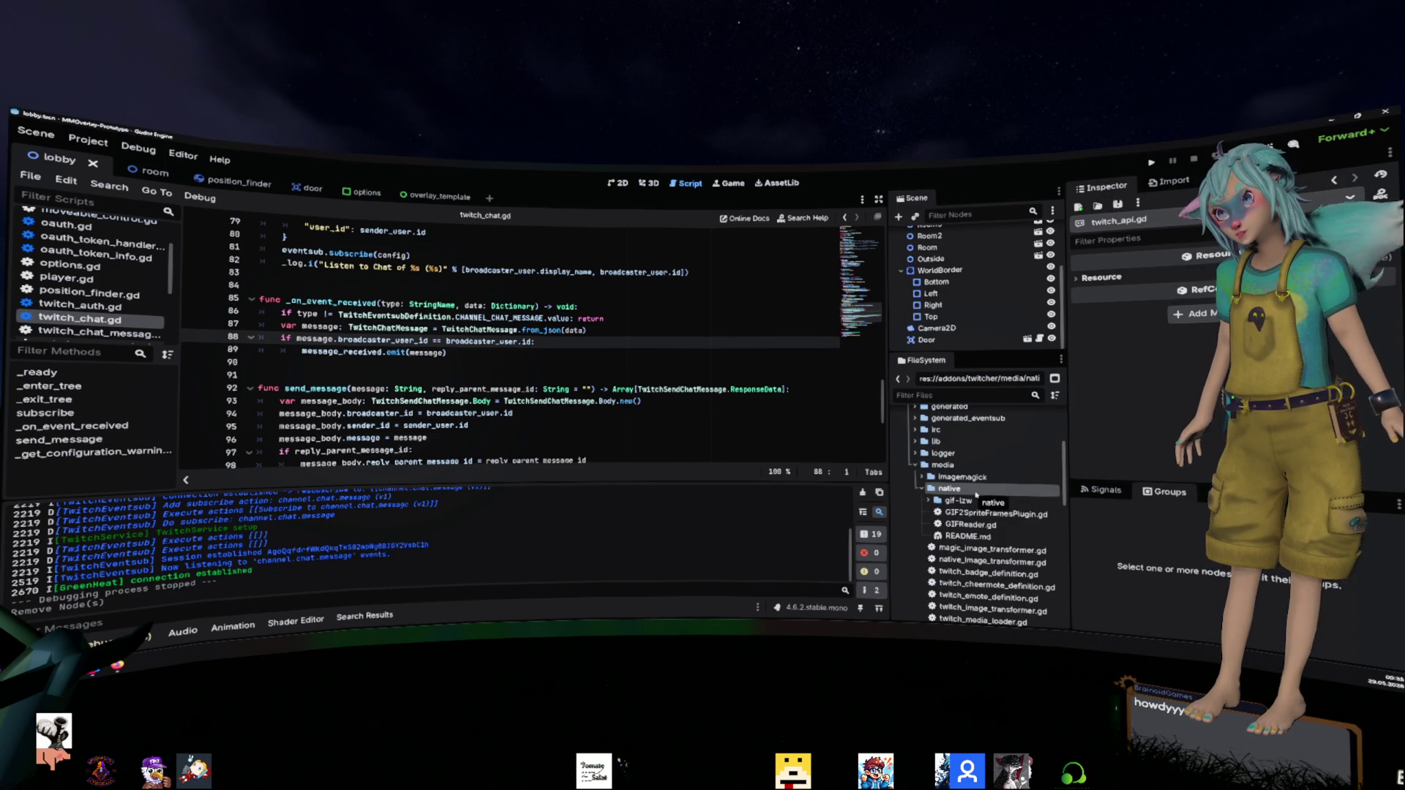
{"action": "double_click", "coordinate": [985, 524]}
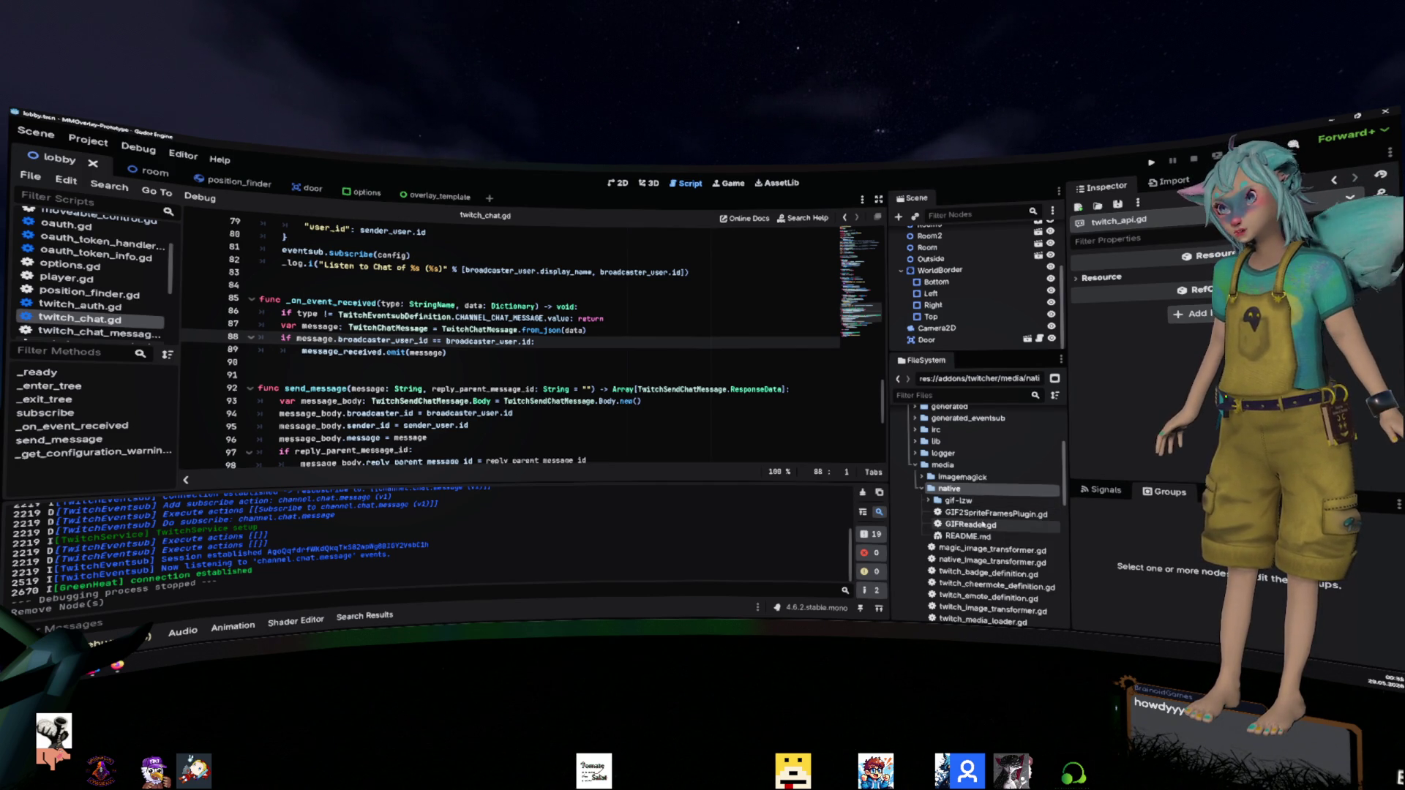
{"action": "scroll", "coordinate": [657, 398], "scroll_direction": "down", "scroll_amount": 20}
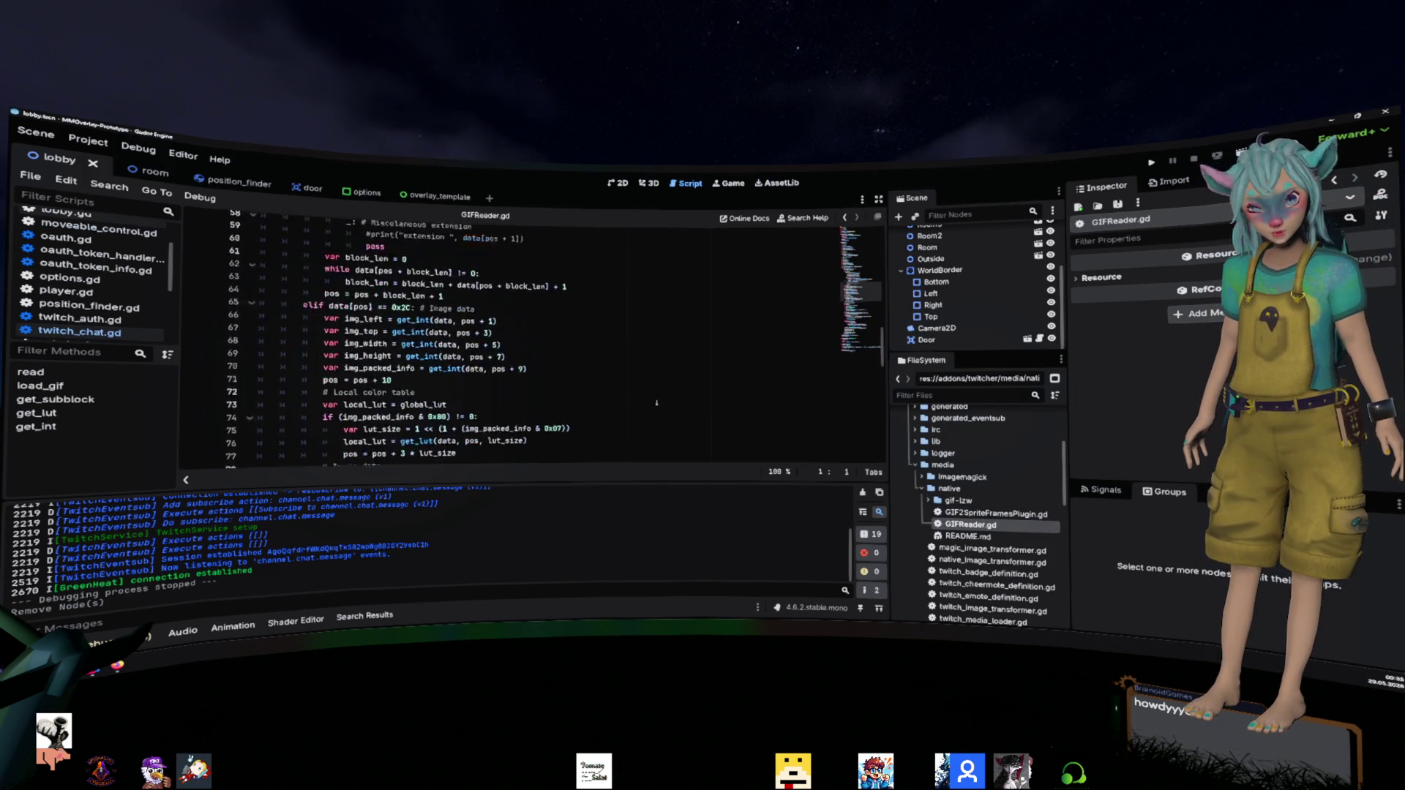
{"action": "scroll", "coordinate": [655, 389], "scroll_direction": "up", "scroll_amount": 13}
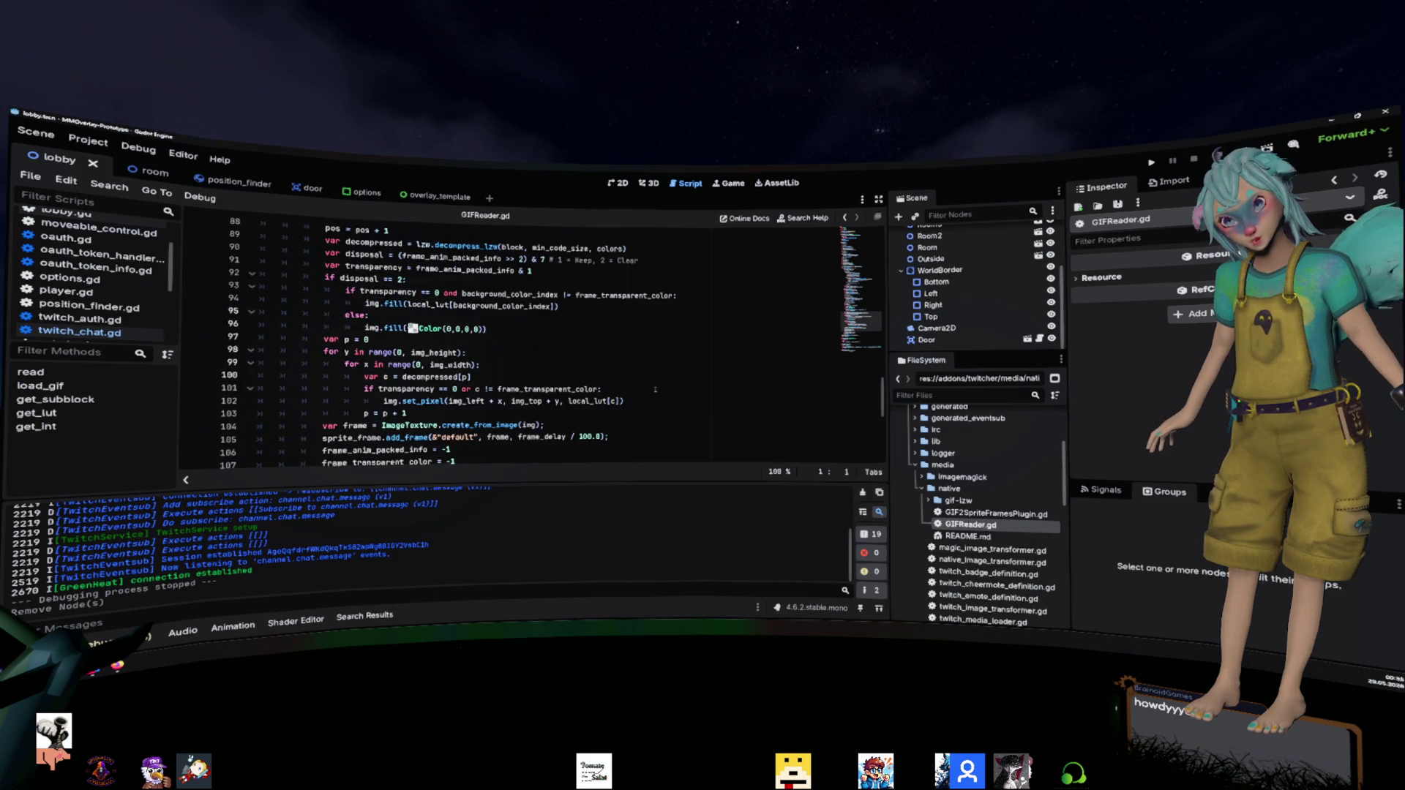
{"action": "scroll", "coordinate": [655, 389], "scroll_direction": "up", "scroll_amount": 7}
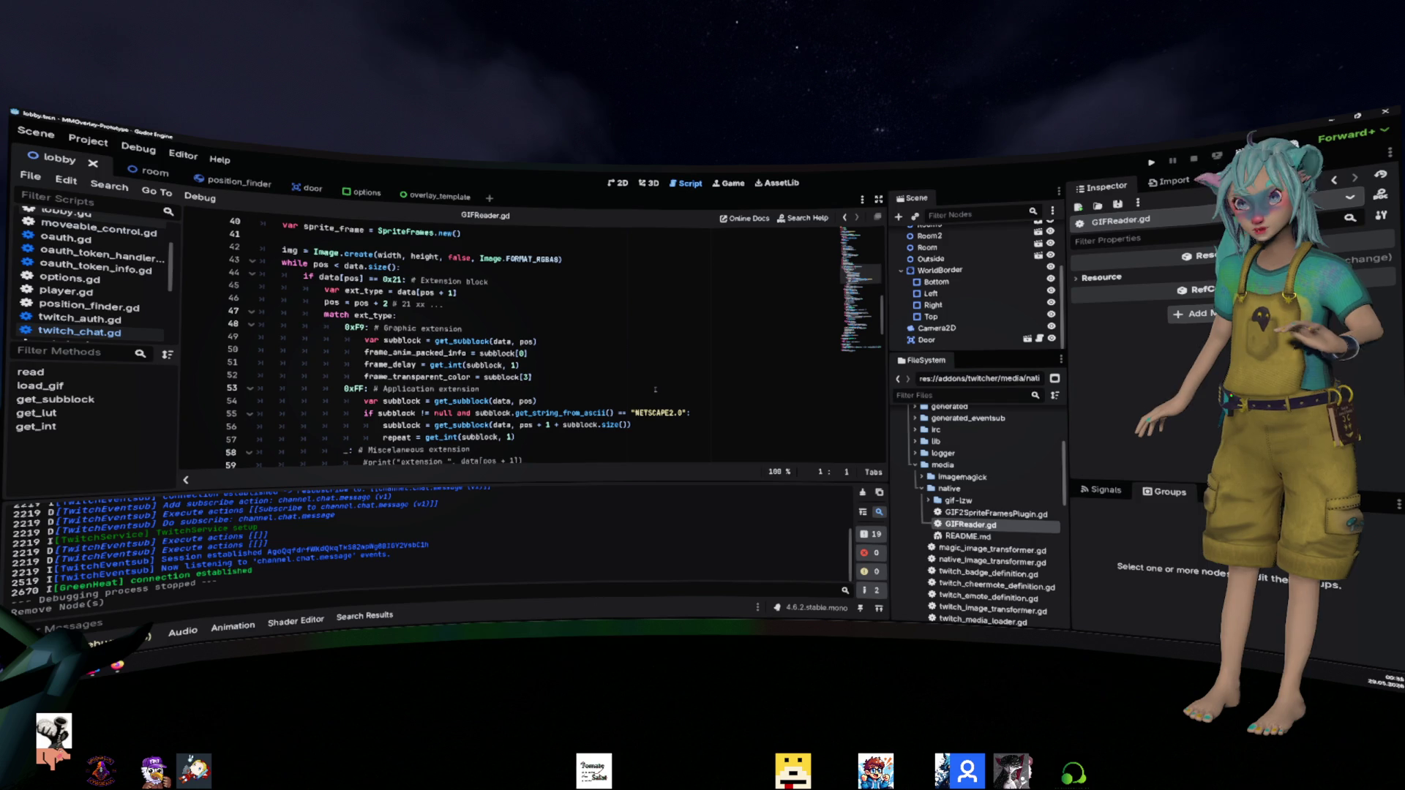
{"action": "scroll", "coordinate": [655, 389], "scroll_direction": "up", "scroll_amount": 4}
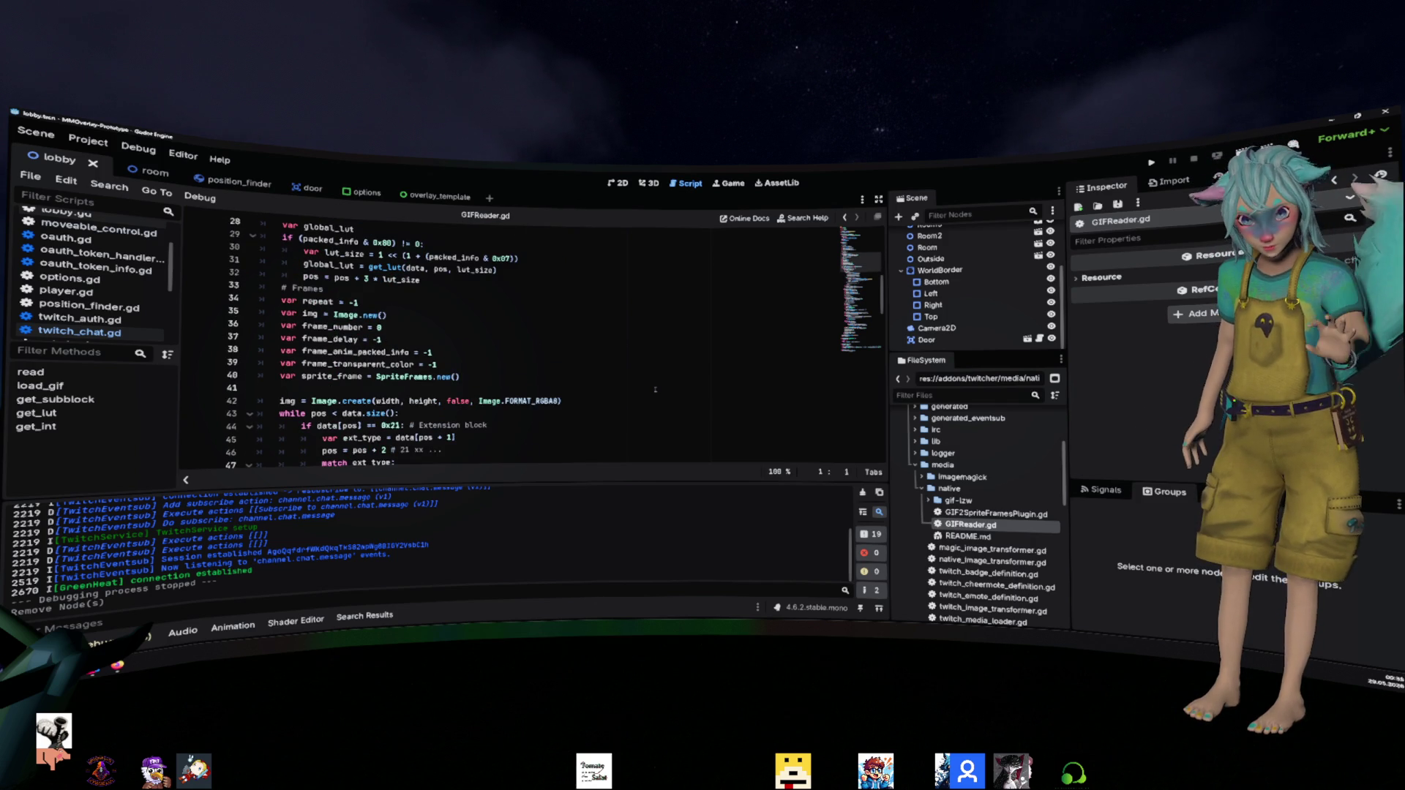
{"action": "scroll", "coordinate": [655, 389], "scroll_direction": "up", "scroll_amount": 4}
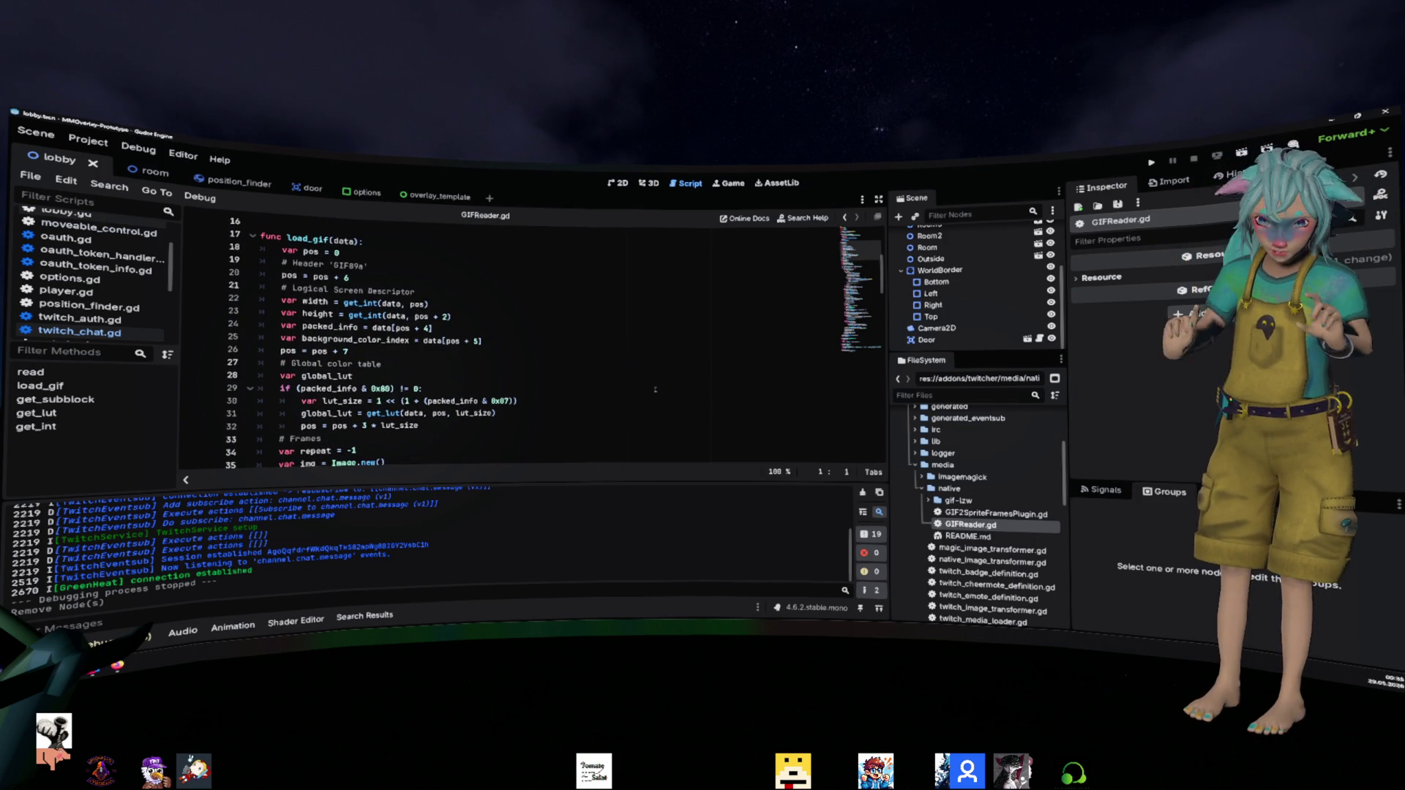
{"action": "scroll", "coordinate": [655, 389], "scroll_direction": "up", "scroll_amount": 3}
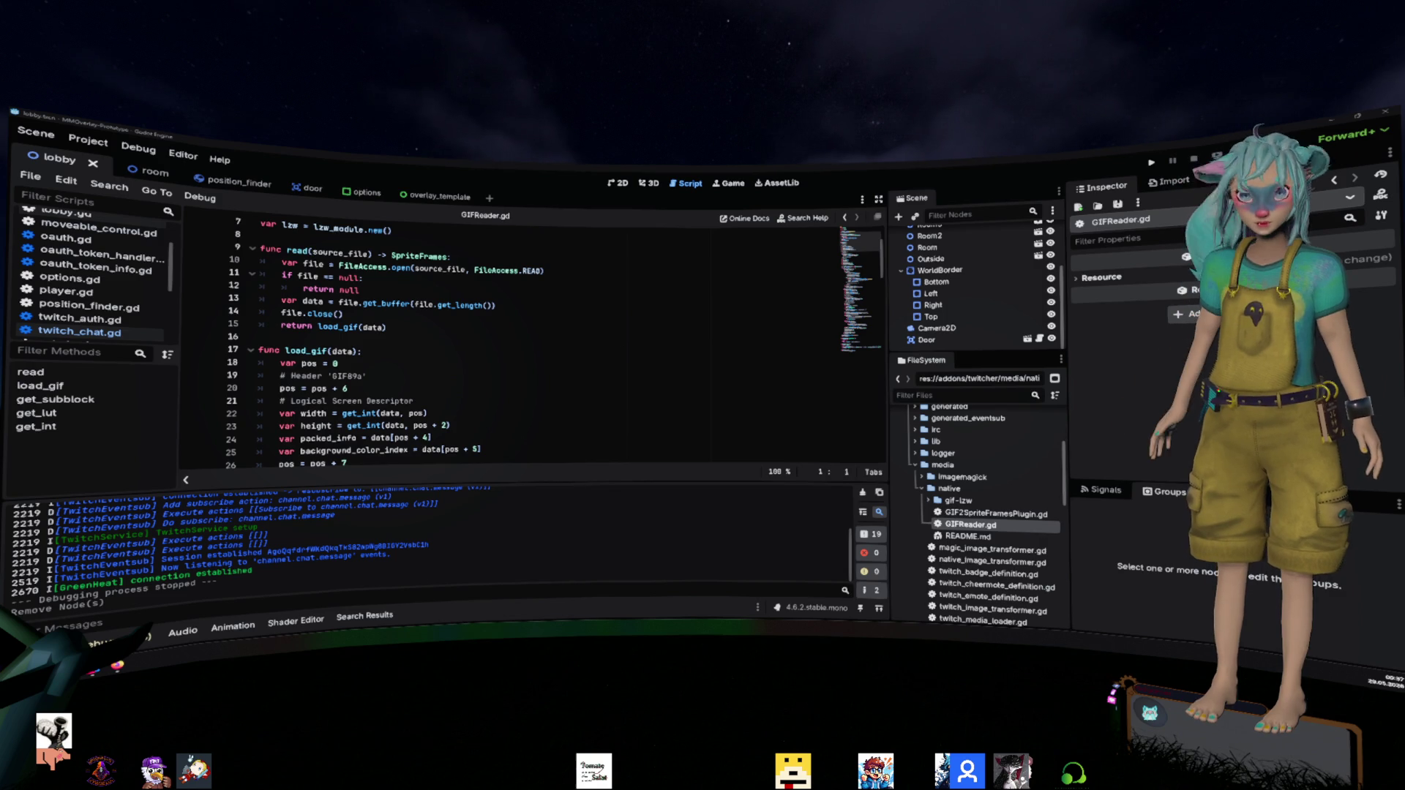
{"action": "left_click", "coordinate": [388, 267]}
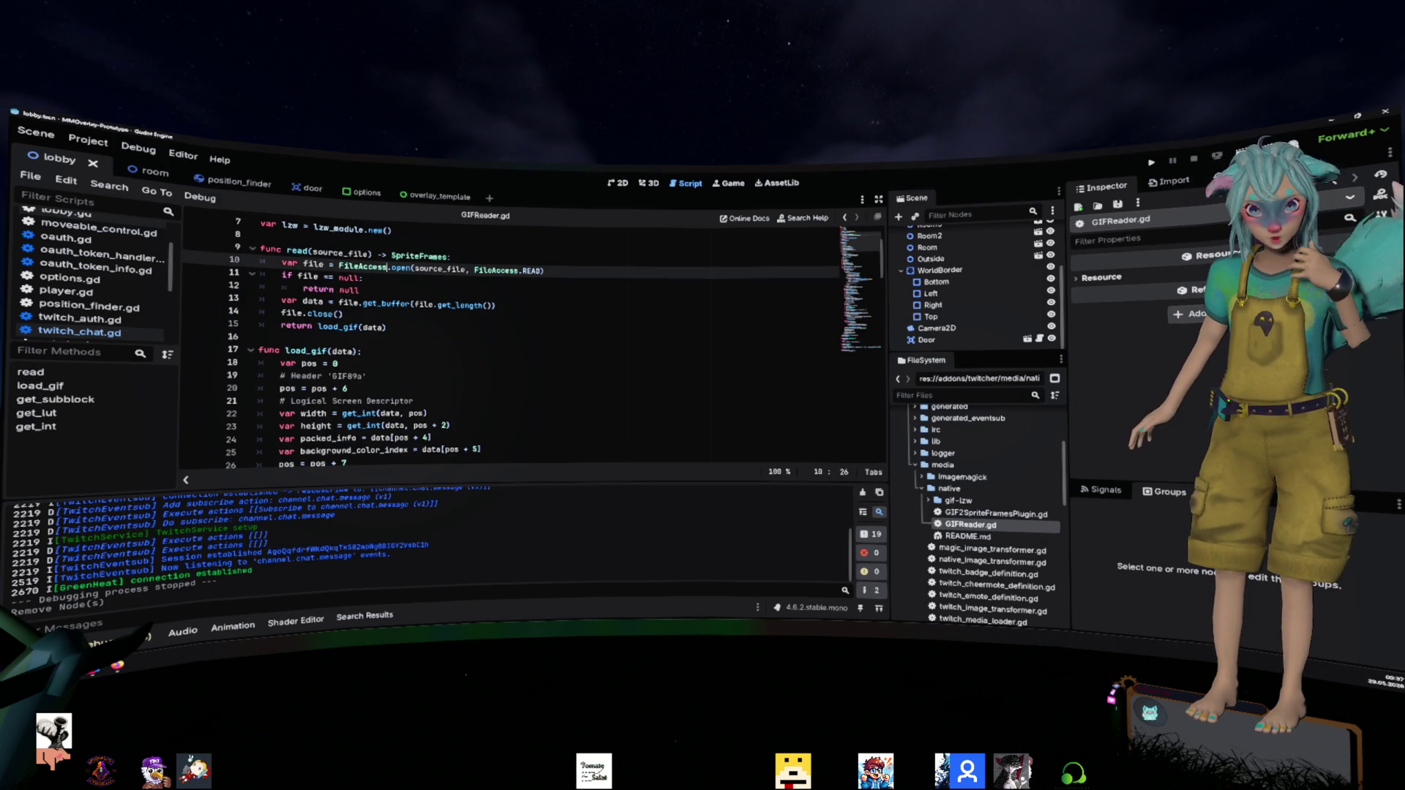
Step: Hide the bottom output panel to enlarge the code area and close GIFReader.gd
{"action": "key", "text": "ctrl+j"}
{"action": "scroll", "coordinate": [512, 365], "scroll_direction": "down", "scroll_amount": 20}
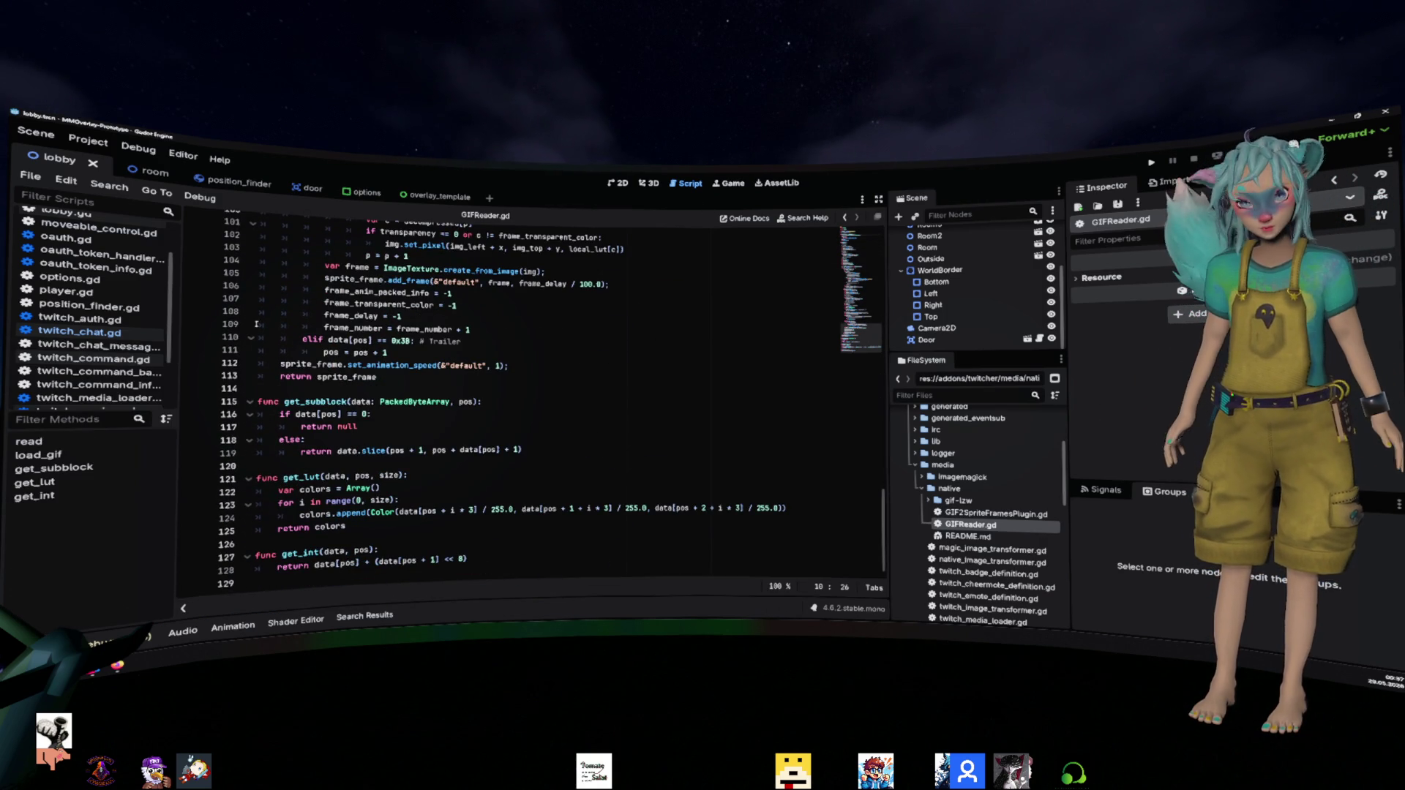
{"action": "scroll", "coordinate": [128, 267], "scroll_direction": "up", "scroll_amount": 2}
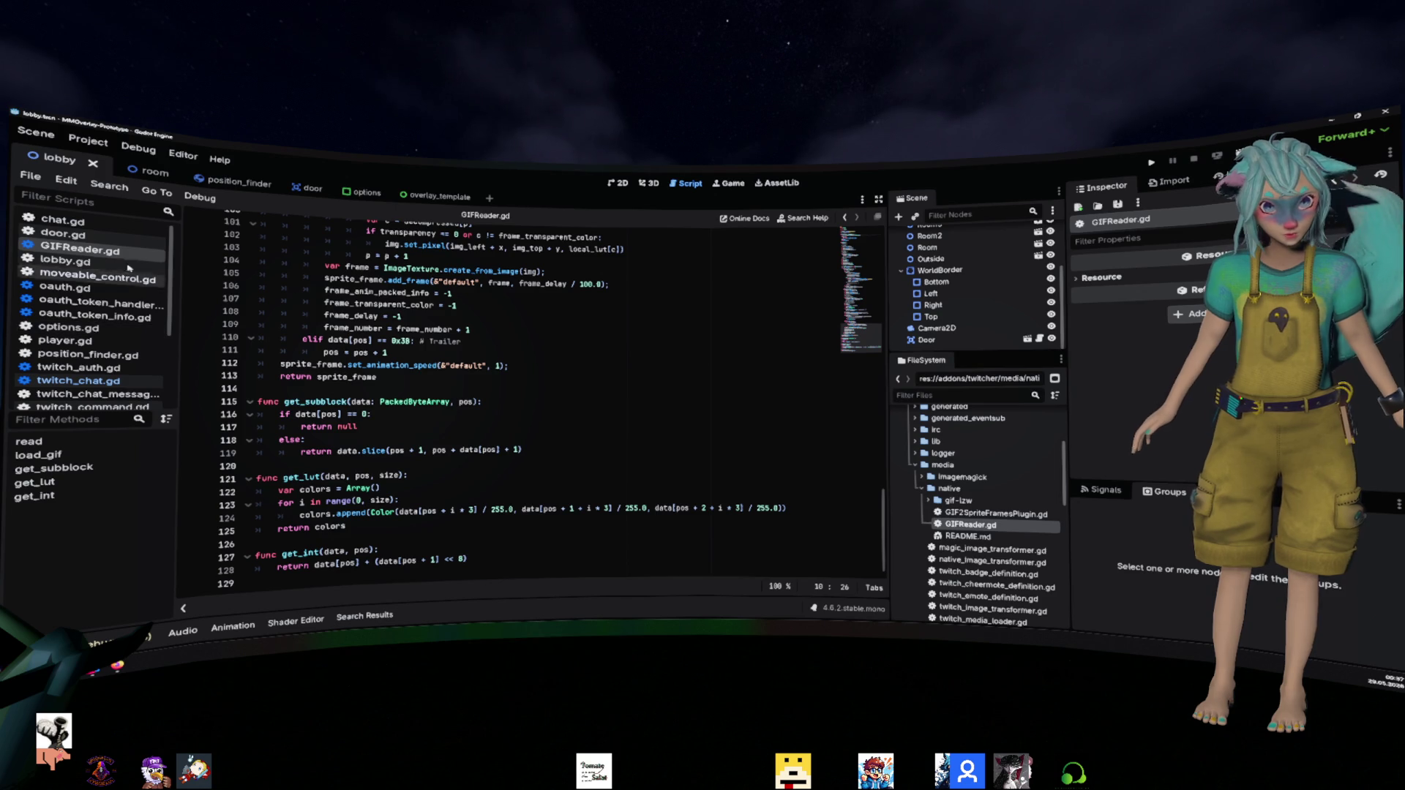
{"action": "middle_click", "coordinate": [110, 250]}
{"action": "left_click", "coordinate": [512, 352]}
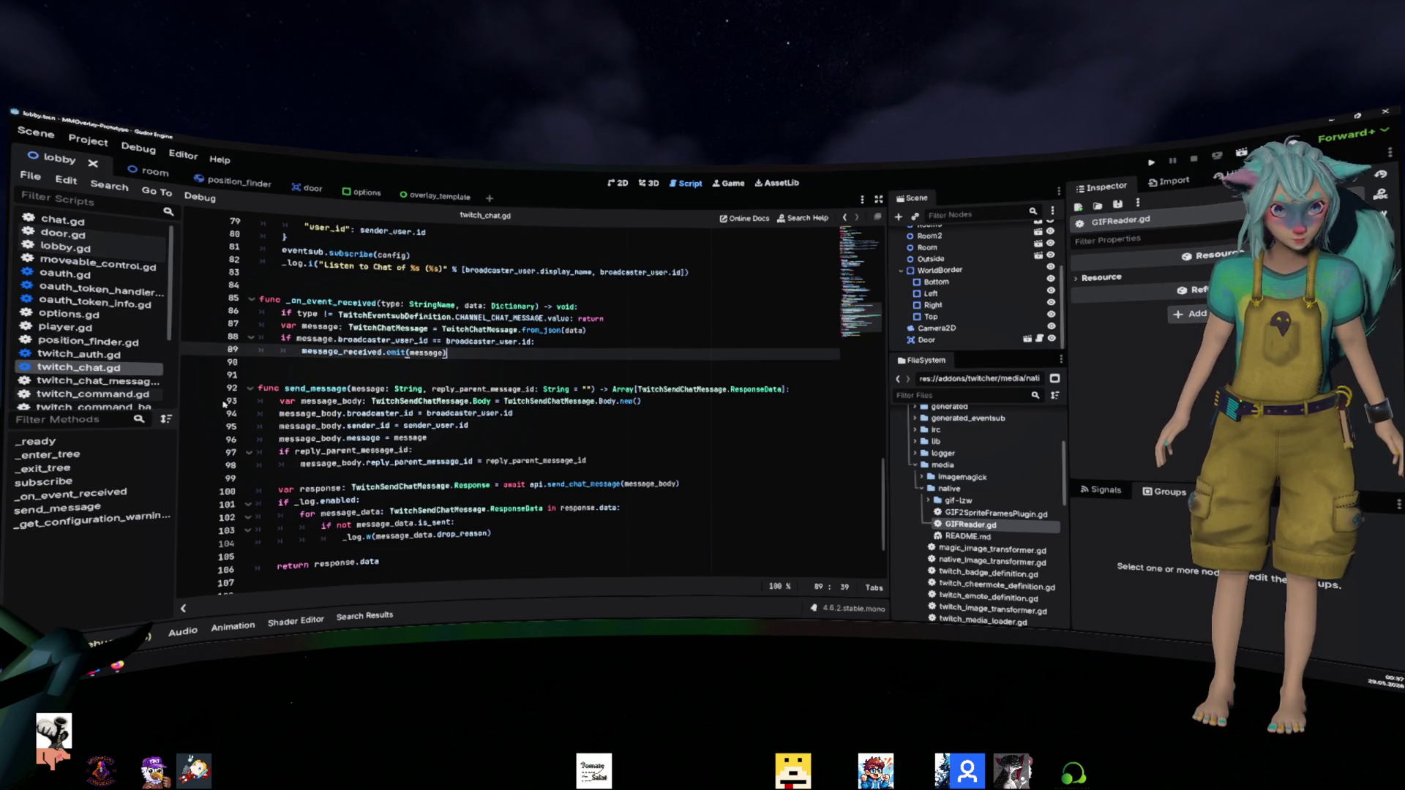
{"action": "scroll", "coordinate": [169, 393], "scroll_direction": "down", "scroll_amount": 2}
Step: Close the twitch scripts, Signal and Object entries, twitch_chat_message.gd, position_finder.gd and moveable_control.gd
{"action": "left_click", "coordinate": [103, 345]}
{"action": "middle_click", "coordinate": [103, 345]}
{"action": "middle_click", "coordinate": [103, 345]}
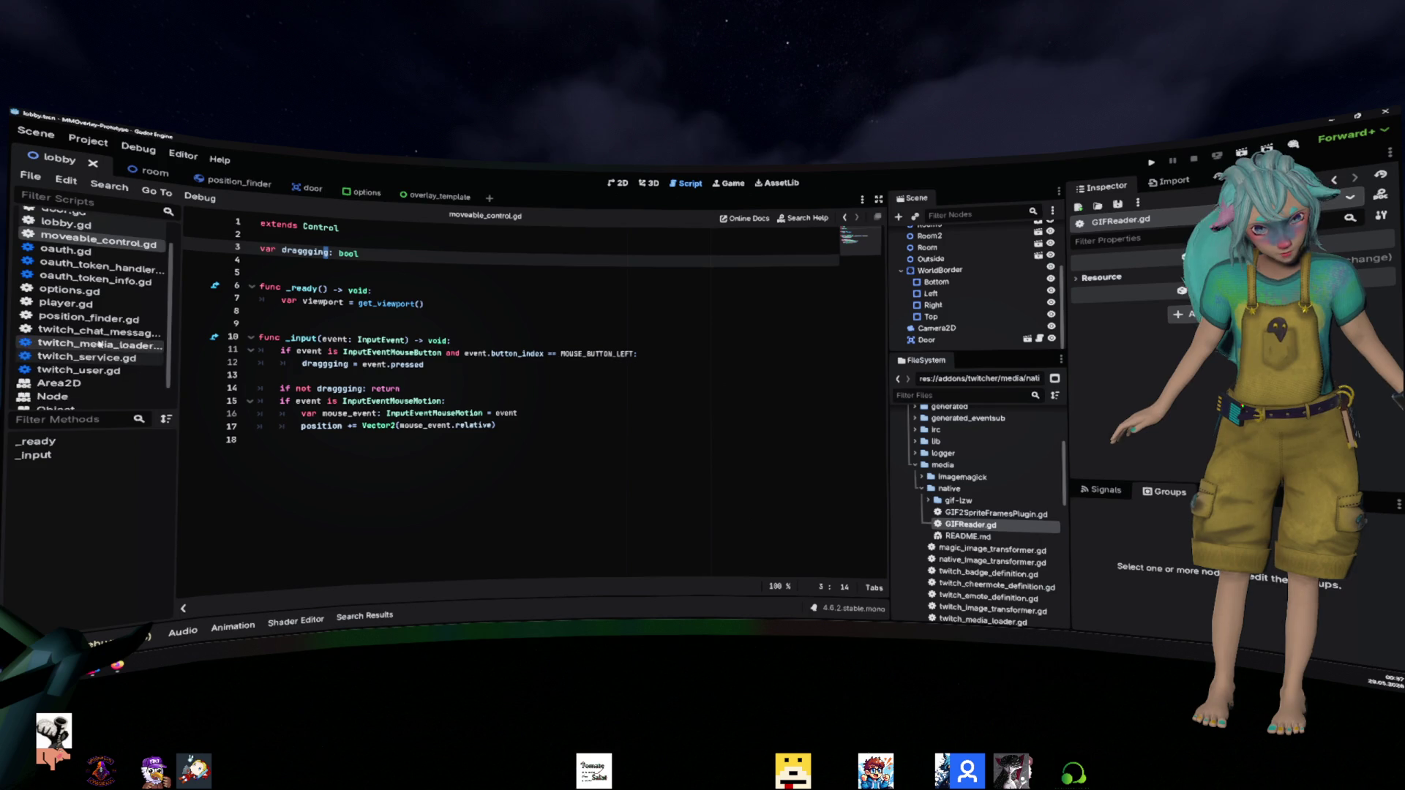
{"action": "middle_click", "coordinate": [102, 345]}
{"action": "middle_click", "coordinate": [103, 344]}
{"action": "middle_click", "coordinate": [100, 366]}
{"action": "middle_click", "coordinate": [99, 380]}
{"action": "middle_click", "coordinate": [99, 380]}
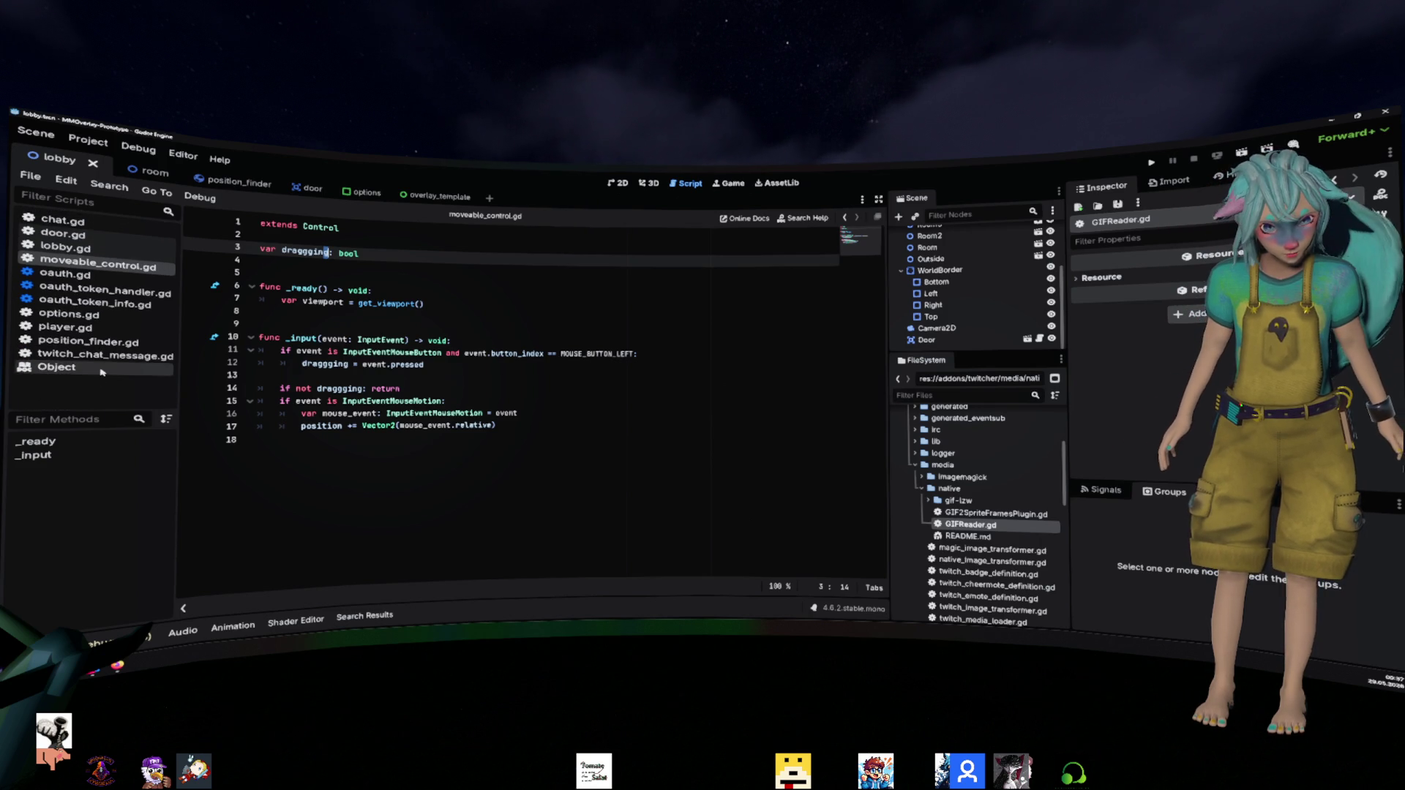
{"action": "middle_click", "coordinate": [104, 367]}
{"action": "middle_click", "coordinate": [107, 358]}
{"action": "middle_click", "coordinate": [126, 343]}
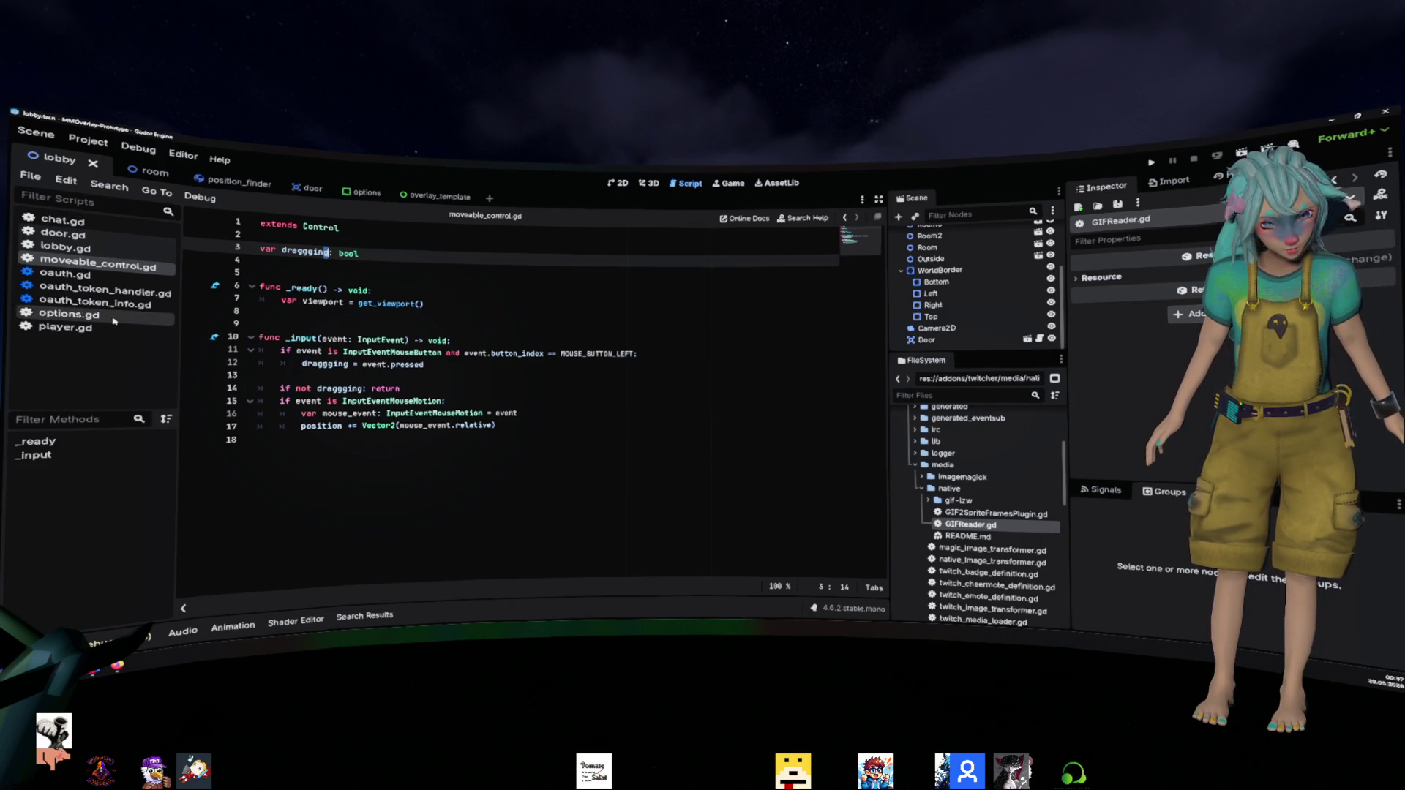
{"action": "middle_click", "coordinate": [108, 268]}
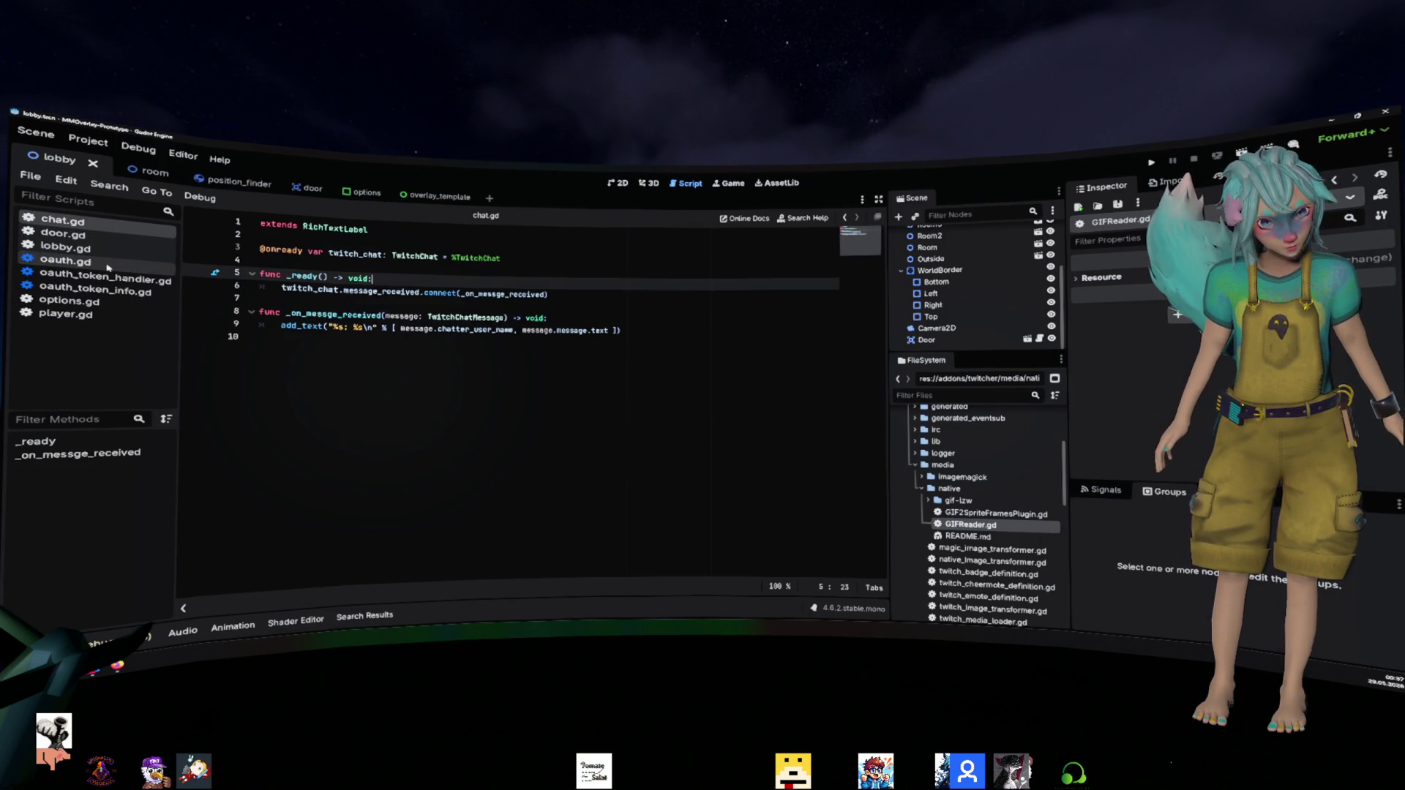
Step: Close chat.gd, leaving door.gd on its _options declaration
{"action": "left_click", "coordinate": [374, 291]}
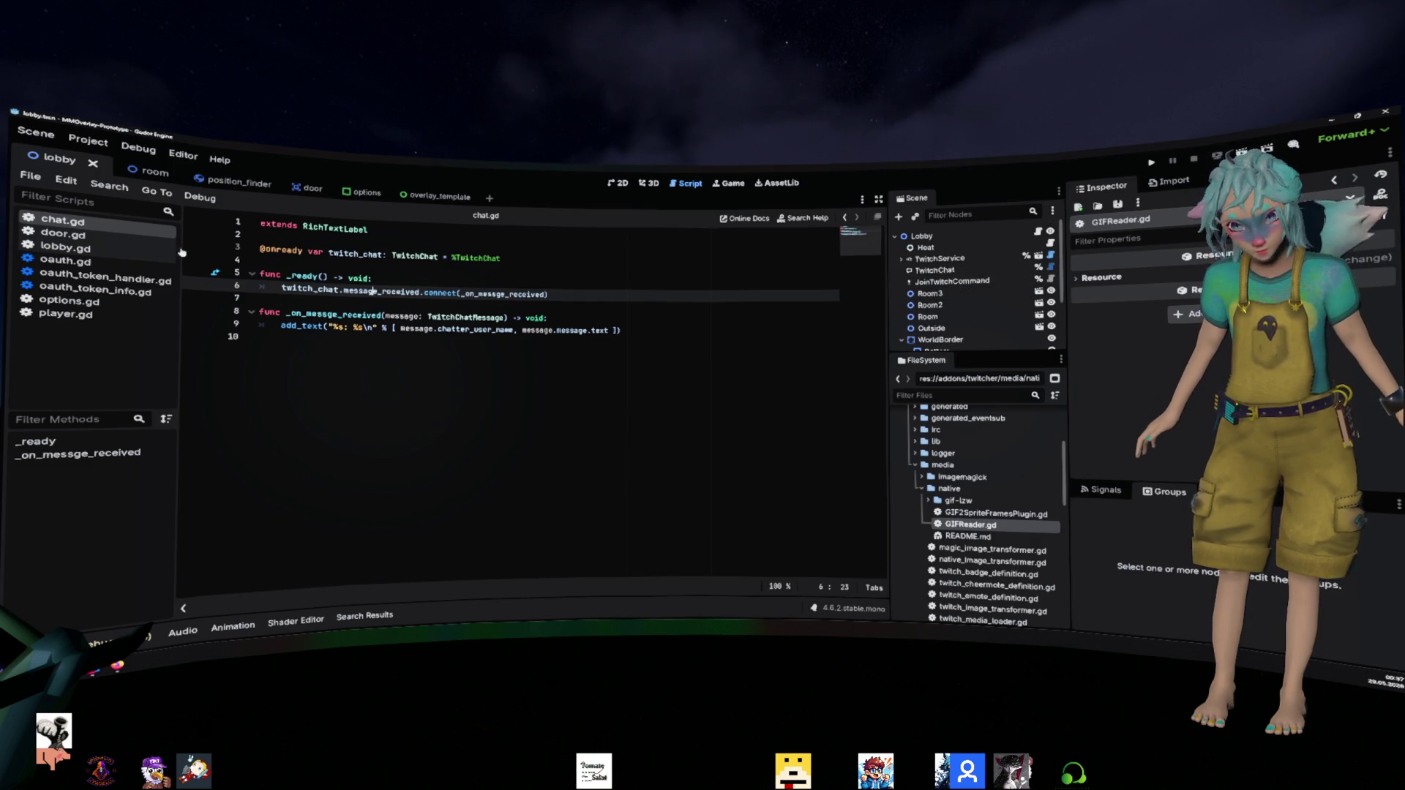
{"action": "middle_click", "coordinate": [150, 225]}
{"action": "left_click", "coordinate": [685, 316]}
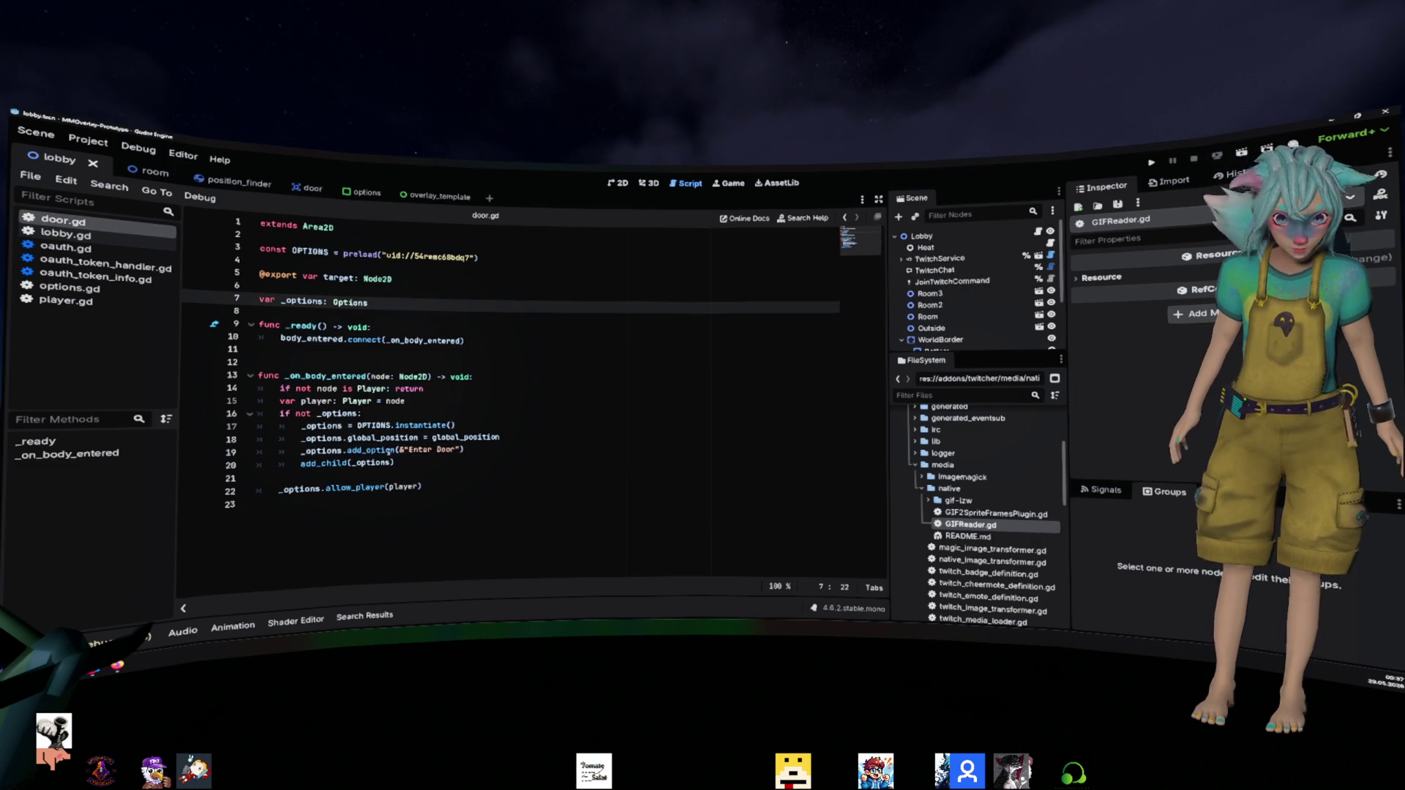
Step: Review door.gd lines 6 to 22, from the options setup block to allow_player
{"action": "left_click_drag", "start_coordinate": [432, 489], "coordinate": [261, 286]}
{"action": "left_click", "coordinate": [657, 483]}
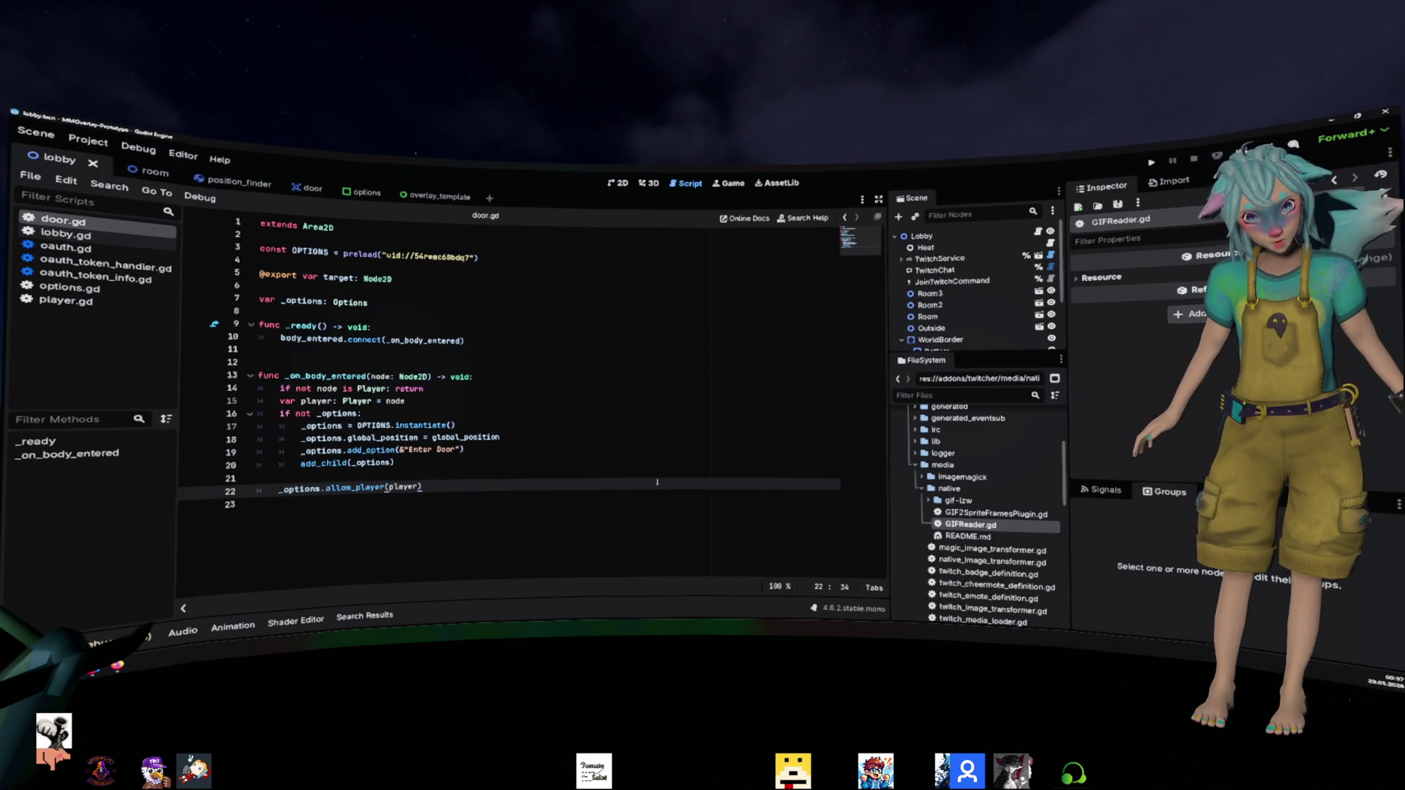
{"action": "left_click", "coordinate": [482, 414]}
{"action": "left_click", "coordinate": [573, 440]}
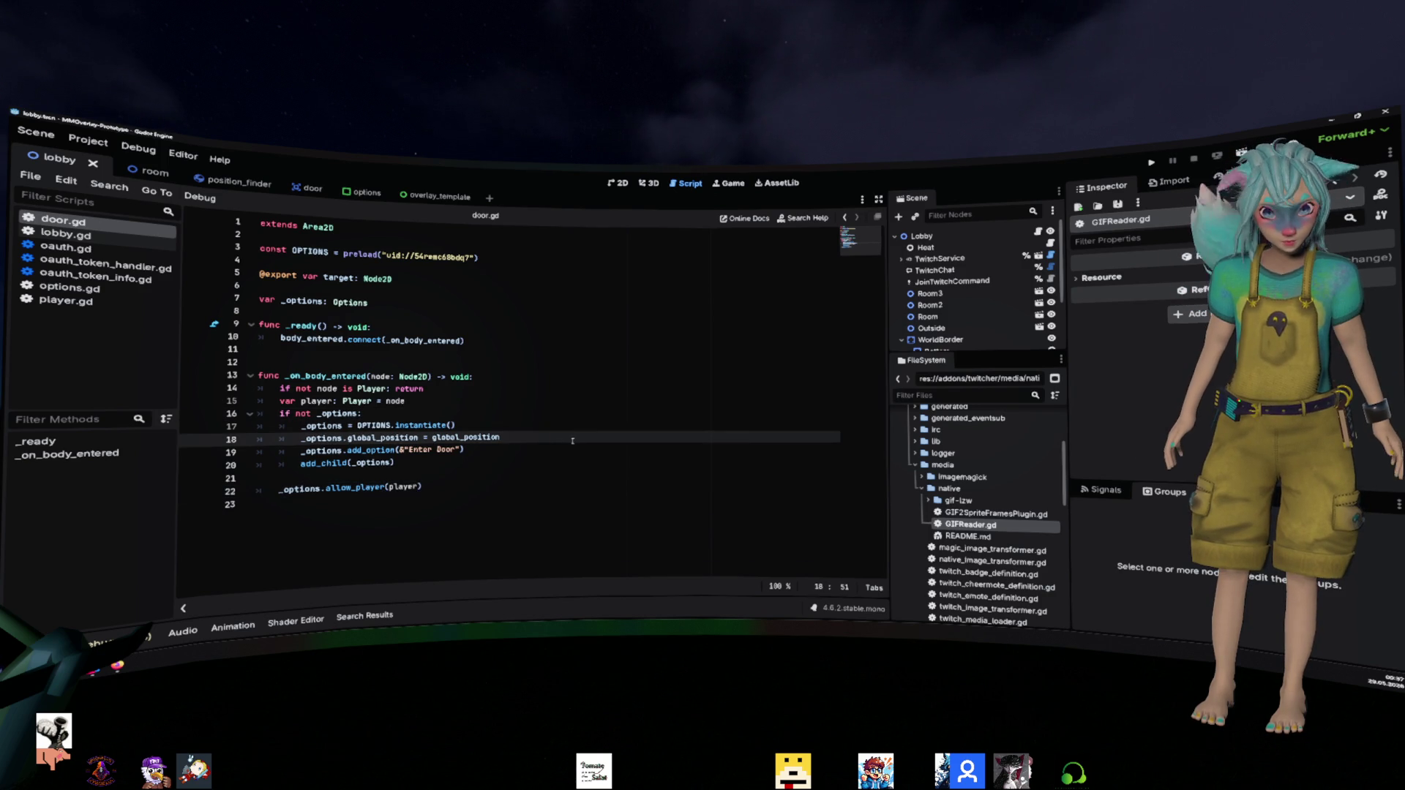
{"action": "left_click", "coordinate": [501, 483]}
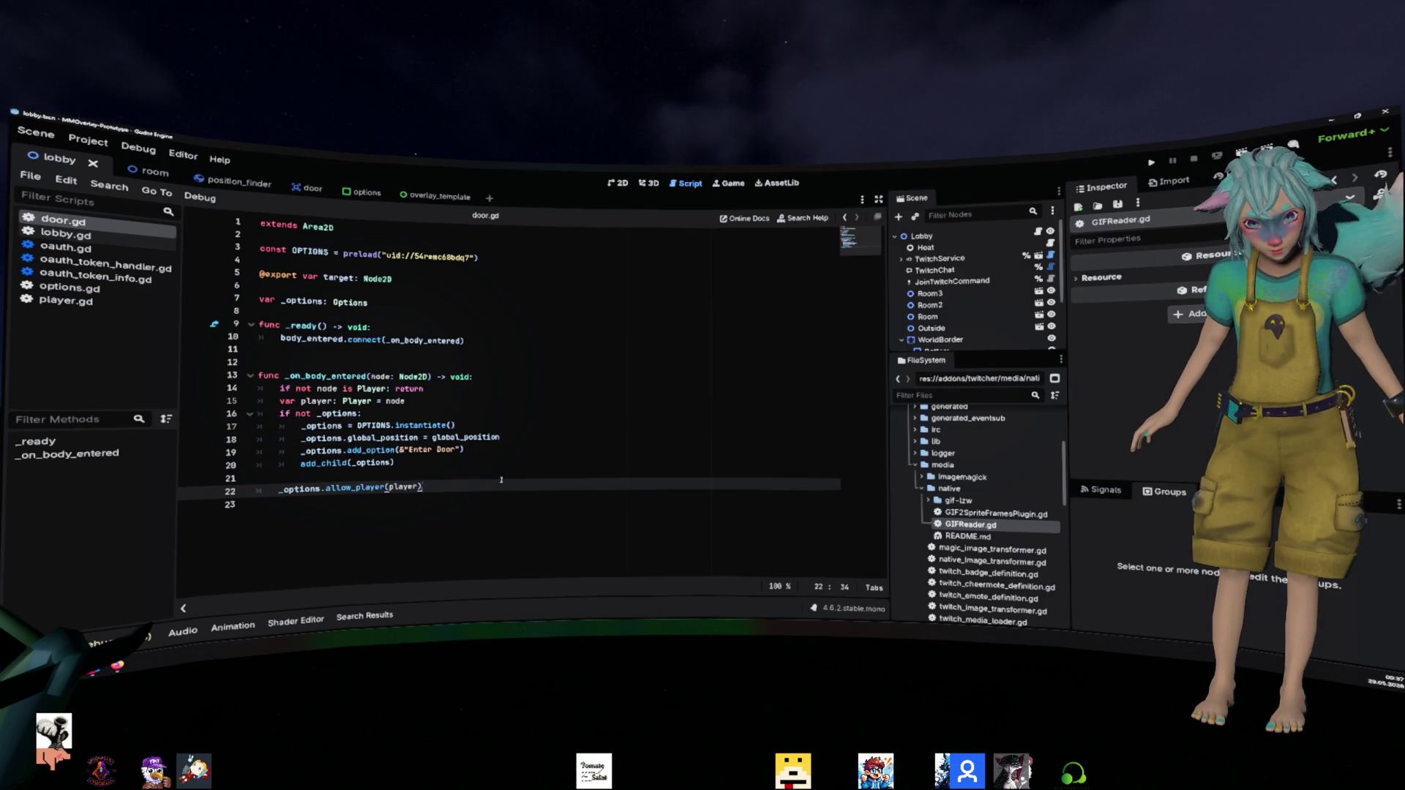
Step: Add an _options.option_selected.connect() line below add_option in door.gd
{"action": "double_click", "coordinate": [322, 450]}
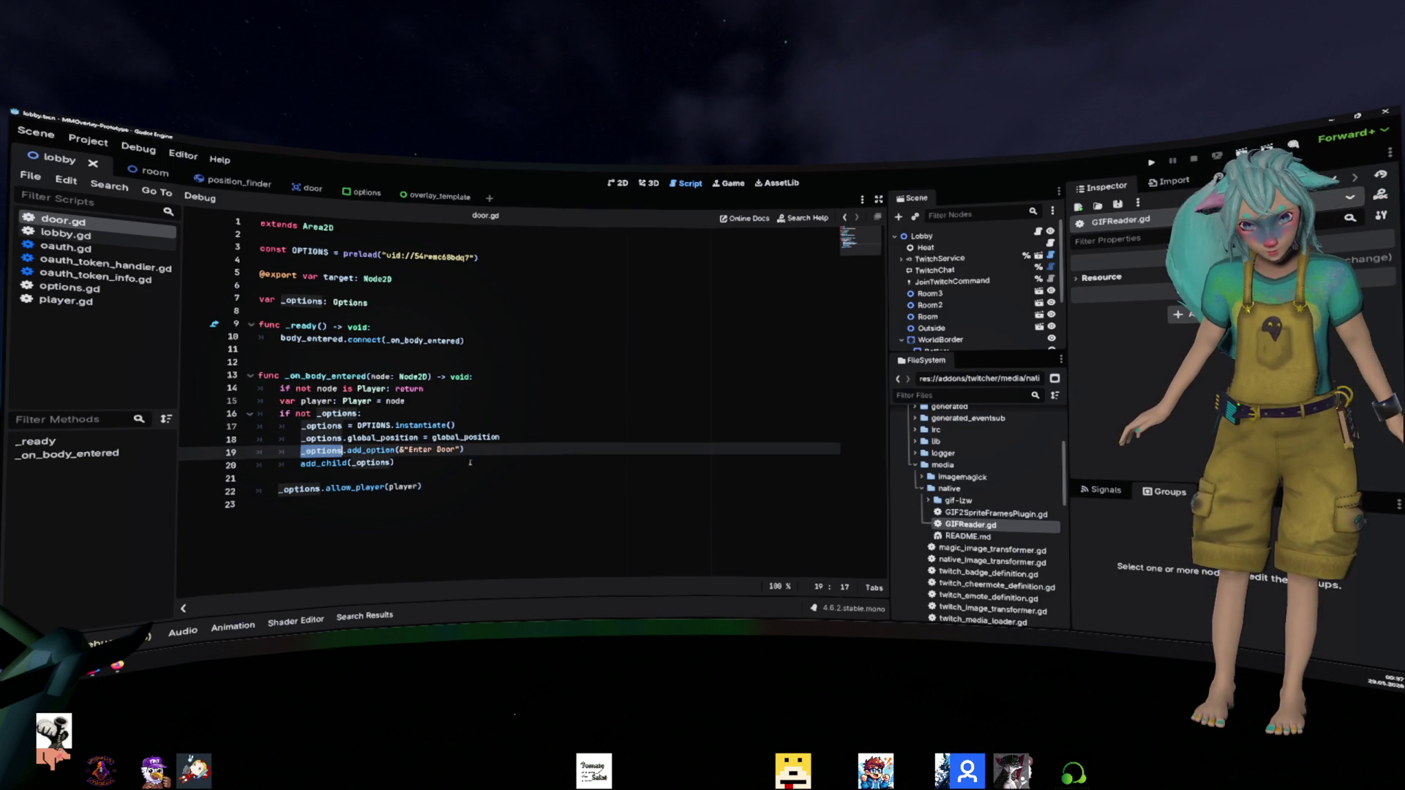
{"action": "key", "text": "ctrl+c"}
{"action": "key", "text": "End"}
{"action": "key", "text": "Return"}
{"action": "key", "text": "ctrl+v"}
{"action": "type", "text": "."}
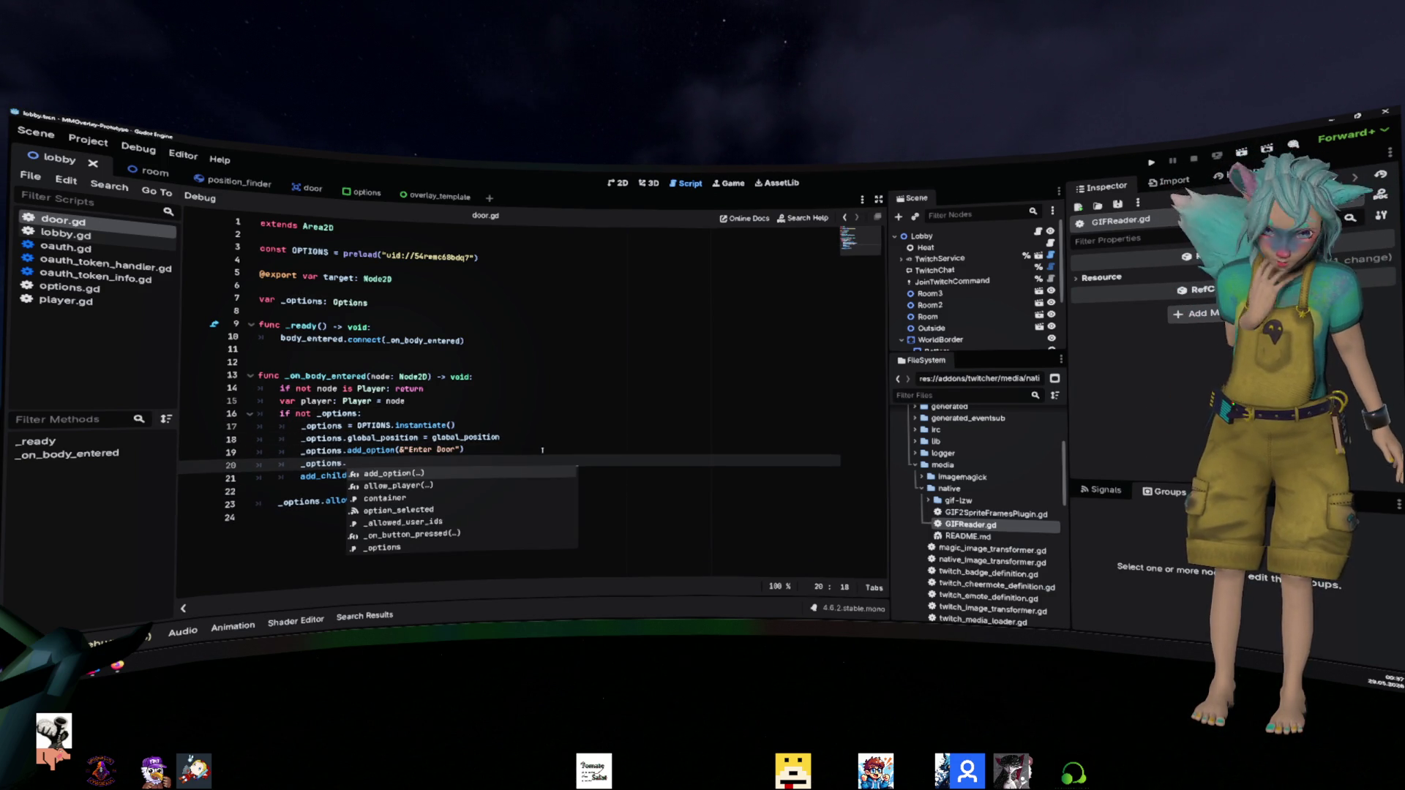
{"action": "key", "text": "Down"}
{"action": "key", "text": "Down"}
{"action": "key", "text": "Down"}
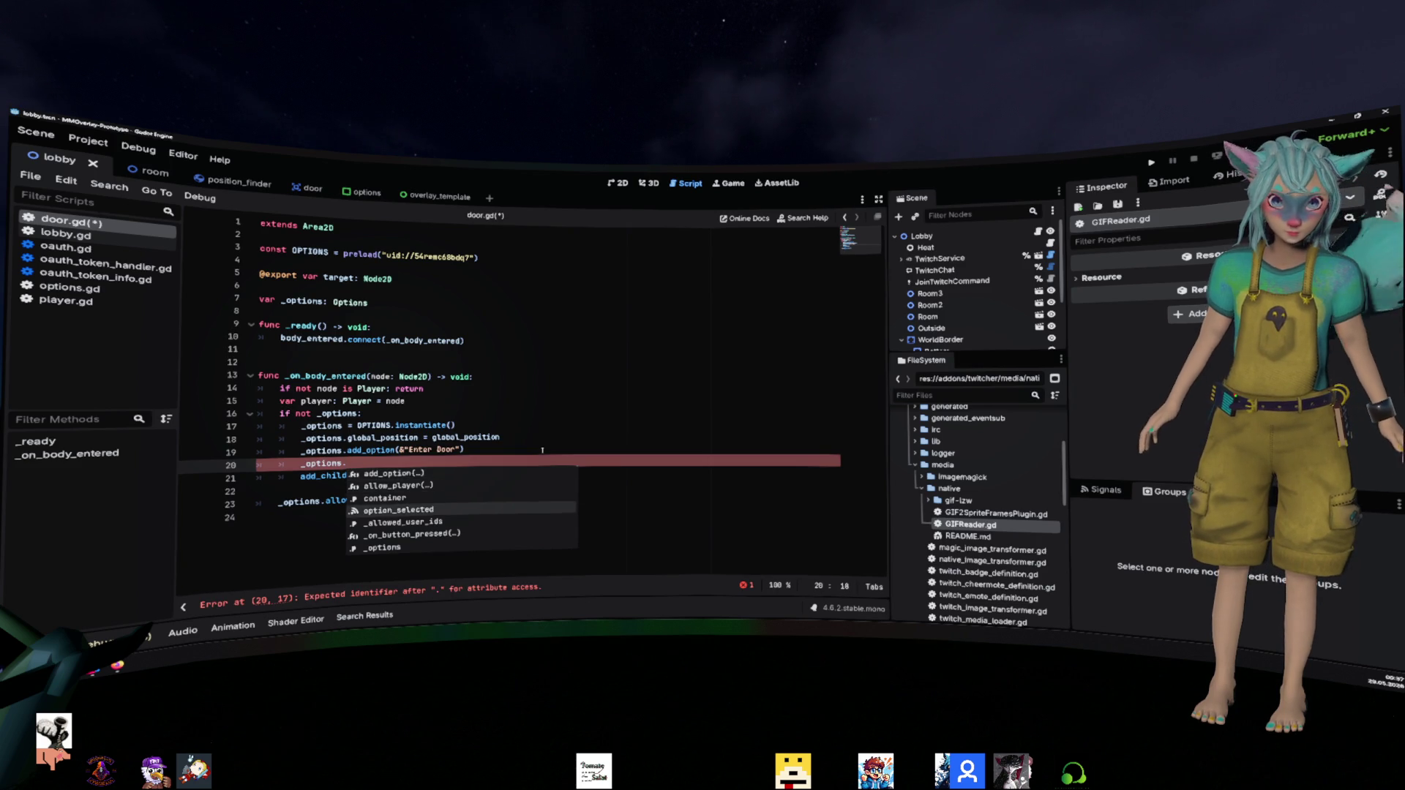
{"action": "key", "text": "Return"}
{"action": "type", "text": "."}
{"action": "key", "text": "Return"}
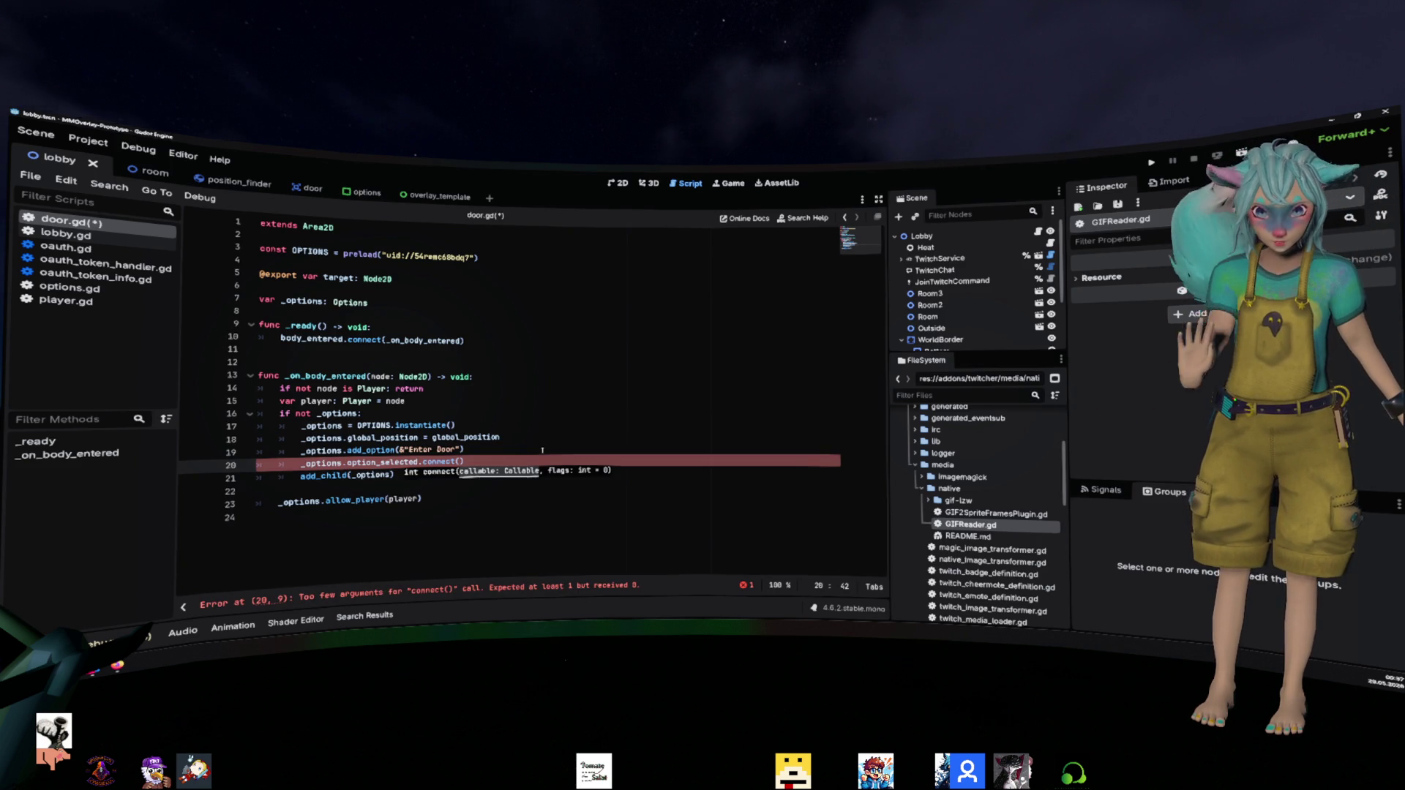
Step: In options.gd, add a player: Player parameter and change the allowed array type from String to Player
{"action": "left_click", "coordinate": [380, 463], "text": "ctrl"}
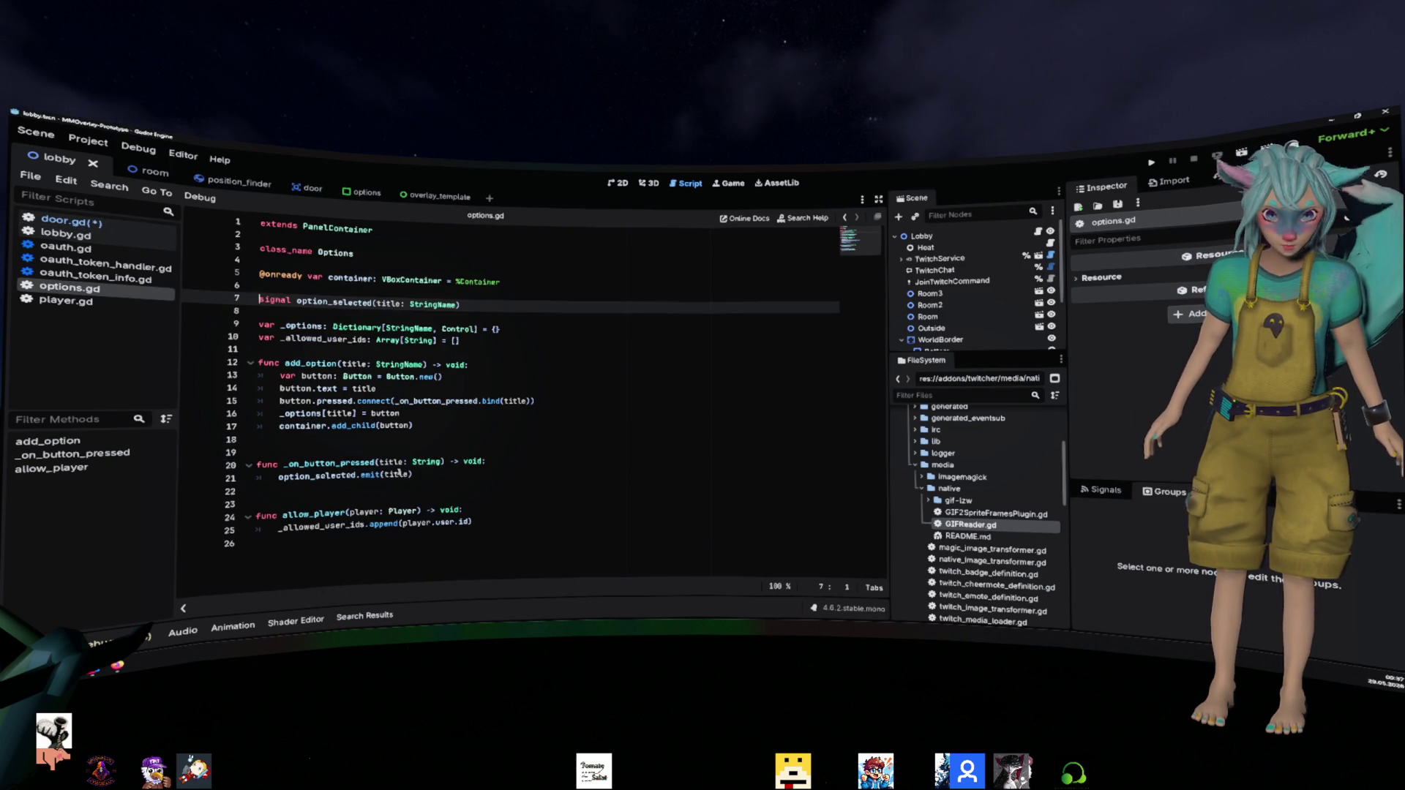
{"action": "type", "text": ")"}
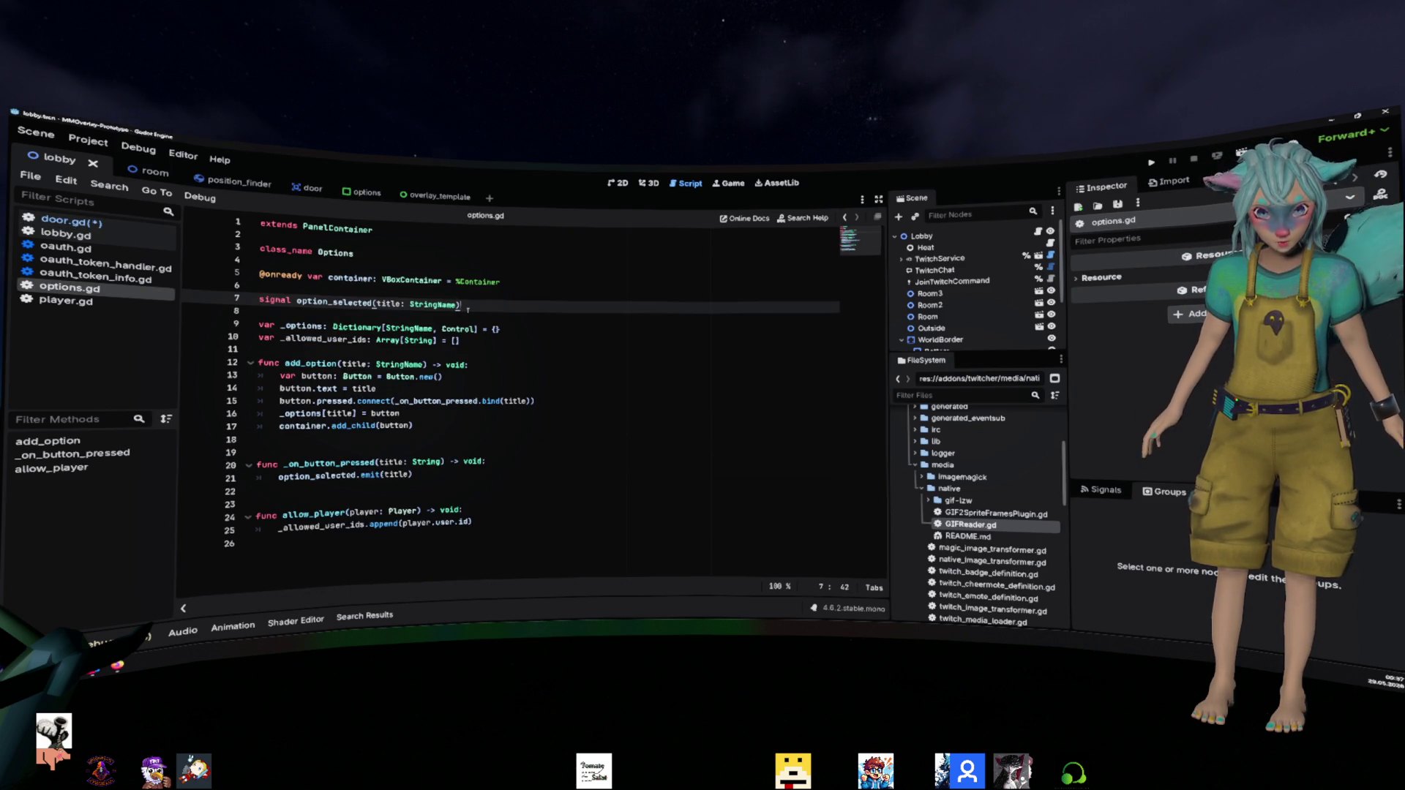
{"action": "type", "text": ", player: Pl"}
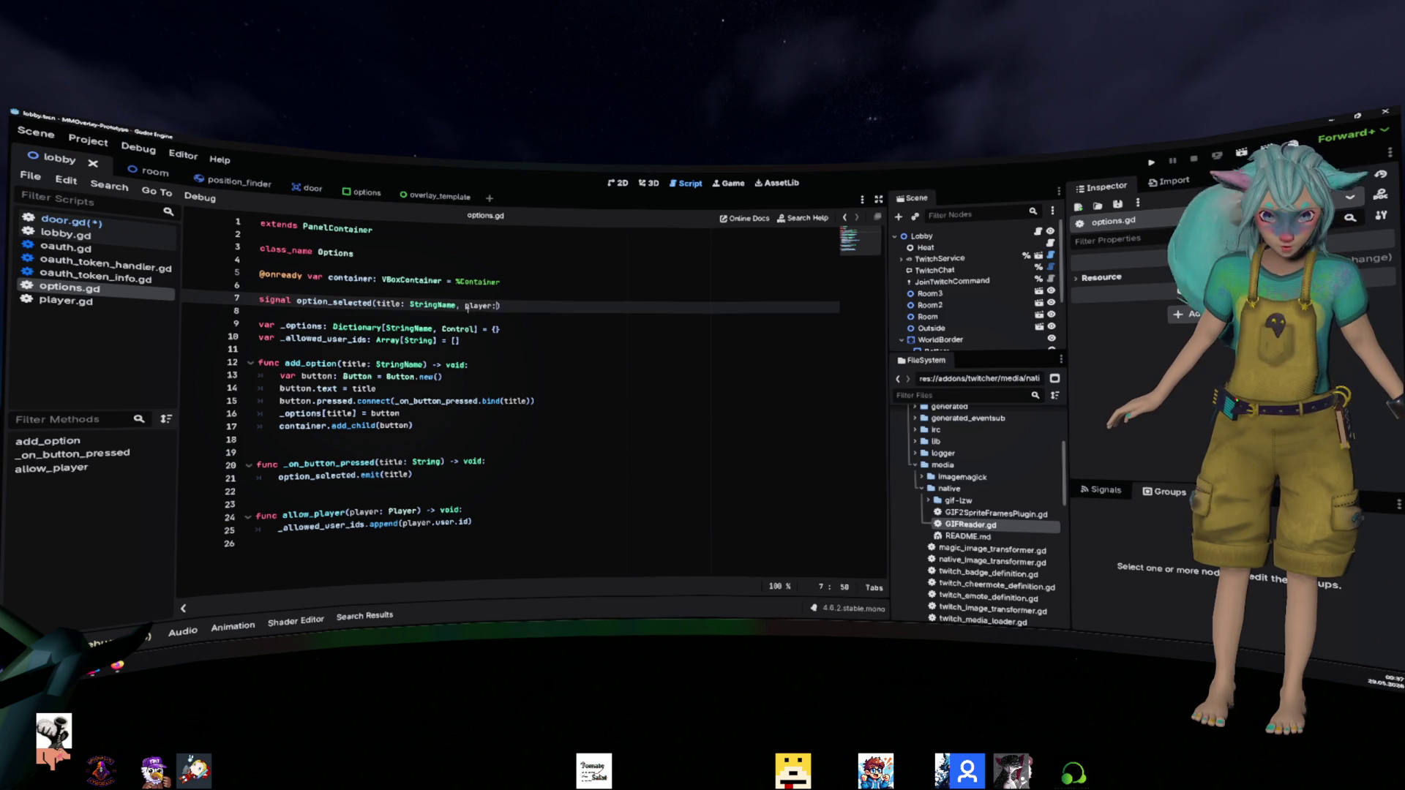
{"action": "type", "text": "ayer"}
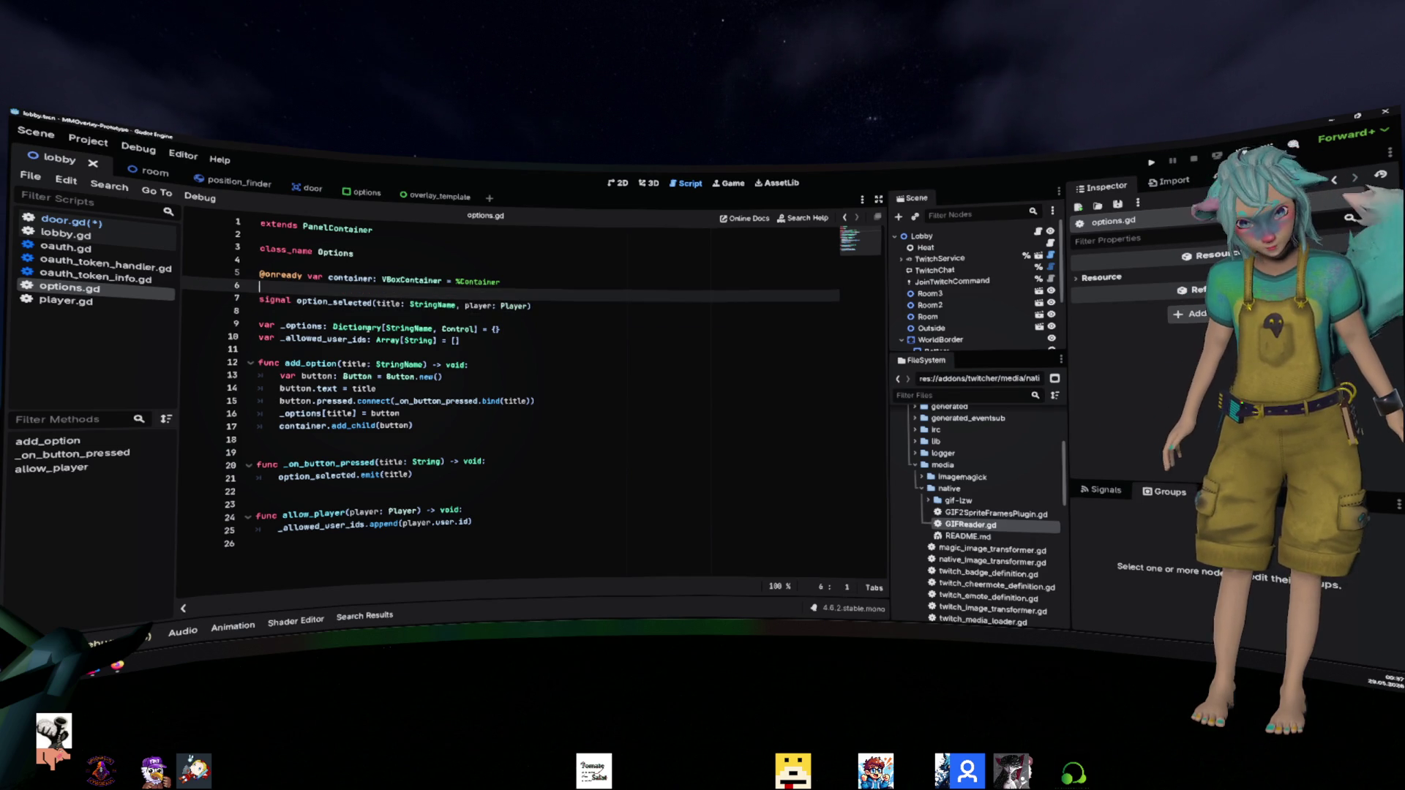
{"action": "double_click", "coordinate": [322, 339]}
{"action": "double_click", "coordinate": [477, 306]}
{"action": "type", "text": "user"}
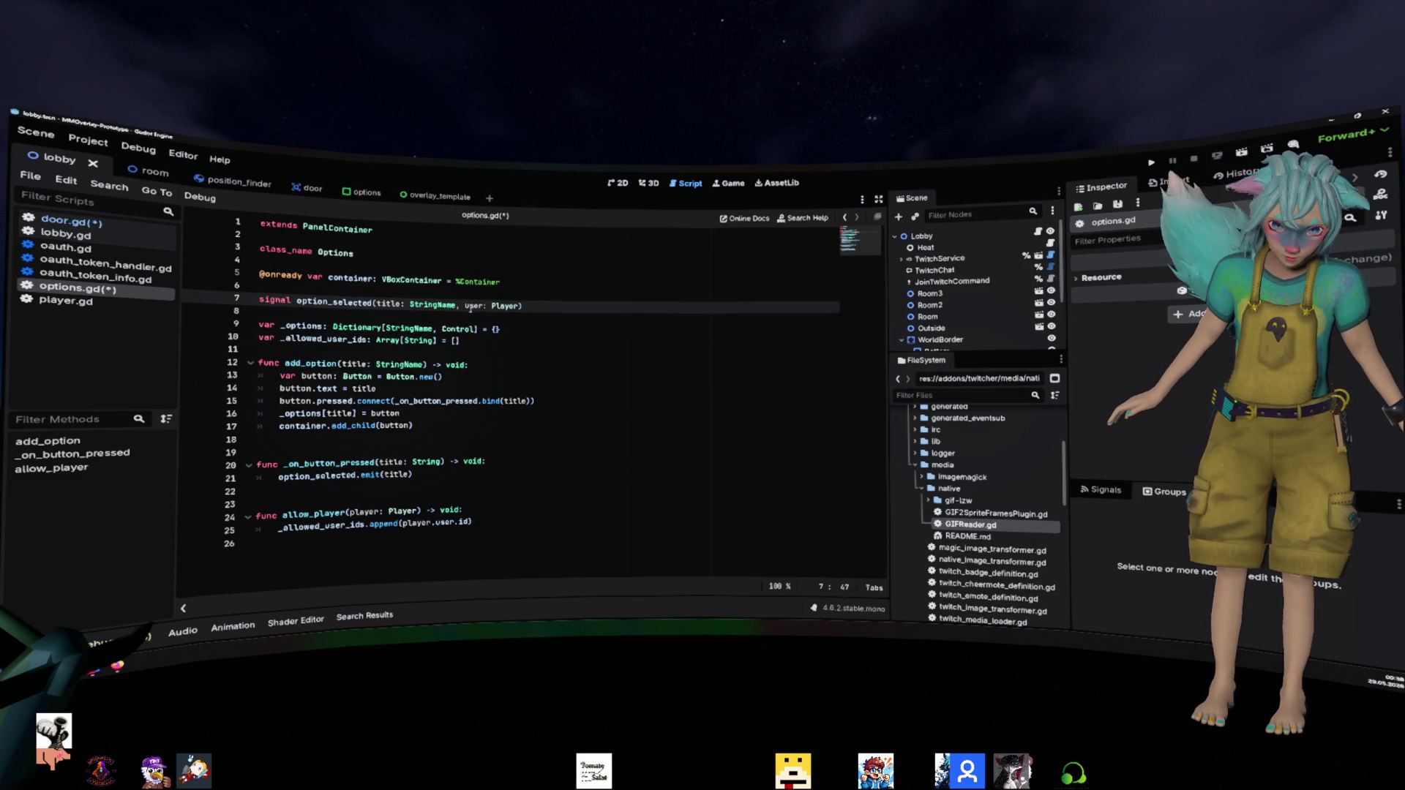
{"action": "key", "text": "ctrl+z"}
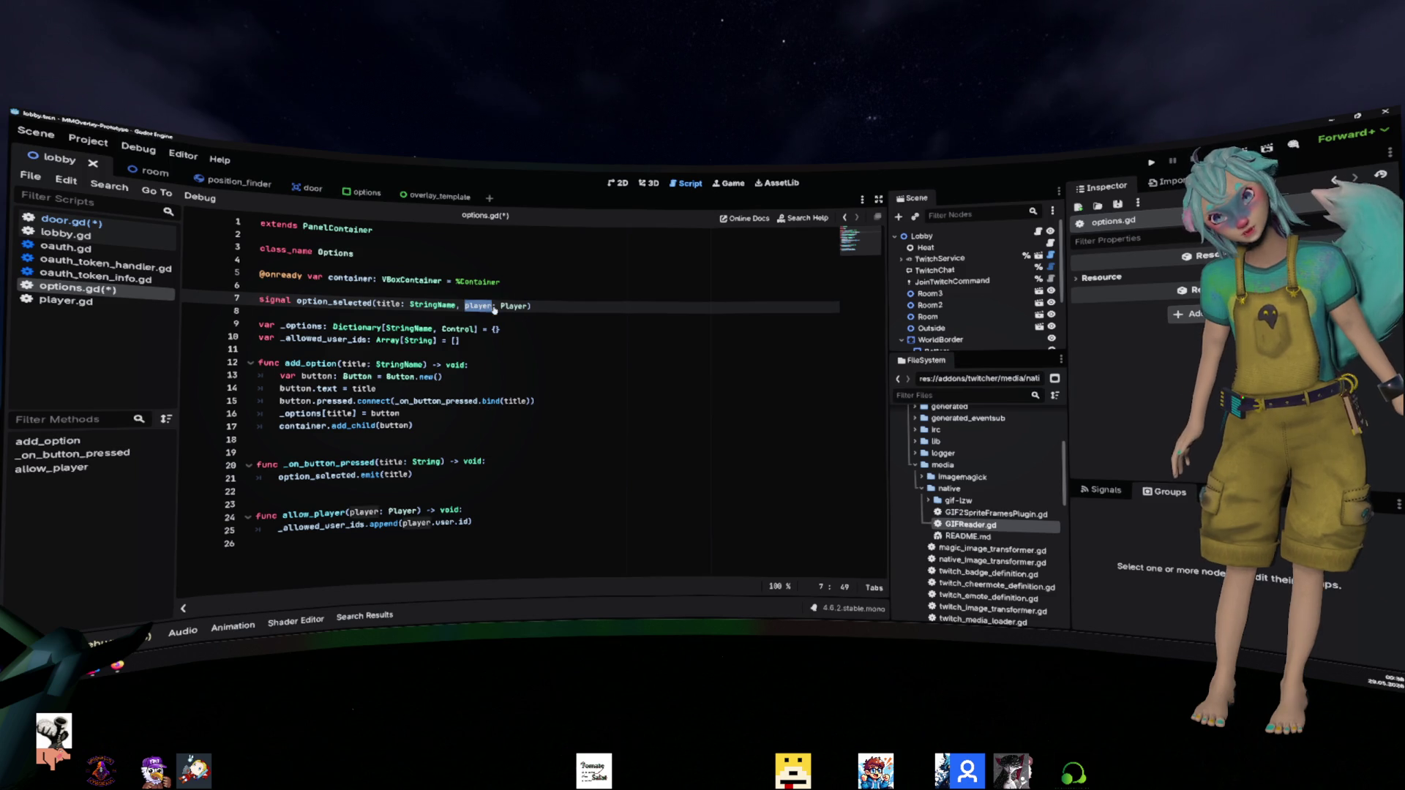
{"action": "double_click", "coordinate": [422, 341]}
{"action": "type", "text": "Player"}
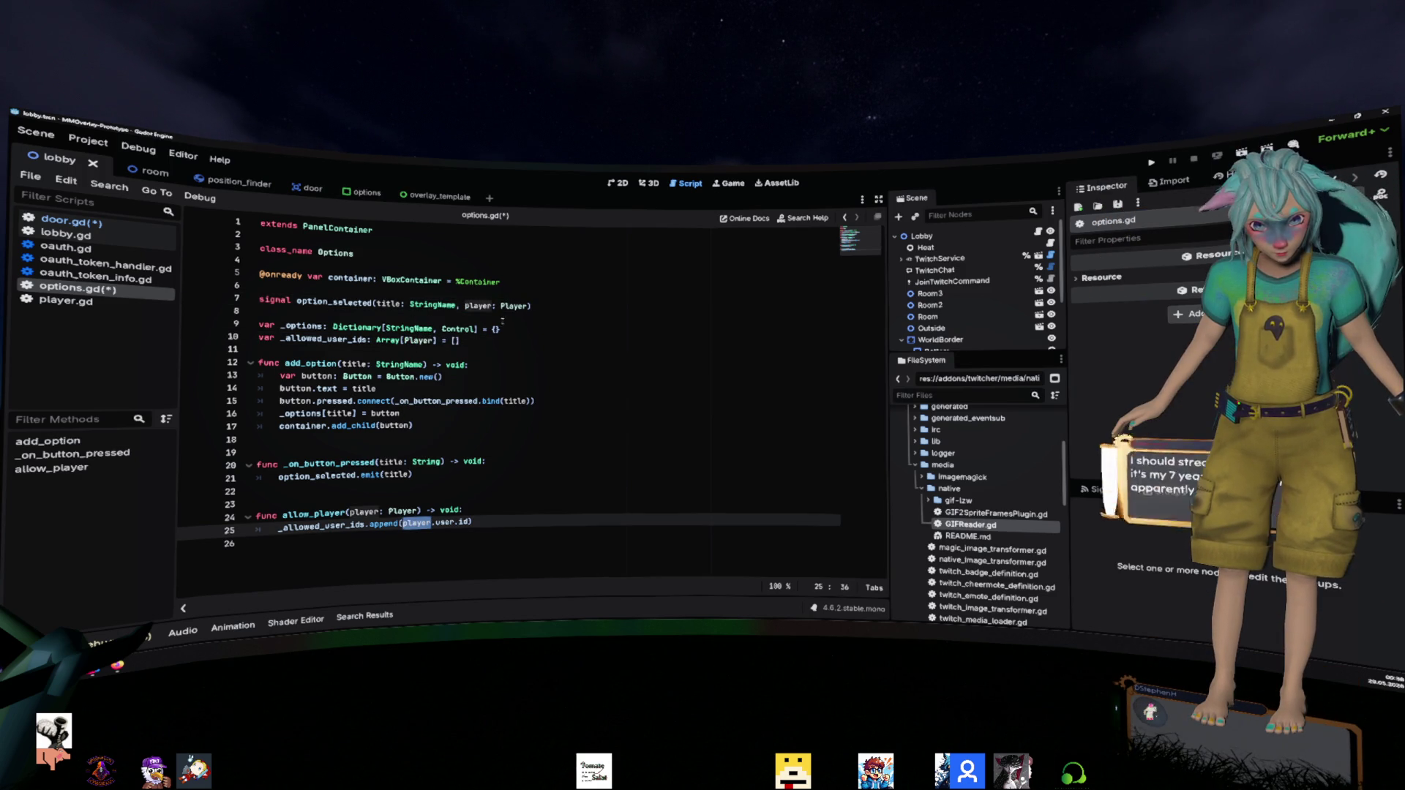
{"action": "double_click", "coordinate": [500, 310]}
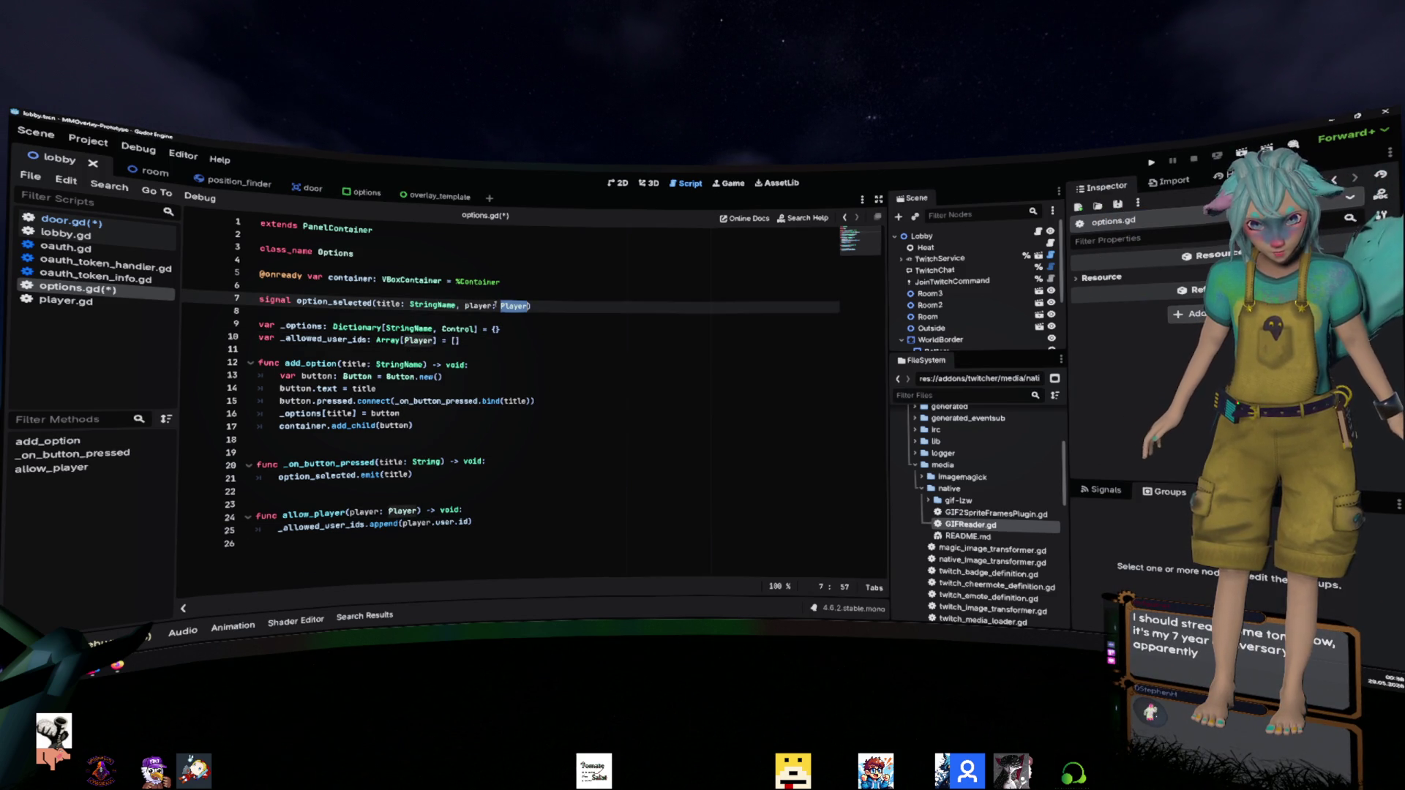
Step: Rename both occurrences of _allowed_user_ids to _allowed_player
{"action": "left_click", "coordinate": [367, 339]}
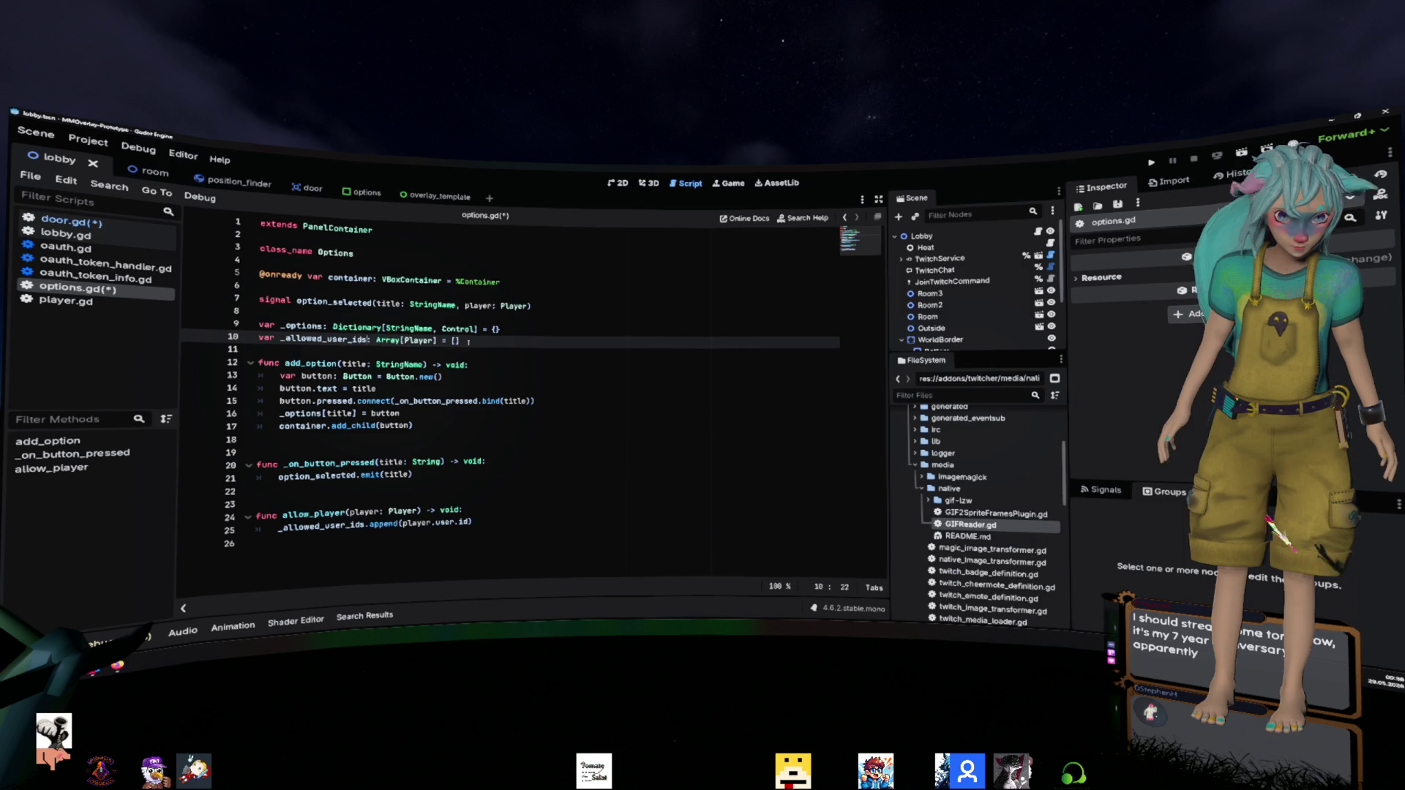
{"action": "key", "text": "ctrl+shift+Left"}
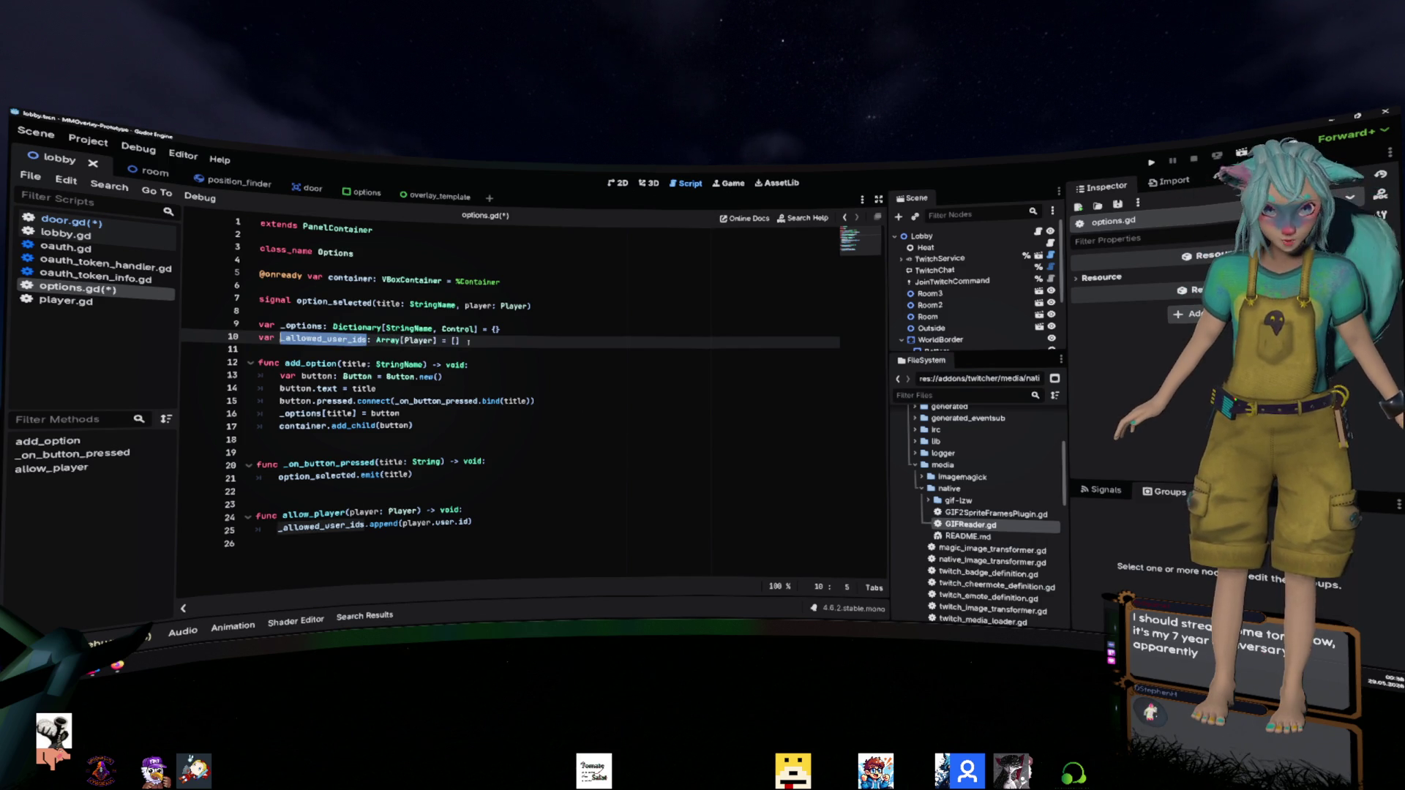
{"action": "key", "text": "ctrl+d"}
{"action": "type", "text": "_allowed_u"}
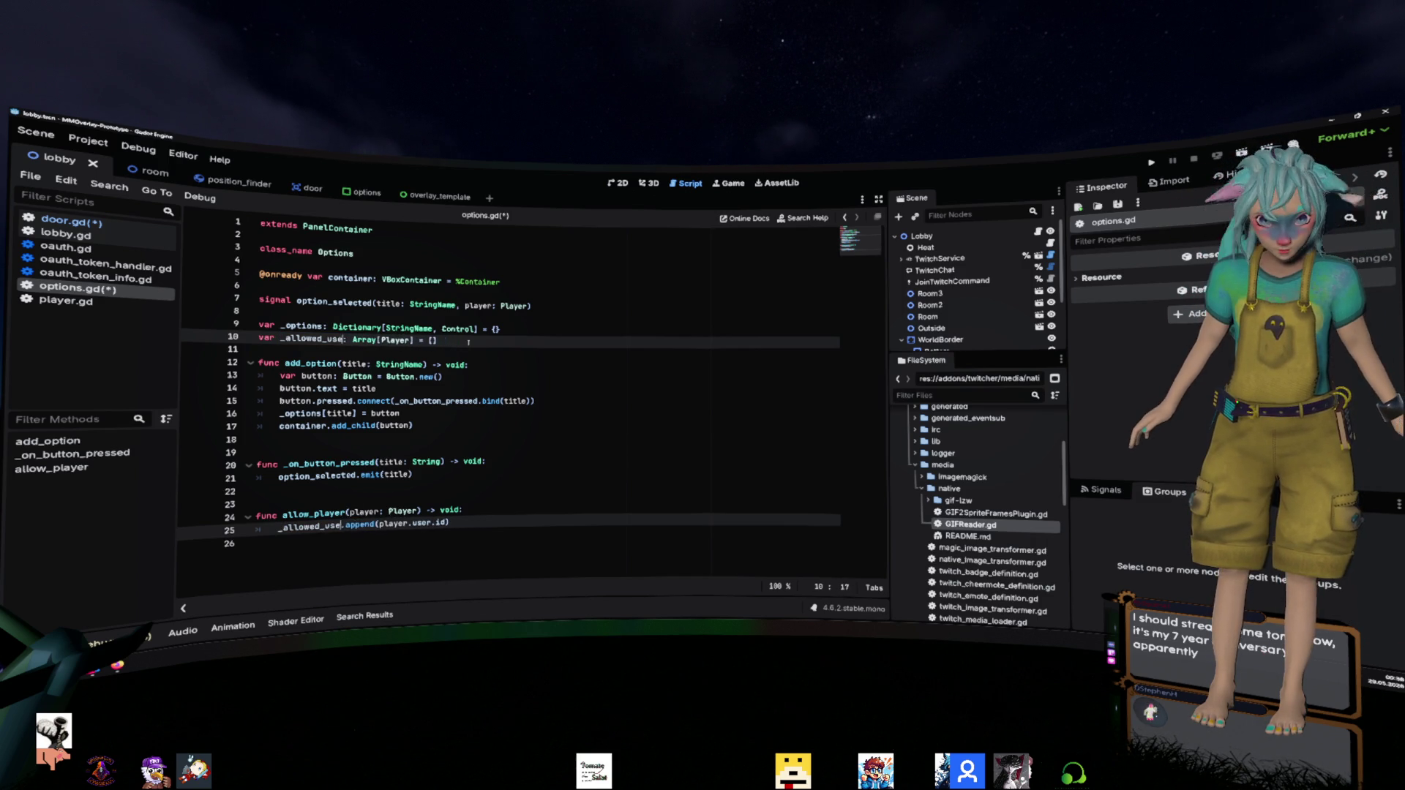
{"action": "key", "text": "BackSpace"}
{"action": "type", "text": "player"}
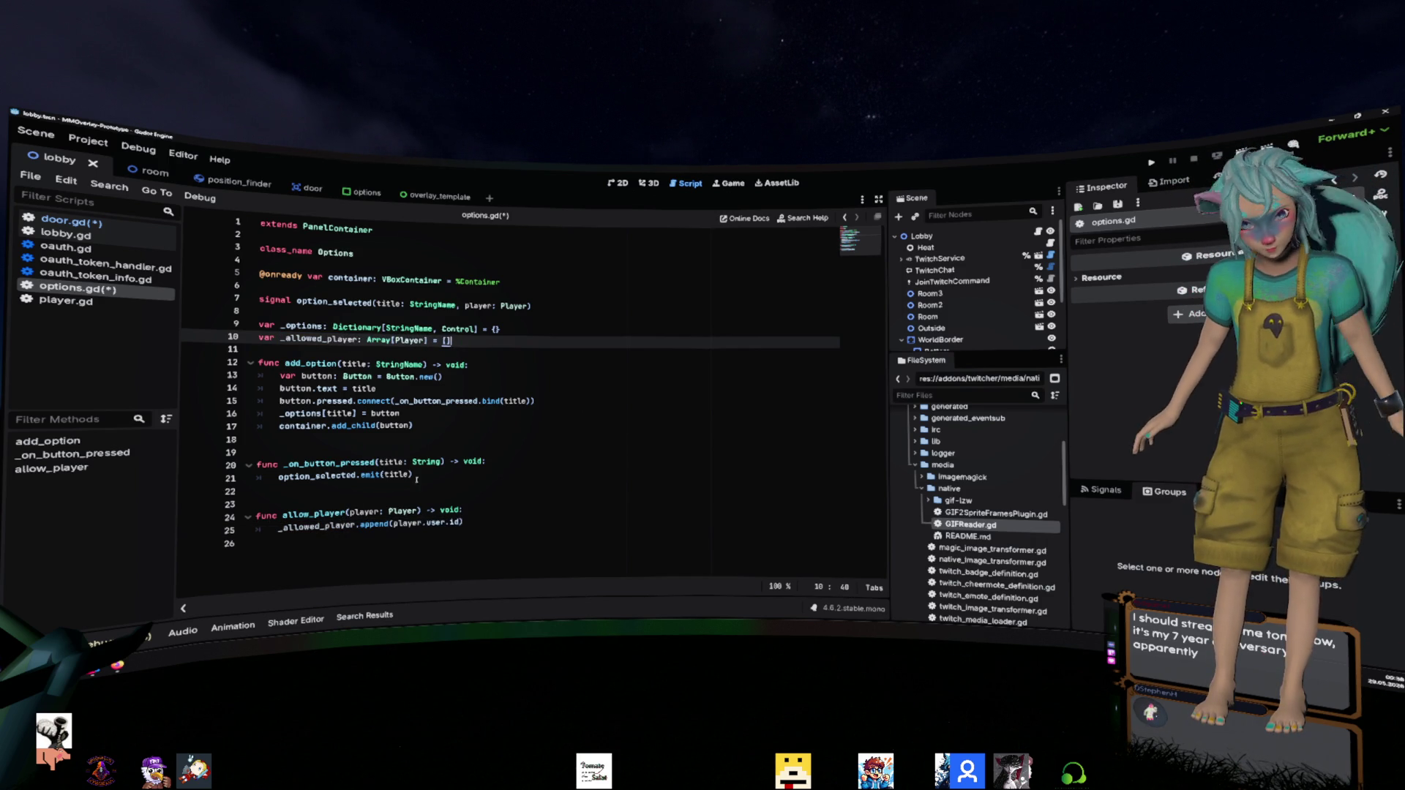
Step: Drop .user.id so allow_player appends the whole player, save, and begin extending the emit call
{"action": "double_click", "coordinate": [435, 522]}
{"action": "key", "text": "BackSpace"}
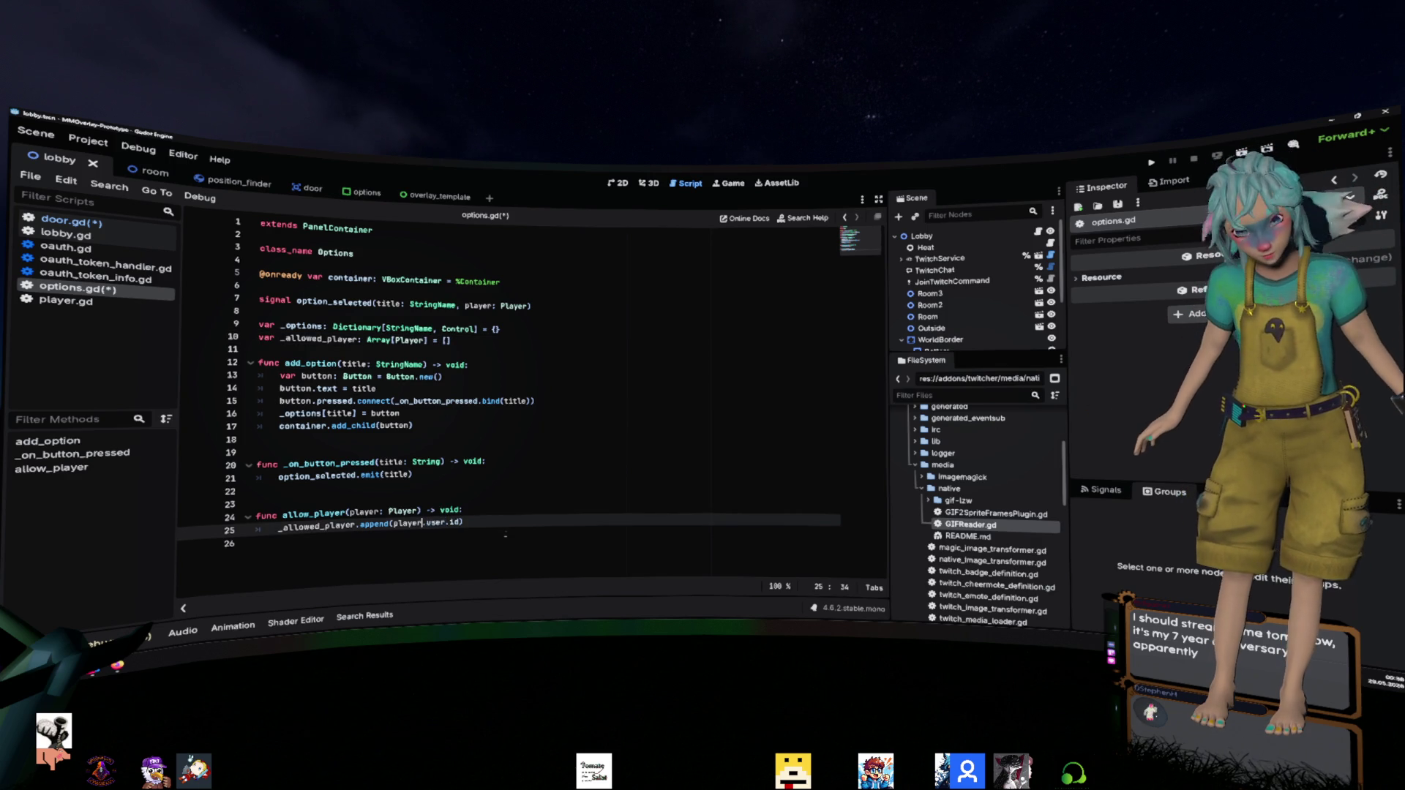
{"action": "key", "text": "Delete"}
{"action": "key", "text": "Delete"}
{"action": "key", "text": "Delete"}
{"action": "key", "text": "BackSpace"}
{"action": "left_click", "coordinate": [510, 472]}
{"action": "key", "text": "ctrl+s"}
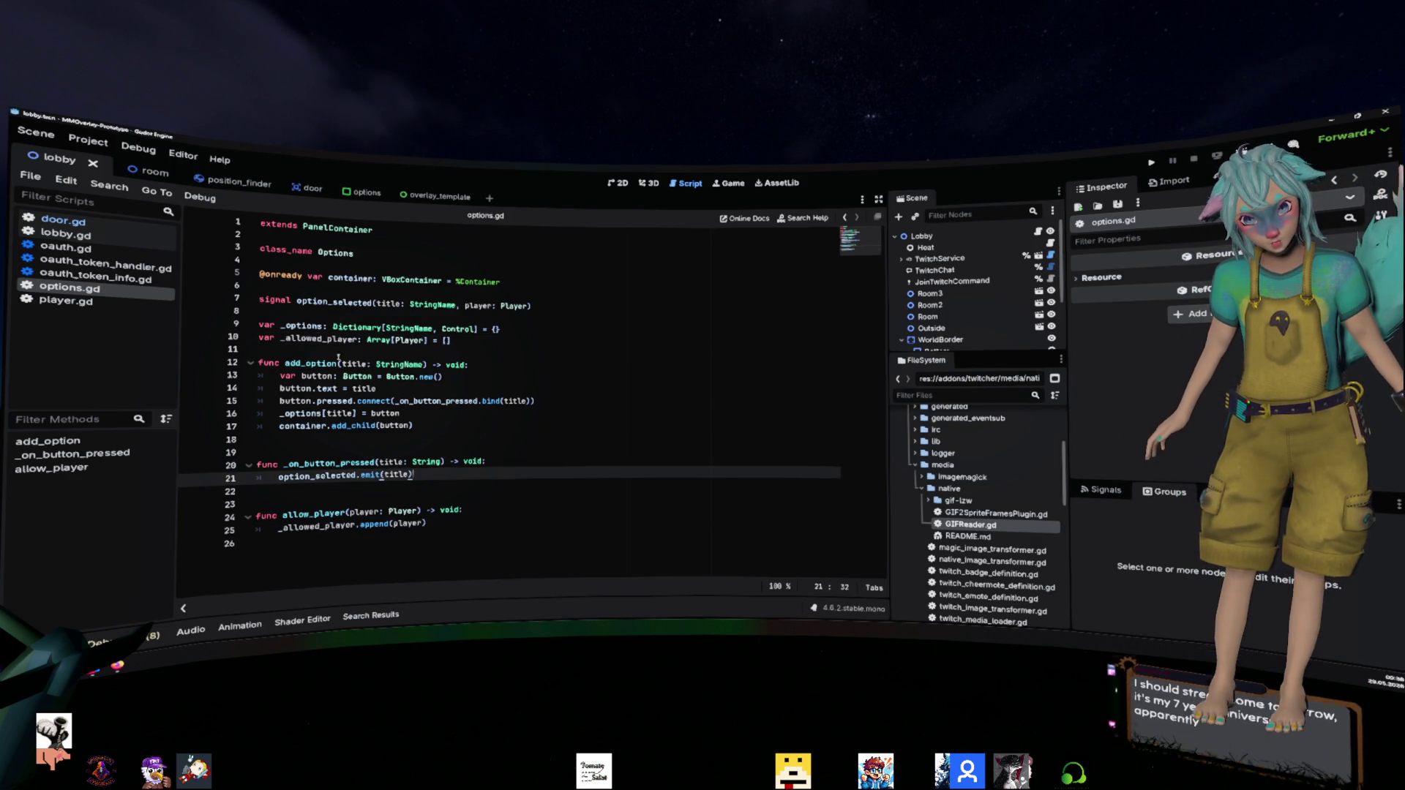
{"action": "type", "text": ","}
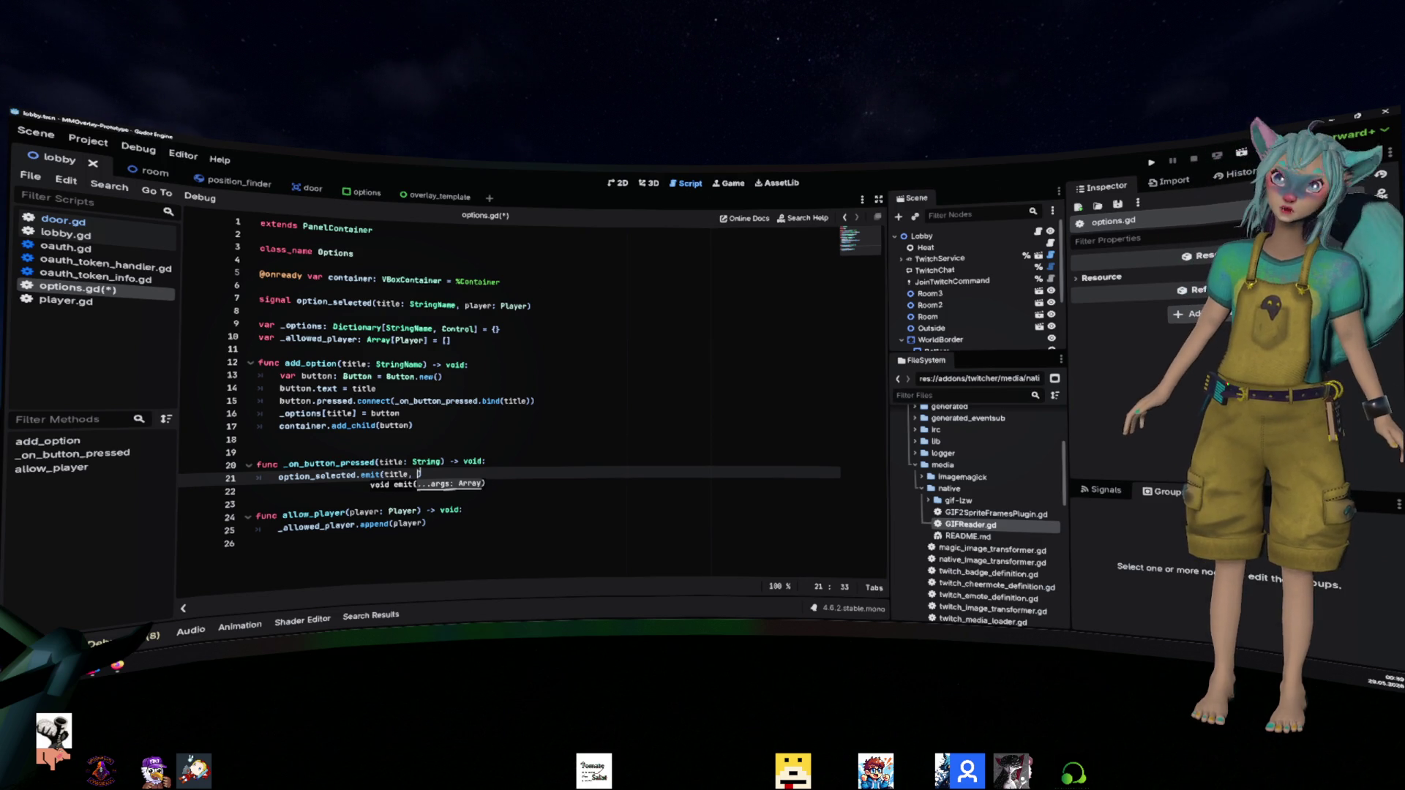
Step: Dismiss the emit signature hint and add a new line under the _on_button_pressed header
{"action": "left_click", "coordinate": [474, 546]}
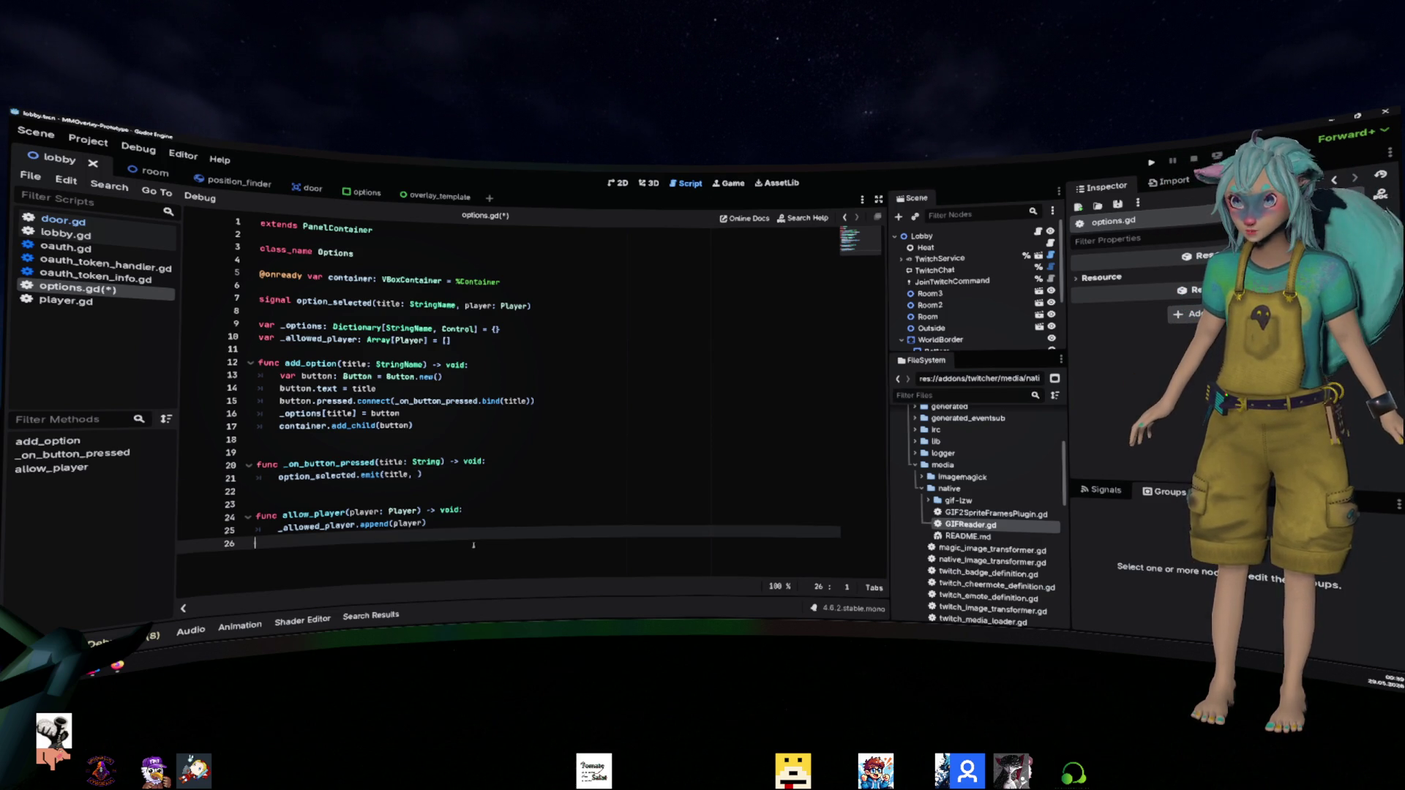
{"action": "key", "text": "Up"}
{"action": "key", "text": "Up"}
{"action": "key", "text": "Up"}
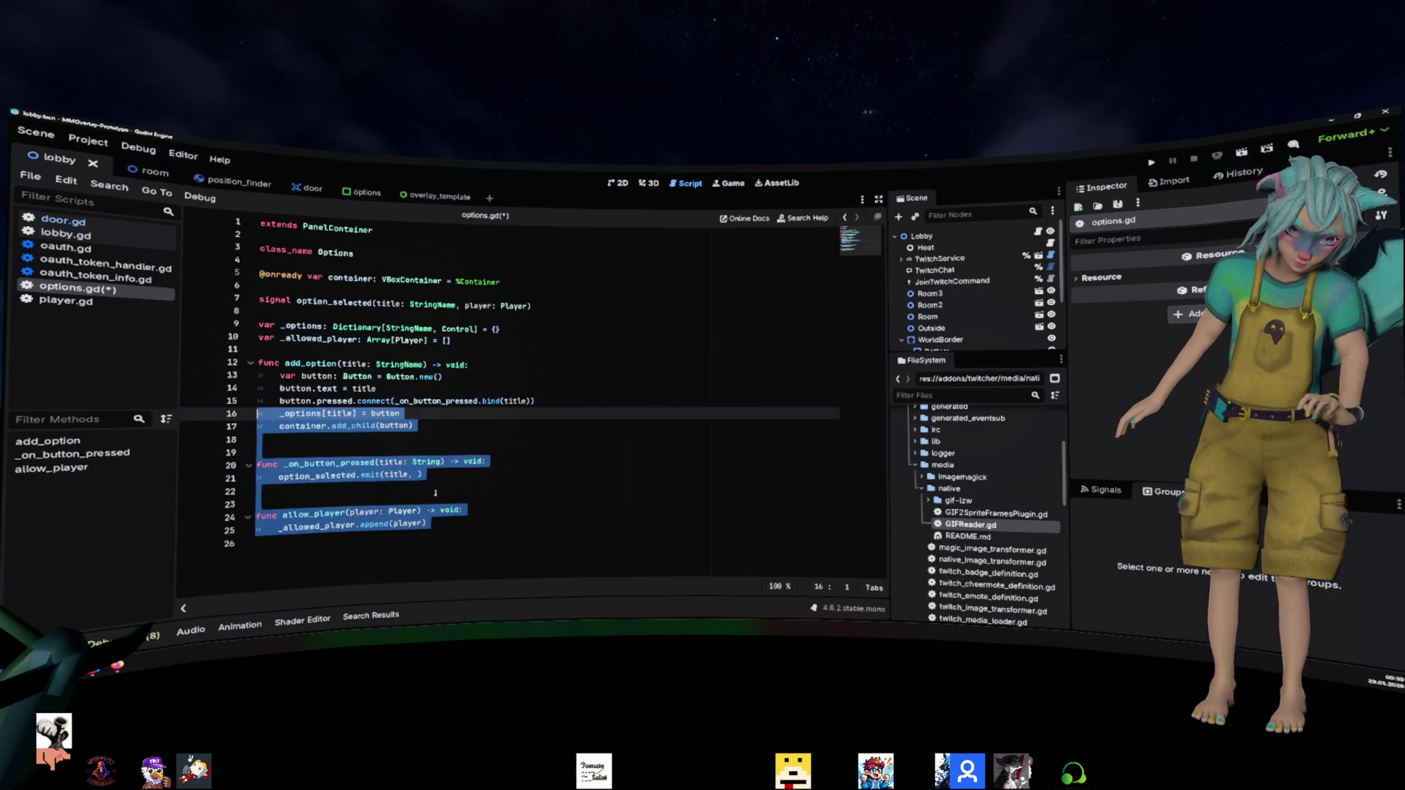
{"action": "key", "text": "Up"}
{"action": "key", "text": "Up"}
{"action": "key", "text": "Up"}
{"action": "key", "text": "End"}
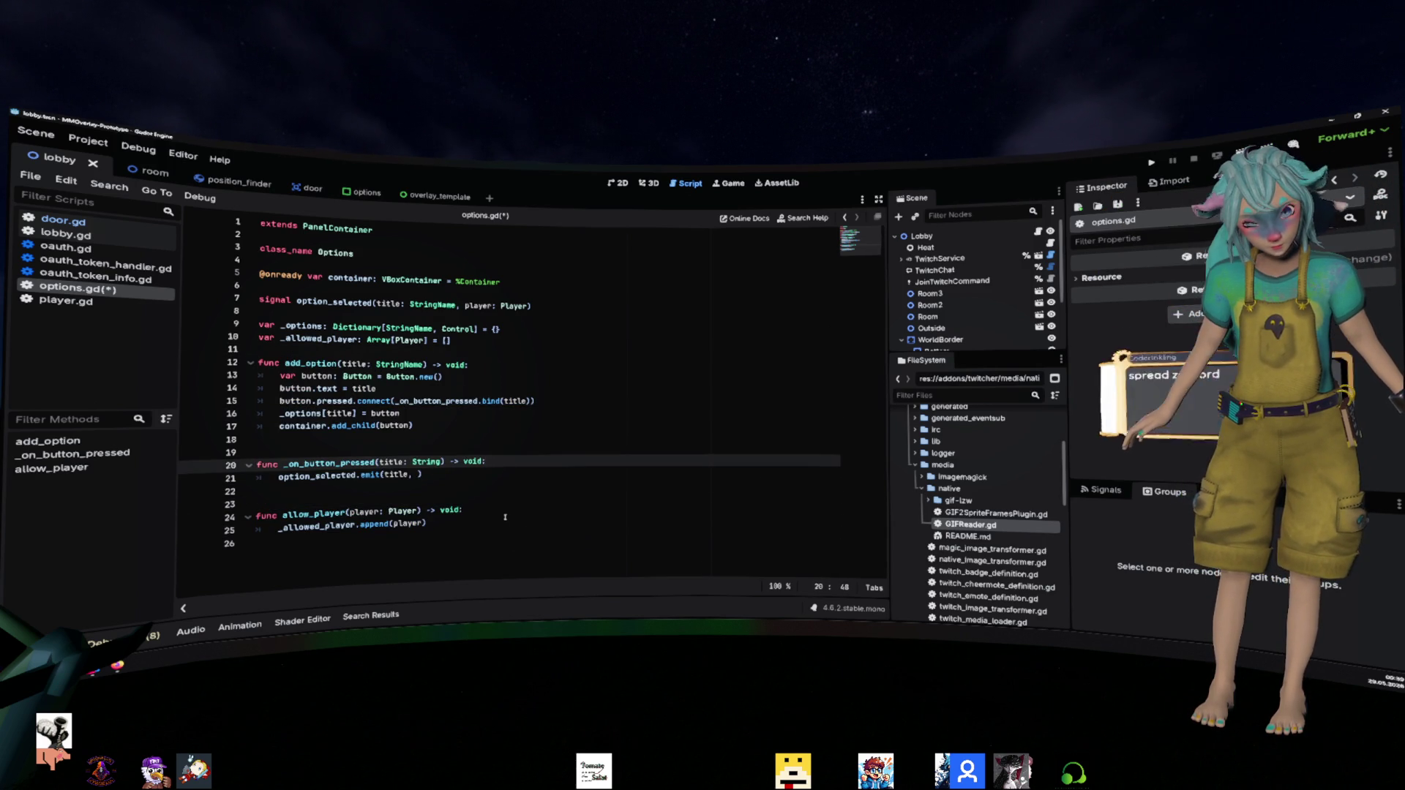
{"action": "key", "text": "Return"}
Step: Try an InputEvent. call on the new line, browse its members, then delete it
{"action": "type", "text": "Input"}
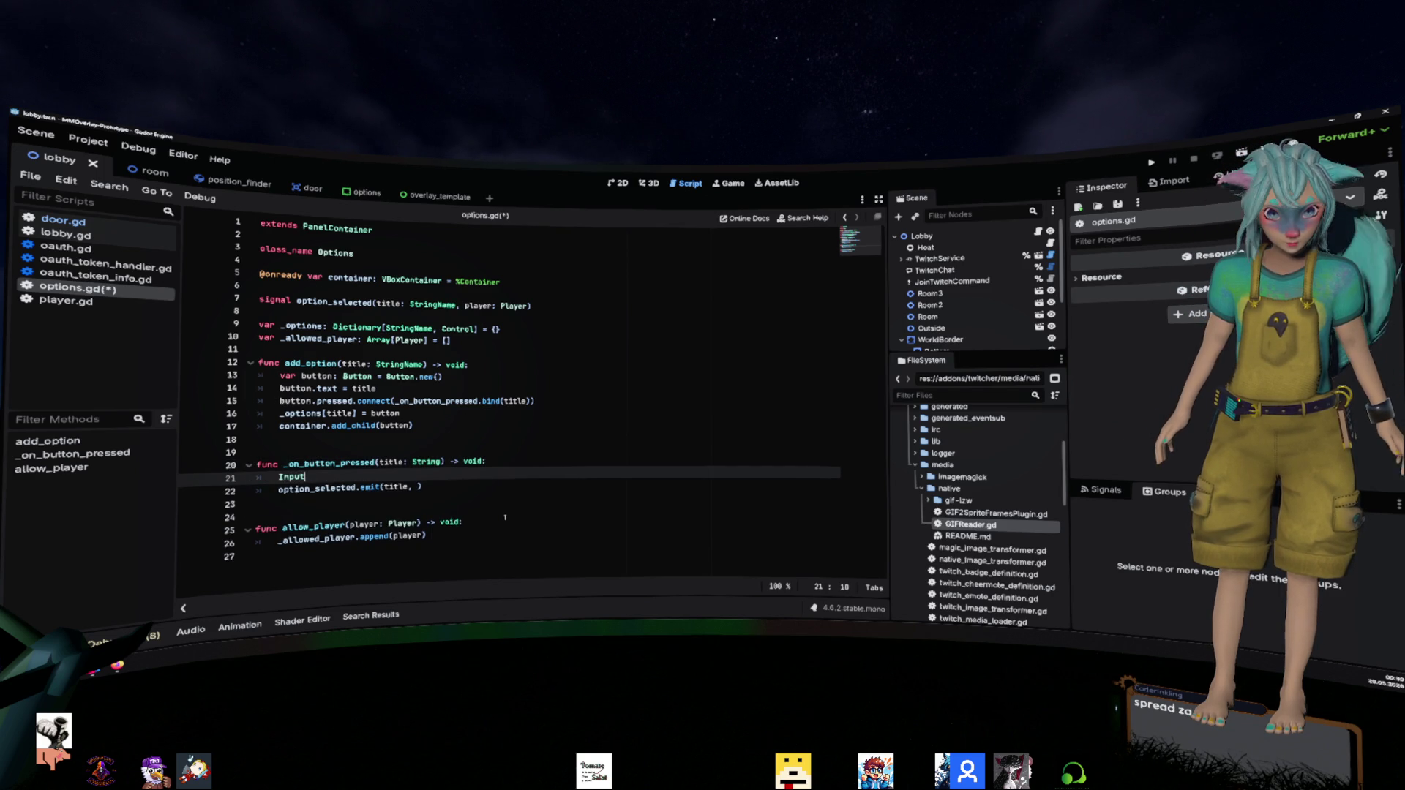
{"action": "key", "text": "Down"}
{"action": "key", "text": "Return"}
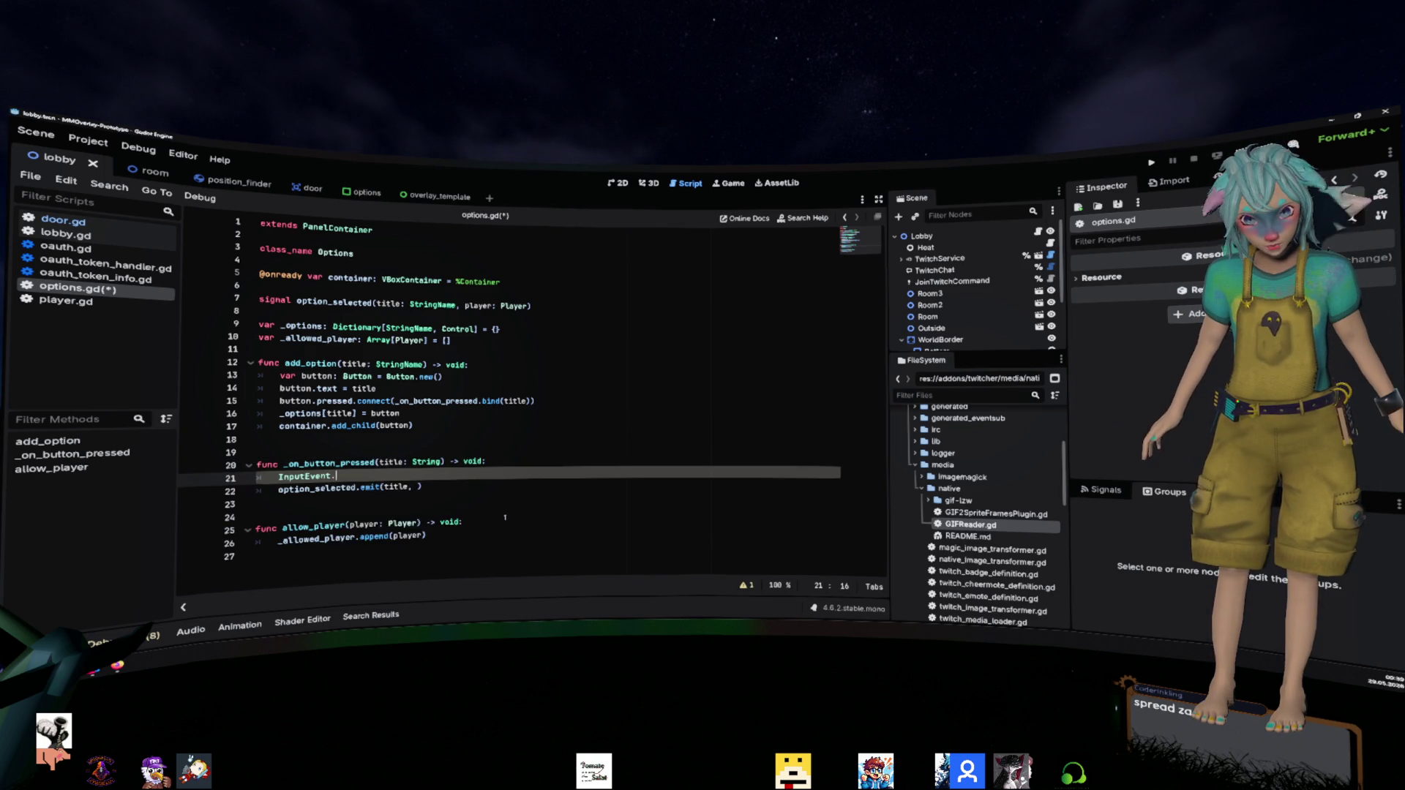
{"action": "type", "text": "."}
{"action": "scroll", "coordinate": [505, 517], "scroll_direction": "down", "scroll_amount": 10}
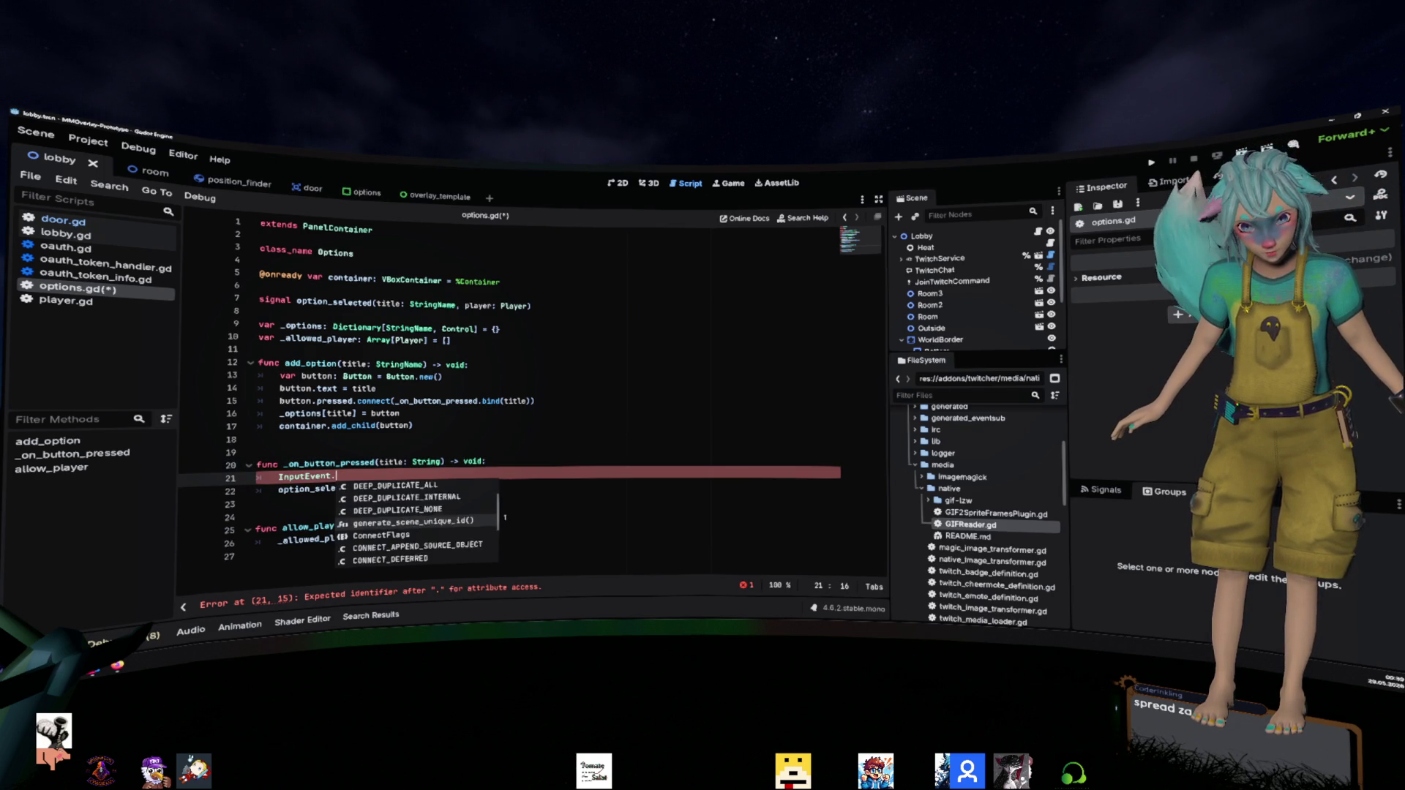
{"action": "key", "text": "Down"}
{"action": "key", "text": "Down"}
{"action": "key", "text": "Down"}
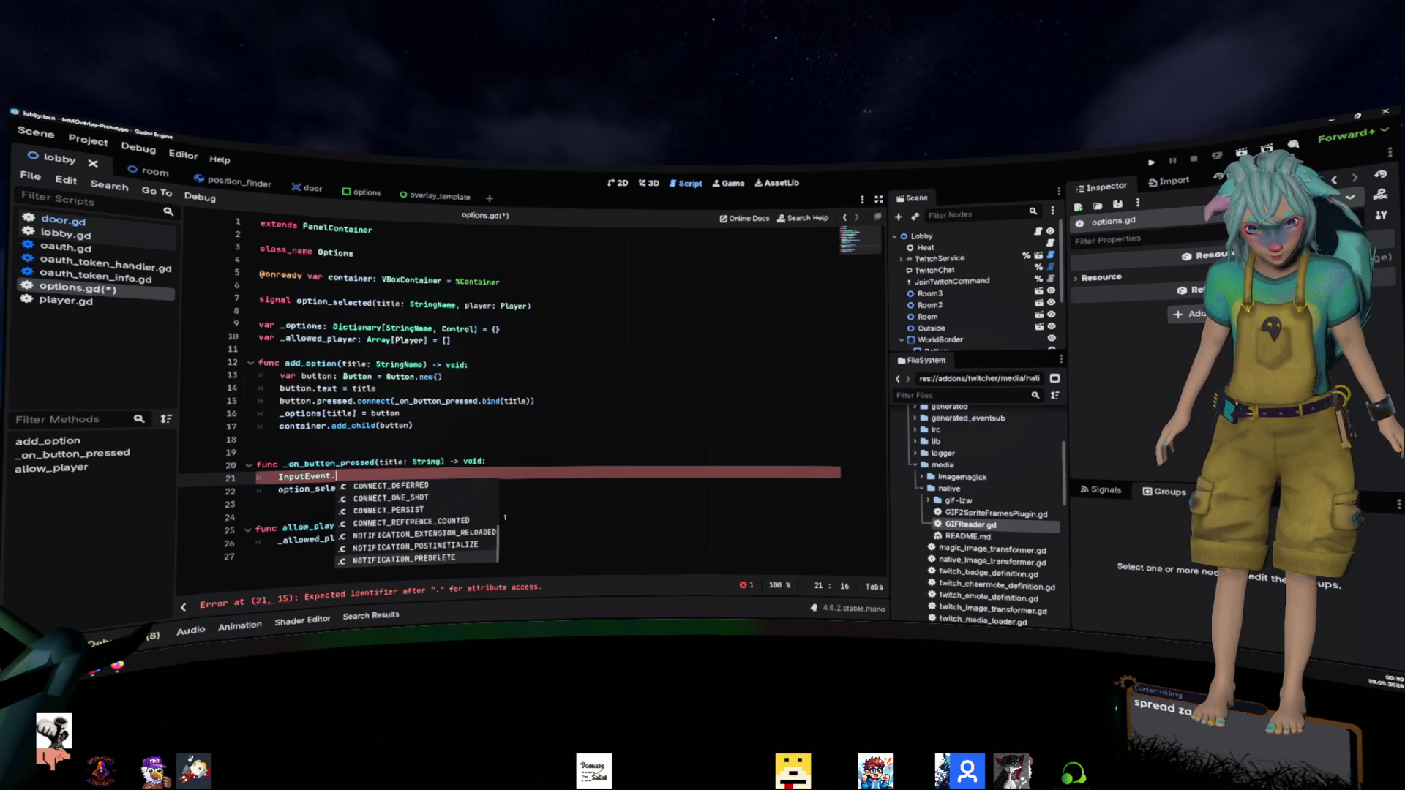
{"action": "key", "text": "ctrl+BackSpace"}
{"action": "key", "text": "ctrl+BackSpace"}
Step: Browse get_viewport().inpu suggestions, undo the attempt, and open the documentation search
{"action": "type", "text": "get_view"}
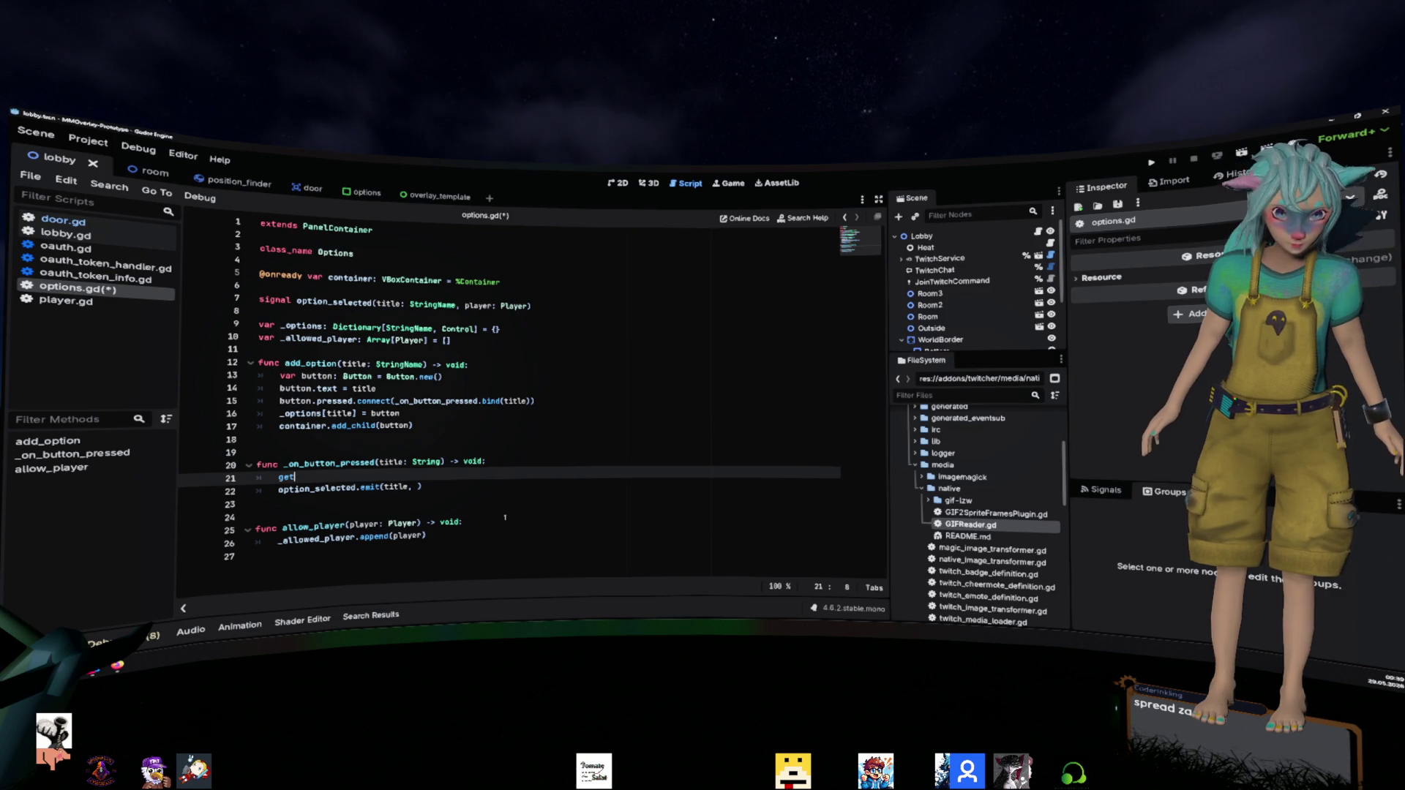
{"action": "key", "text": "Down"}
{"action": "key", "text": "Down"}
{"action": "key", "text": "Return"}
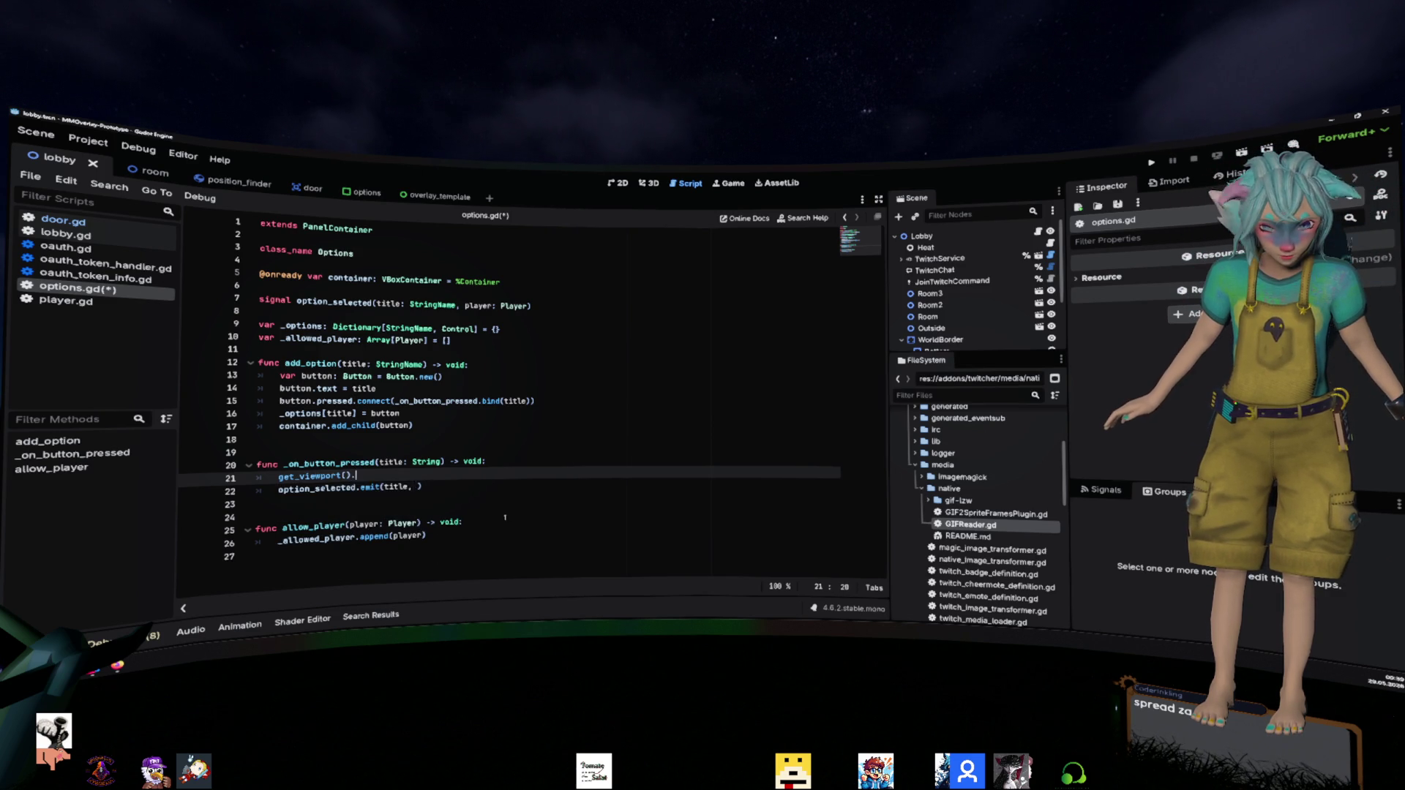
{"action": "type", "text": ".inpu"}
{"action": "key", "text": "Down"}
{"action": "key", "text": "Down"}
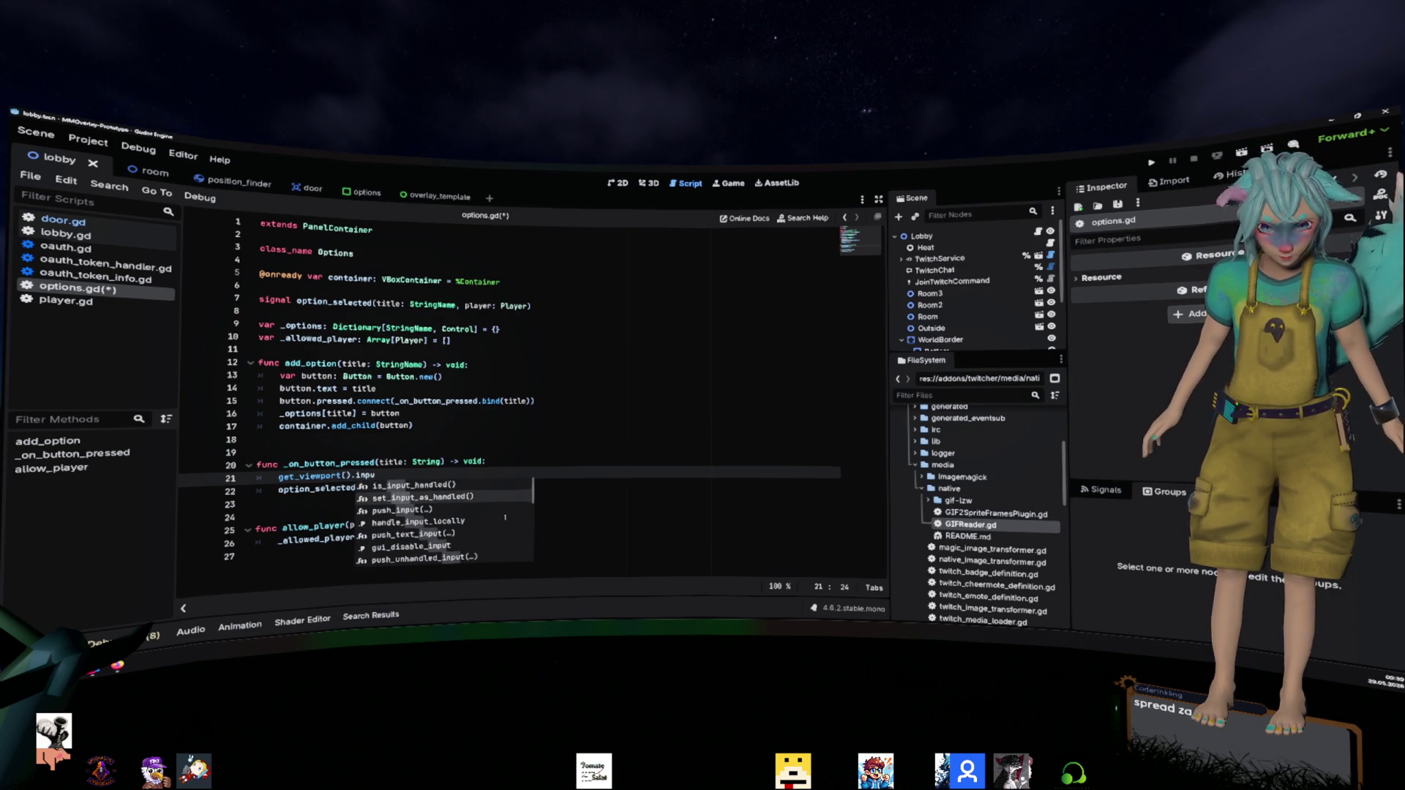
{"action": "key", "text": "Down"}
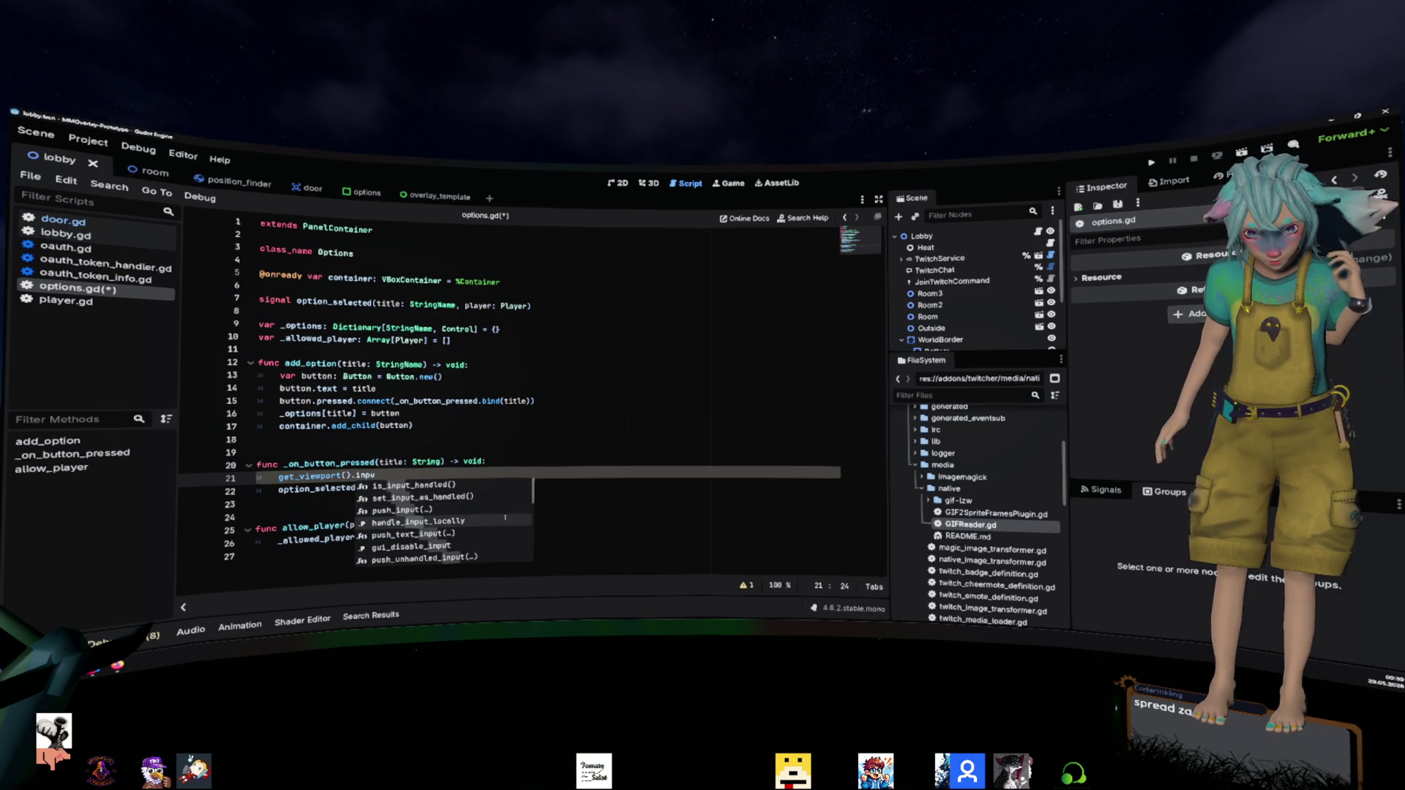
{"action": "key", "text": "Down"}
{"action": "key", "text": "Down"}
{"action": "key", "text": "Down"}
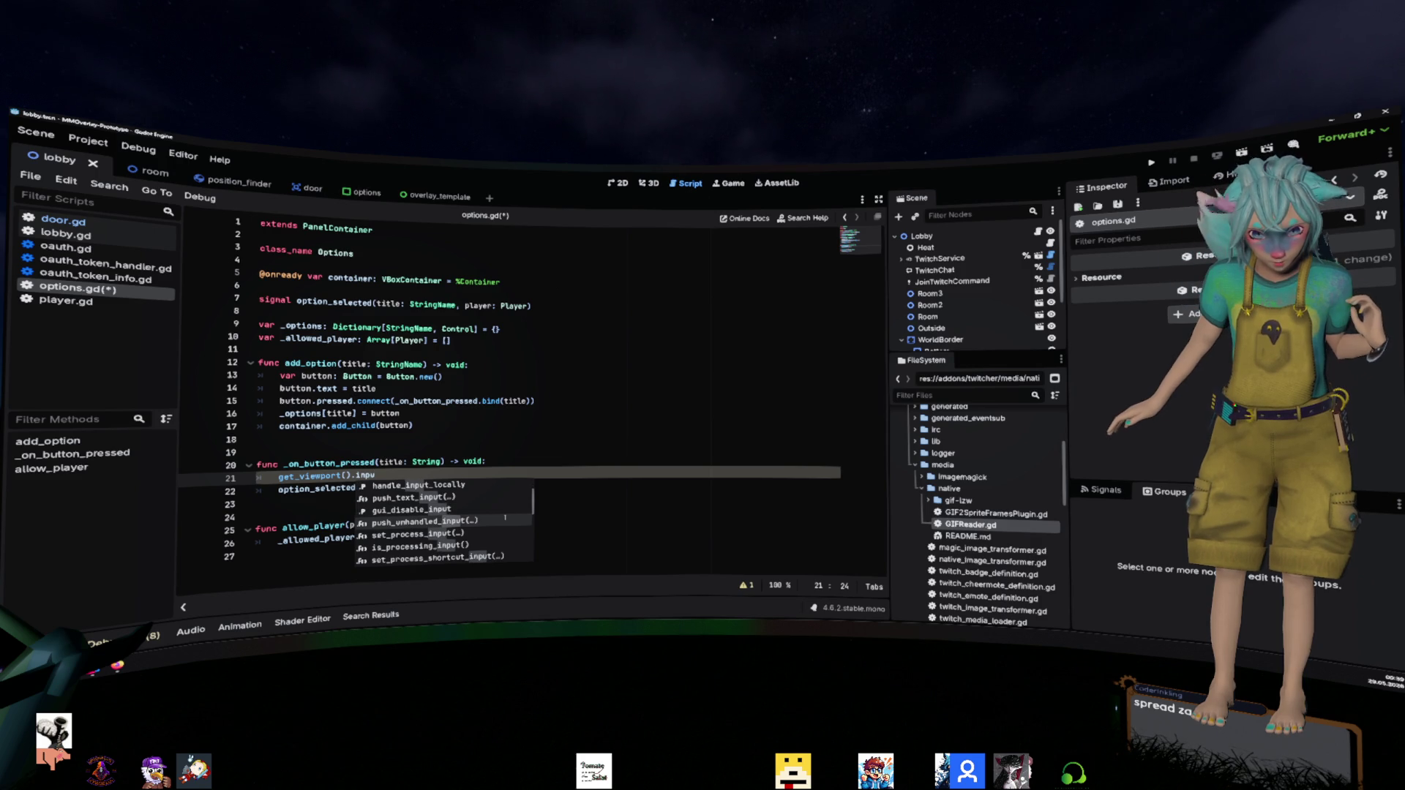
{"action": "key", "text": "Down"}
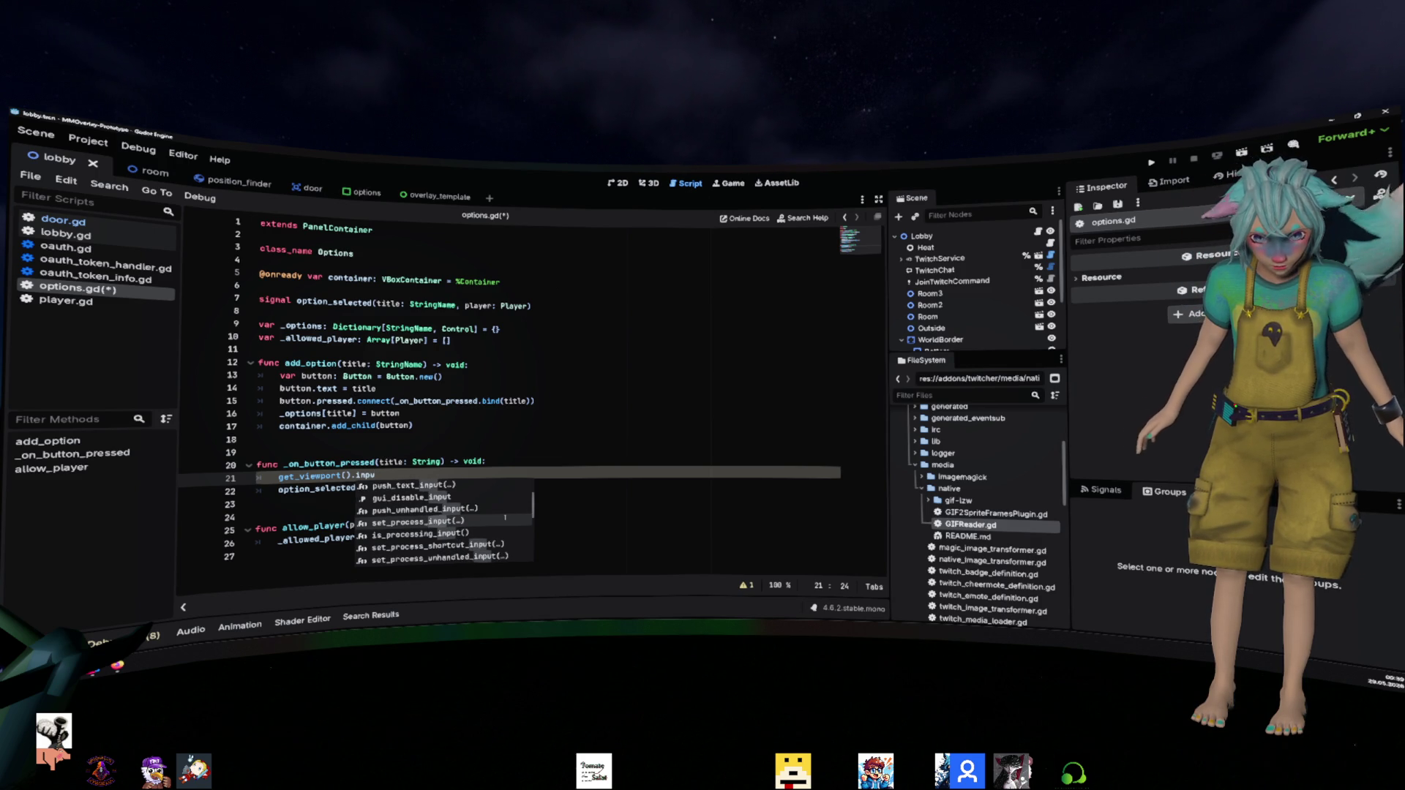
{"action": "key", "text": "Down"}
{"action": "key", "text": "Down"}
{"action": "key", "text": "Down"}
{"action": "key", "text": "Down"}
{"action": "key", "text": "Down"}
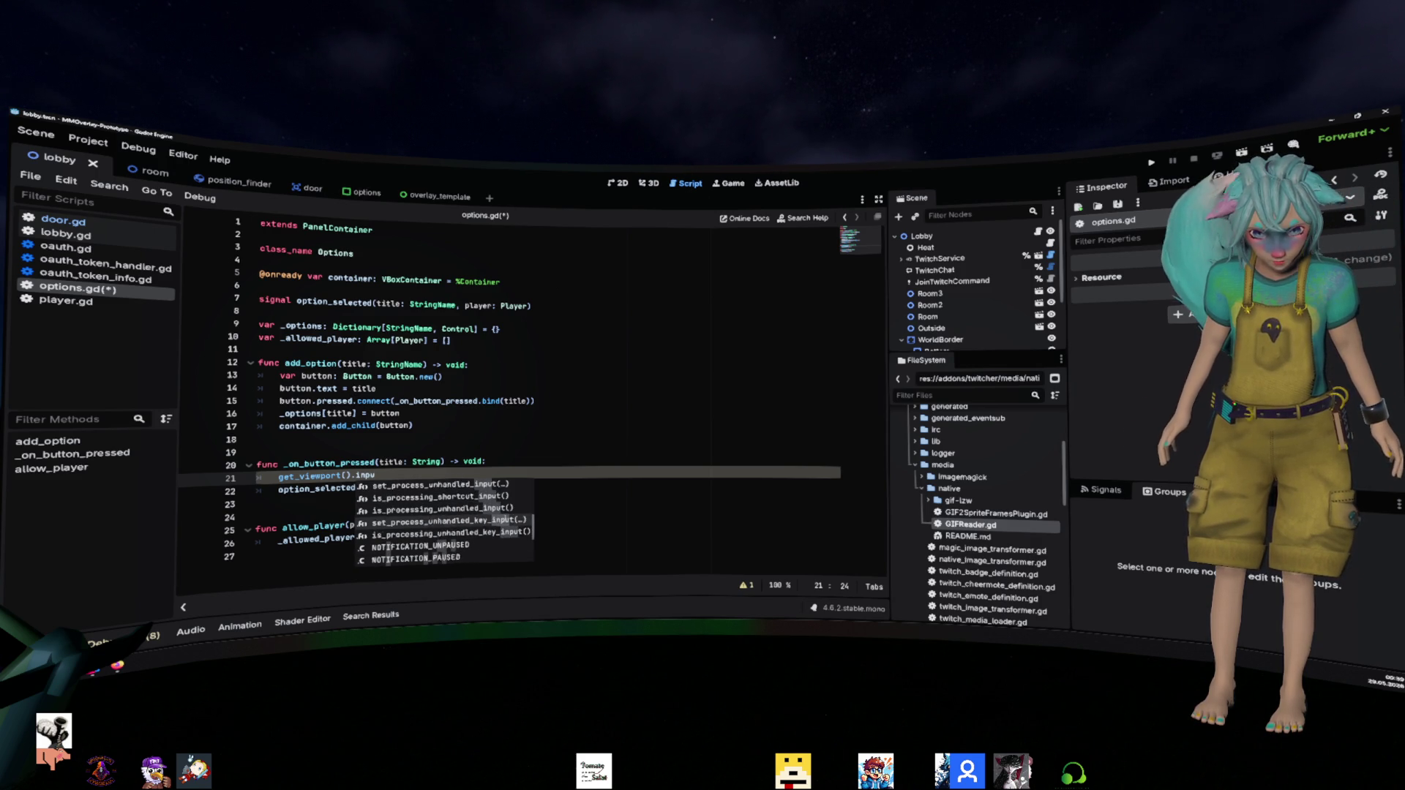
{"action": "key", "text": "ctrl+z"}
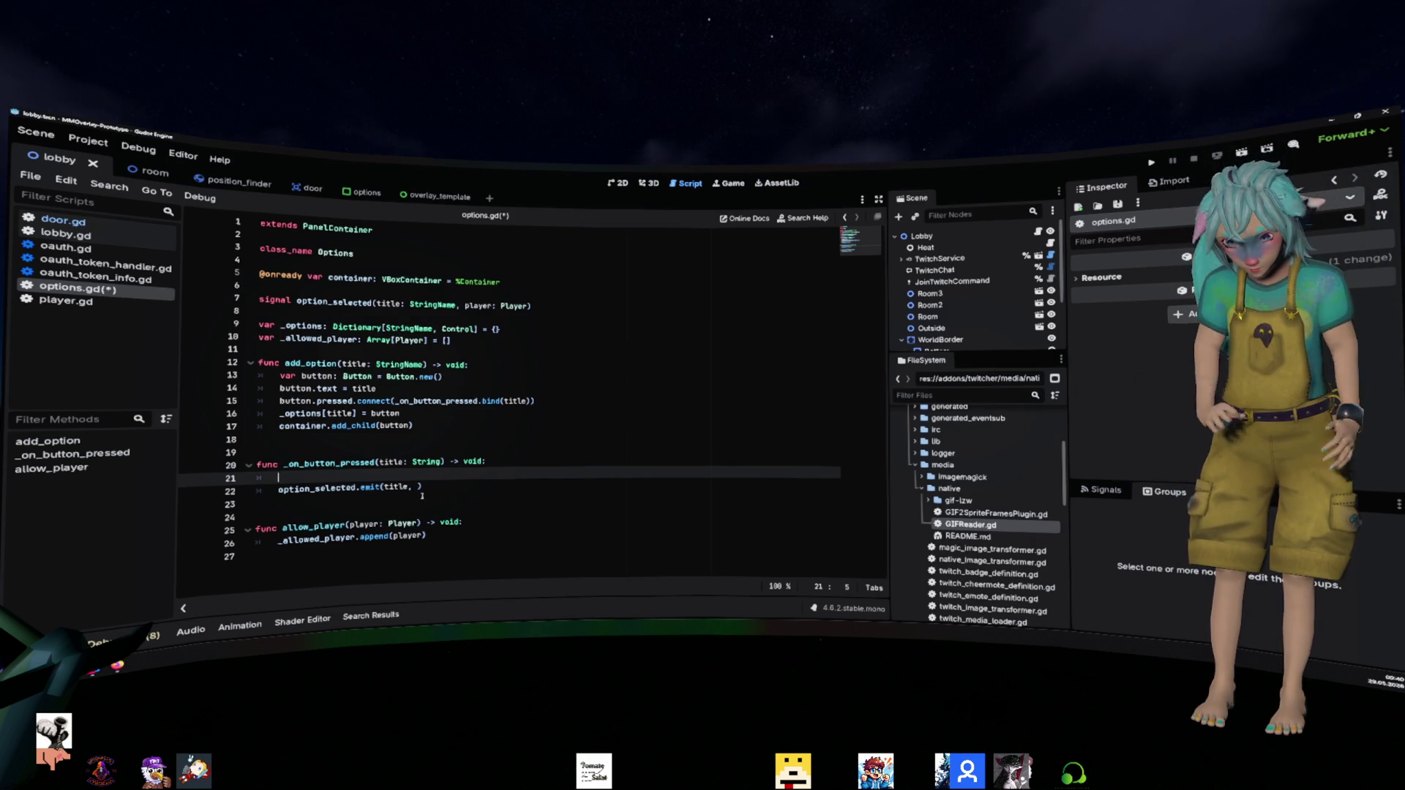
{"action": "key", "text": "F1"}
Step: Search the documentation for 'event' and scroll through the matching event-related results
{"action": "type", "text": "event"}
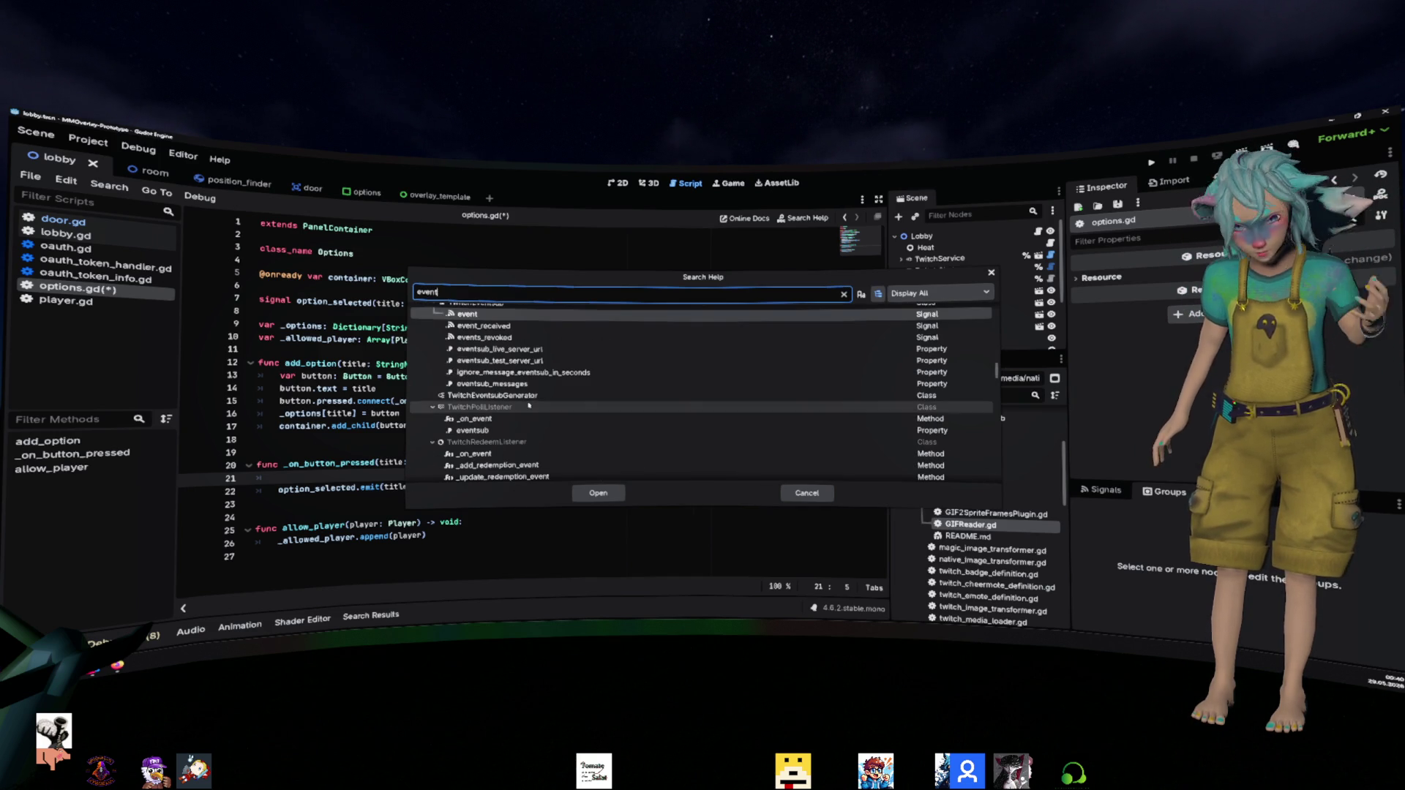
{"action": "scroll", "coordinate": [538, 407], "scroll_direction": "up", "scroll_amount": 5}
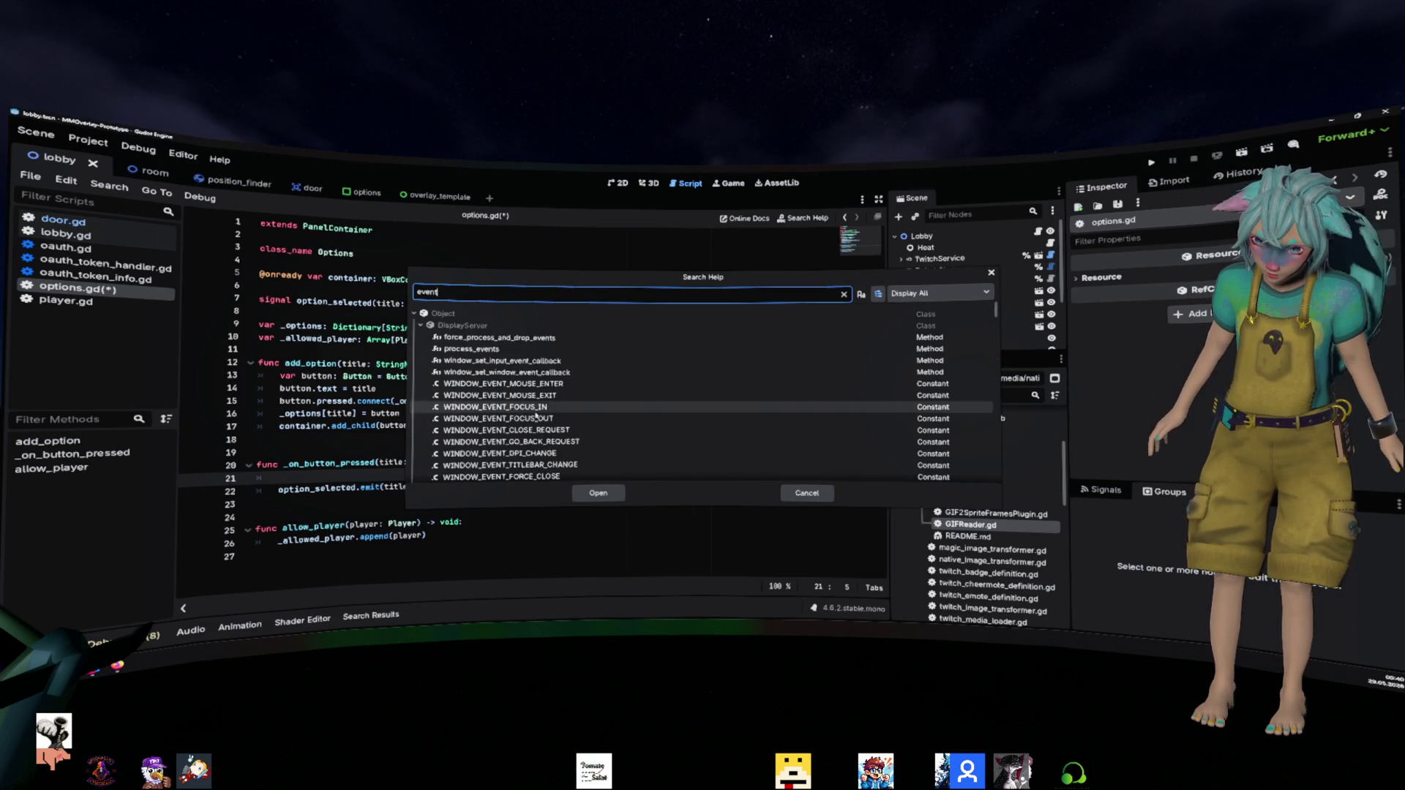
{"action": "scroll", "coordinate": [503, 350], "scroll_direction": "down", "scroll_amount": 8}
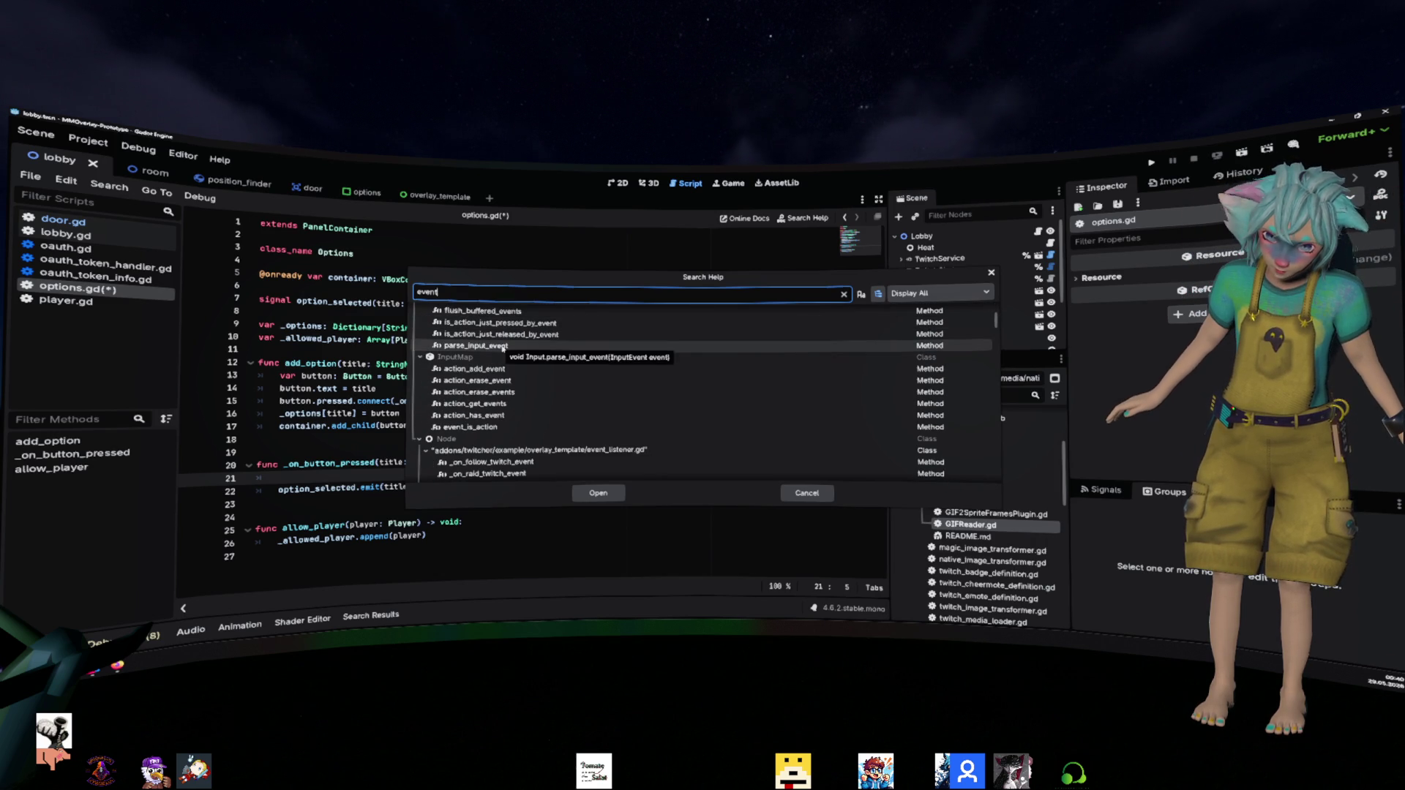
{"action": "left_click", "coordinate": [513, 333]}
{"action": "scroll", "coordinate": [618, 359], "scroll_direction": "down", "scroll_amount": 10}
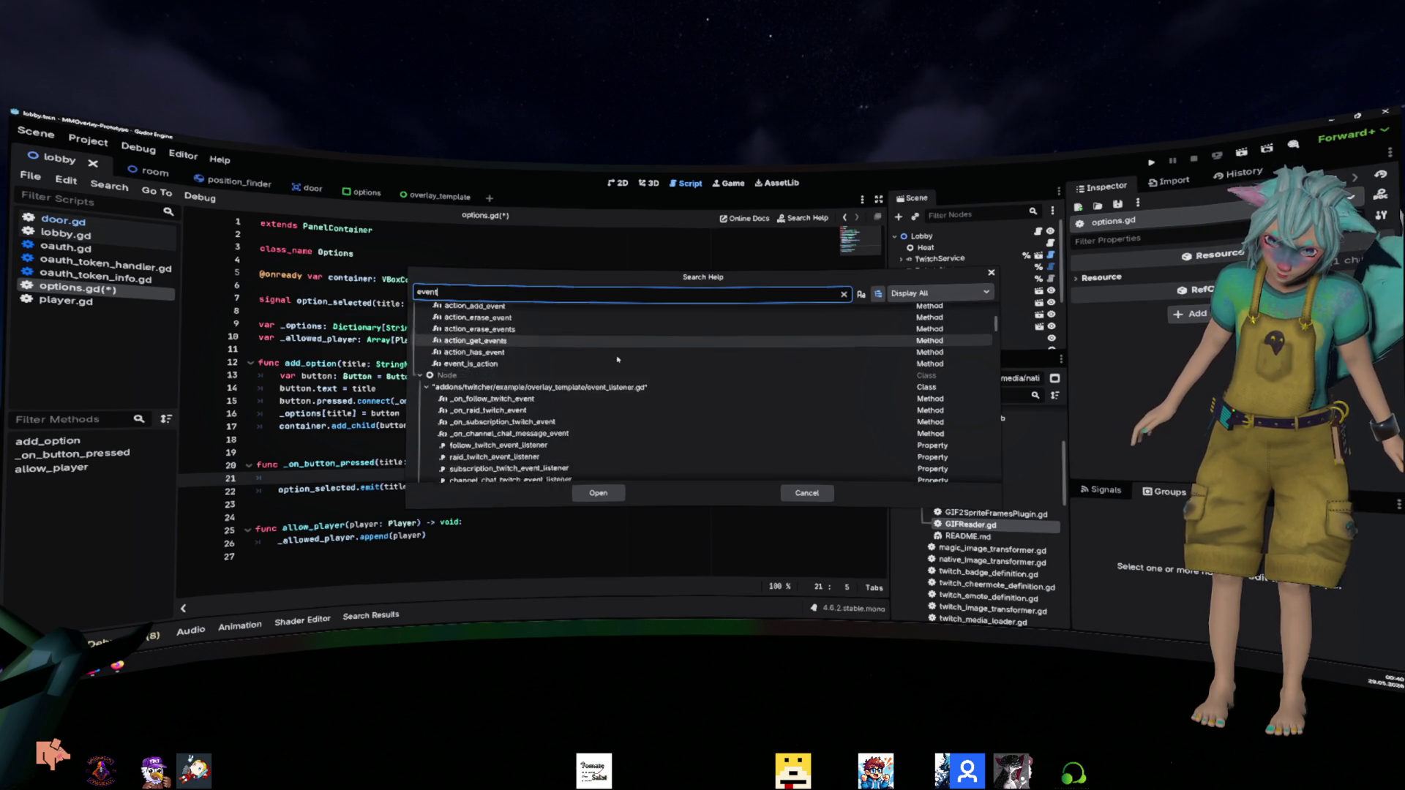
{"action": "scroll", "coordinate": [618, 360], "scroll_direction": "down", "scroll_amount": 5}
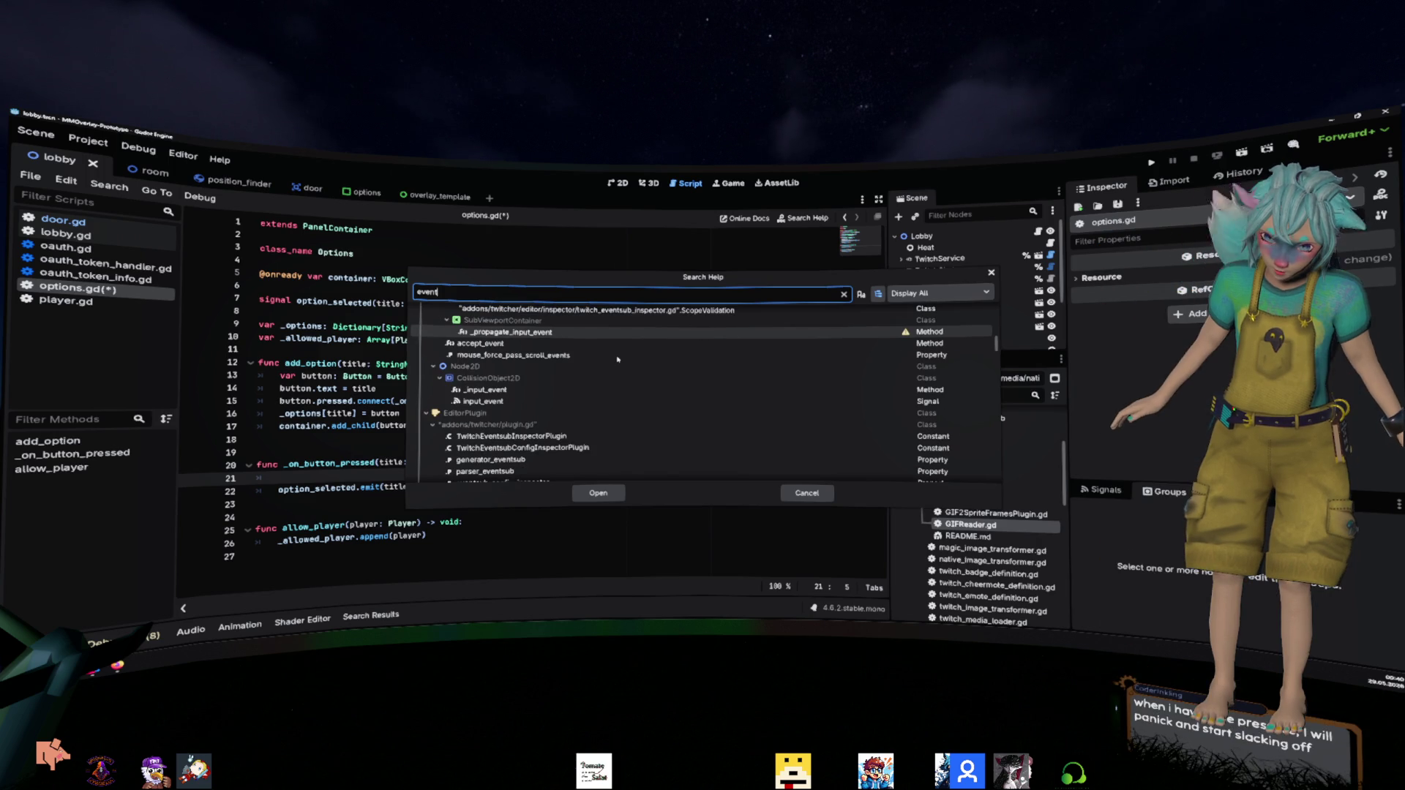
{"action": "scroll", "coordinate": [618, 359], "scroll_direction": "up", "scroll_amount": 2}
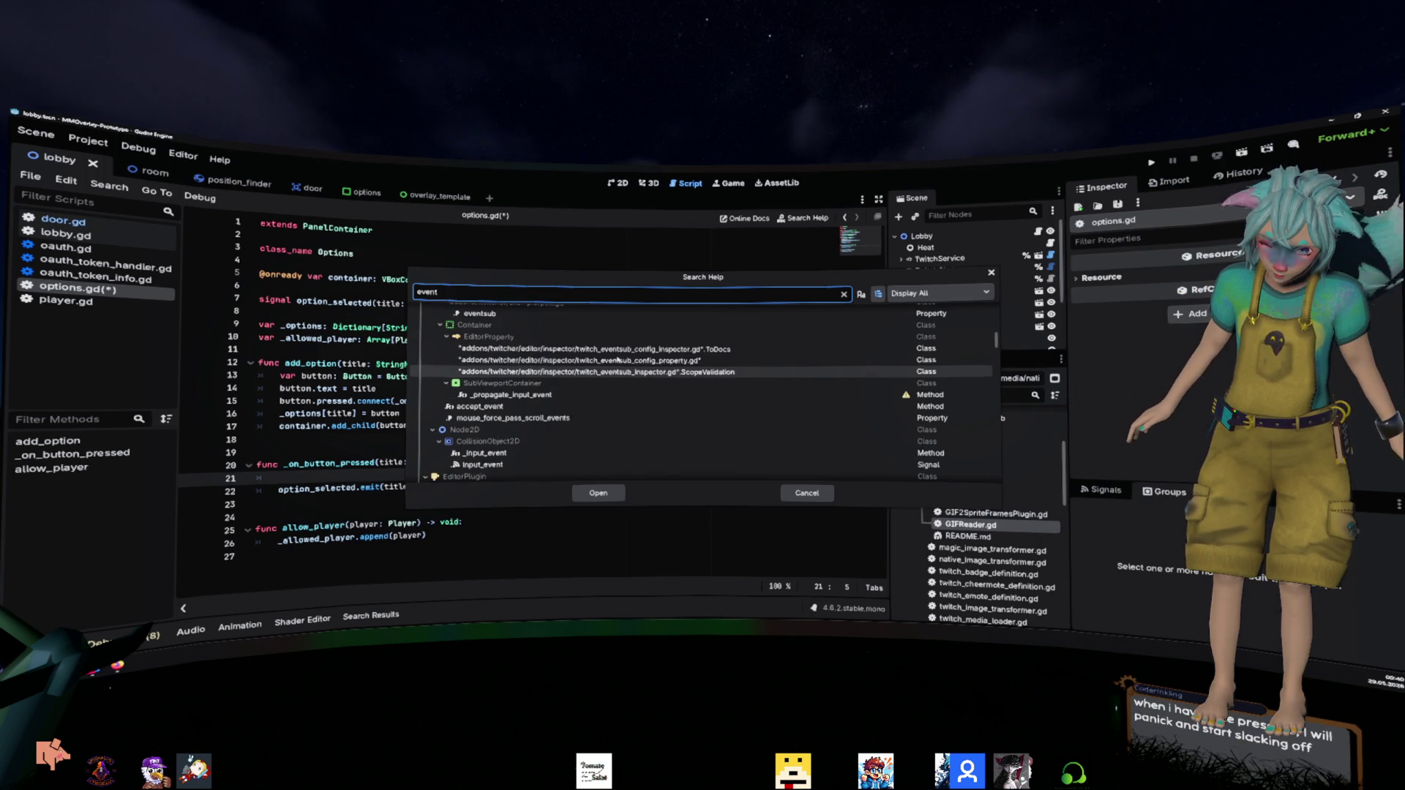
{"action": "scroll", "coordinate": [618, 359], "scroll_direction": "up", "scroll_amount": 2}
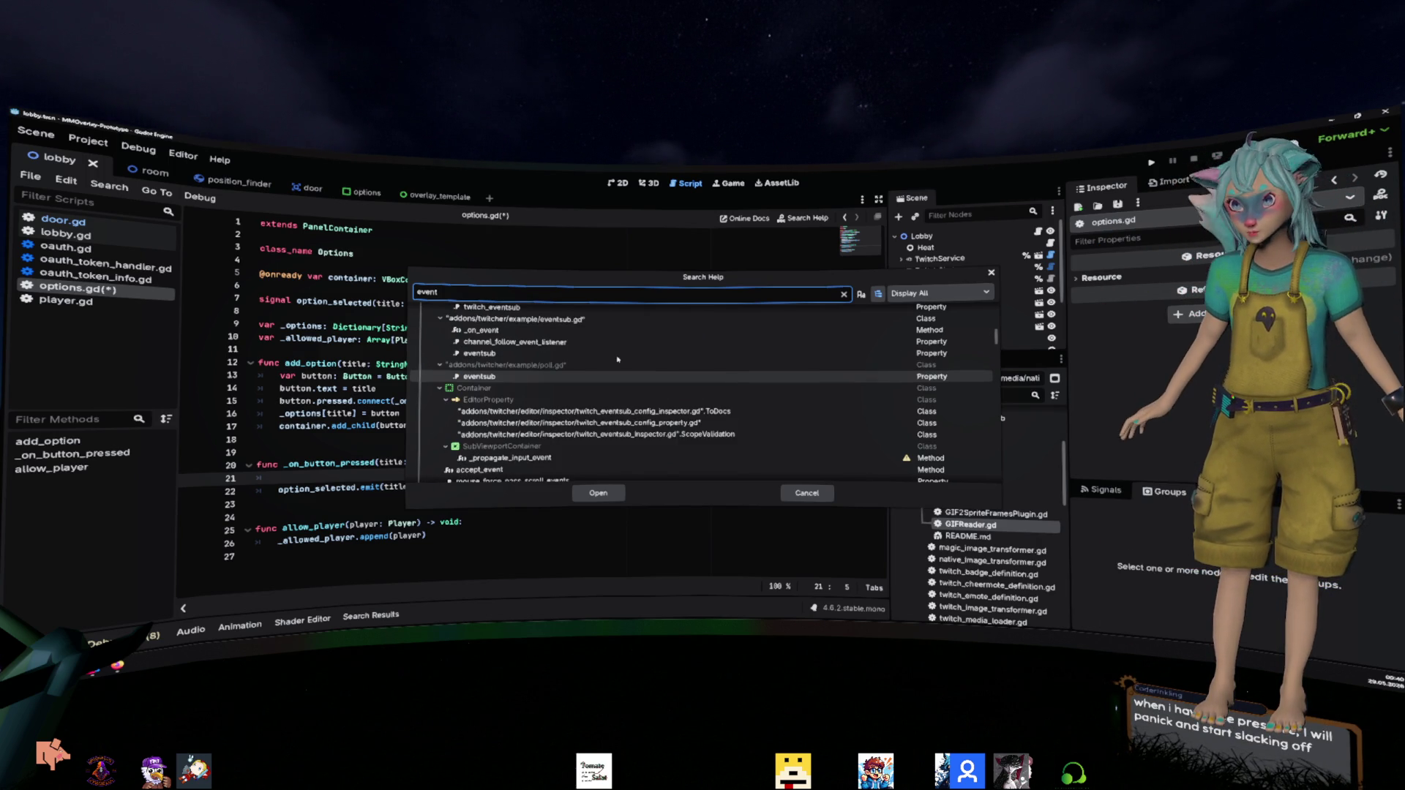
{"action": "scroll", "coordinate": [617, 359], "scroll_direction": "down", "scroll_amount": 2}
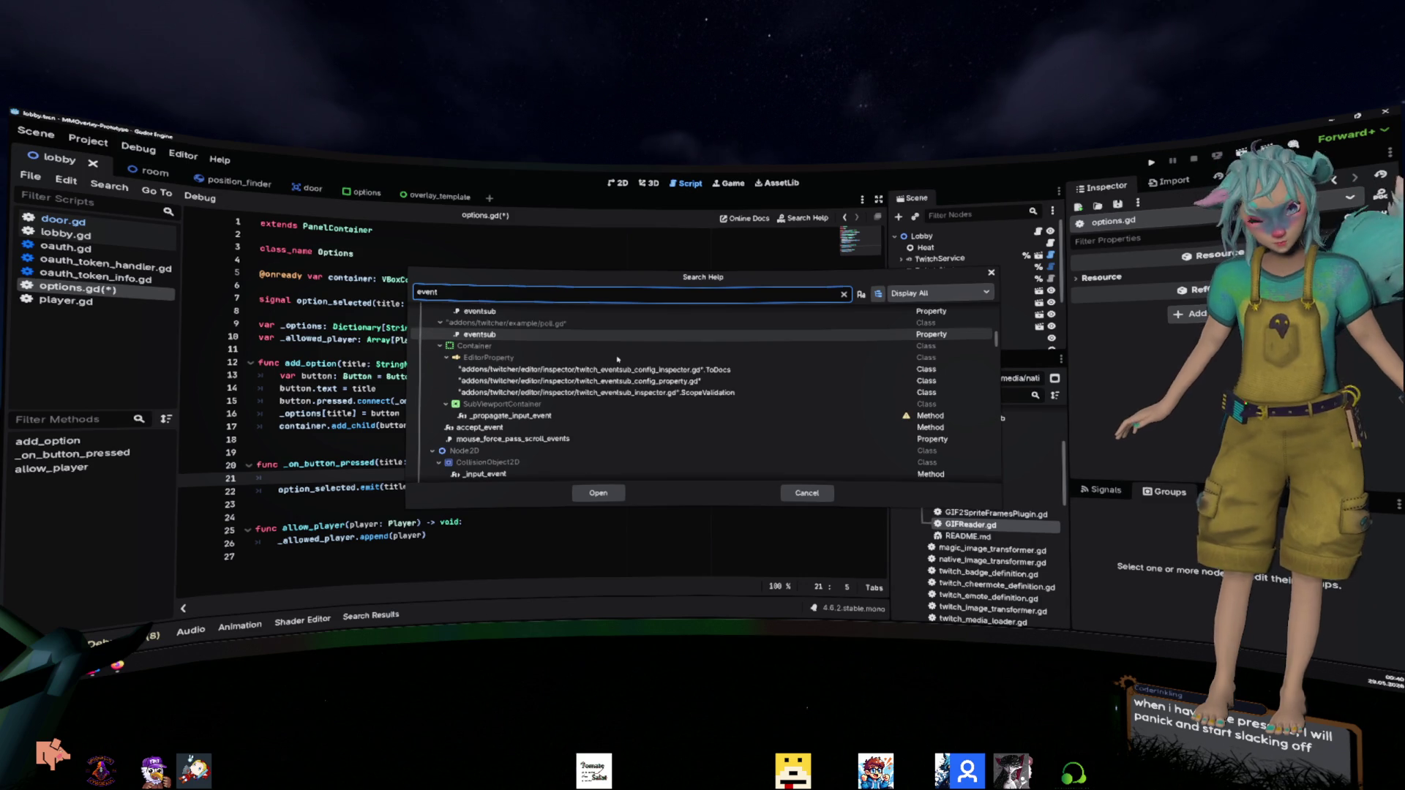
{"action": "scroll", "coordinate": [617, 359], "scroll_direction": "down", "scroll_amount": 3}
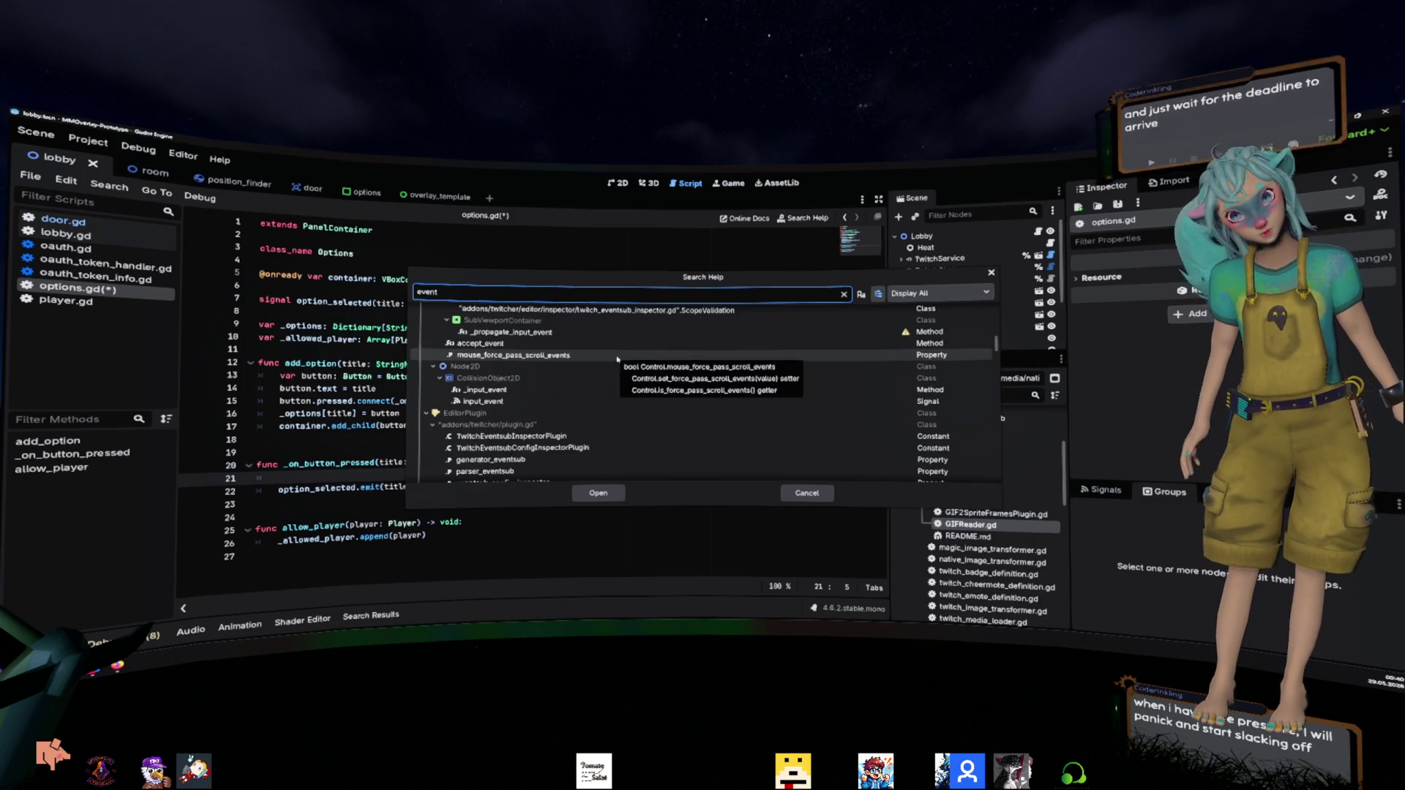
{"action": "scroll", "coordinate": [618, 360], "scroll_direction": "down", "scroll_amount": 2}
{"action": "scroll", "coordinate": [618, 359], "scroll_direction": "down", "scroll_amount": 3}
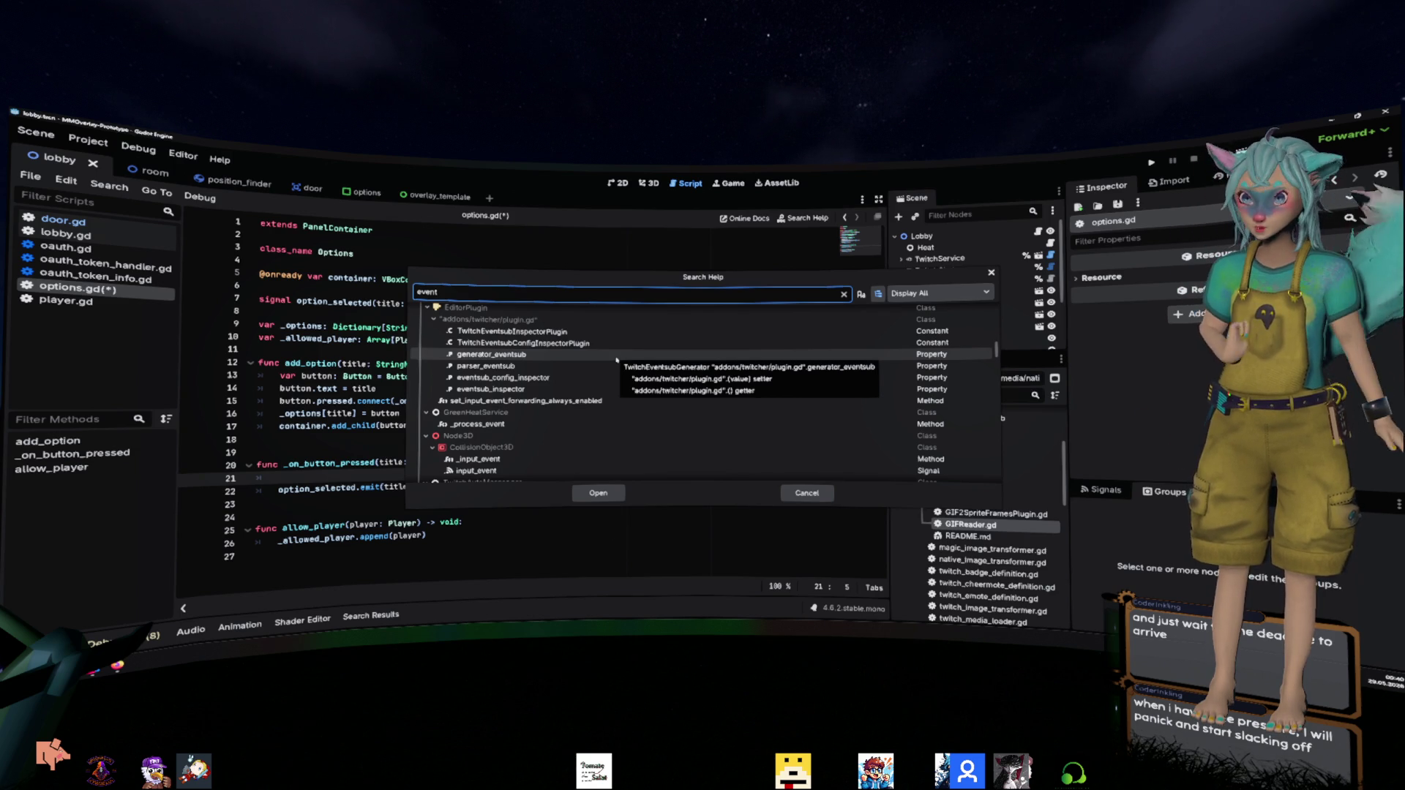
{"action": "scroll", "coordinate": [617, 360], "scroll_direction": "down", "scroll_amount": 3}
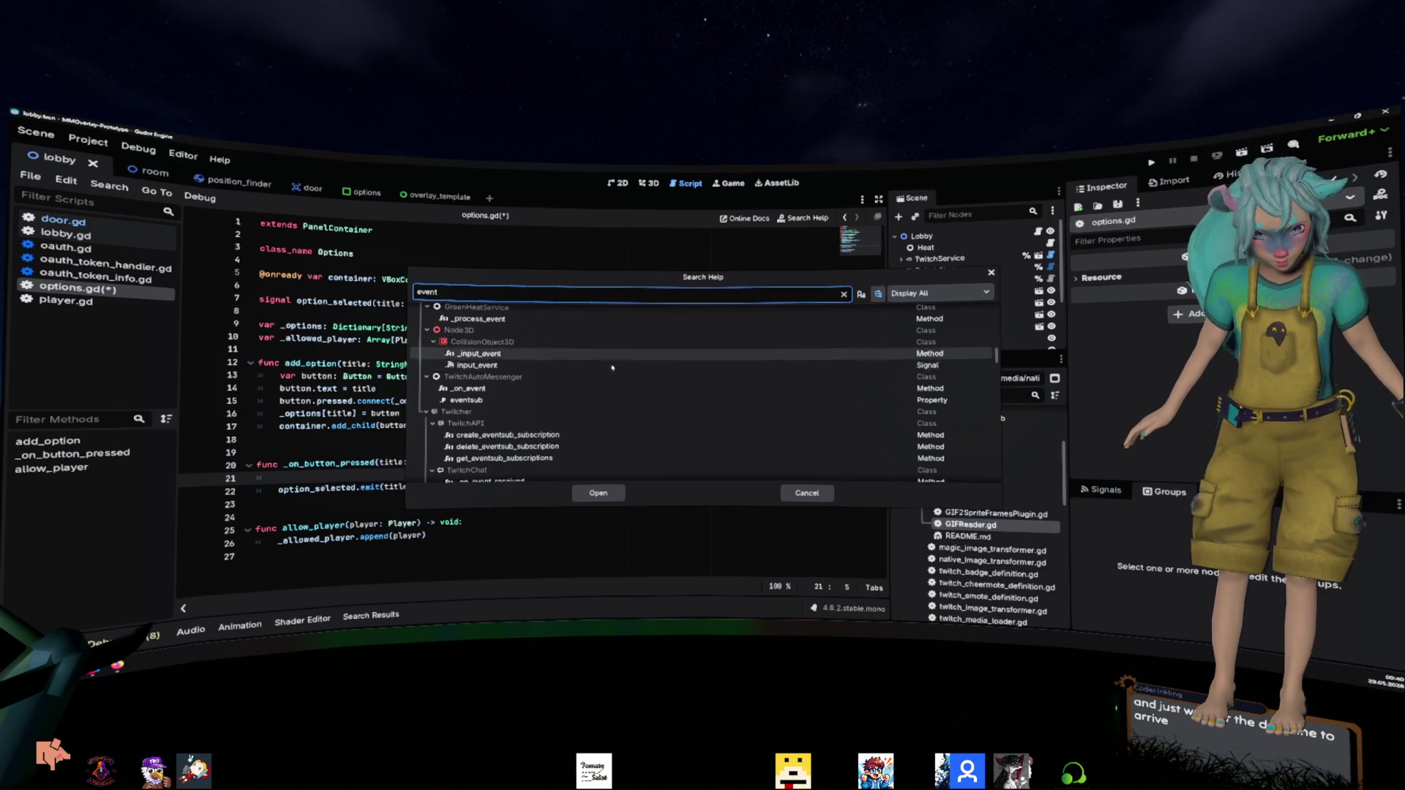
{"action": "scroll", "coordinate": [611, 367], "scroll_direction": "down", "scroll_amount": 4}
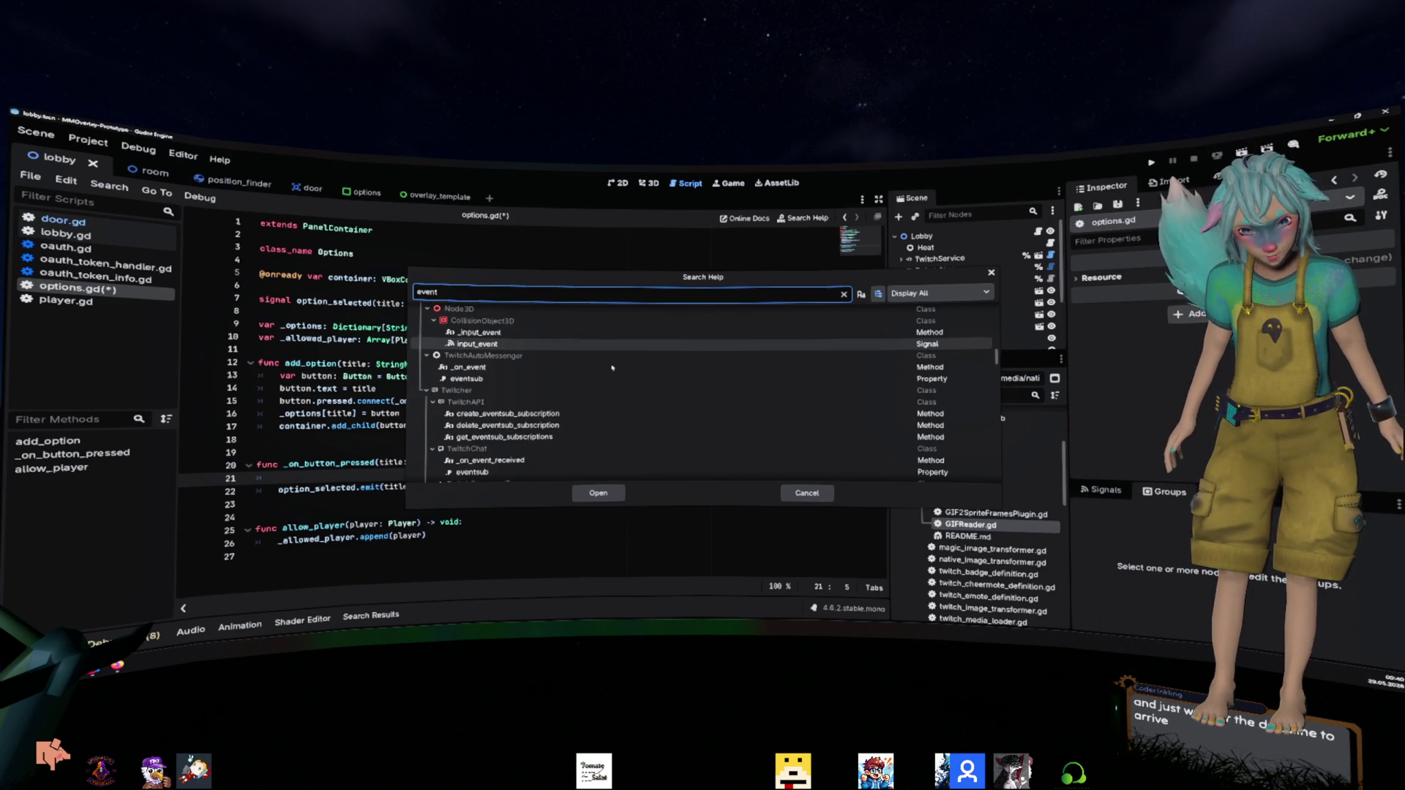
{"action": "scroll", "coordinate": [612, 368], "scroll_direction": "down", "scroll_amount": 2}
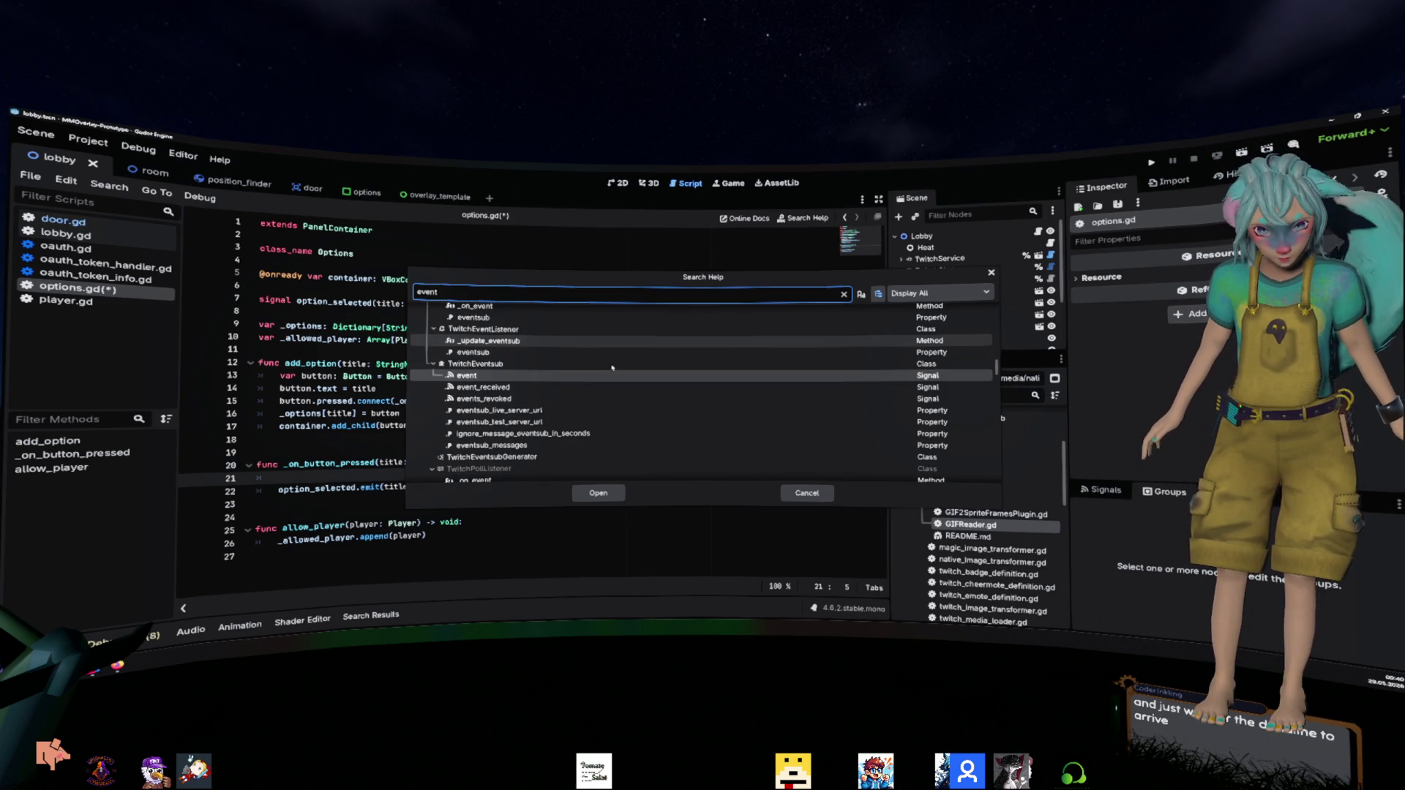
{"action": "scroll", "coordinate": [612, 367], "scroll_direction": "down", "scroll_amount": 3}
{"action": "scroll", "coordinate": [608, 369], "scroll_direction": "down", "scroll_amount": 5}
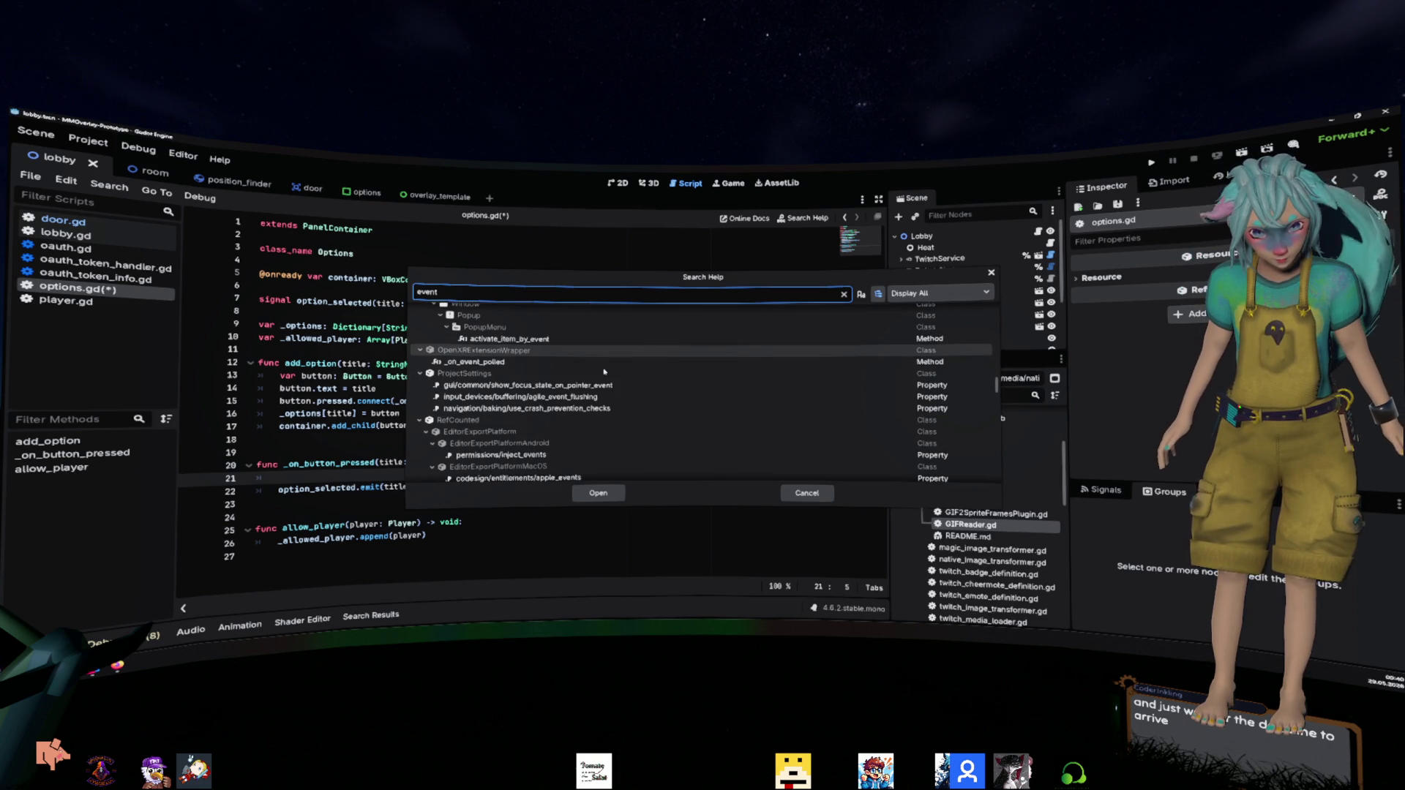
{"action": "scroll", "coordinate": [604, 372], "scroll_direction": "down", "scroll_amount": 1}
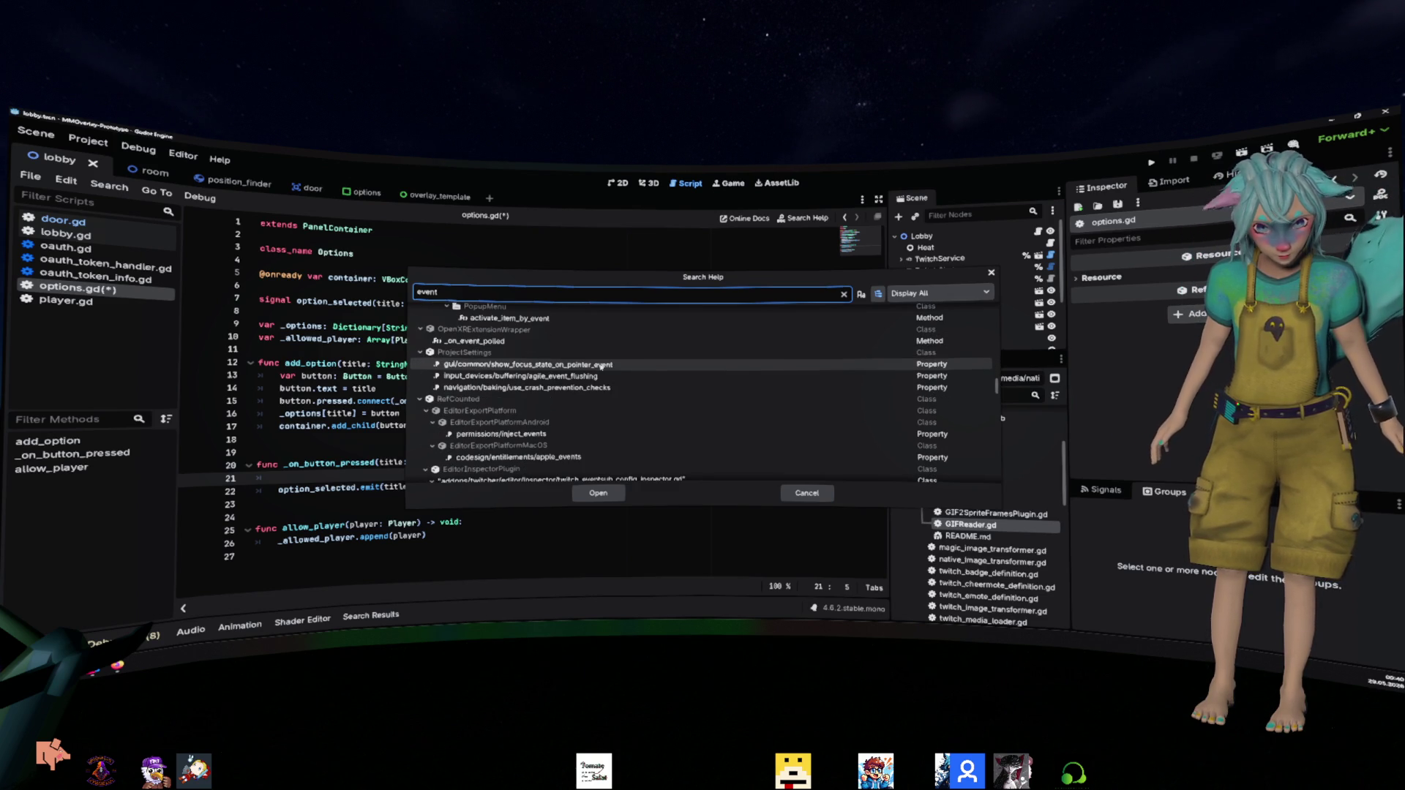
{"action": "scroll", "coordinate": [606, 371], "scroll_direction": "down", "scroll_amount": 1}
{"action": "scroll", "coordinate": [606, 370], "scroll_direction": "down", "scroll_amount": 5}
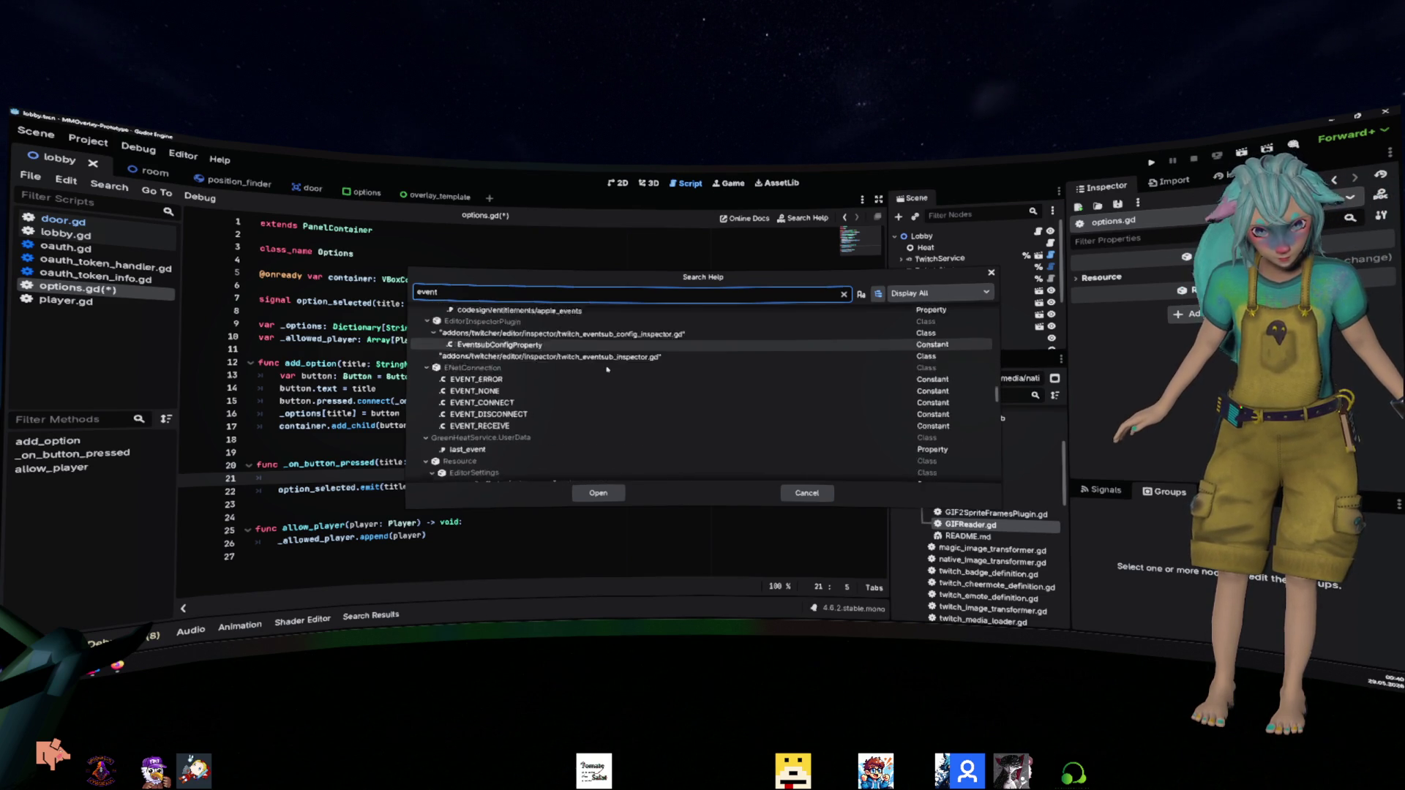
Step: Inspect the last_event and InputEvent entries, then cancel the help search
{"action": "left_click", "coordinate": [607, 366]}
{"action": "scroll", "coordinate": [584, 384], "scroll_direction": "down", "scroll_amount": 1}
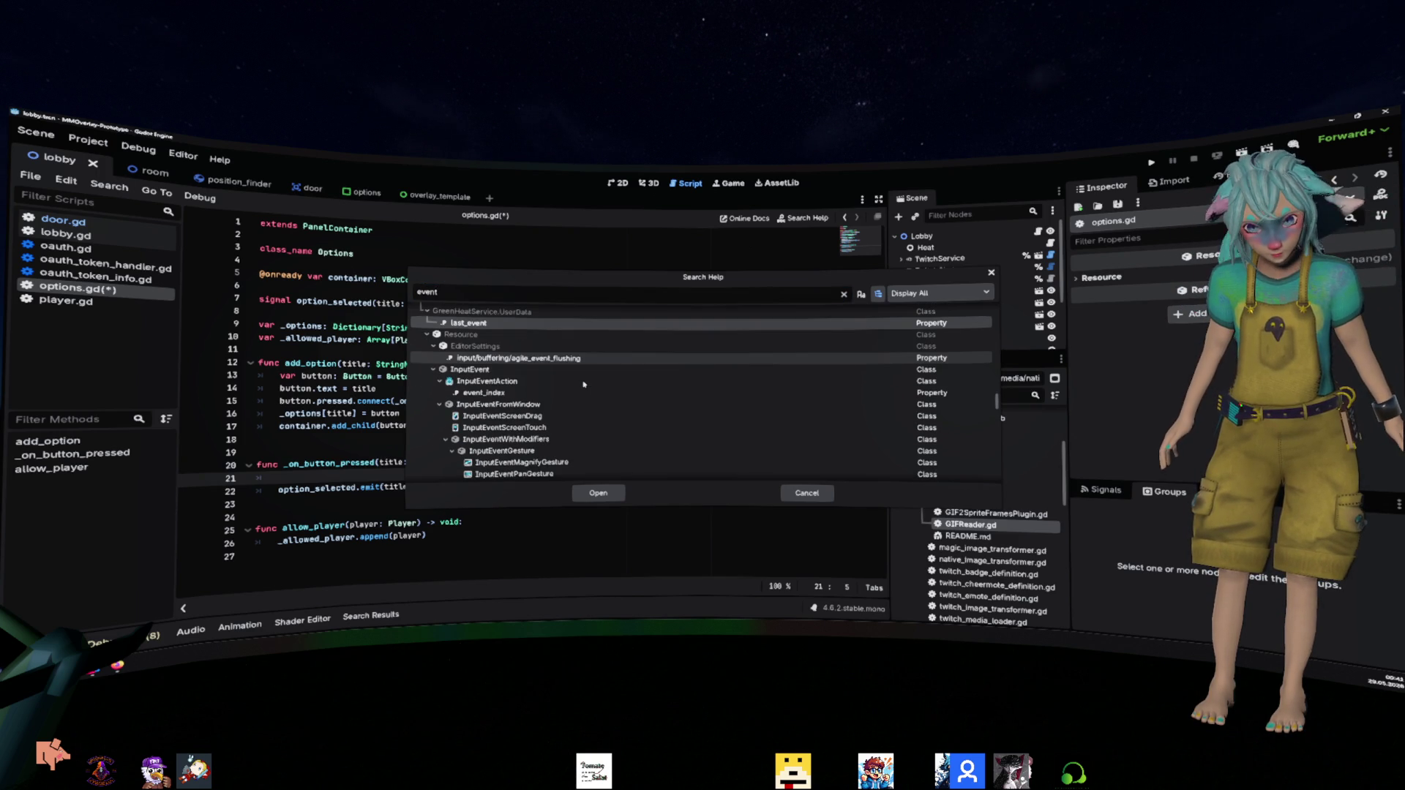
{"action": "left_click", "coordinate": [581, 370]}
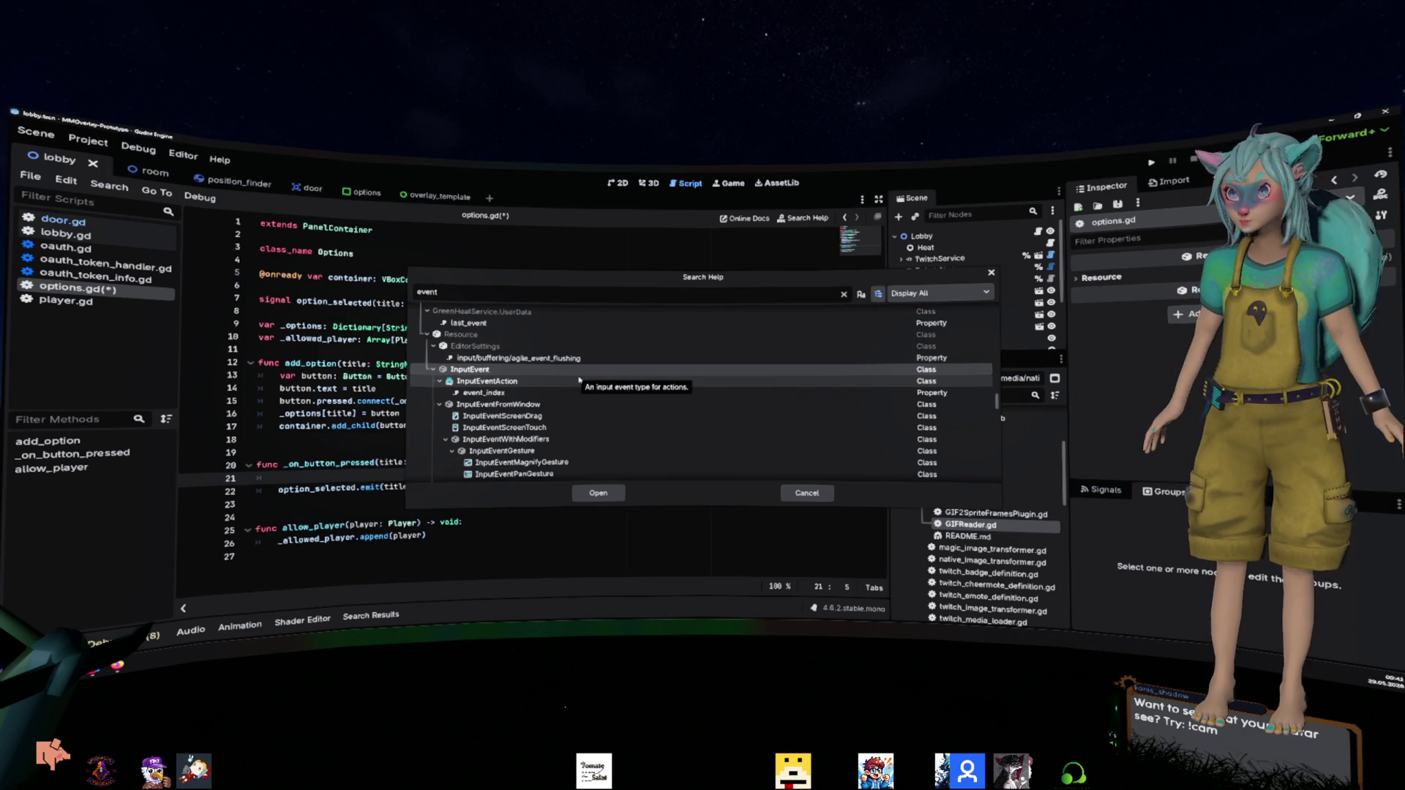
{"action": "scroll", "coordinate": [580, 379], "scroll_direction": "down", "scroll_amount": 10}
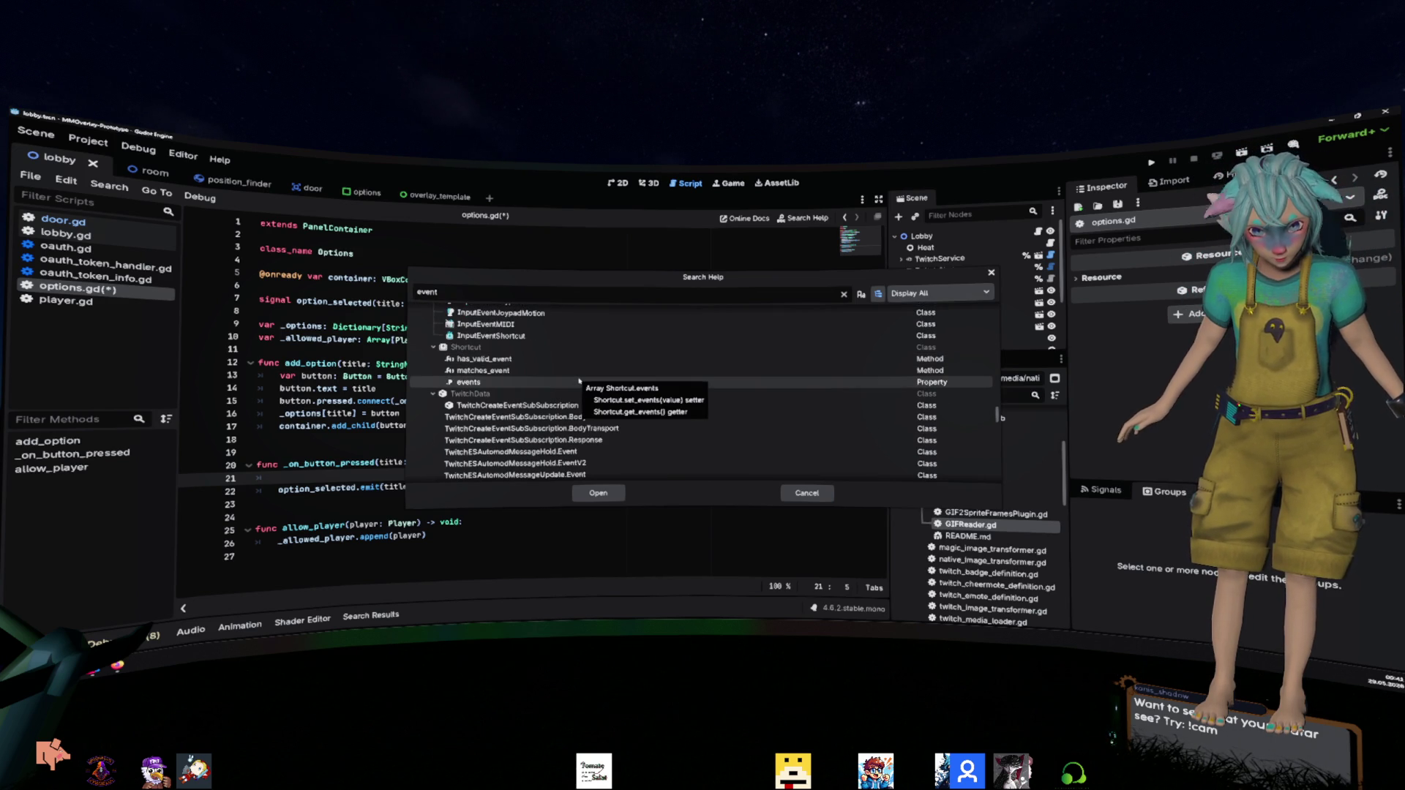
{"action": "scroll", "coordinate": [580, 380], "scroll_direction": "down", "scroll_amount": 5}
{"action": "scroll", "coordinate": [579, 381], "scroll_direction": "down", "scroll_amount": 5}
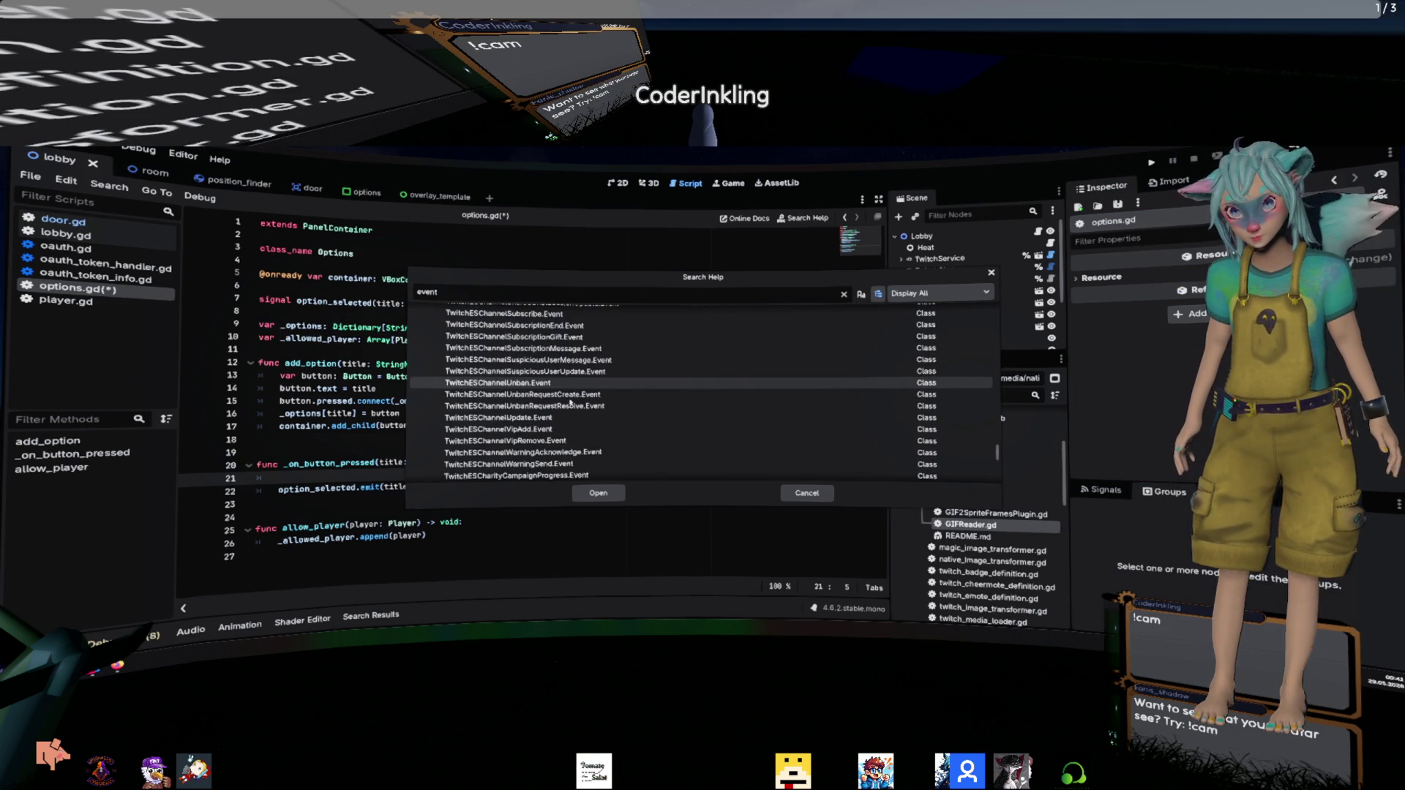
{"action": "scroll", "coordinate": [570, 401], "scroll_direction": "down", "scroll_amount": 3}
{"action": "scroll", "coordinate": [571, 402], "scroll_direction": "down", "scroll_amount": 8}
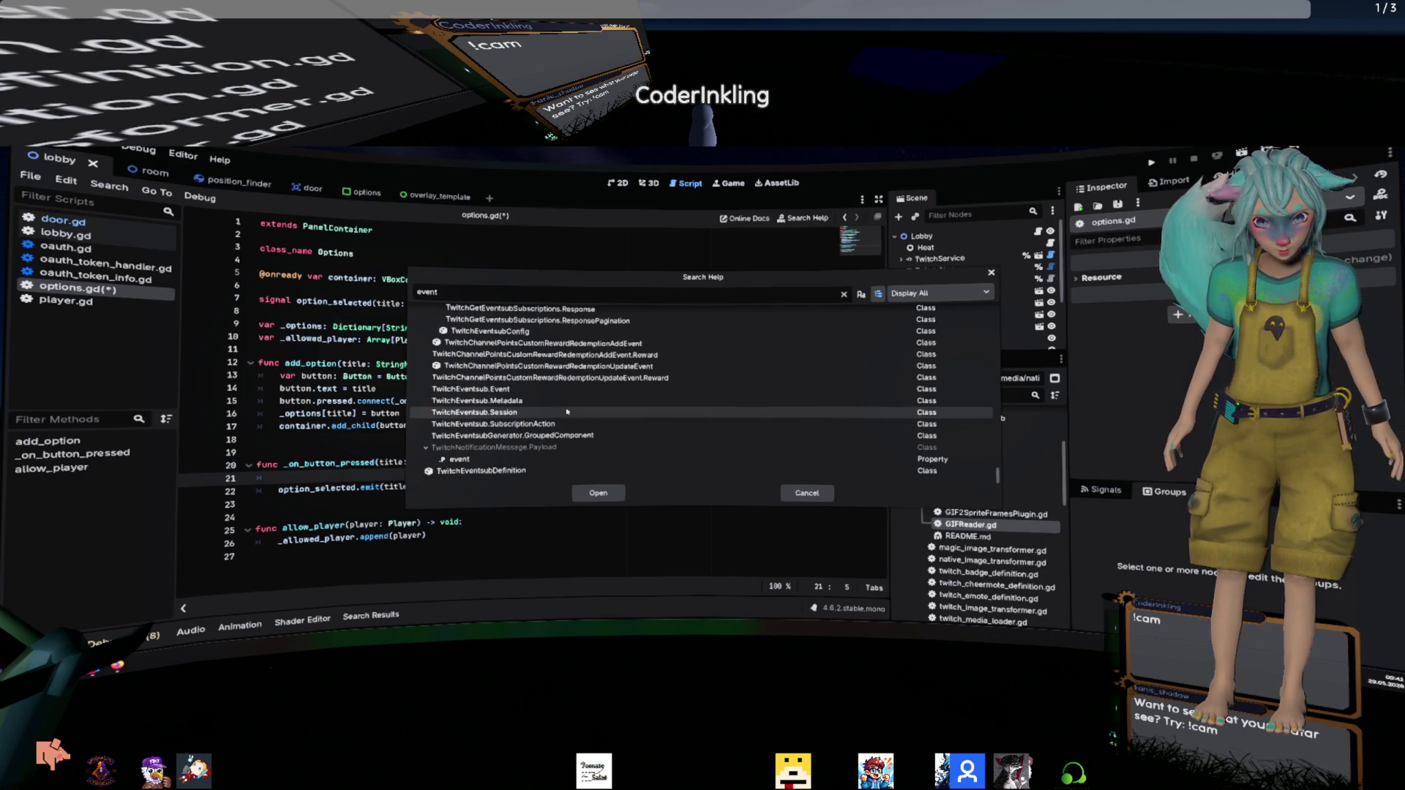
{"action": "left_click", "coordinate": [806, 492]}
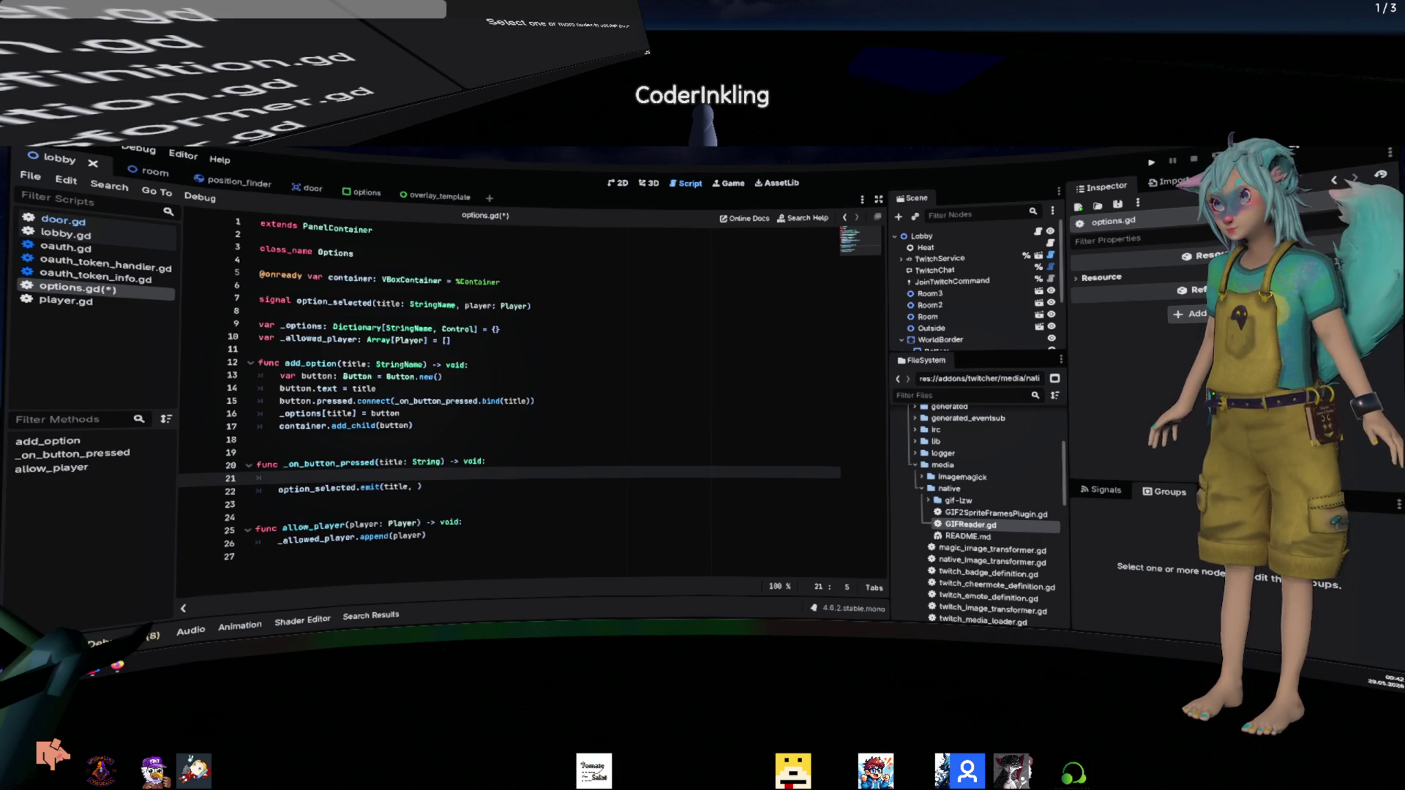
{"action": "double_click", "coordinate": [296, 400]}
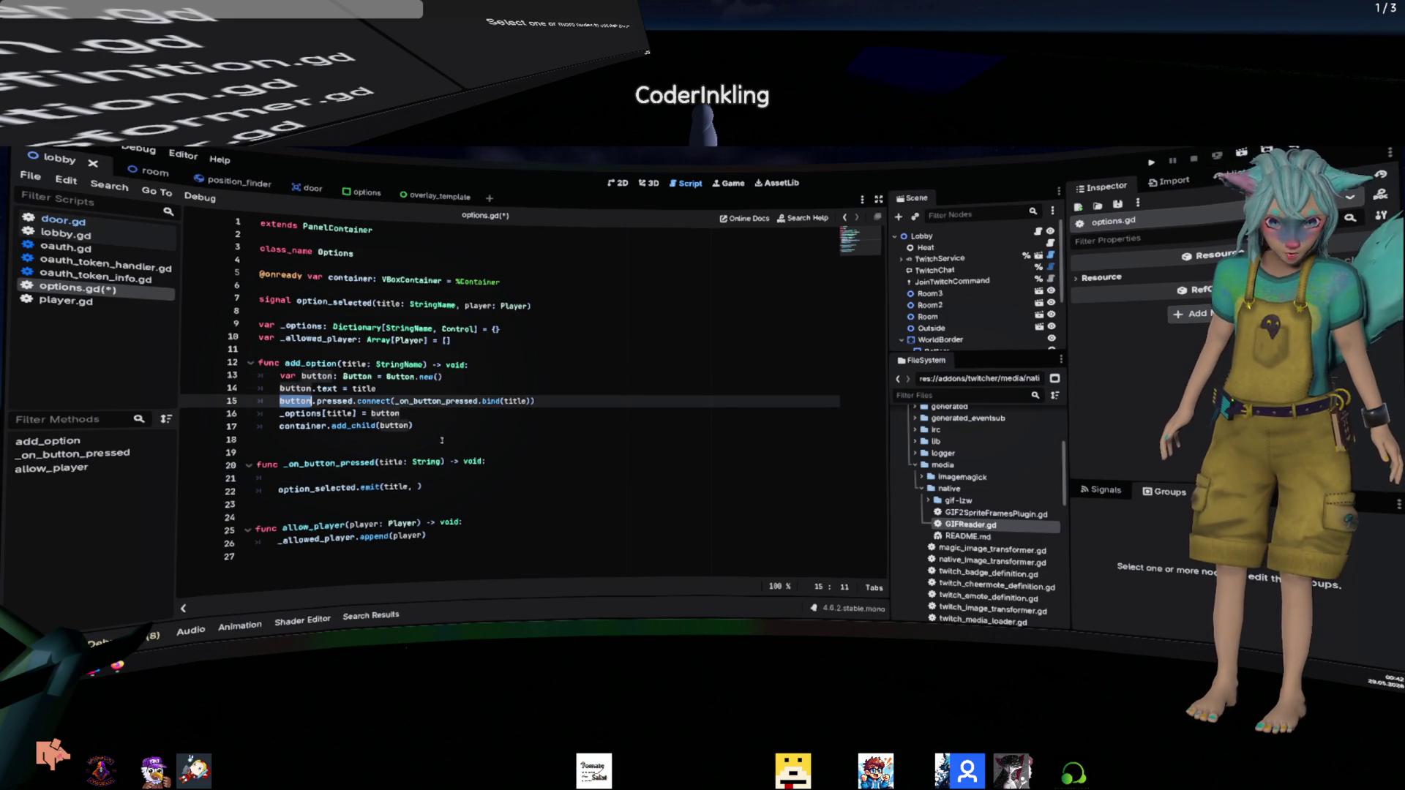
Step: Insert button.gui_input.connect(_on_gui_input) above the pressed connection on line 15
{"action": "key", "text": "Home"}
{"action": "key", "text": "Return"}
{"action": "key", "text": "Up"}
{"action": "type", "text": "button.gh"}
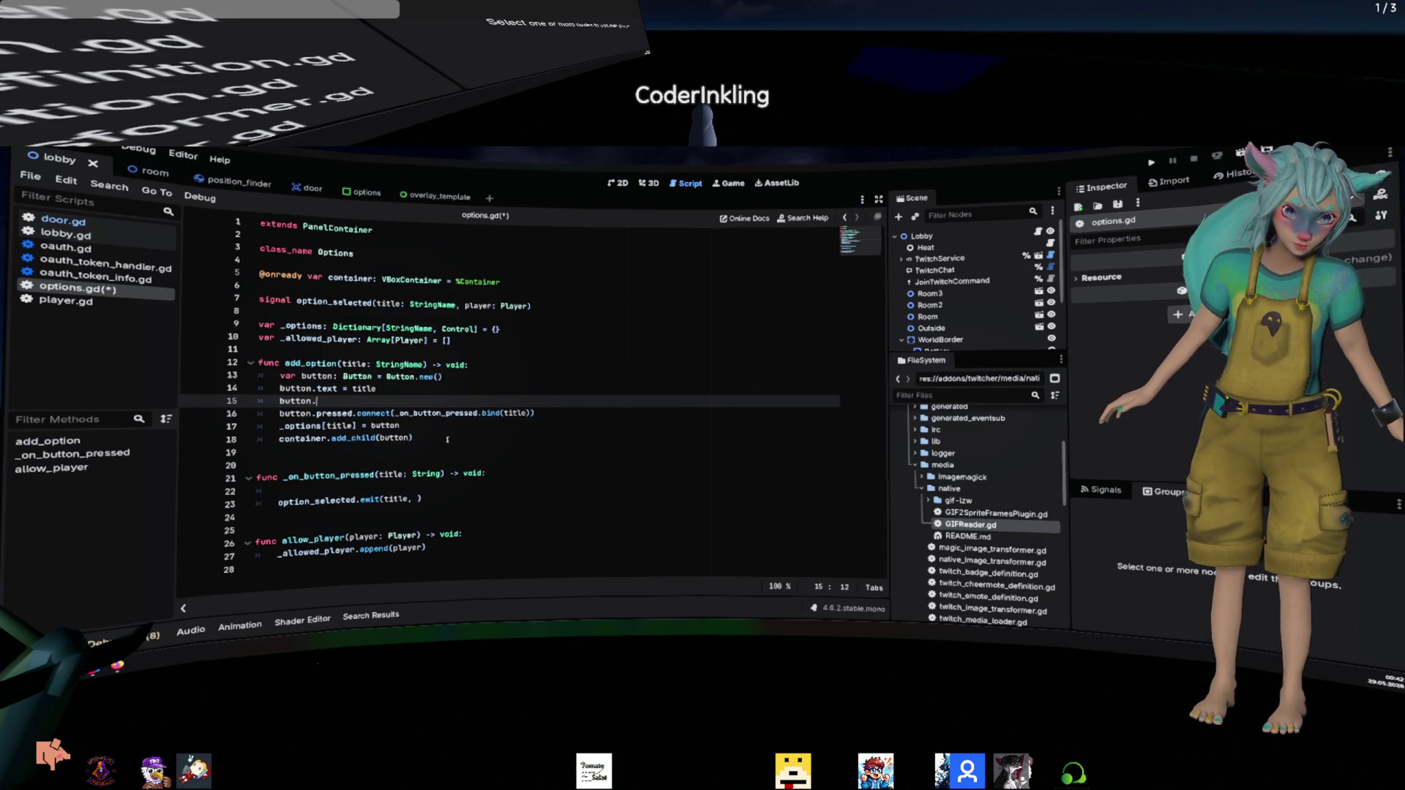
{"action": "key", "text": "BackSpace"}
{"action": "type", "text": "ui"}
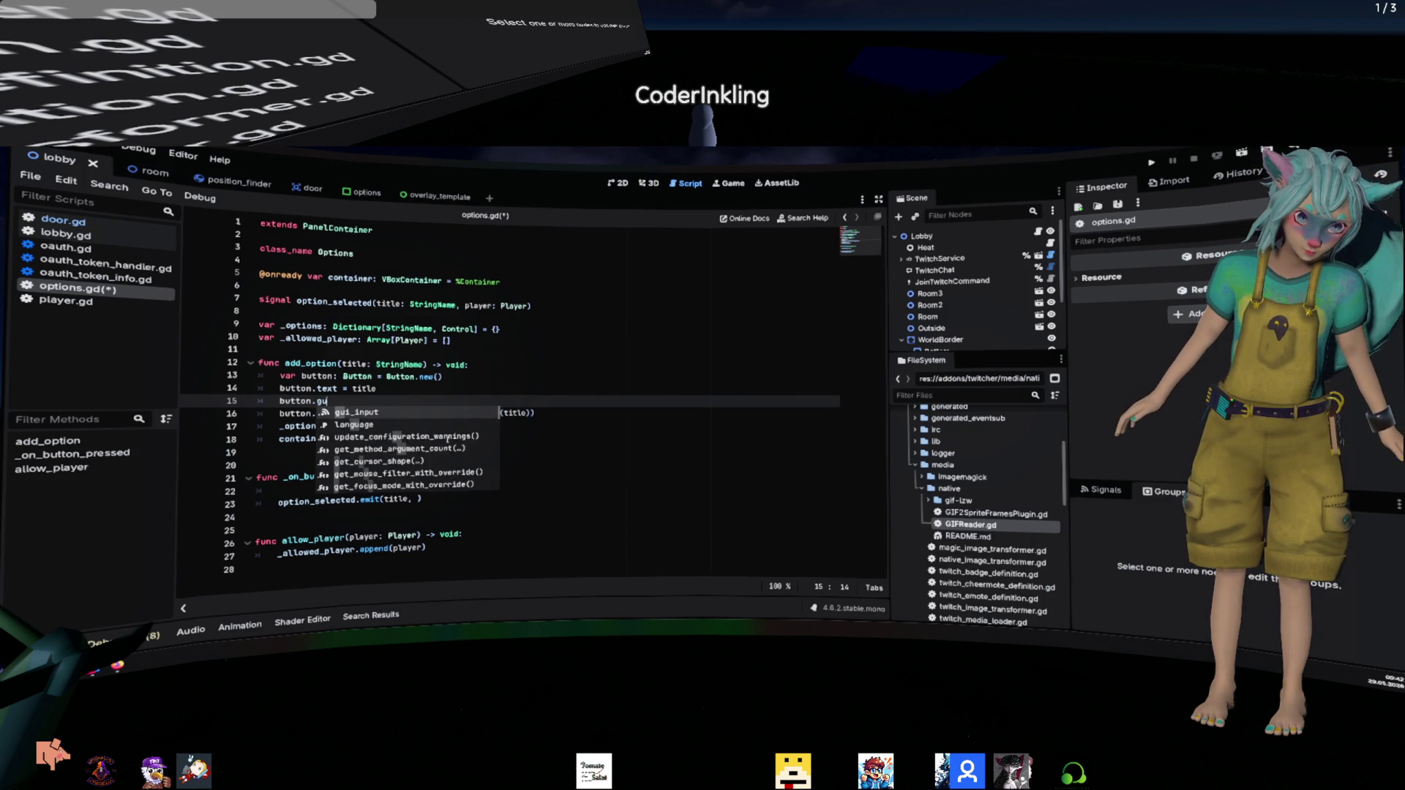
{"action": "key", "text": "Return"}
{"action": "type", "text": ".connect(_o"}
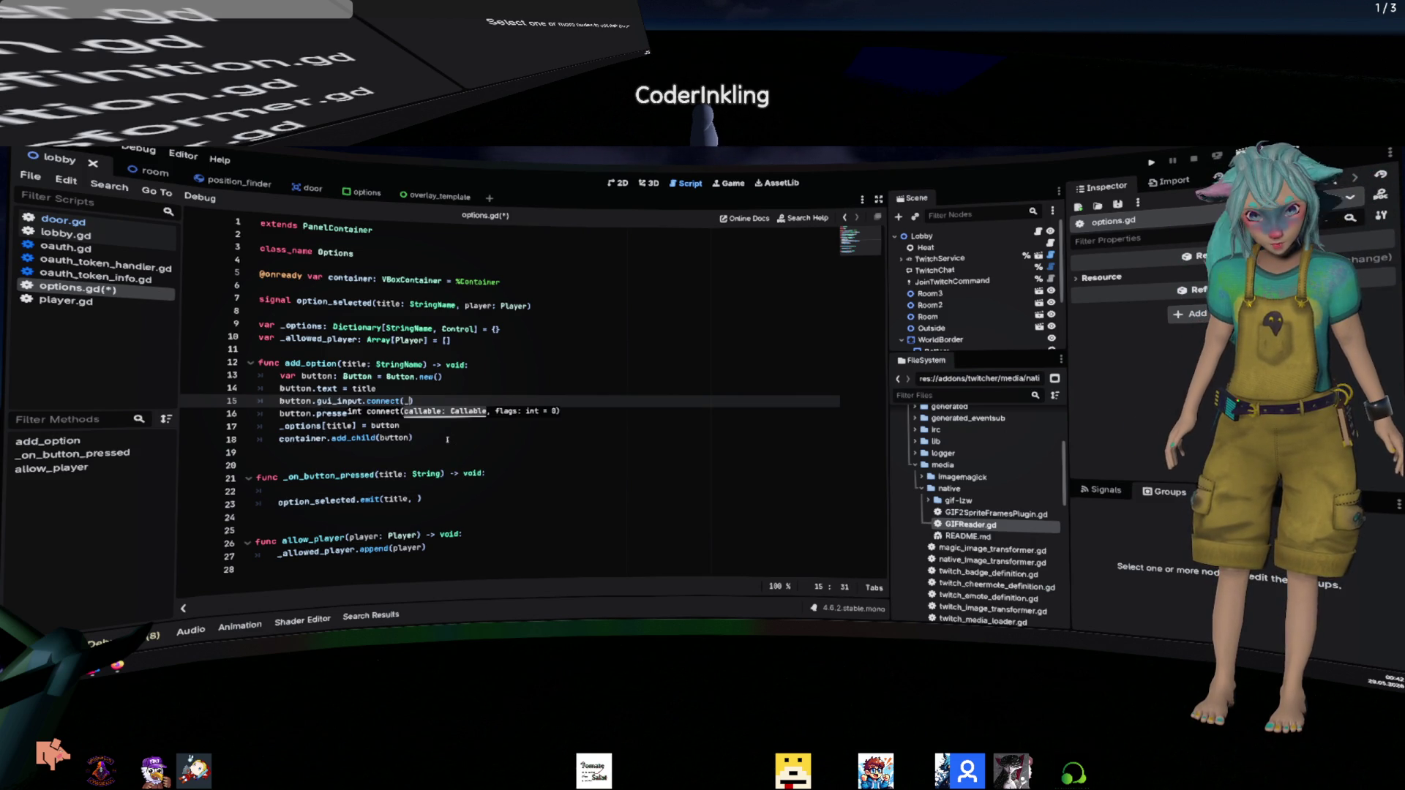
{"action": "type", "text": "n_gui_inp"}
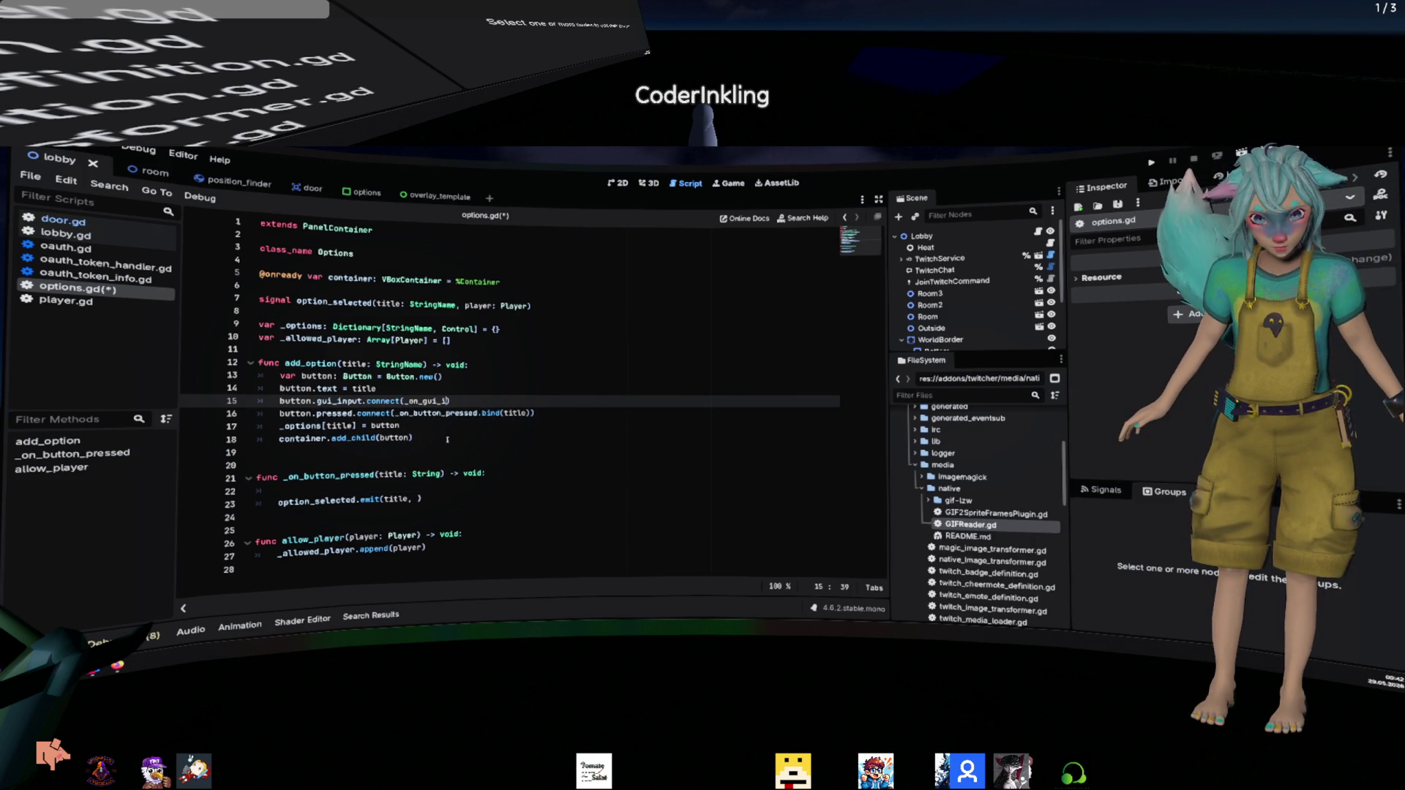
{"action": "type", "text": "ut"}
Step: Rename the callback to _on_button_input and begin declaring func _on_button_input()
{"action": "key", "text": "Down"}
{"action": "key", "text": "Down"}
{"action": "key", "text": "Down"}
{"action": "key", "text": "Return"}
{"action": "key", "text": "Return"}
{"action": "left_click_drag", "start_coordinate": [422, 401], "coordinate": [438, 401]}
{"action": "type", "text": "but"}
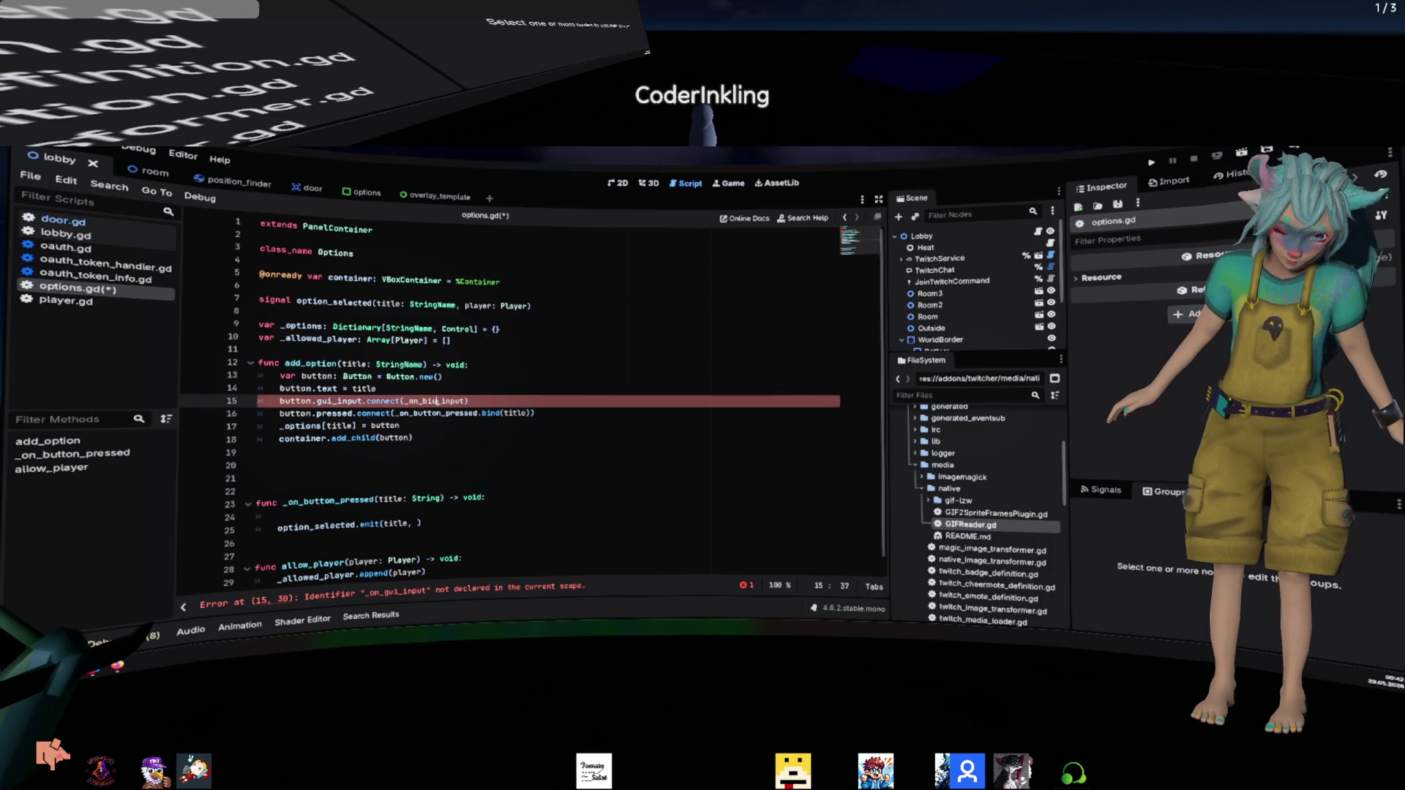
{"action": "type", "text": "ton"}
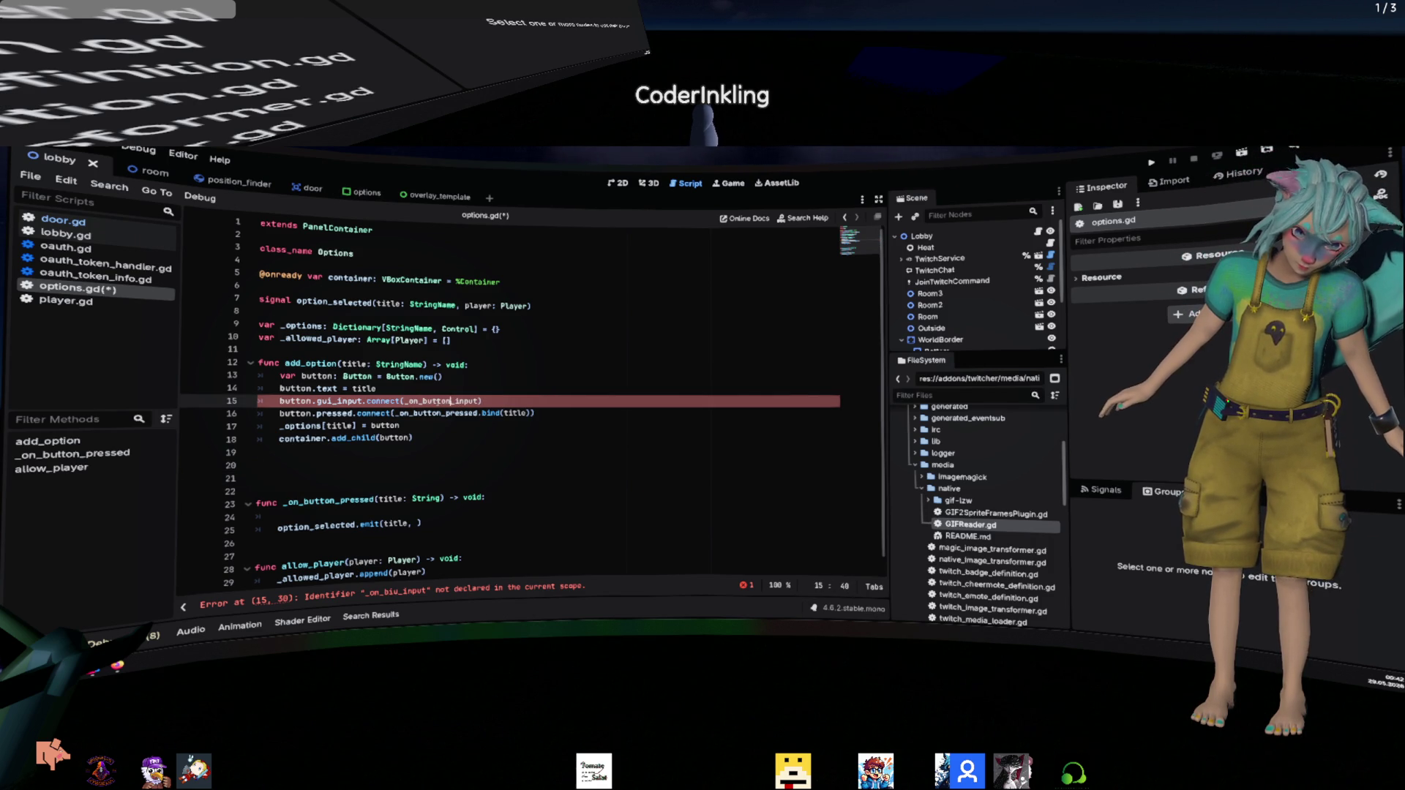
{"action": "left_click", "coordinate": [384, 465]}
{"action": "type", "text": "func _on_button_input()"}
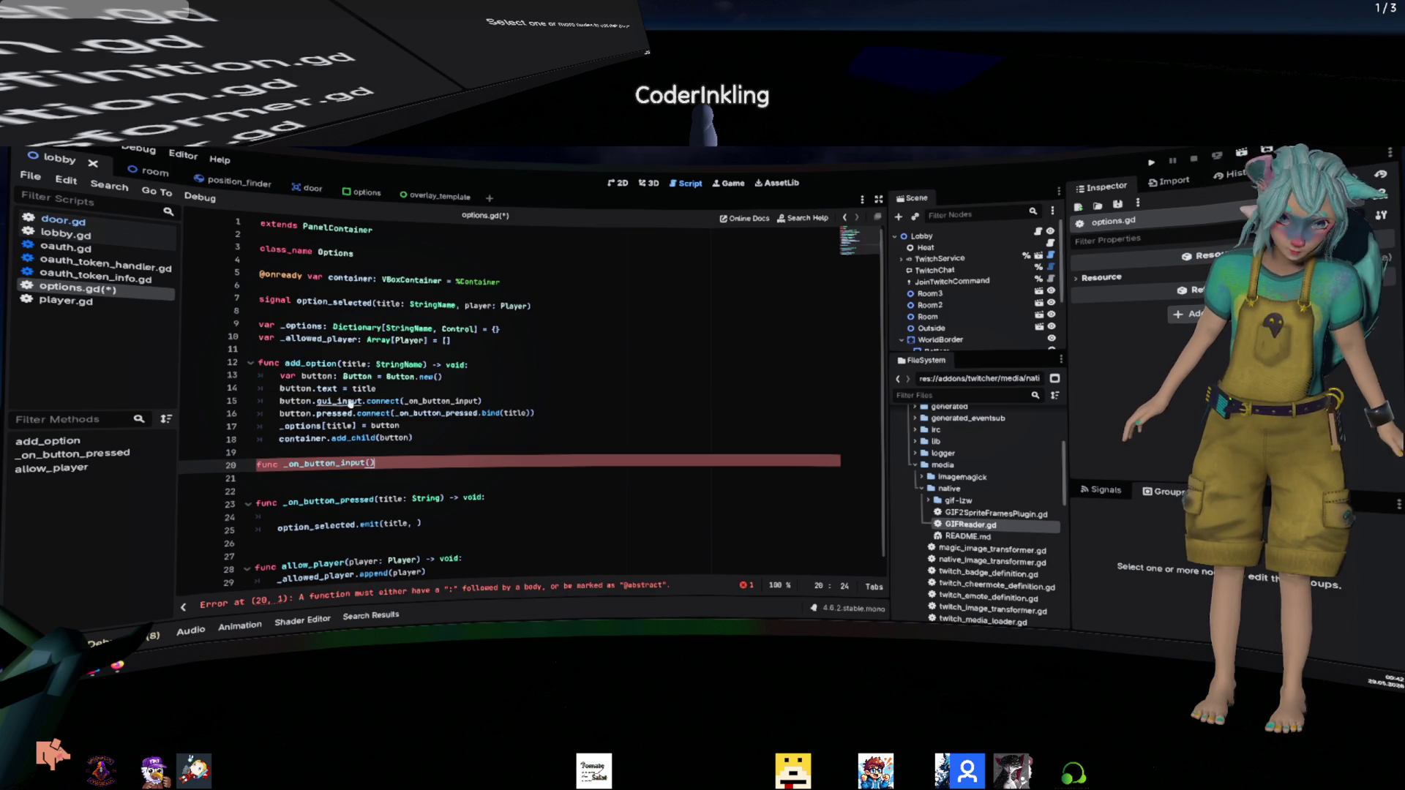
Step: Copy the event: InputEvent parameter from the gui_input docs and finish the signature with -> void:
{"action": "left_click", "coordinate": [339, 401], "text": "ctrl"}
{"action": "mouse_move", "coordinate": [288, 235]}
{"action": "left_mouse_down"}
{"action": "mouse_move", "coordinate": [379, 239]}
{"action": "mouse_move", "coordinate": [284, 236]}
{"action": "left_mouse_up"}
{"action": "key", "text": "ctrl+c"}
{"action": "left_click", "coordinate": [77, 287]}
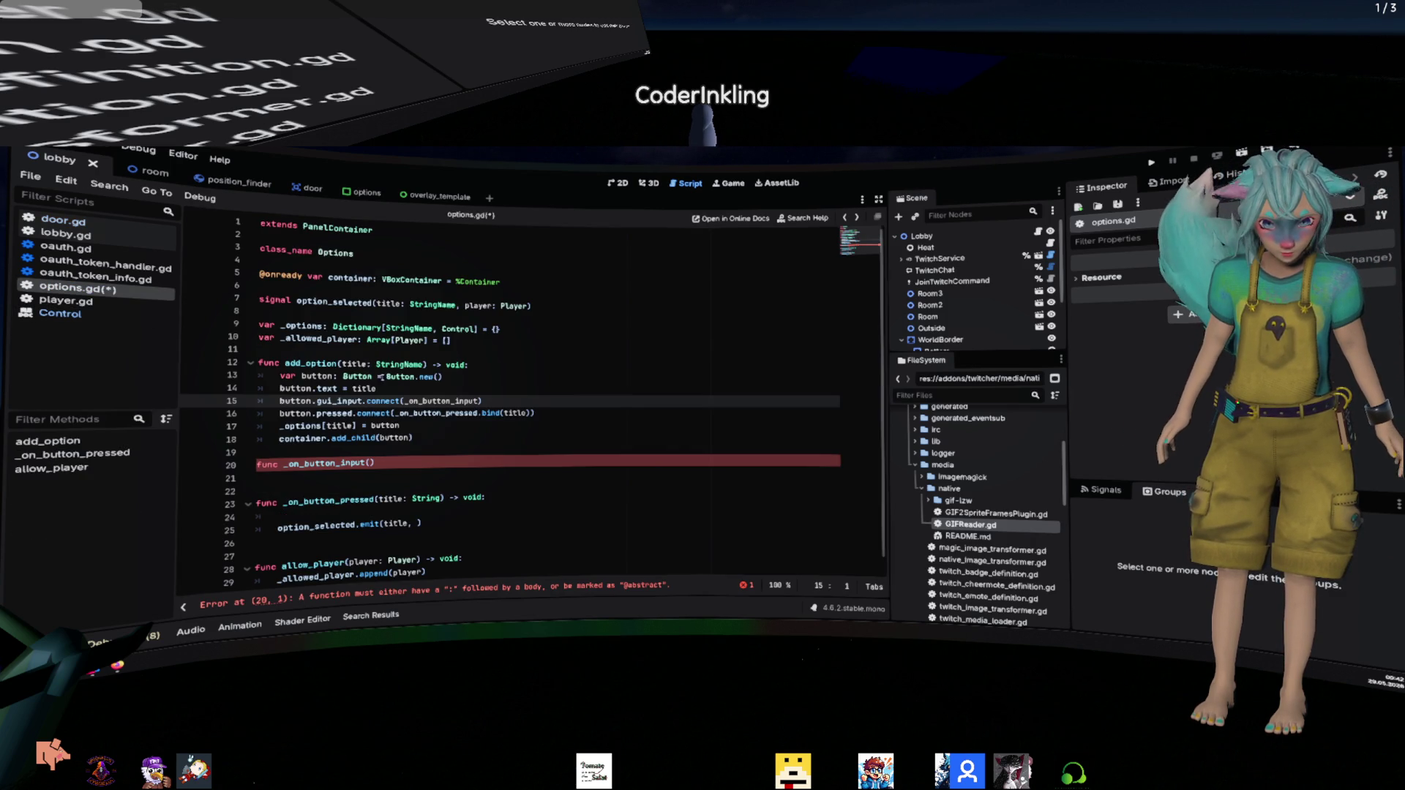
{"action": "key", "text": "ctrl+v"}
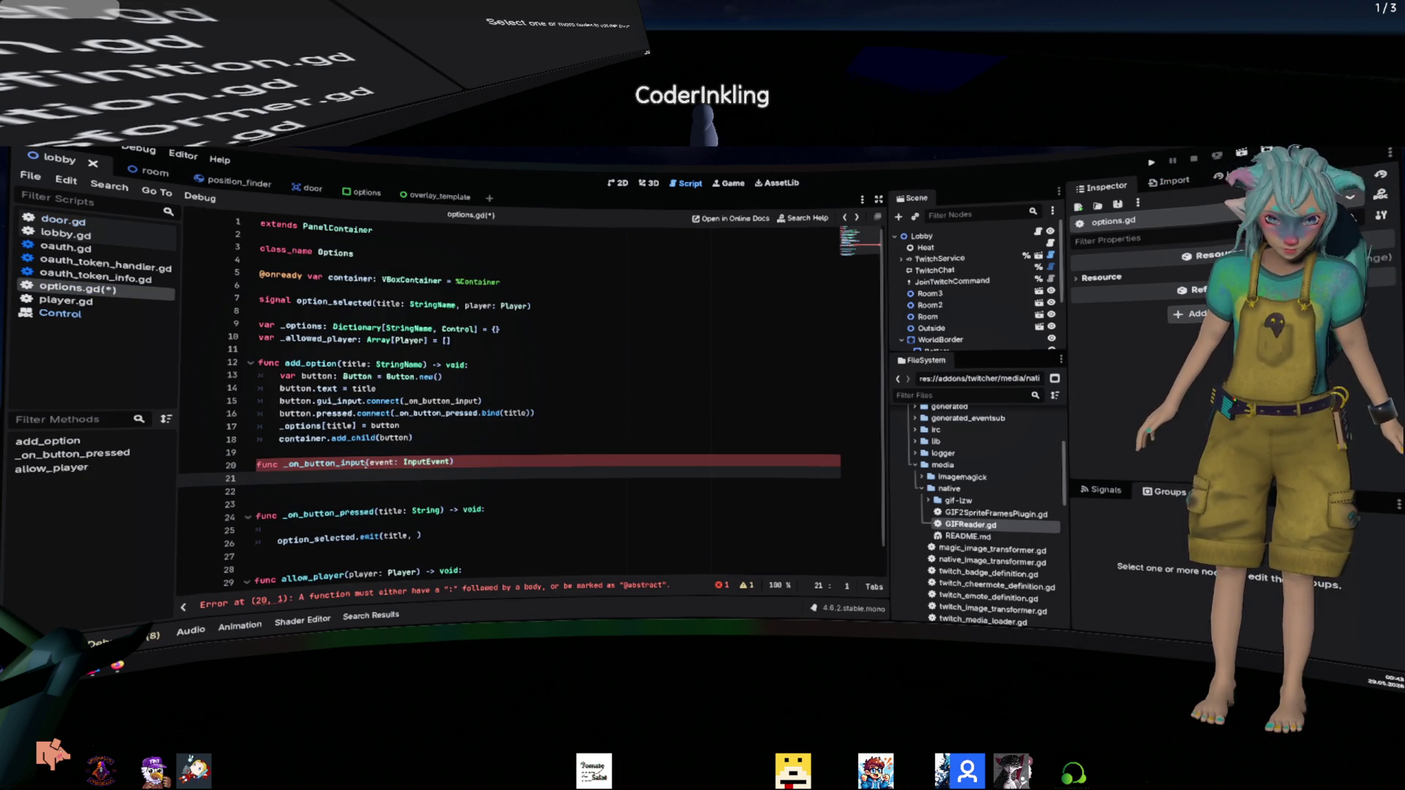
{"action": "key", "text": "BackSpace"}
{"action": "type", "text": "> void:"}
{"action": "key", "text": "Return"}
{"action": "key", "text": "Return"}
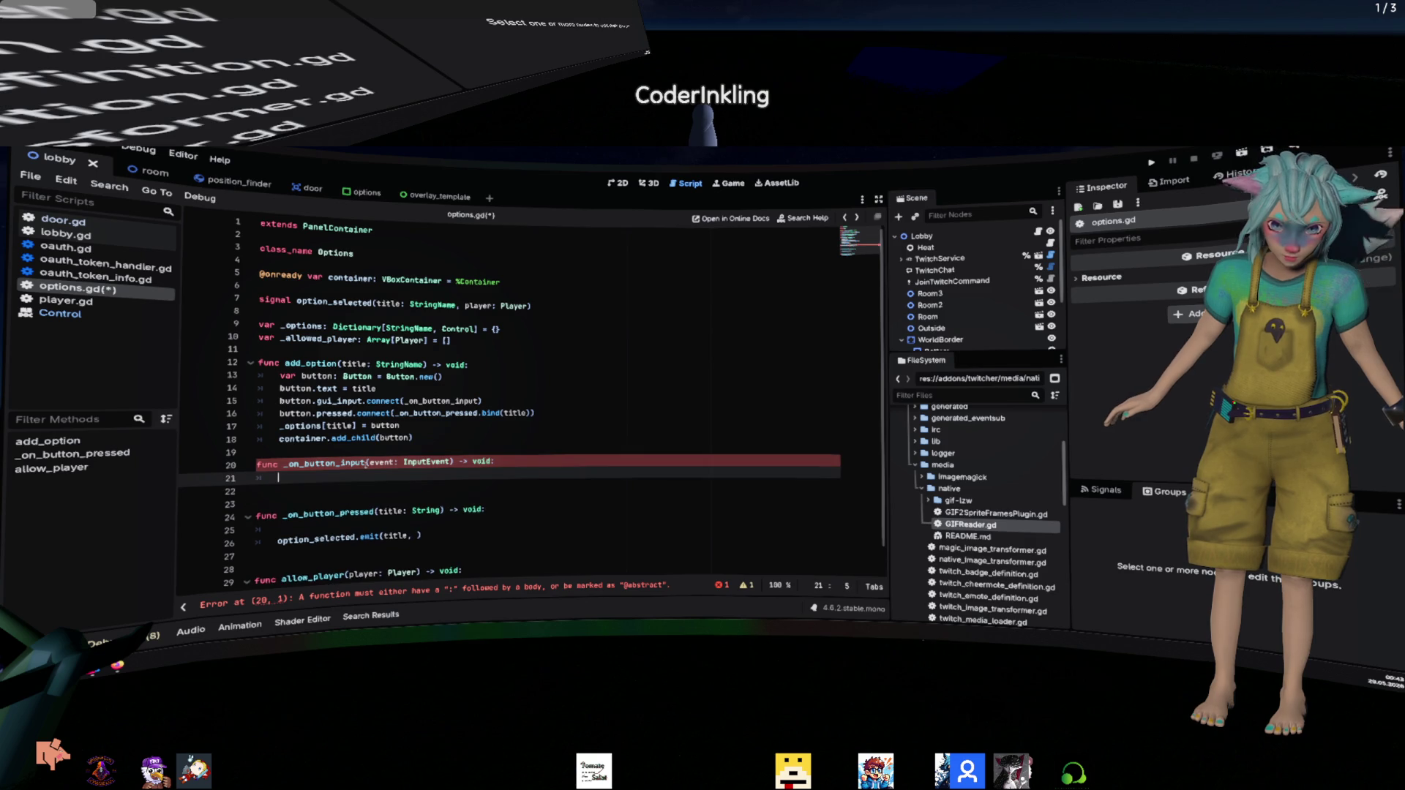
{"action": "key", "text": "BackSpace"}
{"action": "key", "text": "BackSpace"}
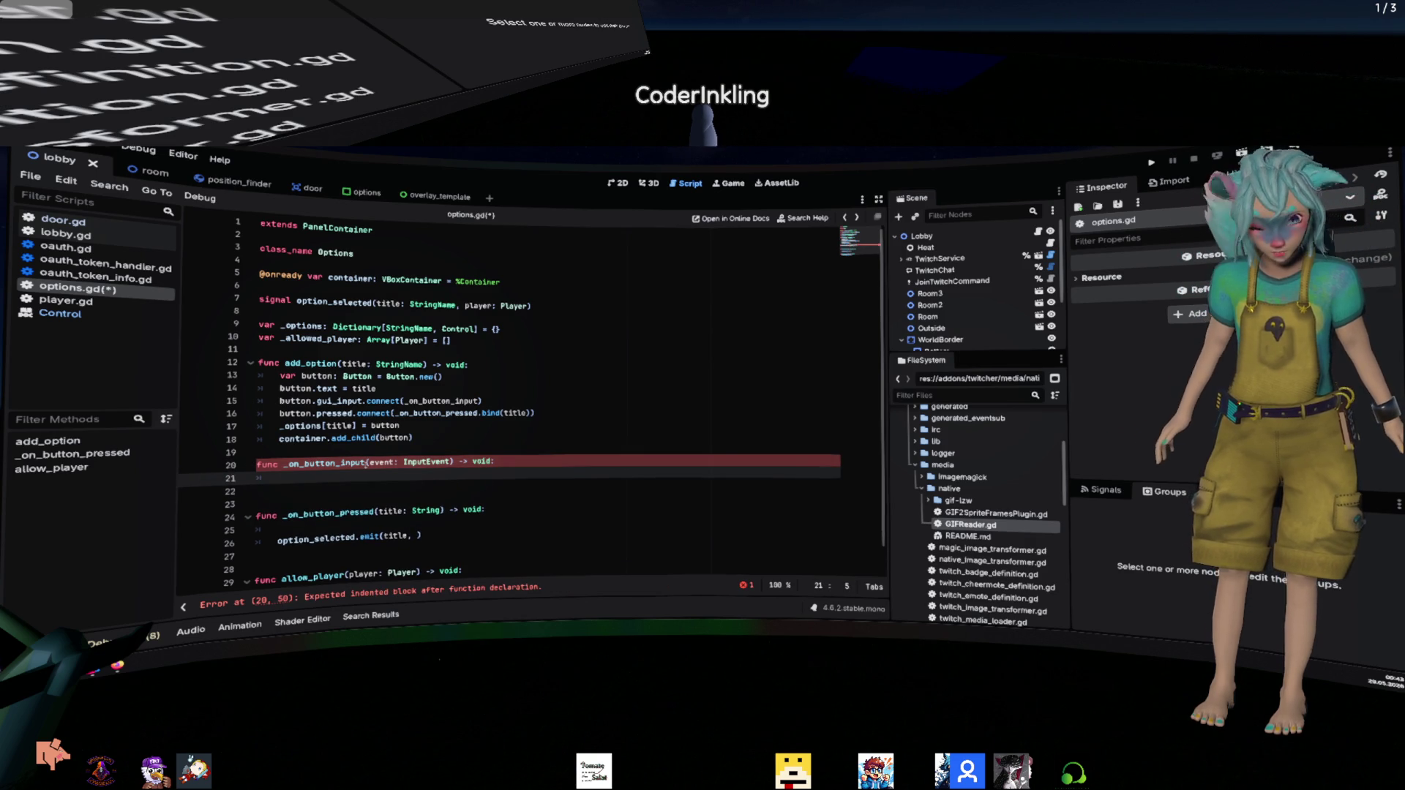
{"action": "left_click", "coordinate": [278, 503]}
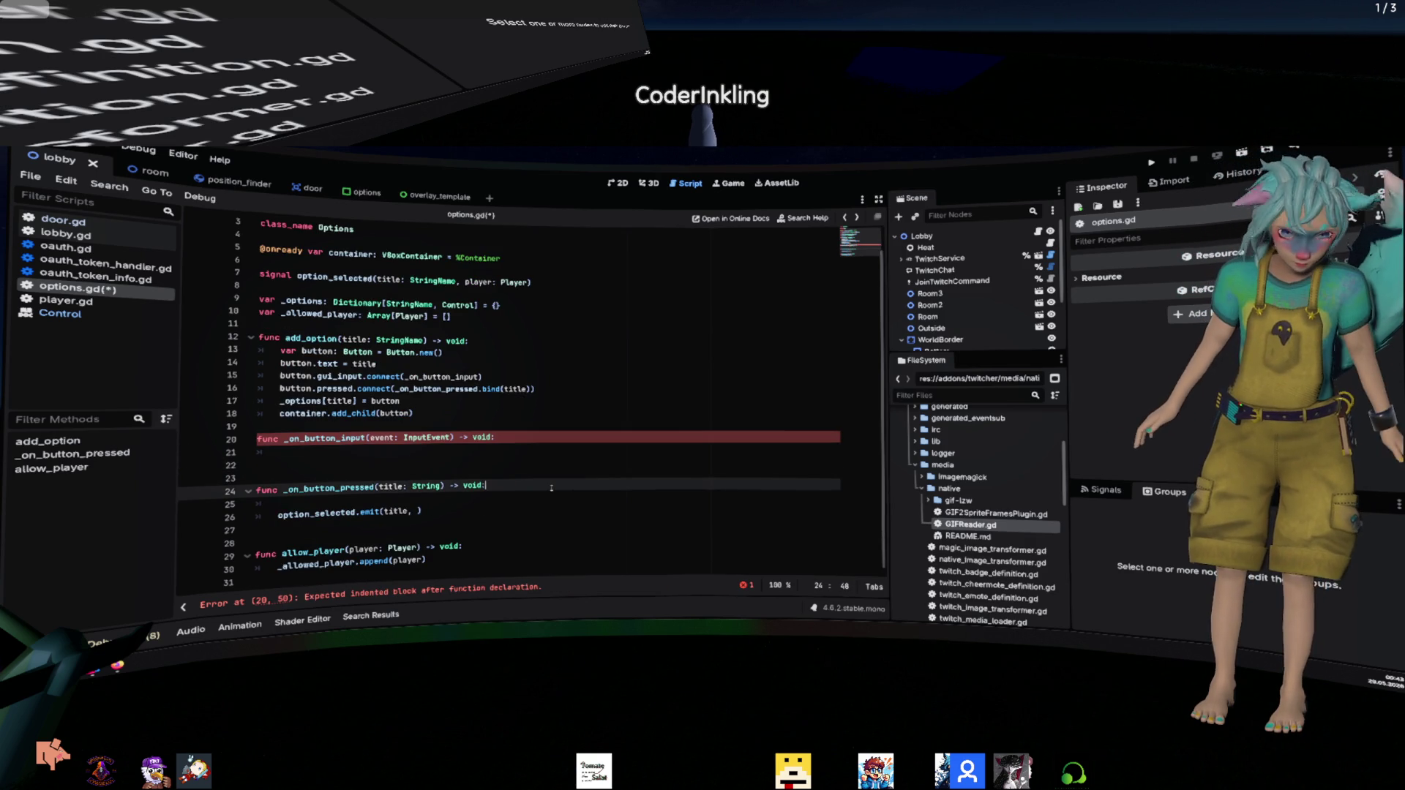
Step: Append .bind(title) to the gui_input connection and delete the old pressed.connect line
{"action": "left_click_drag", "start_coordinate": [279, 503], "coordinate": [551, 488]}
{"action": "key", "text": "shift+Up"}
{"action": "key", "text": "shift+Up"}
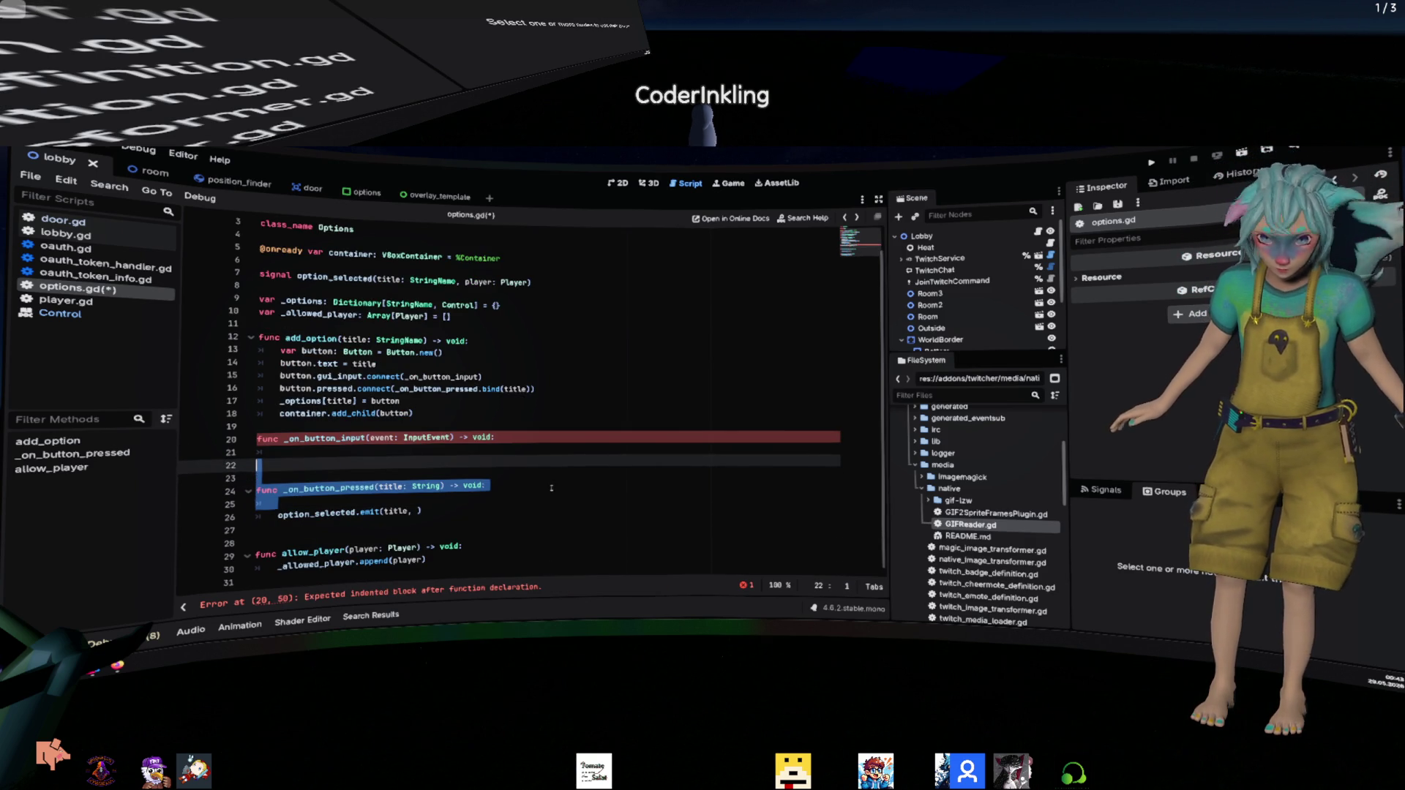
{"action": "left_click", "coordinate": [475, 377]}
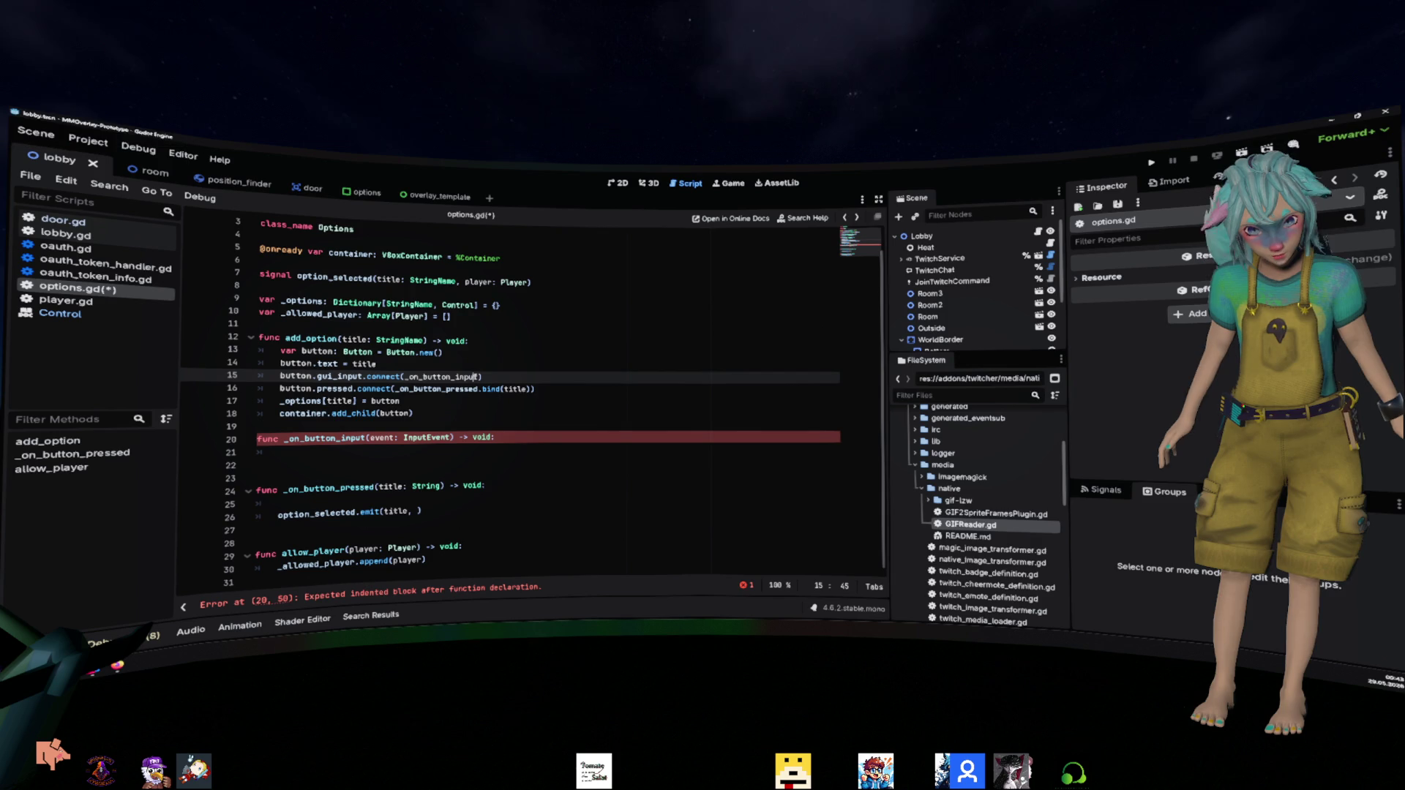
{"action": "type", "text": ".bindti"}
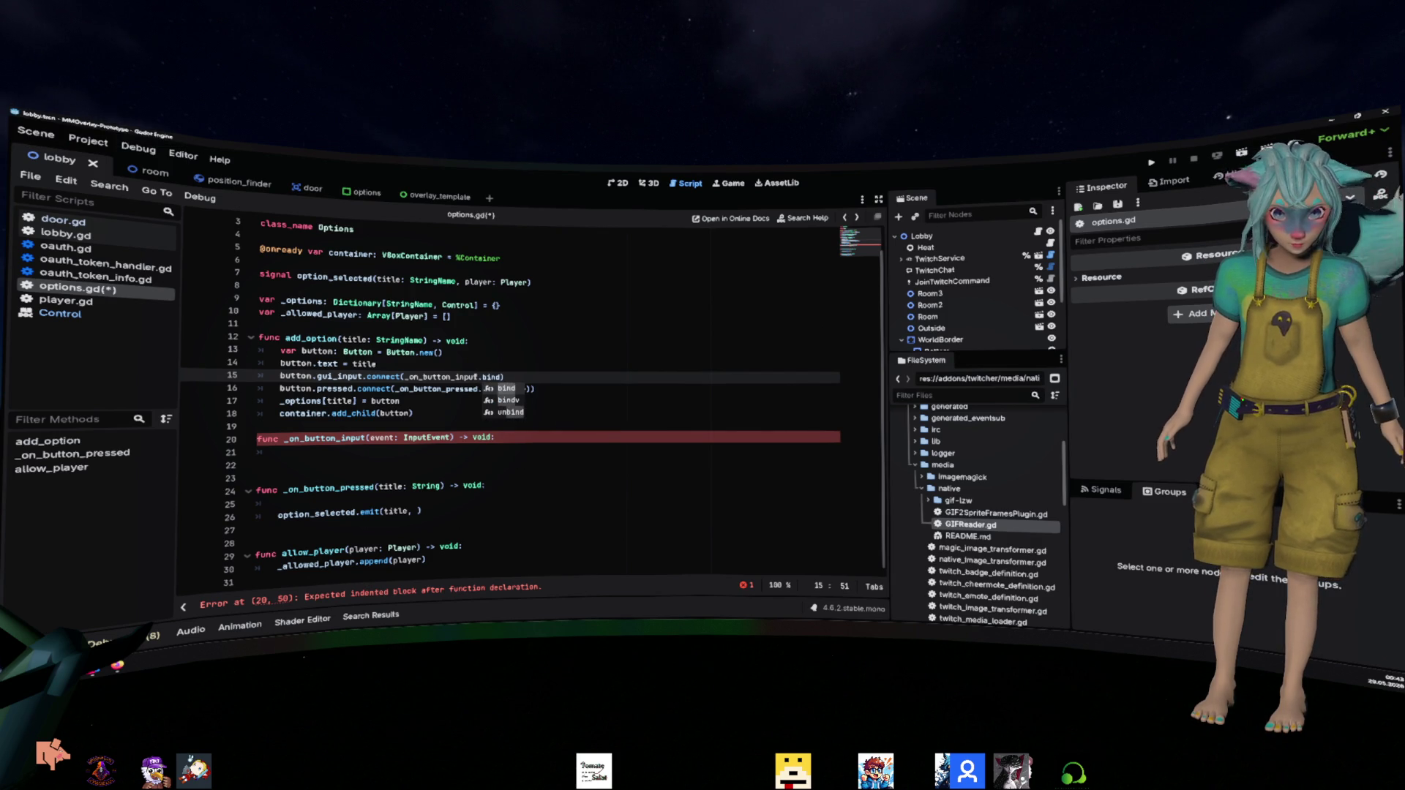
{"action": "type", "text": "tle"}
{"action": "key", "text": "BackSpace"}
{"action": "key", "text": "BackSpace"}
{"action": "type", "text": "(title"}
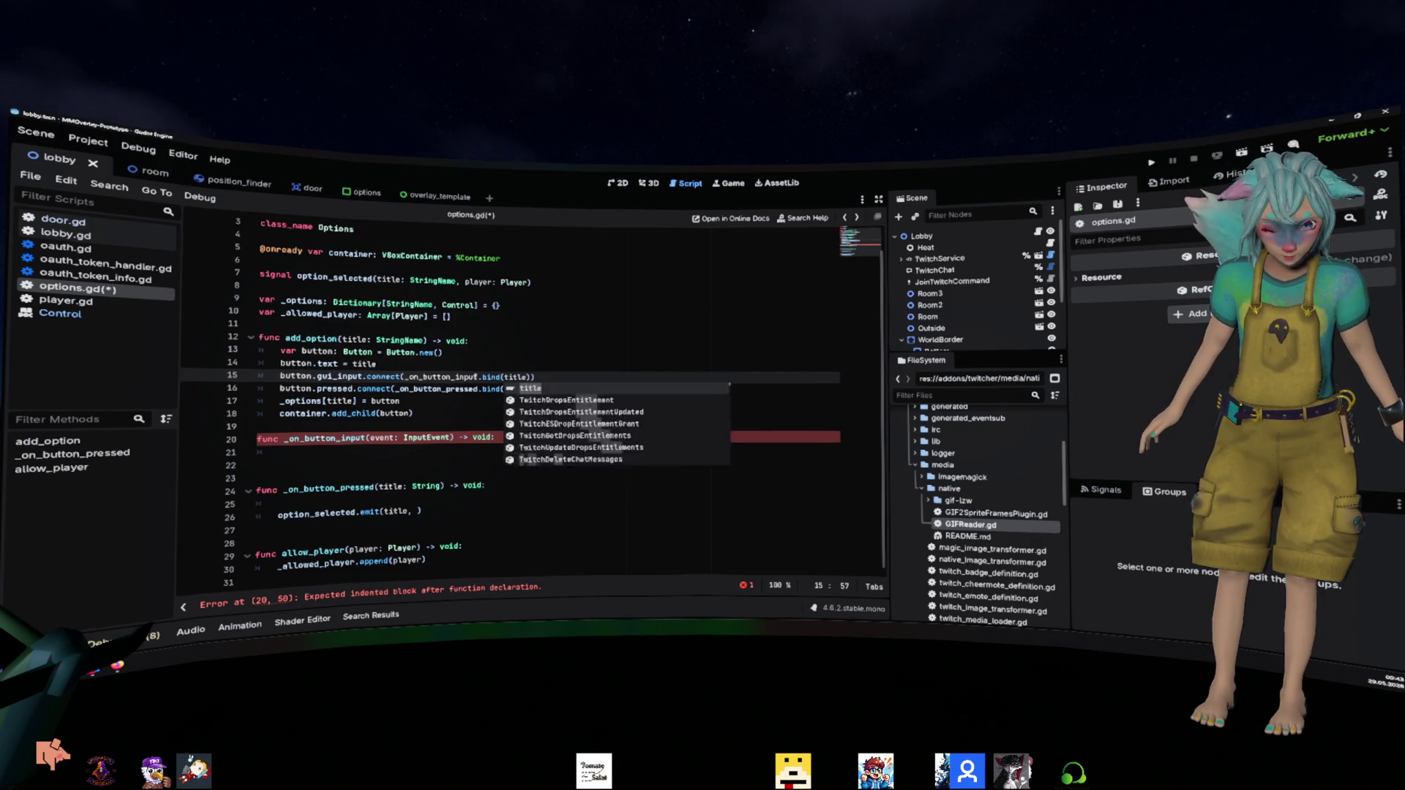
{"action": "key", "text": "Escape"}
{"action": "key", "text": "End"}
{"action": "key", "text": "shift+Down"}
{"action": "key", "text": "Delete"}
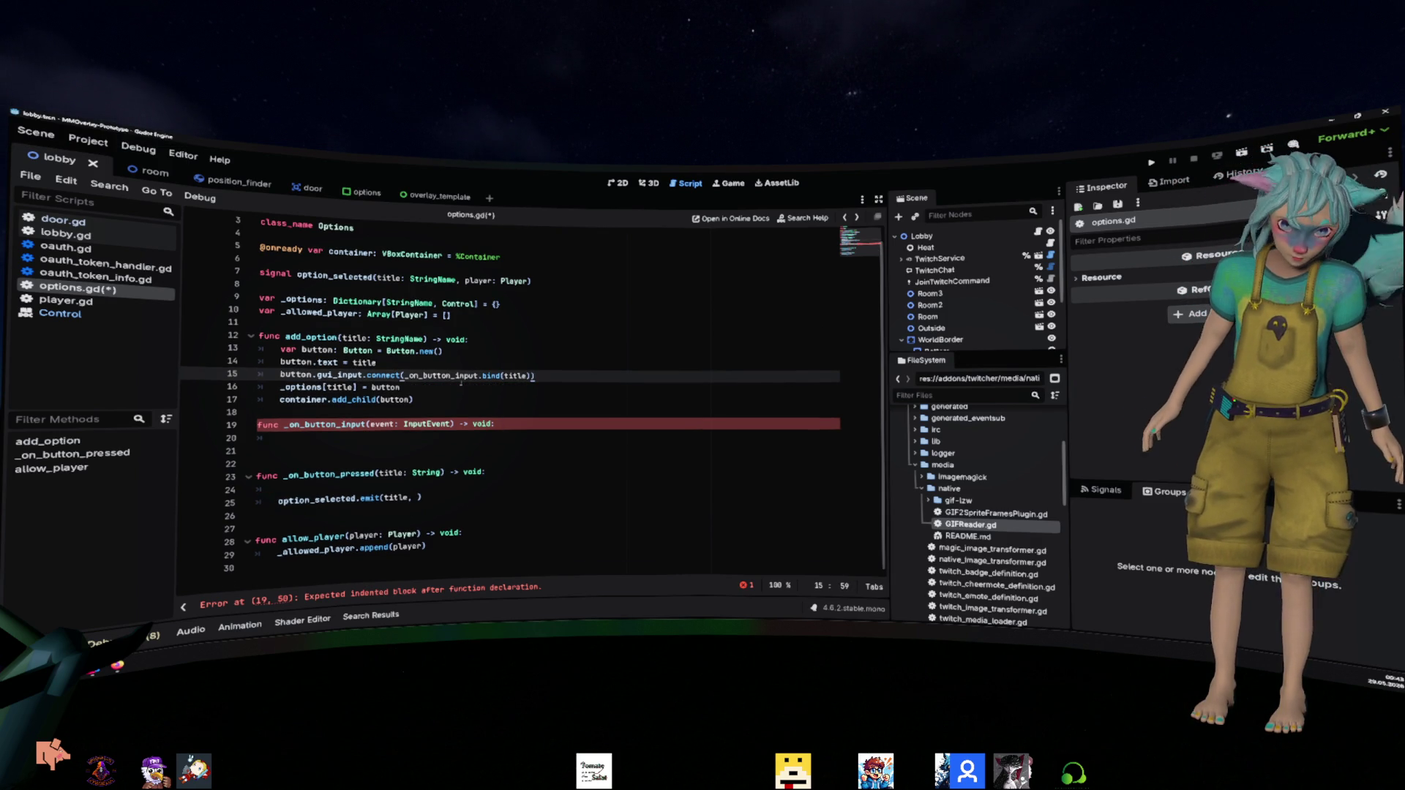
Step: Add a title: StringName parameter to _on_button_input's signature
{"action": "left_click", "coordinate": [446, 425]}
{"action": "type", "text": ", title: StringNa"}
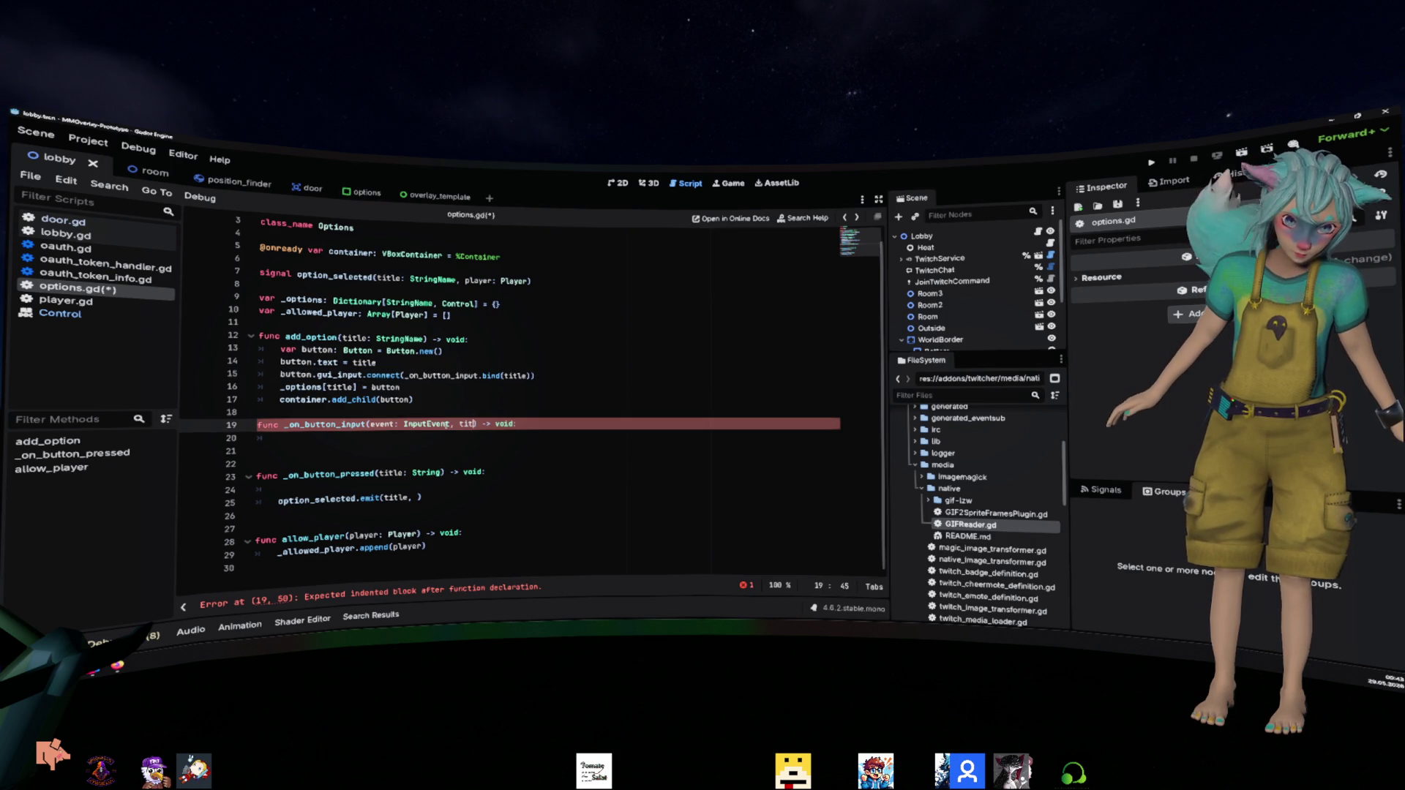
{"action": "type", "text": "me"}
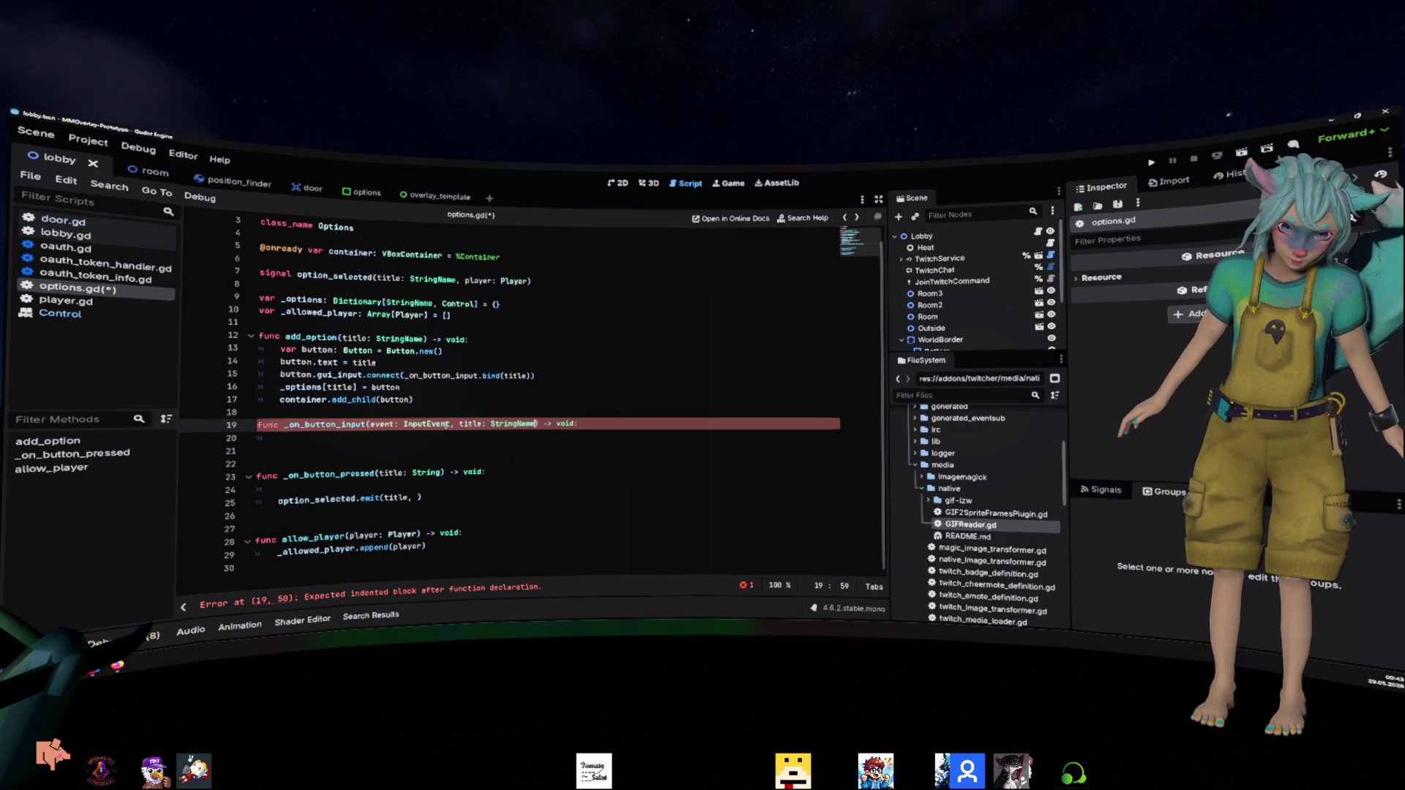
{"action": "key", "text": "End"}
{"action": "key", "text": "Return"}
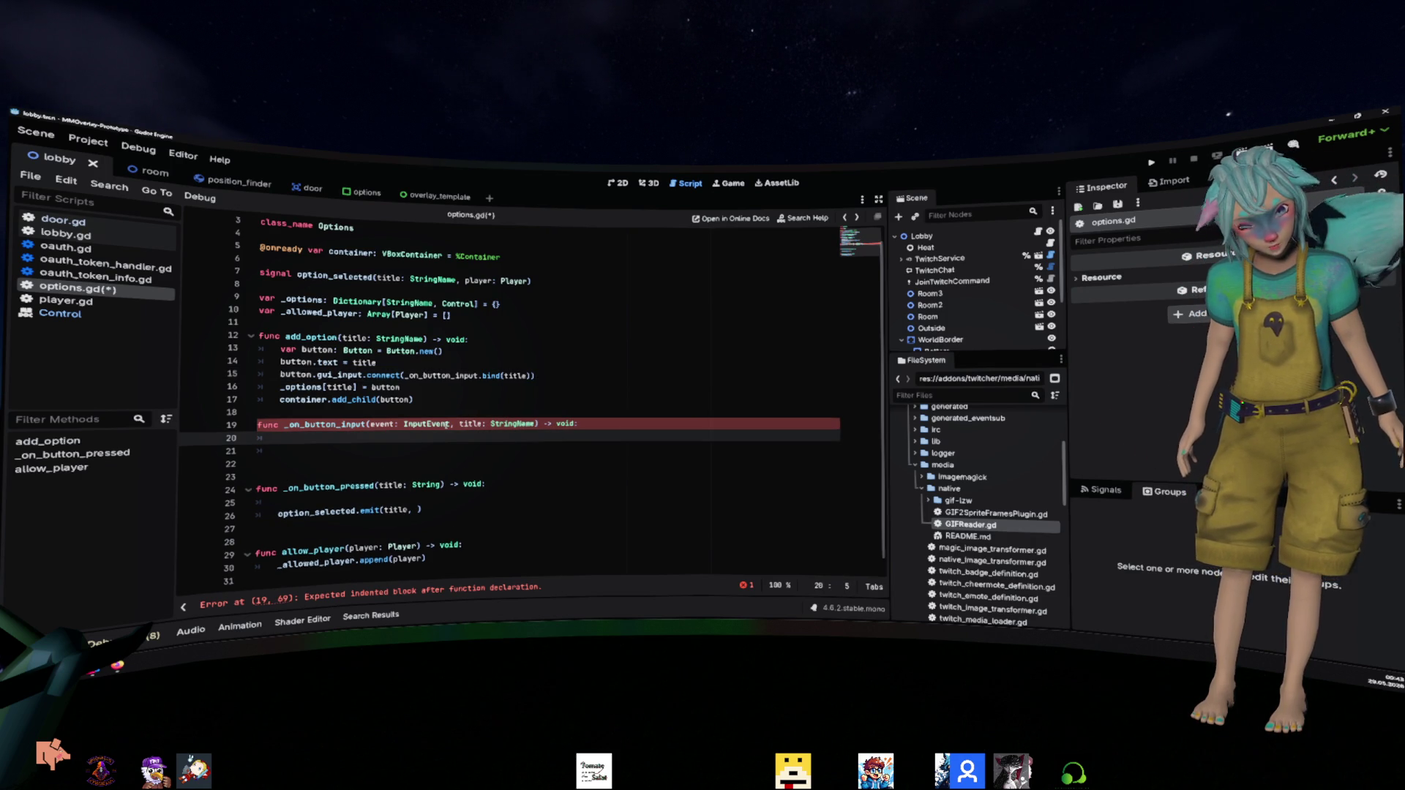
{"action": "key", "text": "Down"}
{"action": "key", "text": "Down"}
{"action": "key", "text": "Down"}
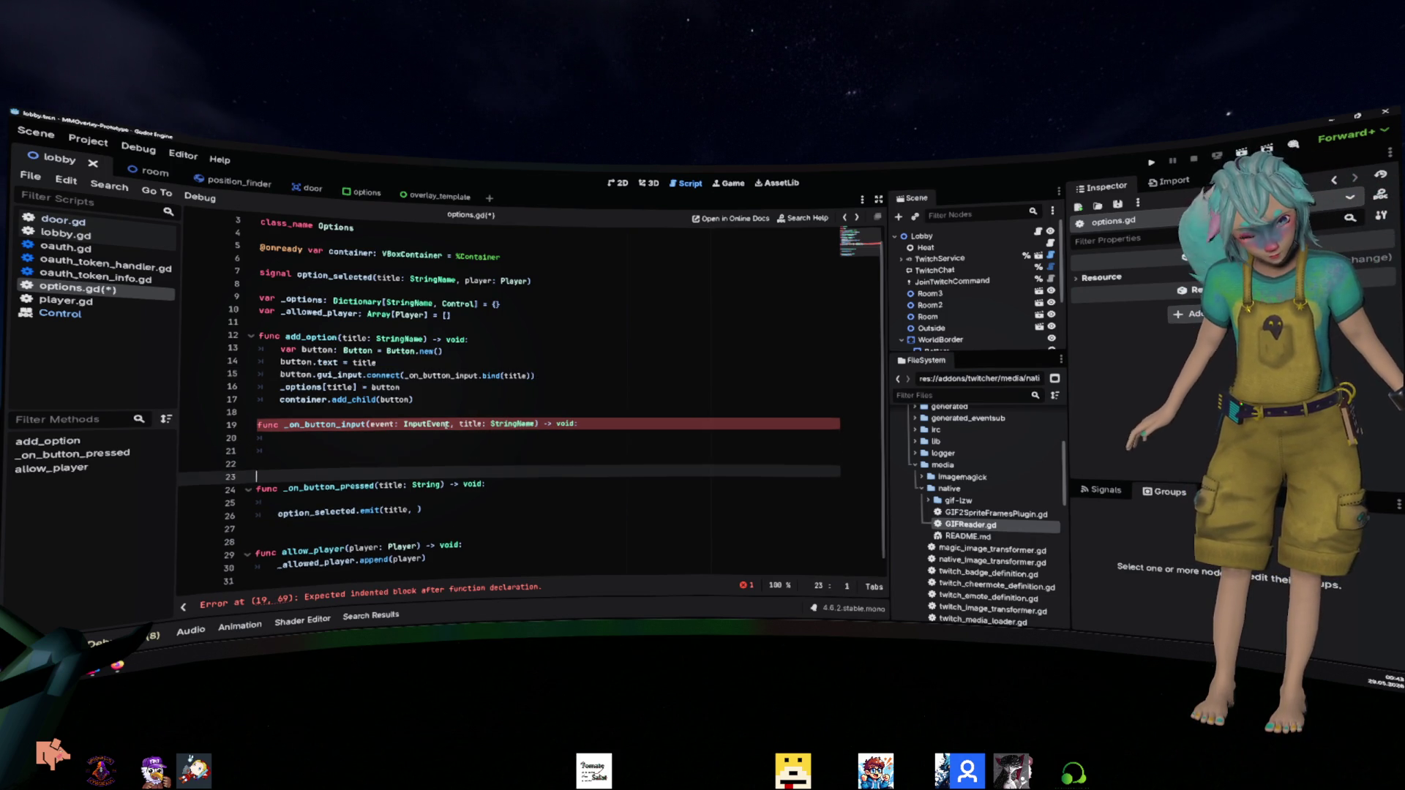
Step: Write 'if not event.has_meta(&"heat"): return' as the handler's first line
{"action": "key", "text": "Up"}
{"action": "key", "text": "Up"}
{"action": "key", "text": "Up"}
{"action": "key", "text": "Up"}
{"action": "key", "text": "Up"}
{"action": "key", "text": "Up"}
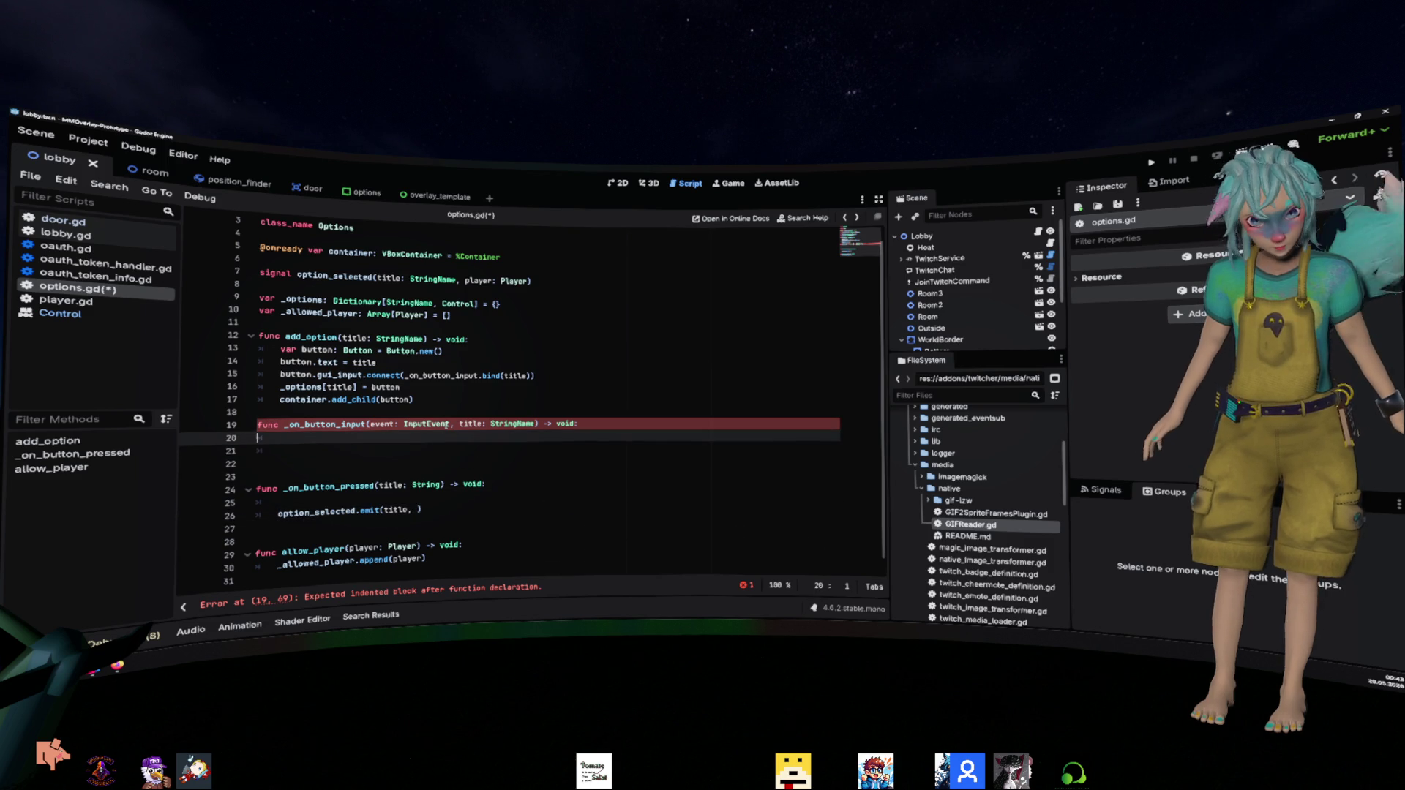
{"action": "type", "text": "event.has"}
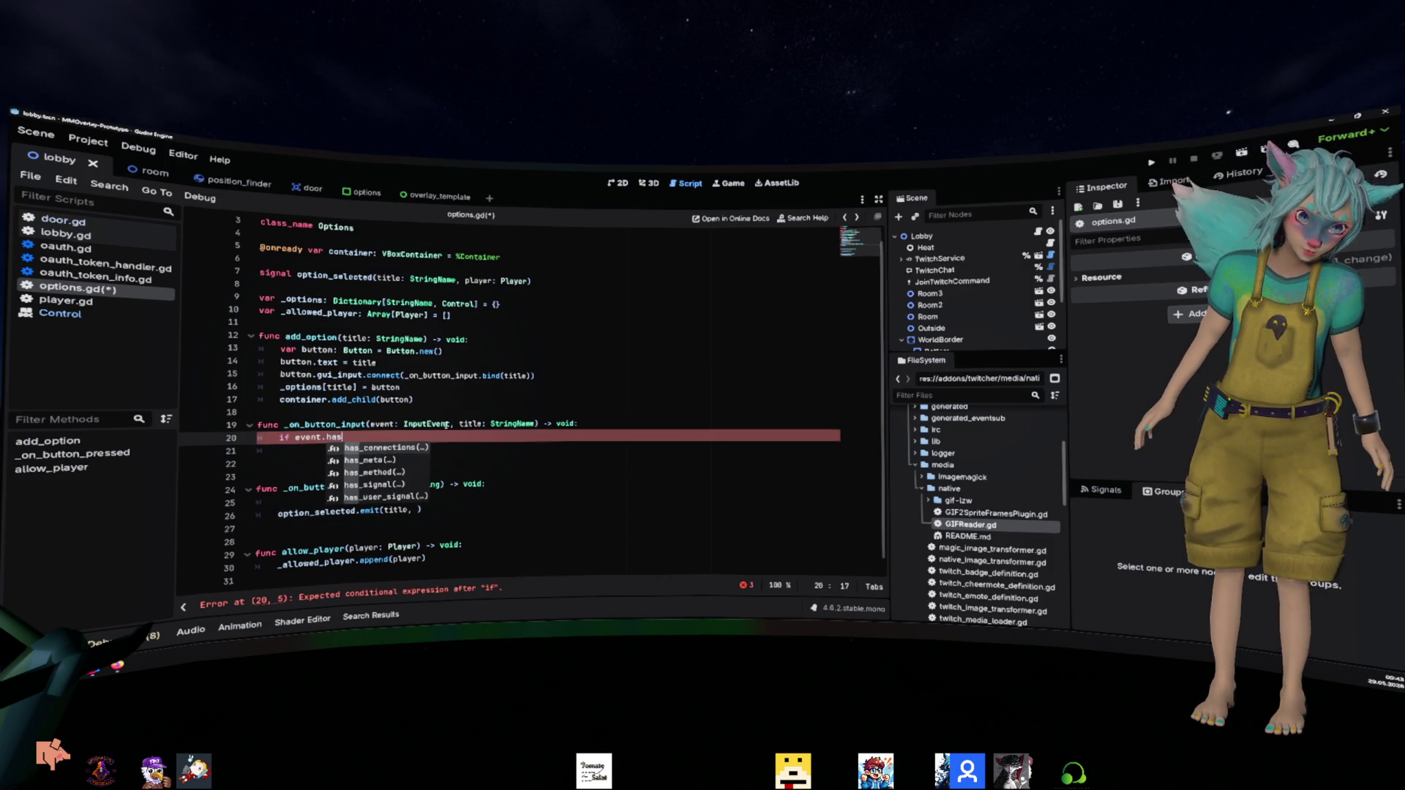
{"action": "type", "text": "_m"}
{"action": "key", "text": "Return"}
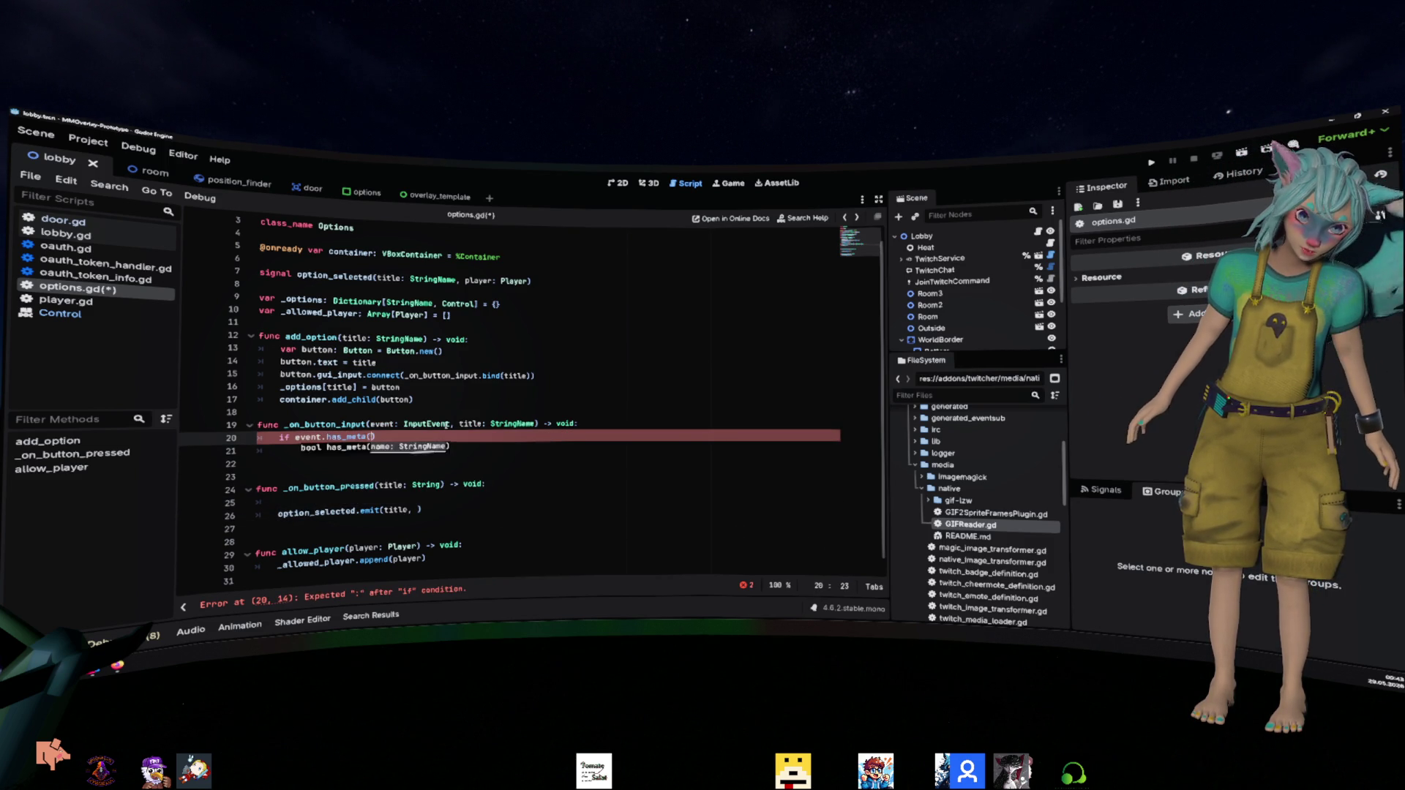
{"action": "key", "text": "Home"}
{"action": "key", "text": "Right"}
{"action": "key", "text": "Right"}
{"action": "type", "text": "not"}
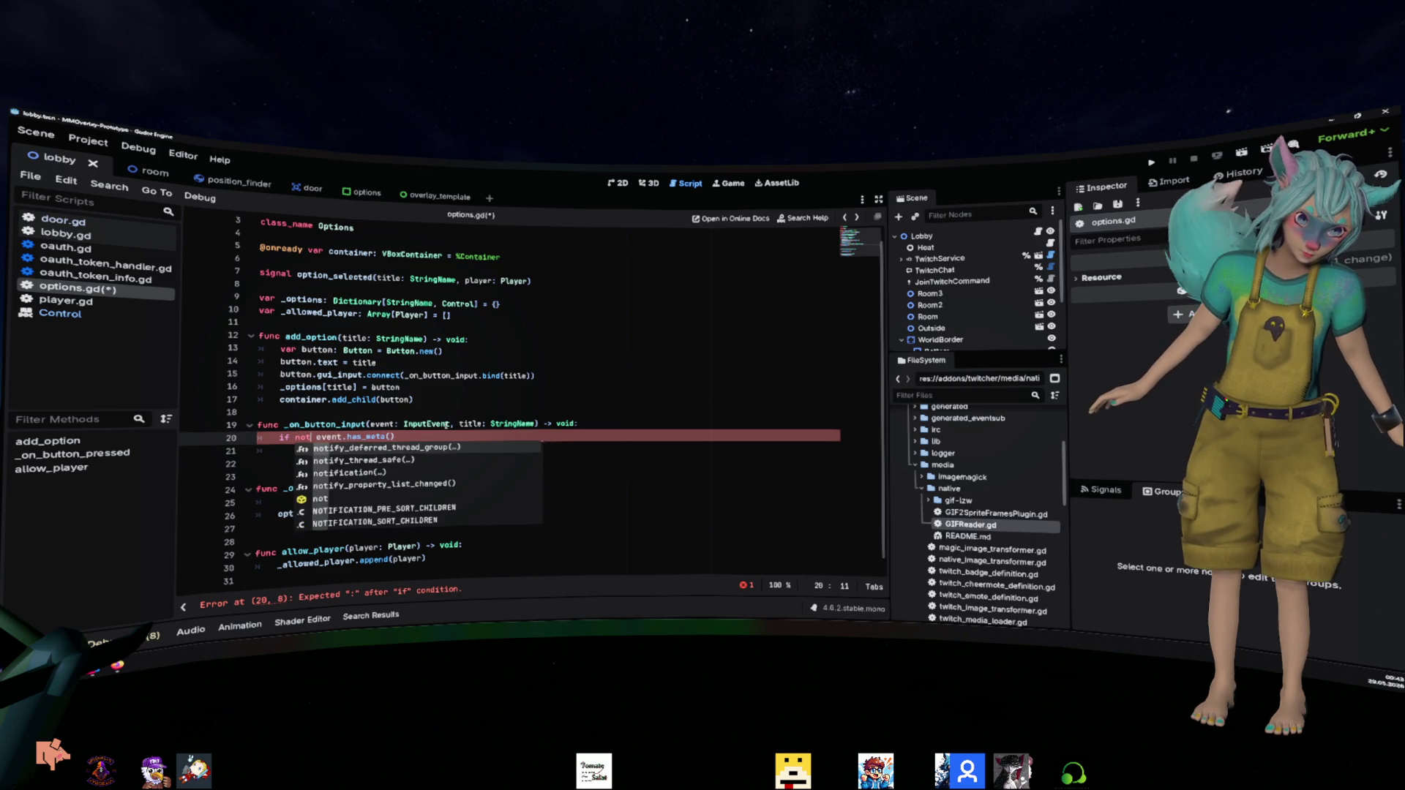
{"action": "key", "text": "End"}
{"action": "key", "text": "Left"}
{"action": "type", "text": "\"heat"}
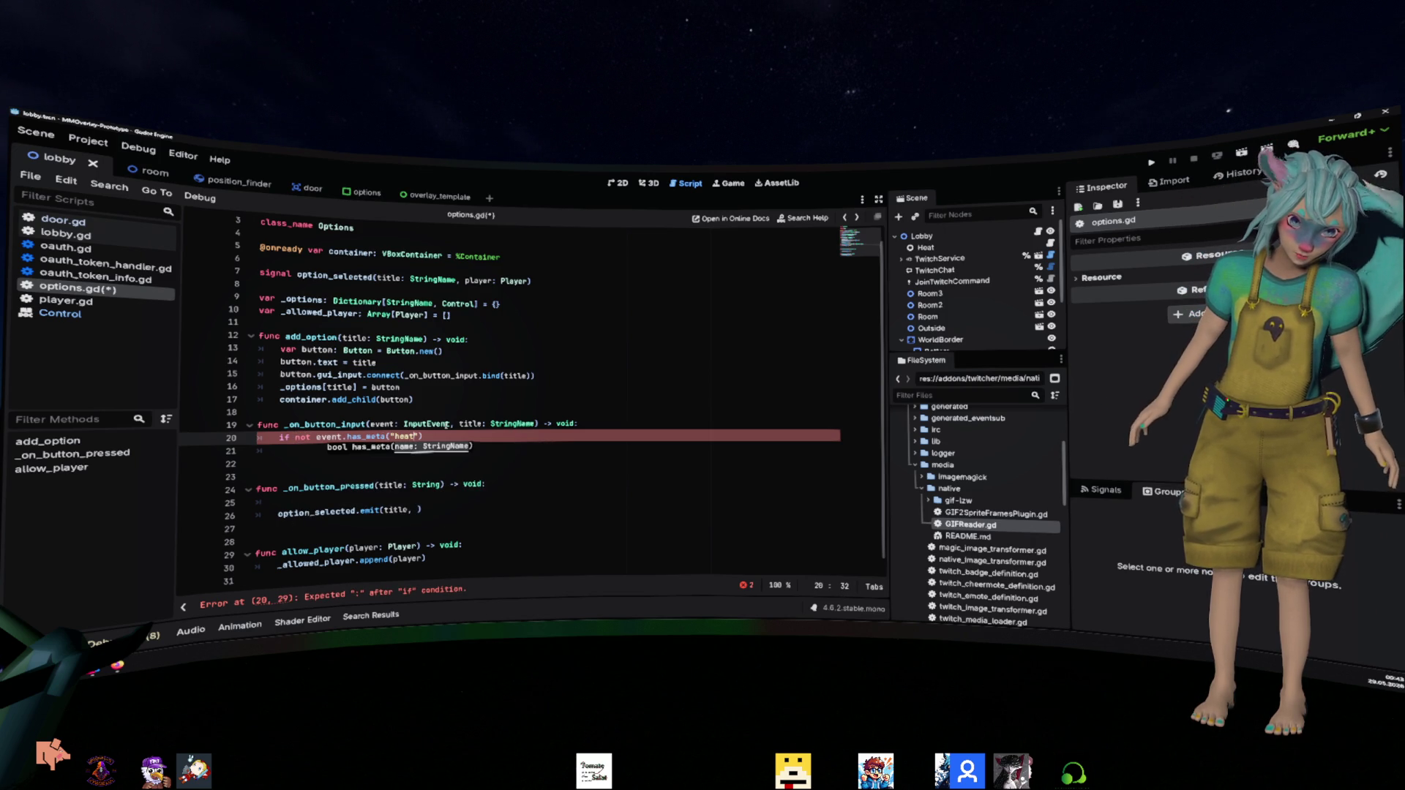
{"action": "key", "text": "Left"}
{"action": "key", "text": "Left"}
{"action": "key", "text": "Left"}
{"action": "key", "text": "Right"}
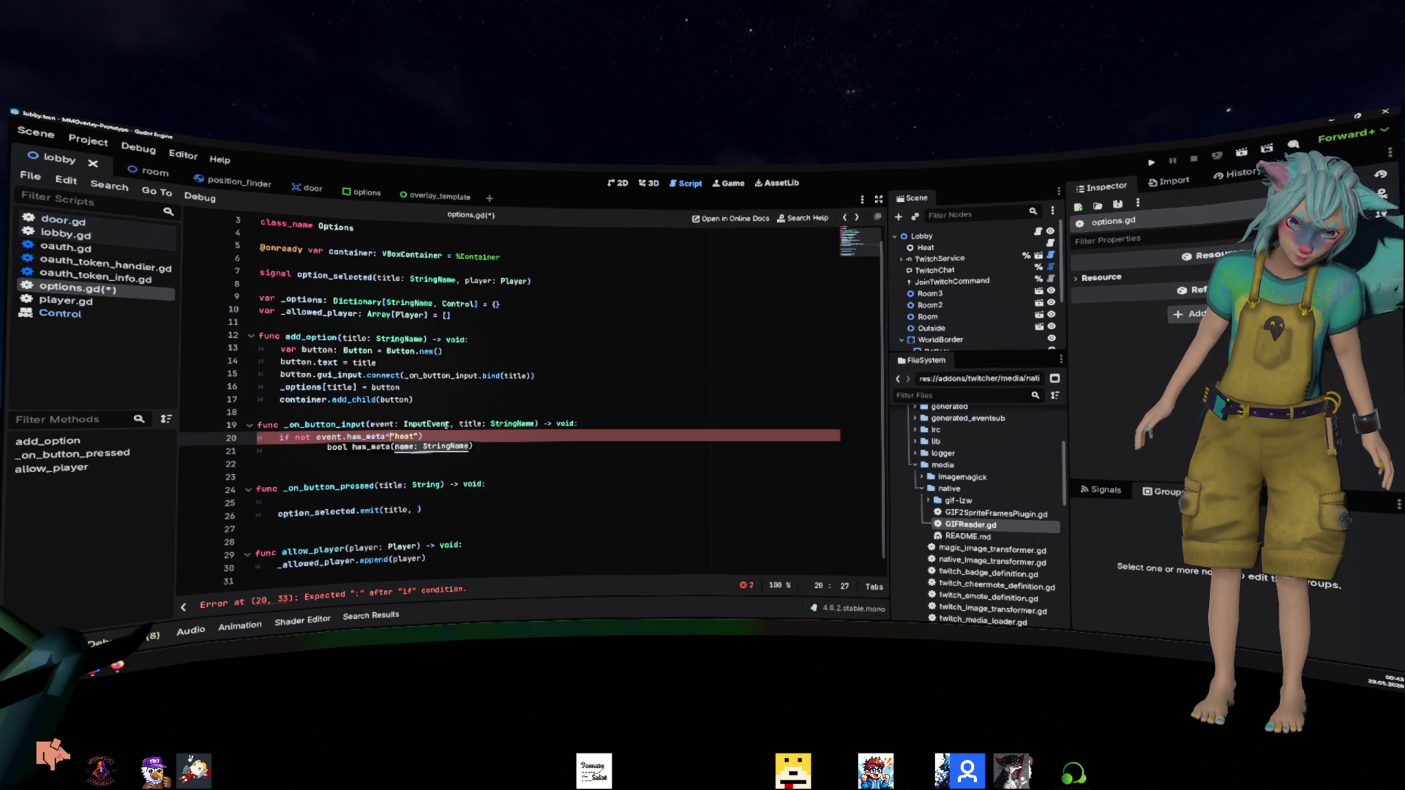
{"action": "type", "text": "("}
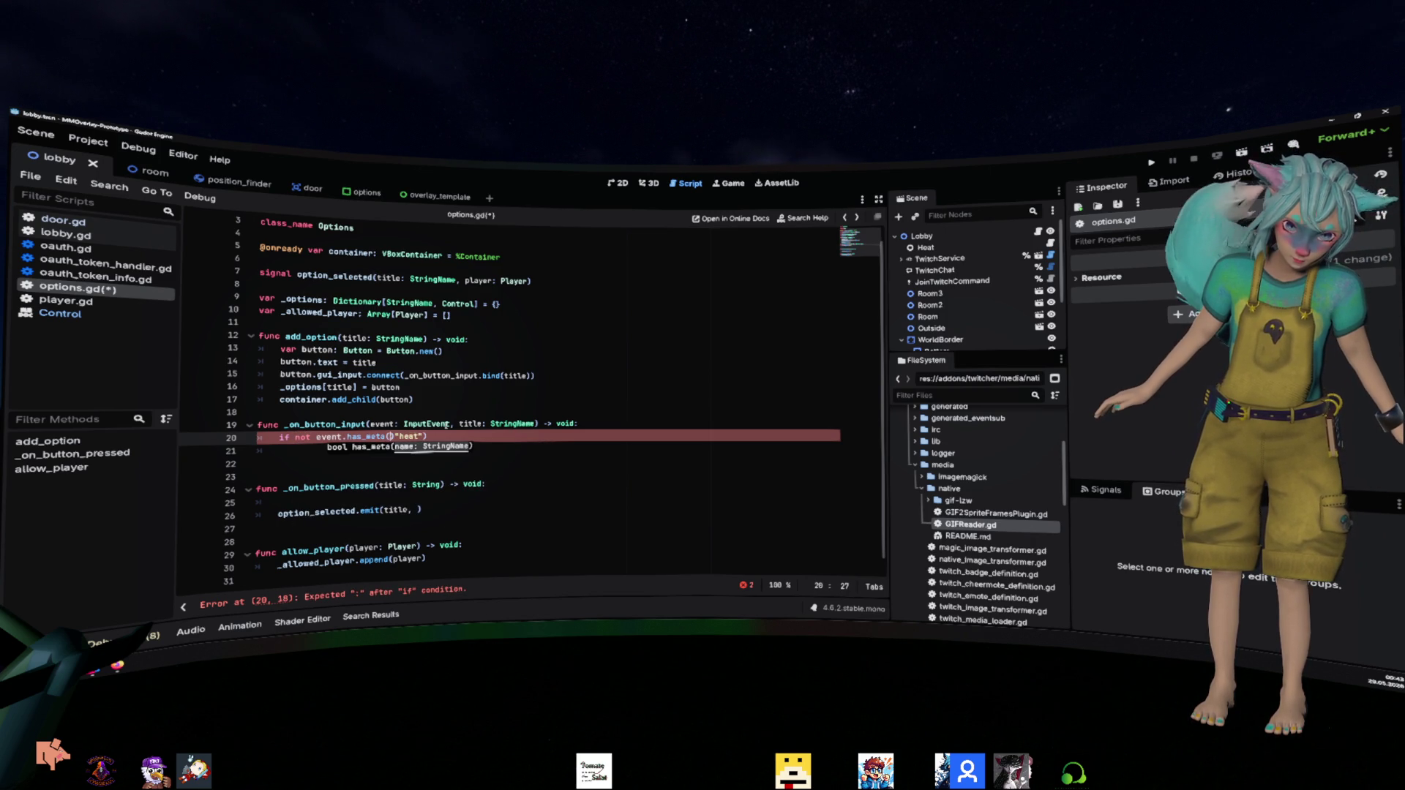
{"action": "key", "text": "Delete"}
{"action": "key", "text": "Right"}
{"action": "key", "text": "End"}
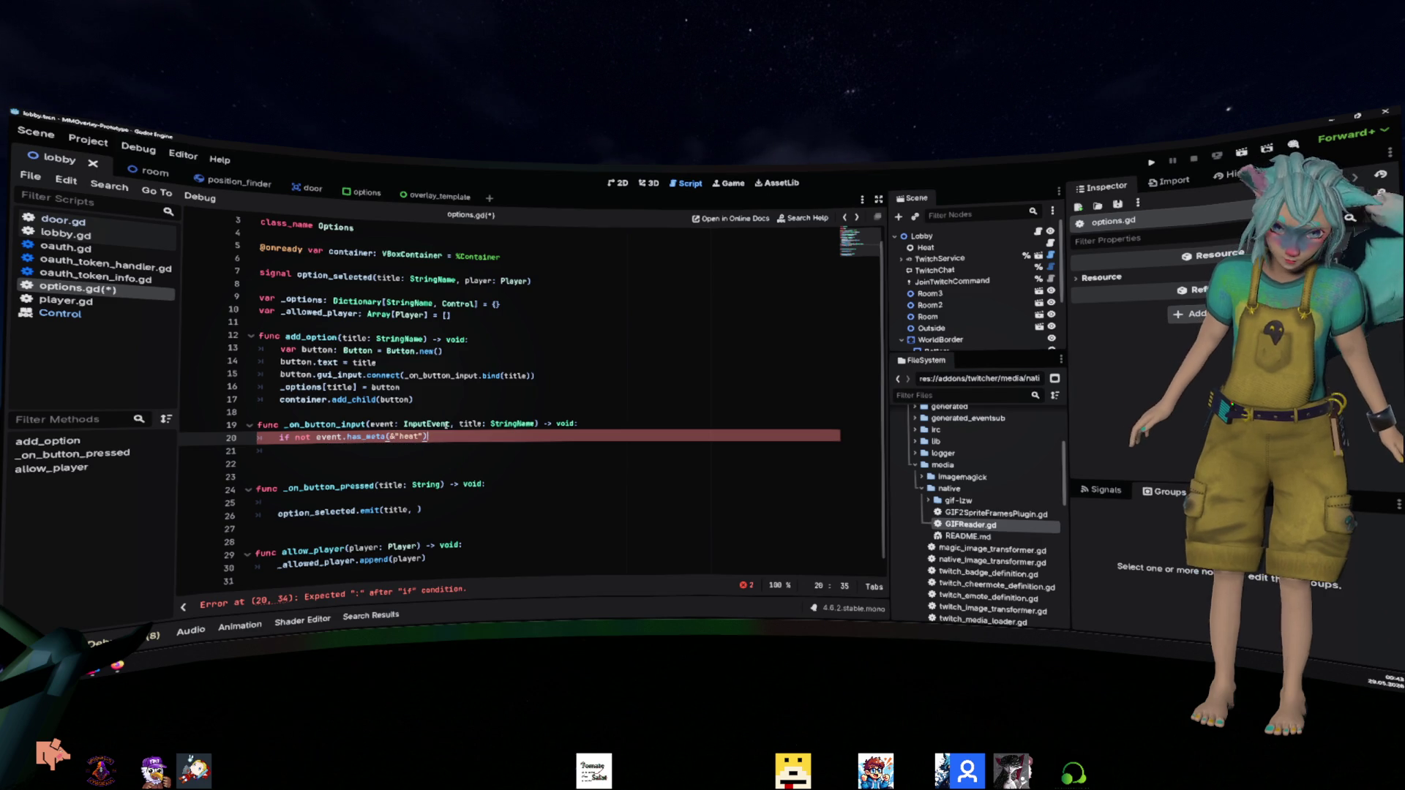
{"action": "type", "text": "turn"}
{"action": "key", "text": "Return"}
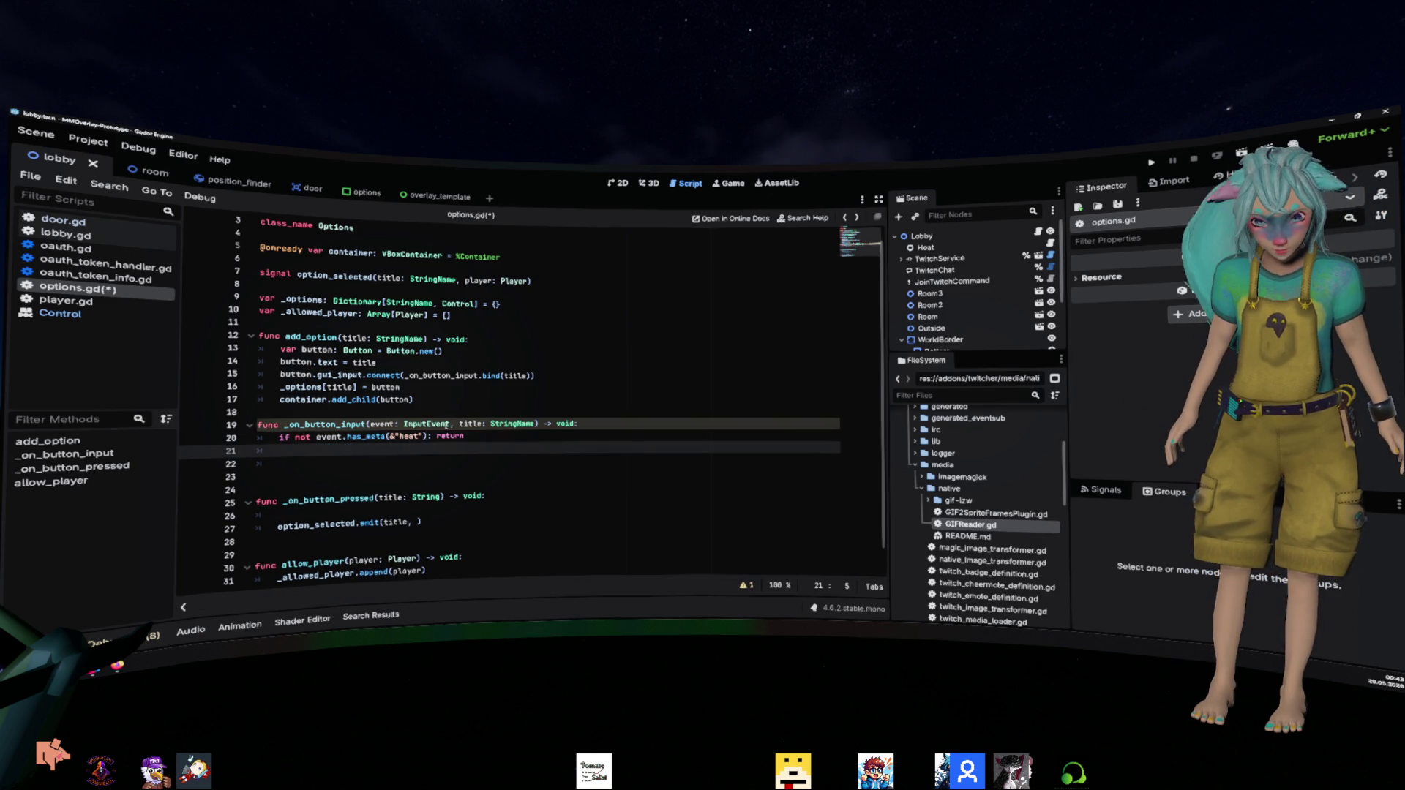
Step: Add option_selected.emit(title, ) with a blank second argument, then switch to lobby.gd
{"action": "type", "text": "option_selected.e"}
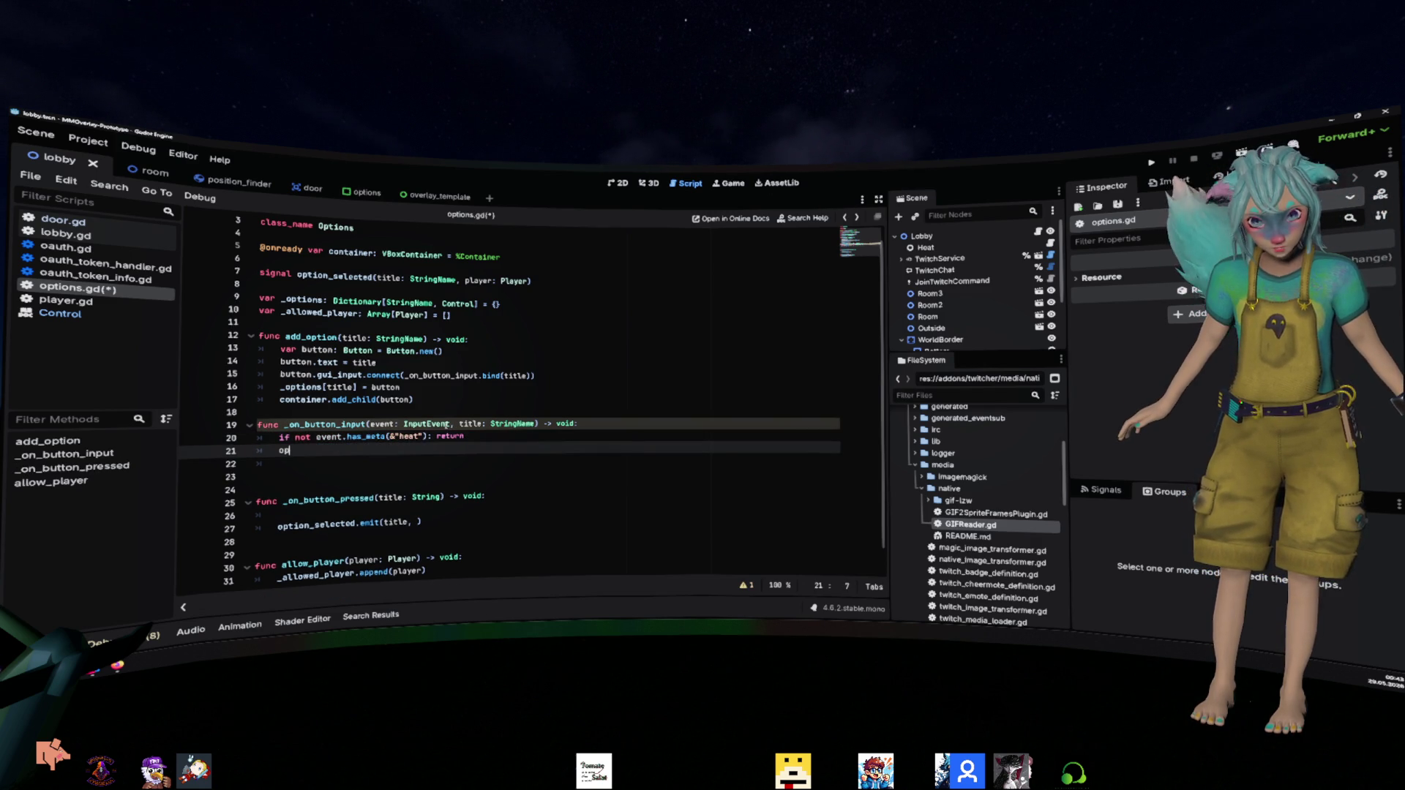
{"action": "key", "text": "Return"}
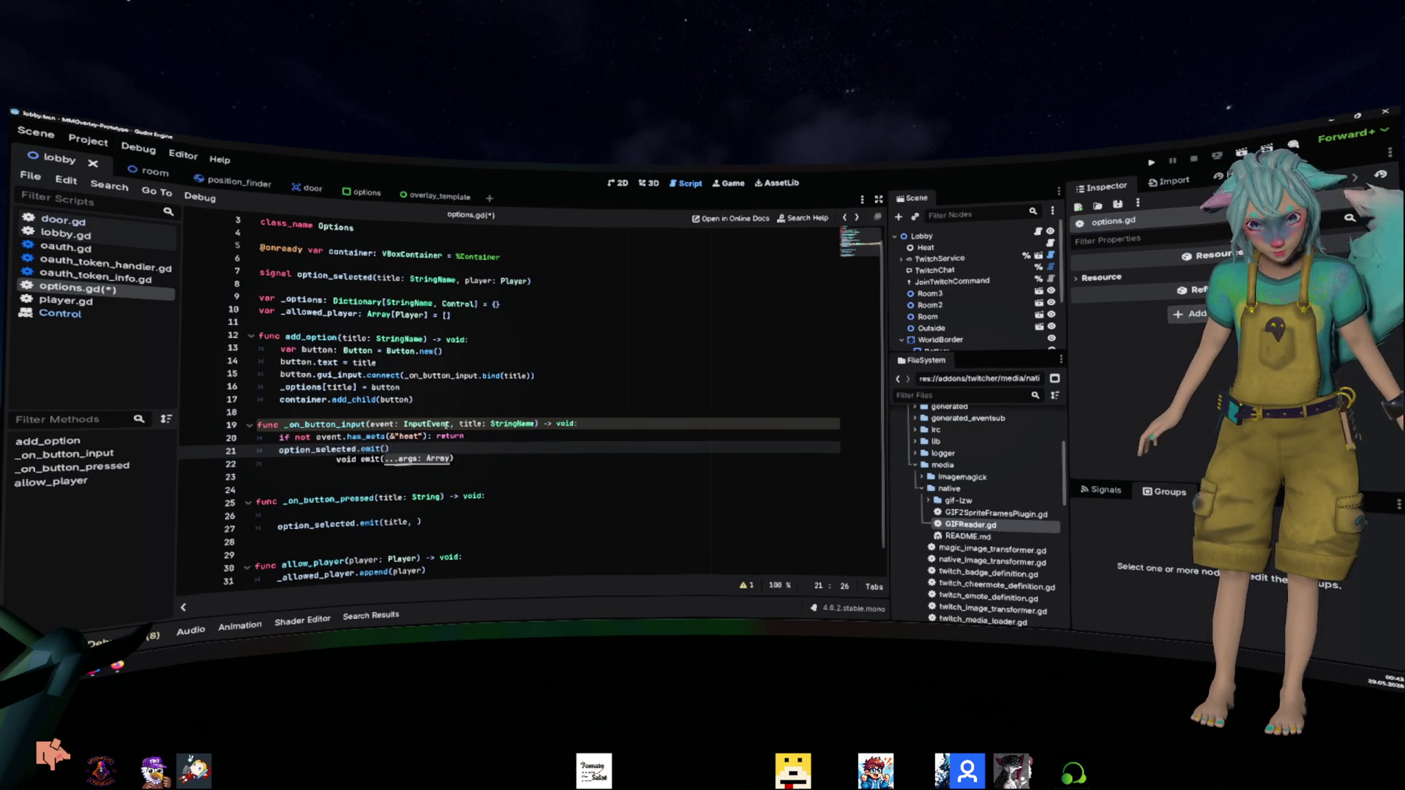
{"action": "type", "text": "title,"}
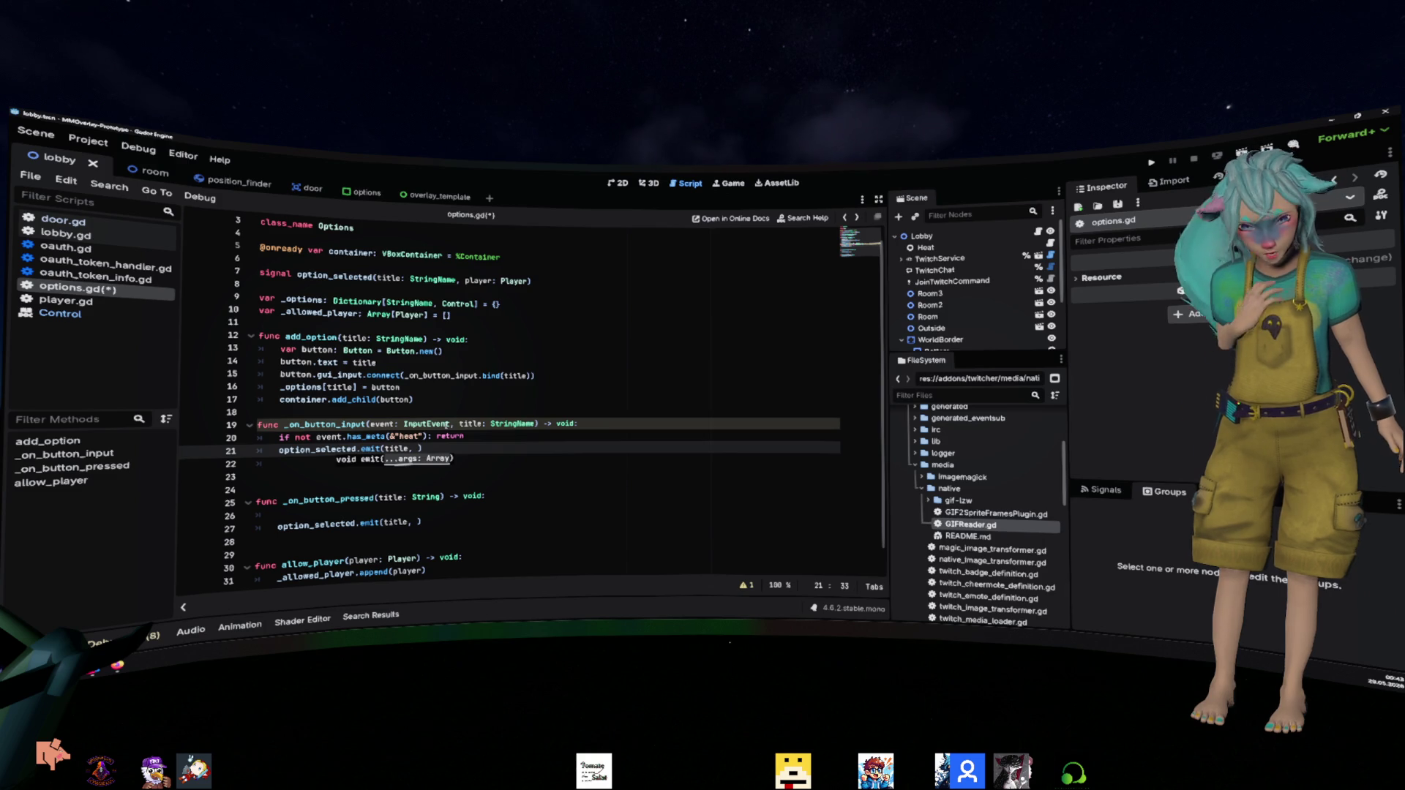
{"action": "left_click_drag", "start_coordinate": [449, 520], "coordinate": [335, 500]}
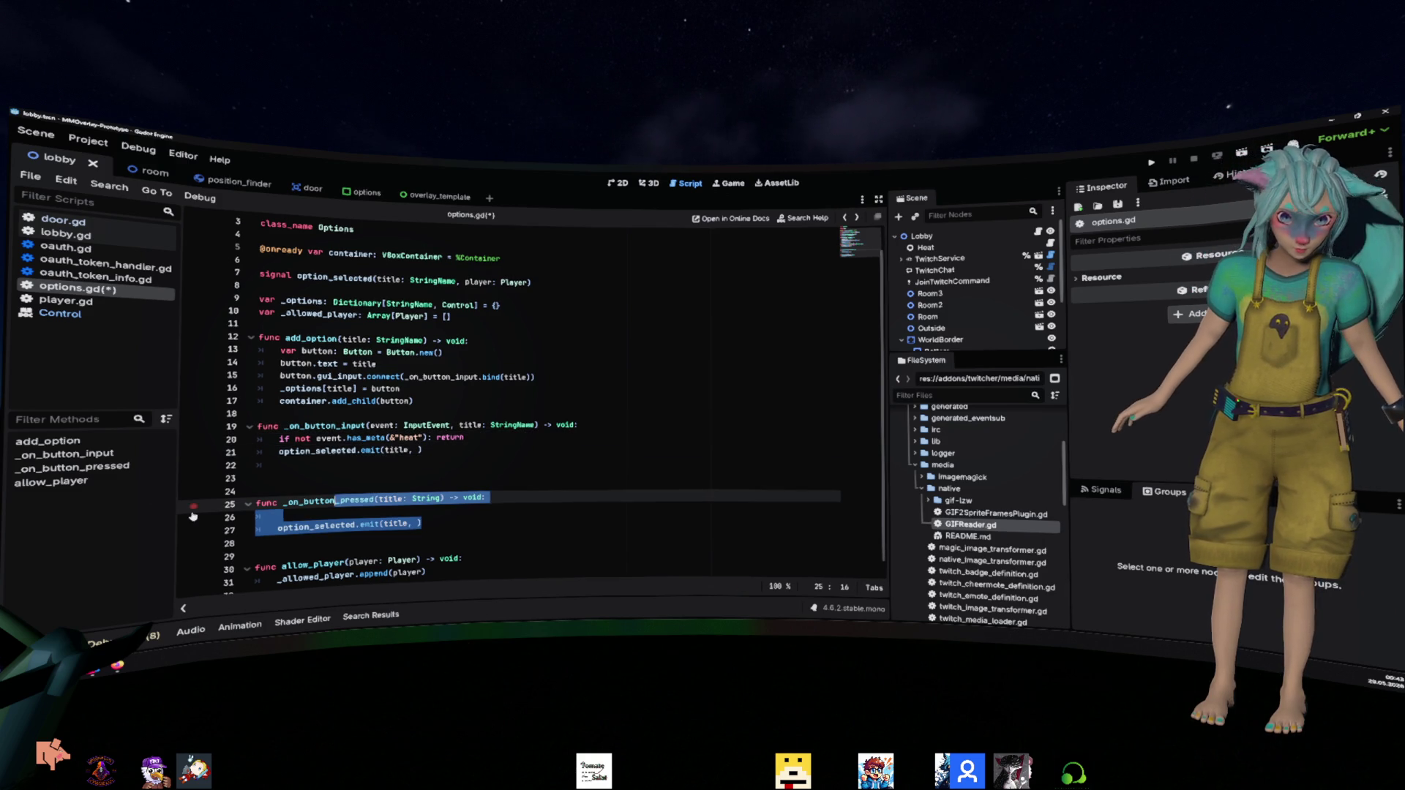
{"action": "left_click", "coordinate": [376, 431], "text": "ctrl"}
{"action": "key", "text": "alt+Left"}
{"action": "left_click", "coordinate": [415, 475]}
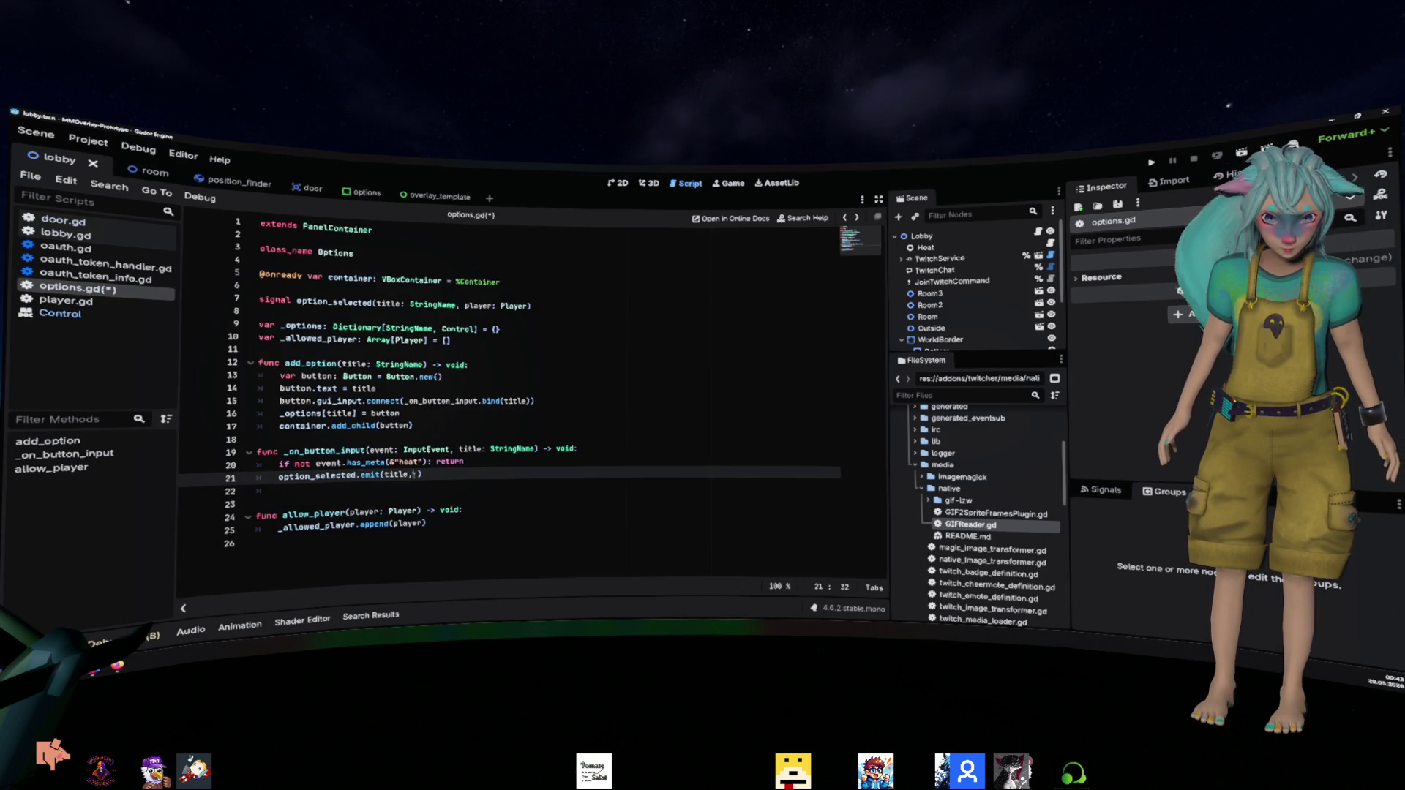
{"action": "type", "text": "event."}
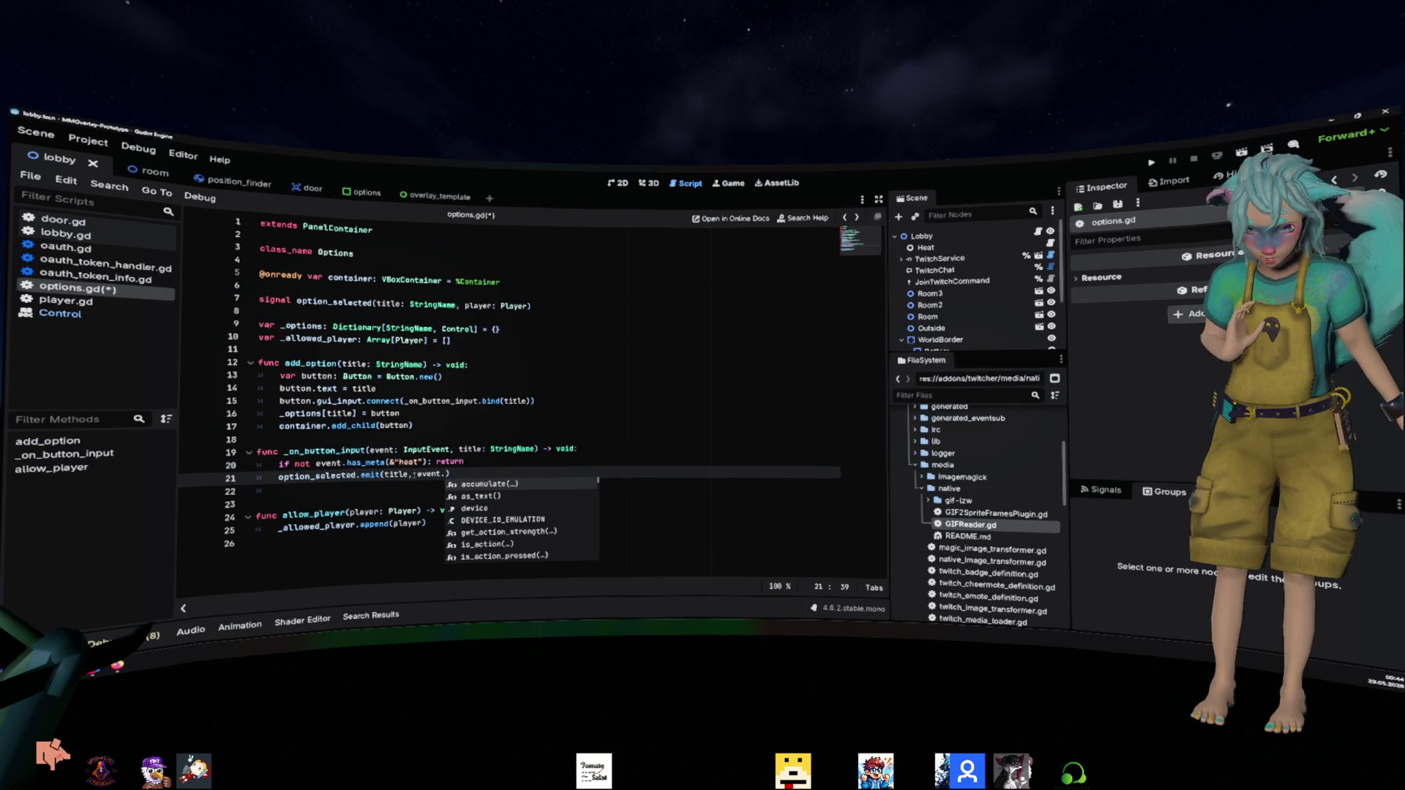
{"action": "key", "text": "Down"}
{"action": "key", "text": "Down"}
{"action": "key", "text": "Down"}
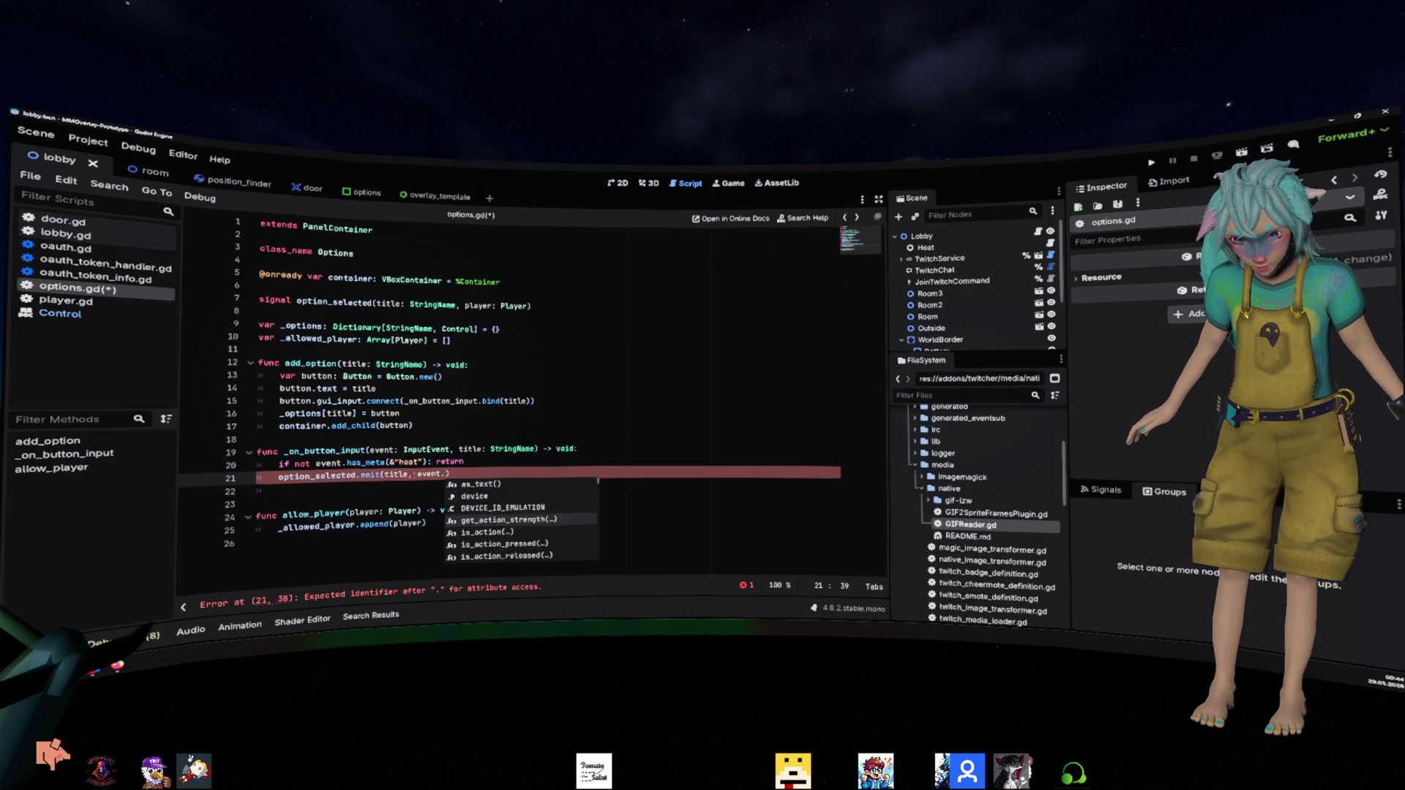
{"action": "key", "text": "Down"}
{"action": "key", "text": "Down"}
{"action": "key", "text": "Down"}
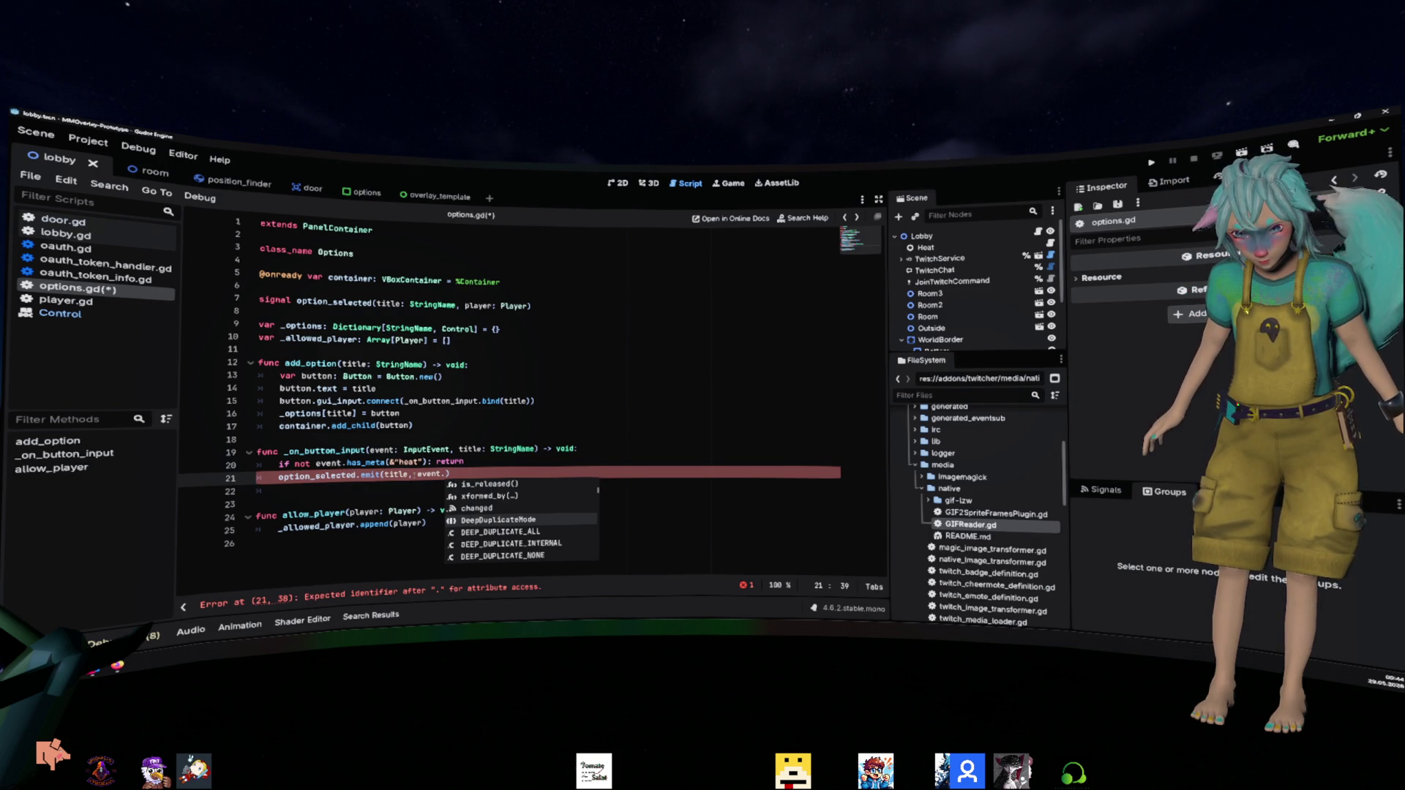
{"action": "key", "text": "BackSpace"}
{"action": "key", "text": "BackSpace"}
{"action": "key", "text": "BackSpace"}
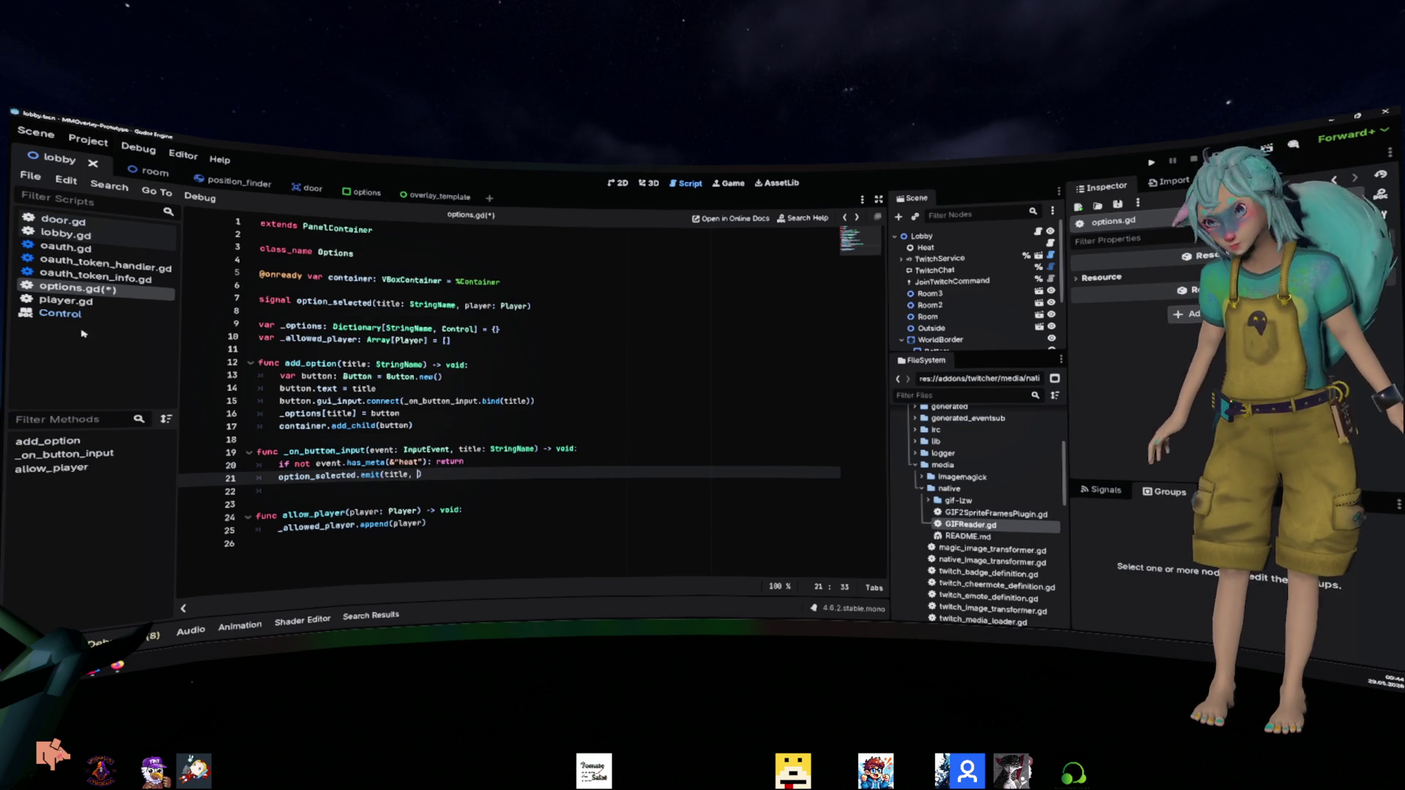
{"action": "left_click", "coordinate": [69, 234]}
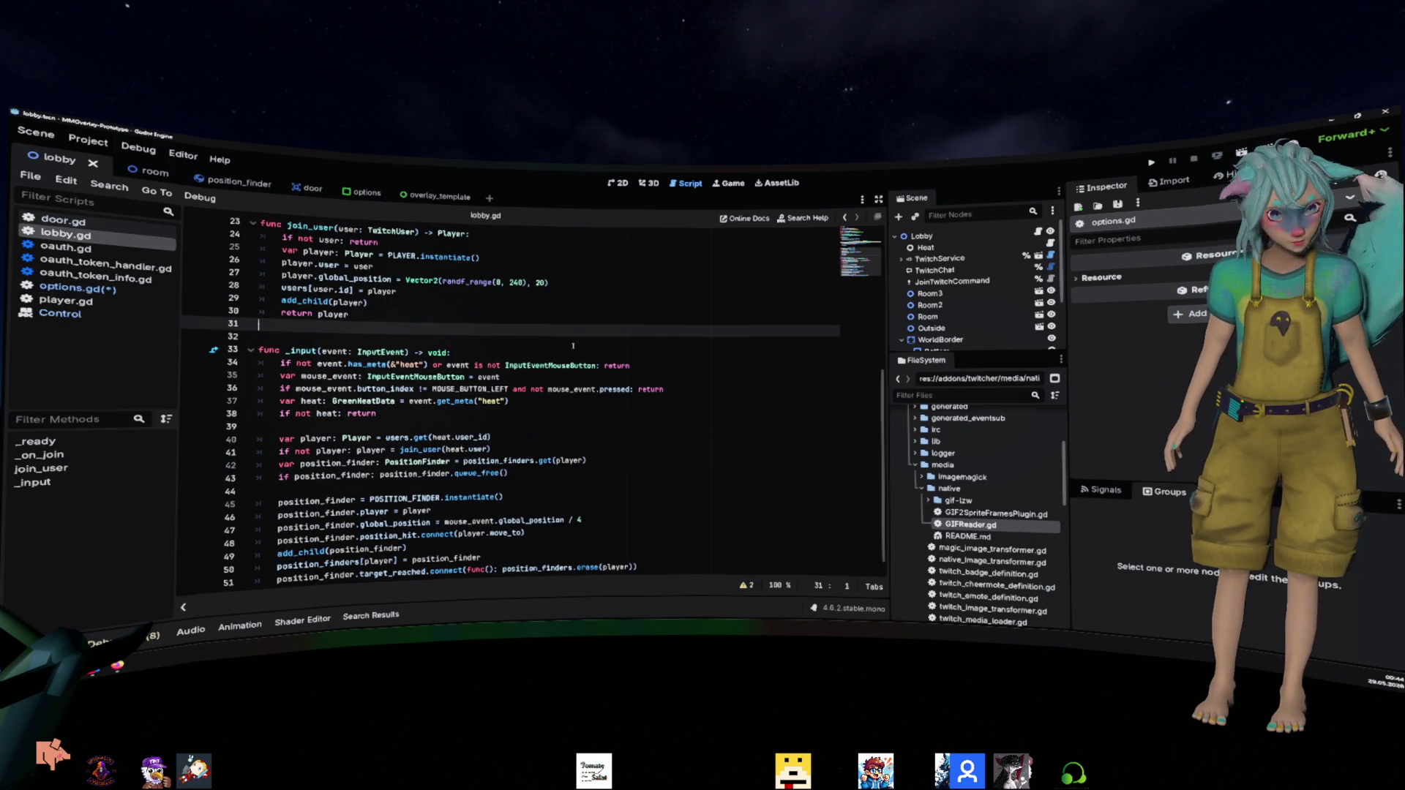
Step: Collapse the media and addons folders in the FileSystem dock
{"action": "left_click", "coordinate": [509, 441]}
{"action": "double_click", "coordinate": [943, 465]}
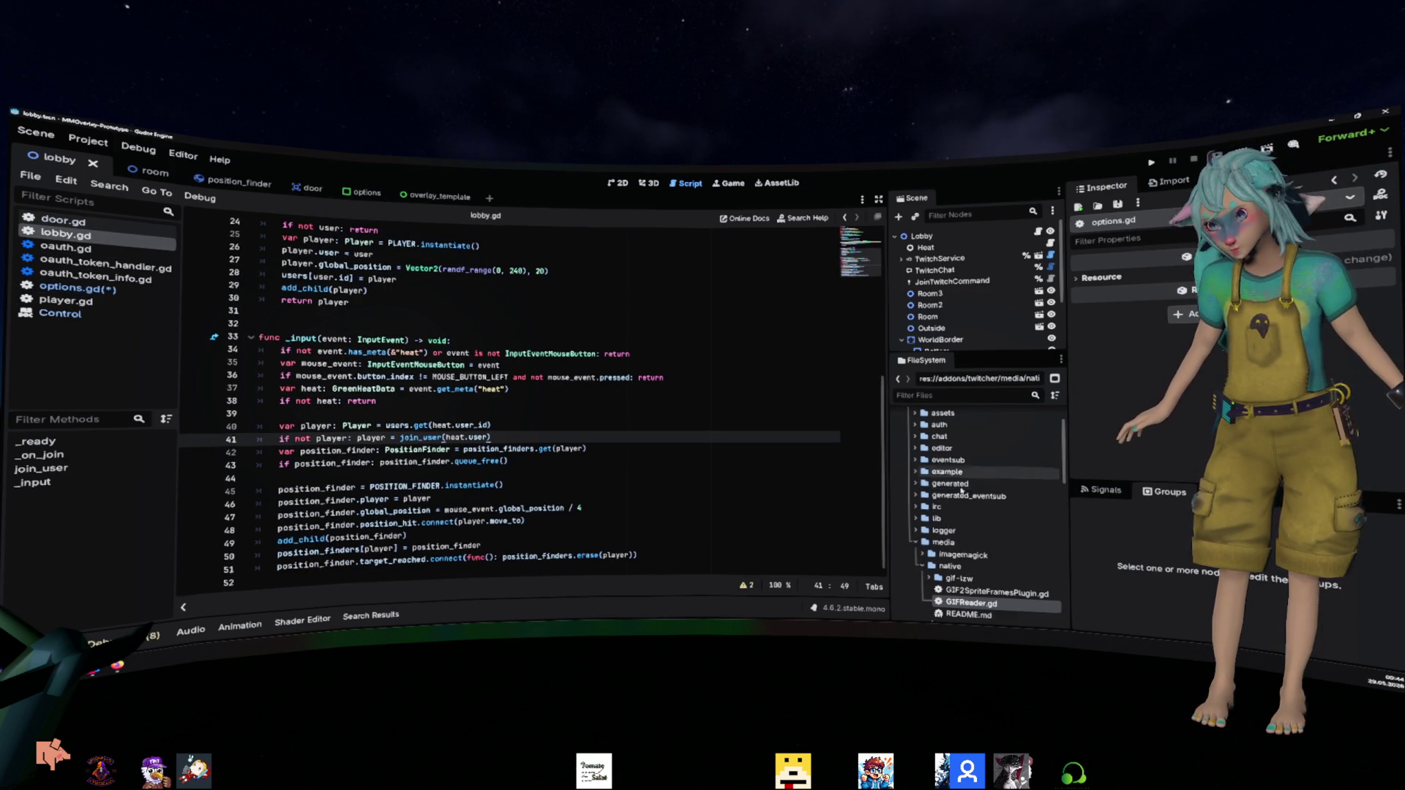
{"action": "scroll", "coordinate": [962, 492], "scroll_direction": "up", "scroll_amount": 3}
{"action": "scroll", "coordinate": [959, 483], "scroll_direction": "up", "scroll_amount": 5}
{"action": "double_click", "coordinate": [937, 439]}
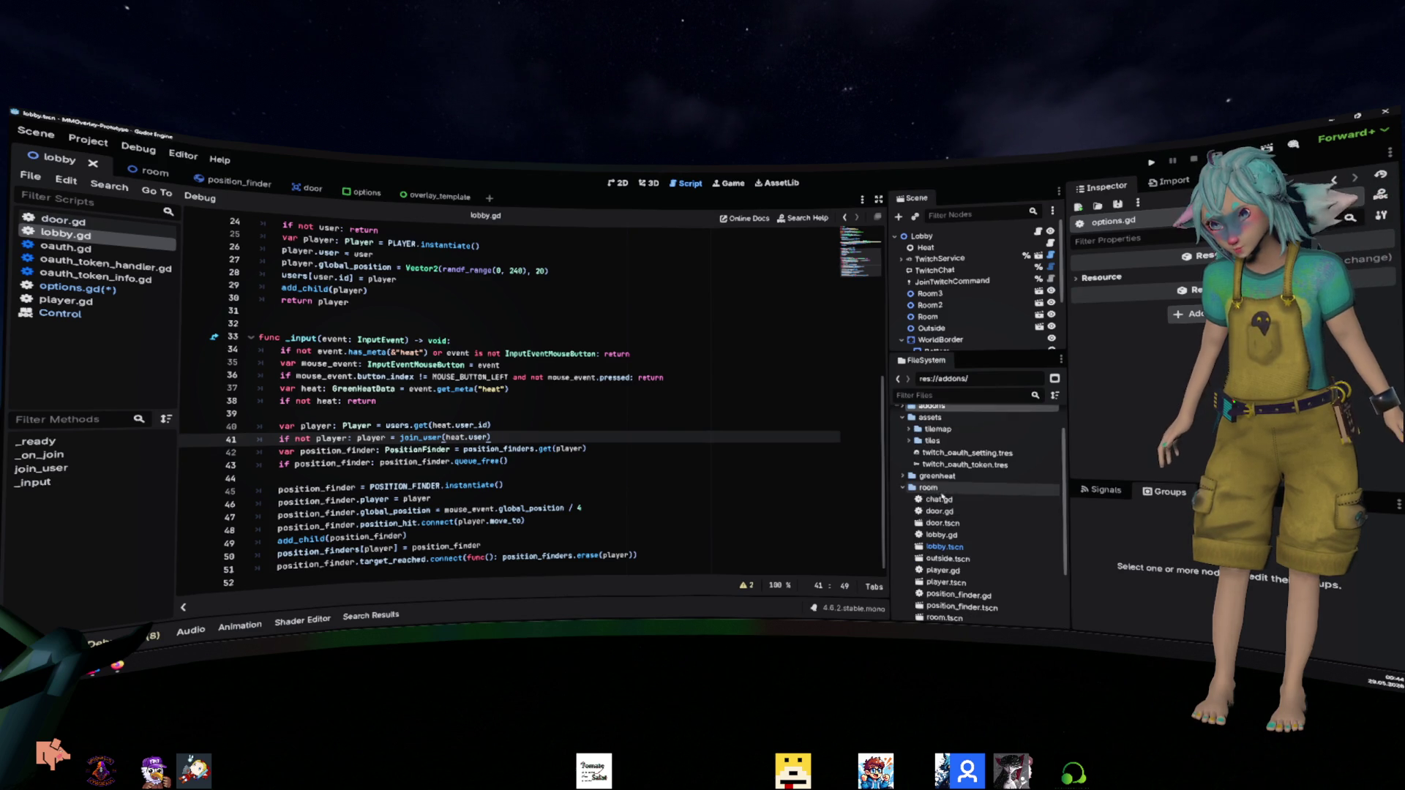
Step: Create a new script res://input_util.gd at the project root and open it
{"action": "right_click", "coordinate": [928, 430]}
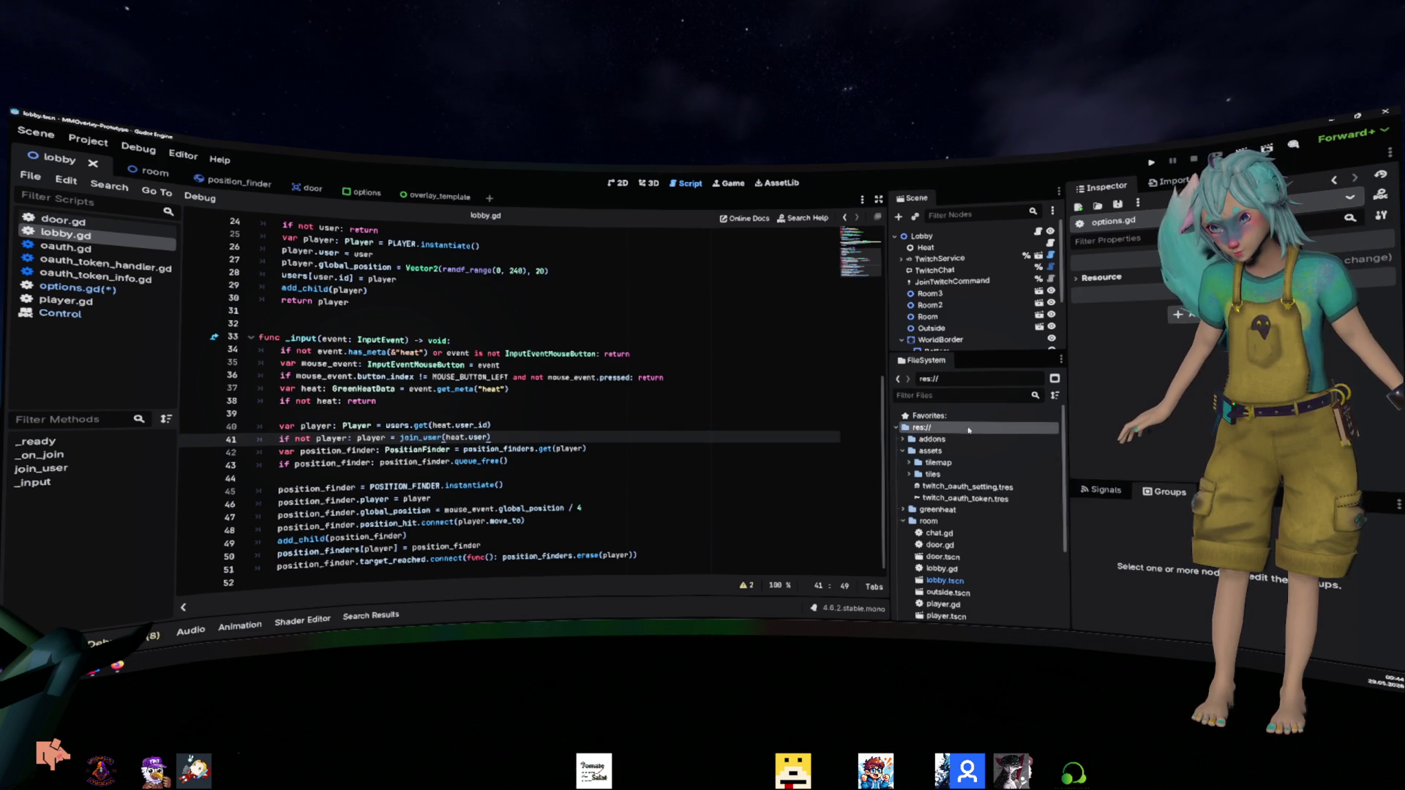
{"action": "right_click", "coordinate": [937, 430]}
{"action": "mouse_move", "coordinate": [1133, 440]}
{"action": "left_click", "coordinate": [1196, 467]}
{"action": "type", "text": "inp"}
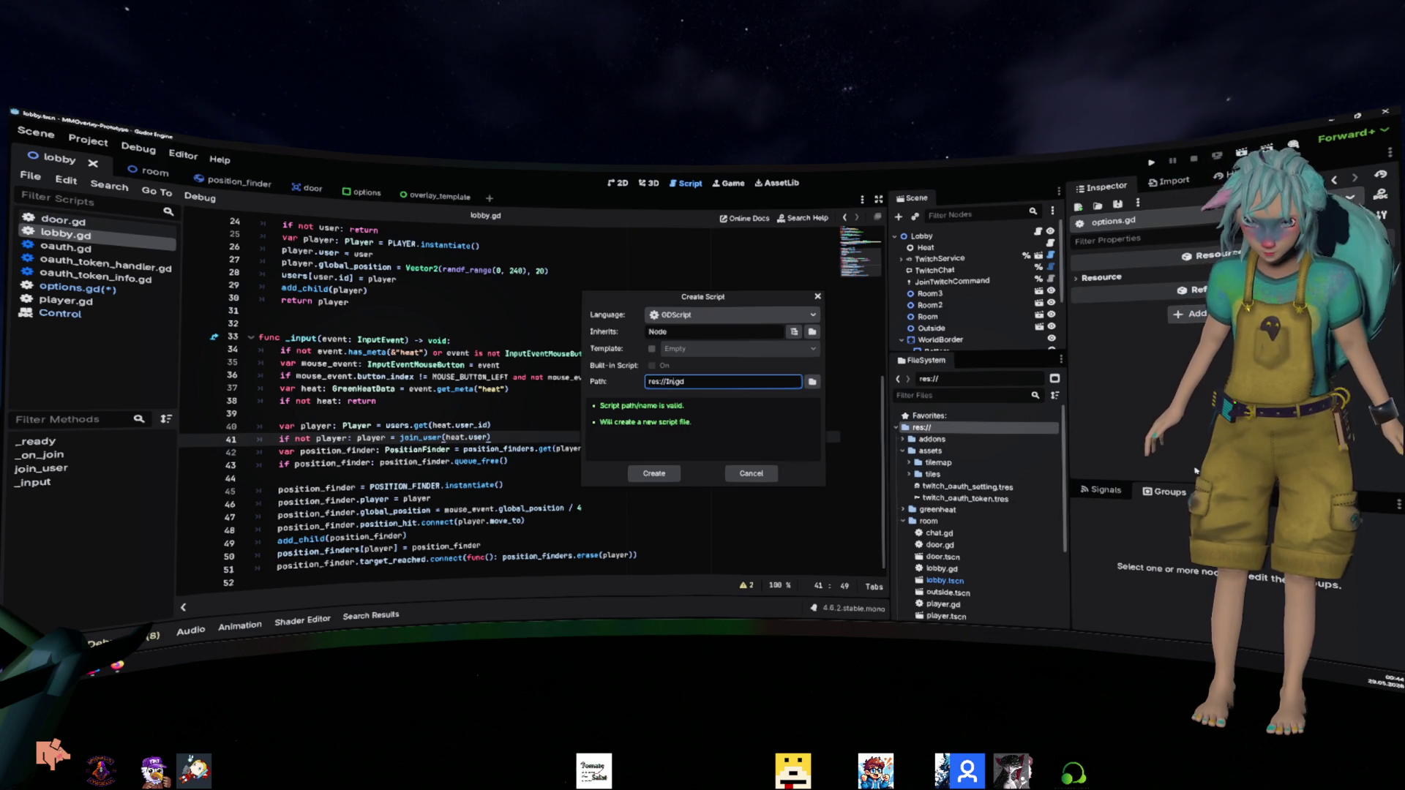
{"action": "type", "text": "ut_"}
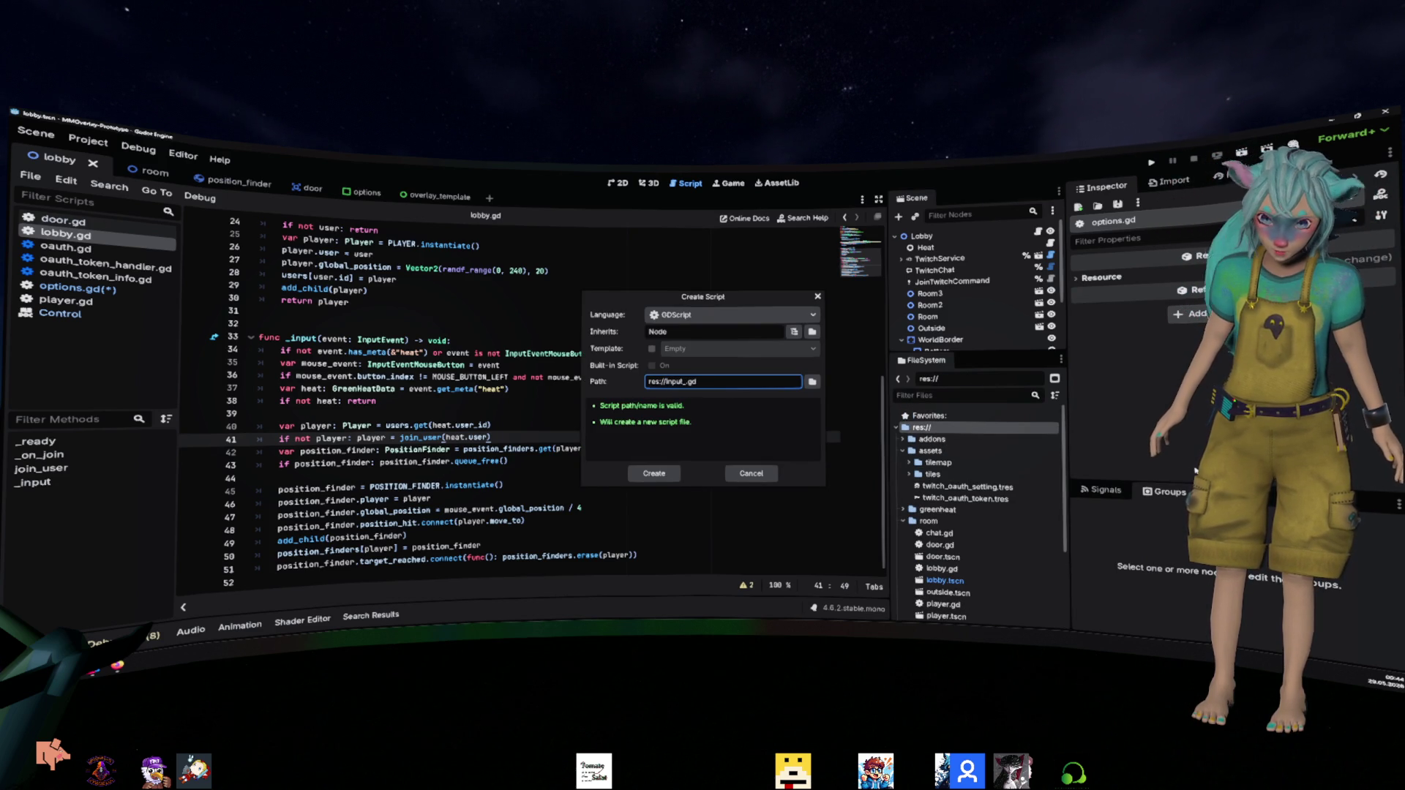
{"action": "type", "text": "util"}
{"action": "key", "text": "Return"}
{"action": "left_click", "coordinate": [558, 440]}
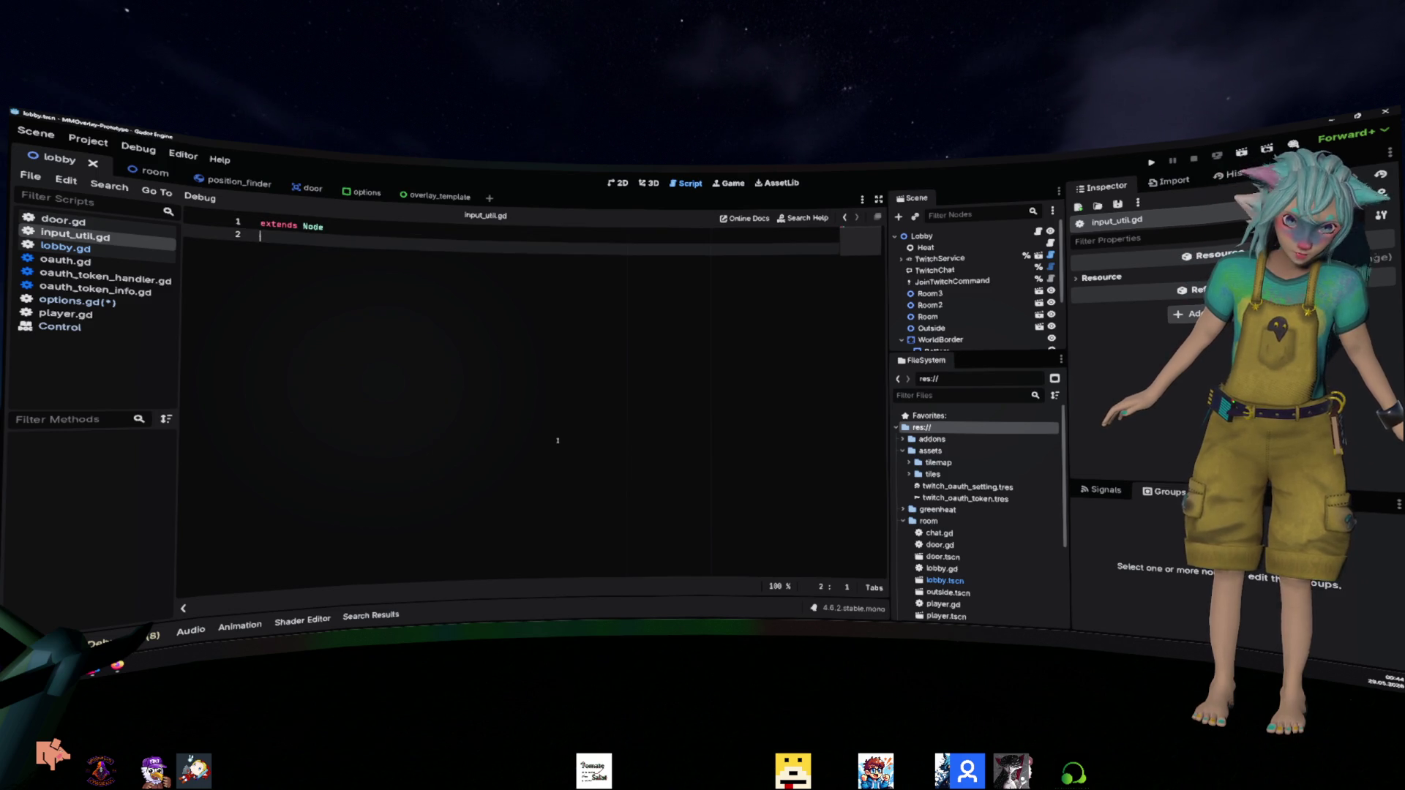
Step: Make input_util.gd extend Object and declare class_name InputUtil
{"action": "key", "text": "Left"}
{"action": "key", "text": "ctrl+shift+Left"}
{"action": "type", "text": "Objre"}
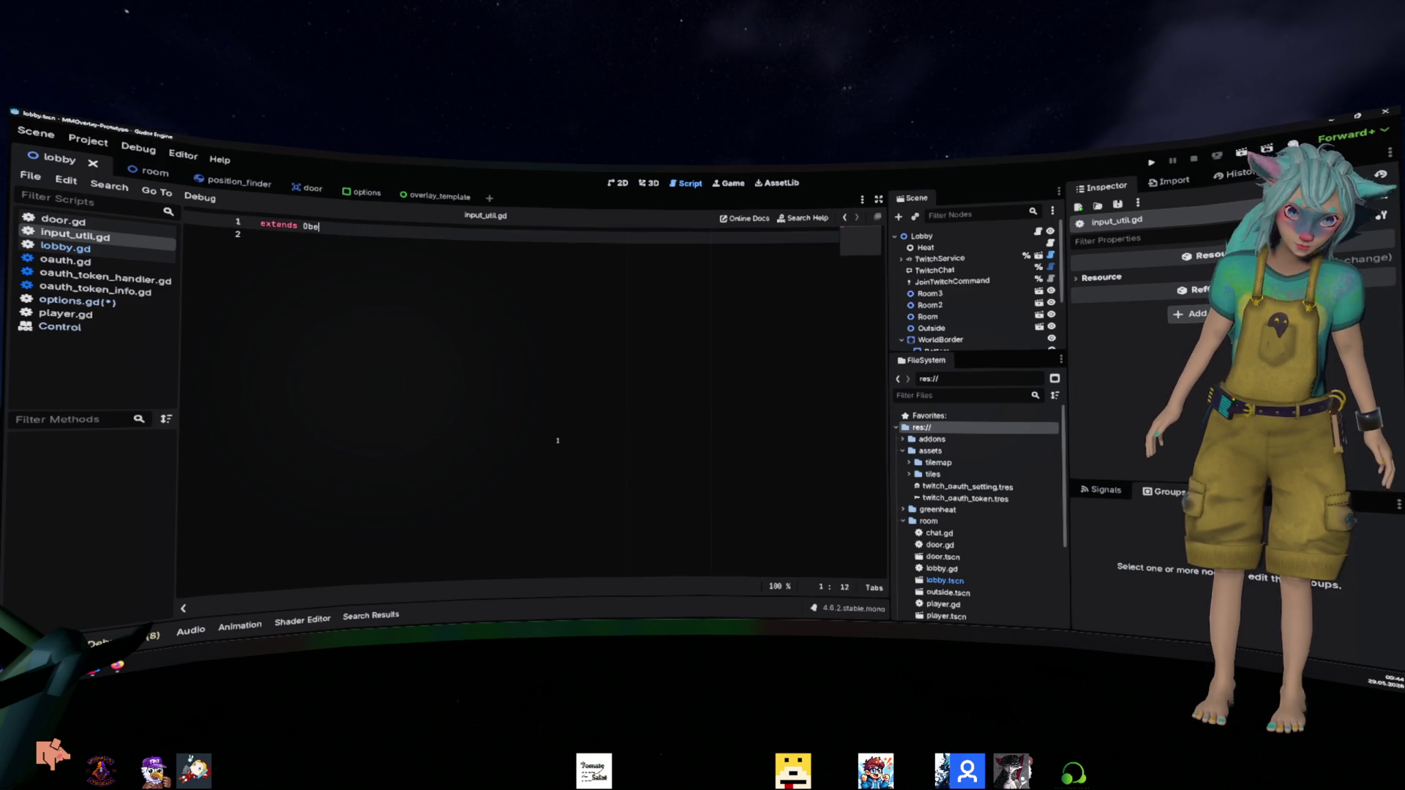
{"action": "key", "text": "Return"}
{"action": "key", "text": "Return"}
{"action": "key", "text": "Return"}
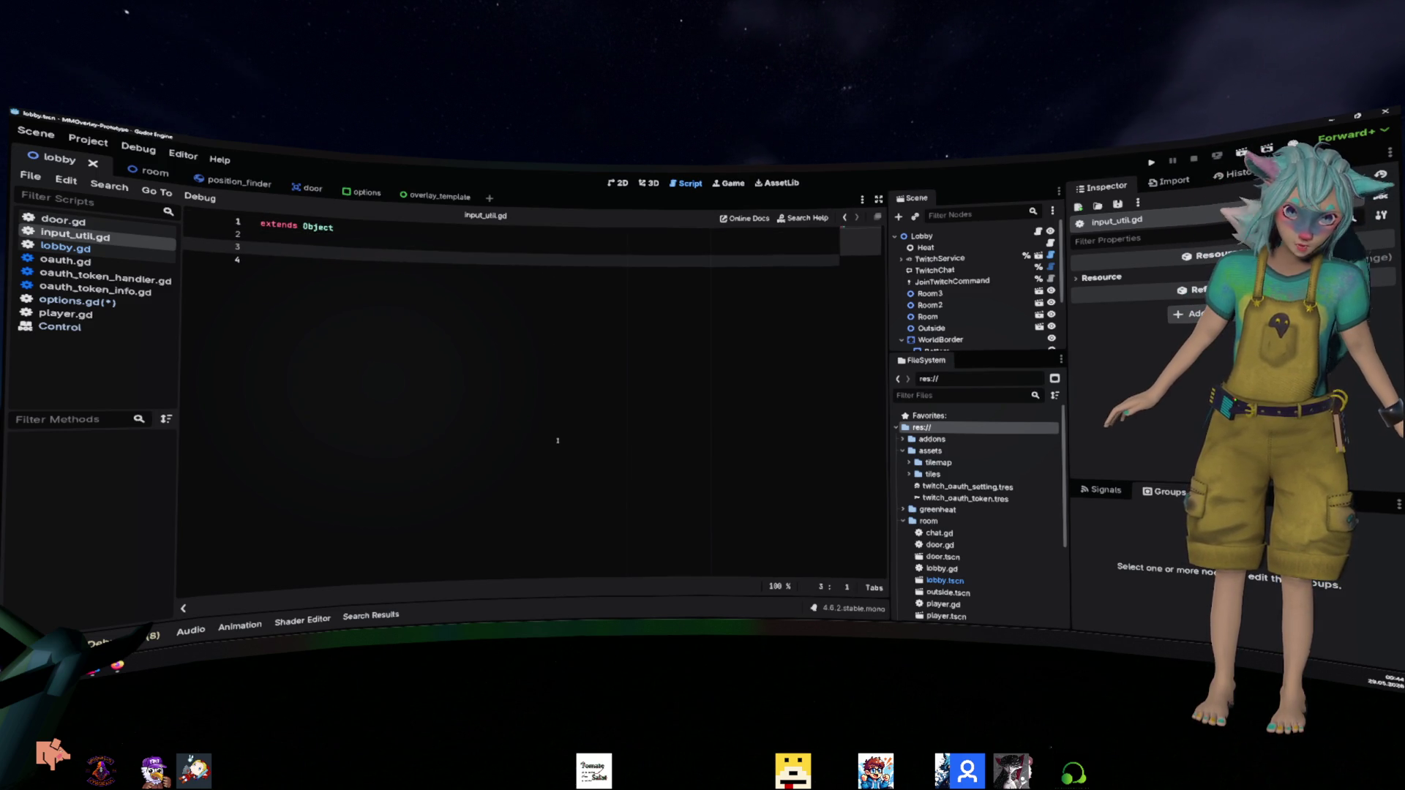
{"action": "type", "text": "dc"}
{"action": "key", "text": "Return"}
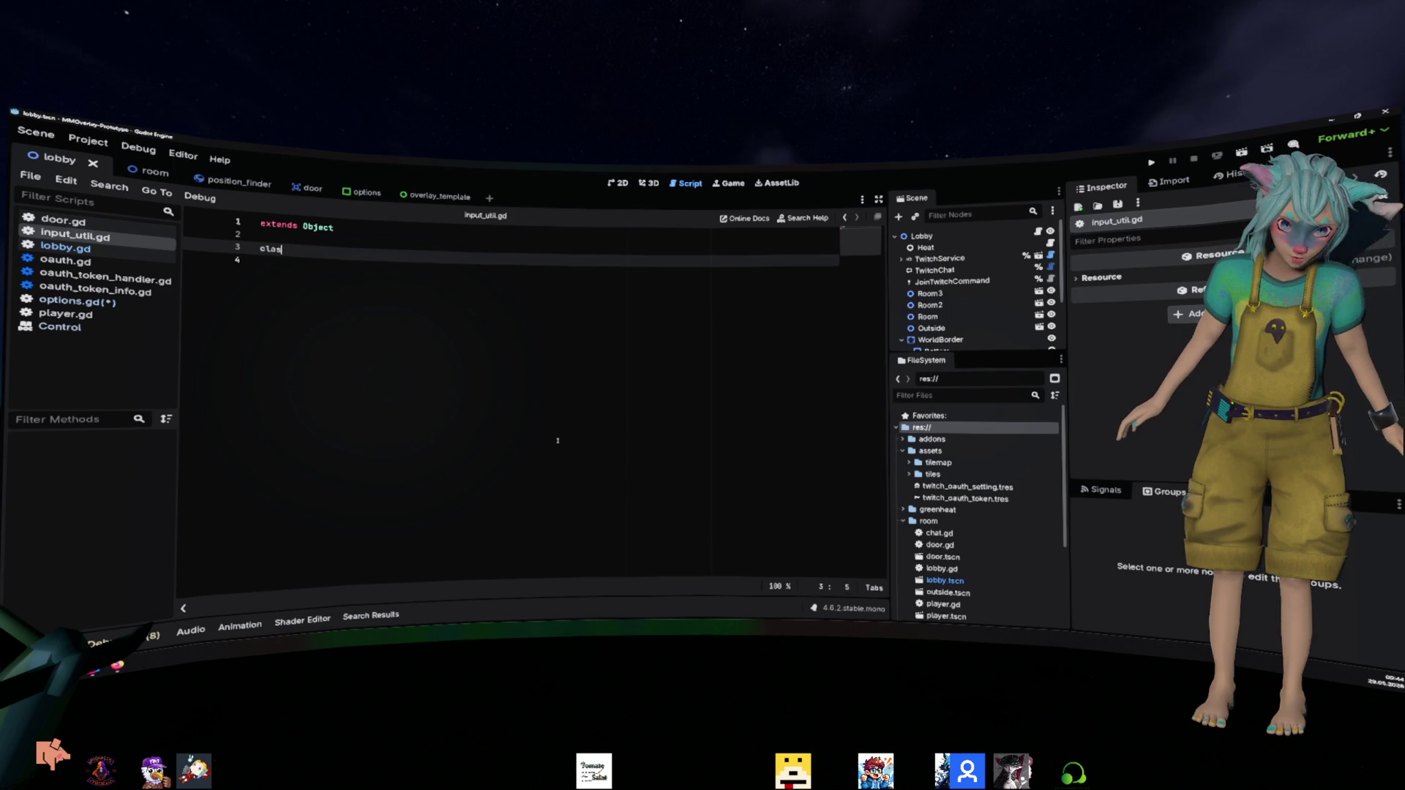
{"action": "type", "text": "_name InputUtil"}
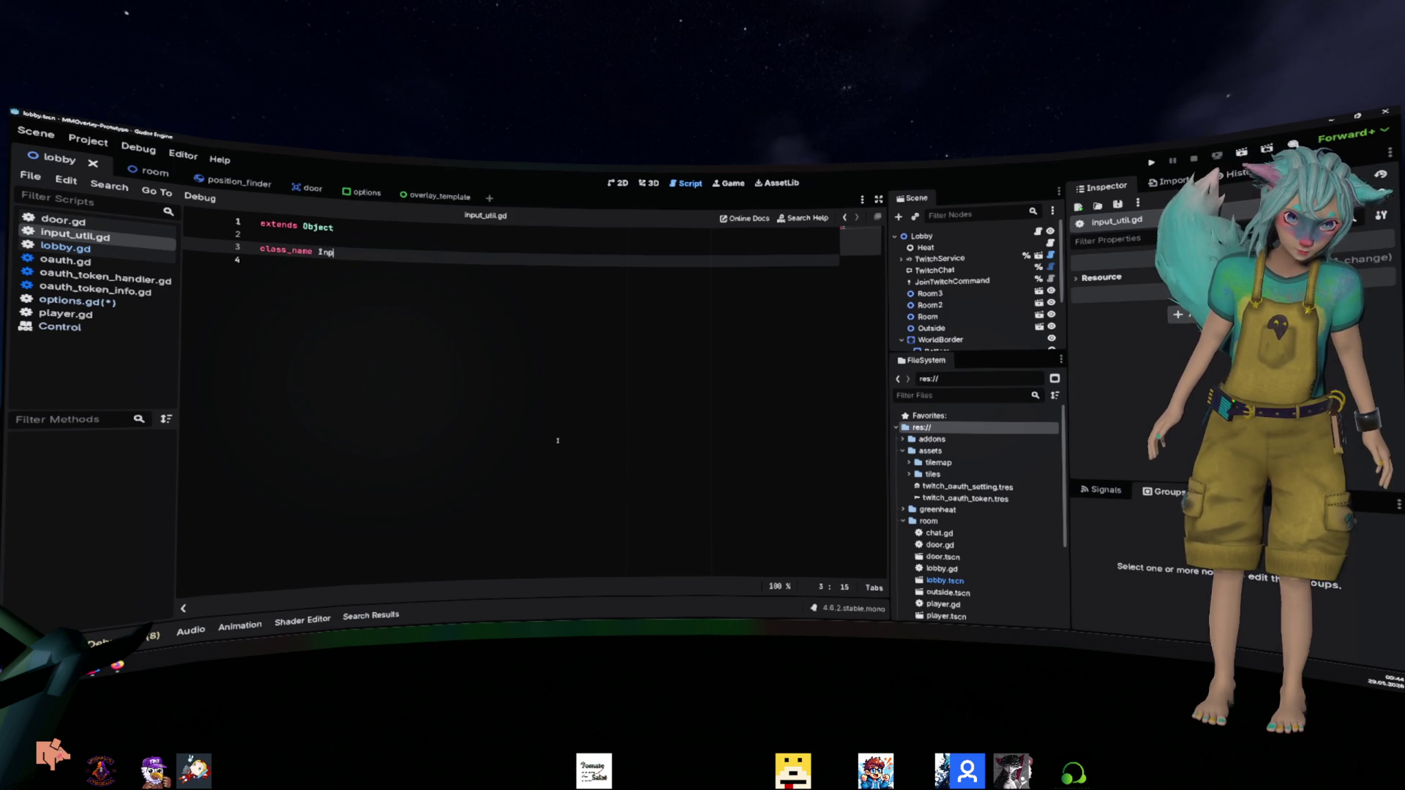
{"action": "key", "text": "Return"}
{"action": "key", "text": "Return"}
{"action": "key", "text": "Return"}
Step: Add 'static func get_clicked_heat(input: InputEvent) -> GreenHeatData:', then return to lobby.gd
{"action": "type", "text": "stat"}
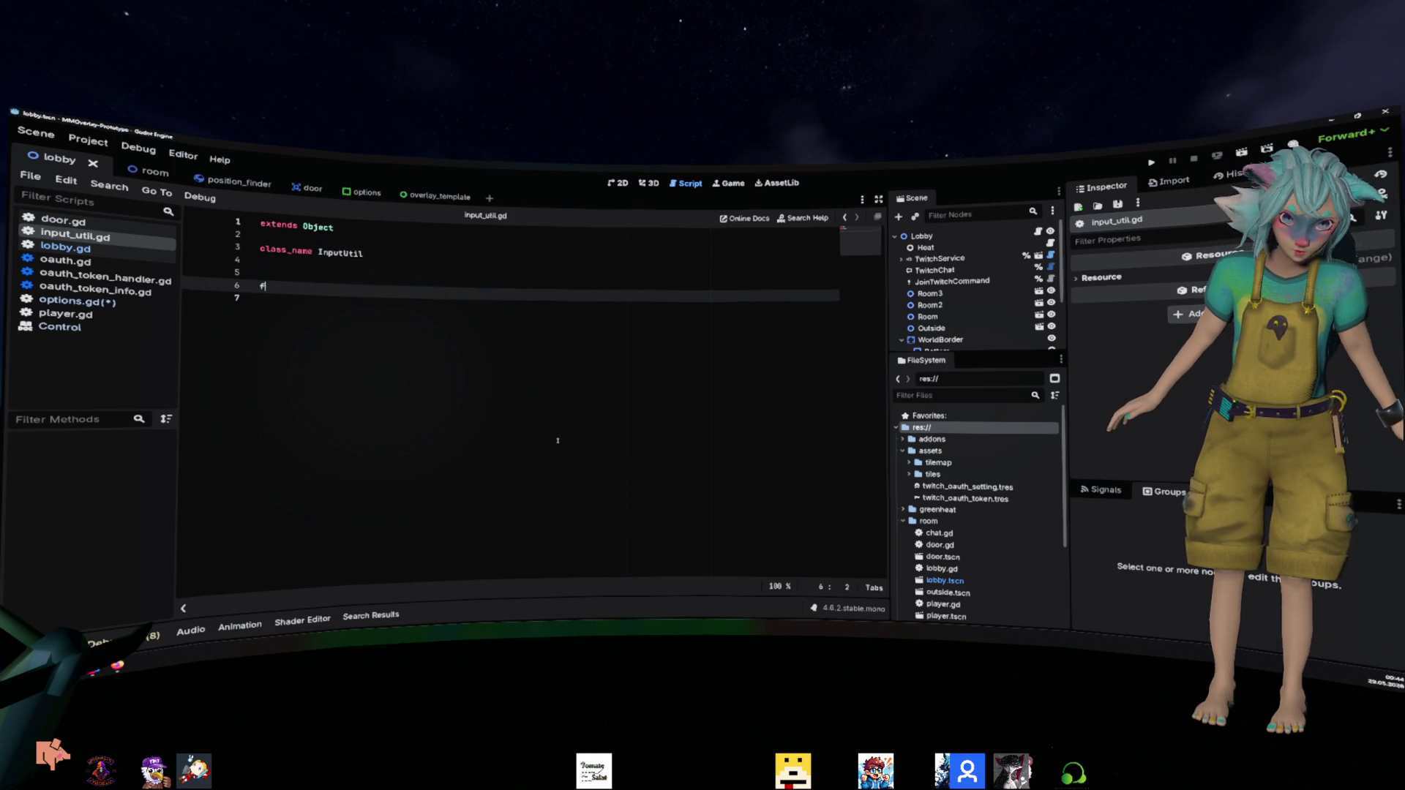
{"action": "type", "text": "ic func ghet"}
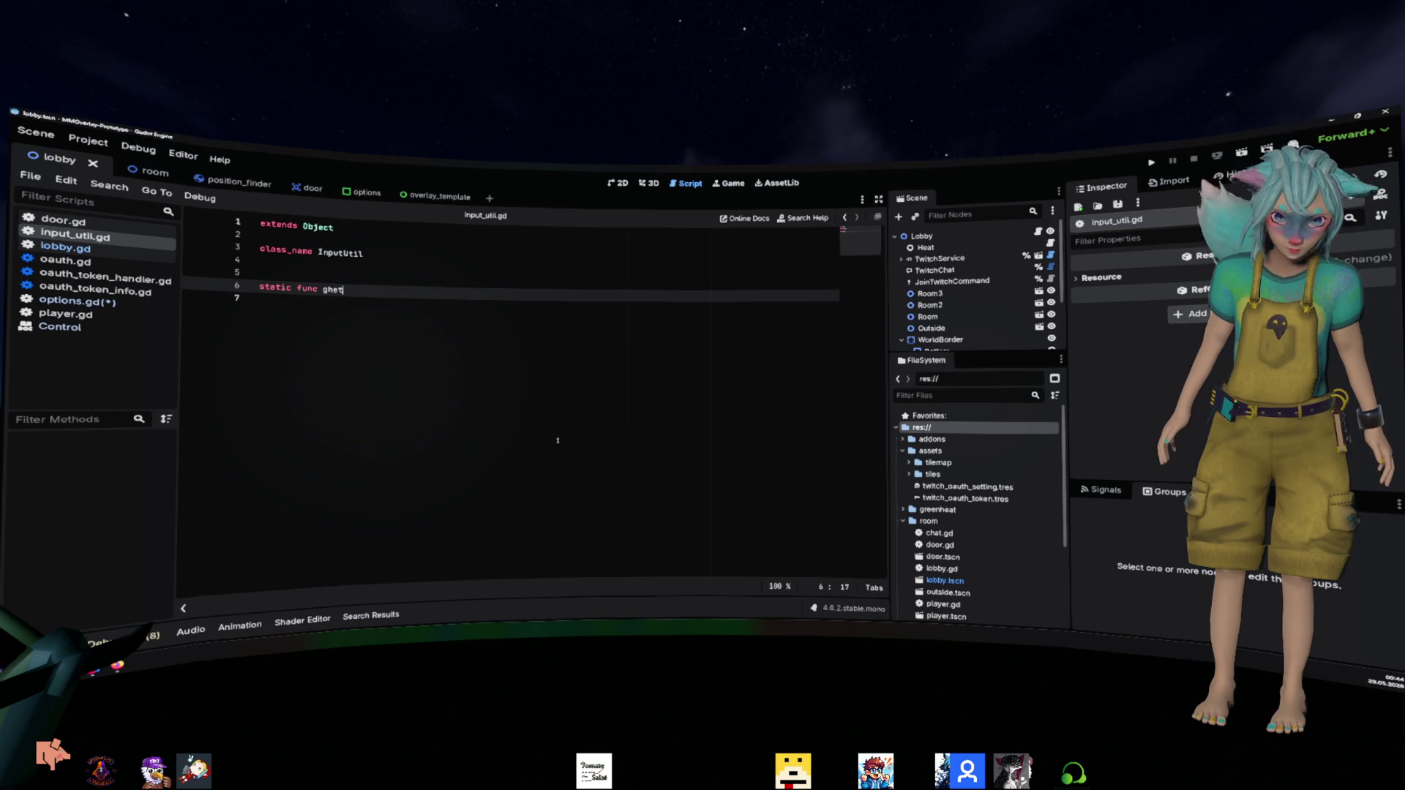
{"action": "key", "text": "BackSpace"}
{"action": "key", "text": "BackSpace"}
{"action": "key", "text": "BackSpace"}
{"action": "key", "text": "BackSpace"}
{"action": "type", "text": "gffd"}
{"action": "key", "text": "BackSpace"}
{"action": "key", "text": "BackSpace"}
{"action": "type", "text": "et_clicke"}
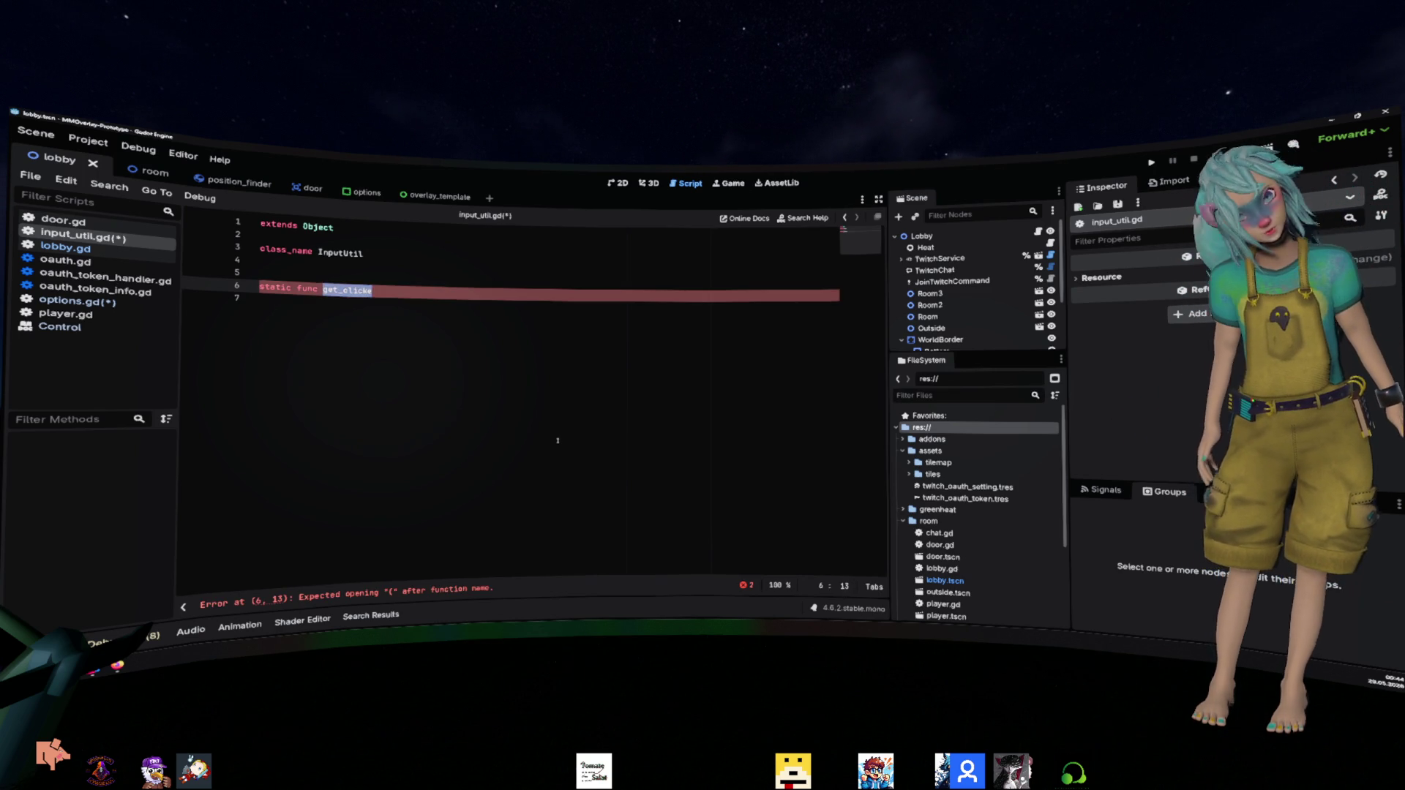
{"action": "type", "text": "()_"}
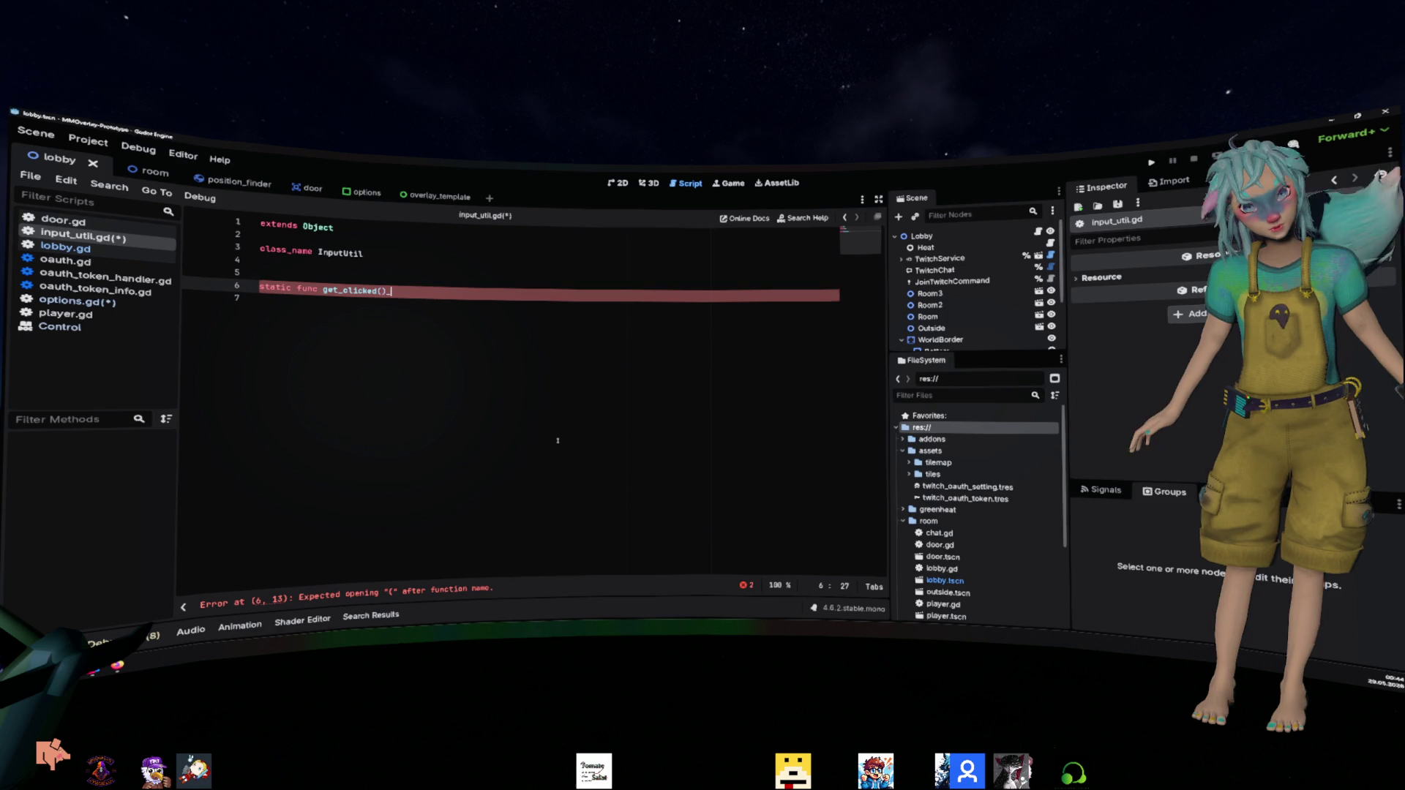
{"action": "type", "text": "input: Inpu"}
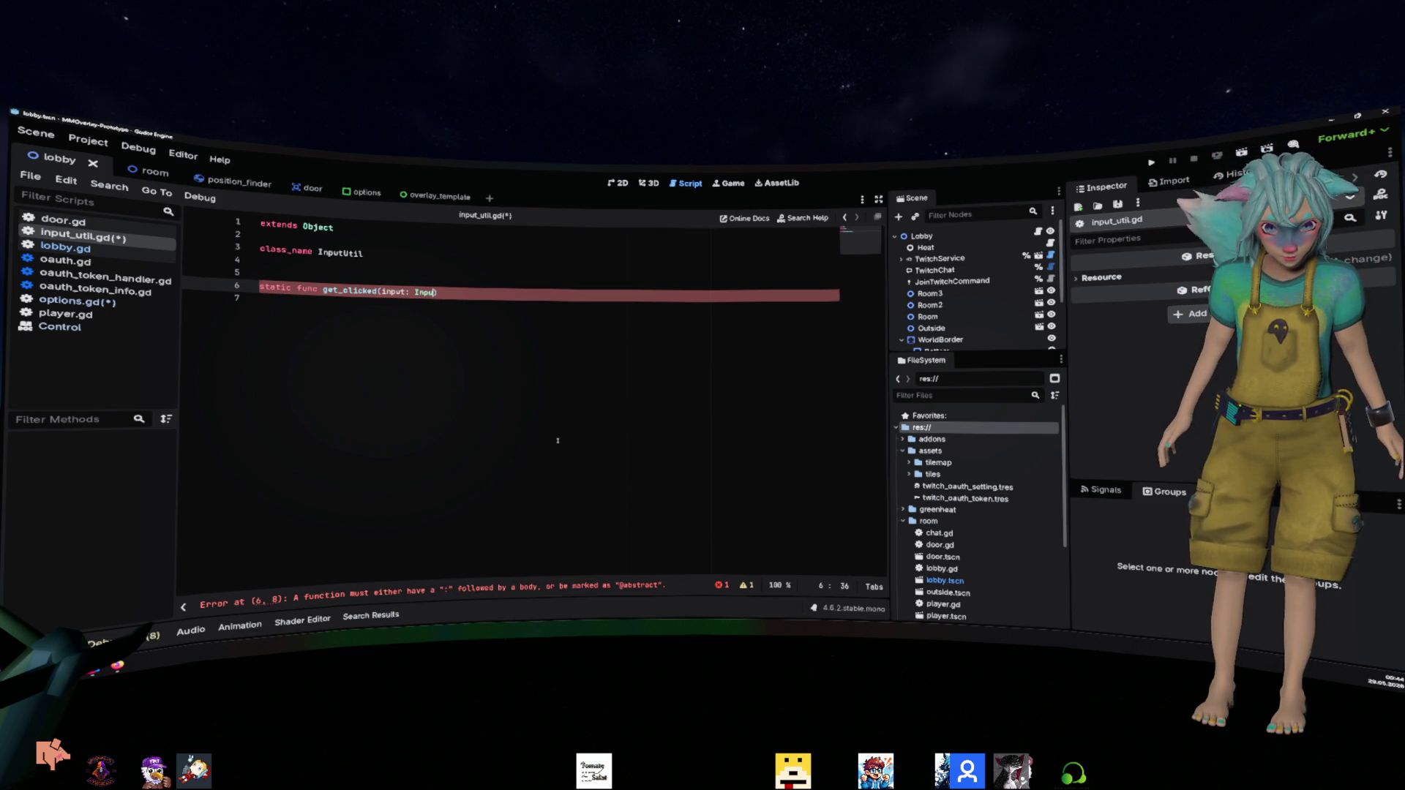
{"action": "type", "text": "tEvent) ->"}
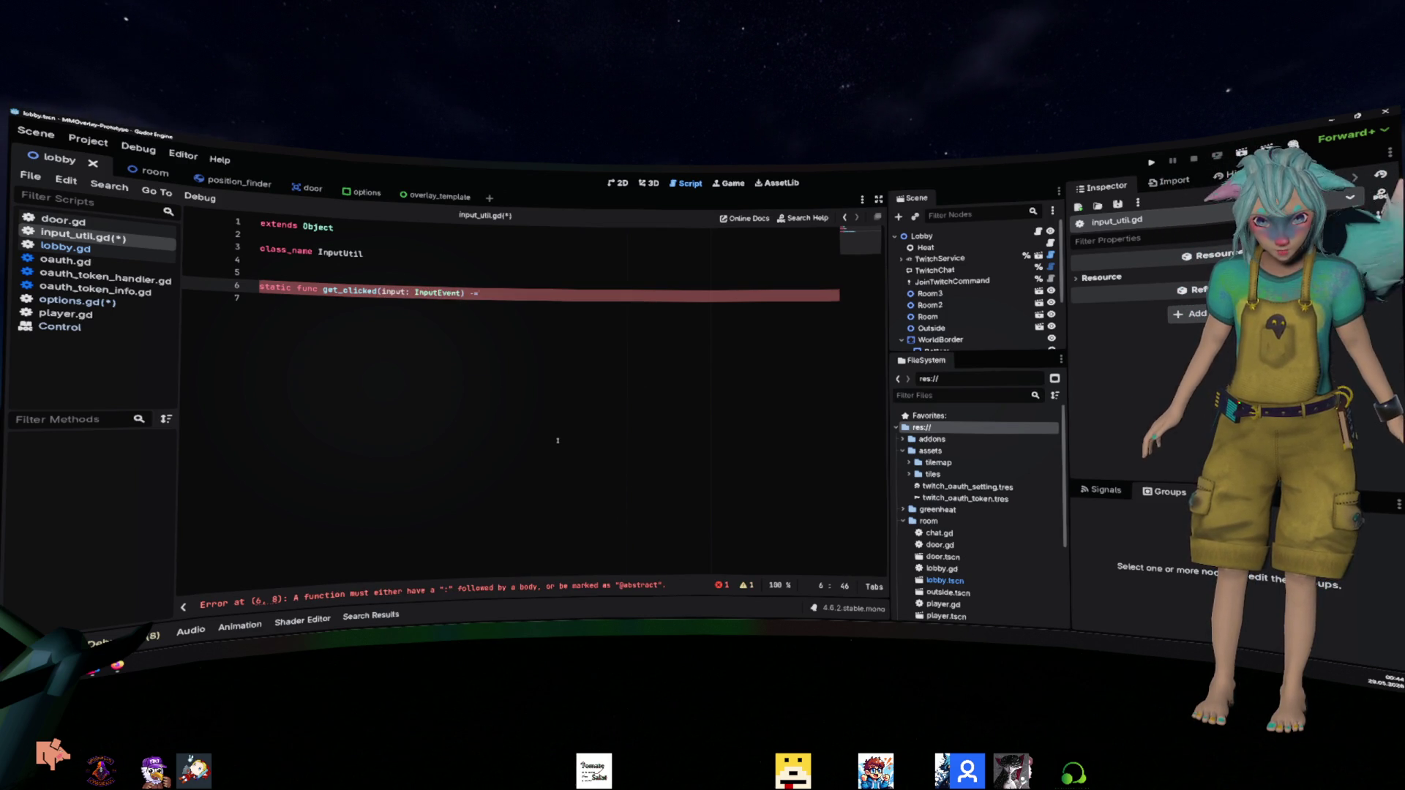
{"action": "key", "text": "BackSpace"}
{"action": "type", "text": "Hea"}
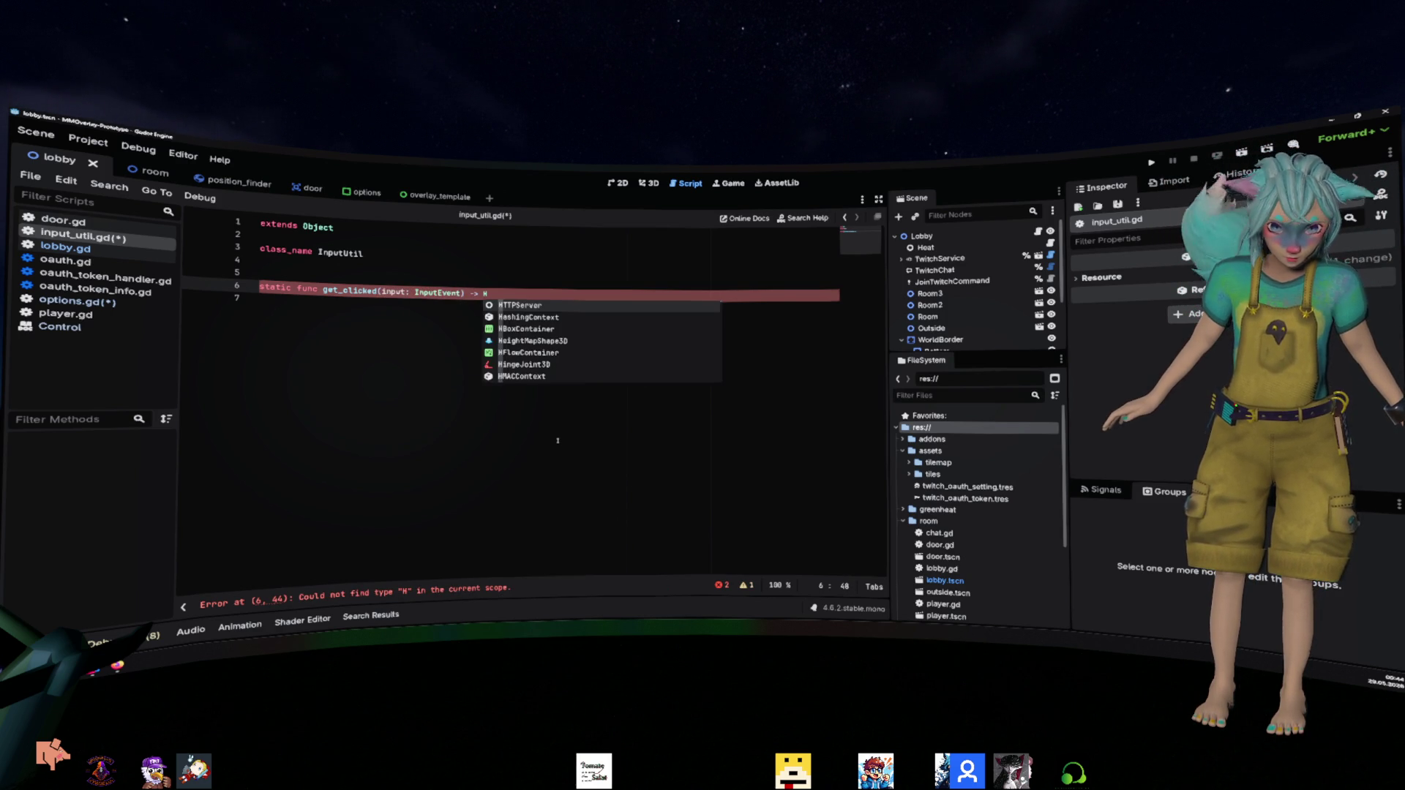
{"action": "key", "text": "Return"}
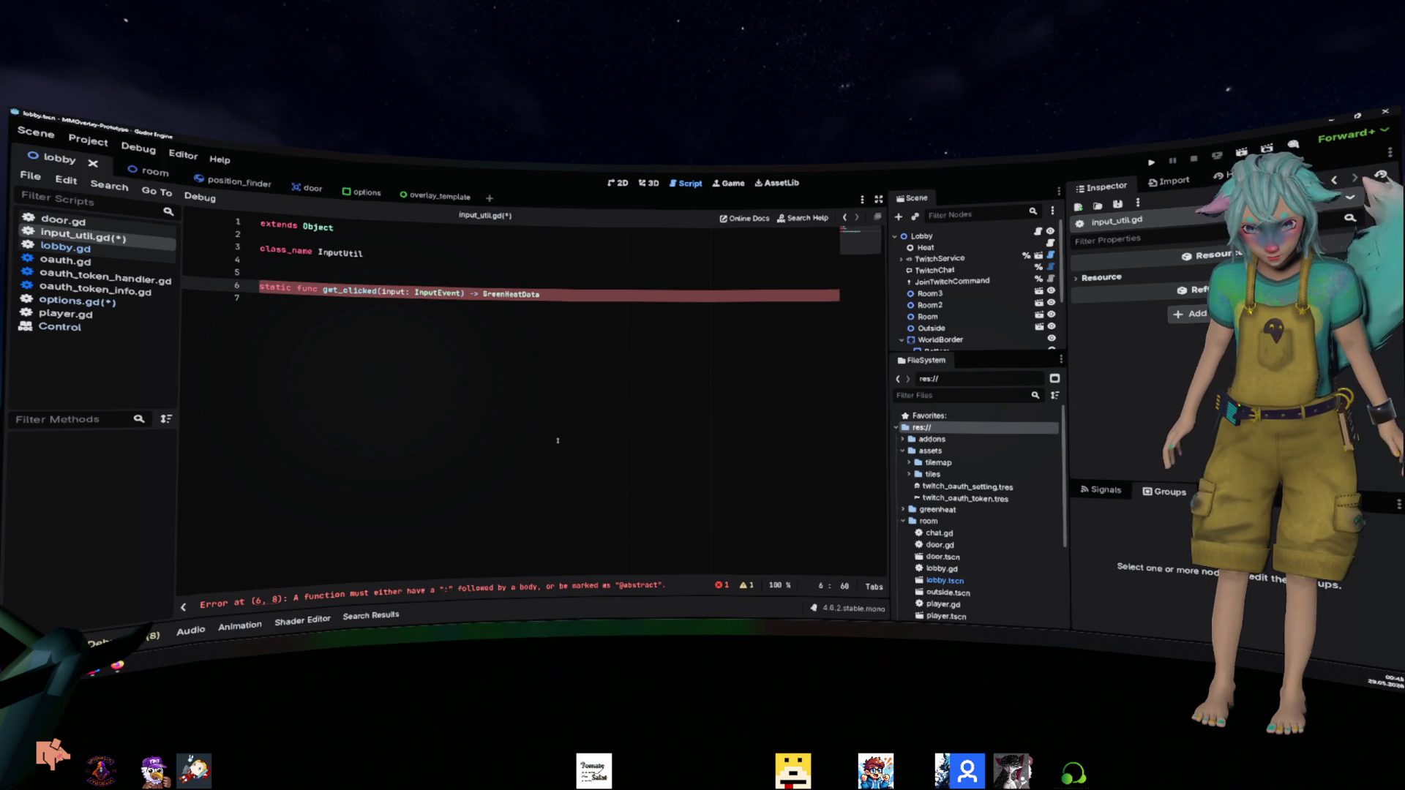
{"action": "key", "text": "Return"}
{"action": "key", "text": "Return"}
{"action": "key", "text": "Up"}
{"action": "key", "text": "Up"}
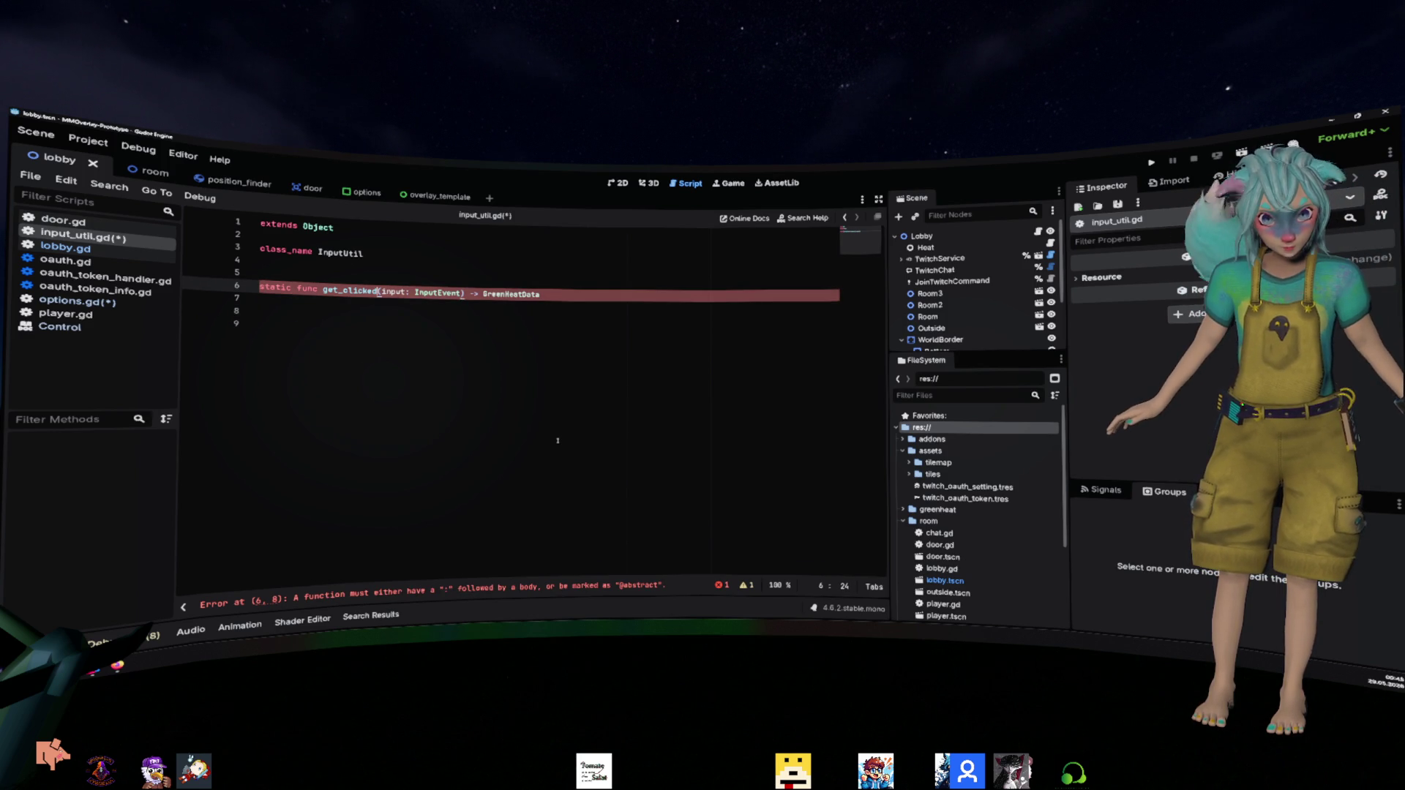
{"action": "type", "text": "_heat"}
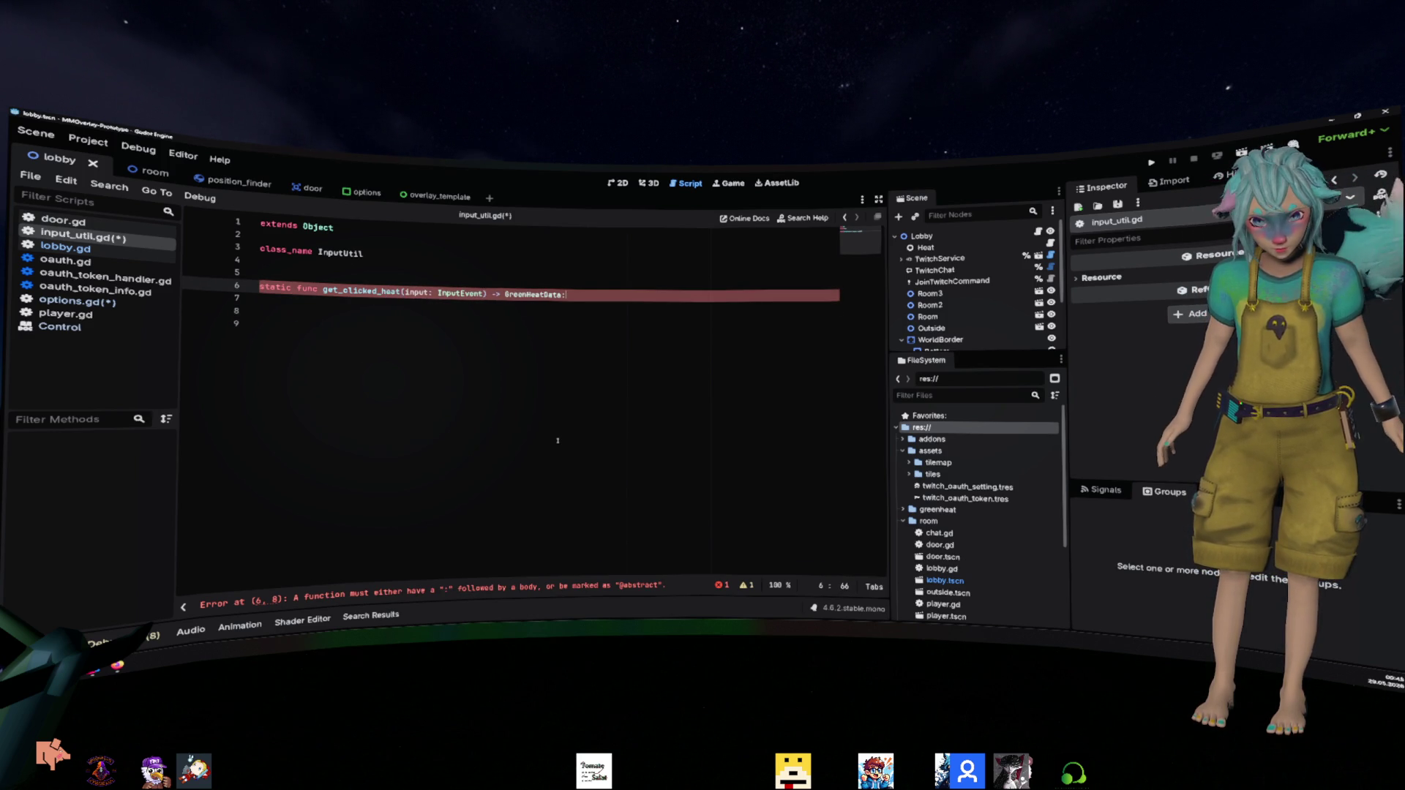
{"action": "left_click", "coordinate": [64, 247]}
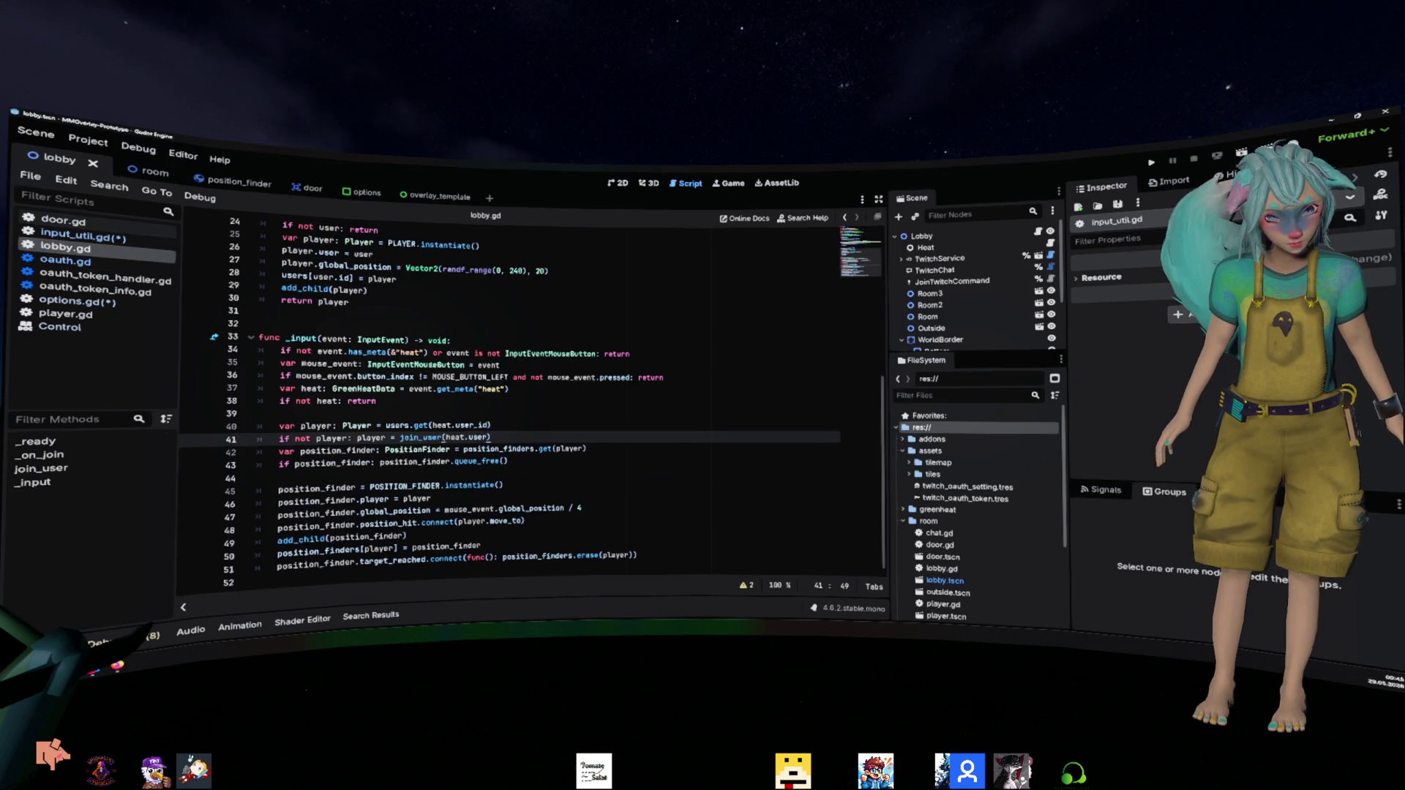
Step: Copy lobby.gd's click-checking lines into get_clicked_heat and rename the parameter to event
{"action": "left_click_drag", "start_coordinate": [377, 401], "coordinate": [258, 338]}
{"action": "key", "text": "ctrl+c"}
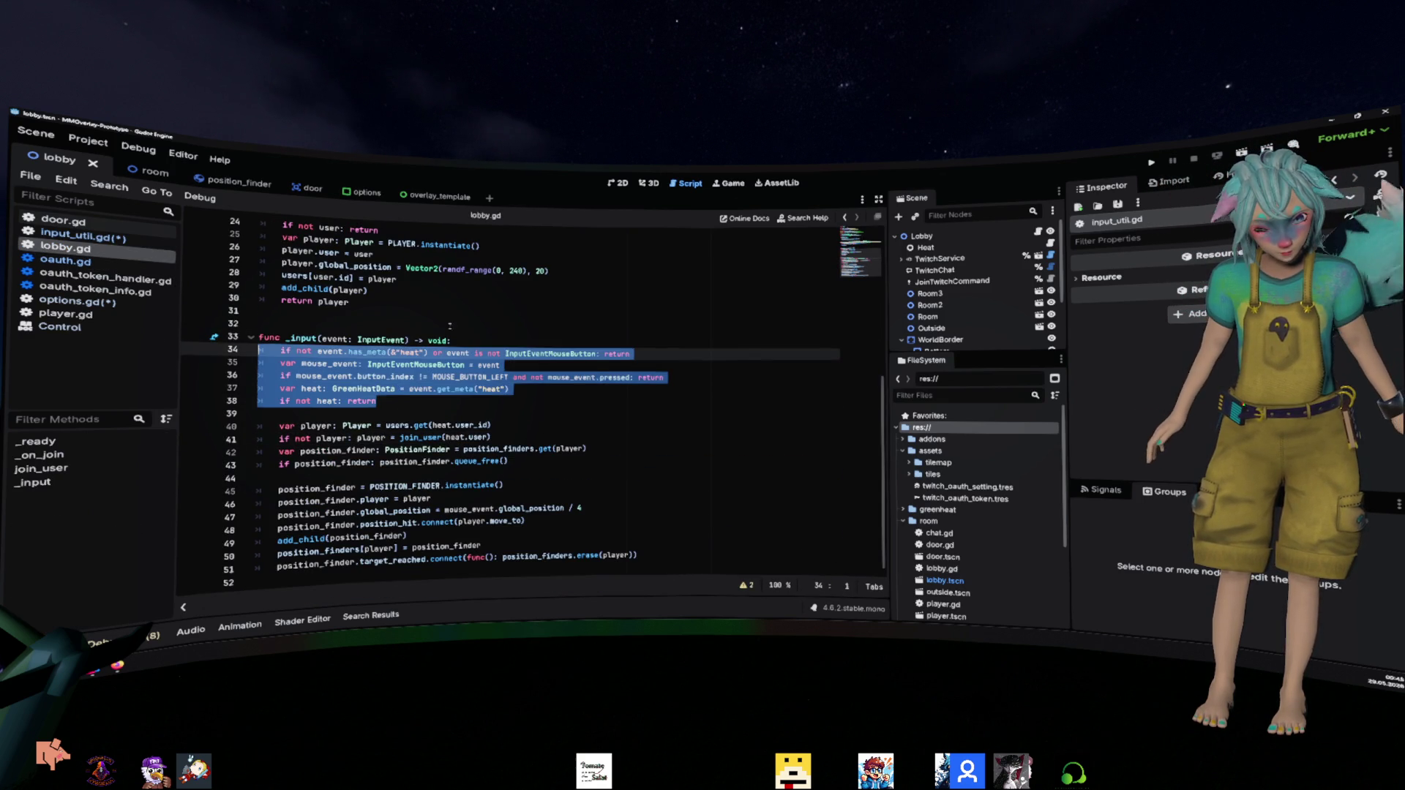
{"action": "key", "text": "alt+Left"}
{"action": "key", "text": "ctrl+v"}
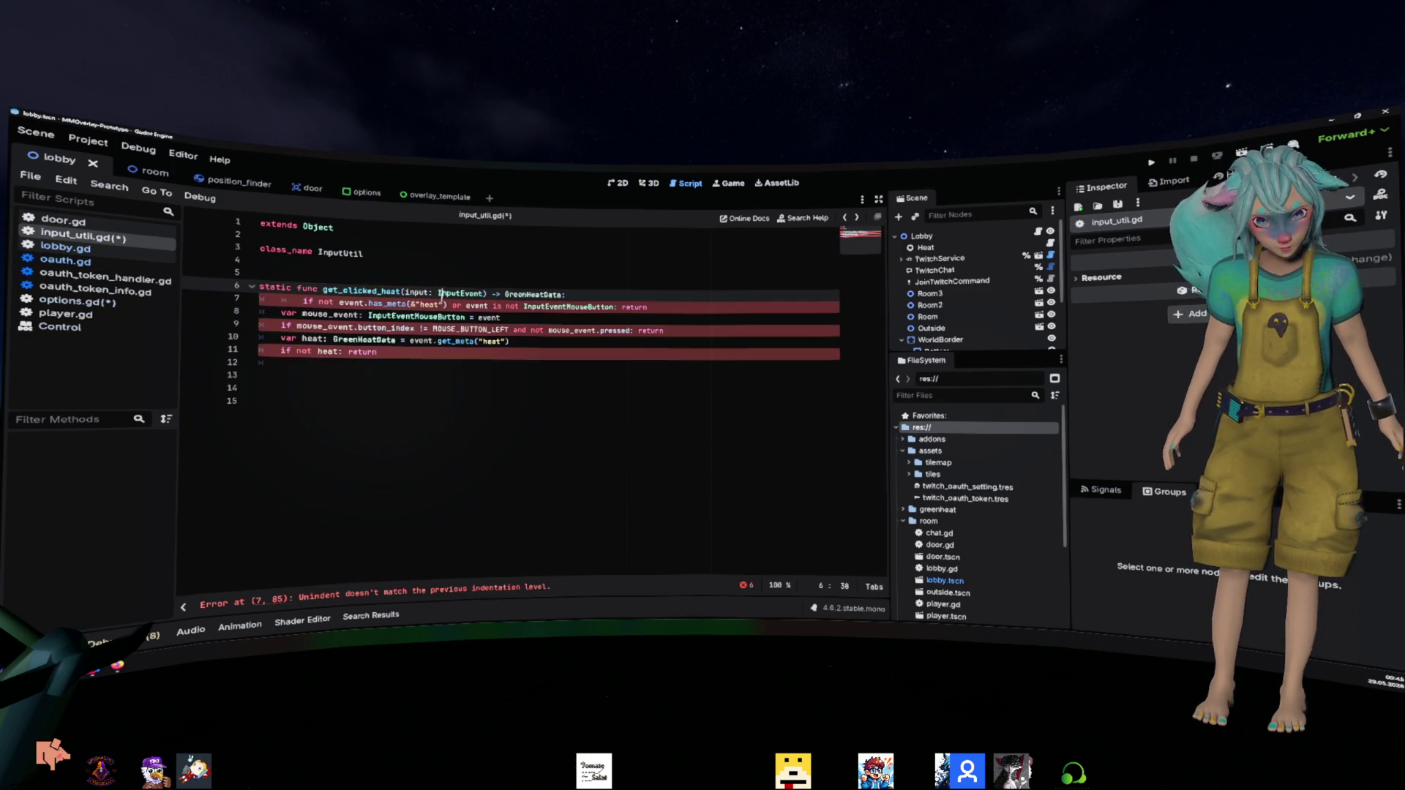
{"action": "left_click", "coordinate": [424, 300]}
{"action": "double_click", "coordinate": [416, 292]}
{"action": "type", "text": "event"}
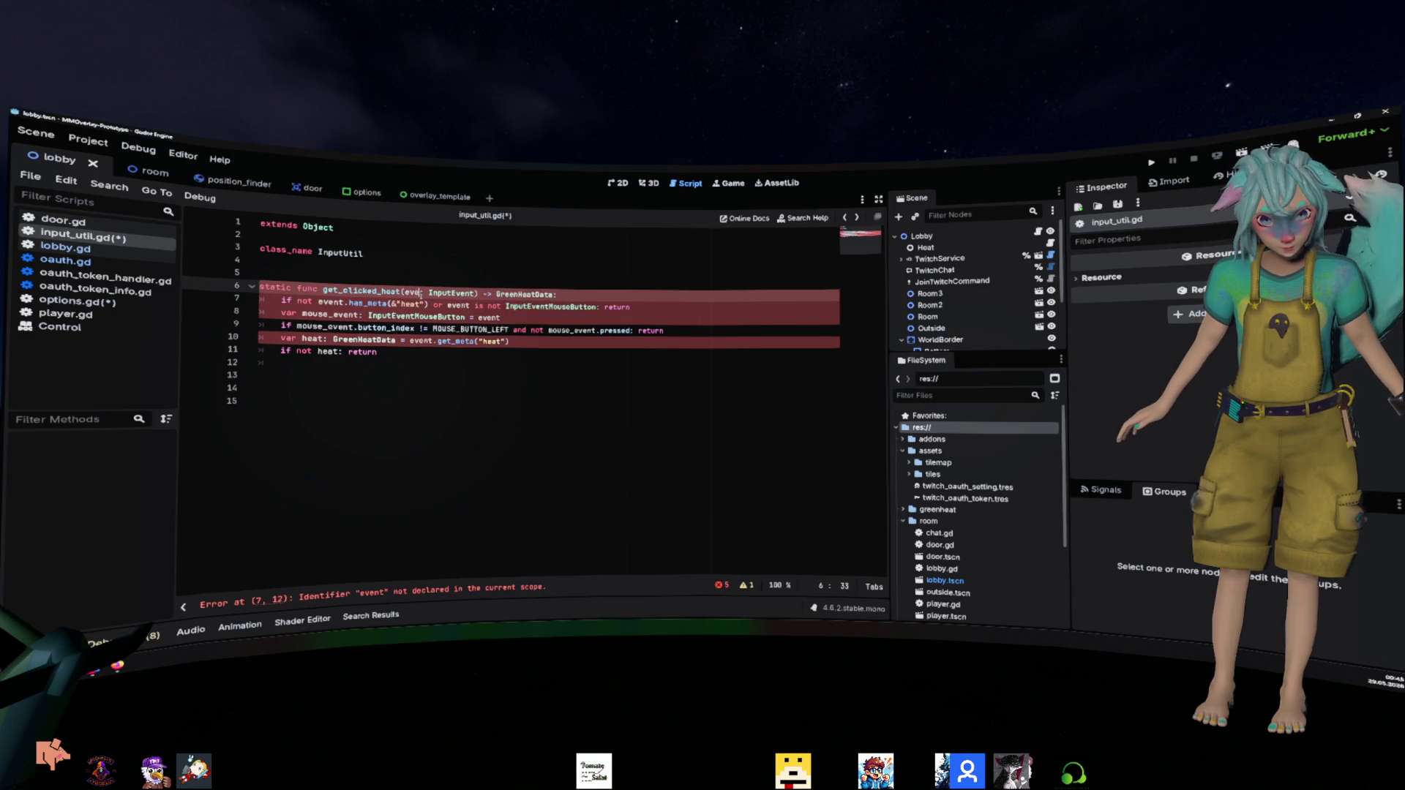
Step: Add 'return heat' at the end and change each early return to 'return null'
{"action": "key", "text": "Up"}
{"action": "key", "text": "Up"}
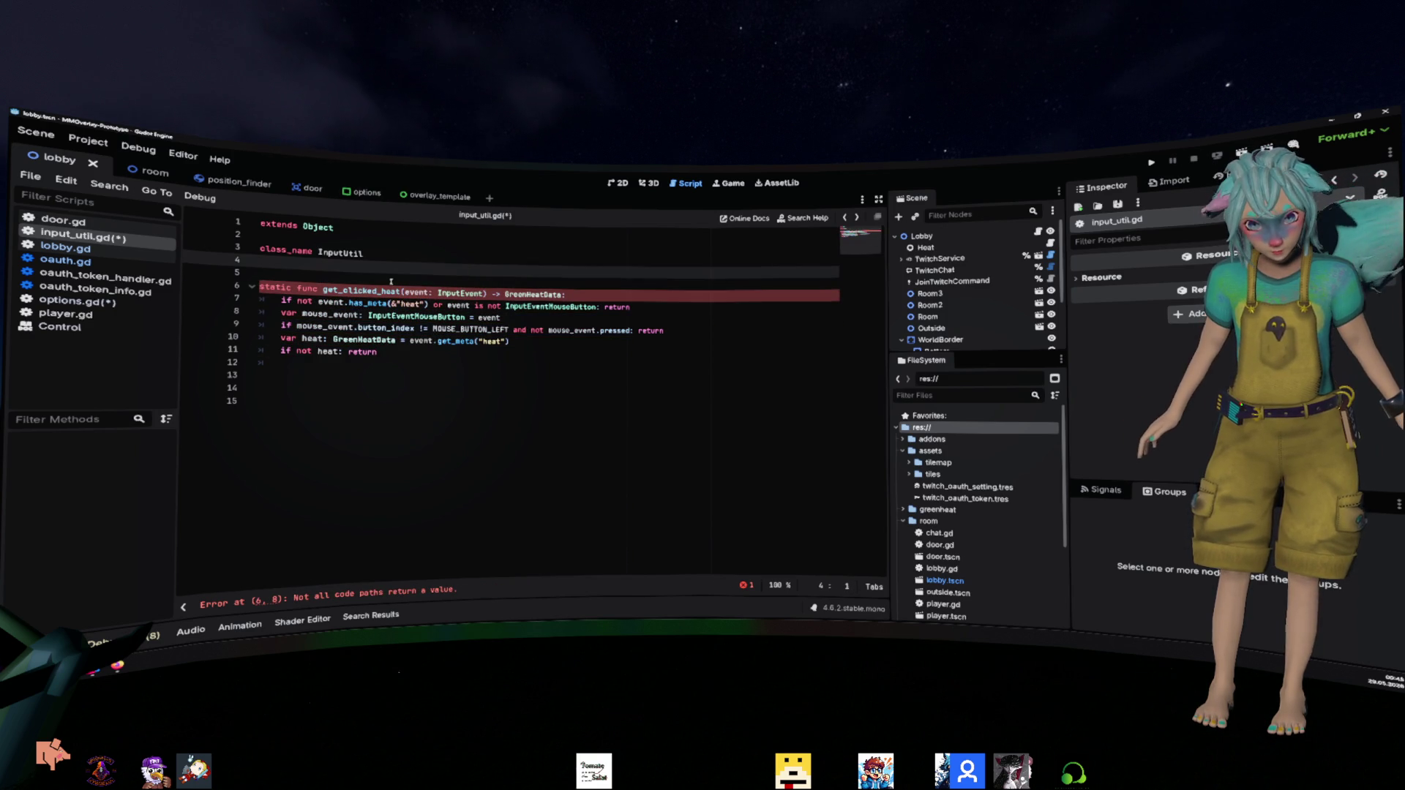
{"action": "key", "text": "Down"}
{"action": "left_click", "coordinate": [596, 352]}
{"action": "key", "text": "Return"}
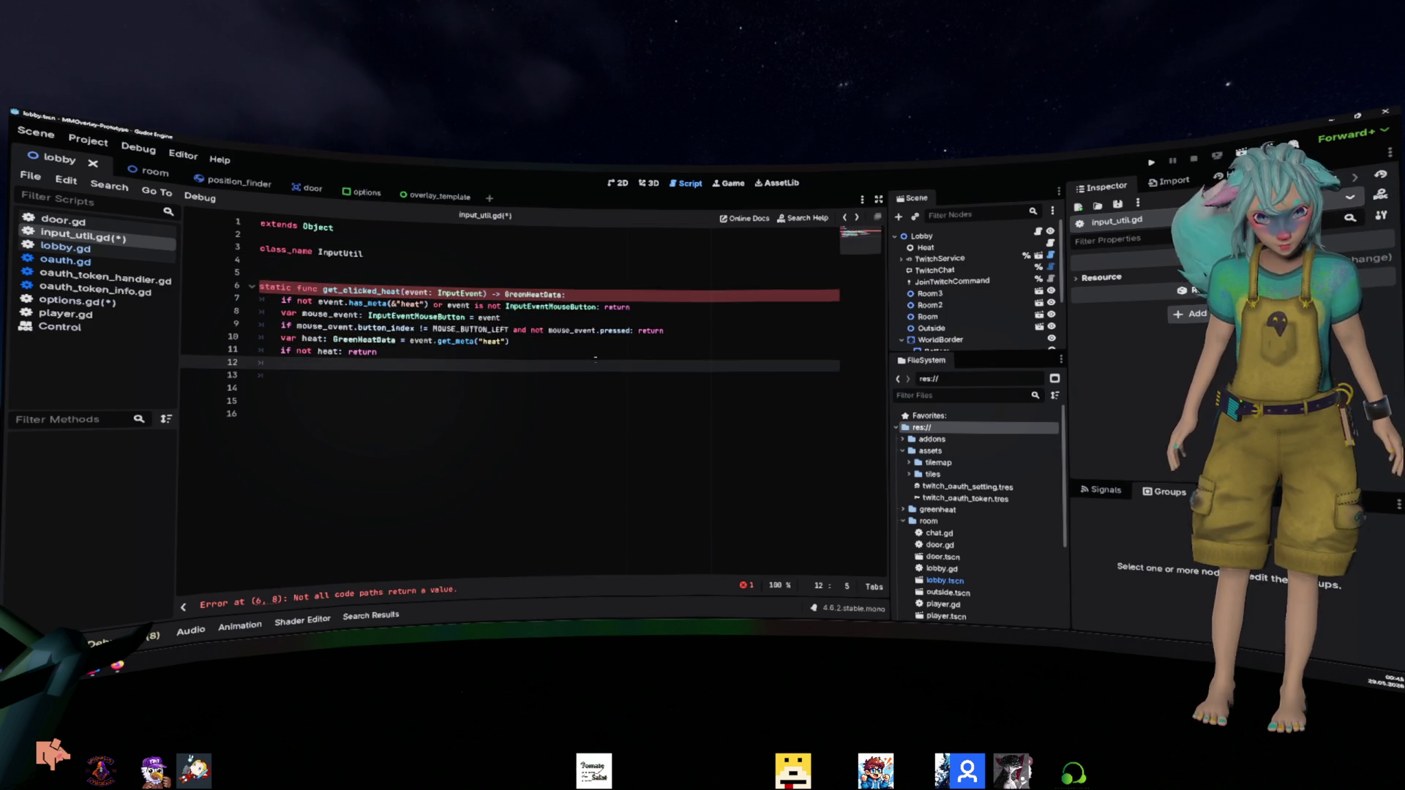
{"action": "type", "text": "return "}
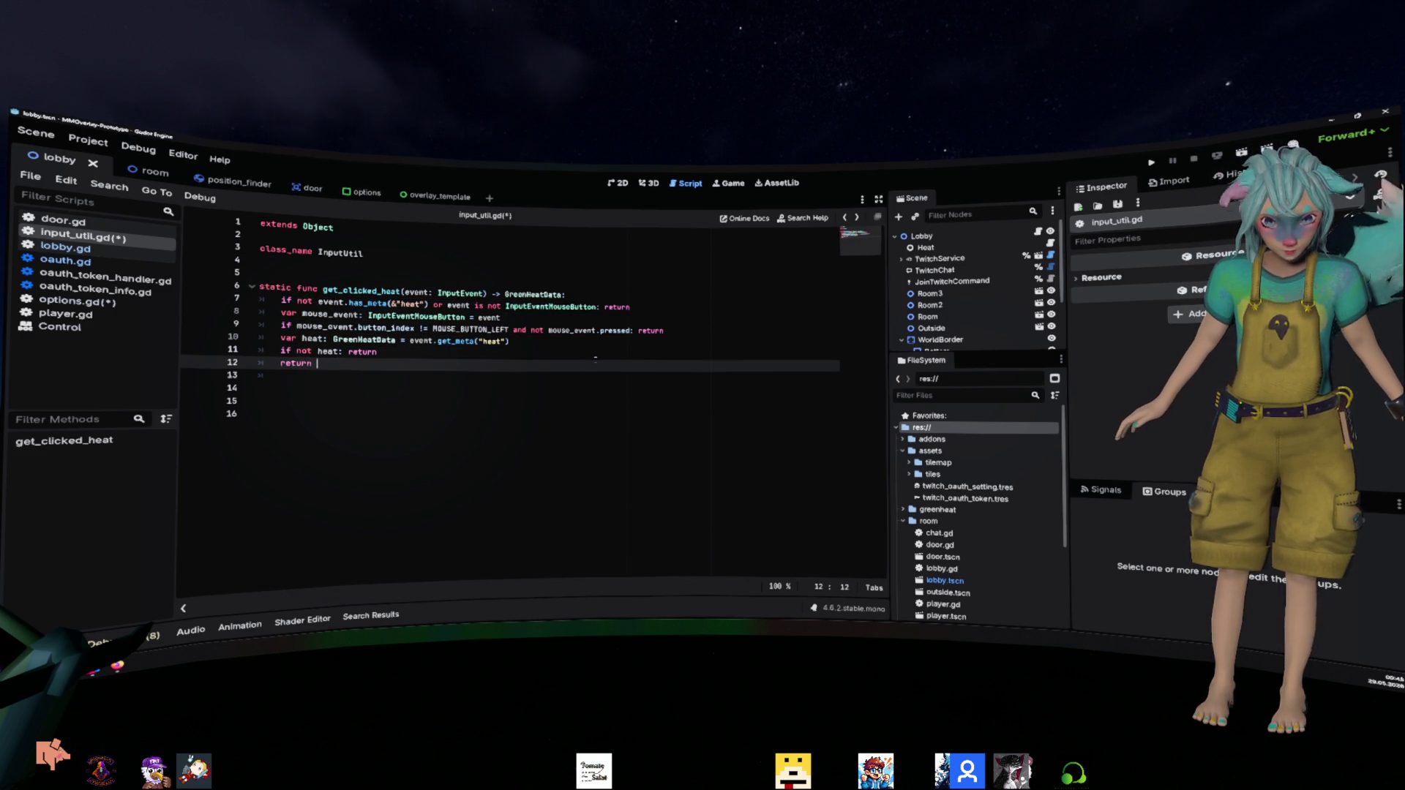
{"action": "type", "text": "hea"}
{"action": "key", "text": "Escape"}
{"action": "left_click", "coordinate": [596, 352]}
{"action": "type", "text": "n"}
{"action": "key", "text": "BackSpace"}
{"action": "key", "text": "BackSpace"}
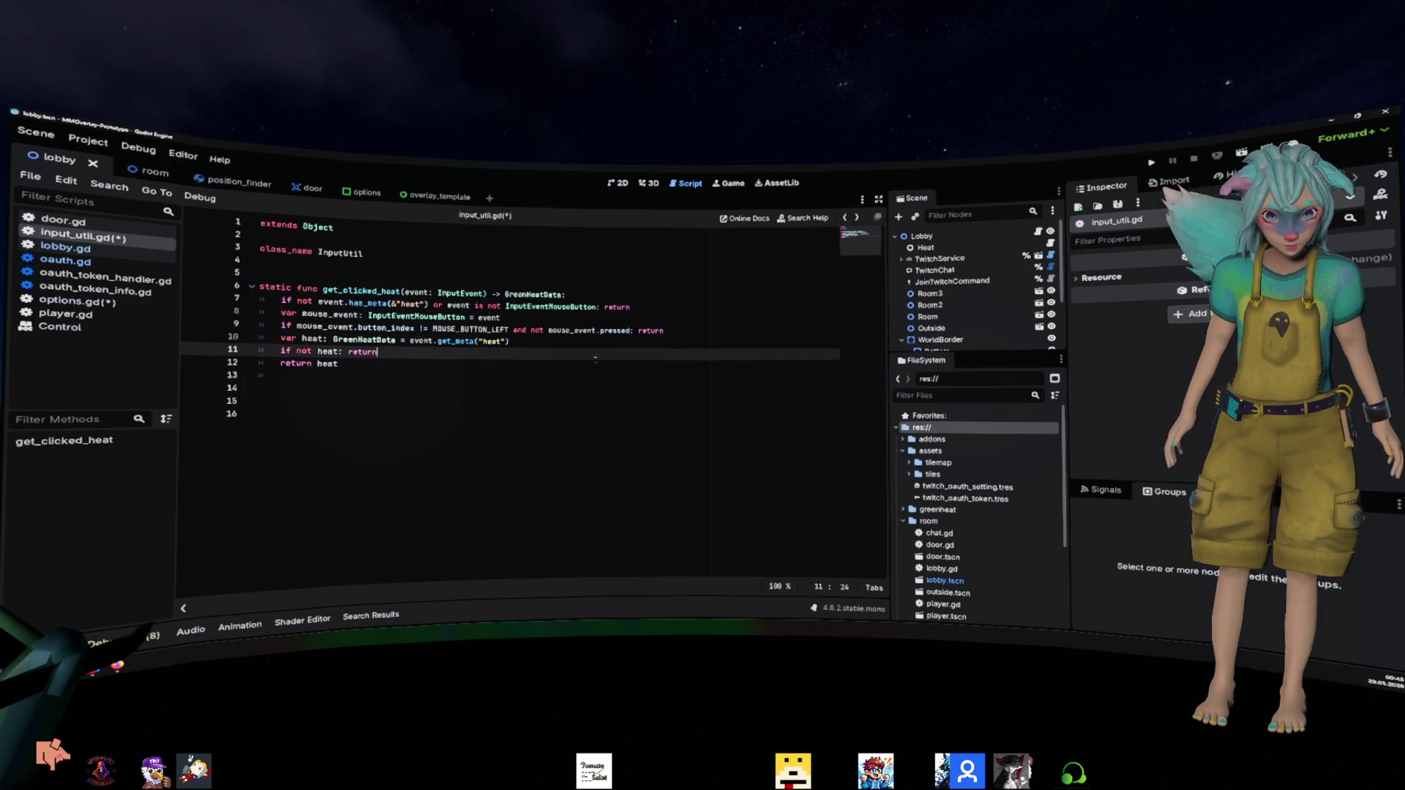
{"action": "type", "text": "l"}
{"action": "key", "text": "Up"}
{"action": "key", "text": "Up"}
{"action": "key", "text": "Up"}
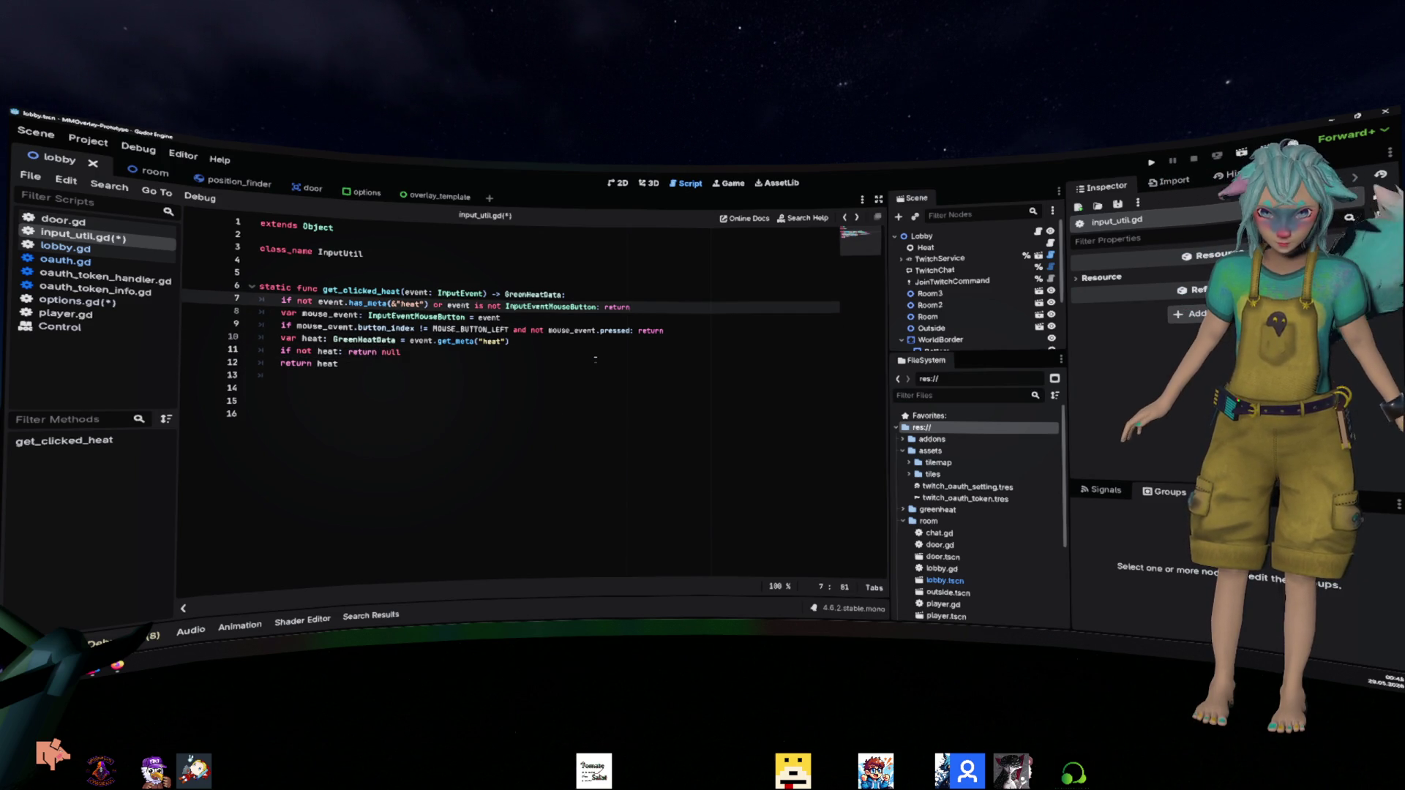
{"action": "type", "text": "l"}
{"action": "key", "text": "Down"}
{"action": "key", "text": "Down"}
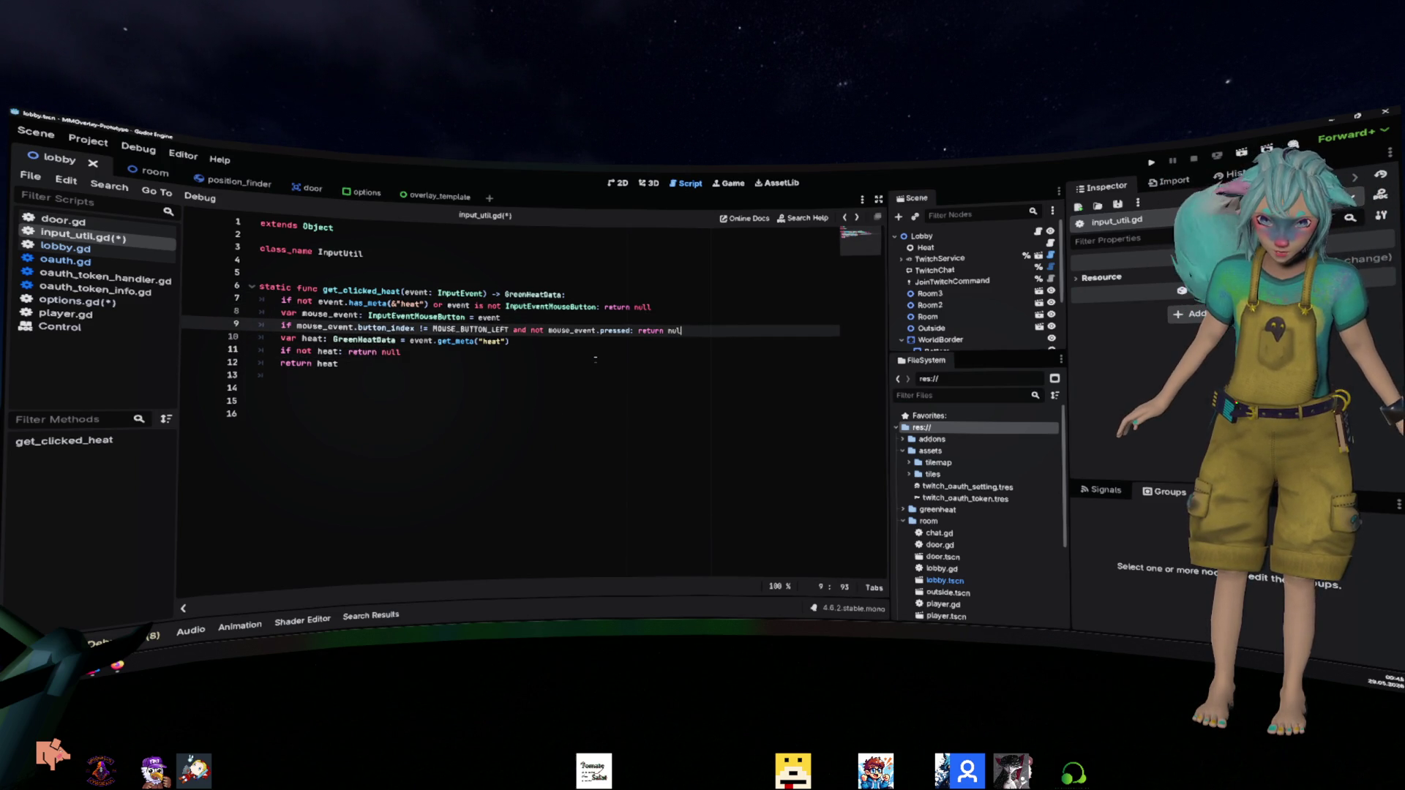
{"action": "type", "text": "l"}
{"action": "left_click", "coordinate": [602, 379]}
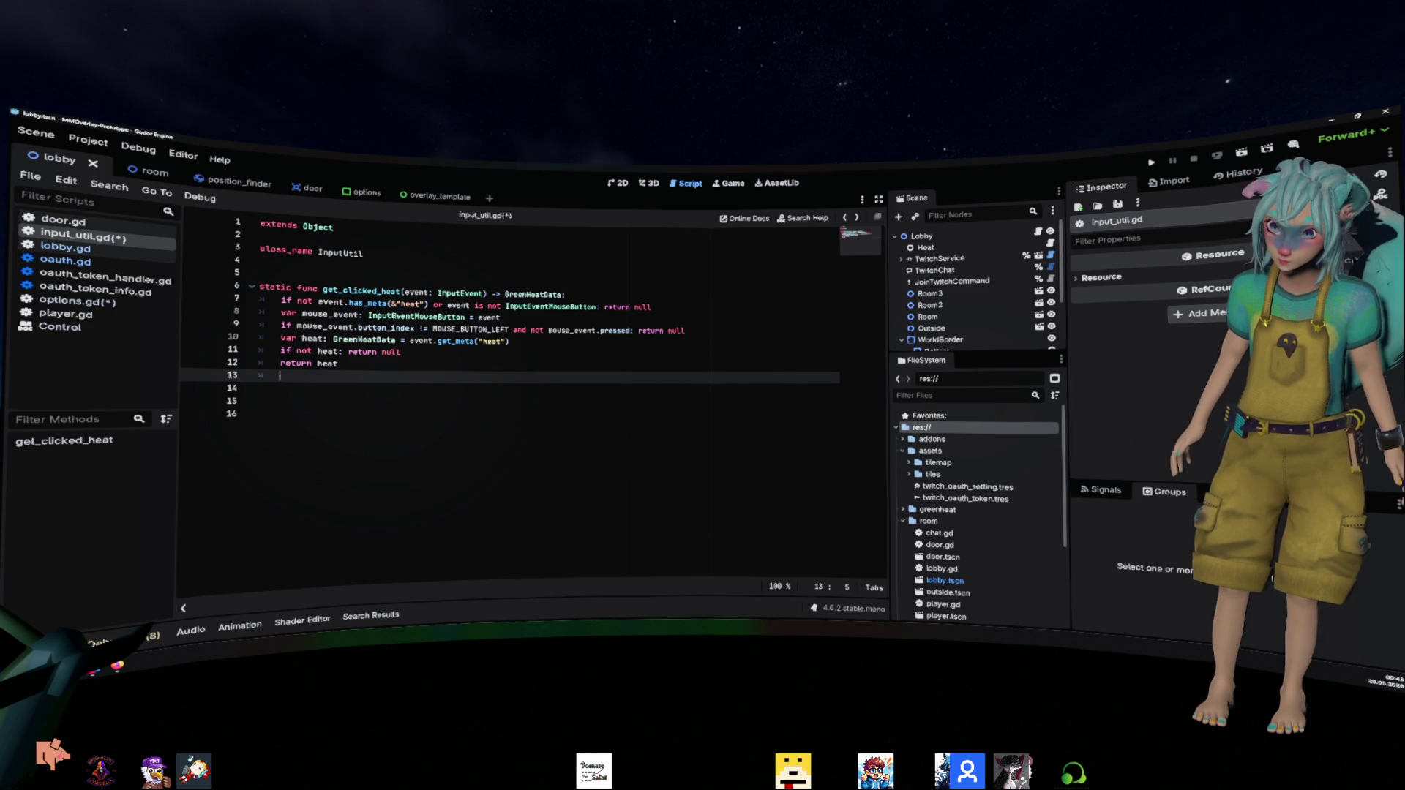
Step: Review the has_meta, mouse-button and heat checks inside get_clicked_heat
{"action": "left_click_drag", "start_coordinate": [314, 302], "coordinate": [425, 317]}
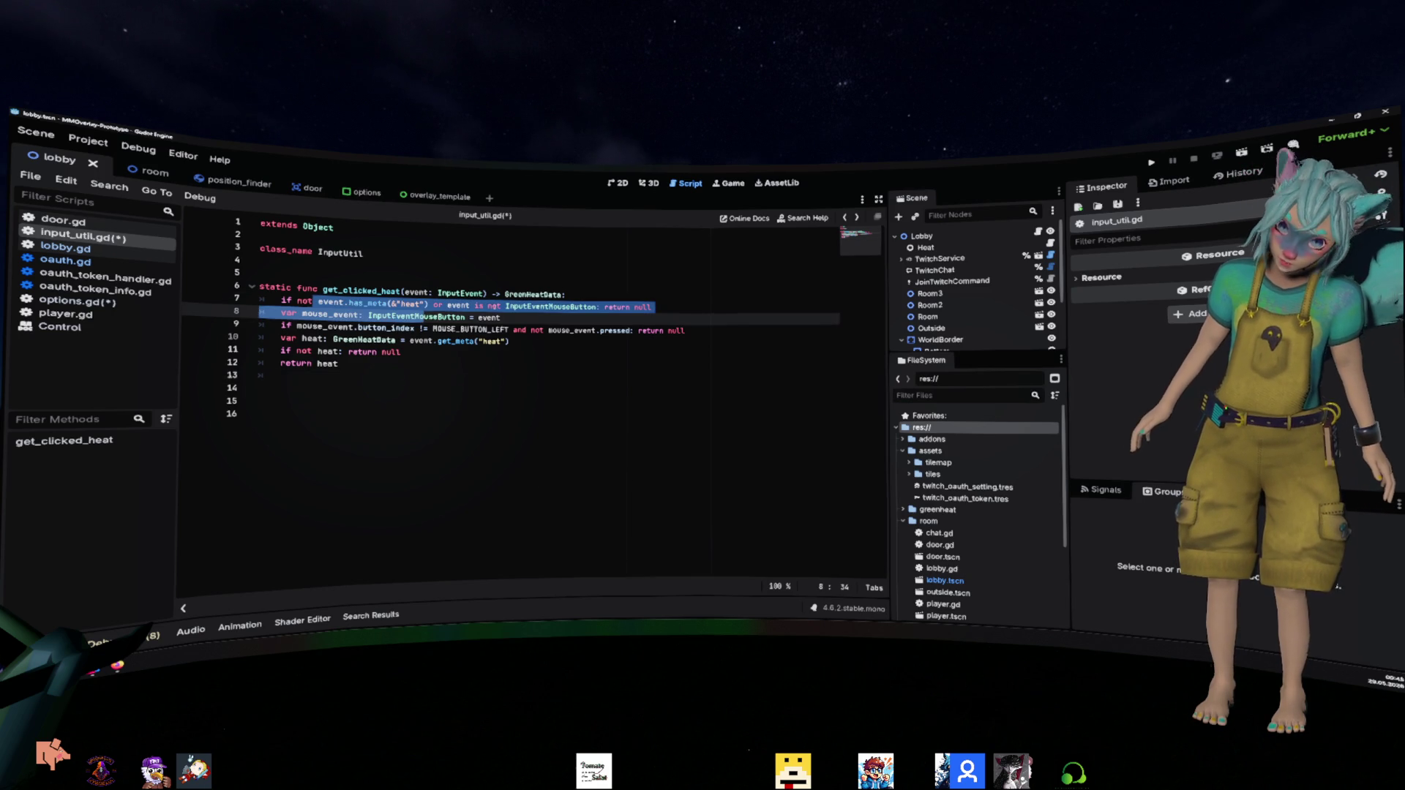
{"action": "left_click", "coordinate": [470, 305]}
{"action": "double_click", "coordinate": [586, 309]}
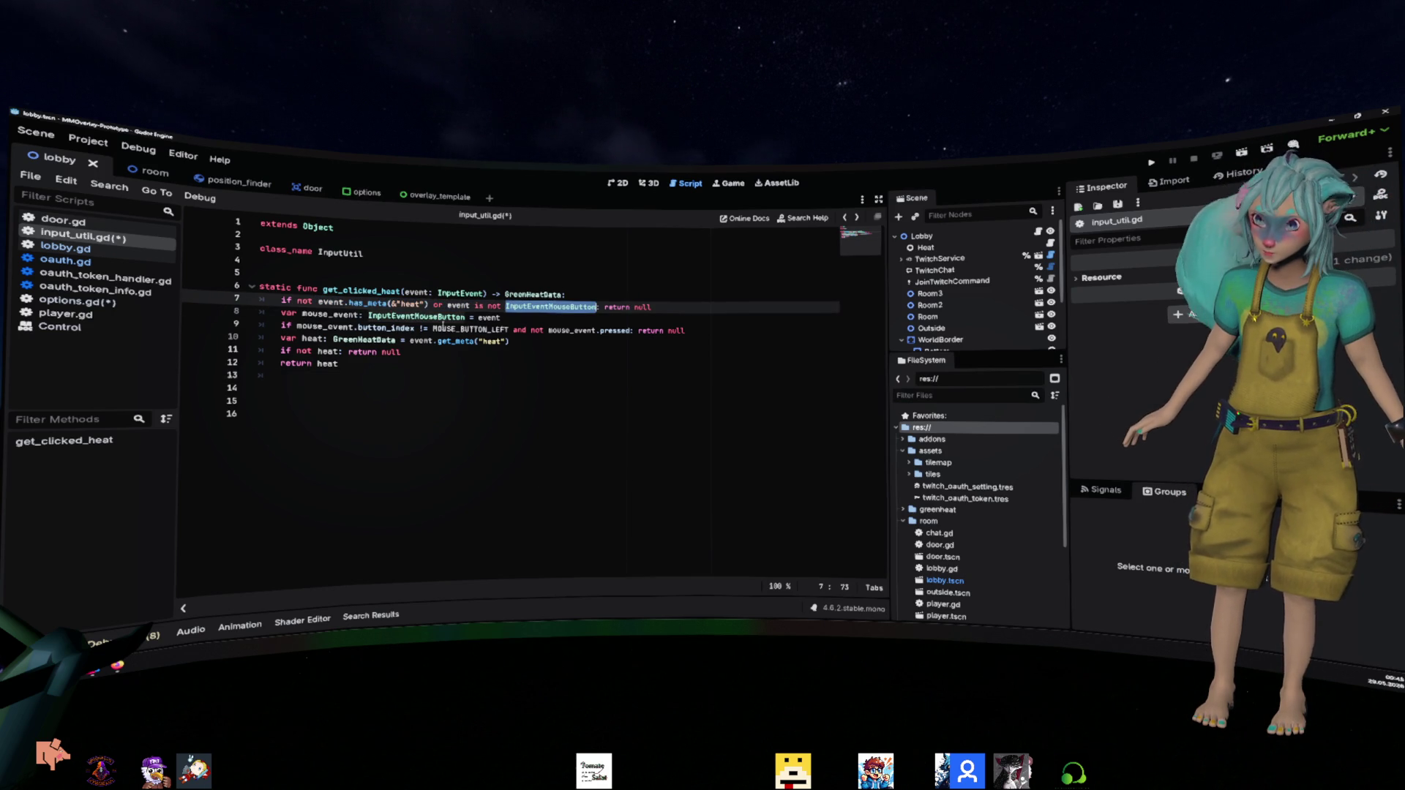
{"action": "triple_click", "coordinate": [381, 315]}
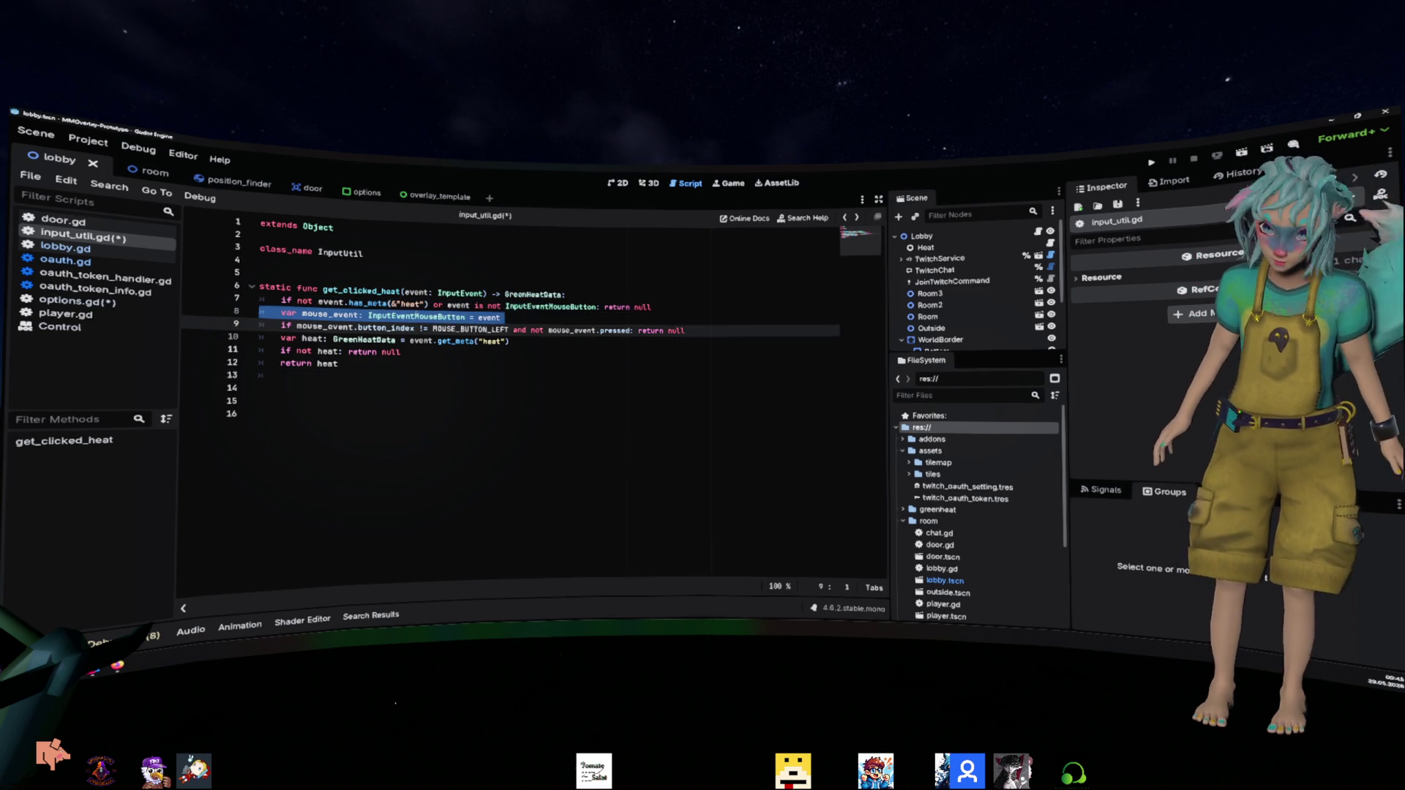
{"action": "key", "text": "shift+Up"}
{"action": "key", "text": "shift+Up"}
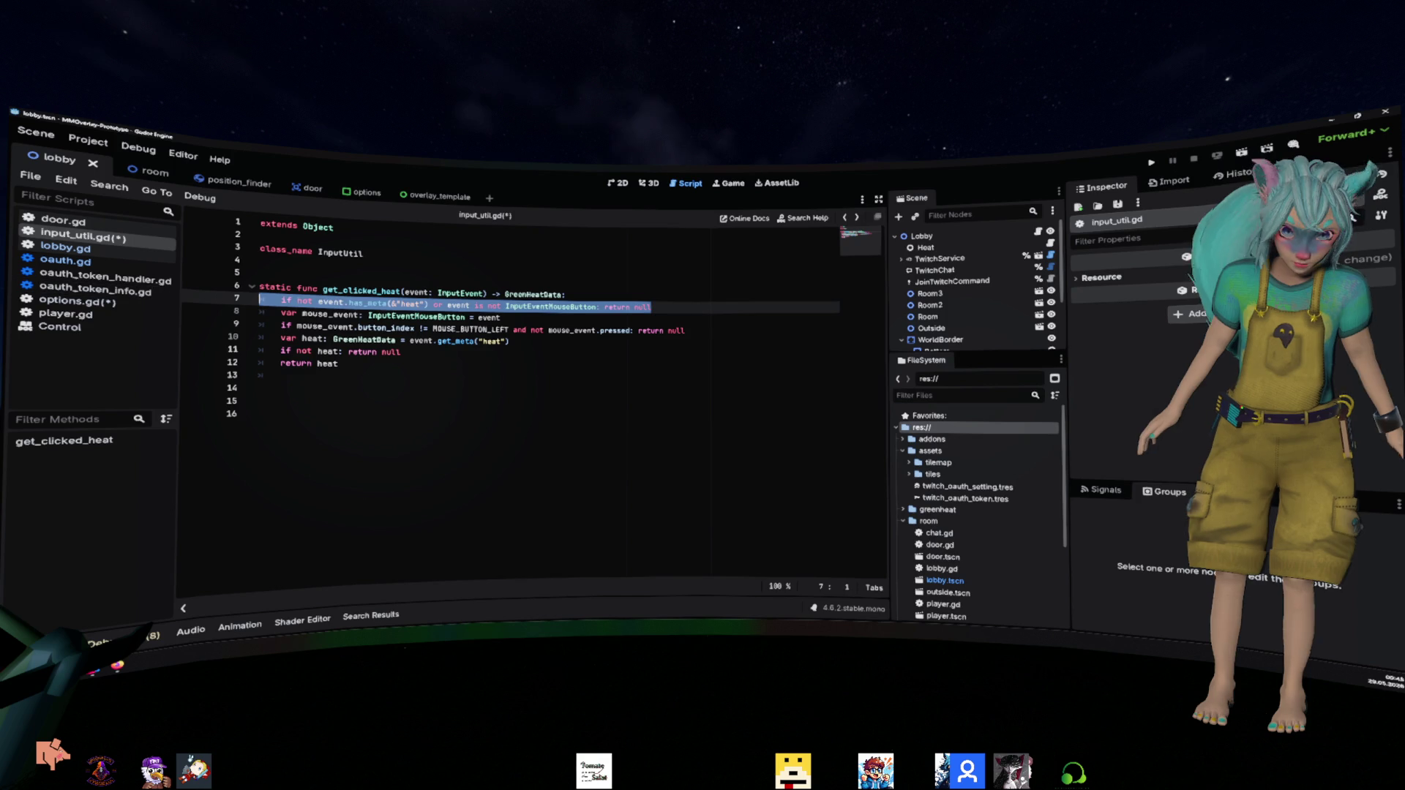
{"action": "double_click", "coordinate": [324, 326]}
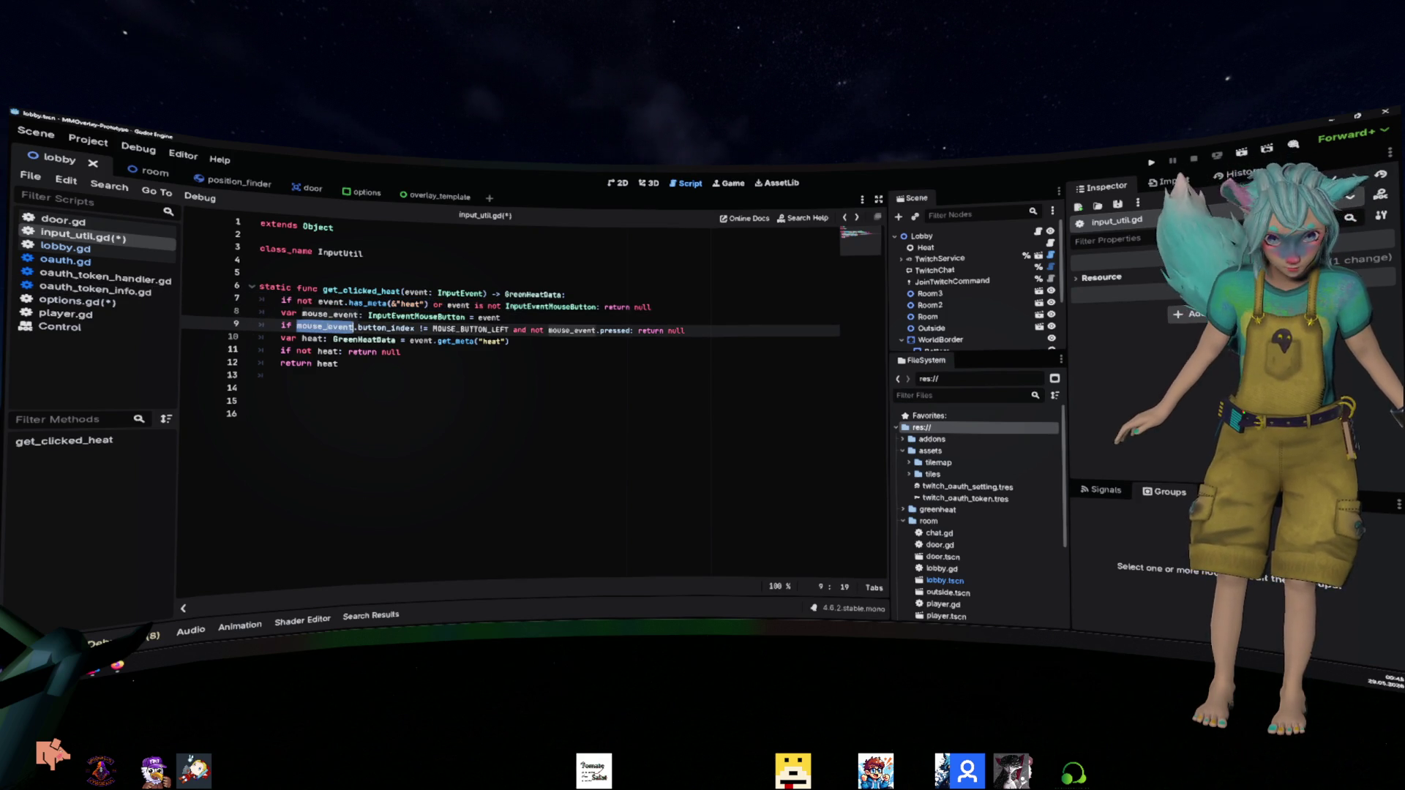
{"action": "double_click", "coordinate": [471, 330]}
{"action": "left_click", "coordinate": [623, 330]}
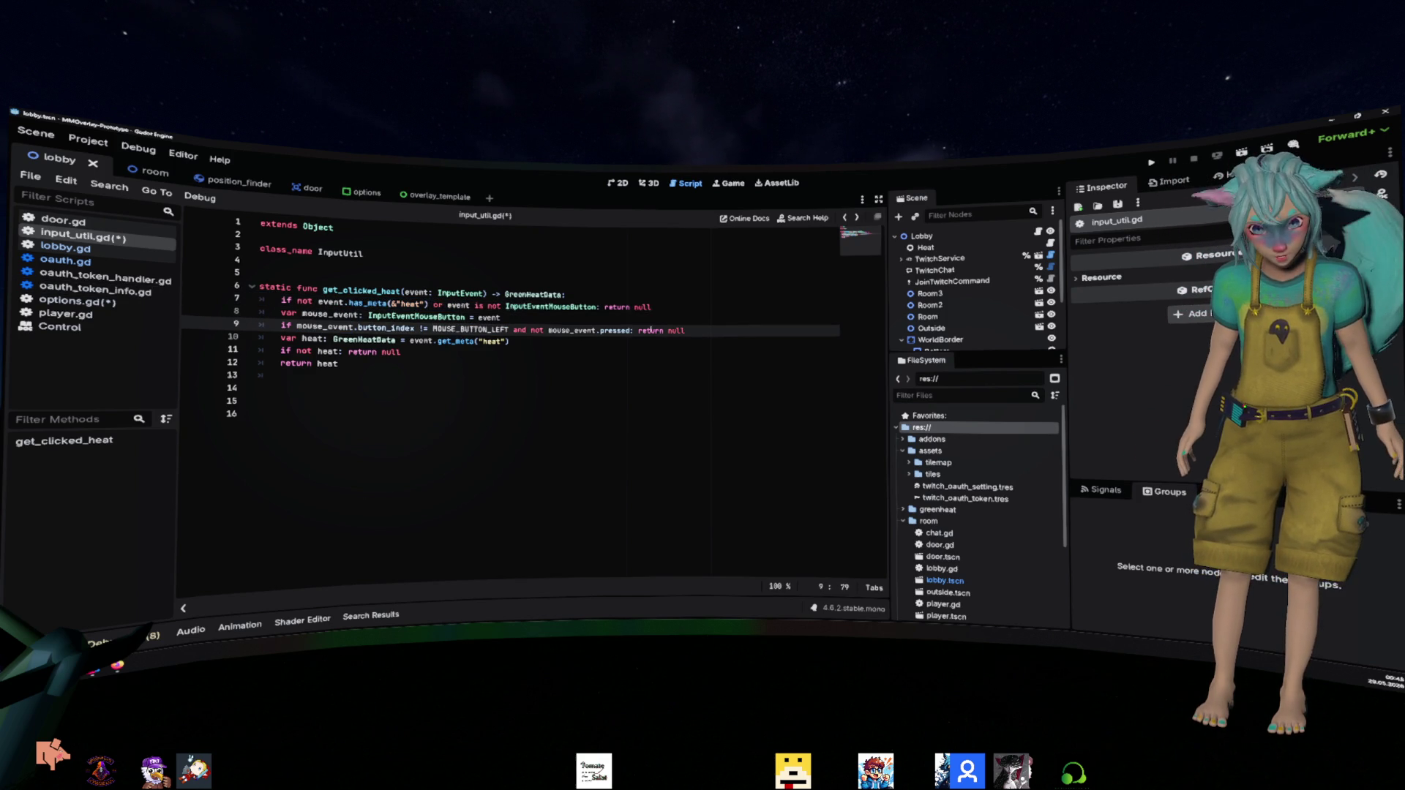
{"action": "left_click", "coordinate": [388, 303], "text": "shift"}
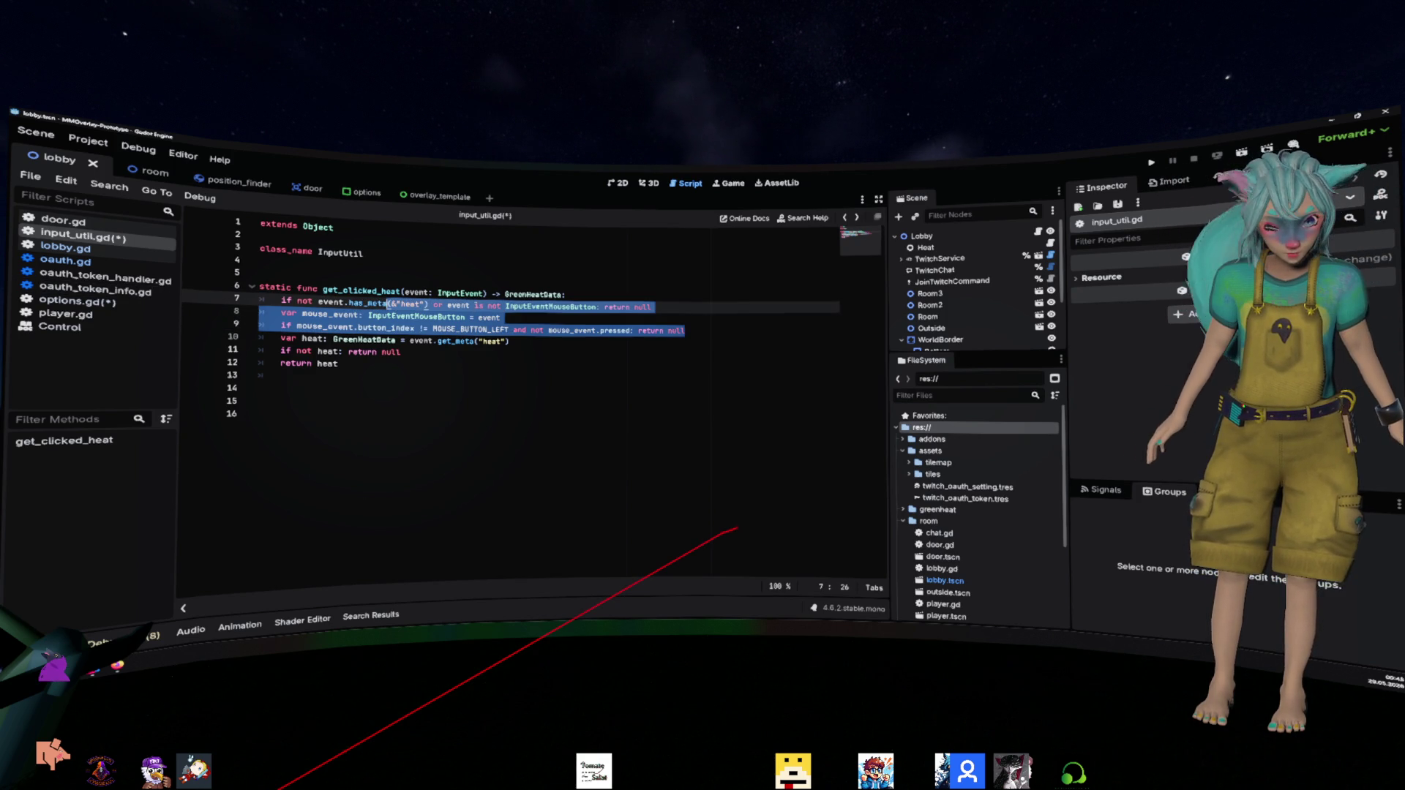
{"action": "left_click", "coordinate": [724, 325]}
{"action": "left_click", "coordinate": [359, 340]}
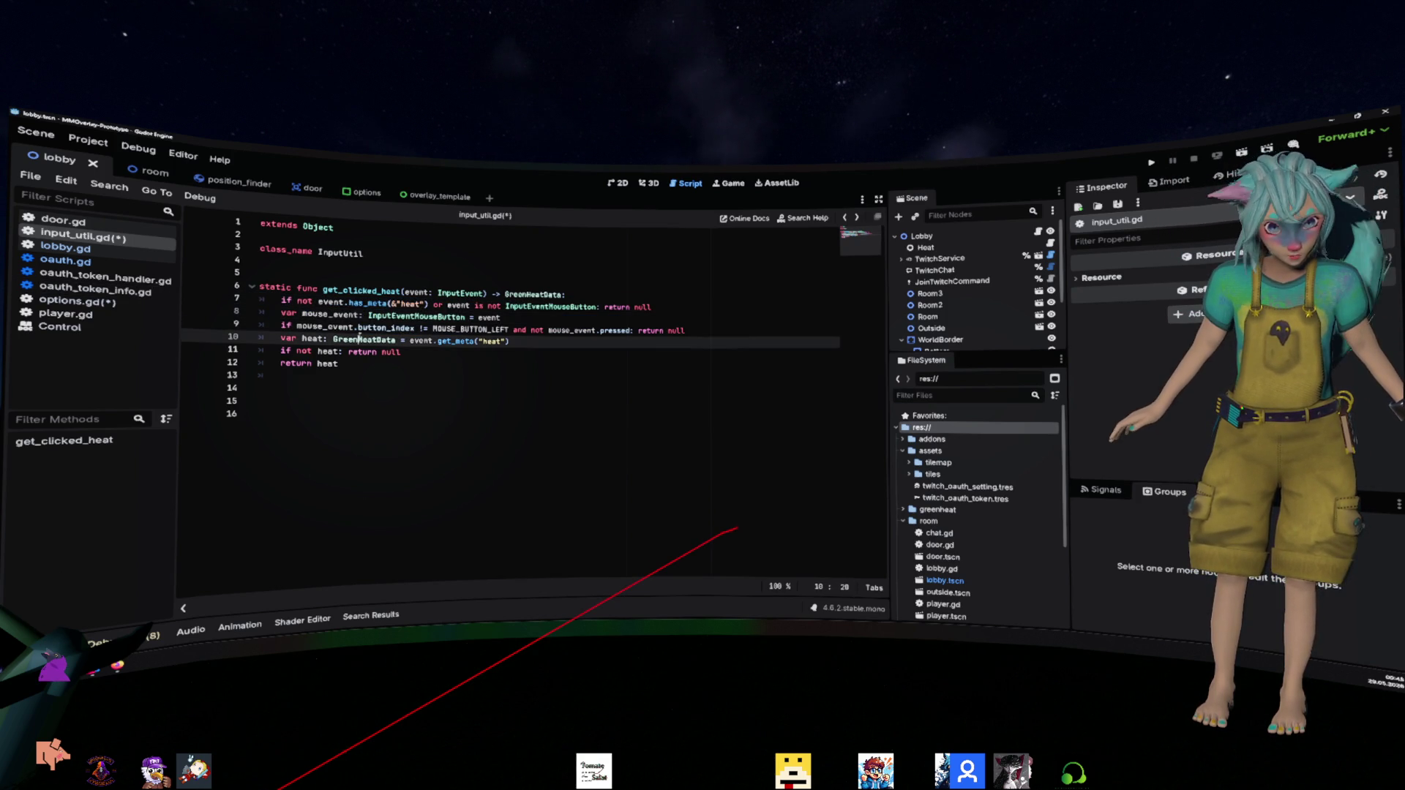
{"action": "left_click_drag", "start_coordinate": [555, 342], "coordinate": [280, 341]}
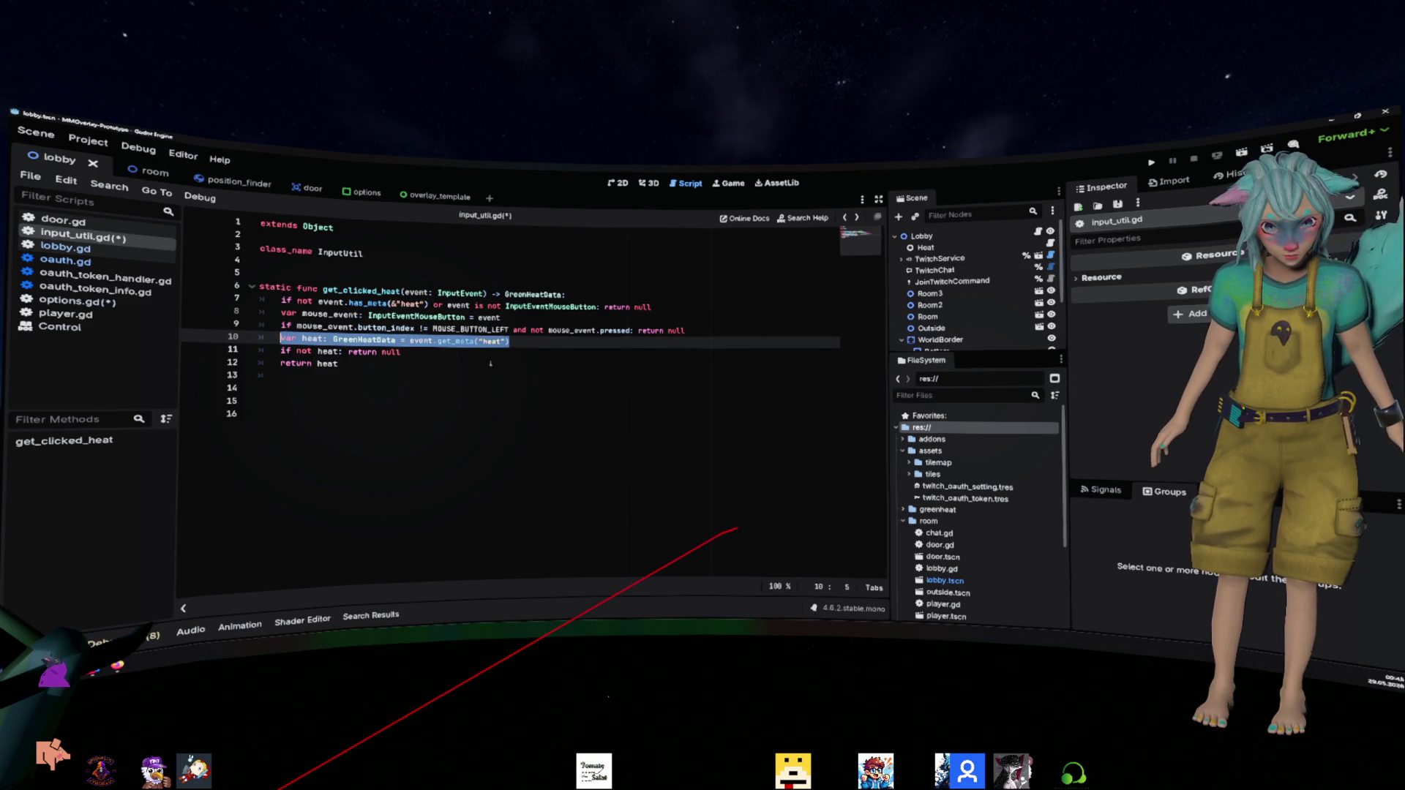
{"action": "left_click", "coordinate": [332, 364]}
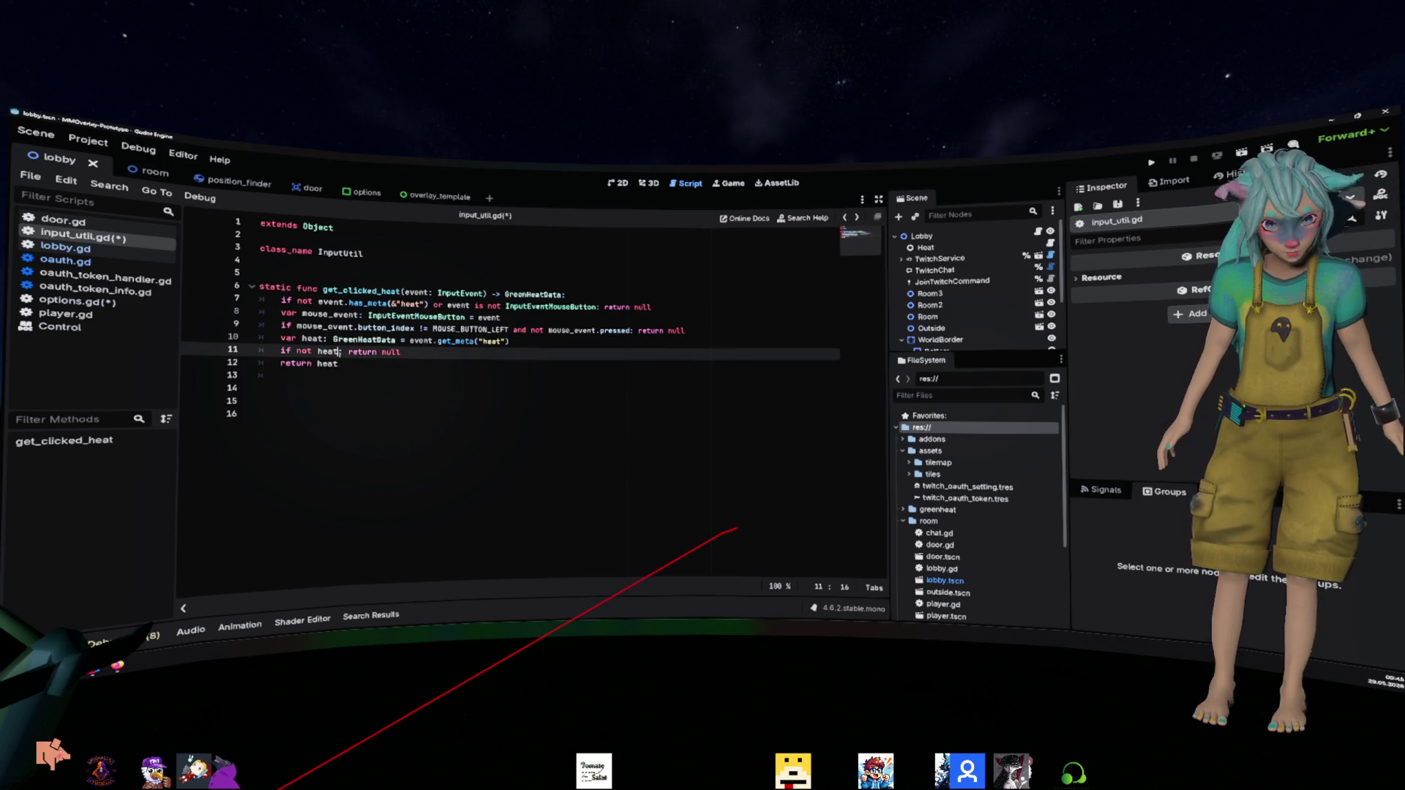
Step: Glance over options.gd, then switch back to lobby.gd
{"action": "key", "text": "alt+Left"}
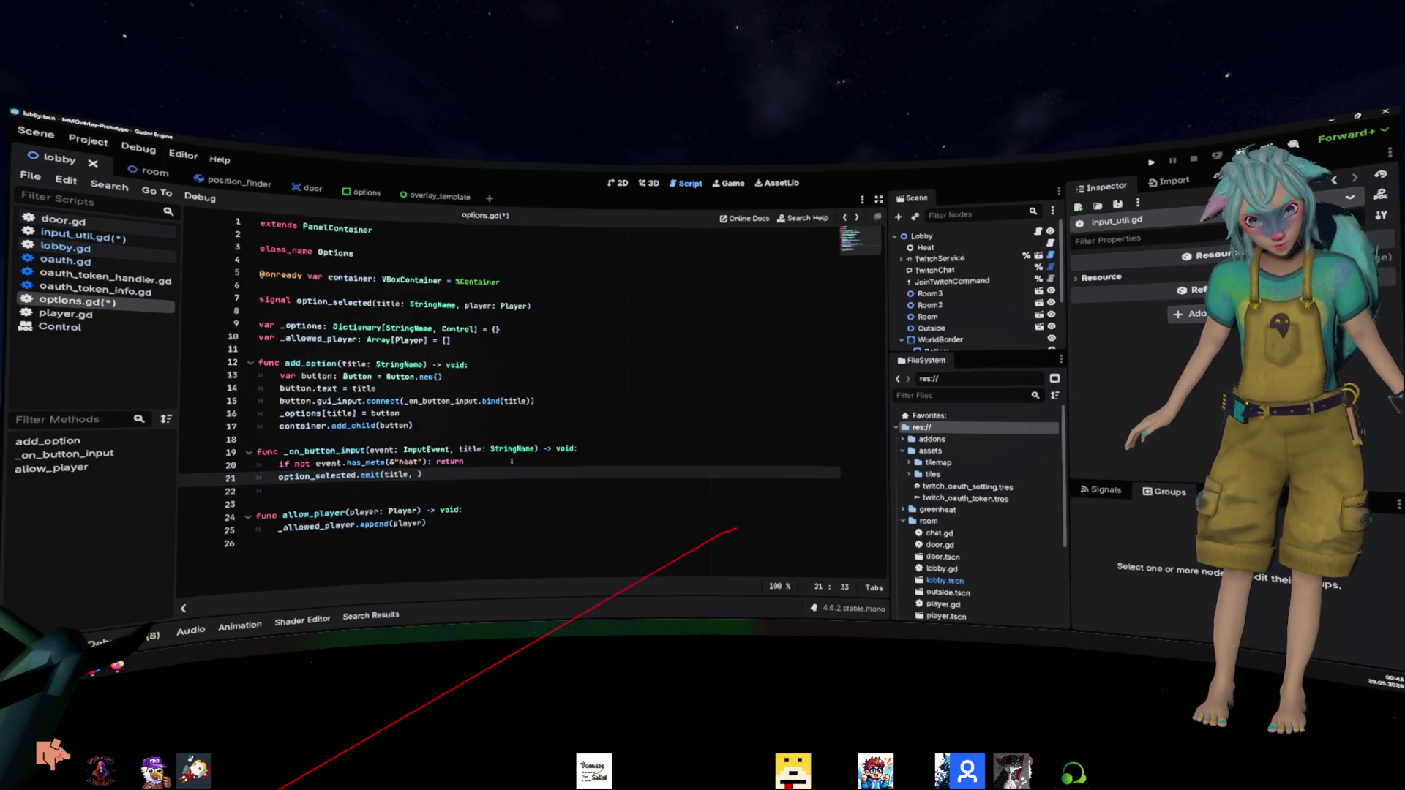
{"action": "key", "text": "alt+Left"}
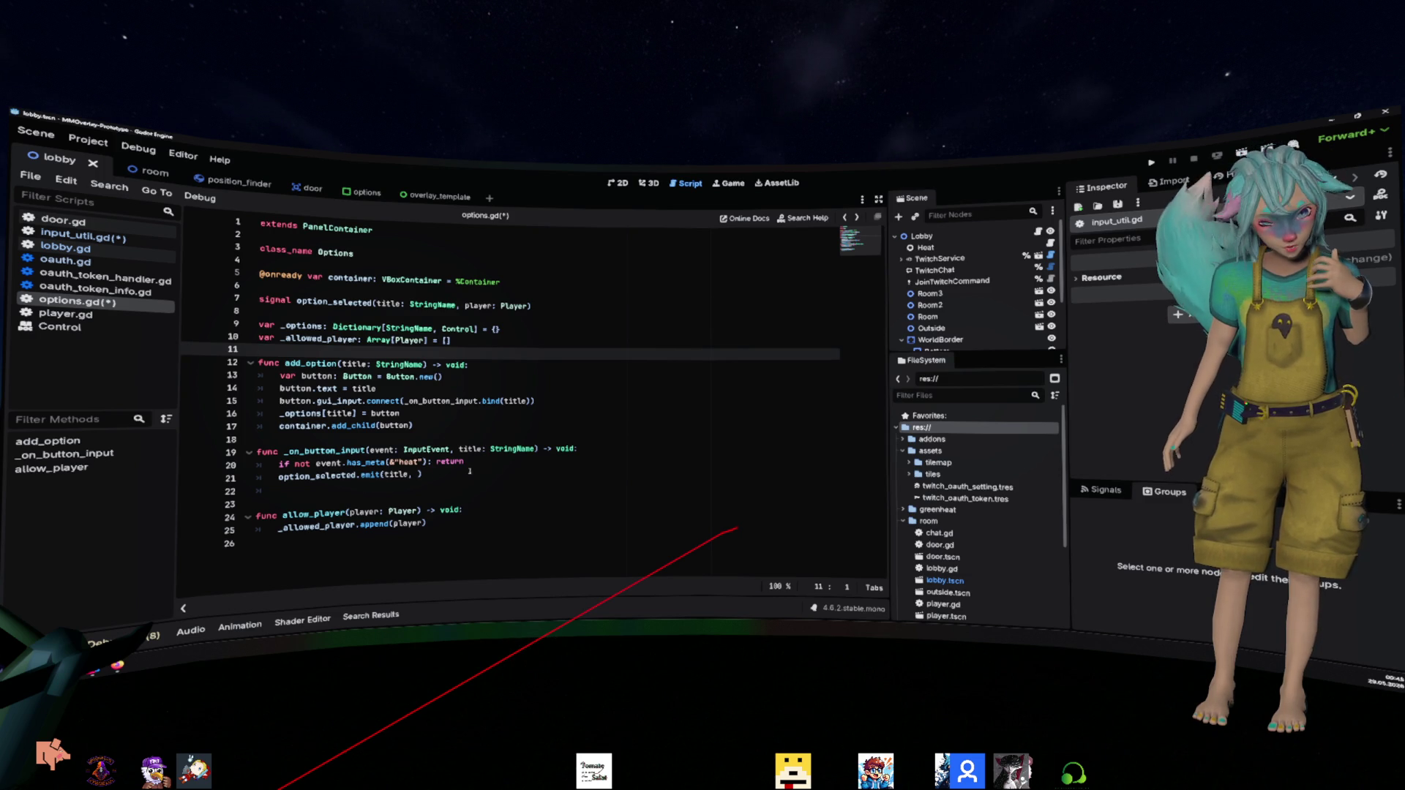
{"action": "key", "text": "alt+Left"}
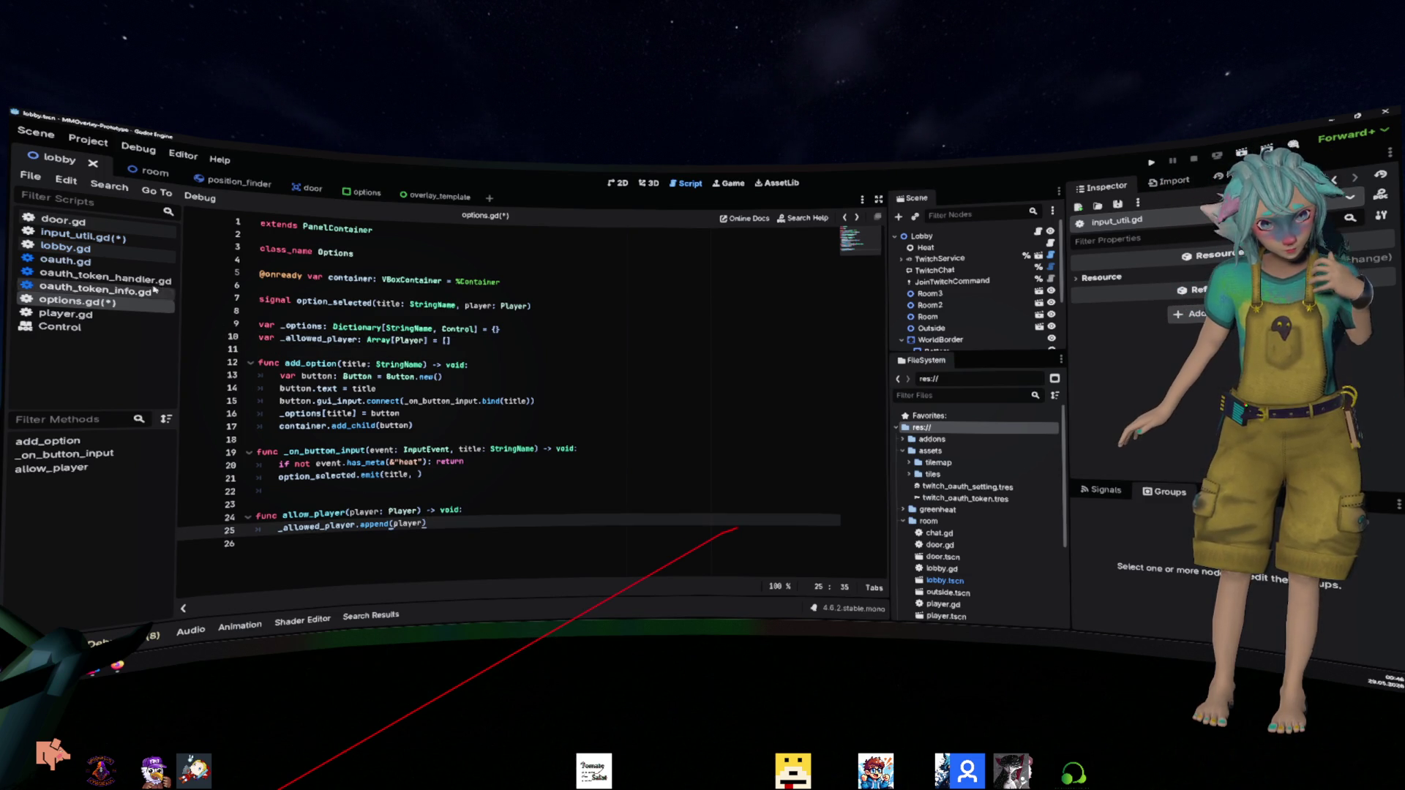
{"action": "key", "text": "alt+Left"}
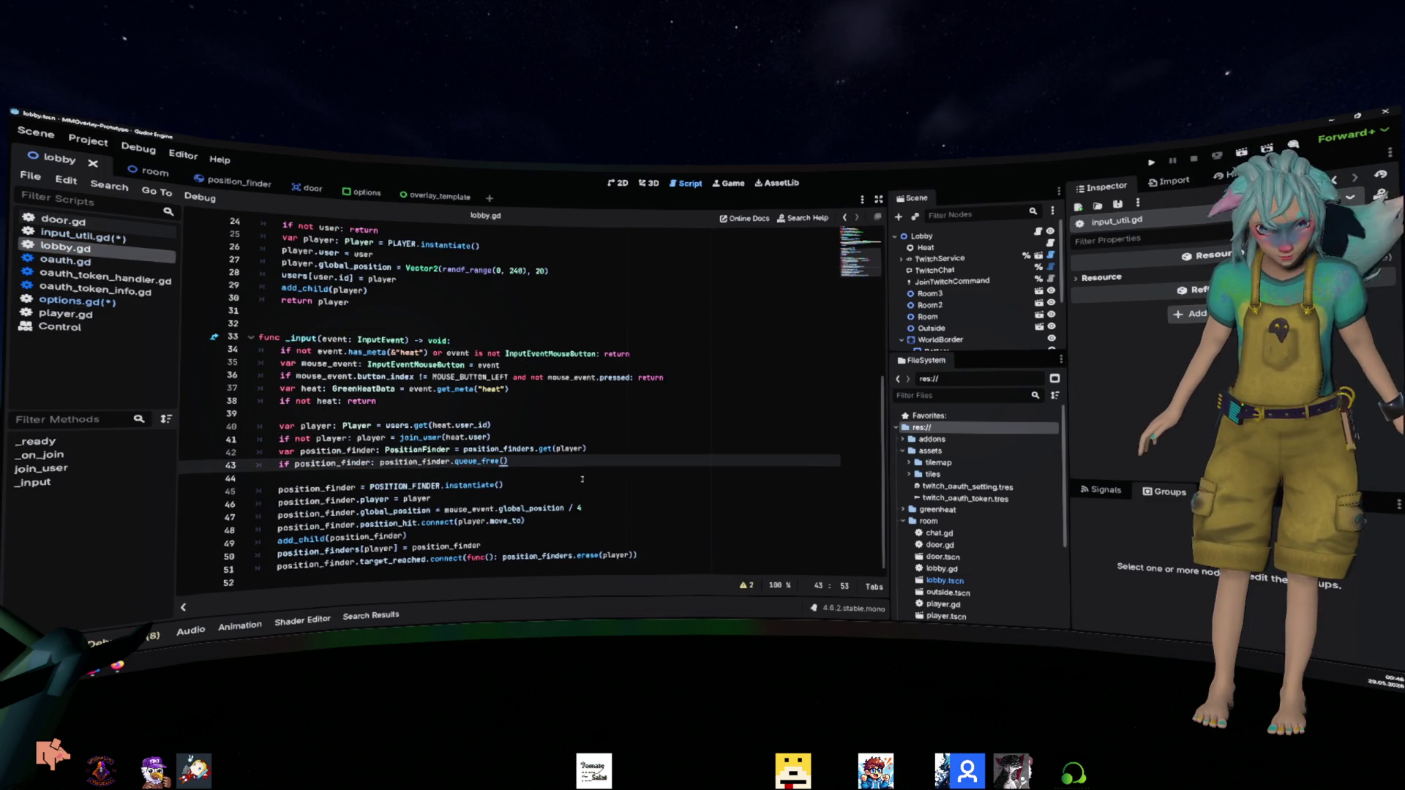
Step: Save all scripts and delete the old event-check lines from lobby.gd's _input
{"action": "mouse_move", "coordinate": [424, 402]}
{"action": "left_mouse_down"}
{"action": "mouse_move", "coordinate": [292, 377]}
{"action": "mouse_move", "coordinate": [282, 350]}
{"action": "left_mouse_up"}
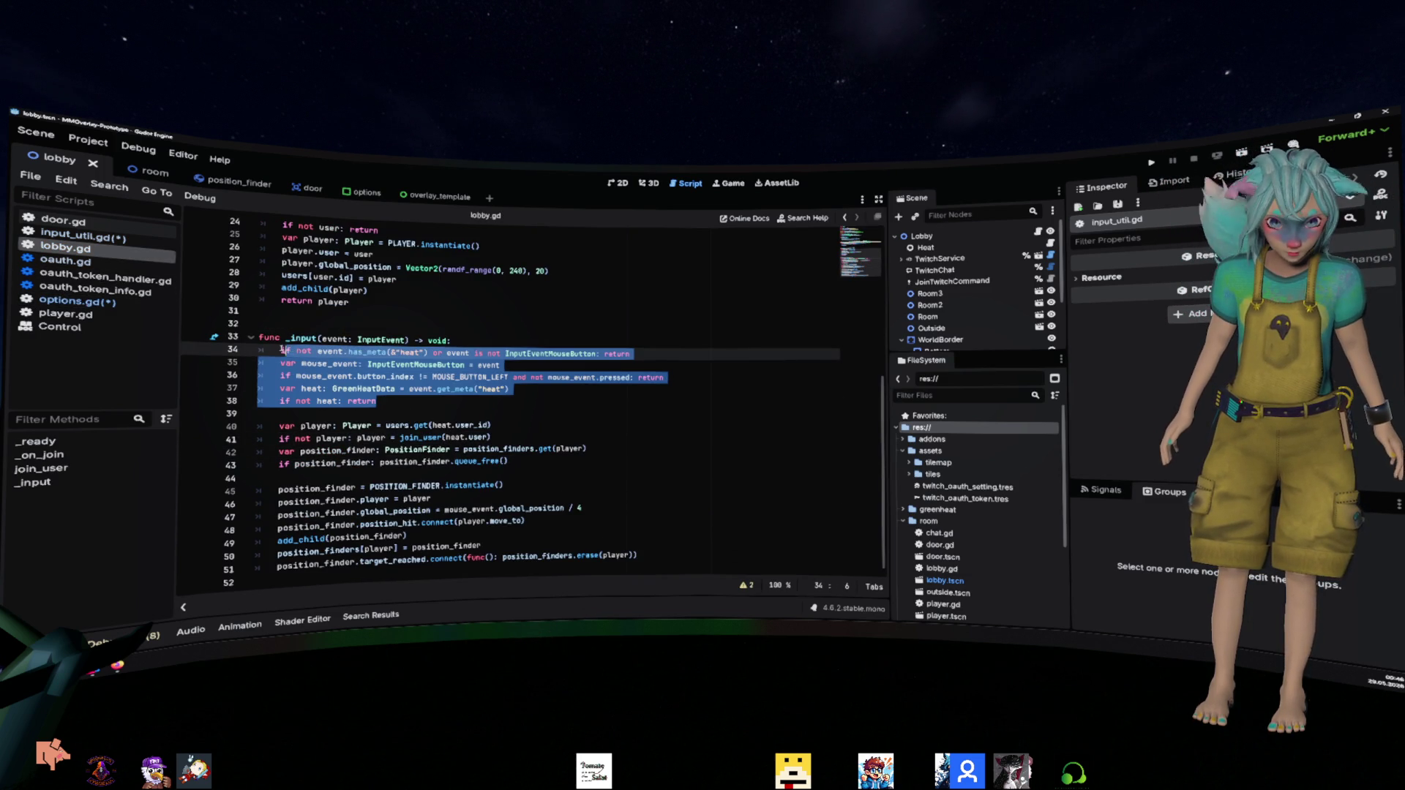
{"action": "key", "text": "ctrl+s"}
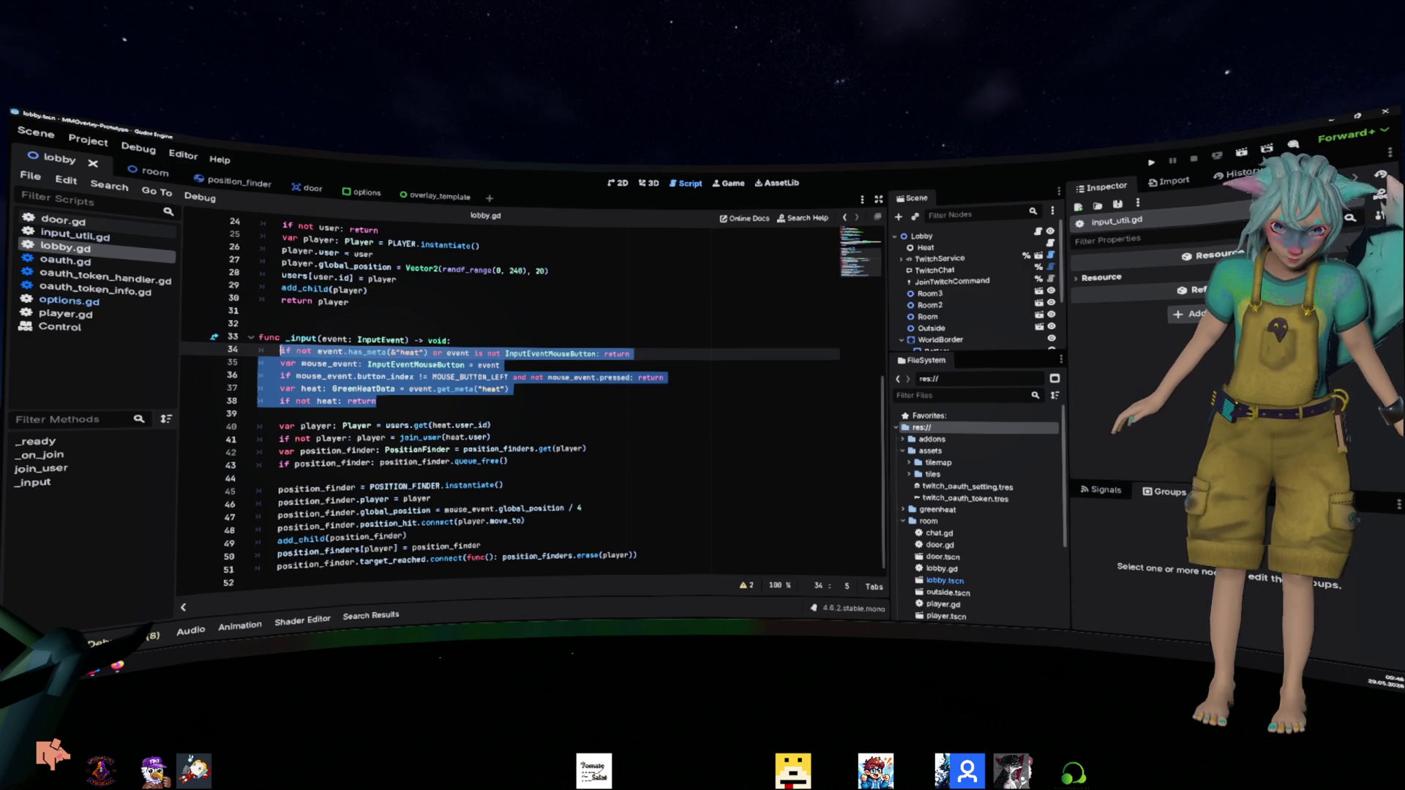
{"action": "key", "text": "Down"}
{"action": "key", "text": "Down"}
{"action": "key", "text": "Down"}
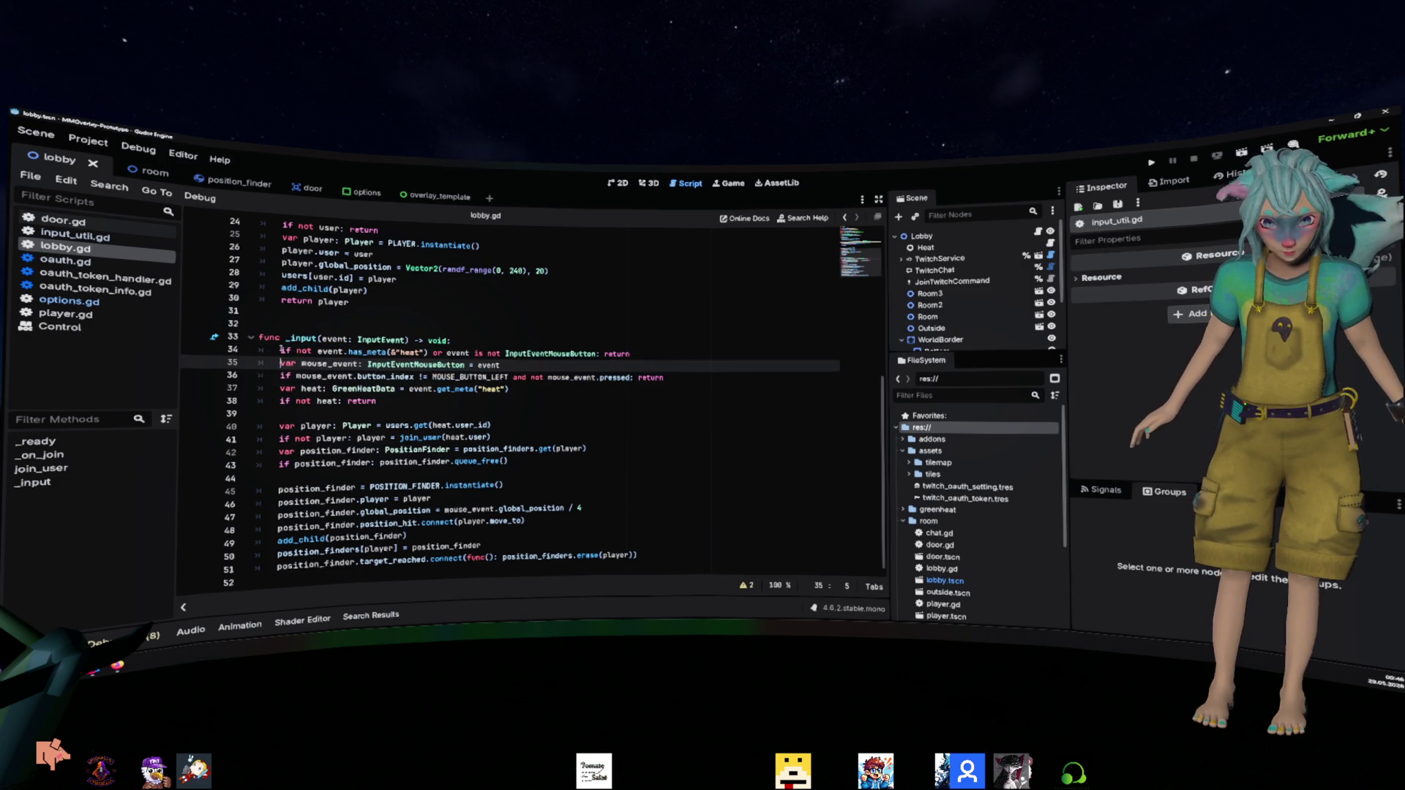
{"action": "key", "text": "shift+Up"}
{"action": "key", "text": "shift+Up"}
{"action": "key", "text": "shift+Up"}
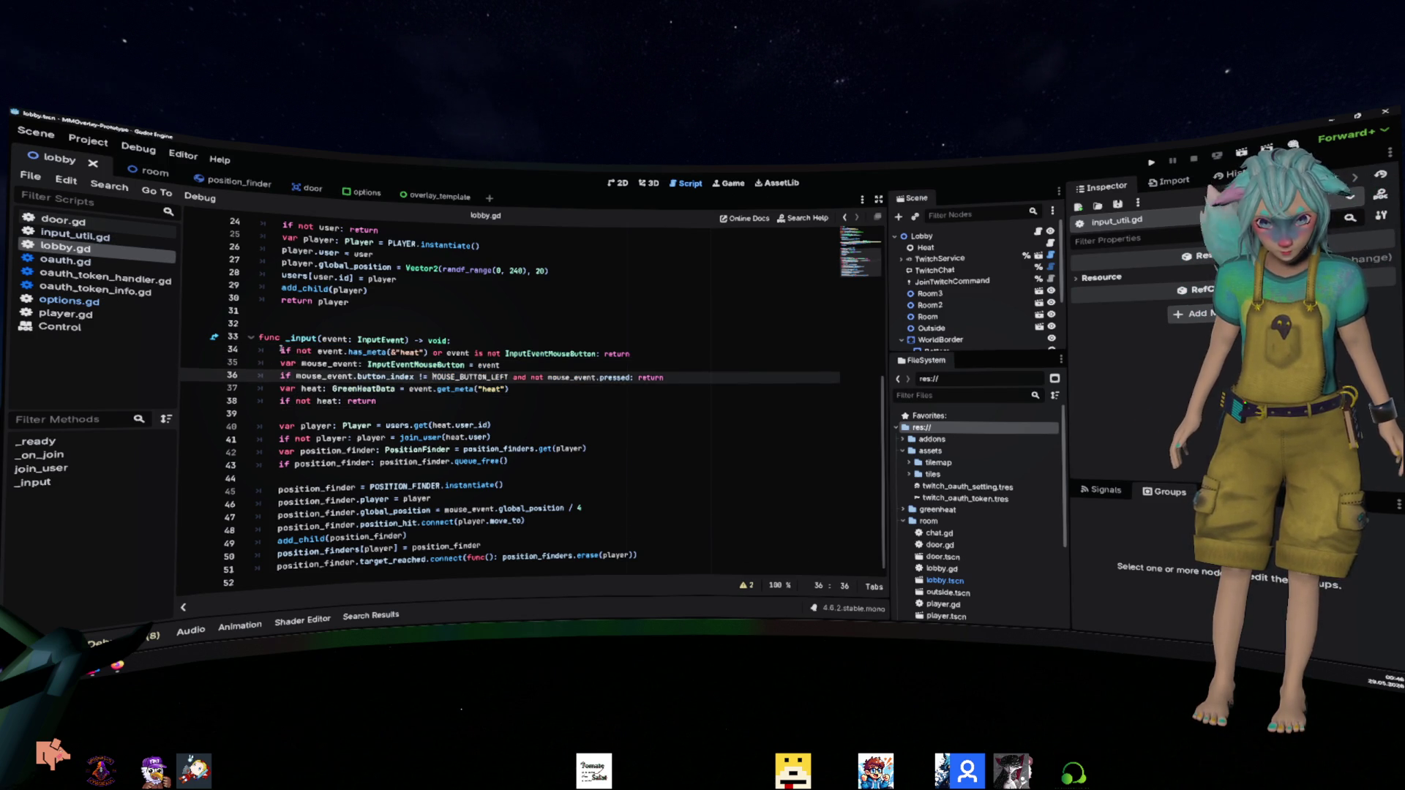
{"action": "key", "text": "ctrl+shift+k"}
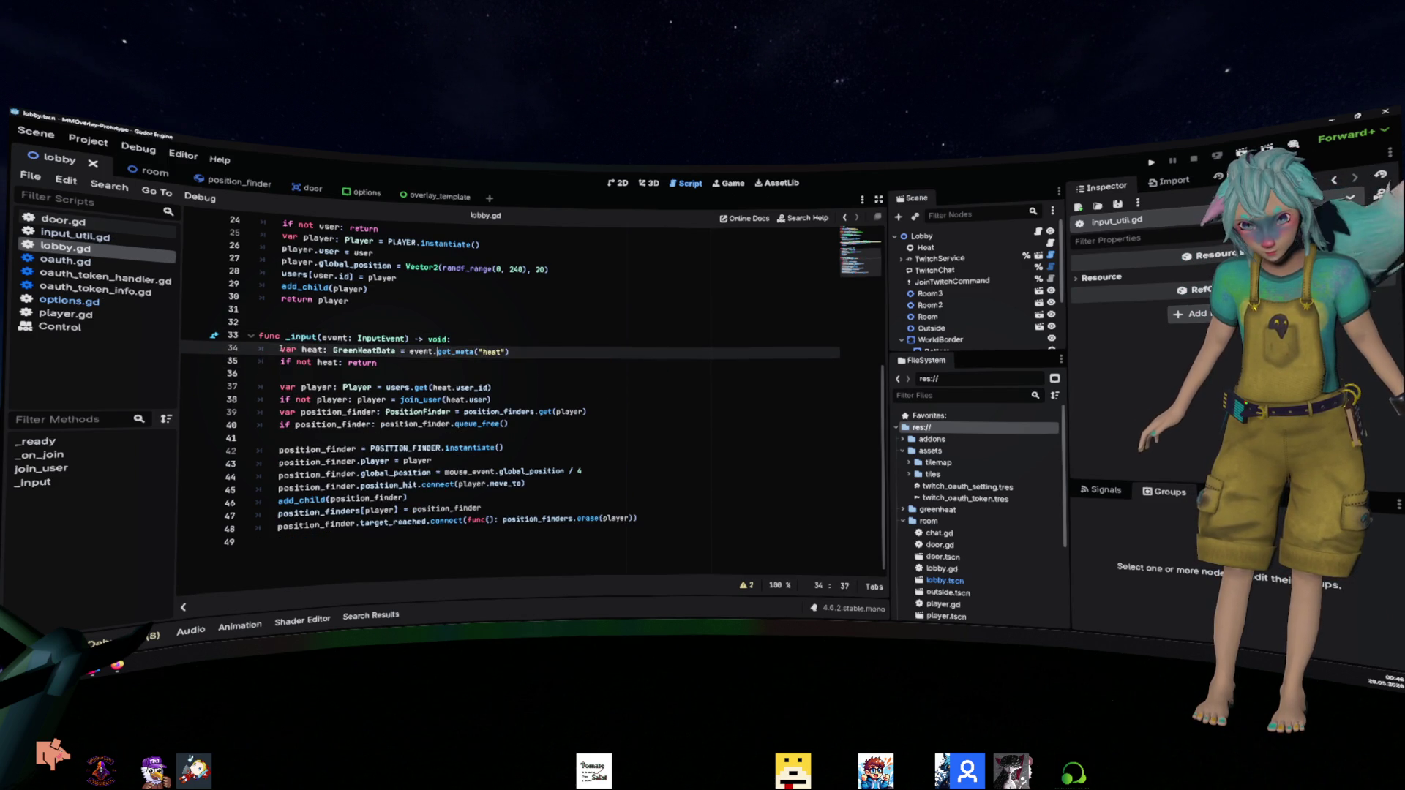
Step: Set heat = InputUtil.get_clicked_heat(event) and jump to its definition in input_util.gd
{"action": "key", "text": "shift+End"}
{"action": "key", "text": "Delete"}
{"action": "type", "text": "I"}
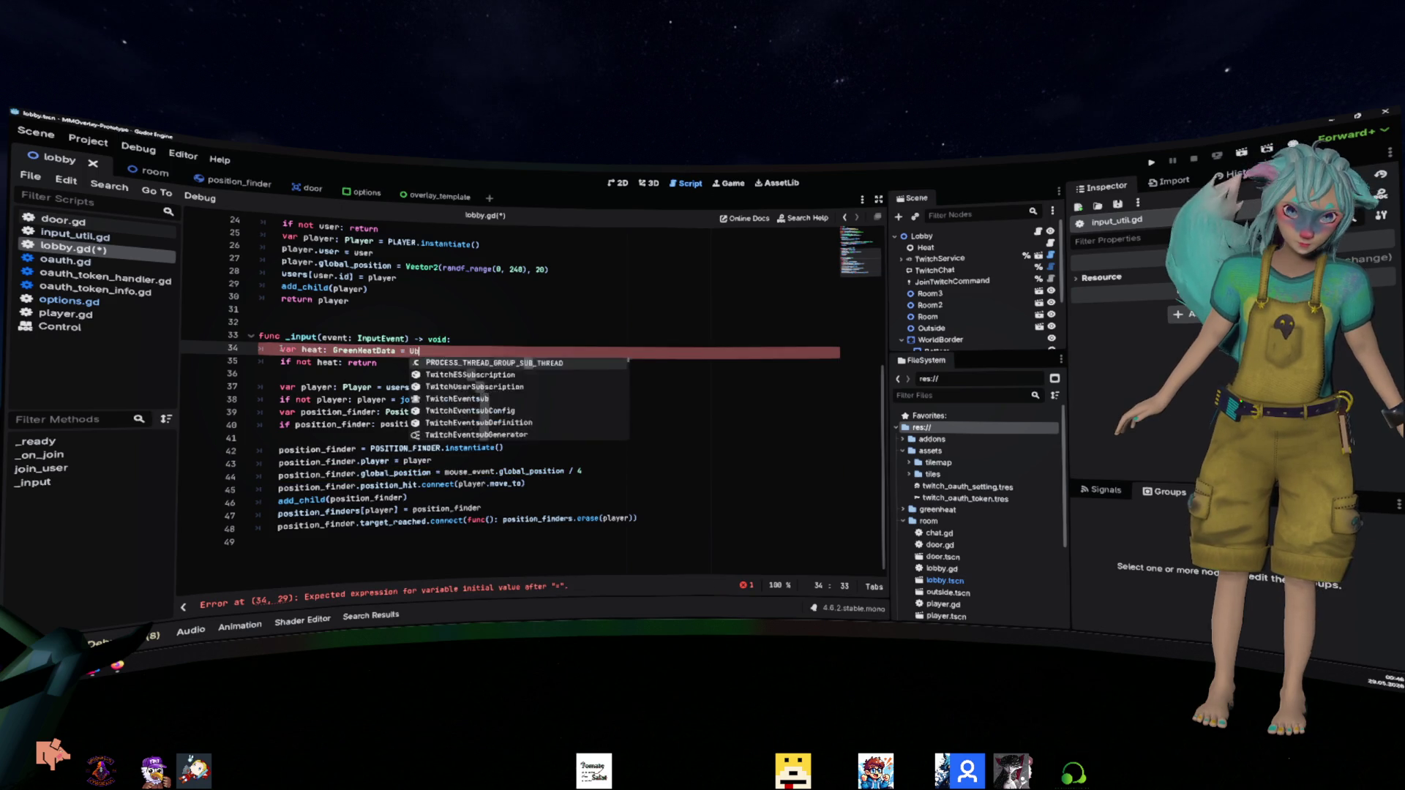
{"action": "type", "text": "nput"}
{"action": "key", "text": "Return"}
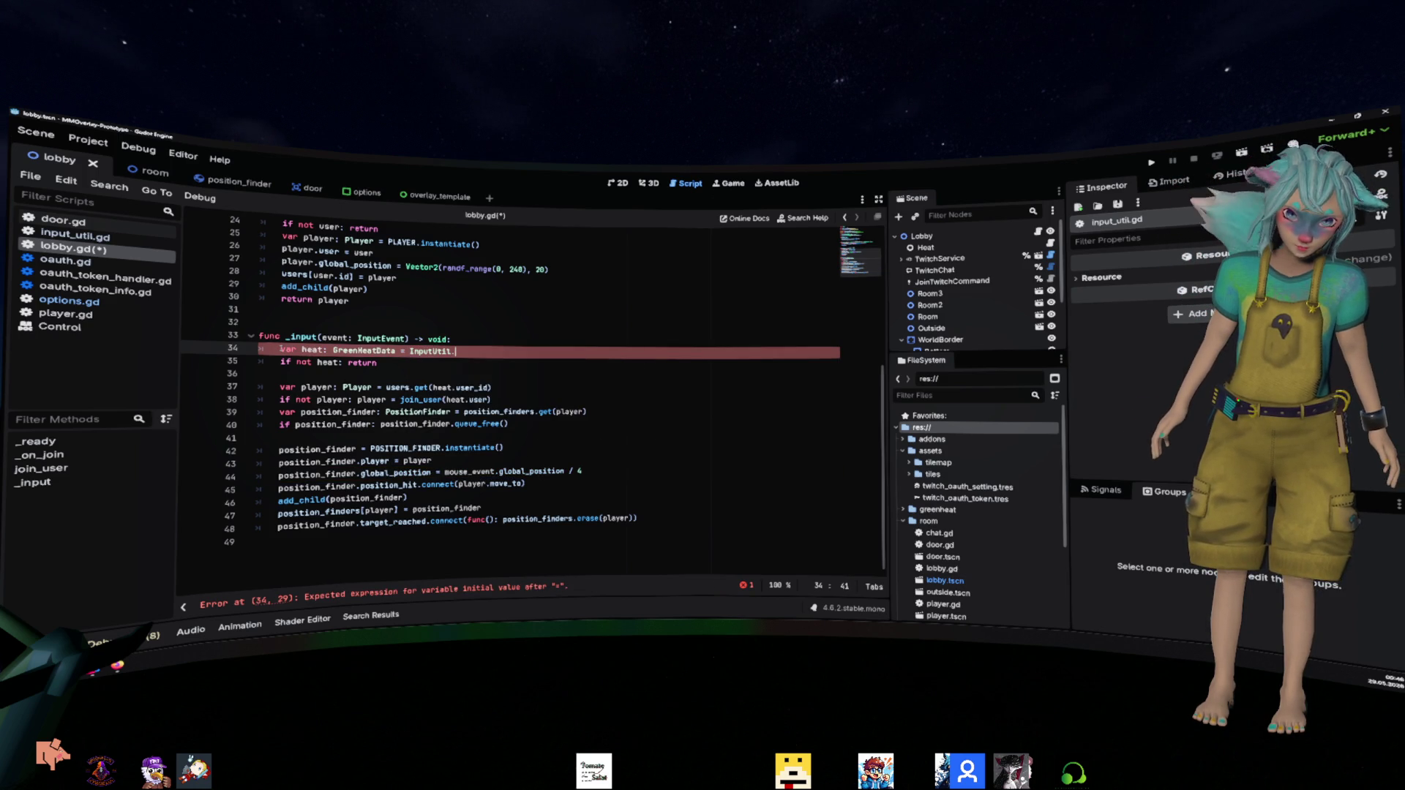
{"action": "type", "text": "."}
{"action": "key", "text": "Return"}
{"action": "type", "text": "event"}
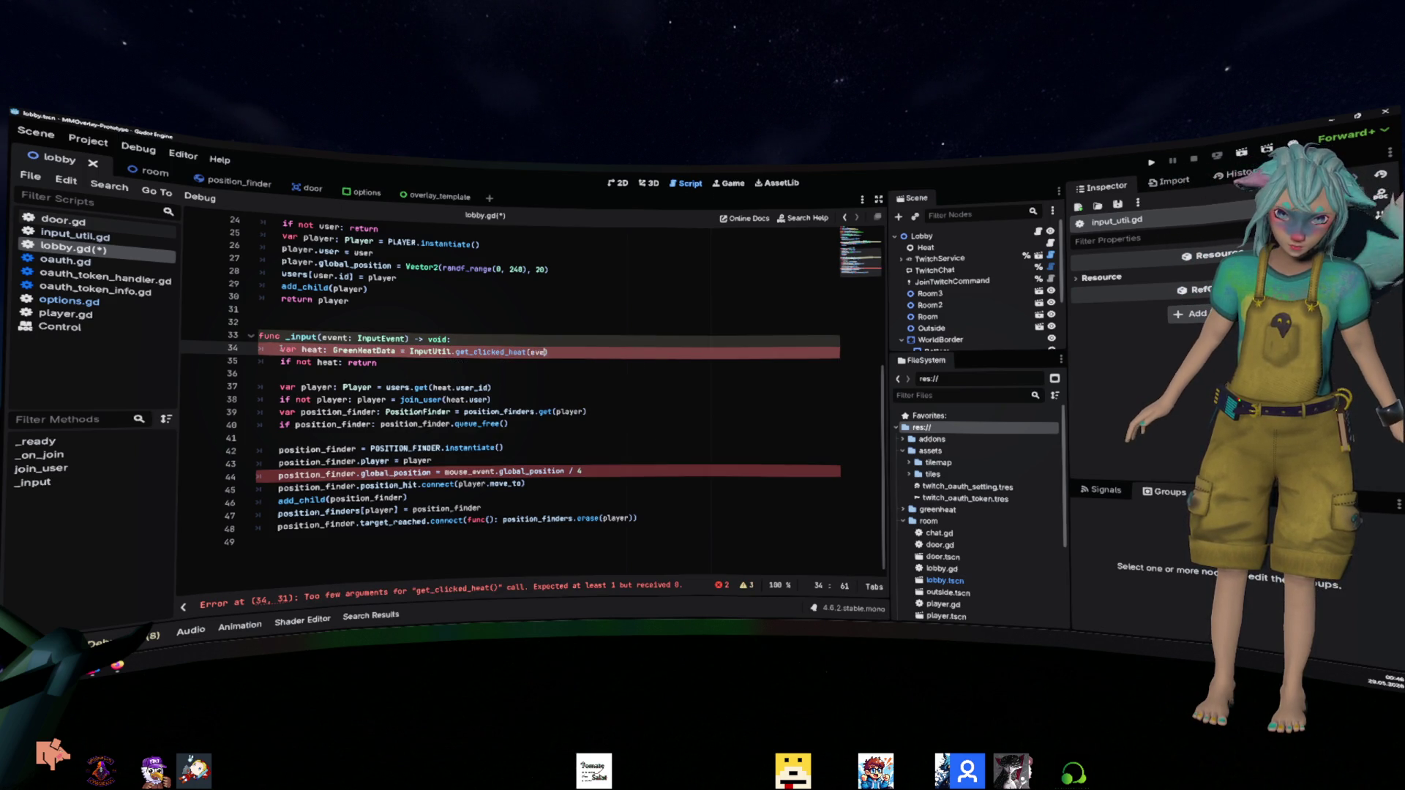
{"action": "left_click", "coordinate": [281, 350], "text": "shift"}
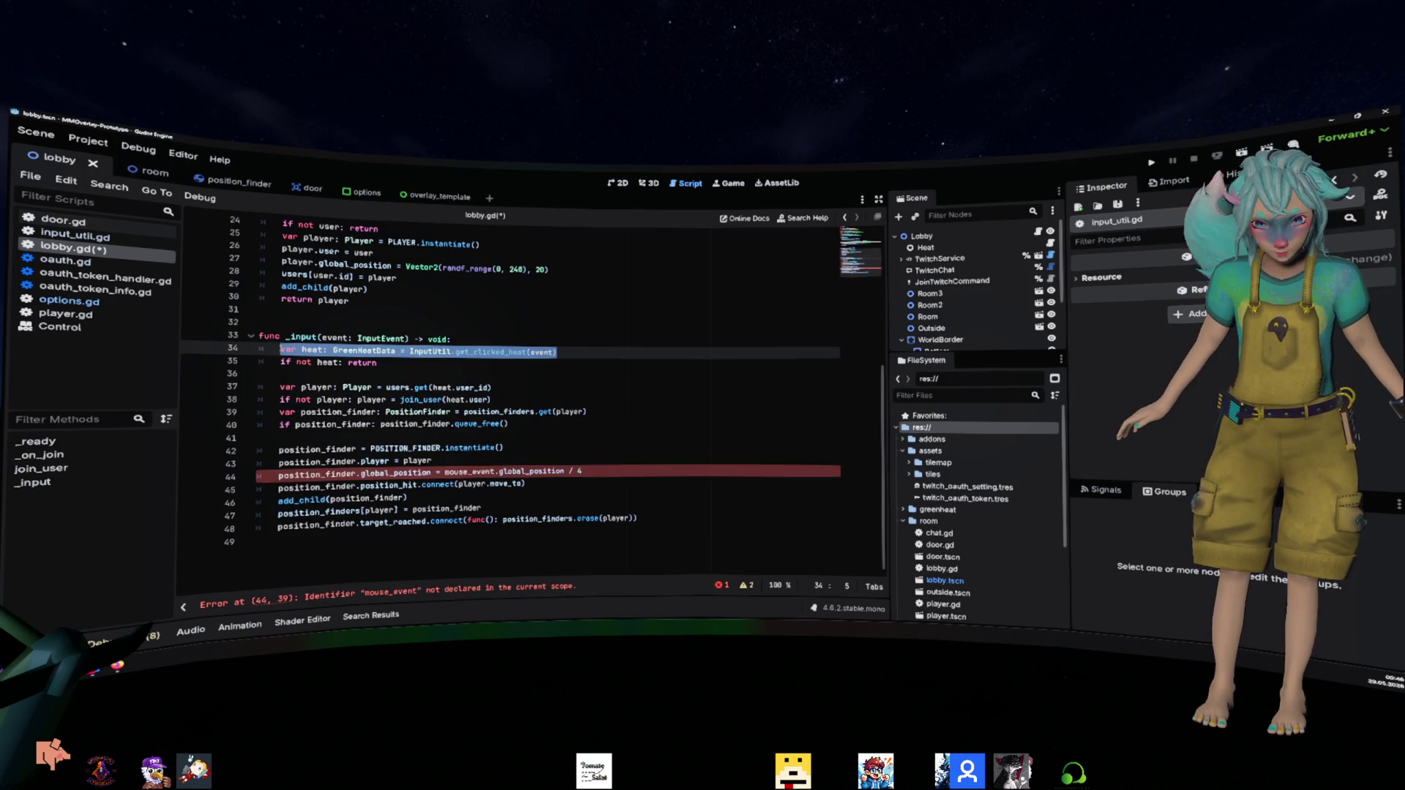
{"action": "double_click", "coordinate": [472, 472]}
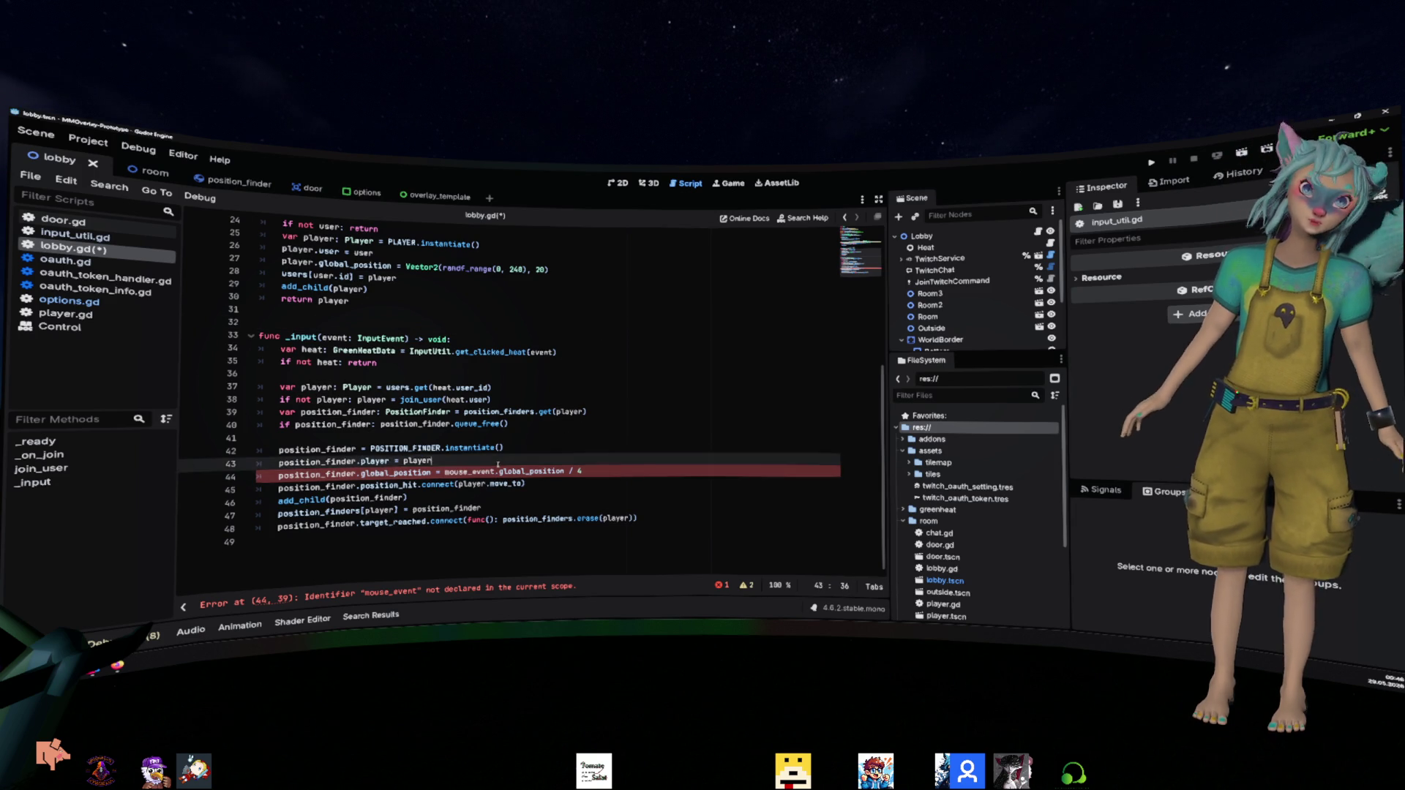
{"action": "double_click", "coordinate": [532, 472]}
{"action": "left_click", "coordinate": [511, 352], "text": "ctrl"}
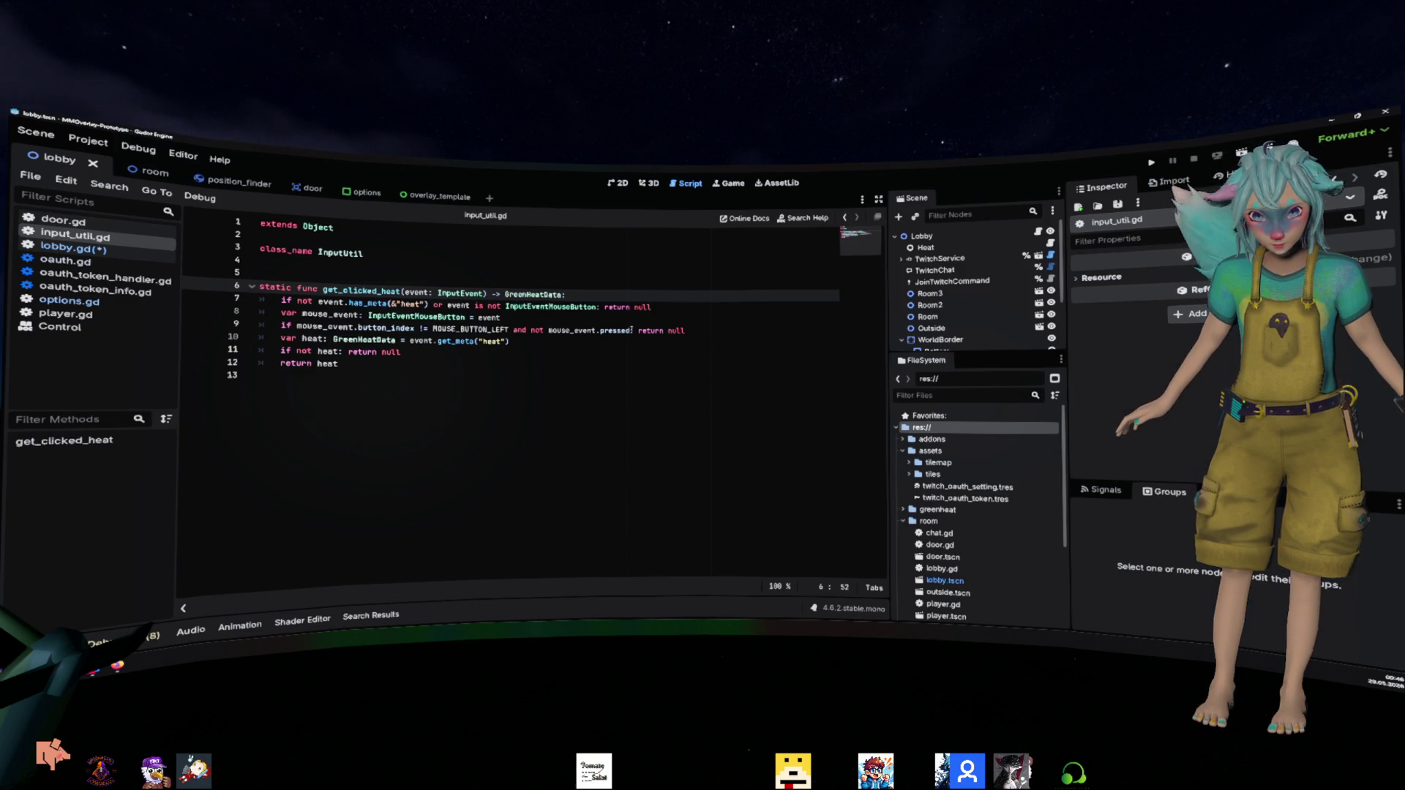
Step: Declare an inner class HeatInputEvent extending RefCounted above get_clicked_heat
{"action": "key", "text": "Up"}
{"action": "key", "text": "Up"}
{"action": "key", "text": "Return"}
{"action": "type", "text": "class_"}
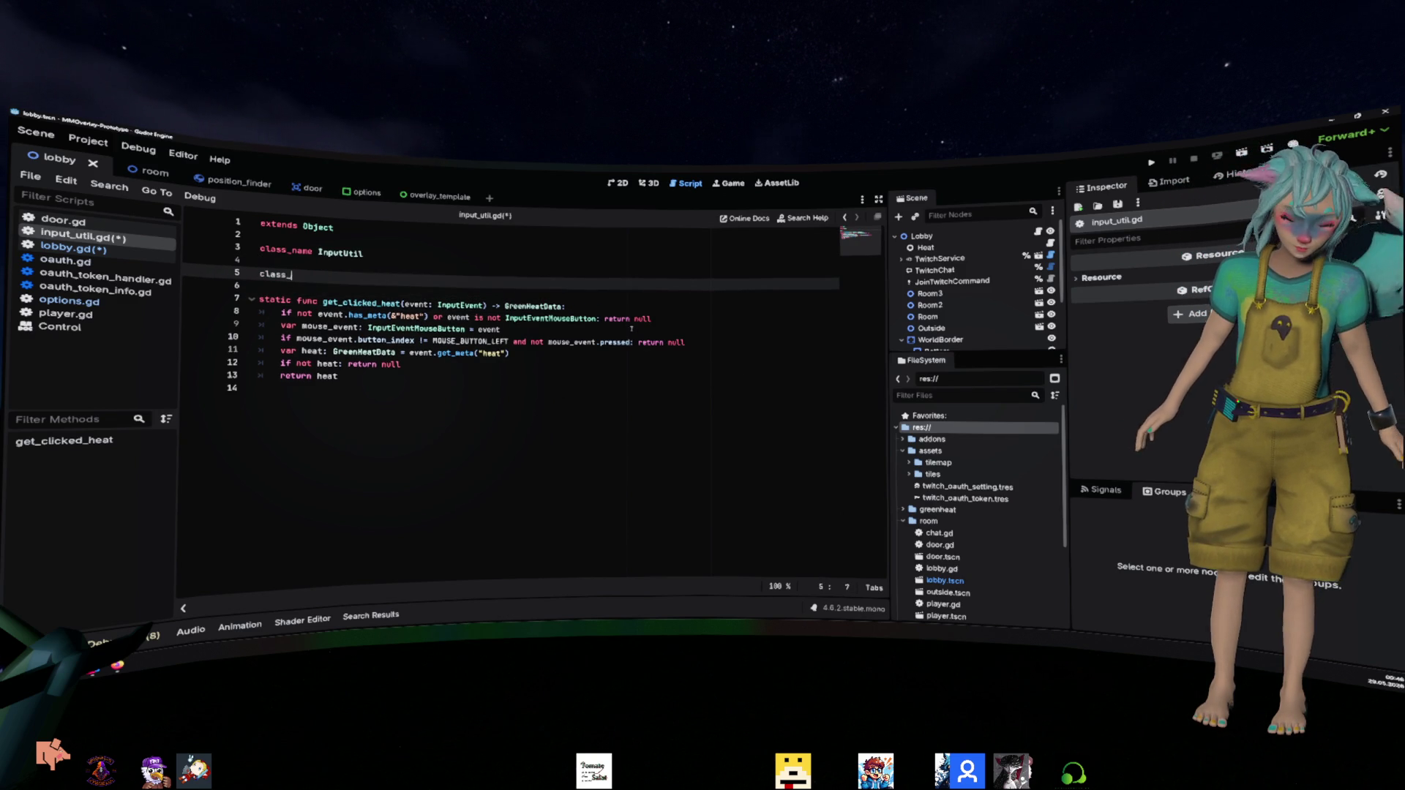
{"action": "key", "text": "BackSpace"}
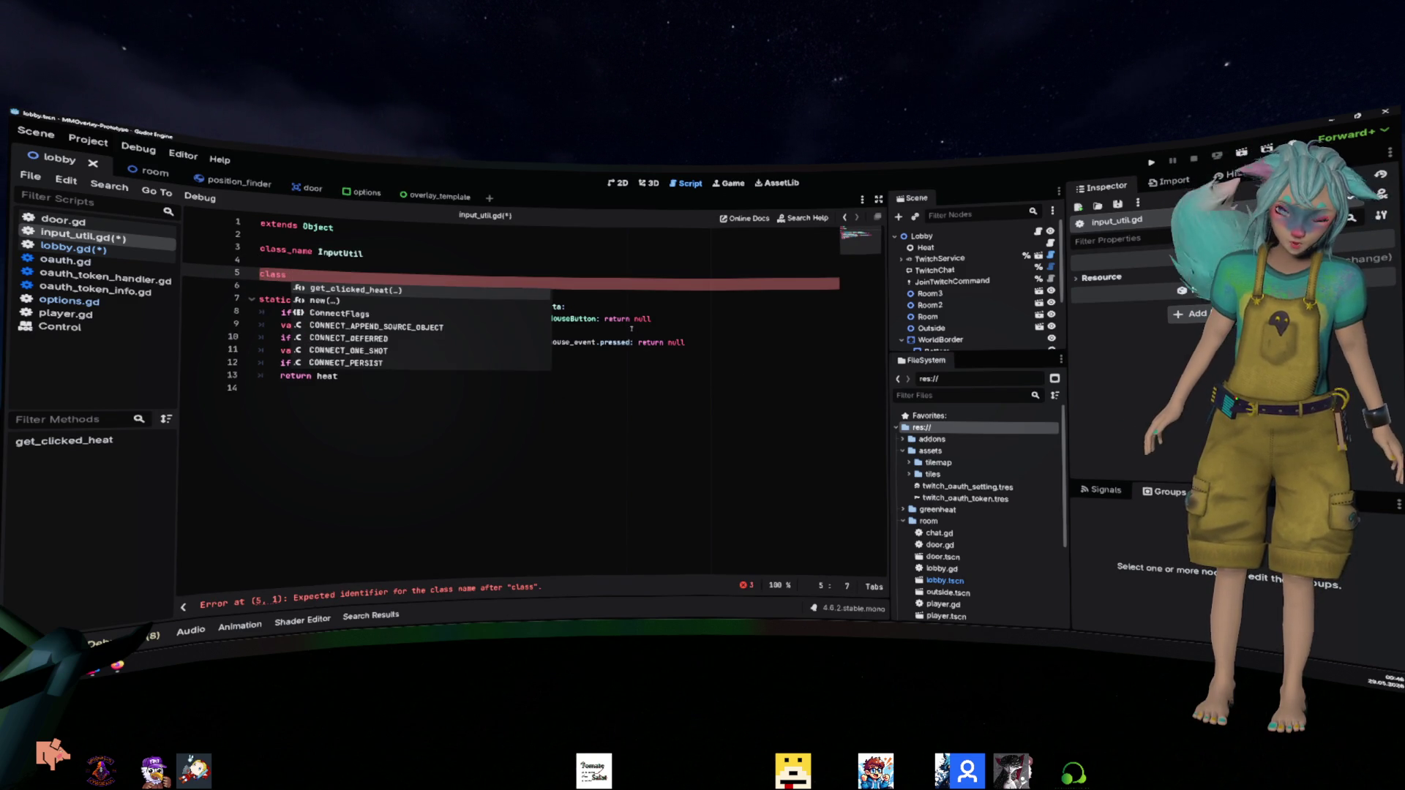
{"action": "type", "text": "InputH"}
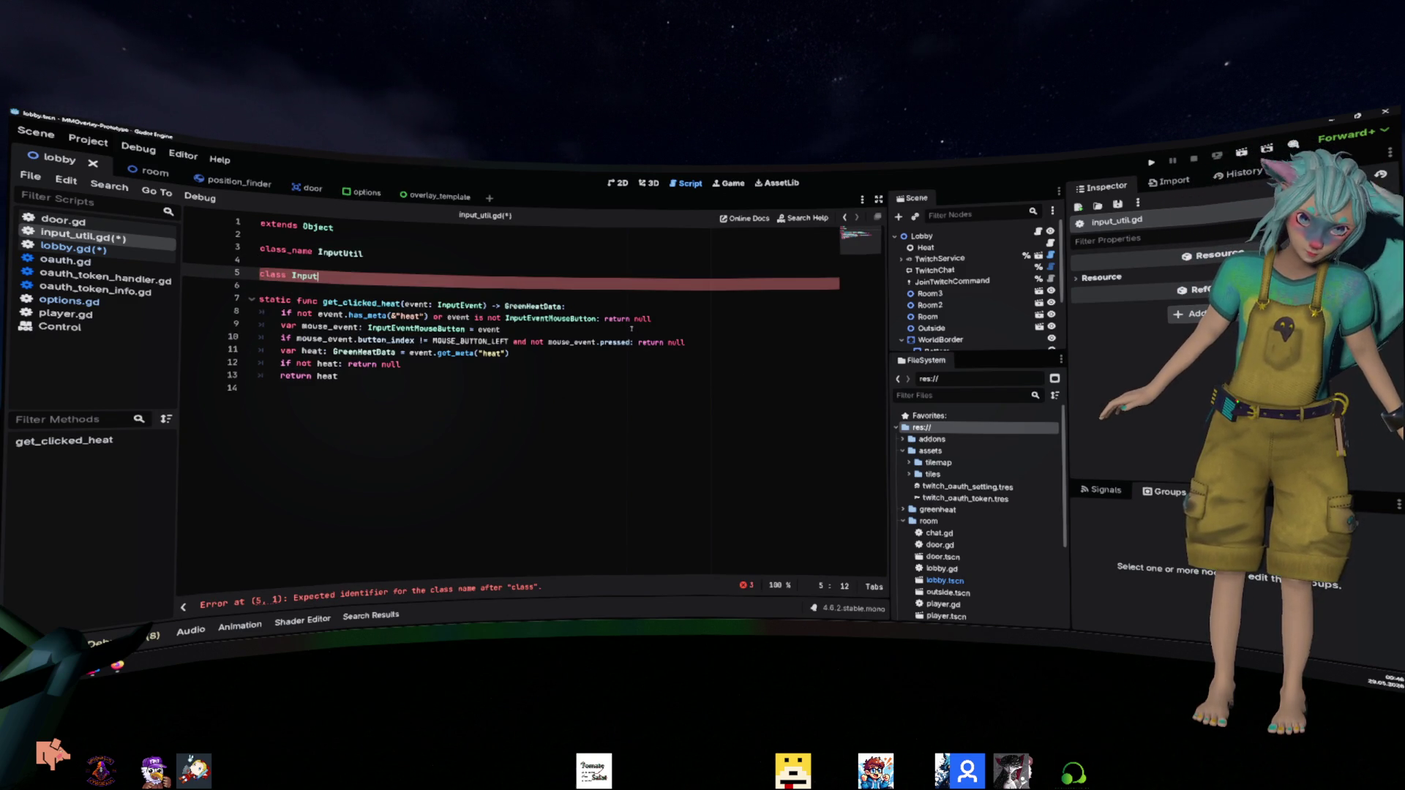
{"action": "key", "text": "BackSpace"}
{"action": "key", "text": "Left"}
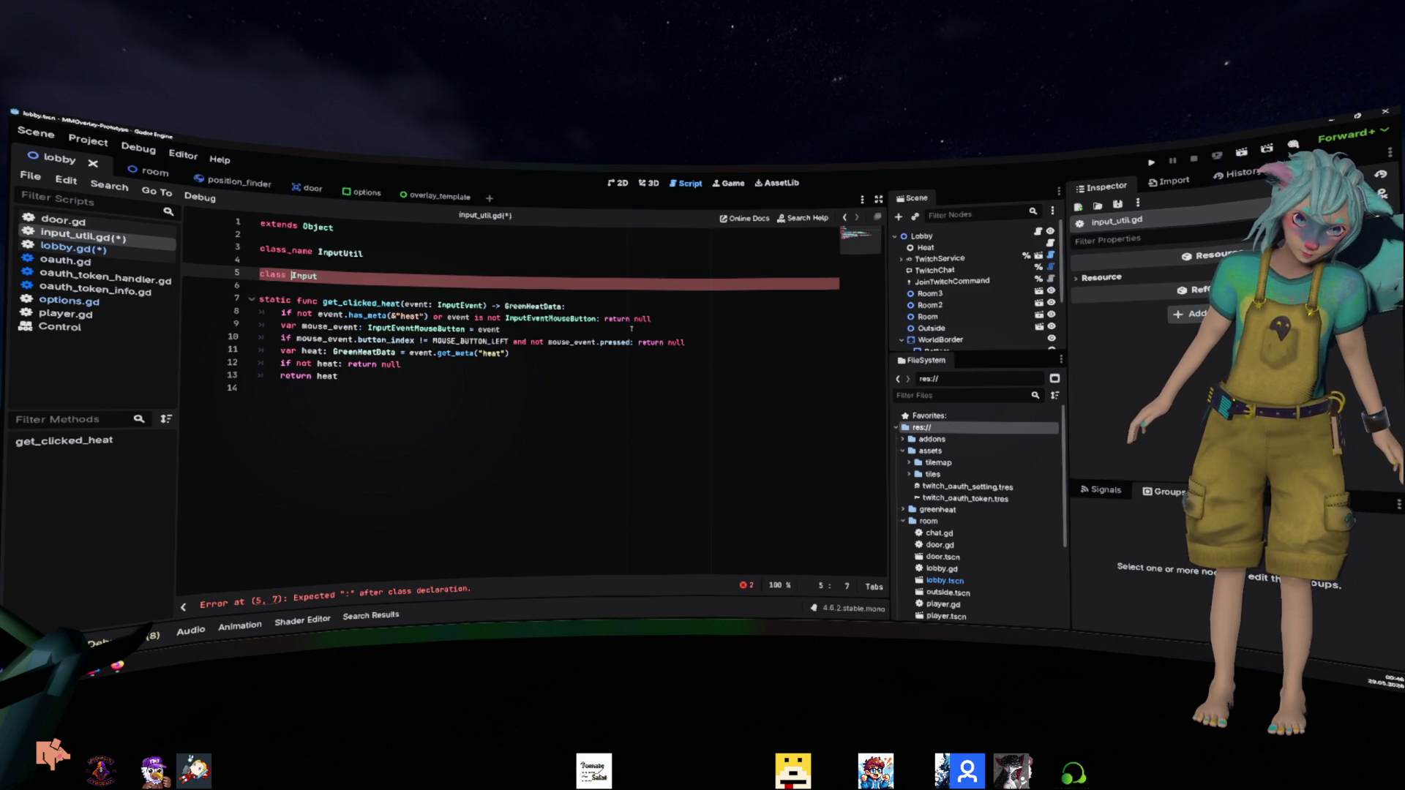
{"action": "type", "text": "Heat"}
{"action": "key", "text": "End"}
{"action": "type", "text": "Event ex"}
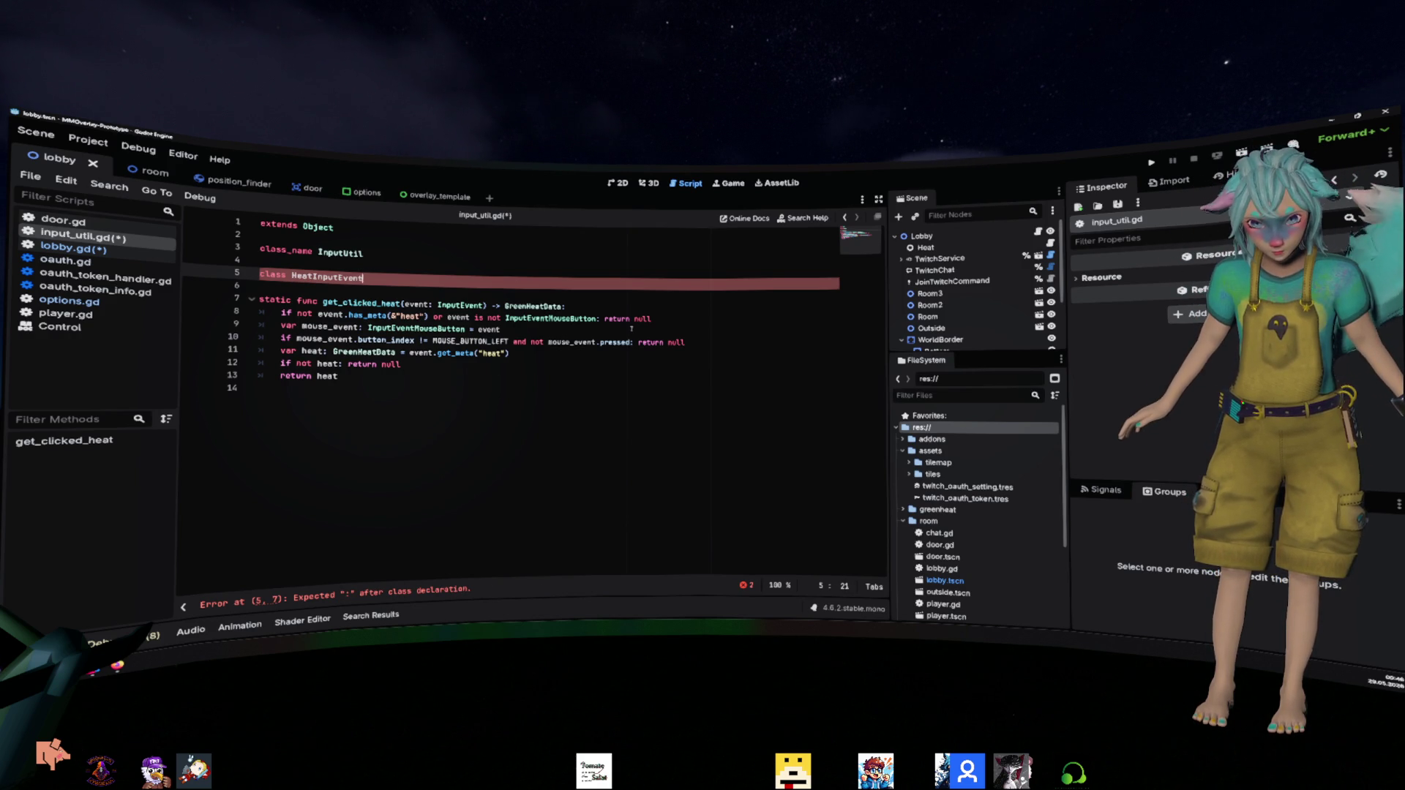
{"action": "type", "text": "tends RefCoun"}
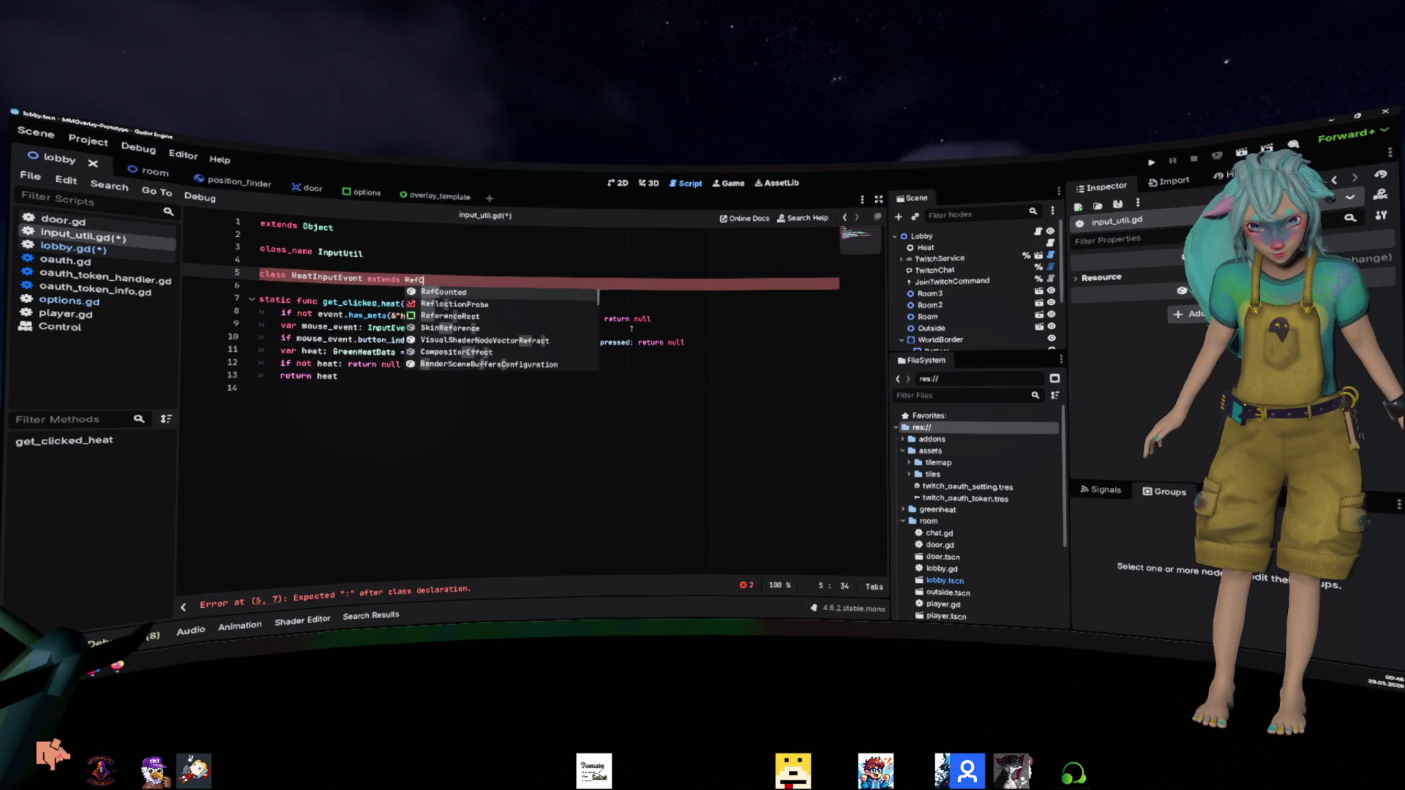
{"action": "key", "text": "Return"}
{"action": "type", "text": ":"}
{"action": "key", "text": "Return"}
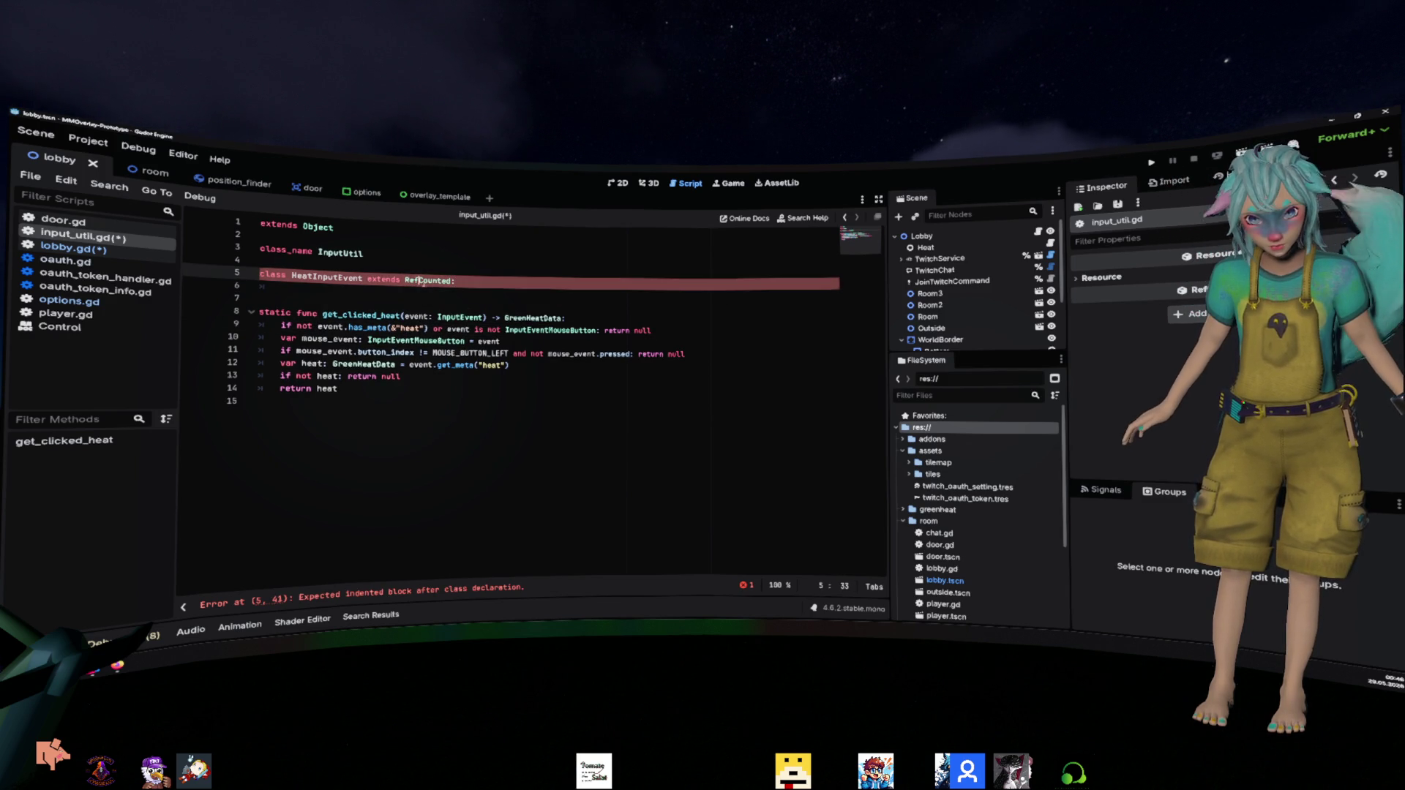
Step: Add the field 'var mouse_event: InputEventMouseButton' to HeatInputEvent
{"action": "type", "text": "var mouseInputEventMouseButton"}
{"action": "key", "text": "ctrl+Left"}
{"action": "type", "text": "mouse"}
{"action": "type", "text": "_button :"}
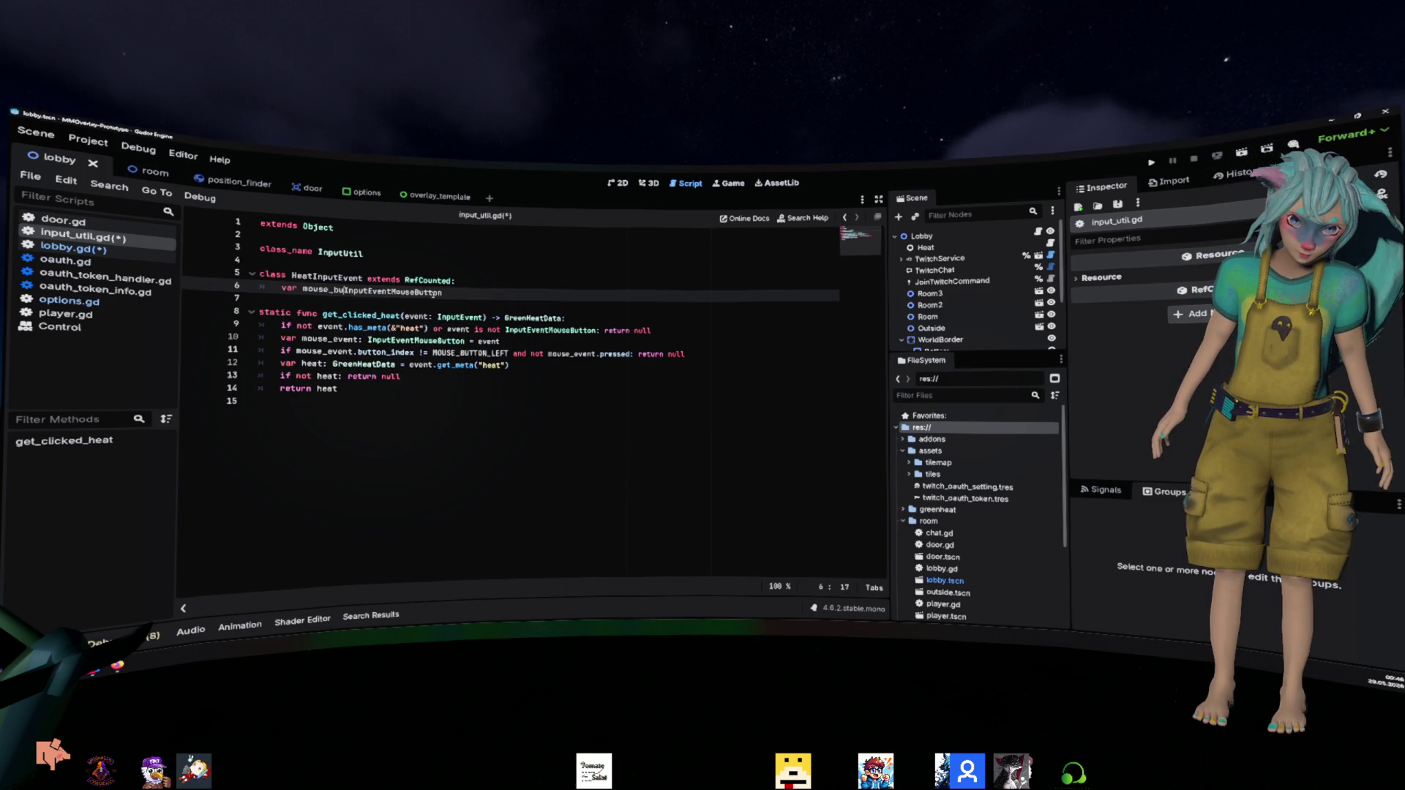
{"action": "key", "text": "BackSpace"}
{"action": "key", "text": "BackSpace"}
{"action": "type", "text": ":"}
{"action": "key", "text": "Left"}
{"action": "key", "text": "BackSpace"}
{"action": "key", "text": "BackSpace"}
{"action": "key", "text": "BackSpace"}
{"action": "type", "text": "event"}
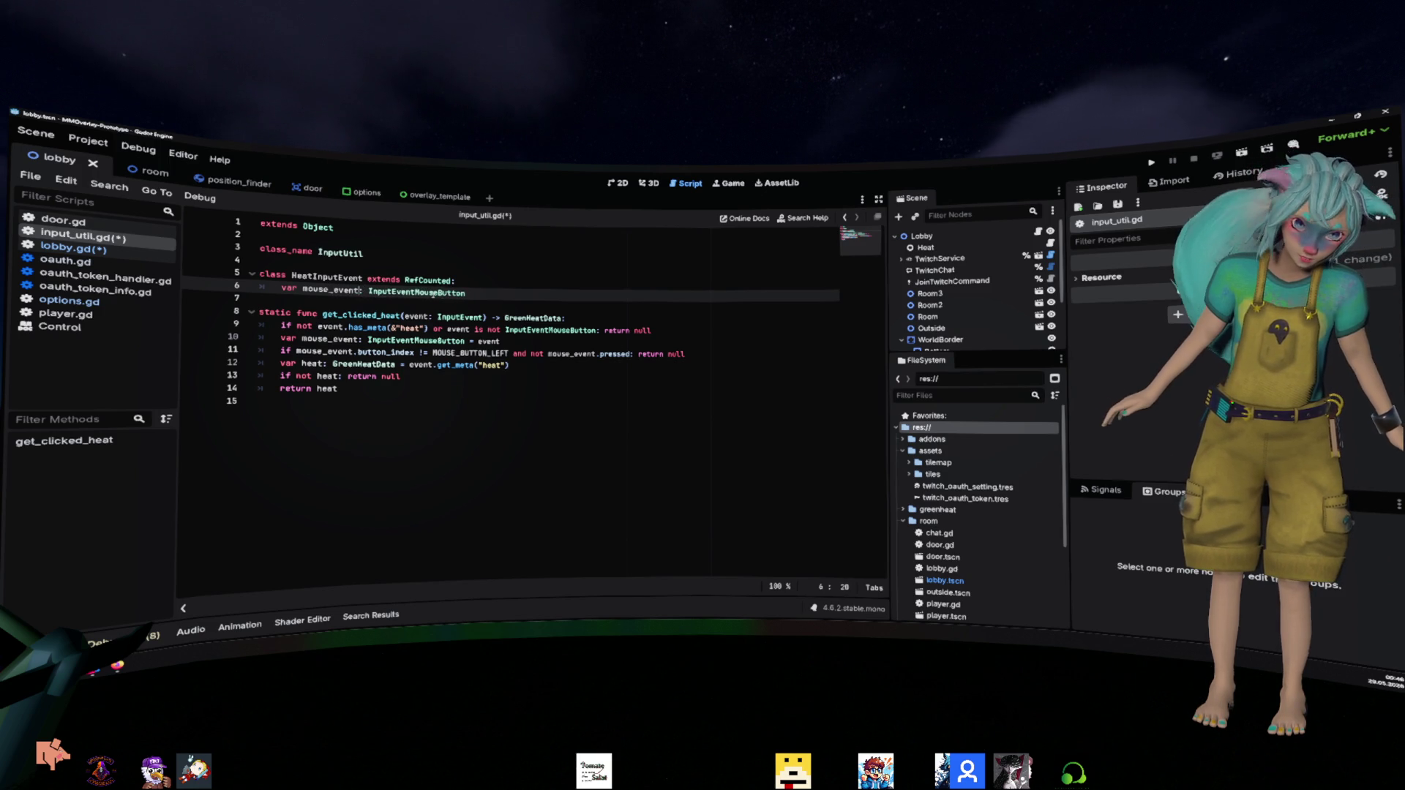
{"action": "key", "text": "End"}
{"action": "key", "text": "Return"}
Step: Add the field 'var heat_data: GreenHeatData' below mouse_event
{"action": "type", "text": "var heat_da"}
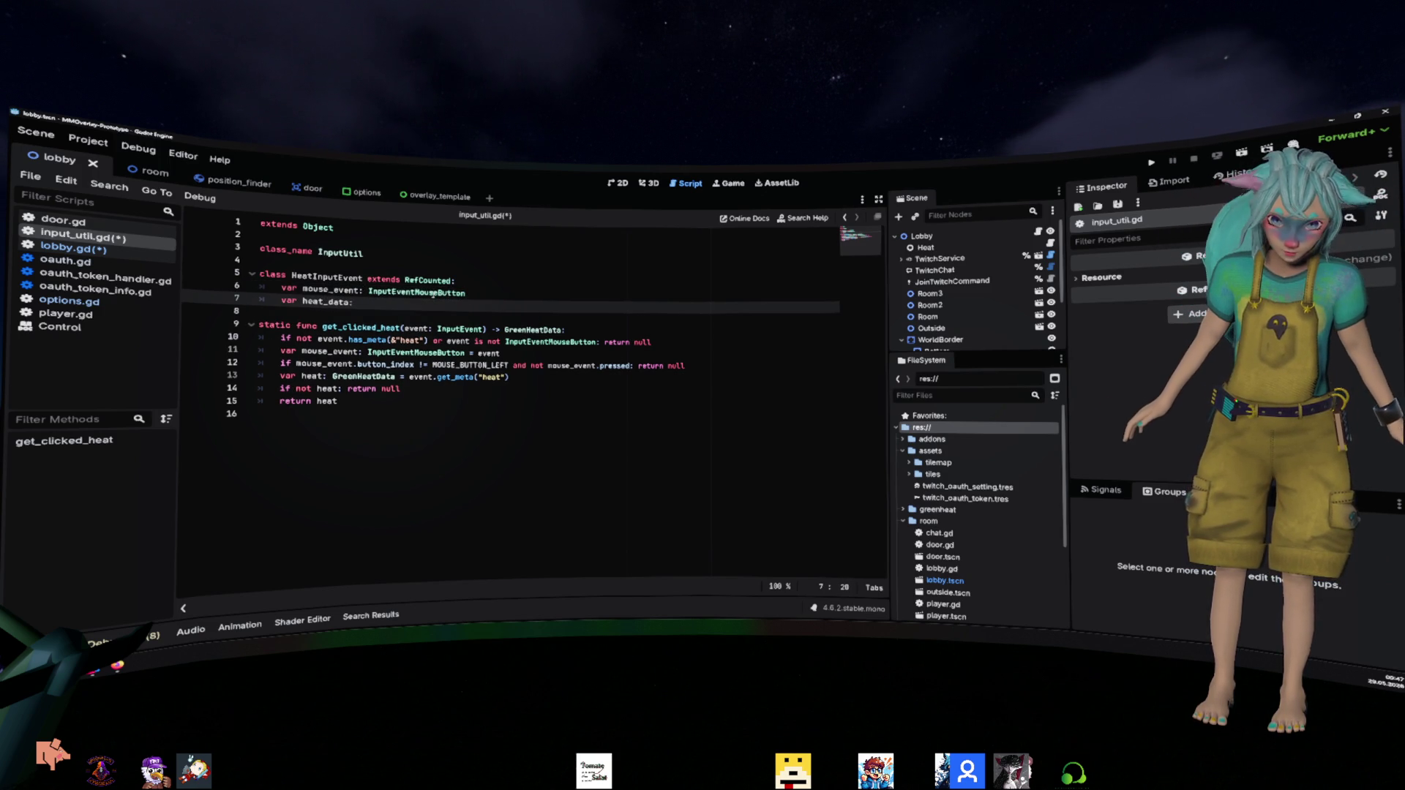
{"action": "key", "text": "BackSpace"}
{"action": "type", "text": "Light2D"}
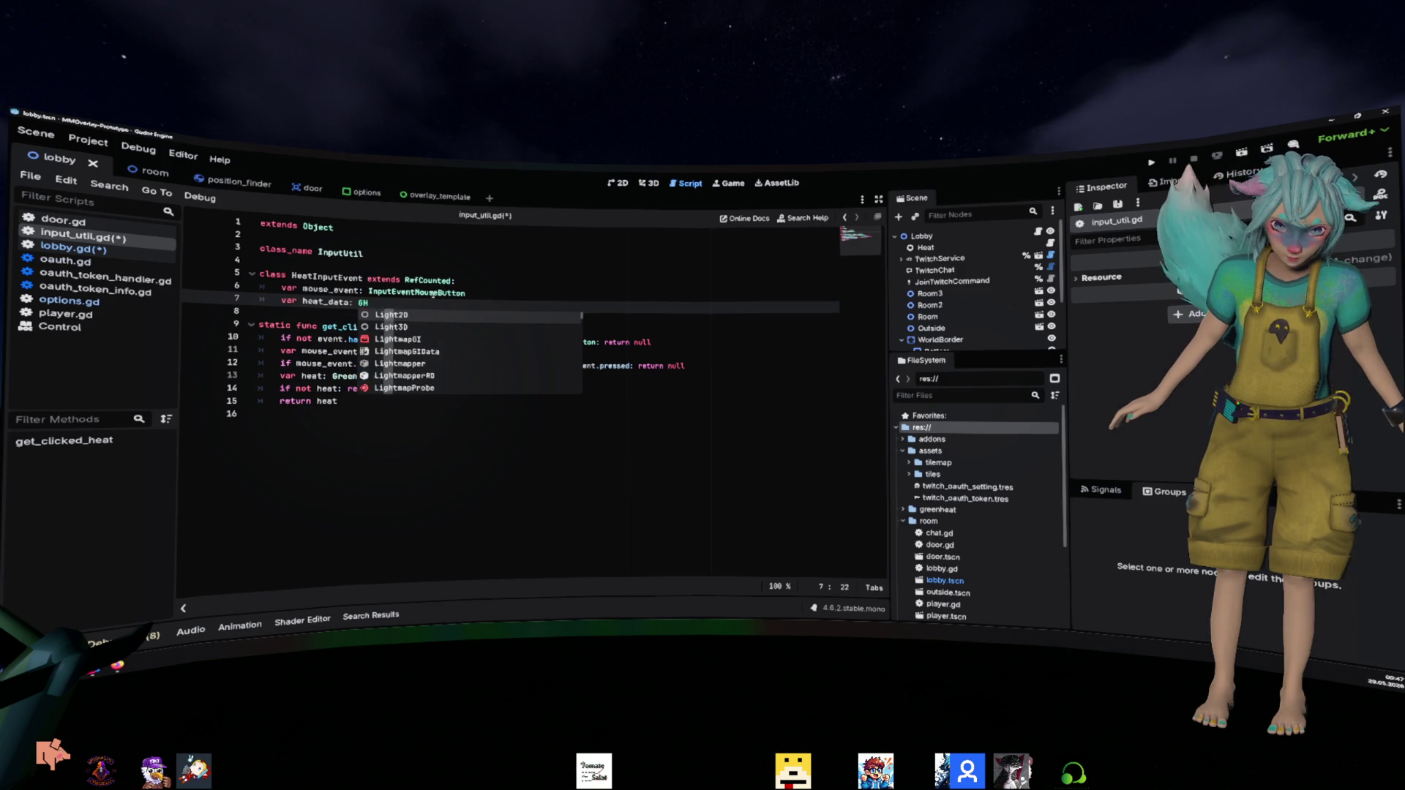
{"action": "key", "text": "BackSpace"}
{"action": "key", "text": "BackSpace"}
{"action": "key", "text": "BackSpace"}
{"action": "type", "text": "Gre"}
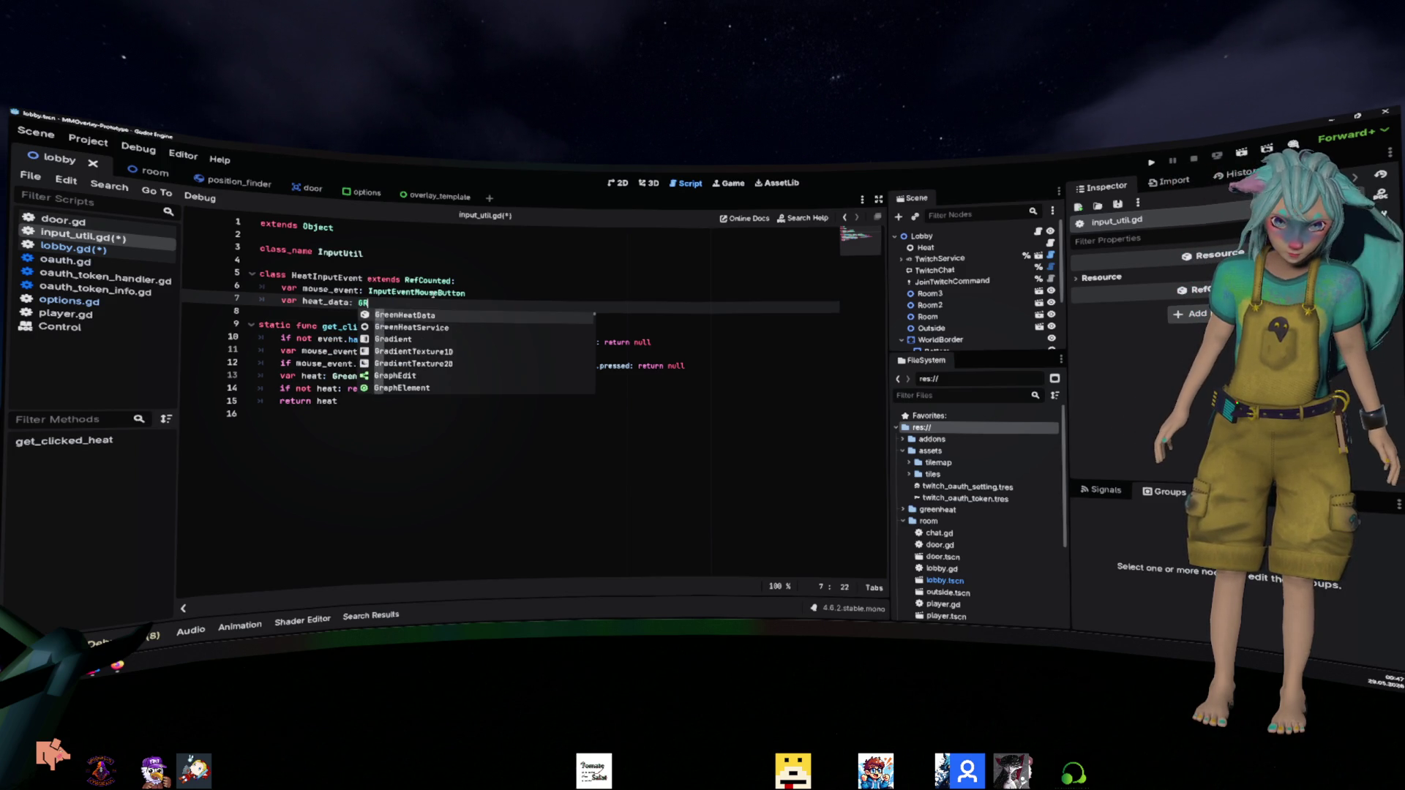
{"action": "key", "text": "Return"}
{"action": "left_click", "coordinate": [433, 293]}
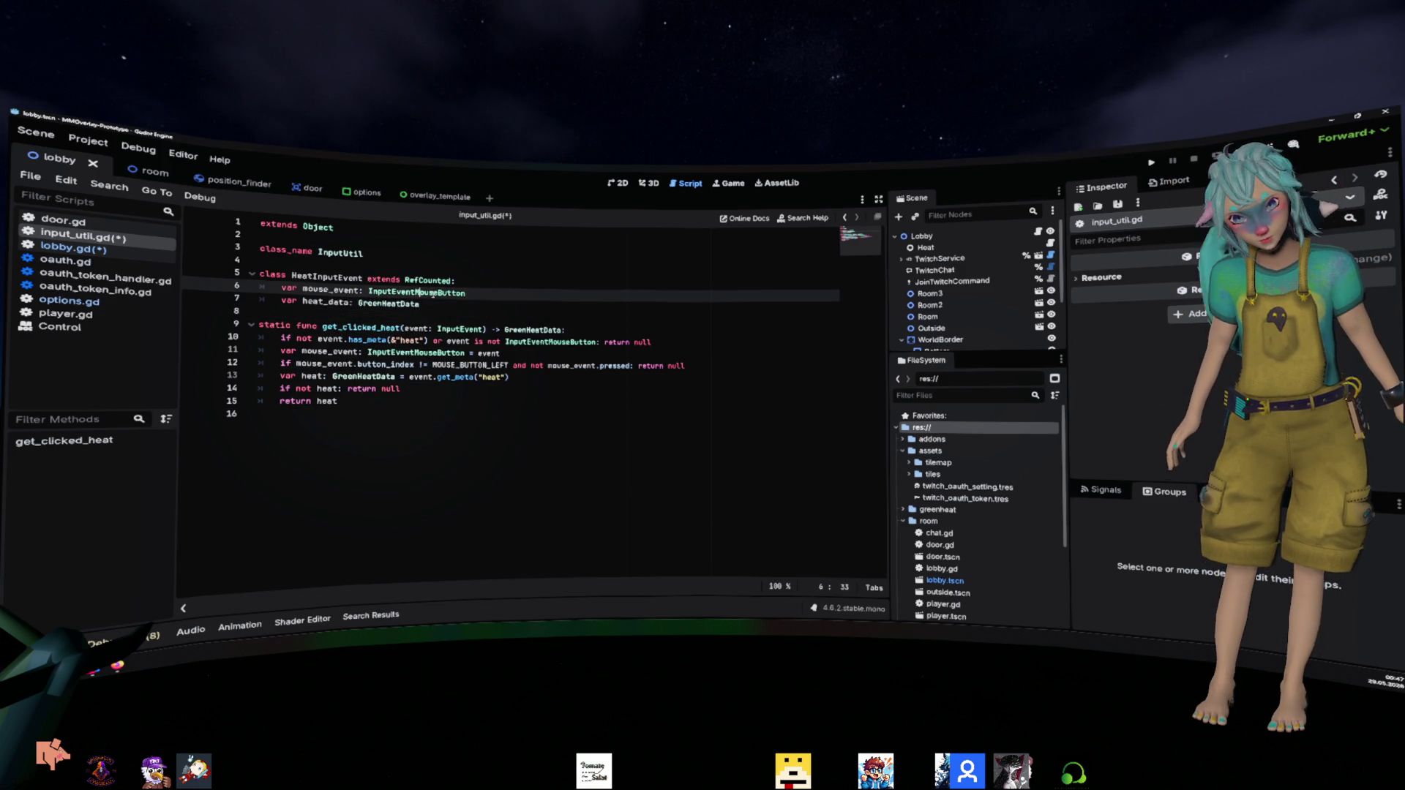
{"action": "left_click", "coordinate": [405, 280]}
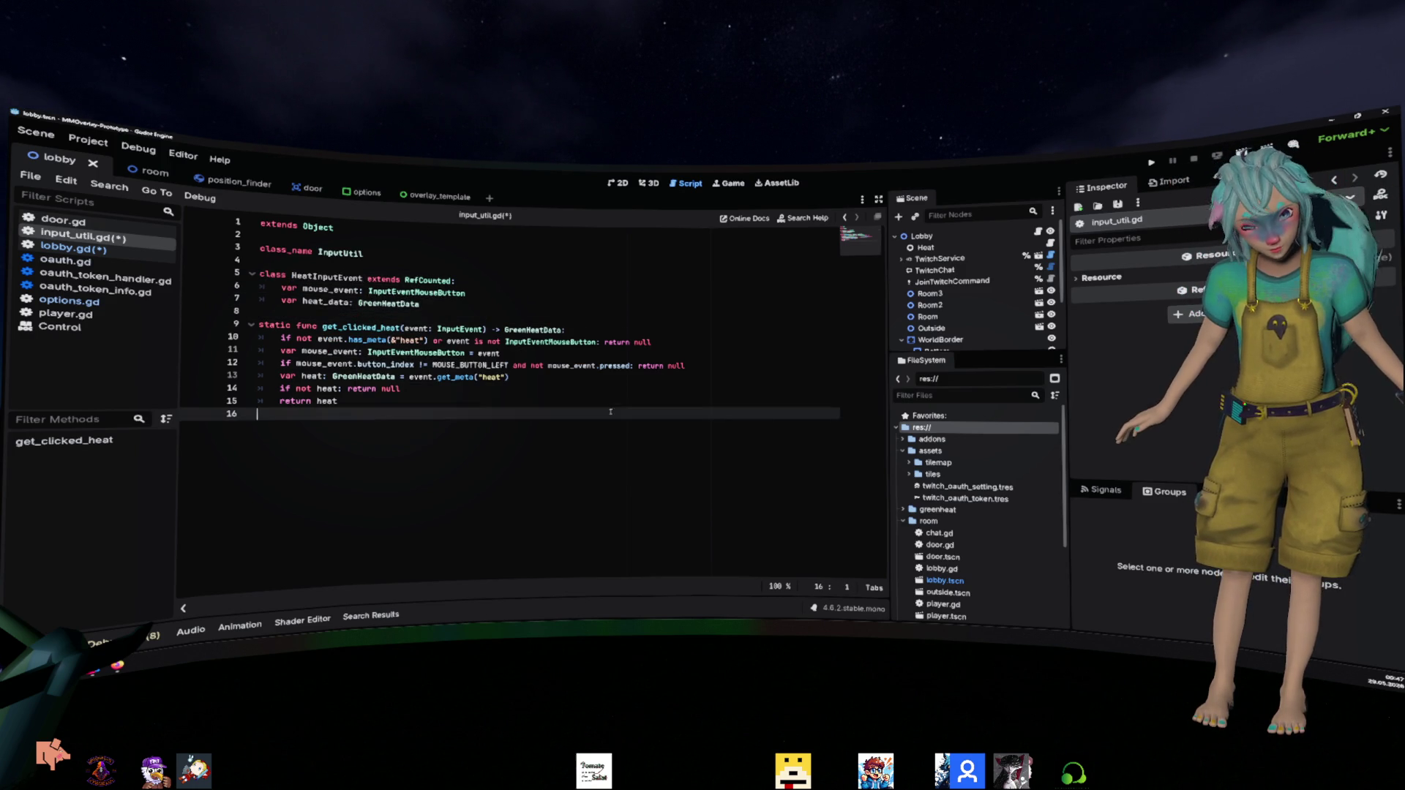
{"action": "left_click", "coordinate": [596, 389]}
Step: Create 'var heat_input_event = HeatInputEvent.new()' in get_clicked_heat
{"action": "key", "text": "Return"}
{"action": "key", "text": "Return"}
{"action": "type", "text": "HeatInputEvent.new("}
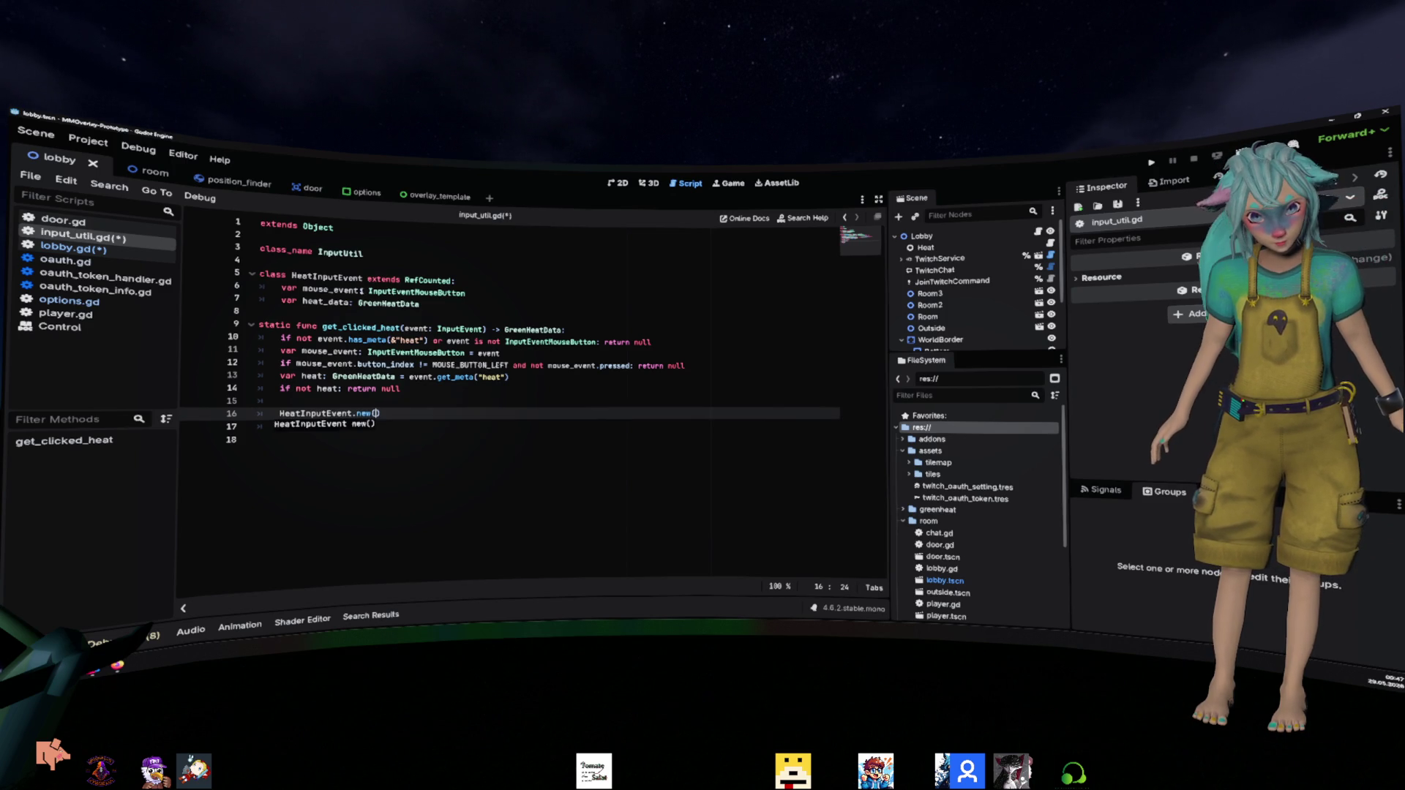
{"action": "double_click", "coordinate": [330, 290]}
{"action": "left_click", "coordinate": [412, 415]}
{"action": "key", "text": "Home"}
{"action": "type", "text": "var eve"}
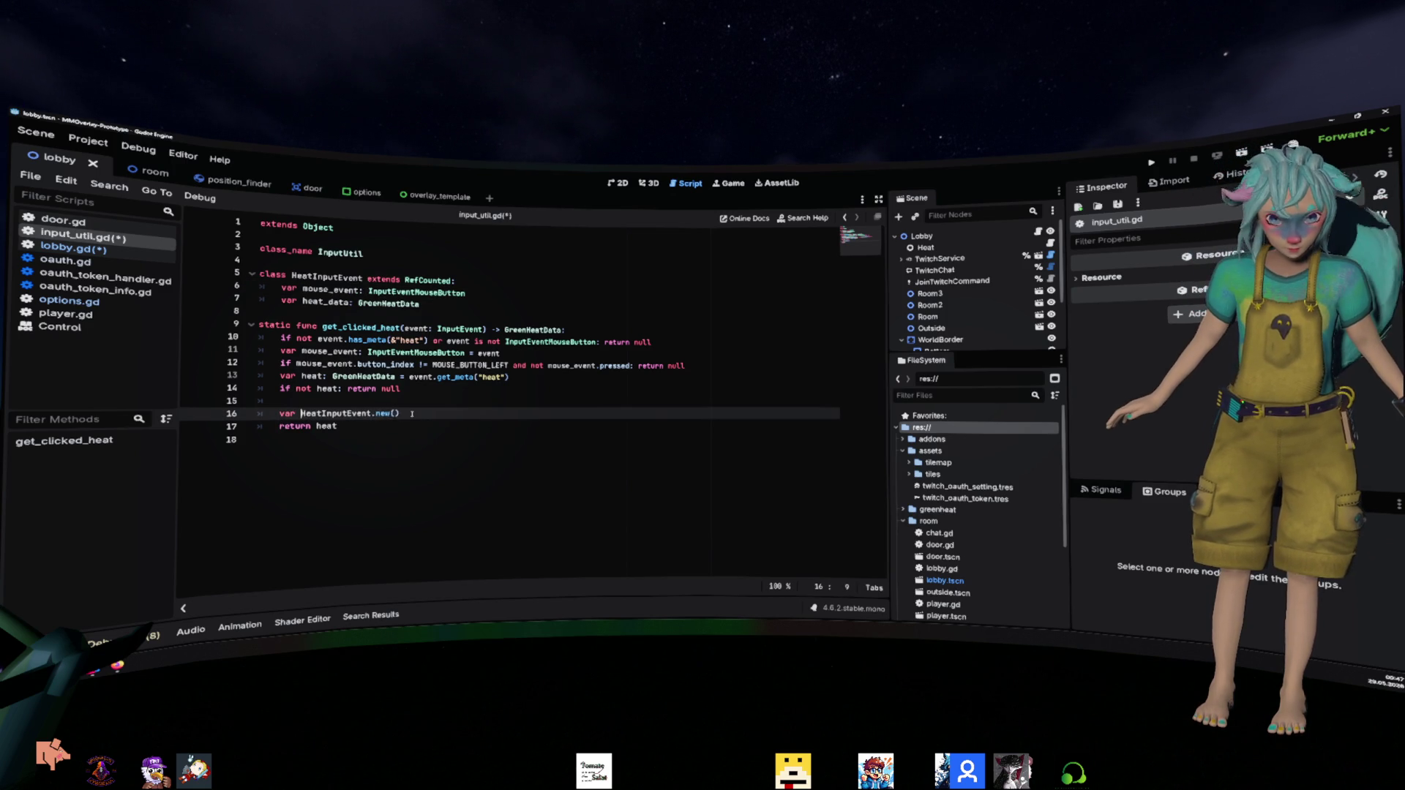
{"action": "type", "text": "nt_data ="}
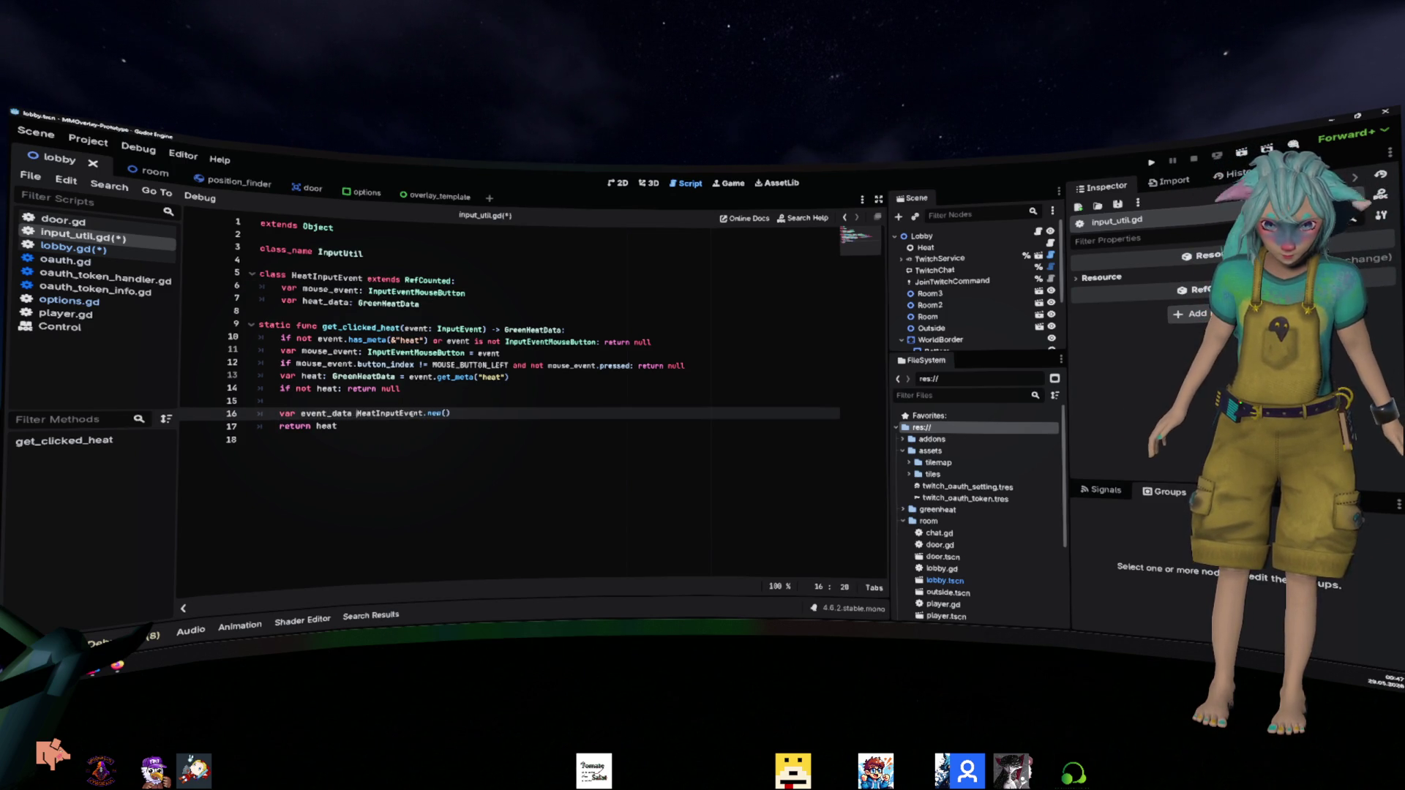
{"action": "key", "text": "ctrl+Left"}
{"action": "key", "text": "ctrl+Left"}
{"action": "key", "text": "ctrl+space"}
{"action": "key", "text": "ctrl+shift+Right"}
{"action": "type", "text": "heat_i"}
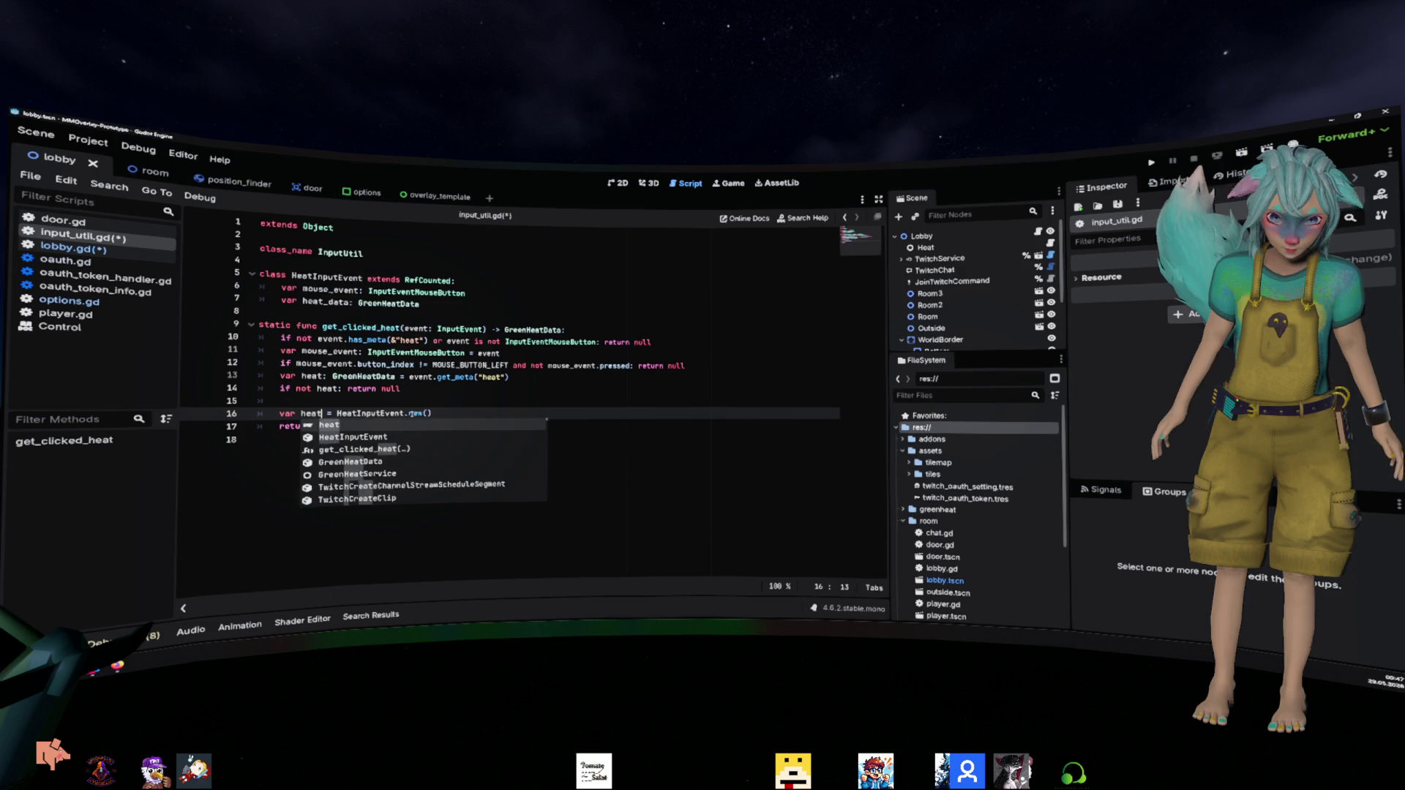
{"action": "type", "text": "nput_event"}
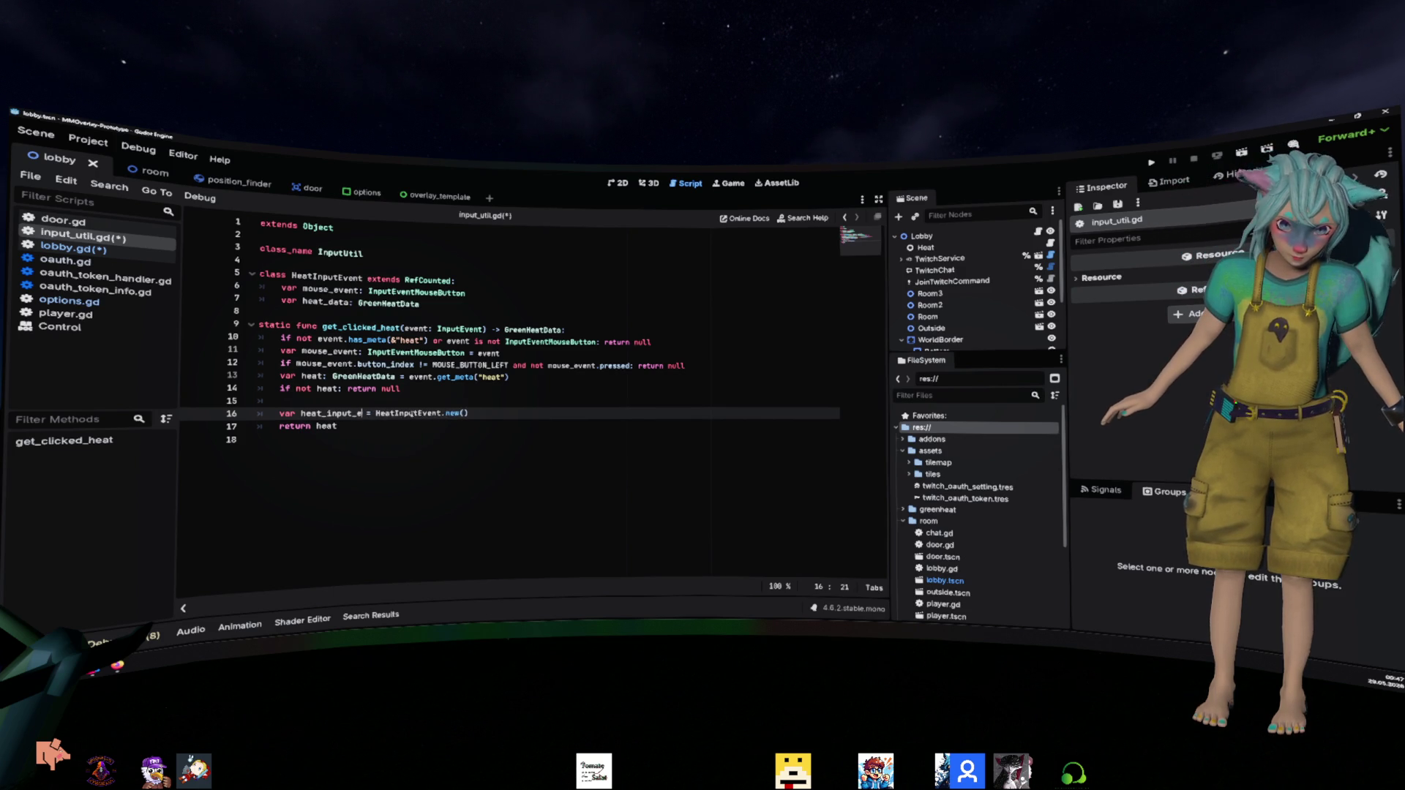
{"action": "key", "text": "Down"}
{"action": "key", "text": "Down"}
Step: Assign heat_data = heat and mouse_event = mouse_event, then return heat_input_event
{"action": "key", "text": "Up"}
{"action": "key", "text": "Up"}
{"action": "key", "text": "End"}
{"action": "key", "text": "Return"}
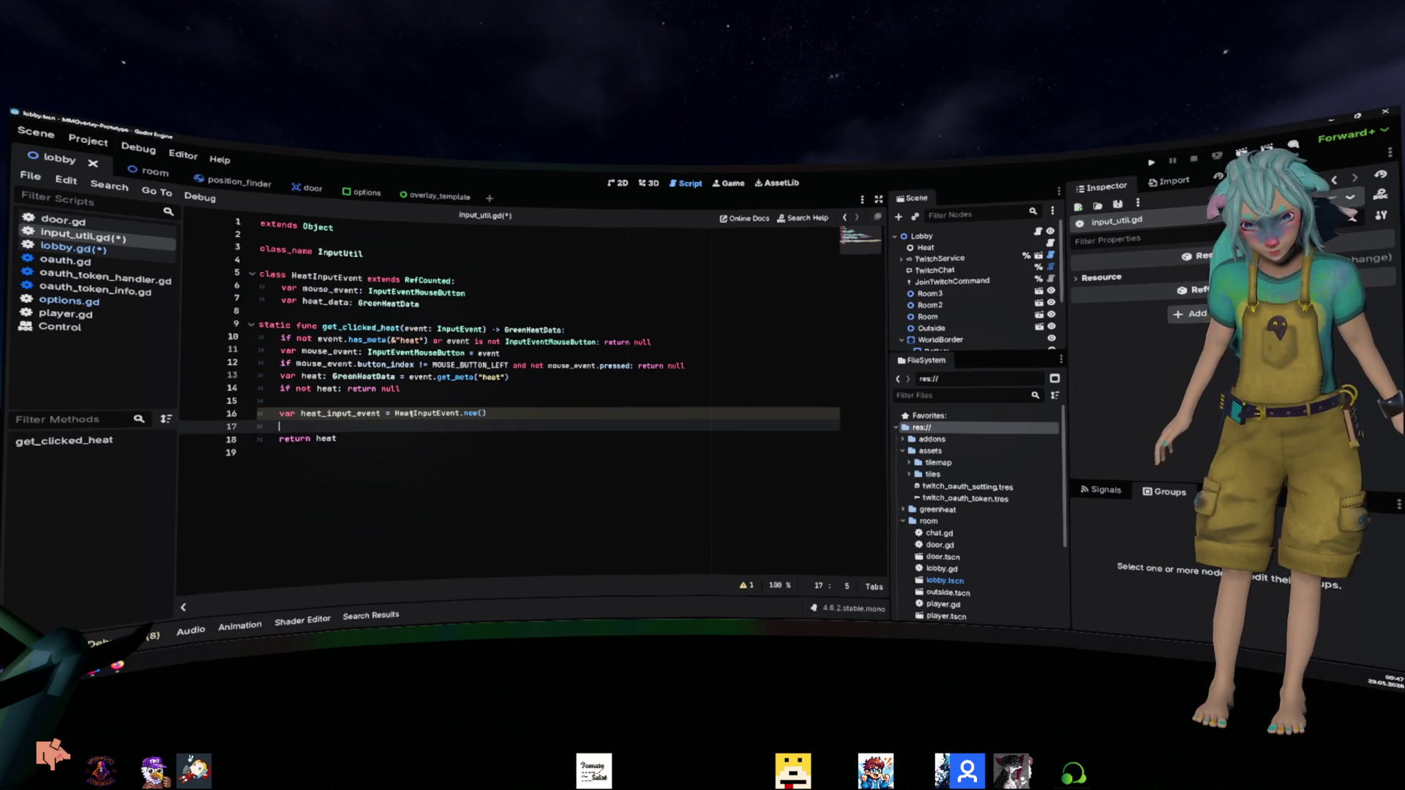
{"action": "type", "text": "heat_input_event."}
{"action": "key", "text": "Return"}
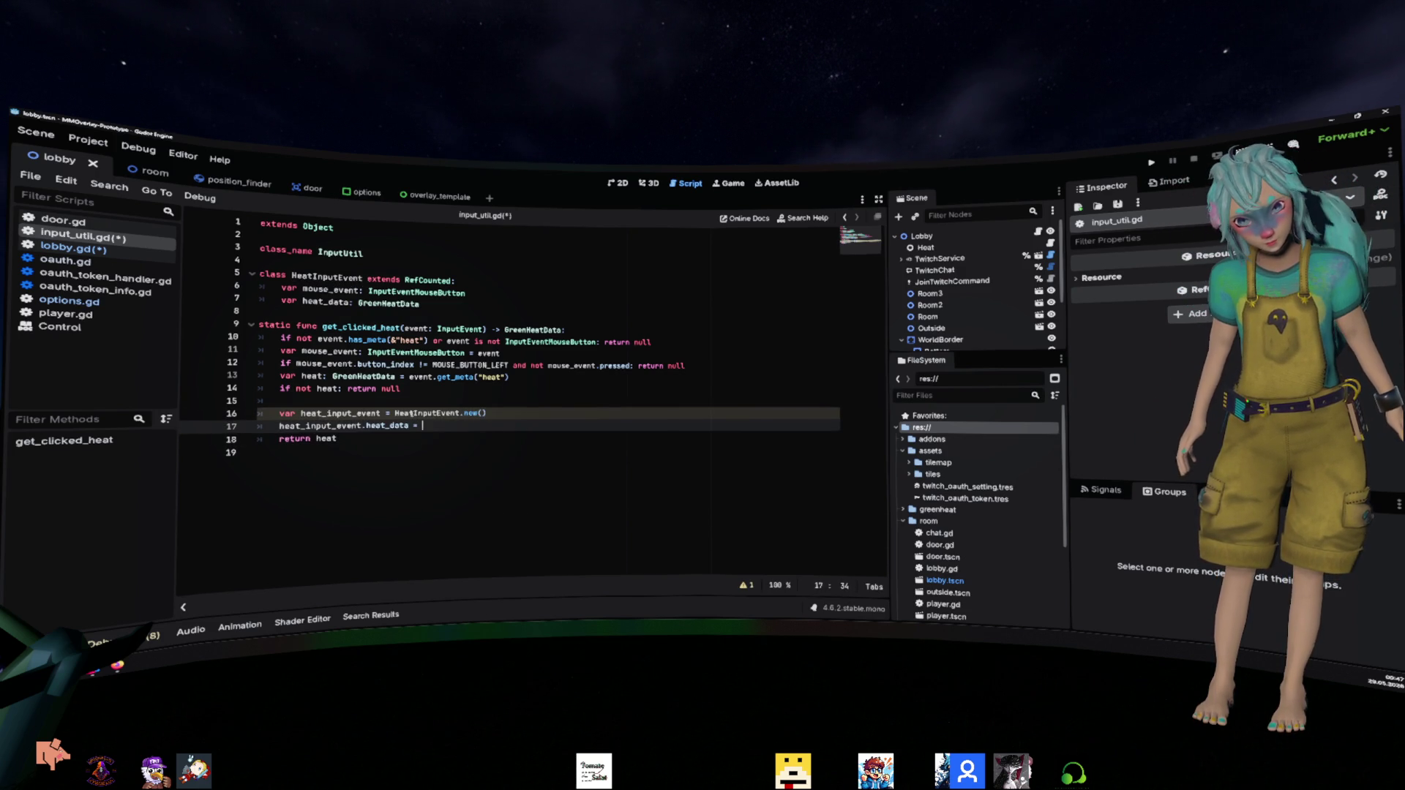
{"action": "type", "text": "heat"}
{"action": "key", "text": "Return"}
{"action": "type", "text": "heat_input_event"}
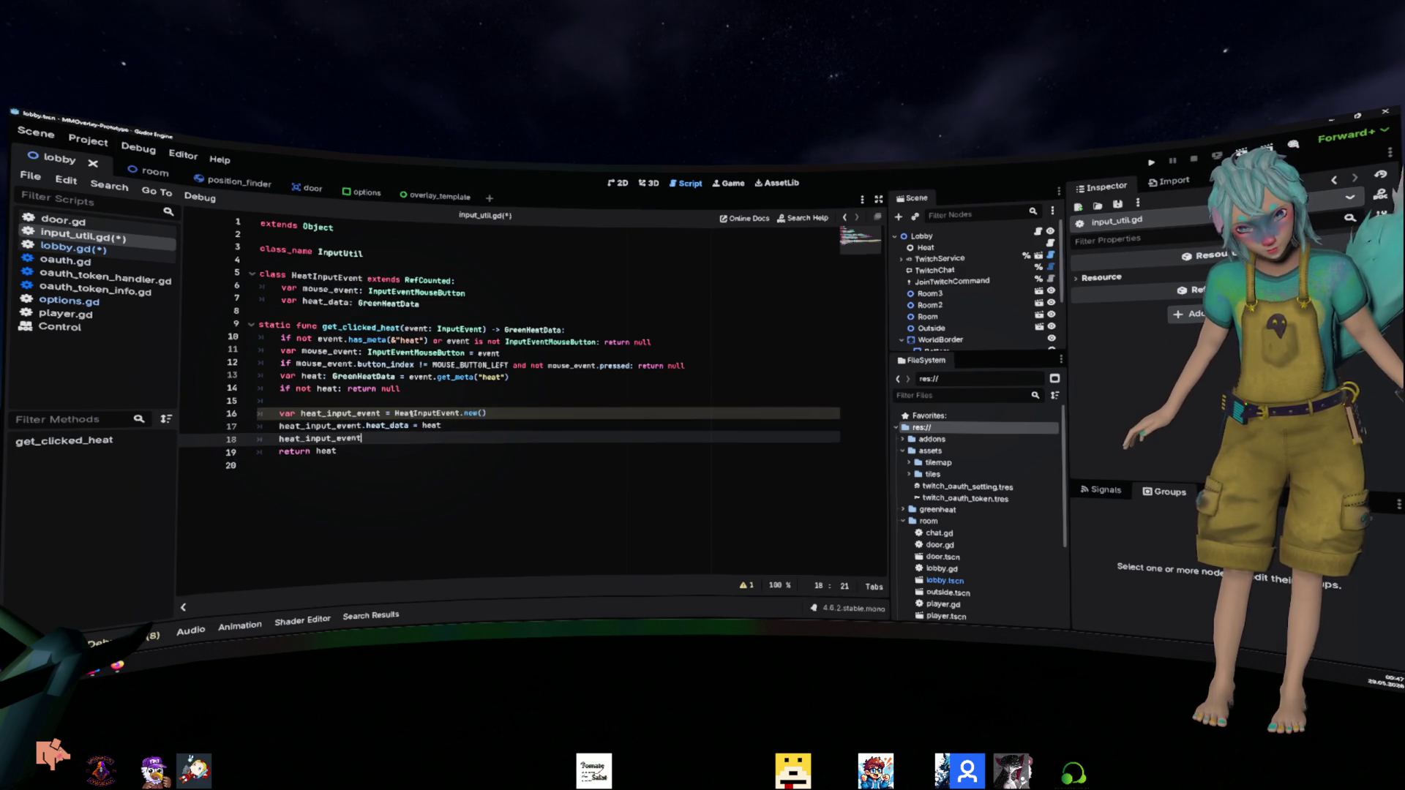
{"action": "type", "text": "."}
{"action": "key", "text": "Down"}
{"action": "key", "text": "Return"}
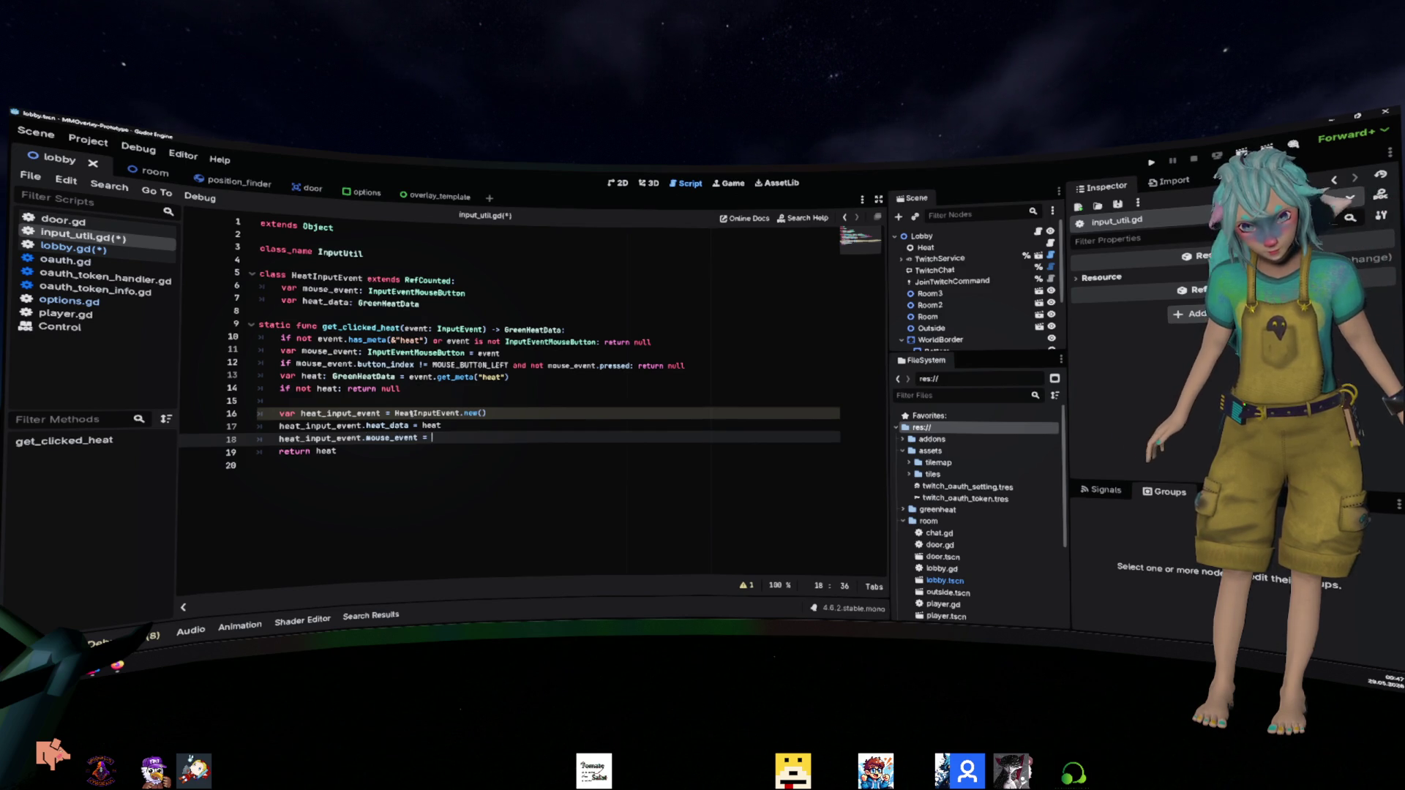
{"action": "type", "text": "mou"}
{"action": "key", "text": "Return"}
{"action": "key", "text": "Down"}
{"action": "key", "text": "Return"}
Step: Change the function's return type to HeatInputEvent and go back to lobby.gd's _input
{"action": "double_click", "coordinate": [533, 329]}
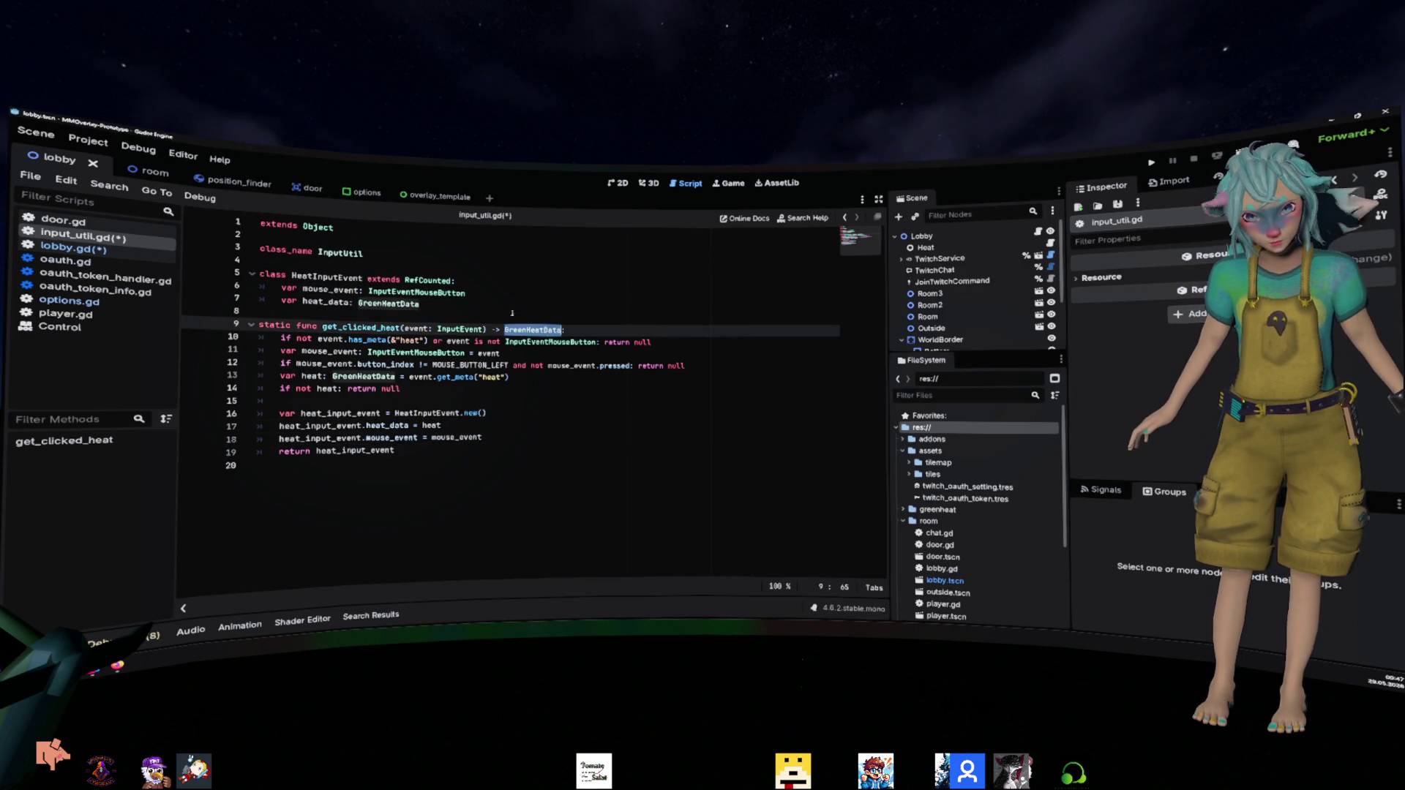
{"action": "left_click", "coordinate": [365, 279]}
{"action": "key", "text": "ctrl+c"}
{"action": "double_click", "coordinate": [533, 329]}
{"action": "key", "text": "ctrl+v"}
{"action": "left_click", "coordinate": [558, 294]}
{"action": "key", "text": "ctrl+z"}
{"action": "key", "text": "ctrl+z"}
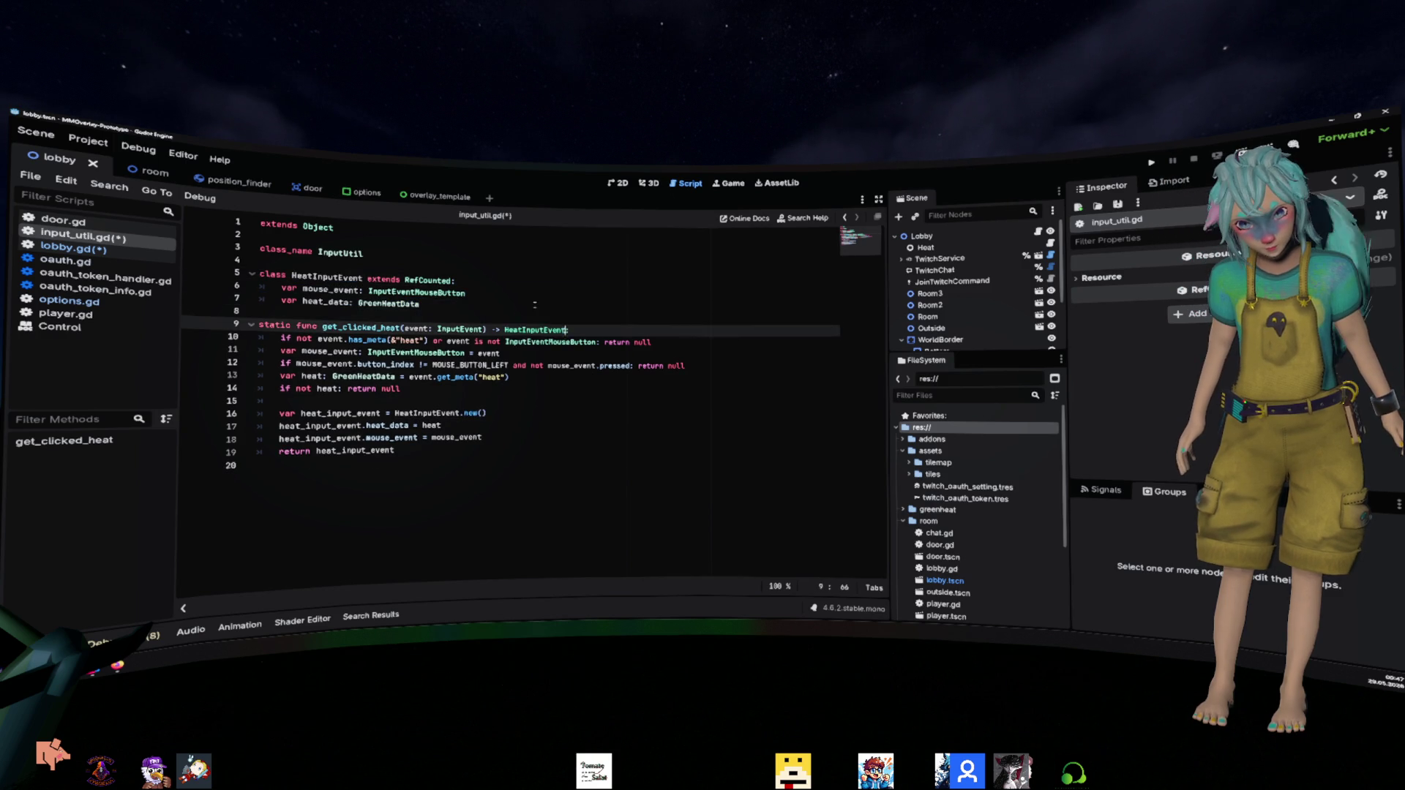
{"action": "key", "text": "alt+Left"}
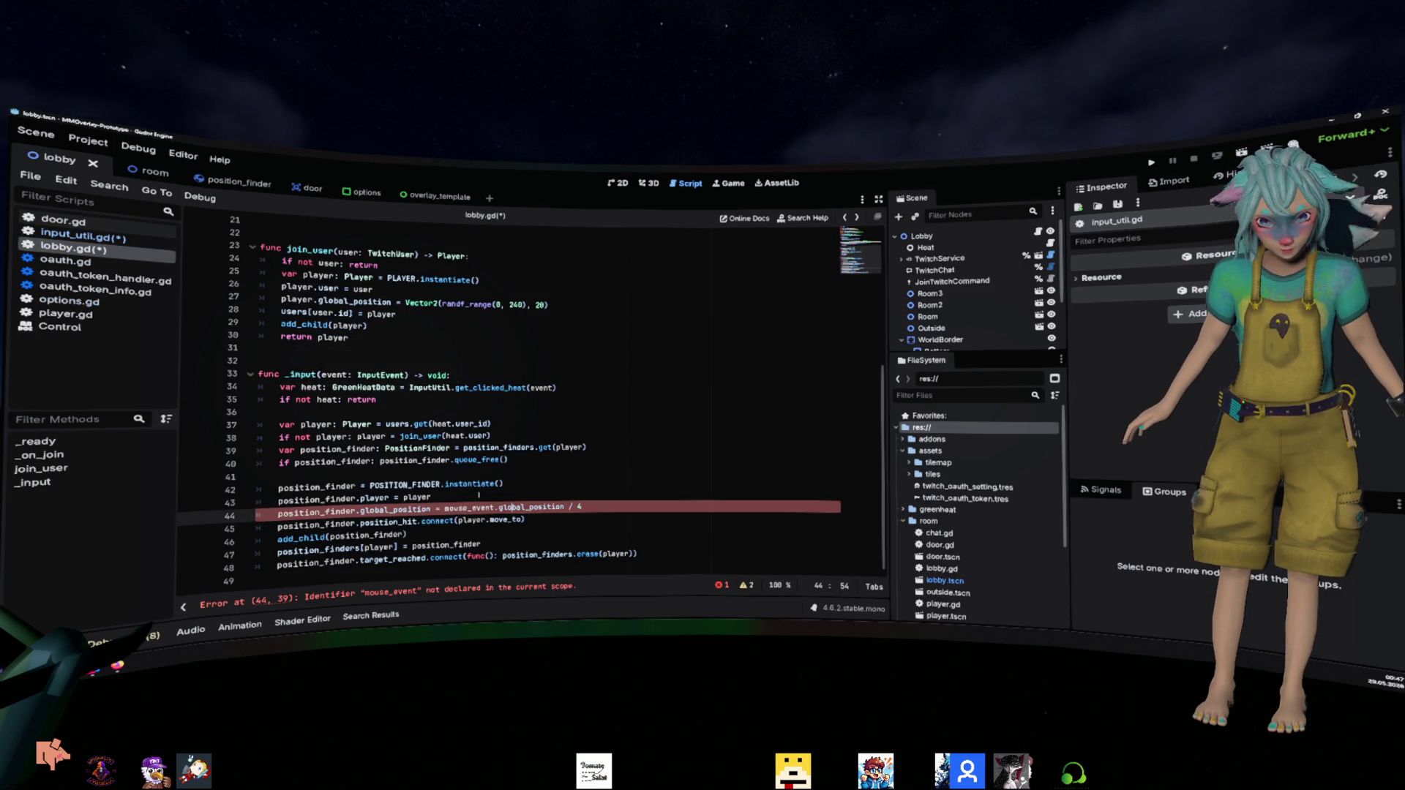
{"action": "key", "text": "alt+Left"}
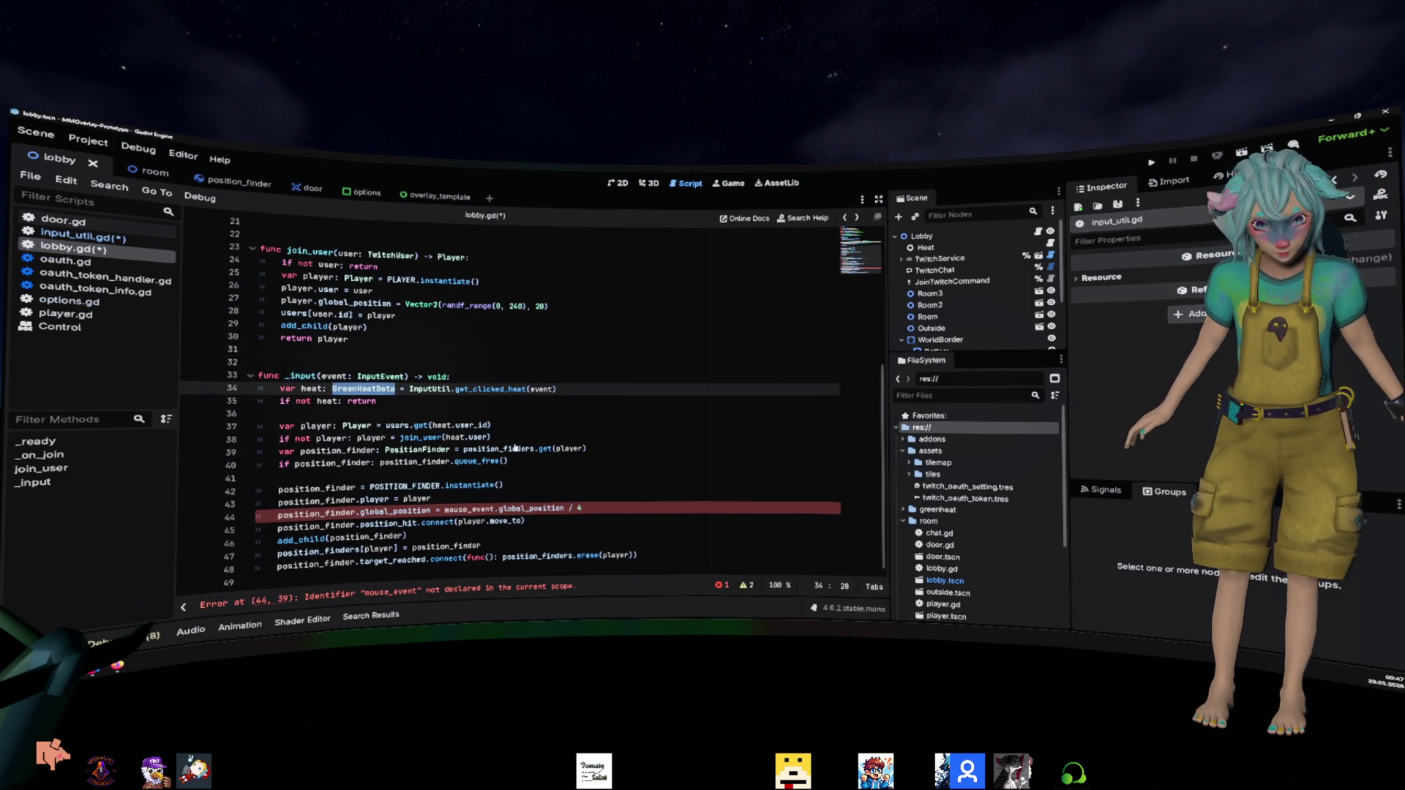
Step: Add a line above heat declaring var event_data: HeatInputEvent = InputUtil.get_clicked_heat(...)
{"action": "key", "text": "ctrl+shift+Return"}
{"action": "type", "text": "var event_data "}
{"action": "type", "text": " HeatInputEvent"}
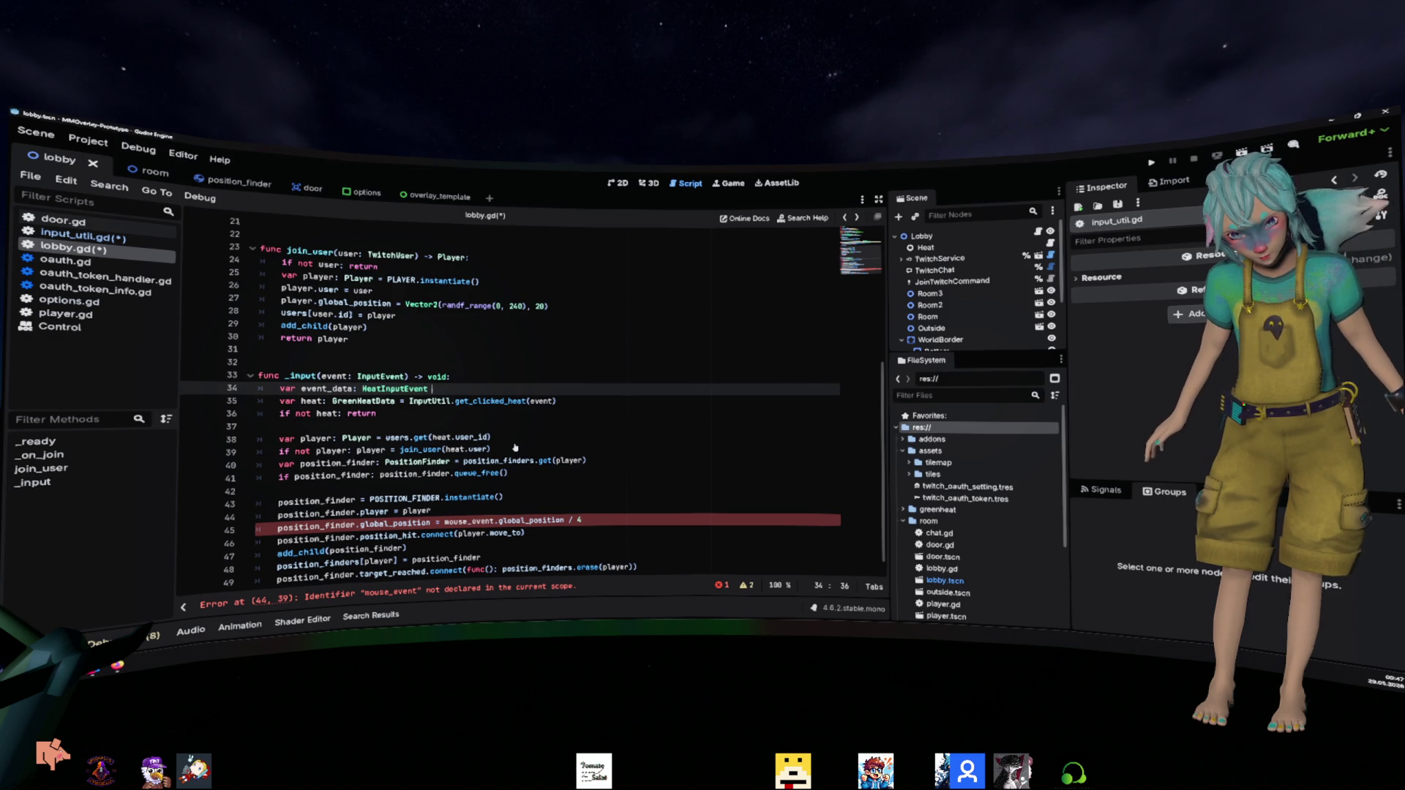
{"action": "key", "text": "Down"}
{"action": "key", "text": "shift+End"}
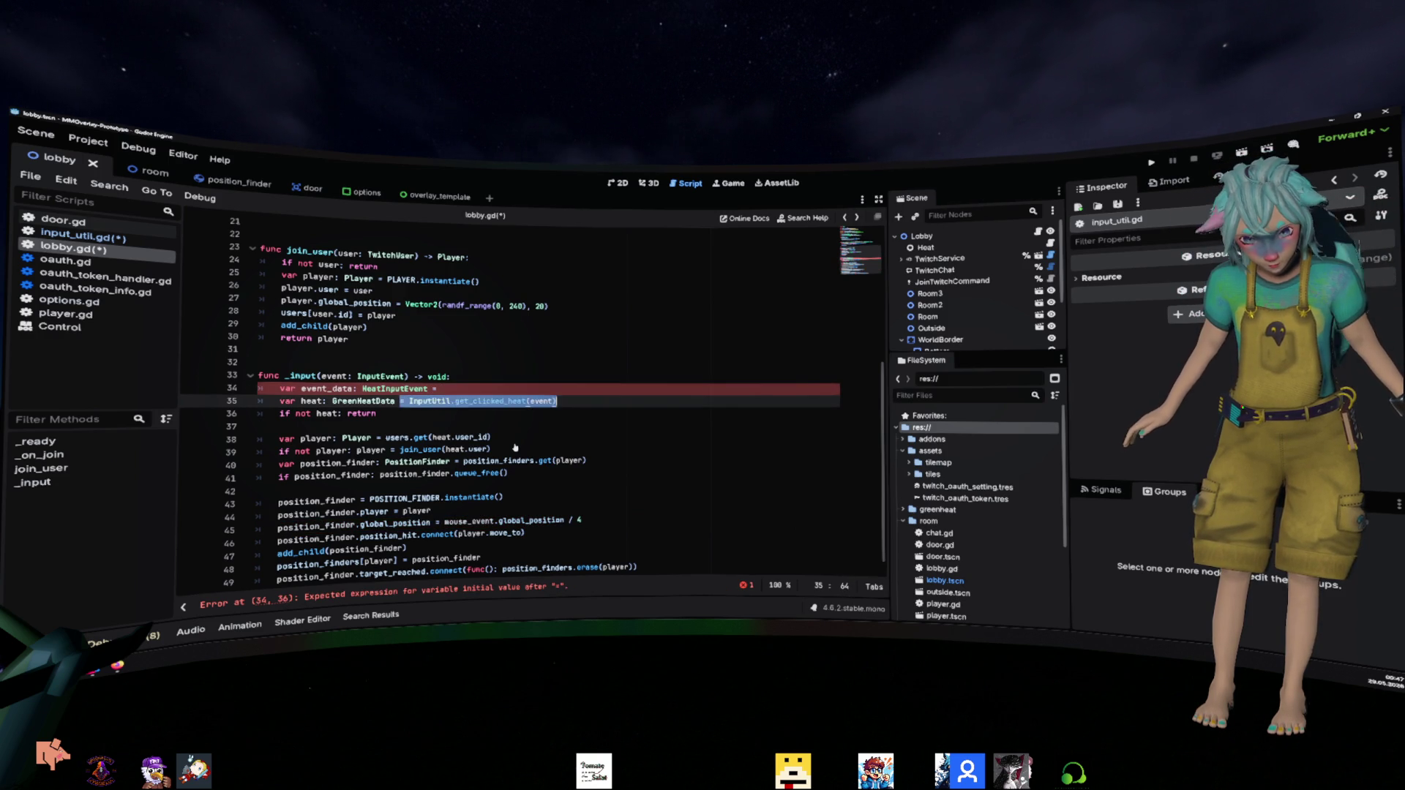
{"action": "key", "text": "ctrl+c"}
{"action": "key", "text": "Up"}
{"action": "key", "text": "End"}
{"action": "key", "text": "ctrl+v"}
{"action": "key", "text": "Home"}
{"action": "key", "text": "ctrl+Left"}
{"action": "type", "text": "InputUtil."}
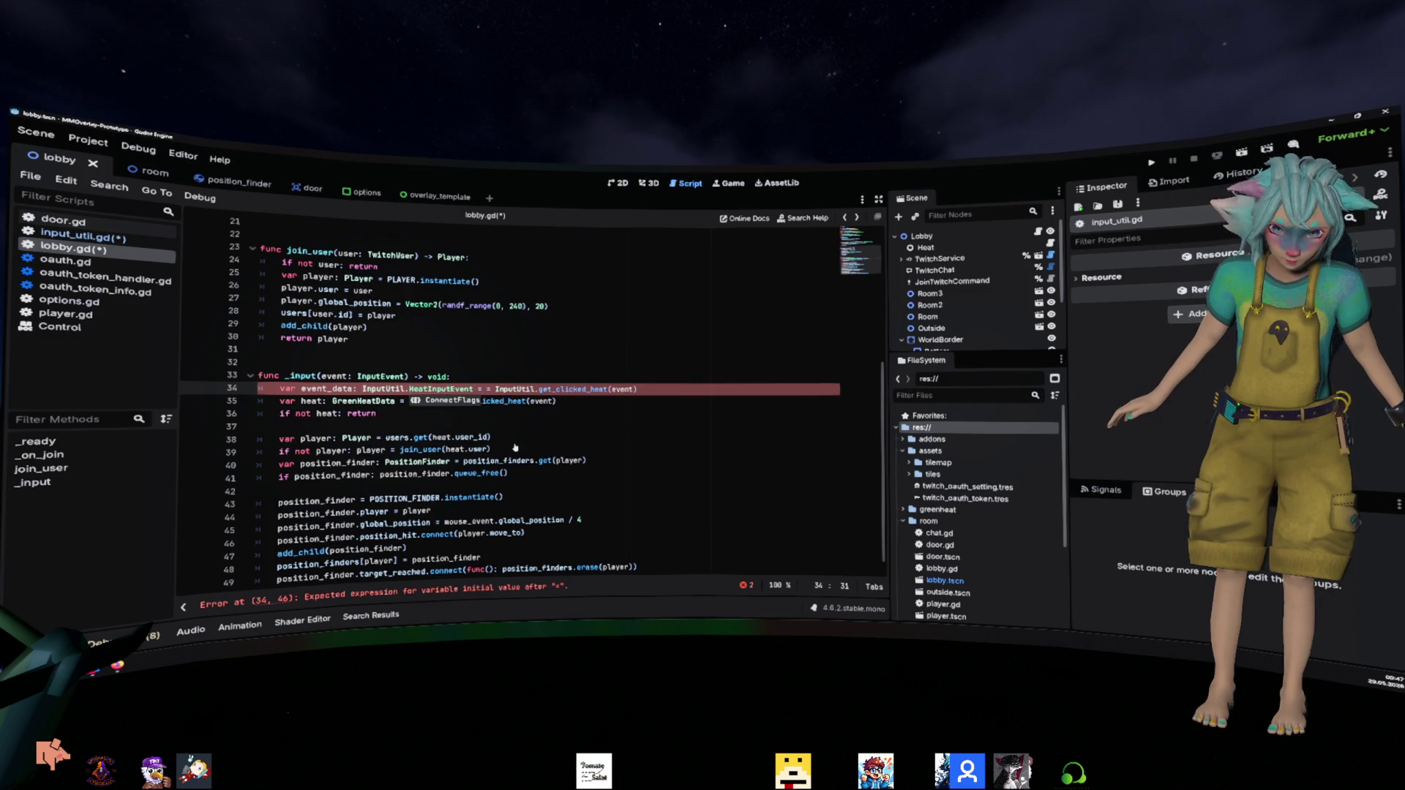
{"action": "key", "text": "ctrl+Right"}
{"action": "key", "text": "ctrl+Right"}
{"action": "key", "text": "ctrl+Right"}
{"action": "key", "text": "BackSpace"}
{"action": "key", "text": "BackSpace"}
{"action": "key", "text": "Down"}
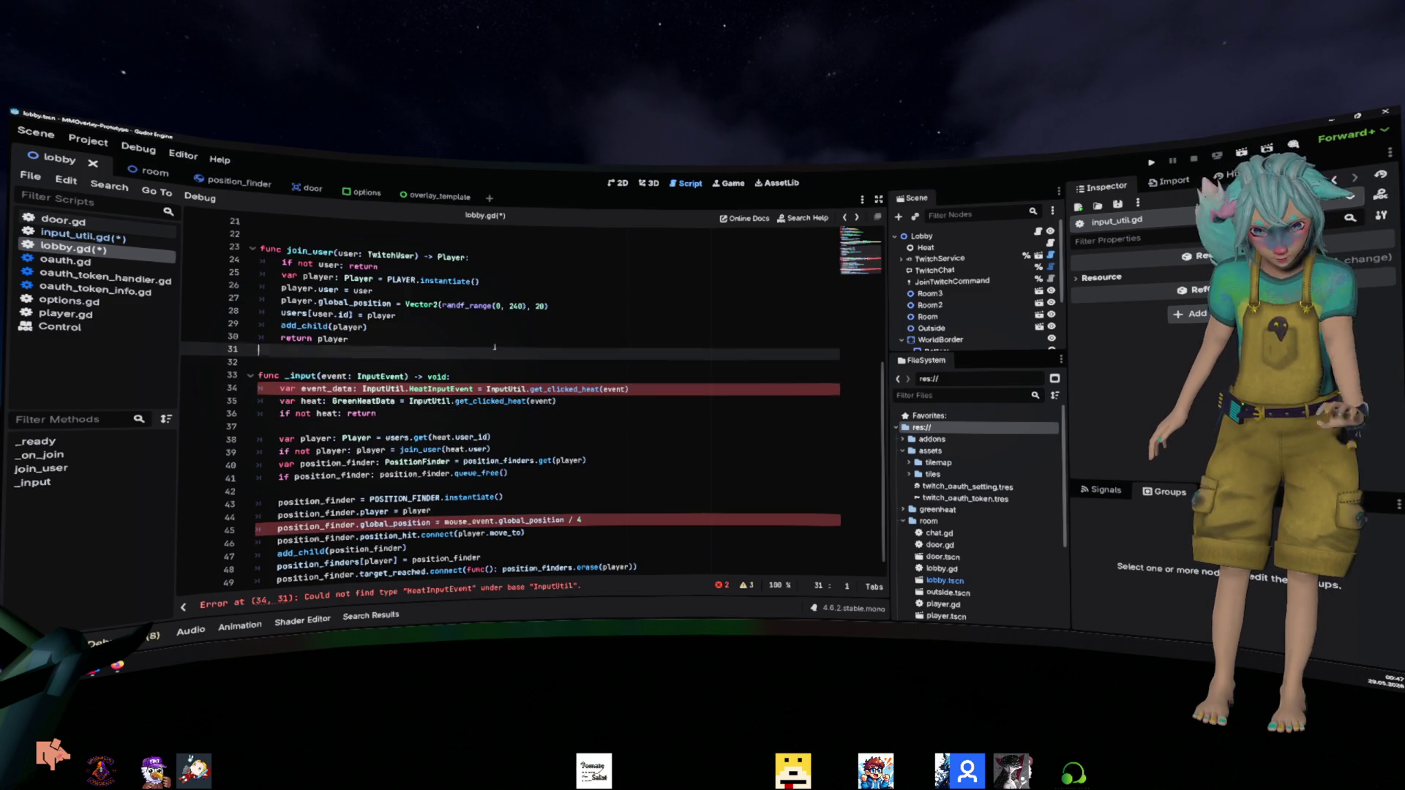
Step: Save the input_util.gd script from its context menu, then return to lobby.gd
{"action": "left_click", "coordinate": [74, 236]}
{"action": "right_click", "coordinate": [140, 240]}
{"action": "left_click", "coordinate": [150, 257]}
{"action": "left_click", "coordinate": [73, 248]}
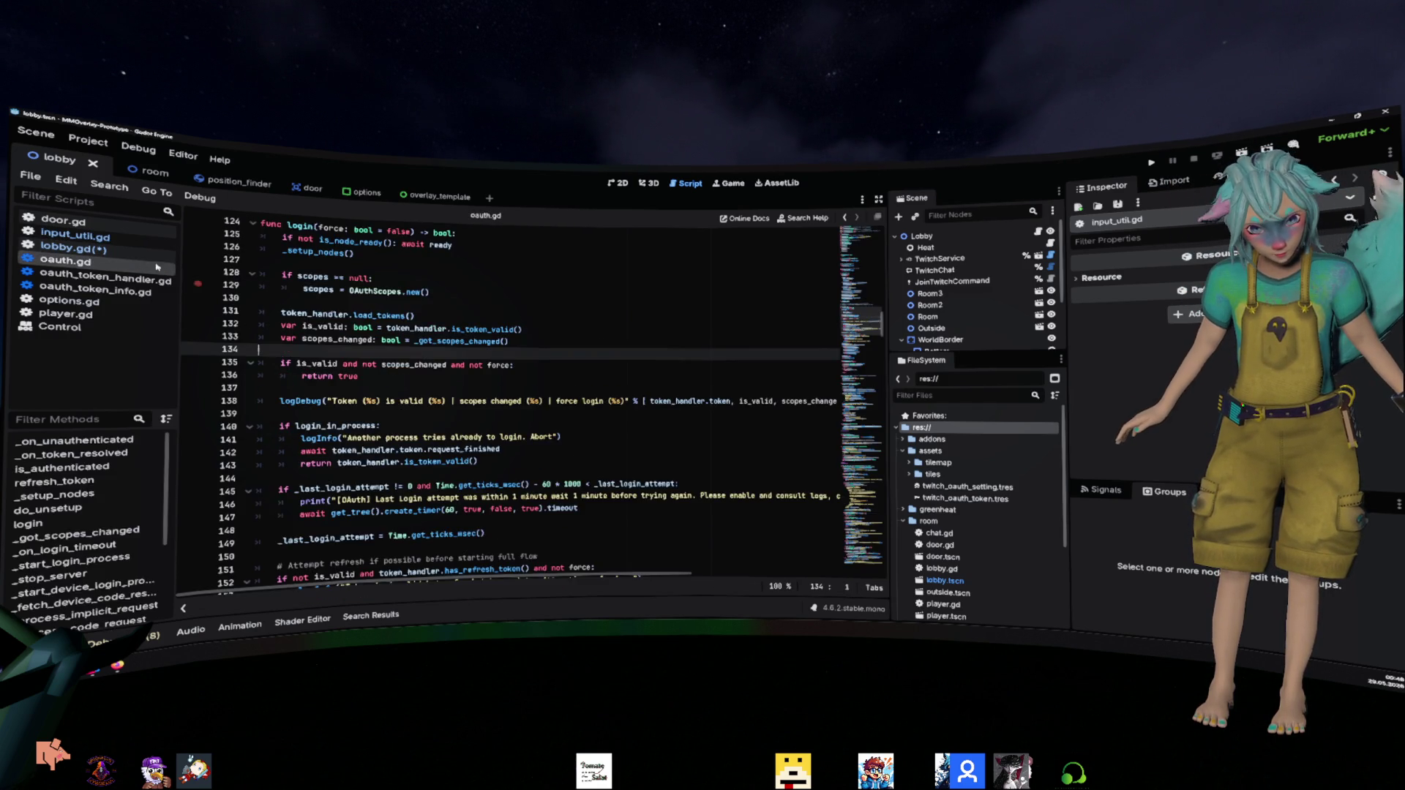
Step: Assign heat from event_data.heat_data and duplicate that line as a mouse_event variable
{"action": "double_click", "coordinate": [382, 388]}
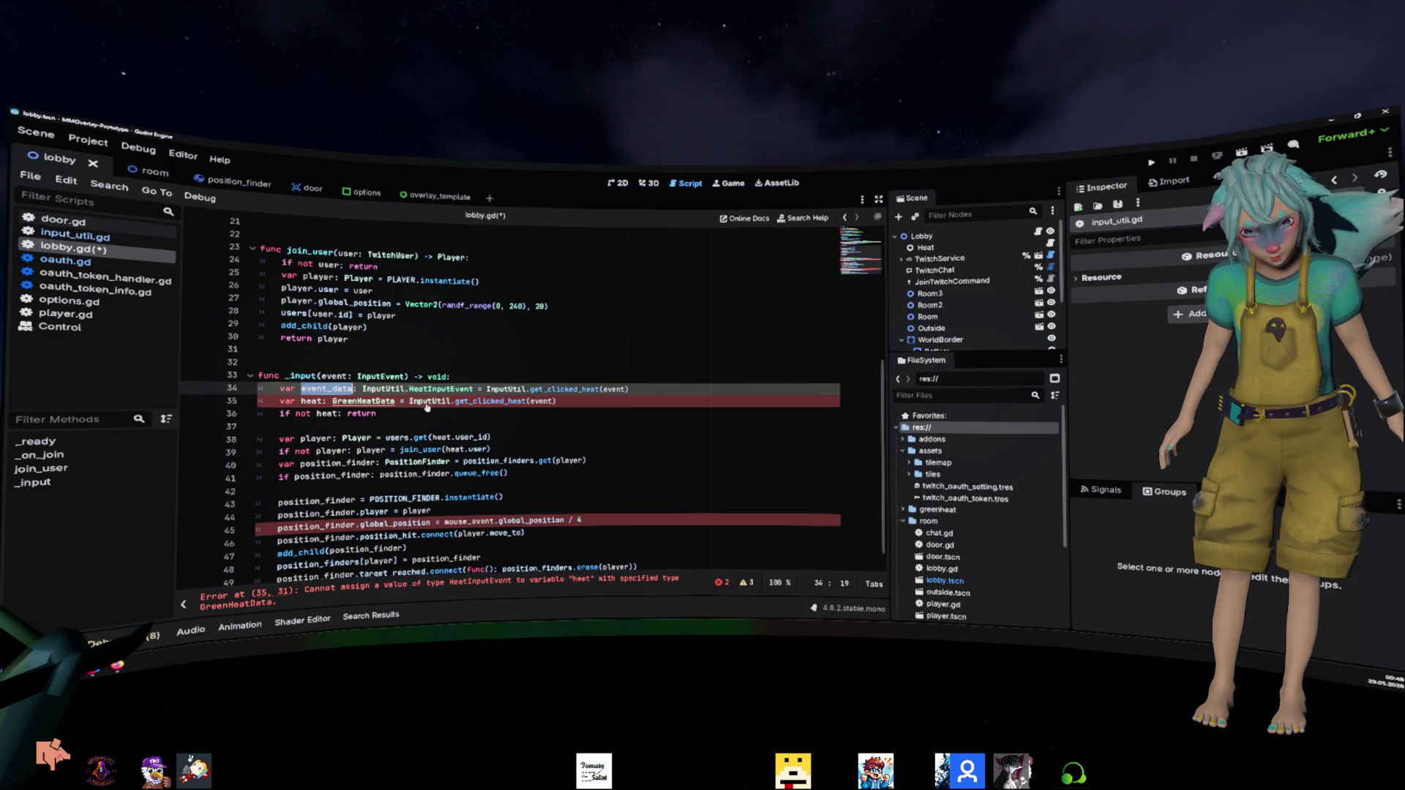
{"action": "left_click_drag", "start_coordinate": [408, 401], "coordinate": [557, 401]}
{"action": "type", "text": "event_data.heat_data"}
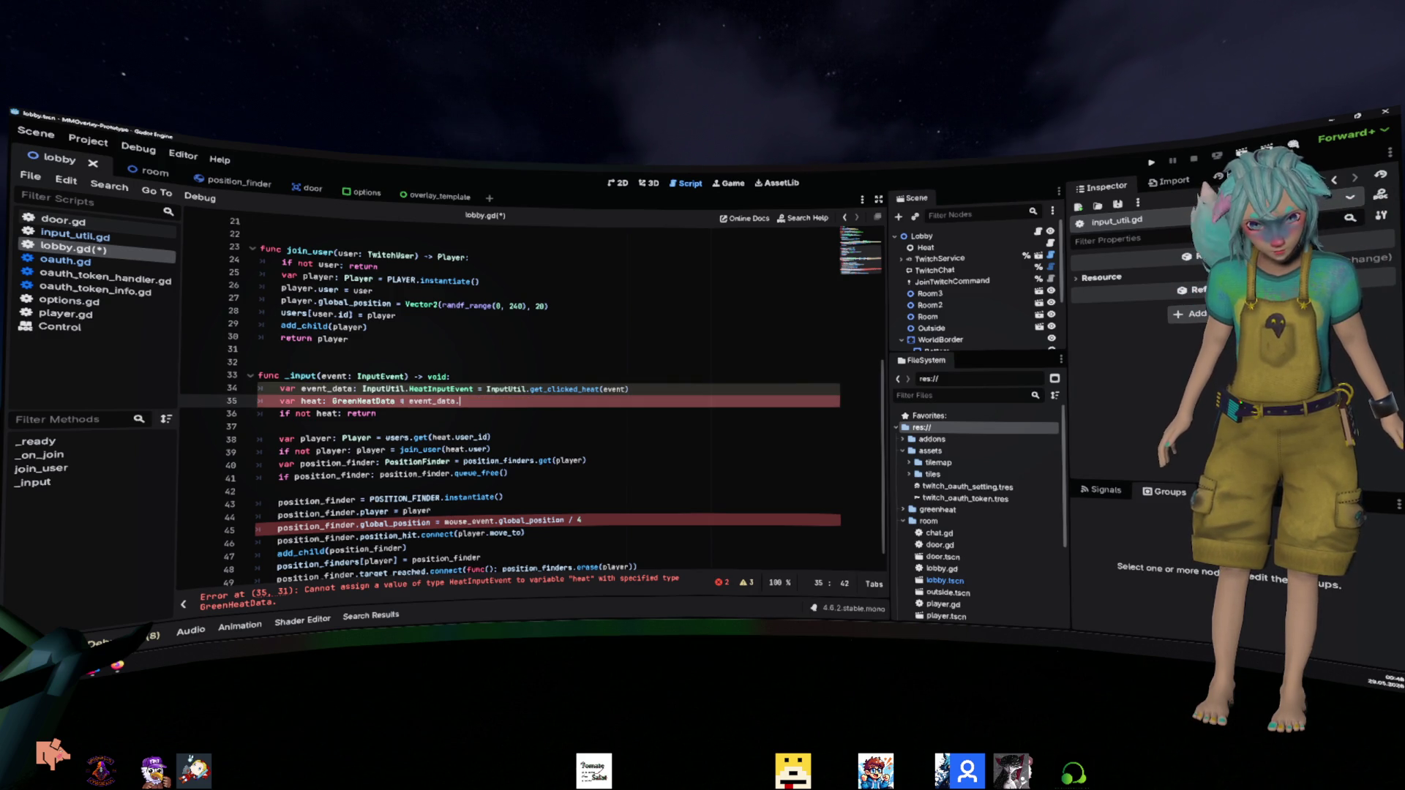
{"action": "key", "text": "ctrl+shift+d"}
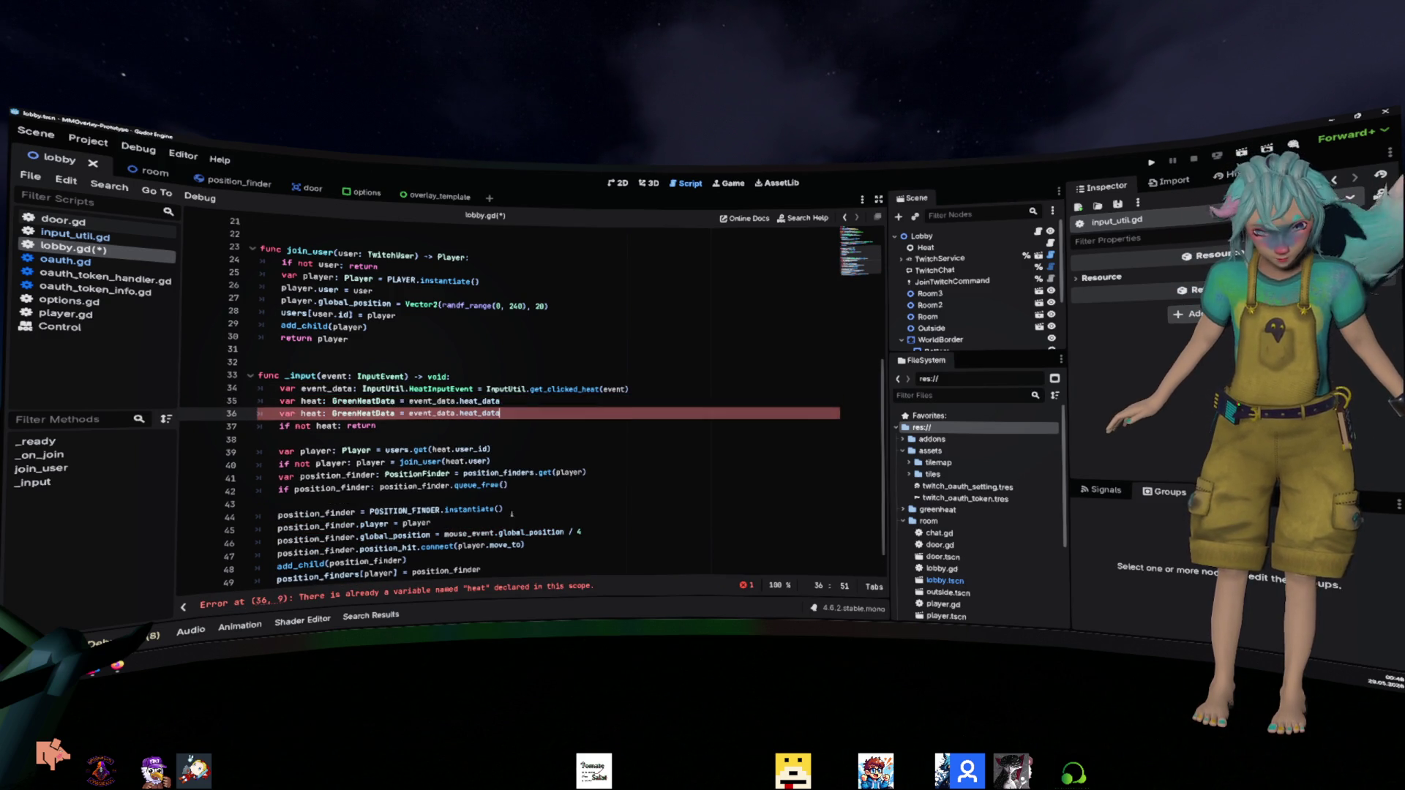
{"action": "scroll", "coordinate": [468, 439], "scroll_direction": "down", "scroll_amount": 1}
{"action": "double_click", "coordinate": [469, 509]}
{"action": "key", "text": "ctrl+c"}
{"action": "double_click", "coordinate": [313, 389]}
{"action": "key", "text": "ctrl+v"}
{"action": "left_click", "coordinate": [369, 389]}
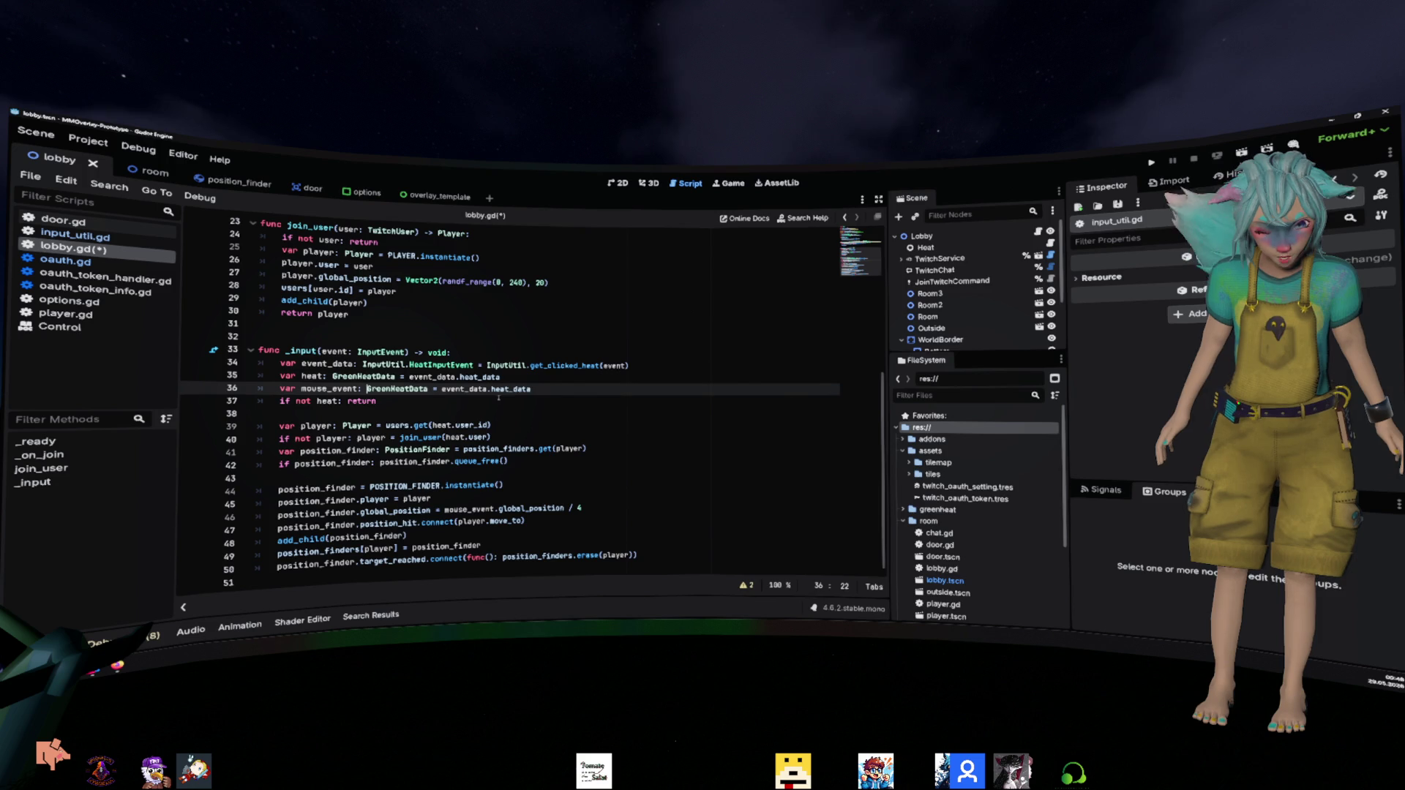
Step: Type mouse_event as InputEventMouseButton from event_data.mouse_event, delete leftover heat_data, and save lobby.gd
{"action": "key", "text": "ctrl+d"}
{"action": "type", "text": "Mouse"}
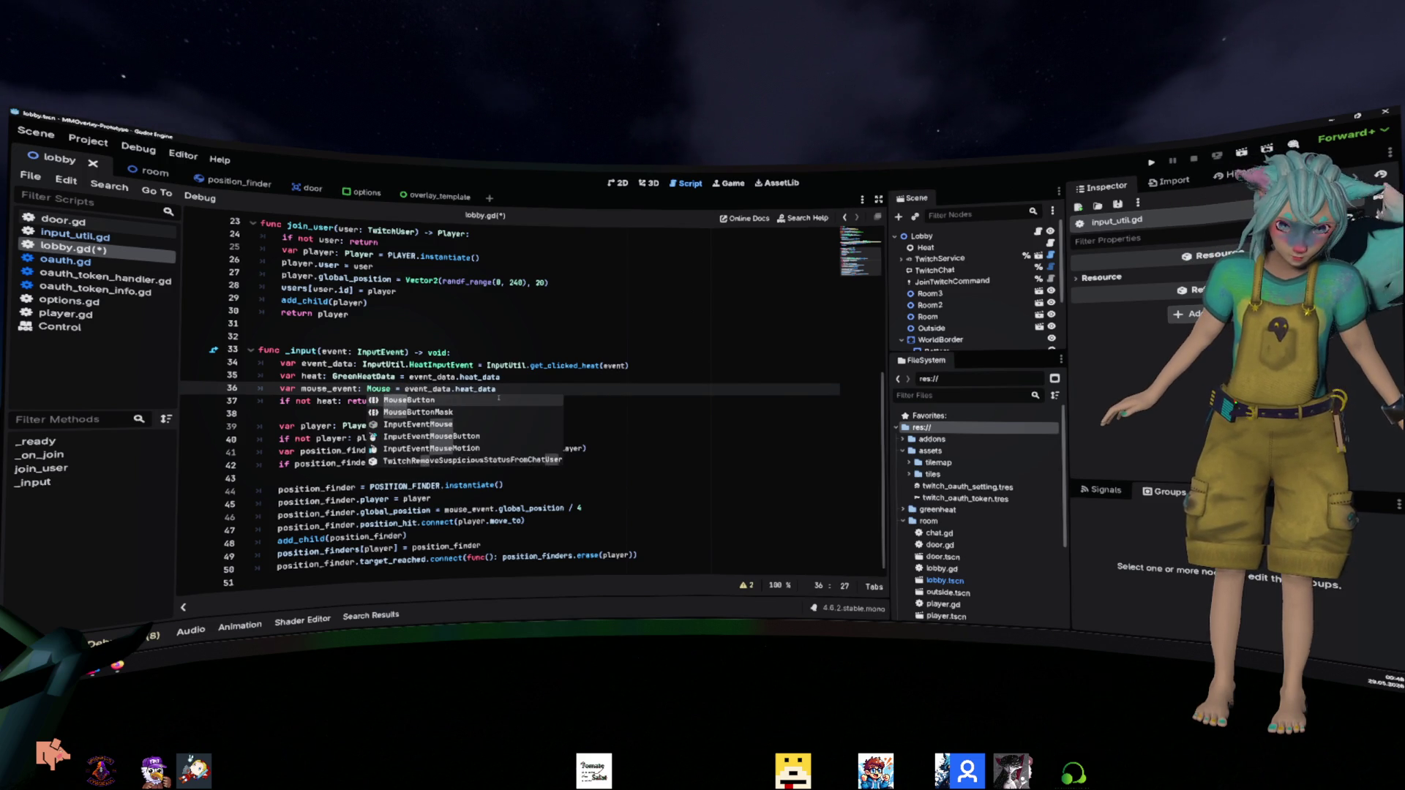
{"action": "key", "text": "BackSpace"}
{"action": "key", "text": "BackSpace"}
{"action": "key", "text": "BackSpace"}
{"action": "type", "text": "InputMu"}
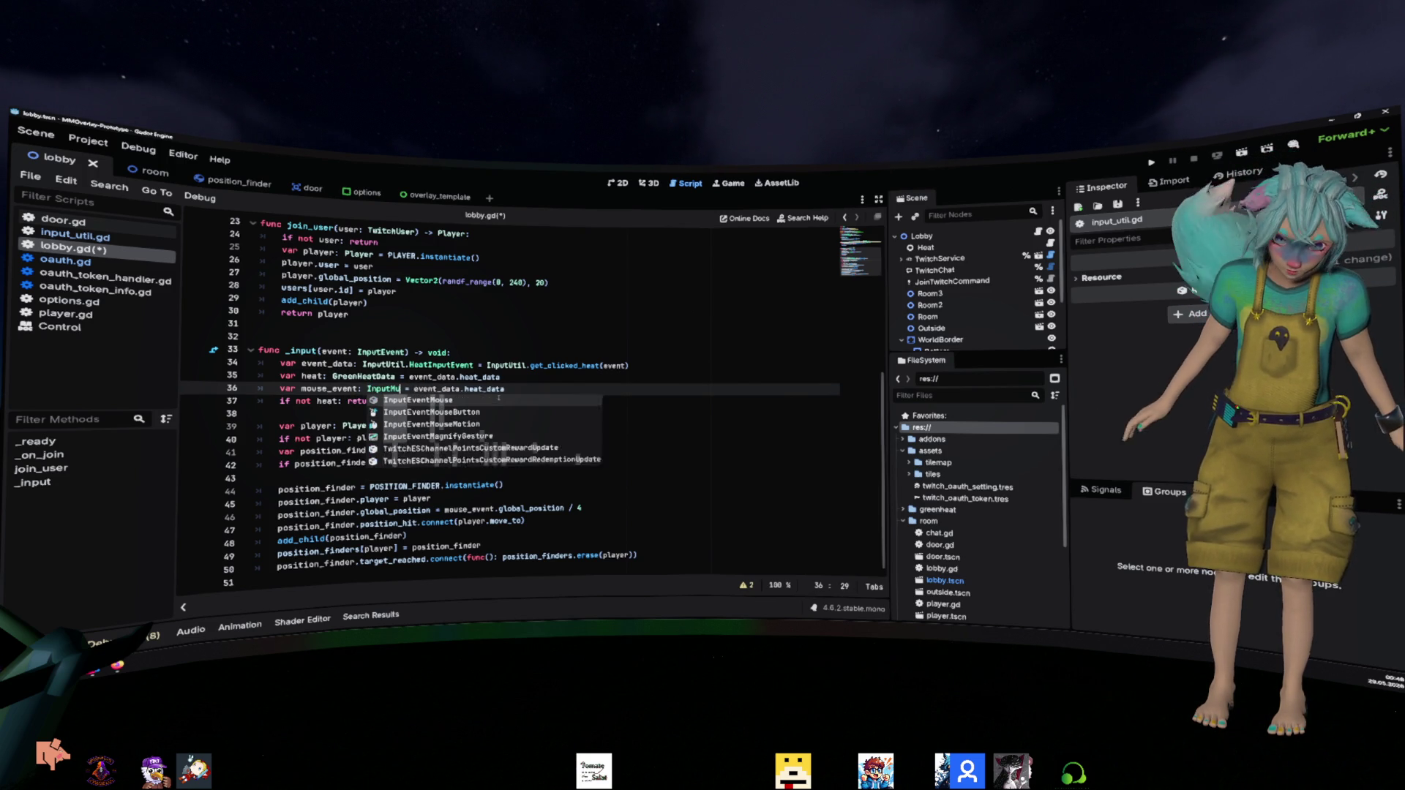
{"action": "type", "text": "s"}
{"action": "key", "text": "Down"}
{"action": "key", "text": "Return"}
{"action": "key", "text": "End"}
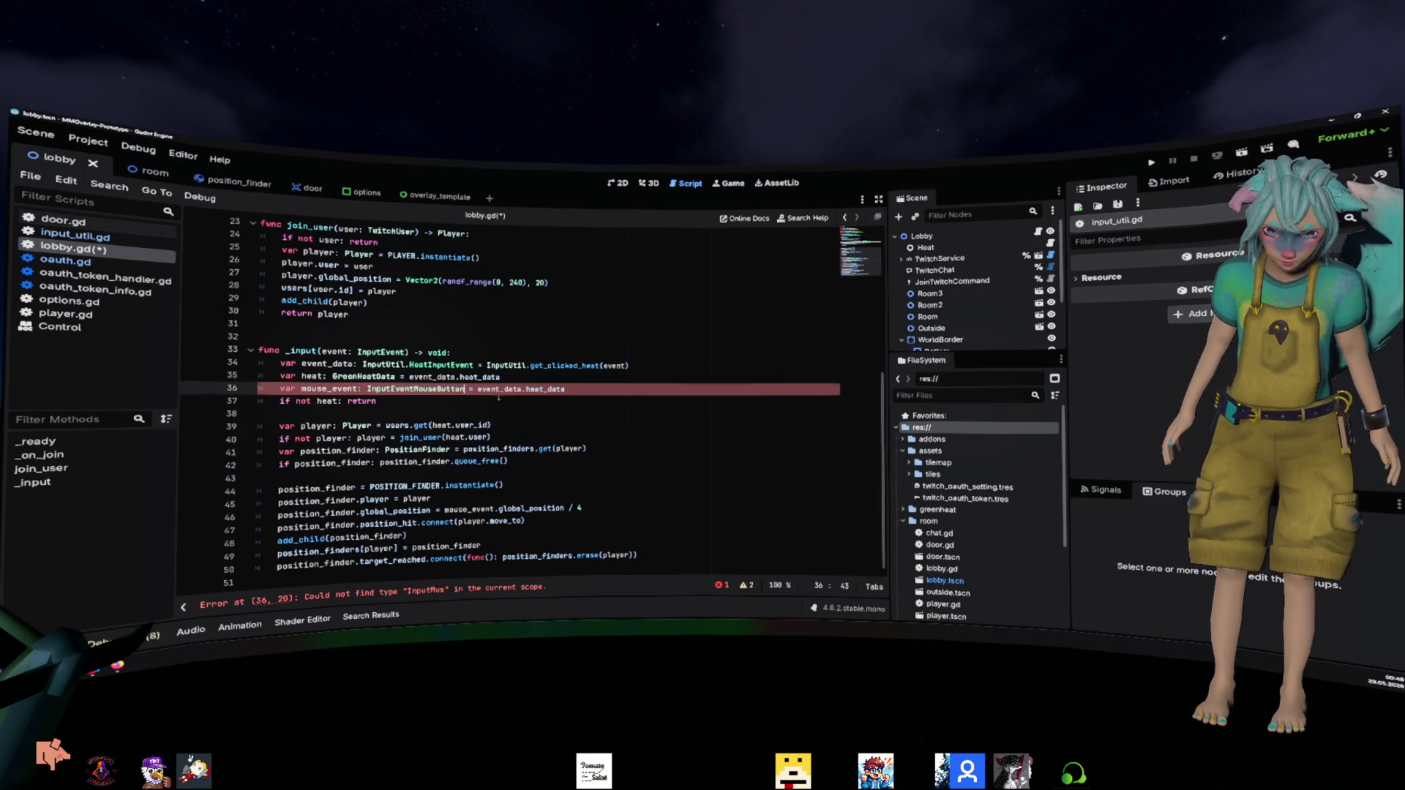
{"action": "key", "text": "ctrl+space"}
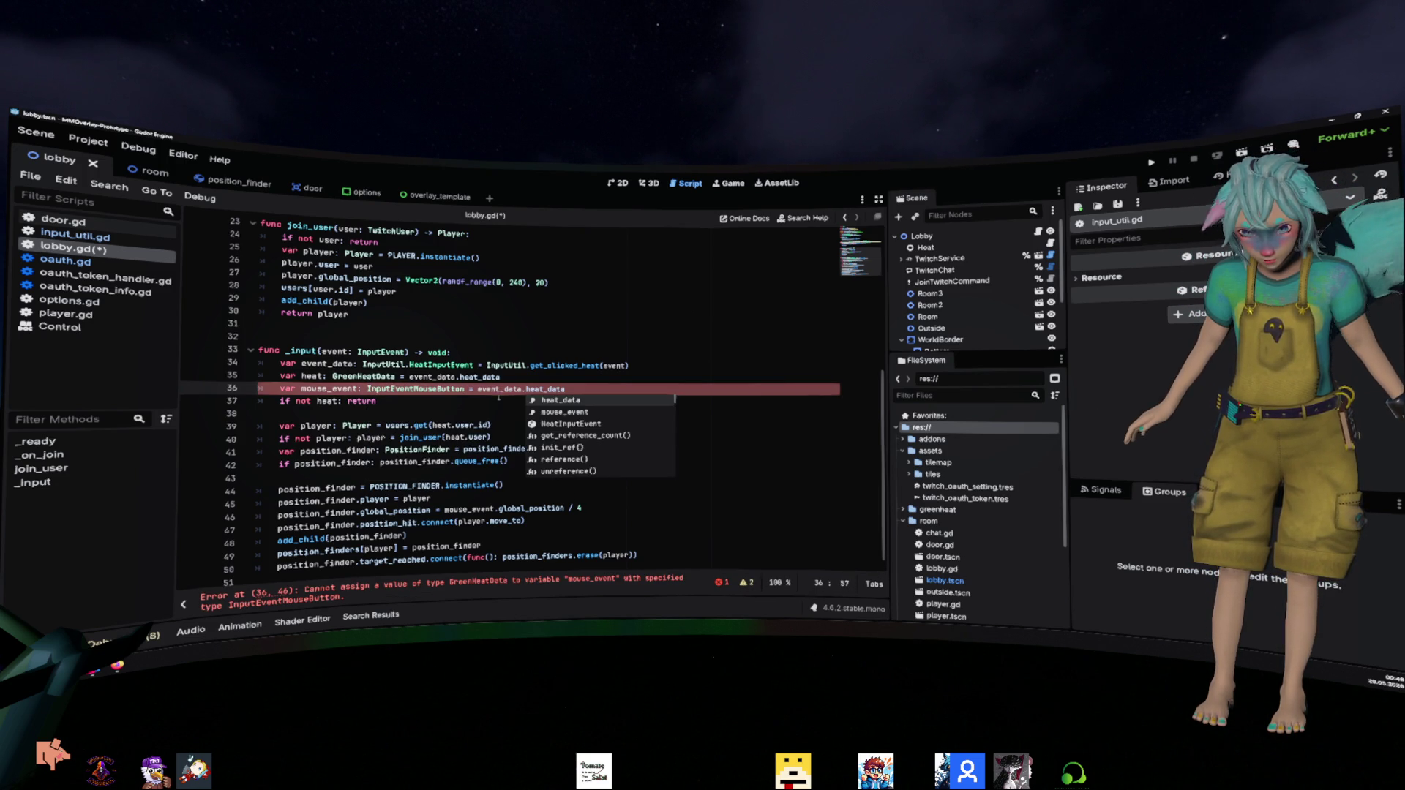
{"action": "key", "text": "Down"}
{"action": "key", "text": "Return"}
{"action": "key", "text": "ctrl+Delete"}
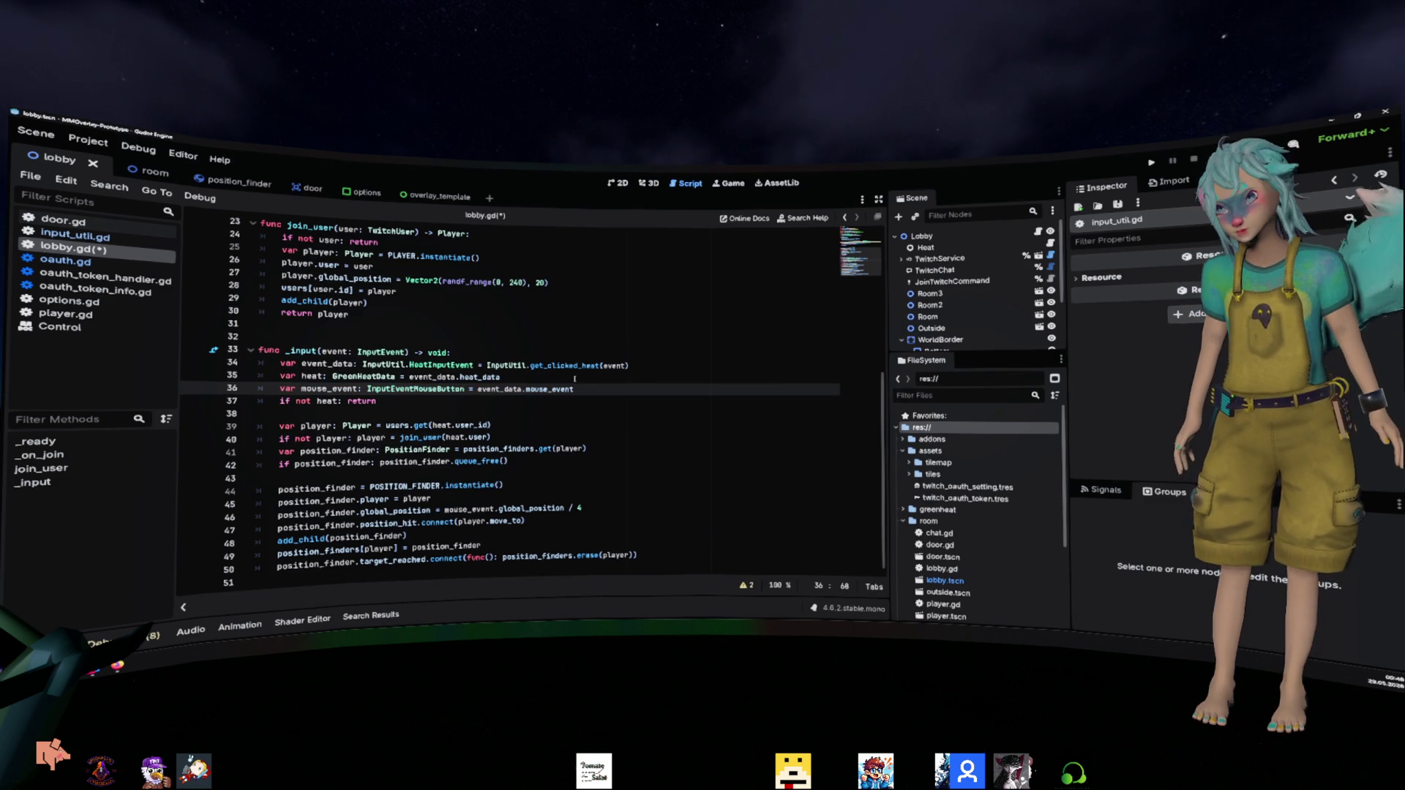
{"action": "key", "text": "ctrl+s"}
{"action": "left_click", "coordinate": [710, 431]}
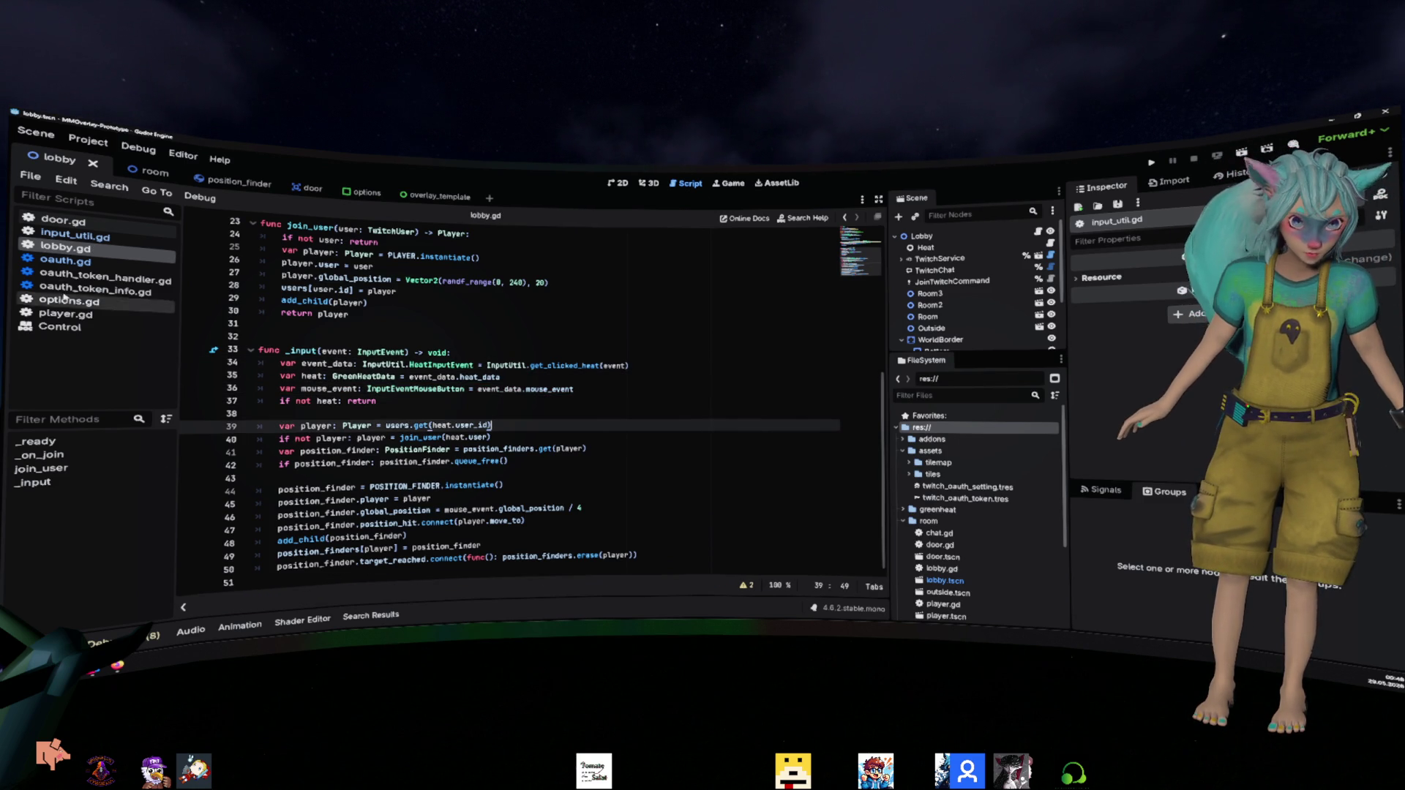
Step: Add a blank line 8 in input_util.gd and close the oauth, oauth_token_handler and oauth_token_info scripts
{"action": "left_click", "coordinate": [74, 235]}
{"action": "left_click", "coordinate": [442, 322]}
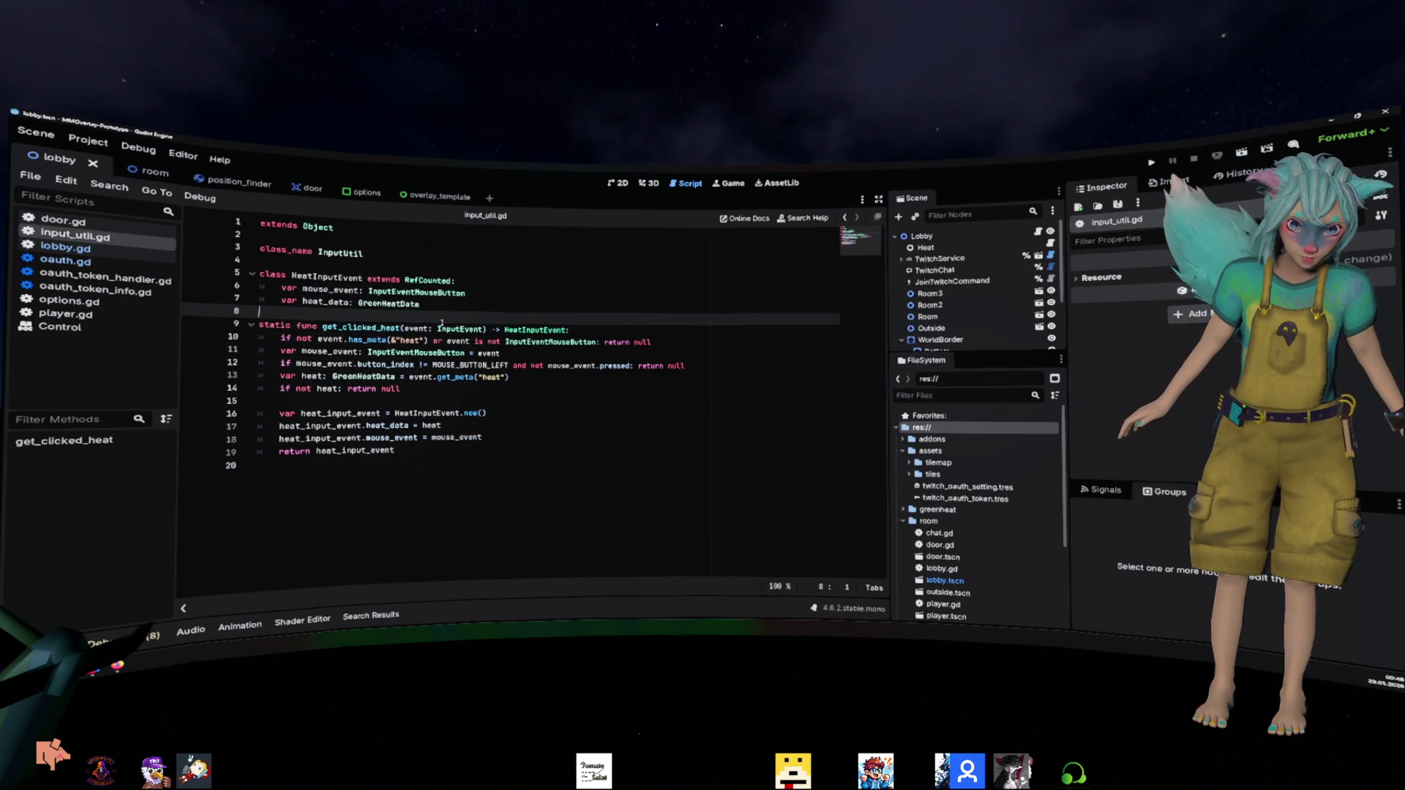
{"action": "key", "text": "Return"}
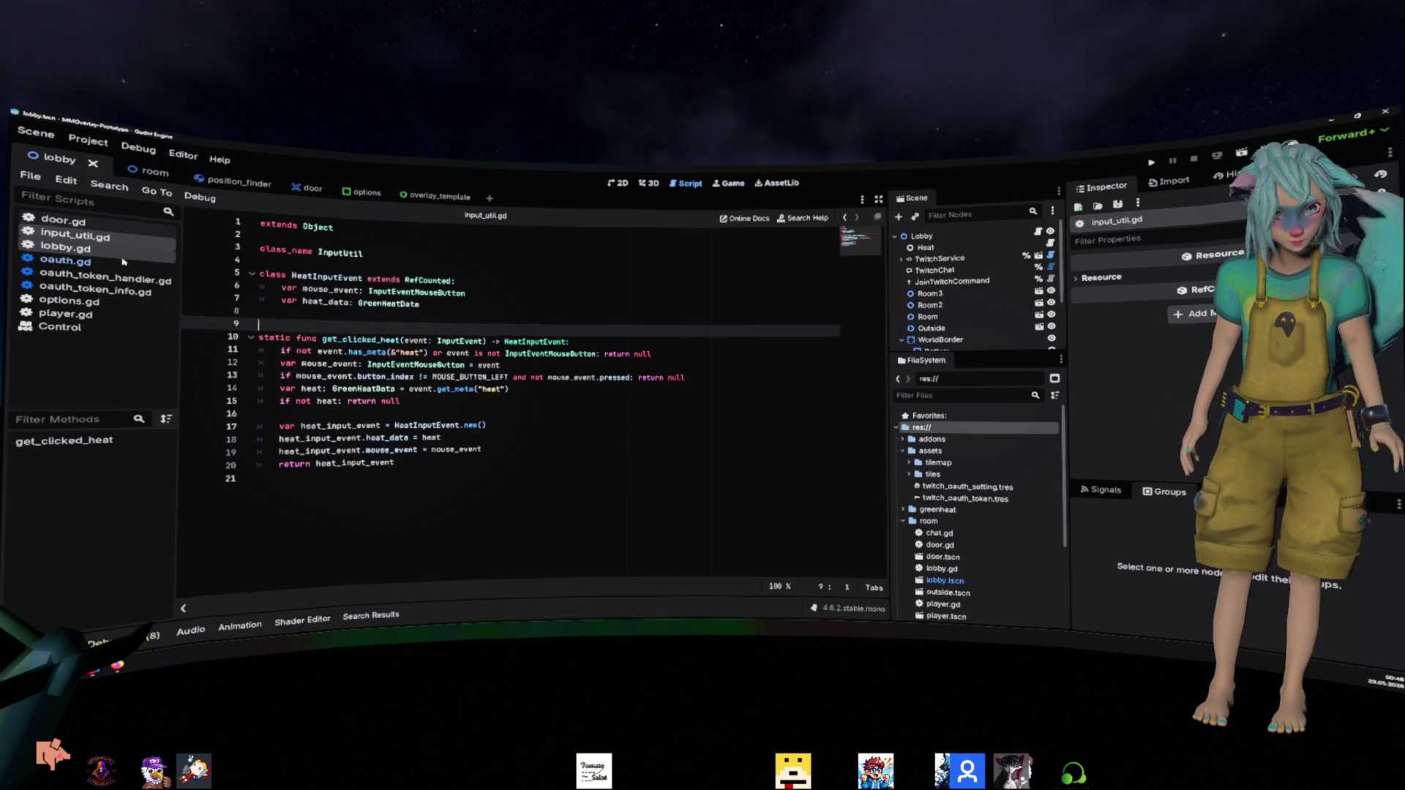
{"action": "middle_click", "coordinate": [123, 262]}
{"action": "middle_click", "coordinate": [123, 262]}
{"action": "middle_click", "coordinate": [123, 261]}
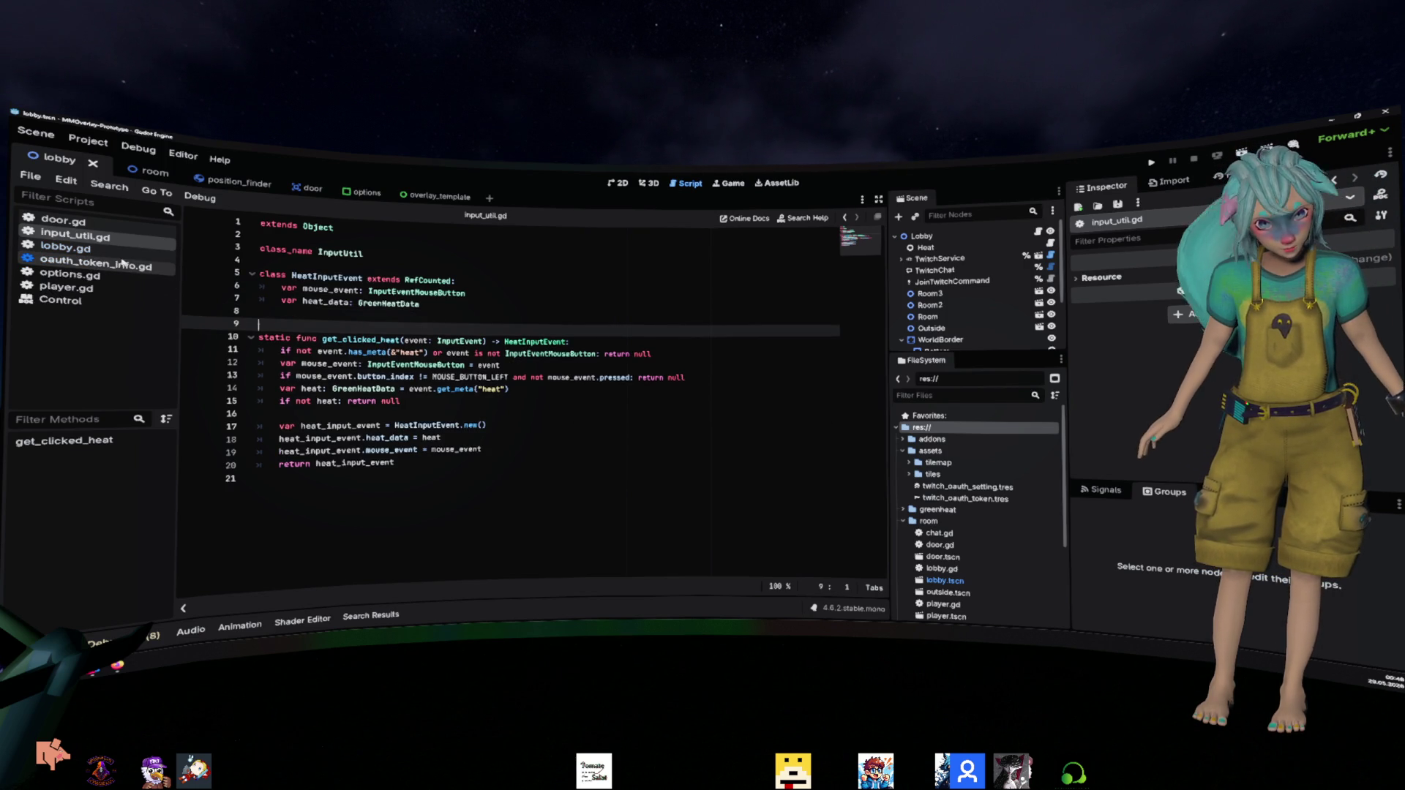
Step: Check door.gd's empty connect() call, then open a new first line in options.gd's _on_button_input
{"action": "left_click", "coordinate": [63, 220]}
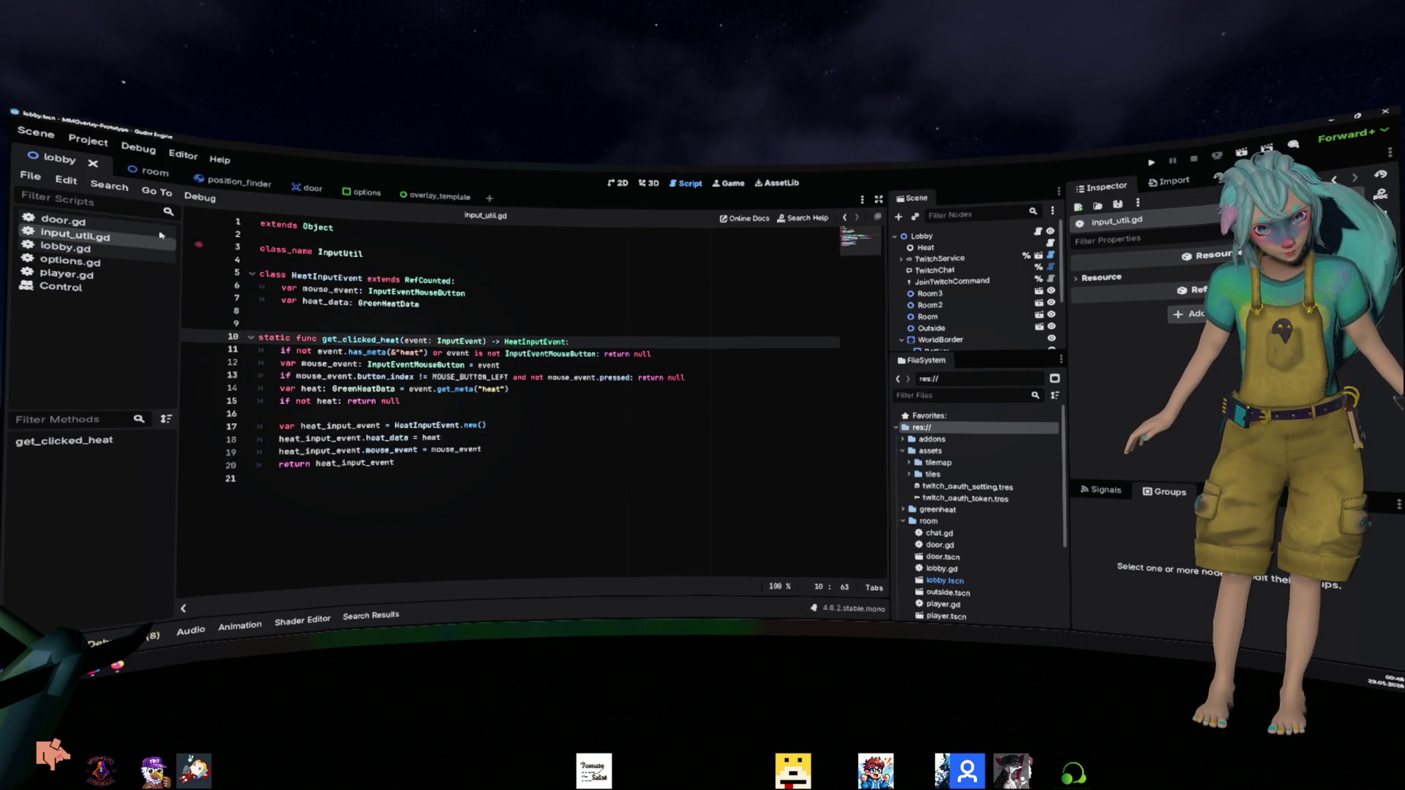
{"action": "left_click", "coordinate": [463, 462]}
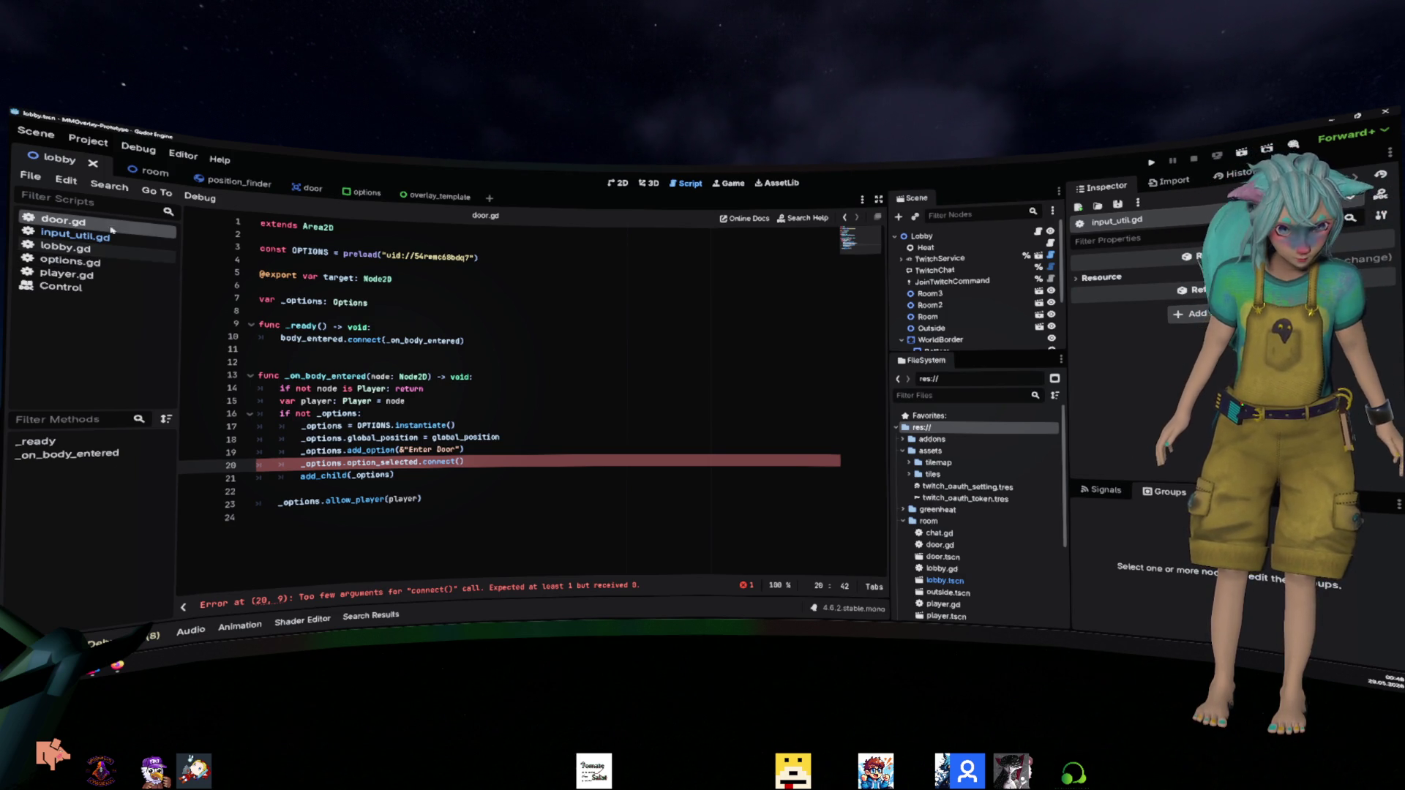
{"action": "left_click", "coordinate": [71, 261]}
{"action": "left_click", "coordinate": [528, 475]}
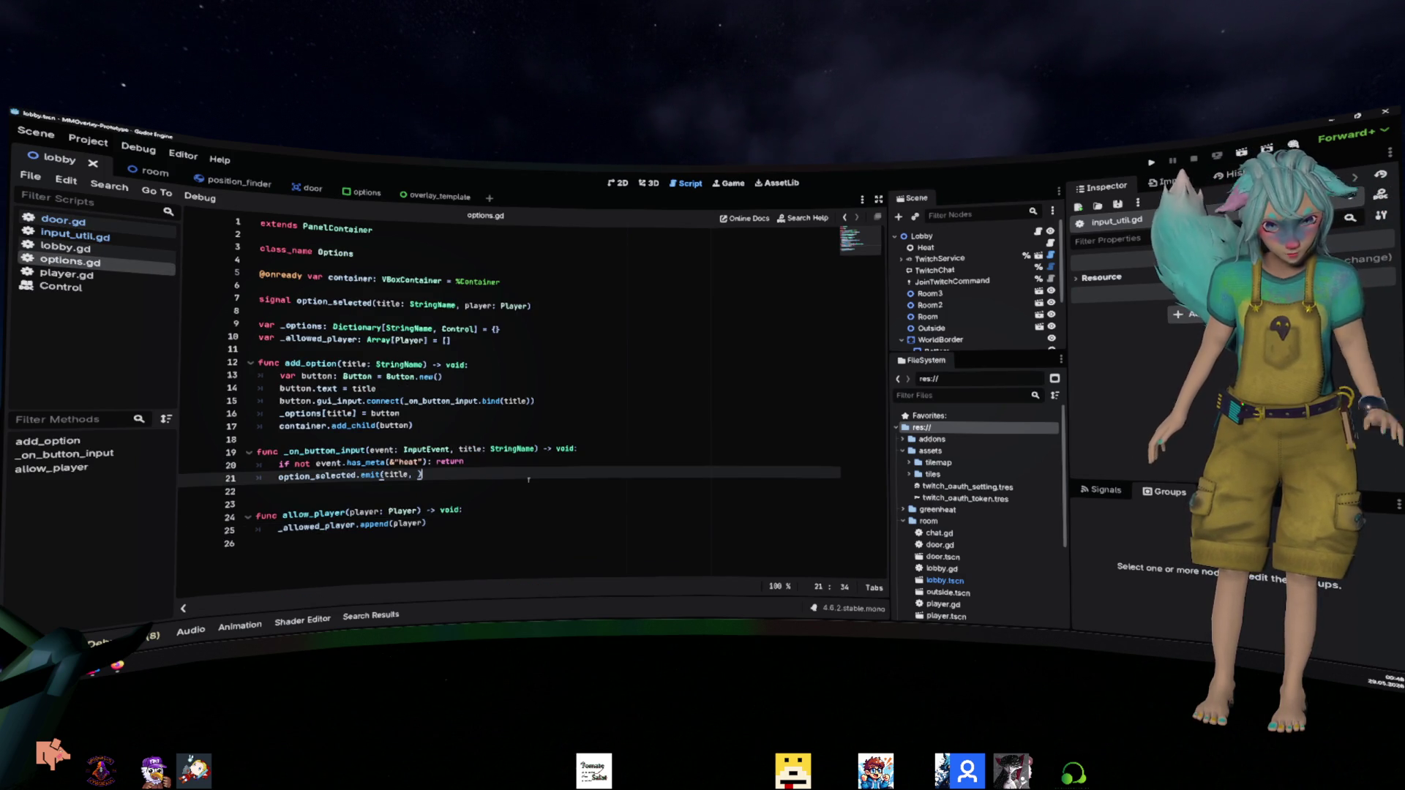
{"action": "key", "text": "Up"}
{"action": "key", "text": "Up"}
{"action": "key", "text": "End"}
{"action": "key", "text": "Return"}
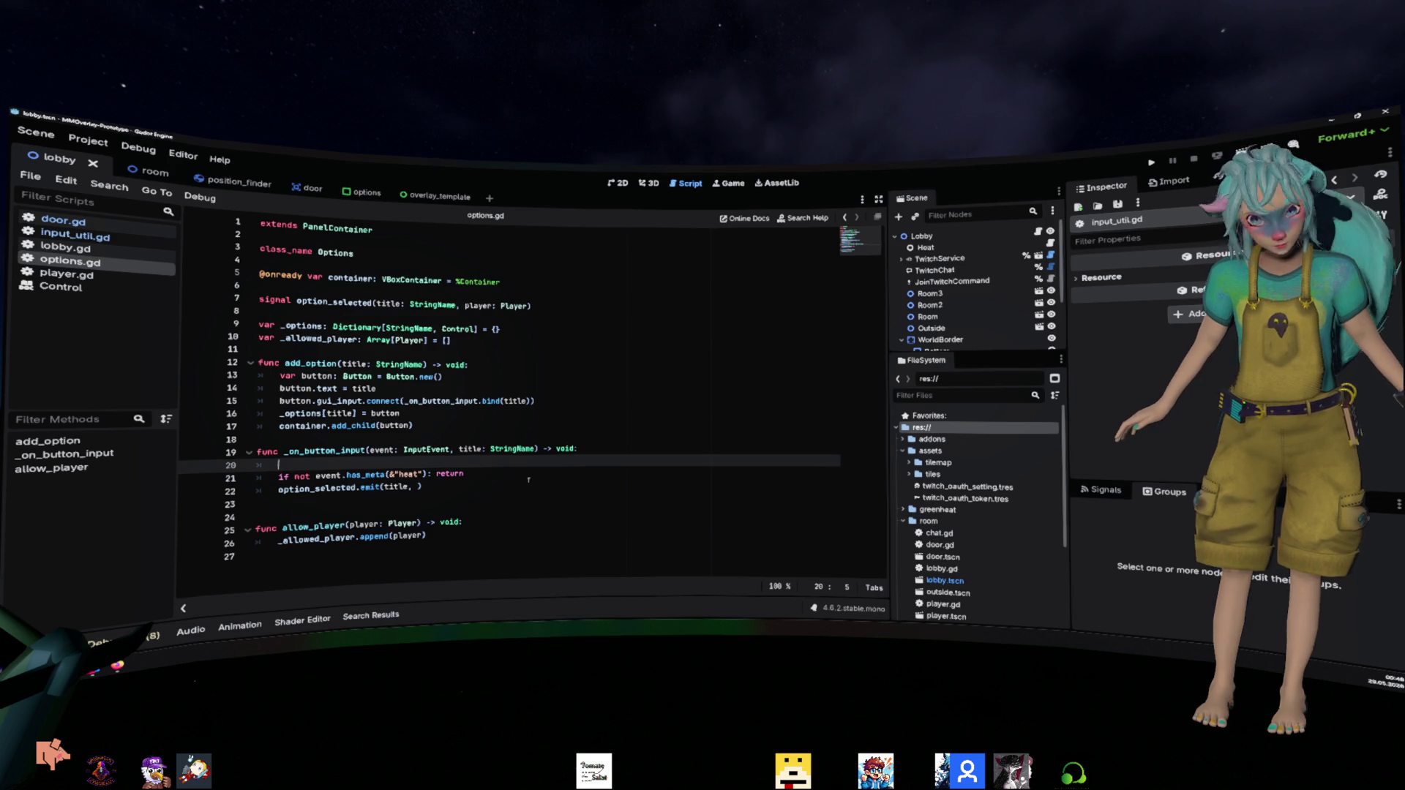
Step: Select the event_data, heat and mouse_event lines in lobby.gd
{"action": "left_click", "coordinate": [73, 235]}
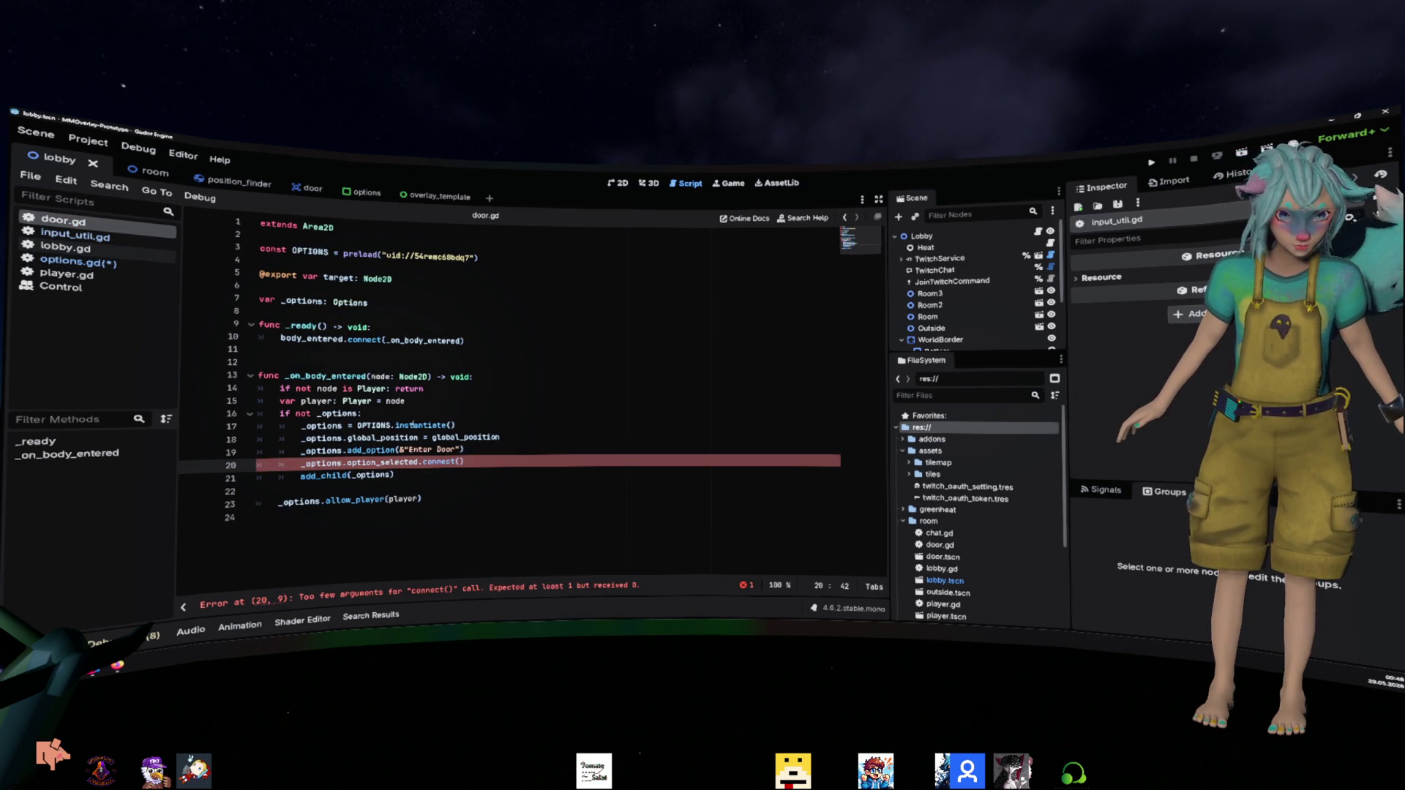
{"action": "left_click", "coordinate": [113, 251]}
{"action": "left_click_drag", "start_coordinate": [619, 386], "coordinate": [243, 357]}
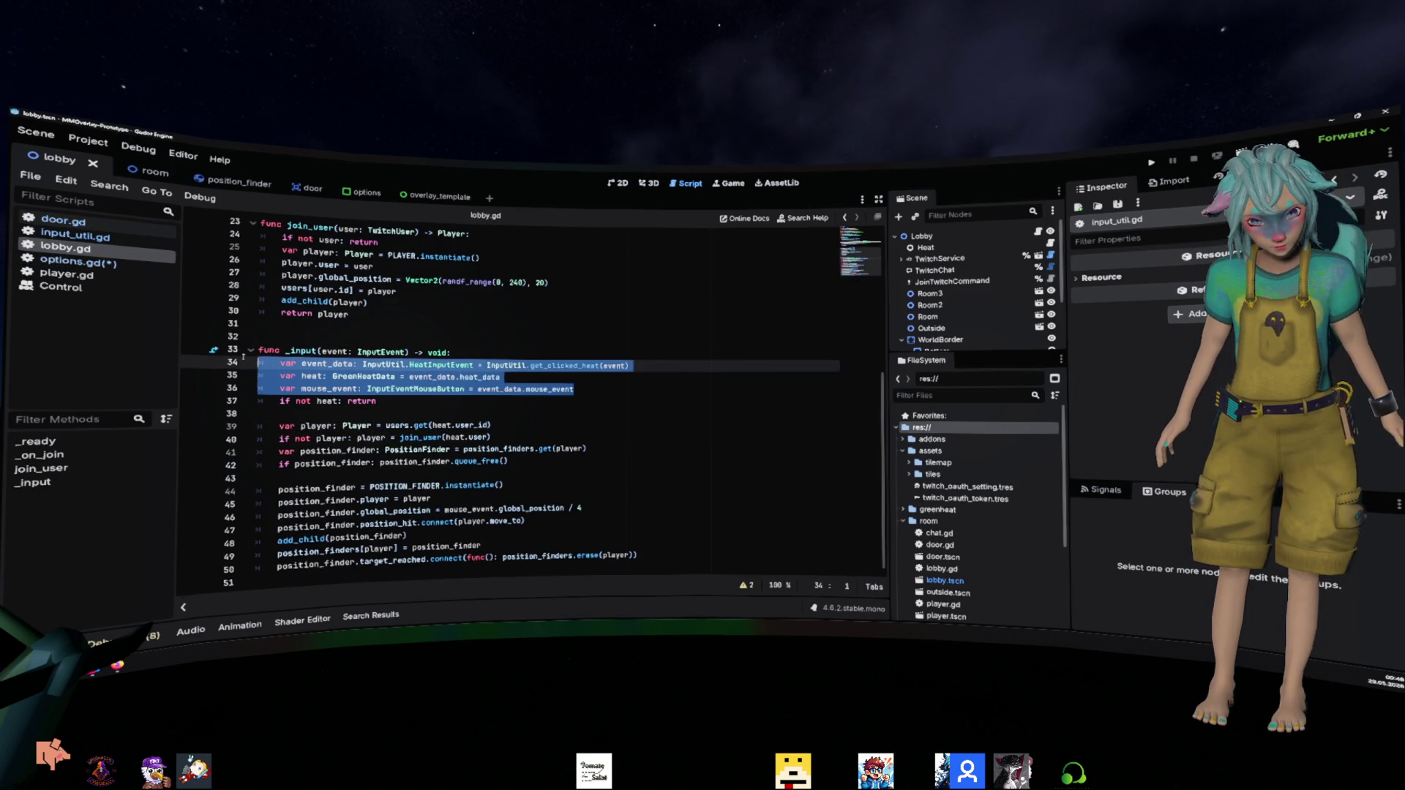
Step: Paste lobby.gd's heat-unpacking lines into options.gd's _on_button_input, fix indentation, and remove the has_meta check
{"action": "left_click", "coordinate": [395, 377], "text": "ctrl"}
{"action": "key", "text": "alt+Left"}
{"action": "key", "text": "shift+Down"}
{"action": "key", "text": "ctrl+c"}
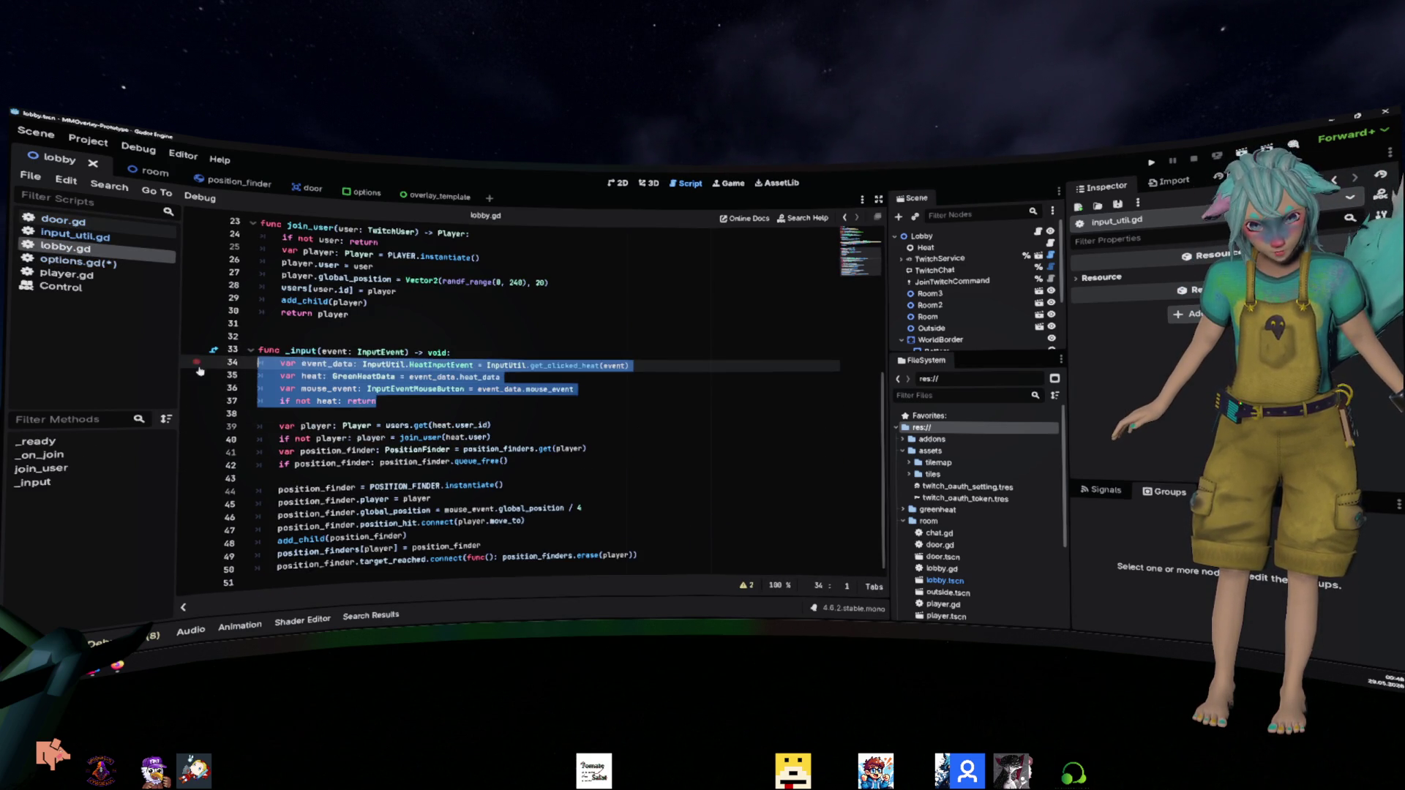
{"action": "key", "text": "alt+Right"}
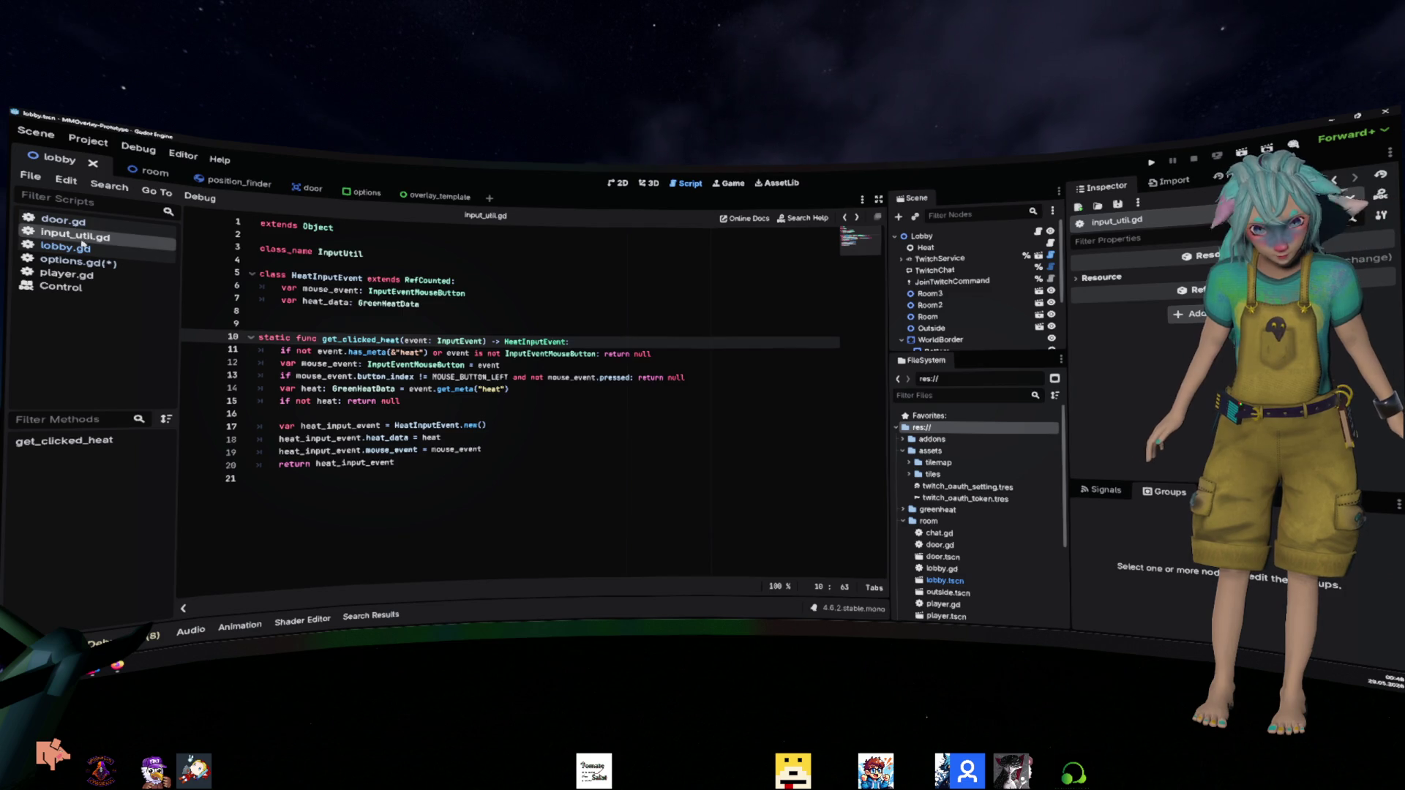
{"action": "key", "text": "alt+Left"}
{"action": "key", "text": "alt+Left"}
{"action": "key", "text": "ctrl+v"}
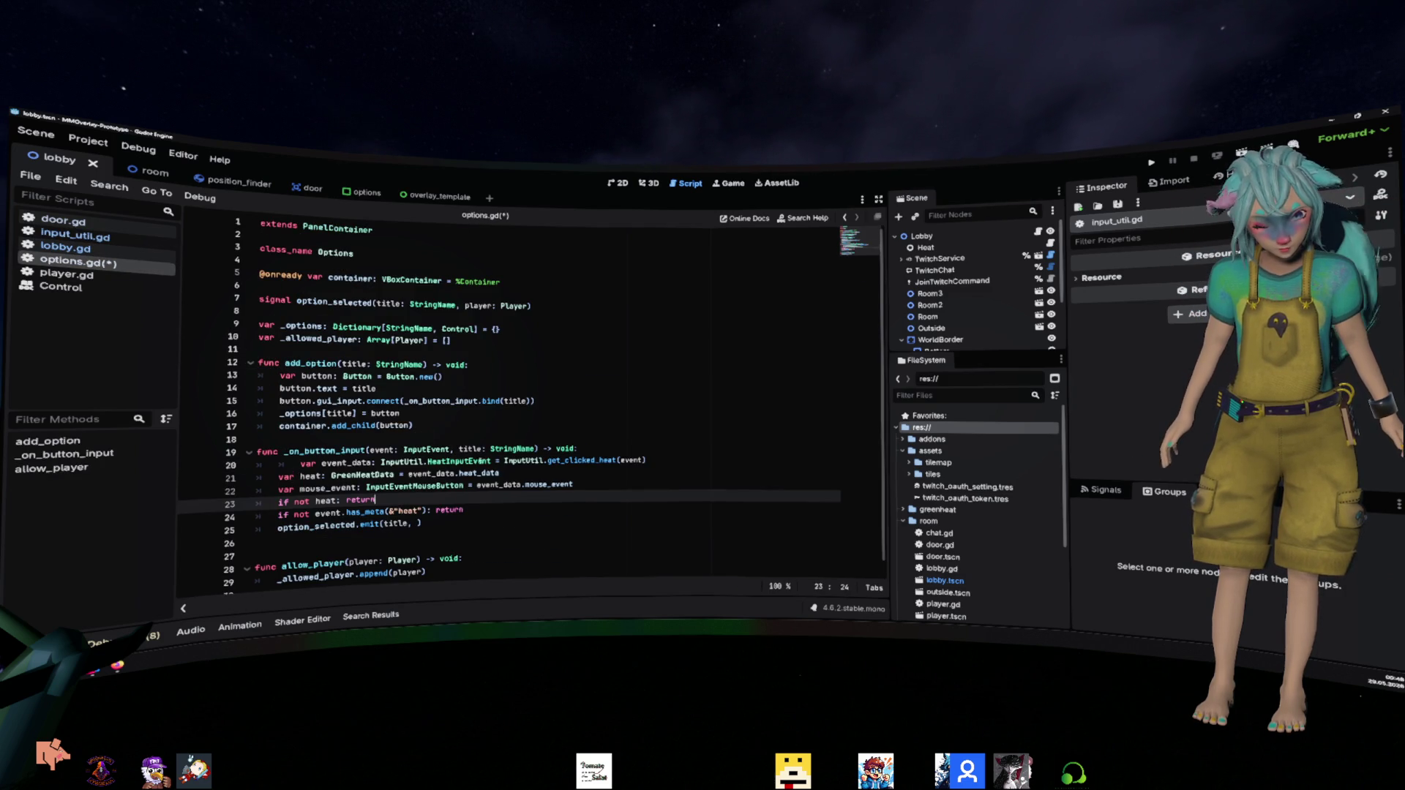
{"action": "key", "text": "Up"}
{"action": "key", "text": "Up"}
{"action": "key", "text": "Up"}
{"action": "key", "text": "shift+Tab"}
{"action": "key", "text": "Down"}
{"action": "key", "text": "Down"}
{"action": "key", "text": "Down"}
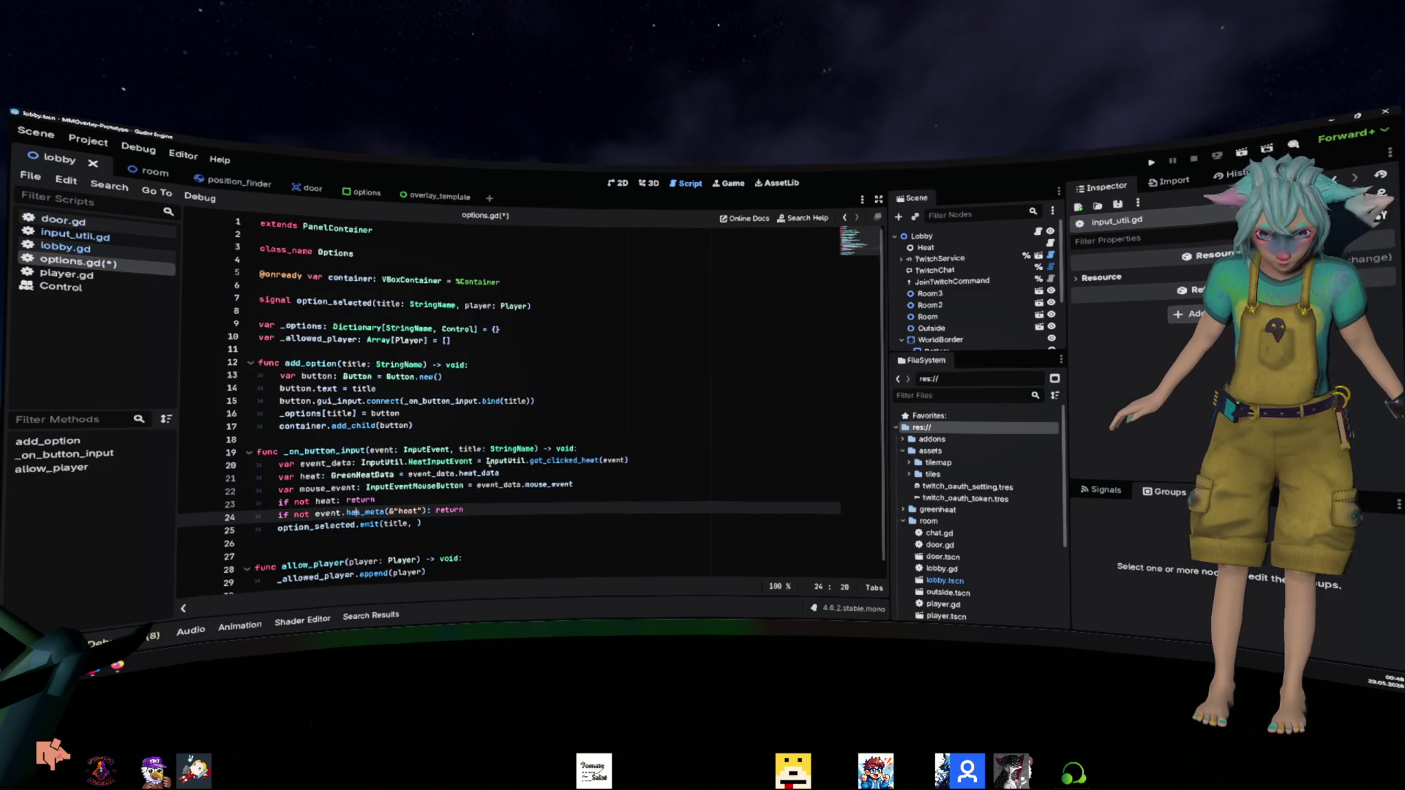
{"action": "key", "text": "shift+Home"}
{"action": "key", "text": "BackSpace"}
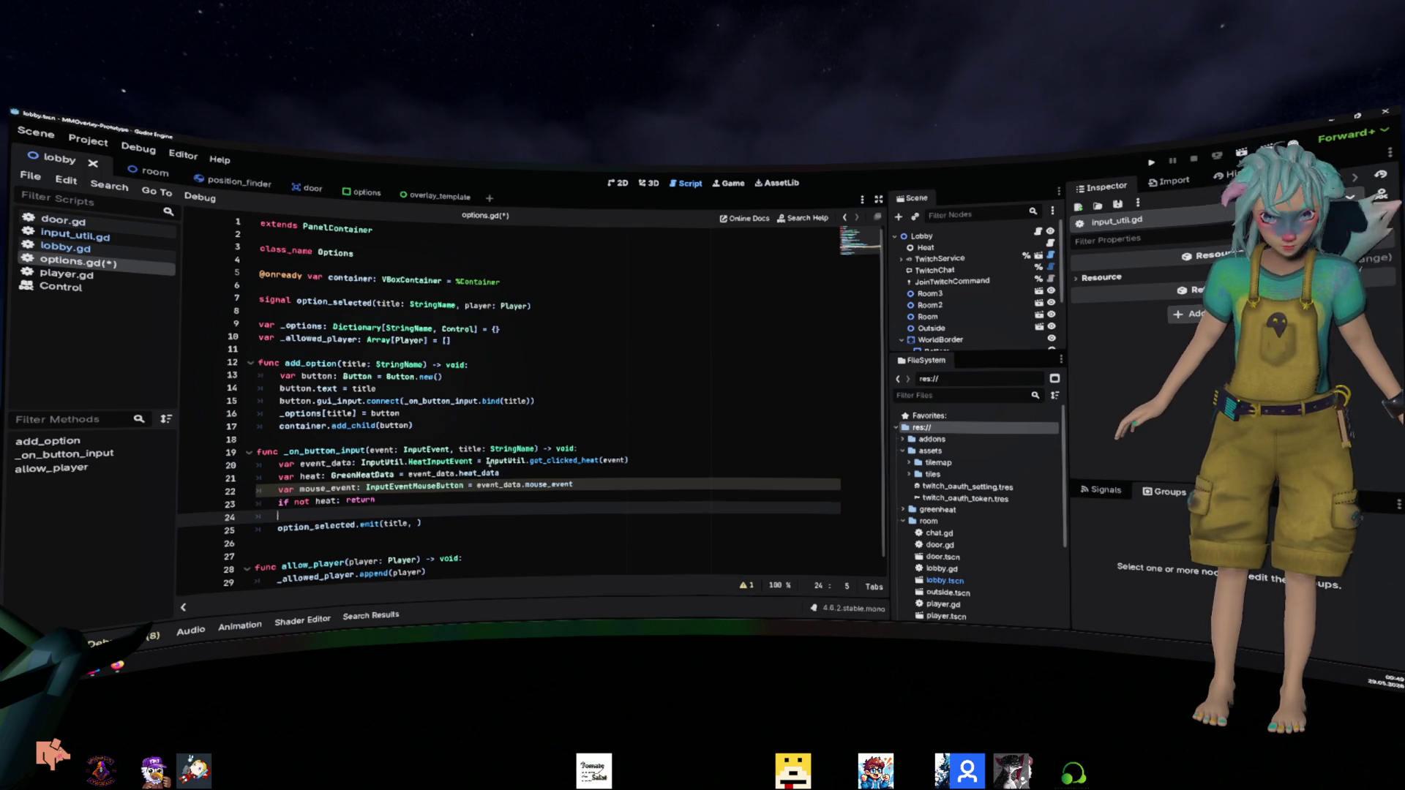
Step: Pass heat into the option_selected.emit() call, browsing heat's member completions
{"action": "left_click", "coordinate": [532, 413]}
{"action": "scroll", "coordinate": [474, 437], "scroll_direction": "down", "scroll_amount": 1}
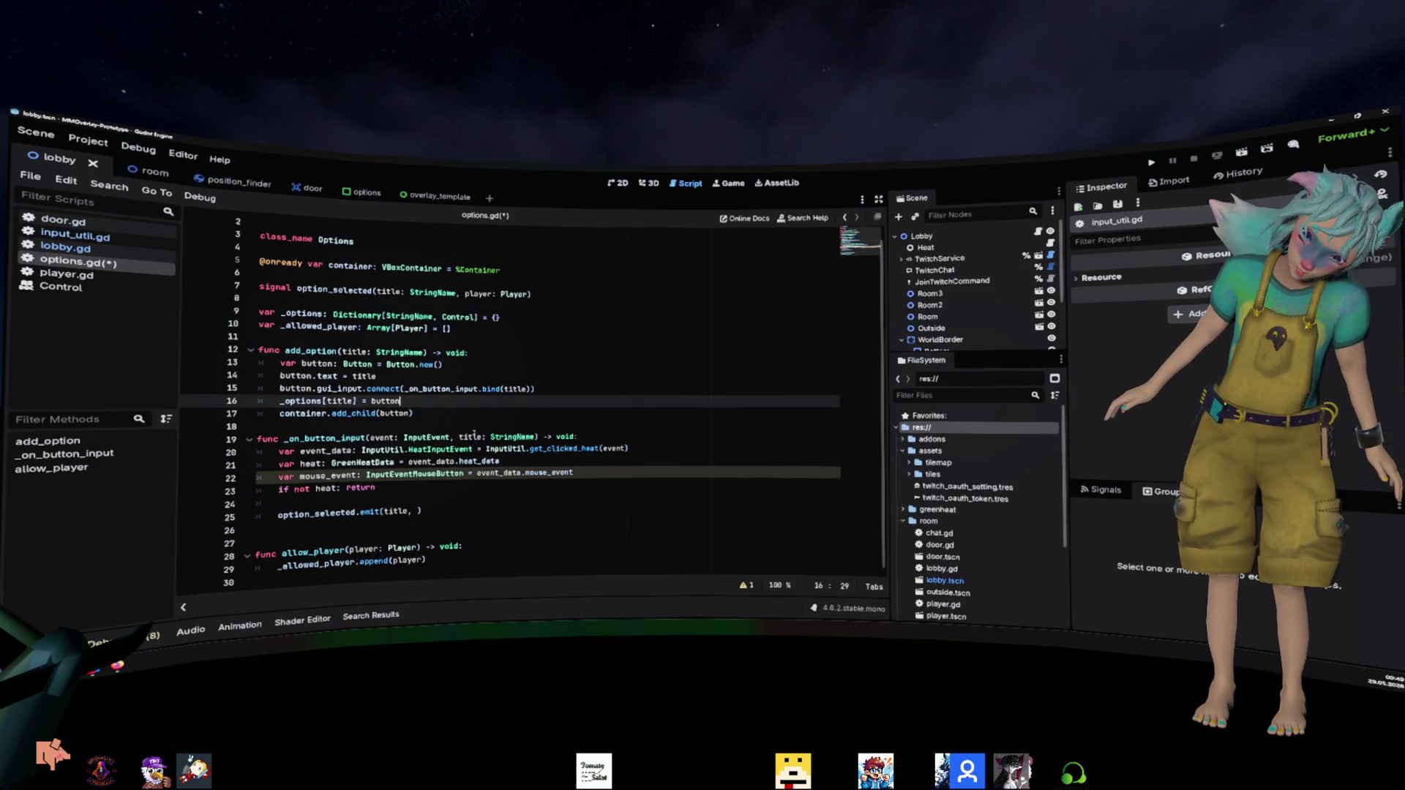
{"action": "left_click", "coordinate": [423, 505]}
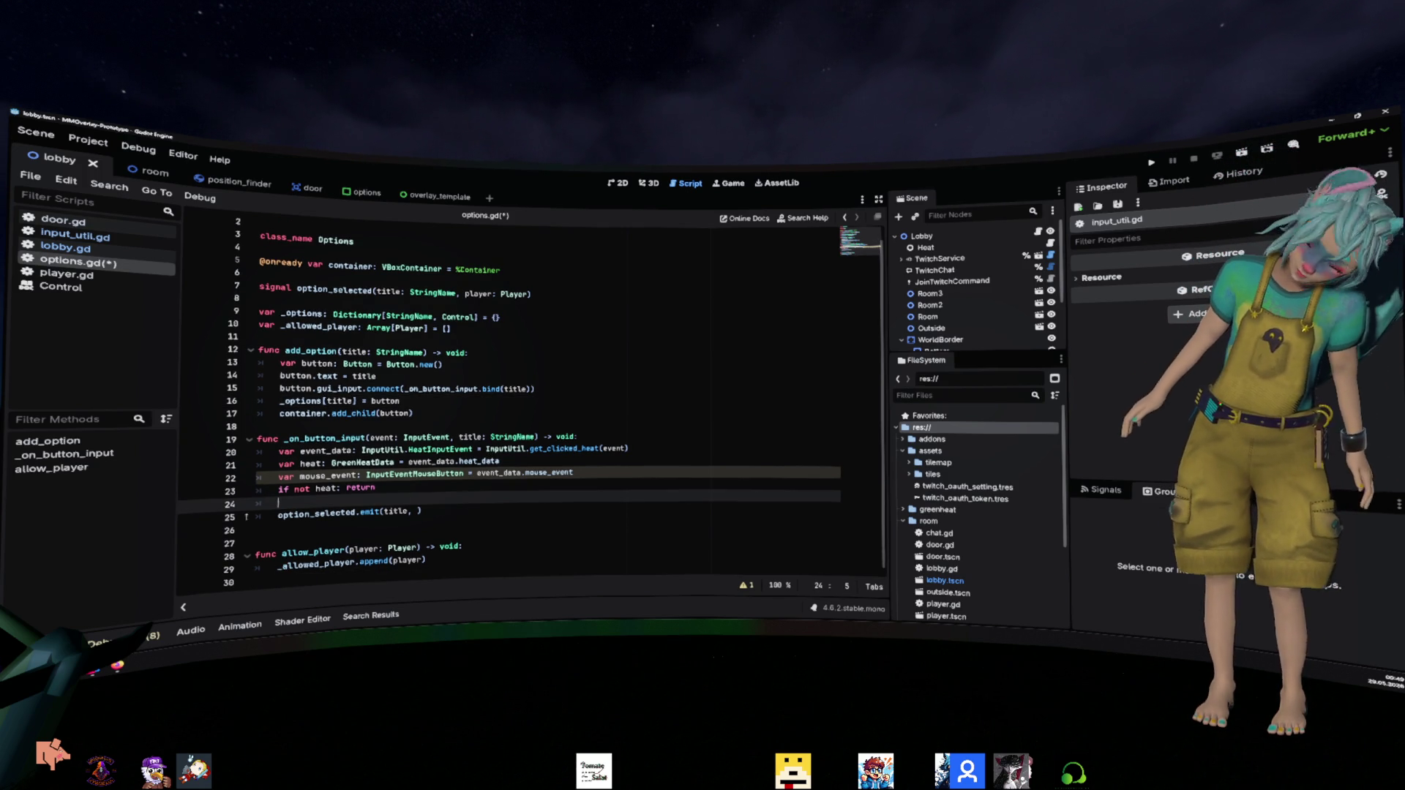
{"action": "left_click", "coordinate": [423, 510]}
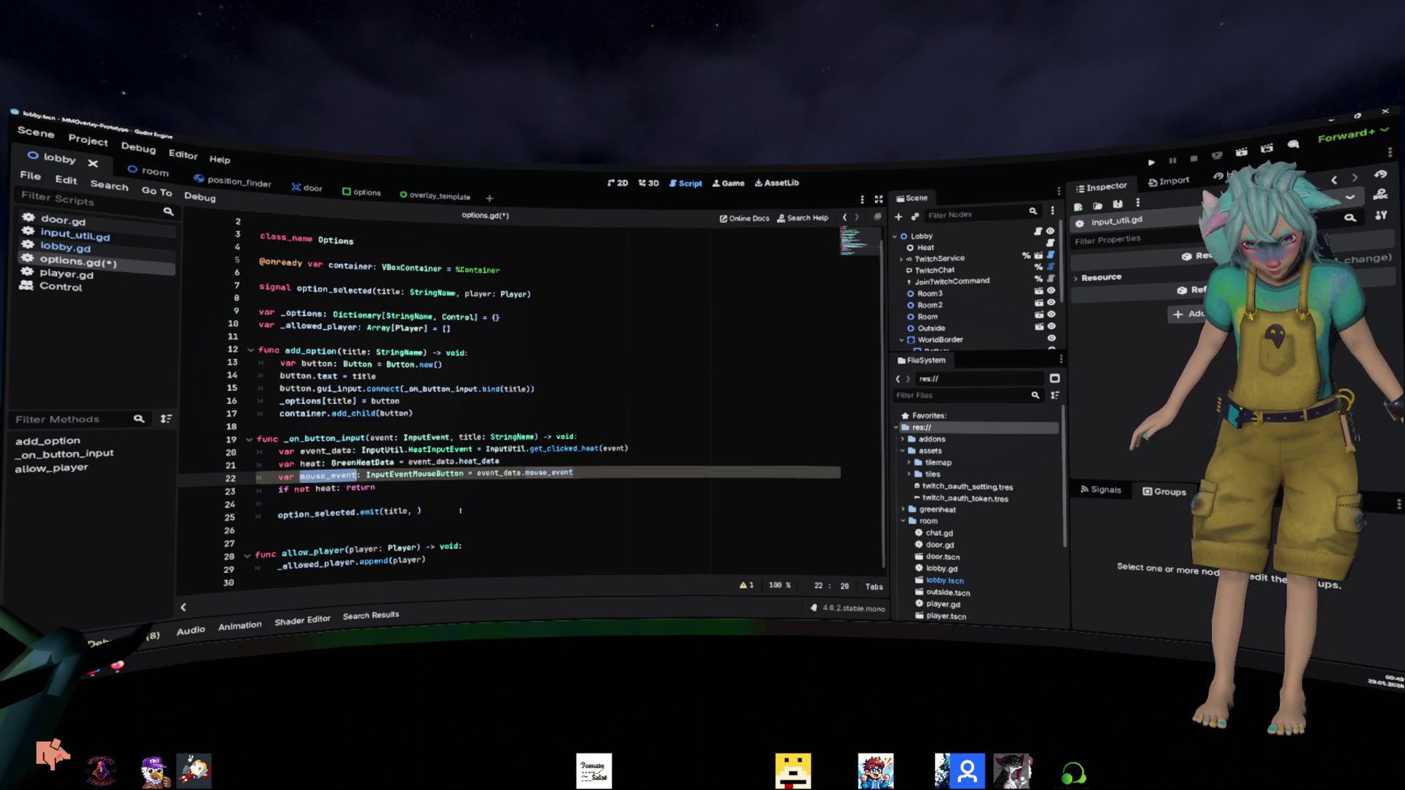
{"action": "key", "text": "Left"}
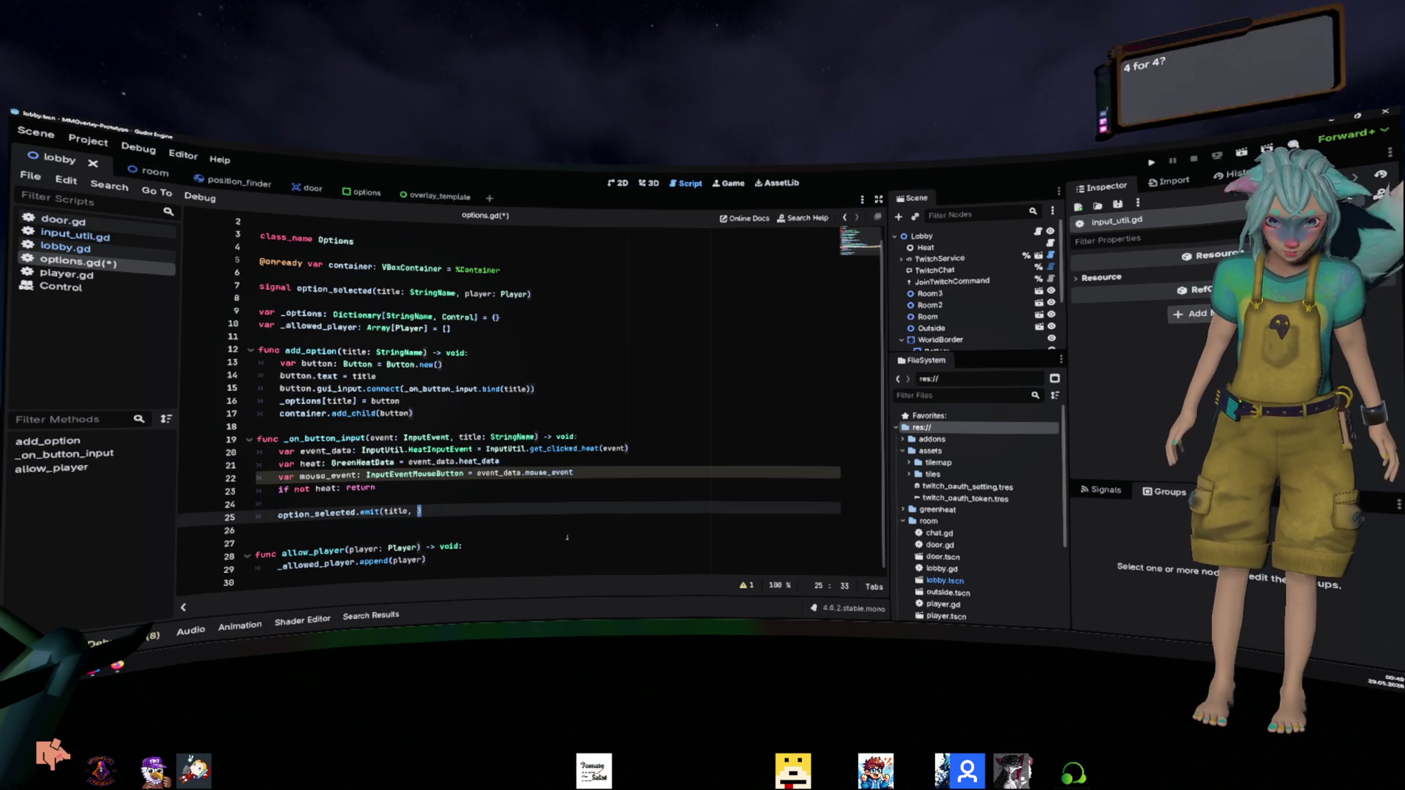
{"action": "type", "text": "heat."}
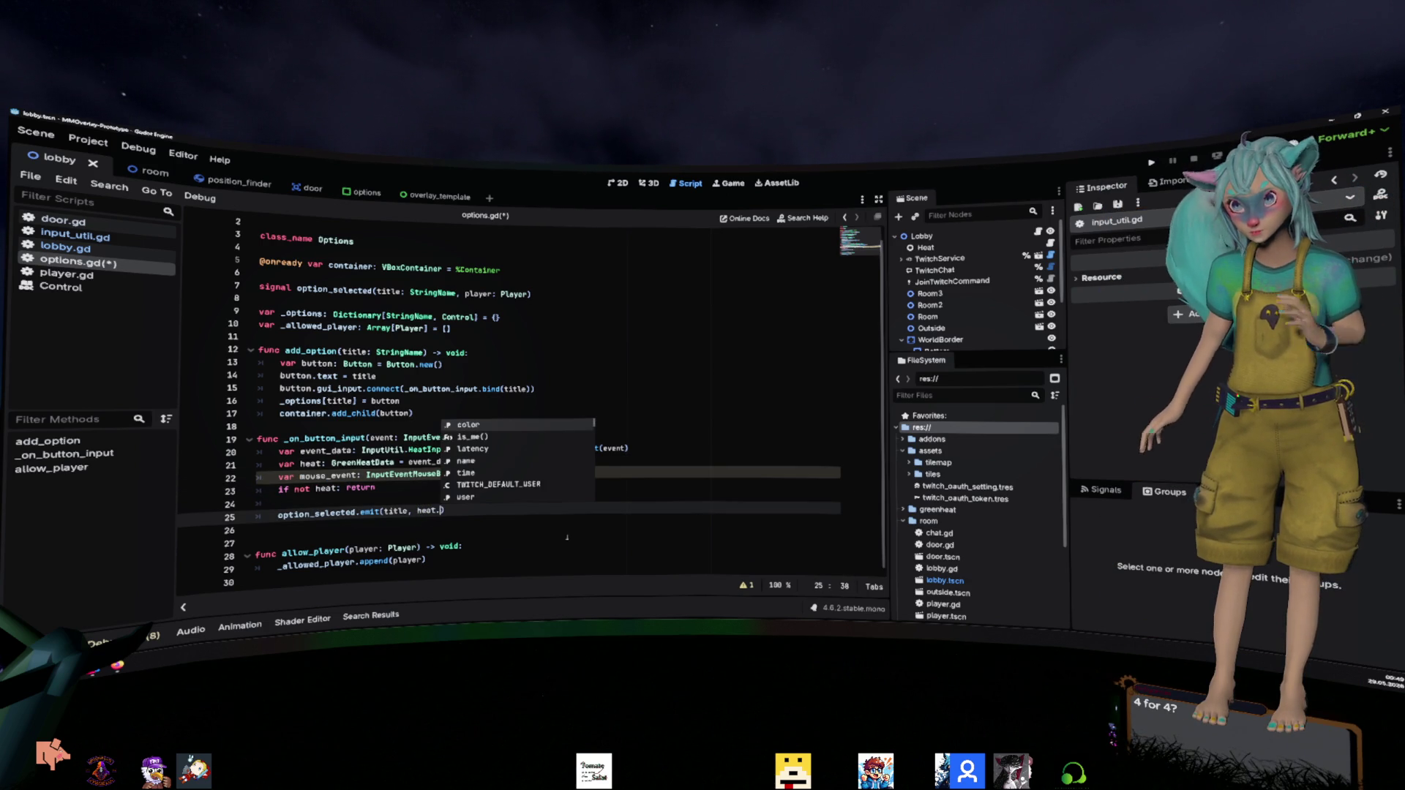
{"action": "key", "text": "Down"}
{"action": "key", "text": "Down"}
{"action": "key", "text": "Down"}
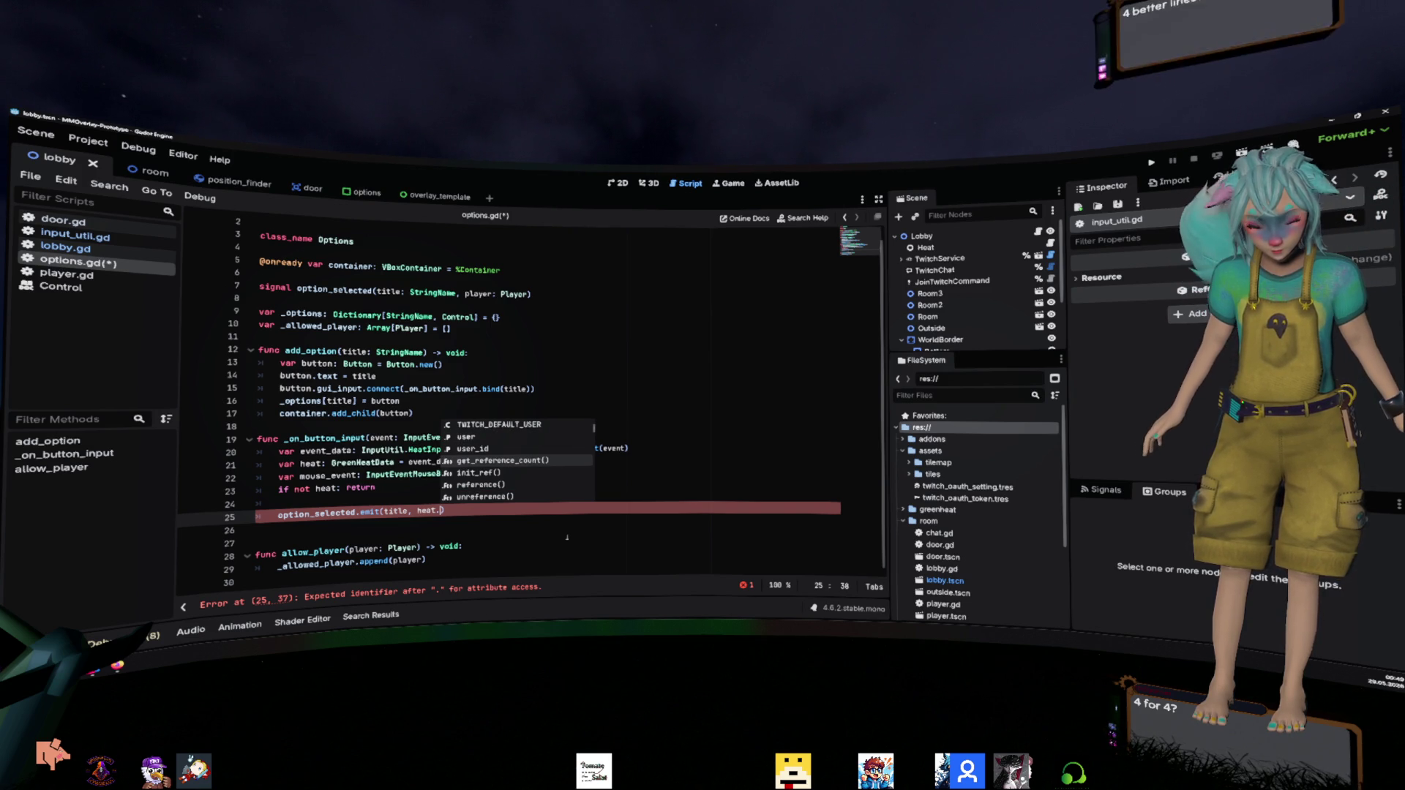
{"action": "key", "text": "Up"}
{"action": "key", "text": "Up"}
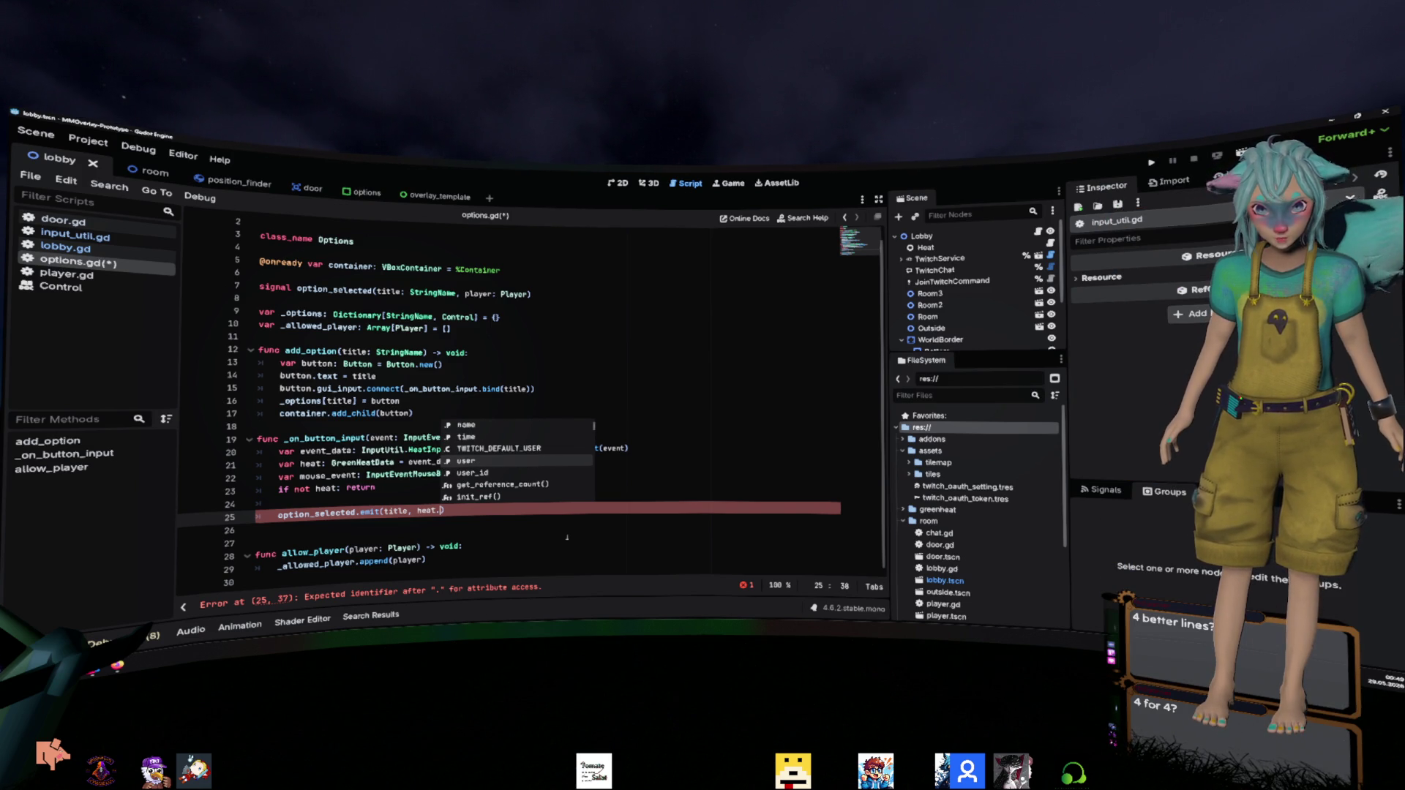
{"action": "key", "text": "Escape"}
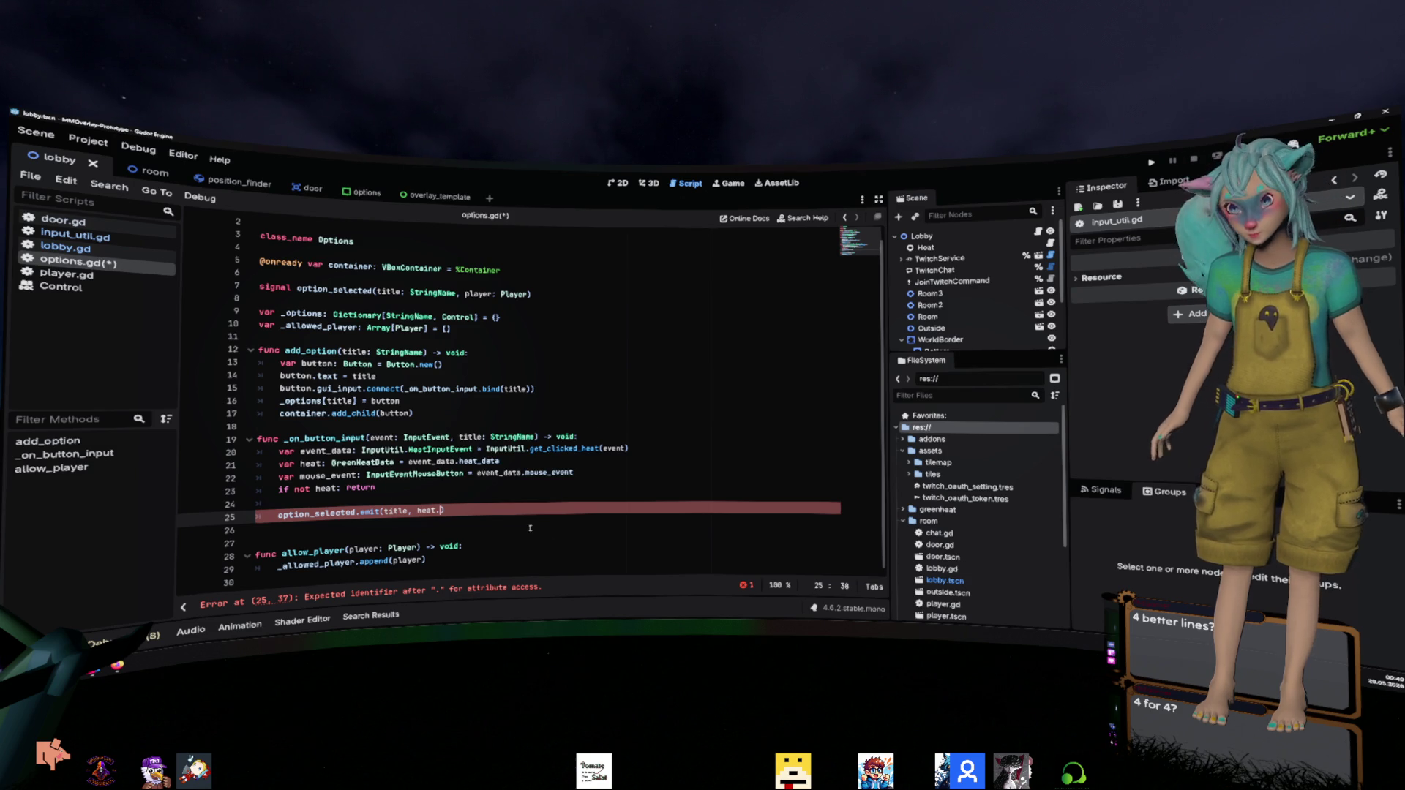
{"action": "key", "text": "Down"}
Step: Open input_util.gd and select the checks inside get_clicked_heat
{"action": "left_click", "coordinate": [75, 236]}
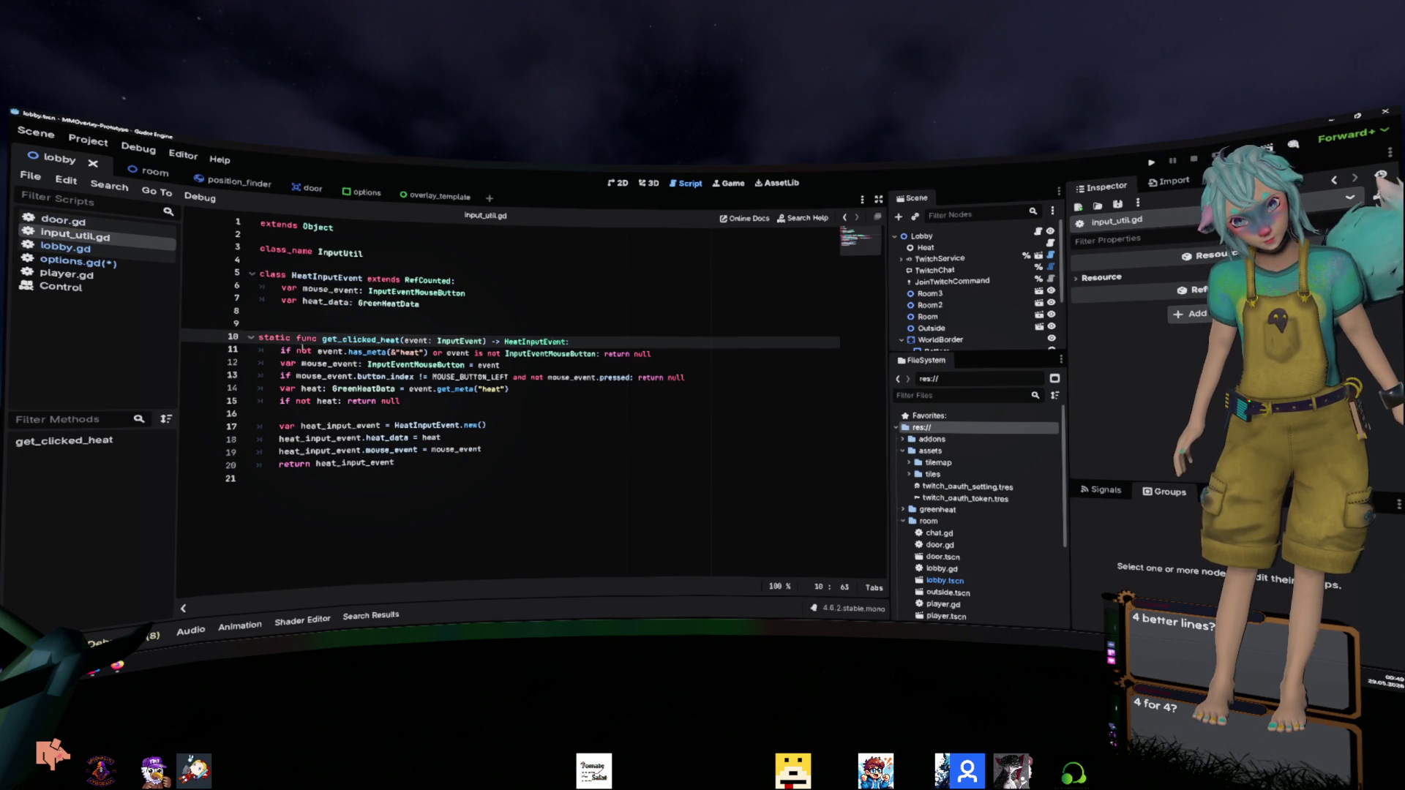
{"action": "left_click", "coordinate": [459, 395]}
{"action": "left_click_drag", "start_coordinate": [401, 401], "coordinate": [272, 356]}
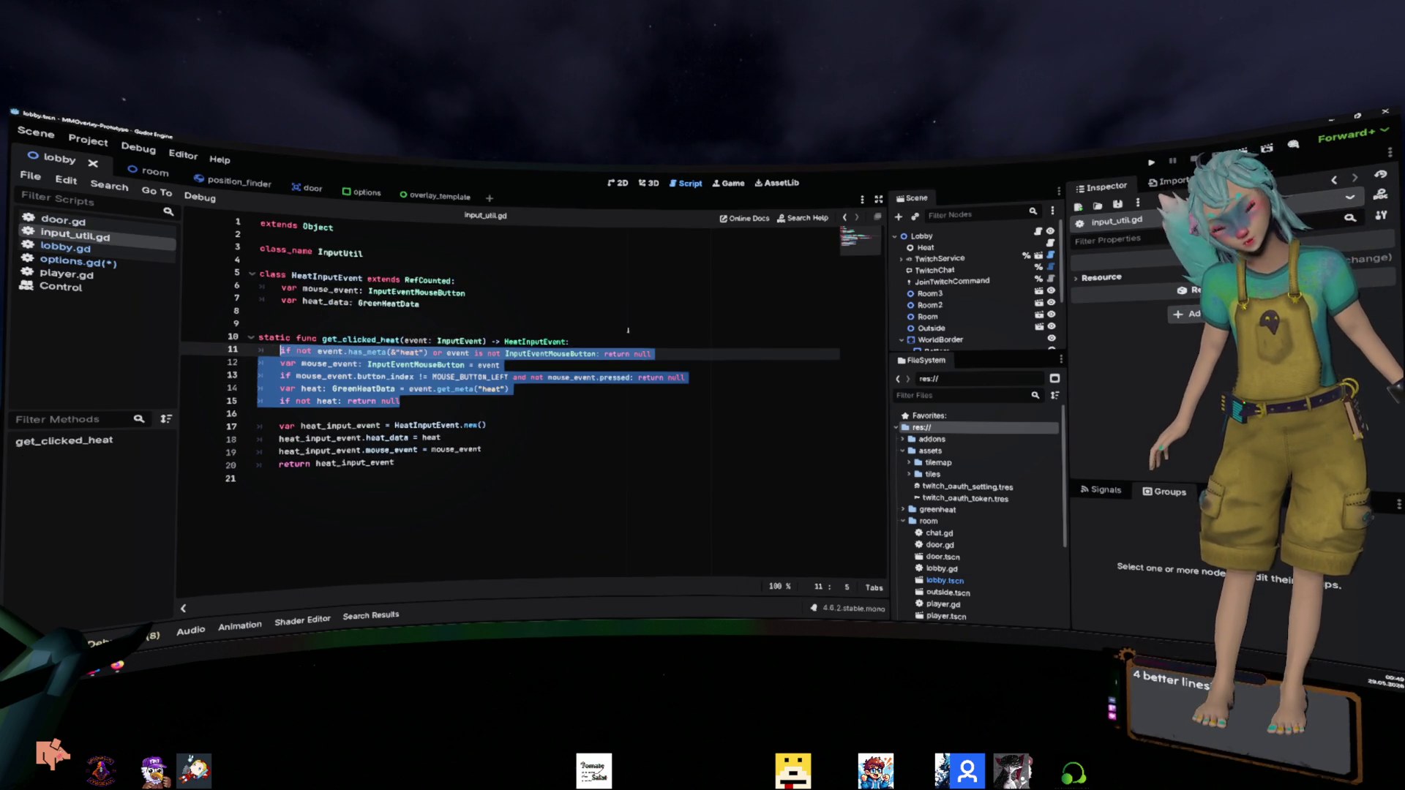
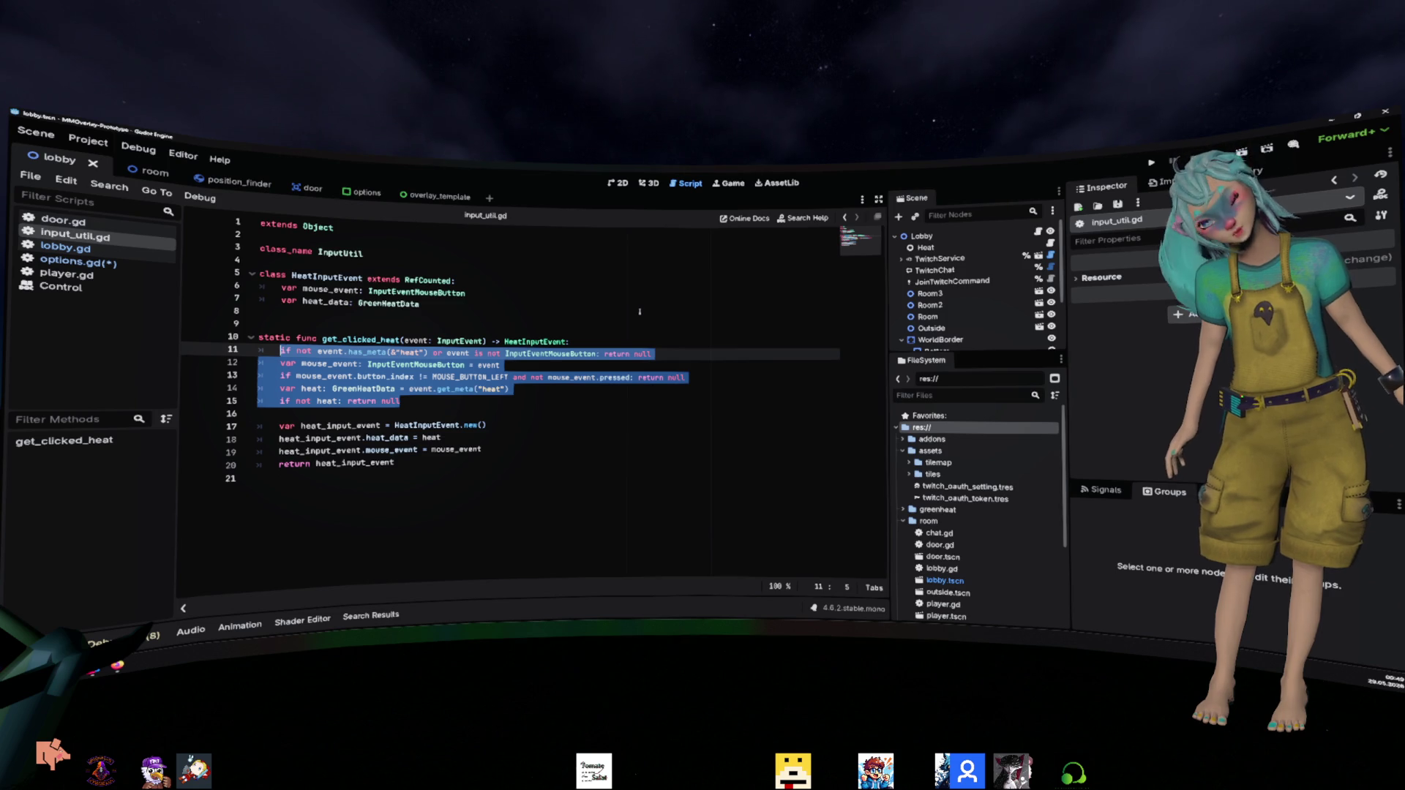
Step: Open options.gd and delete the unused mouse_event line from _on_button_input
{"action": "key", "text": "alt+Left"}
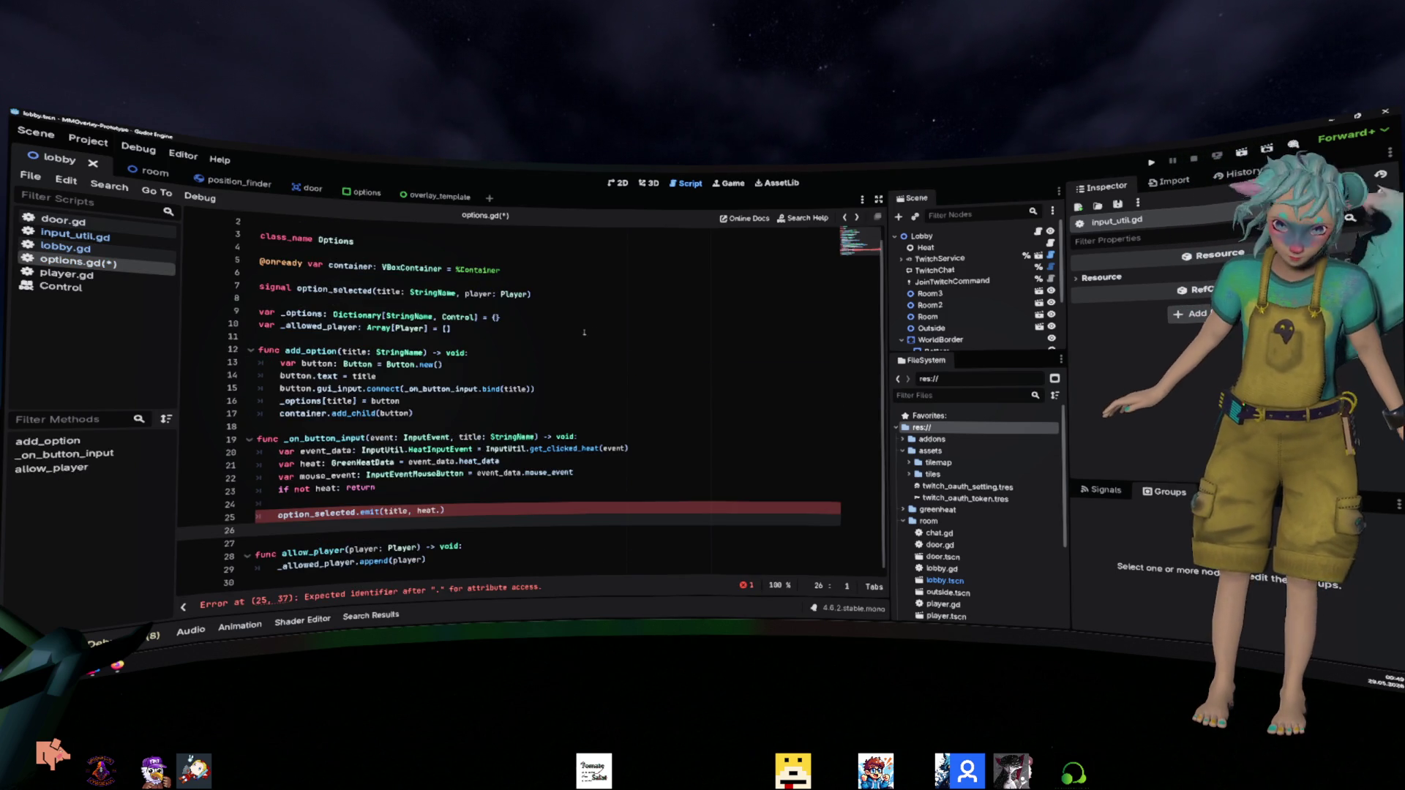
{"action": "key", "text": "alt+Left"}
{"action": "left_click", "coordinate": [505, 390]}
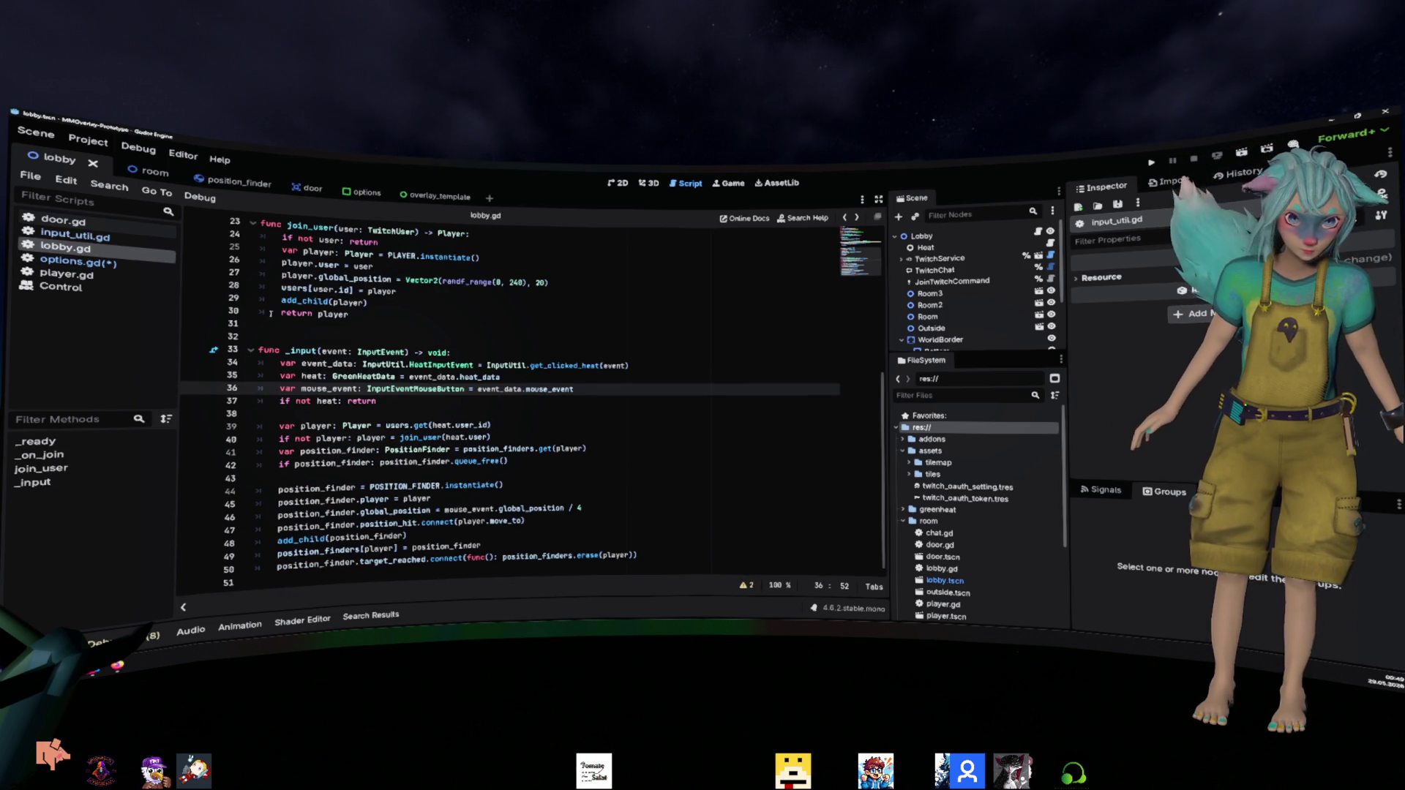
{"action": "left_click", "coordinate": [112, 268]}
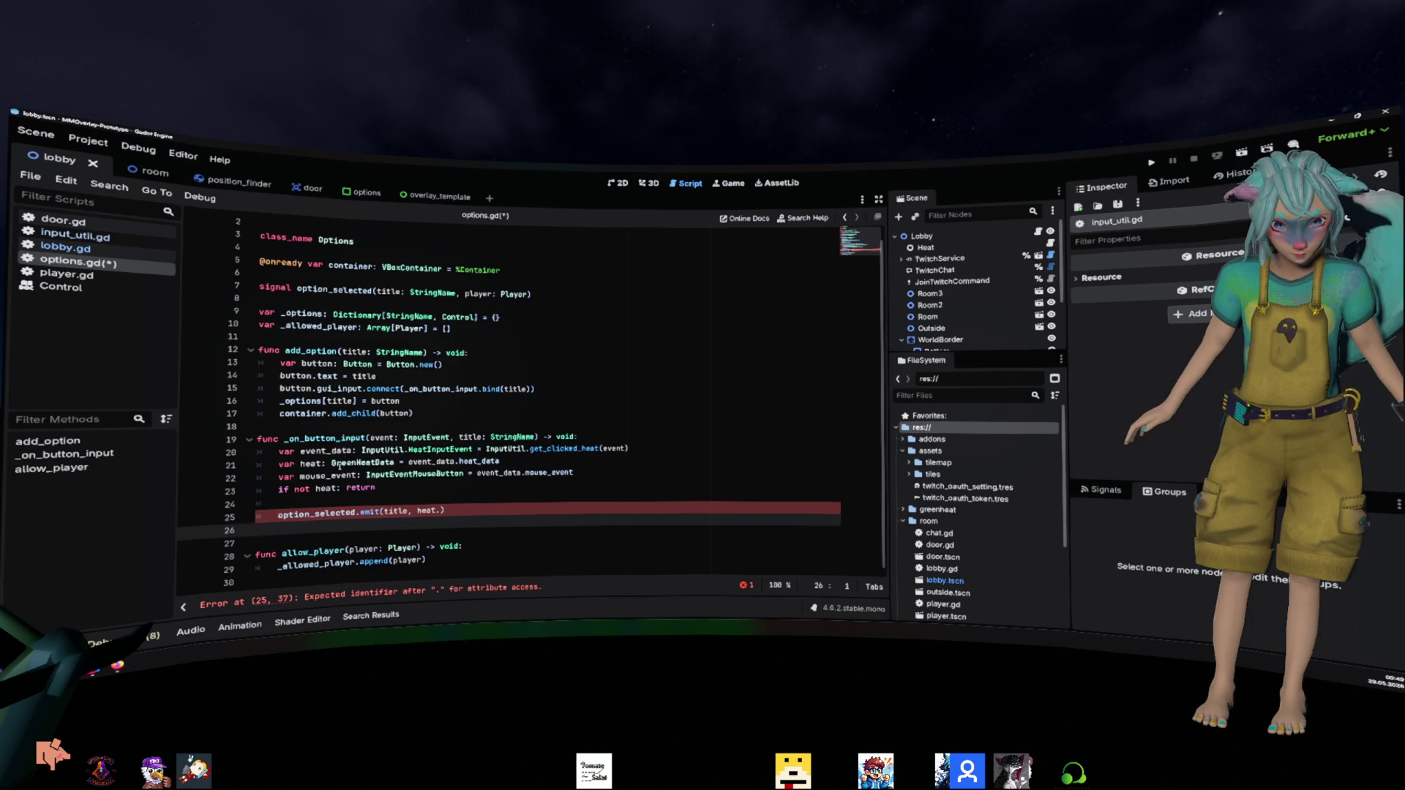
{"action": "triple_click", "coordinate": [339, 473]}
{"action": "key", "text": "Delete"}
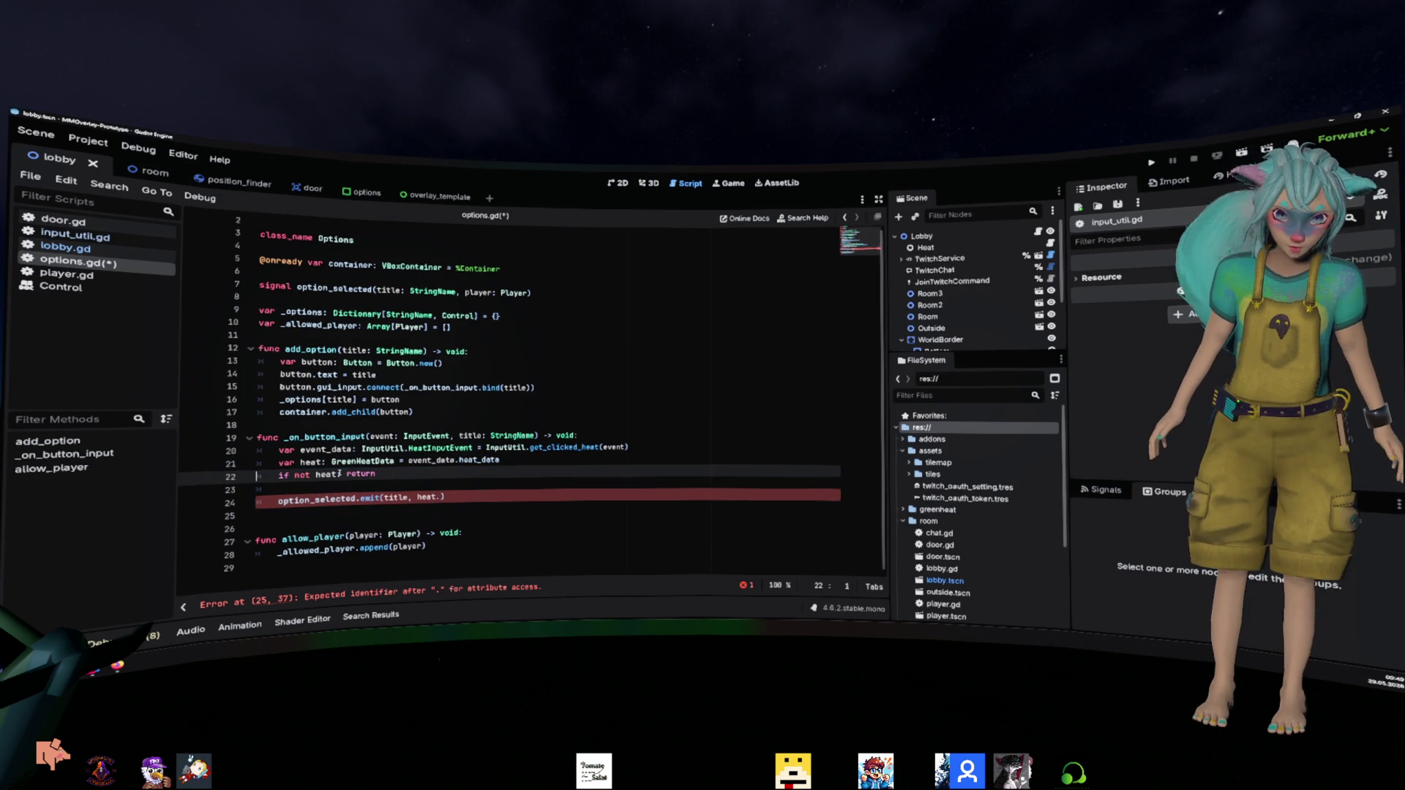
Step: Add blank lines after the variable declarations and after the add_option function
{"action": "left_click", "coordinate": [445, 502]}
{"action": "left_click", "coordinate": [431, 335]}
{"action": "key", "text": "Return"}
{"action": "left_click", "coordinate": [416, 425]}
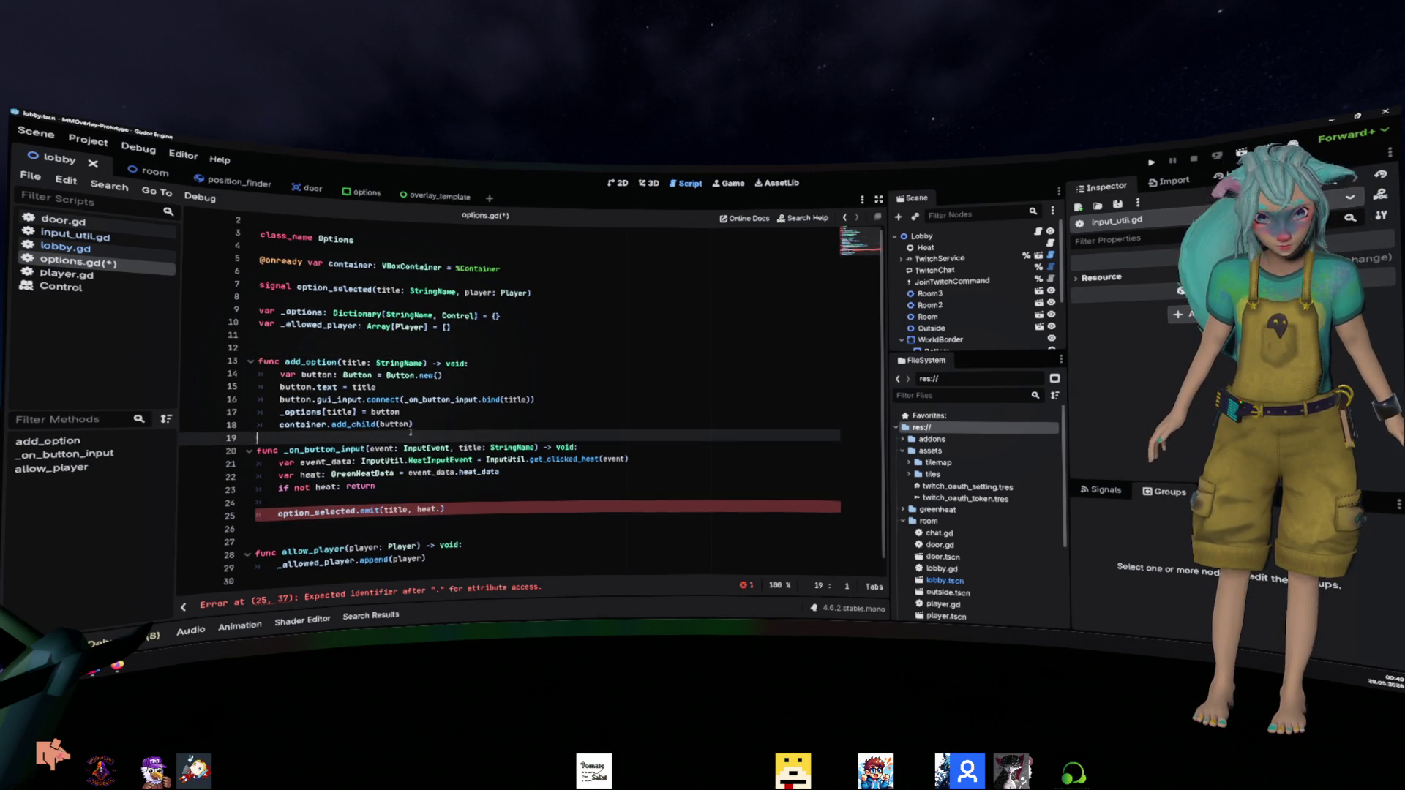
{"action": "key", "text": "Return"}
{"action": "left_click", "coordinate": [323, 324]}
{"action": "double_click", "coordinate": [323, 324]}
Step: Change the _allowed_player declaration on line 10 to a Dictionary[String, Player] = {}
{"action": "left_click", "coordinate": [370, 327]}
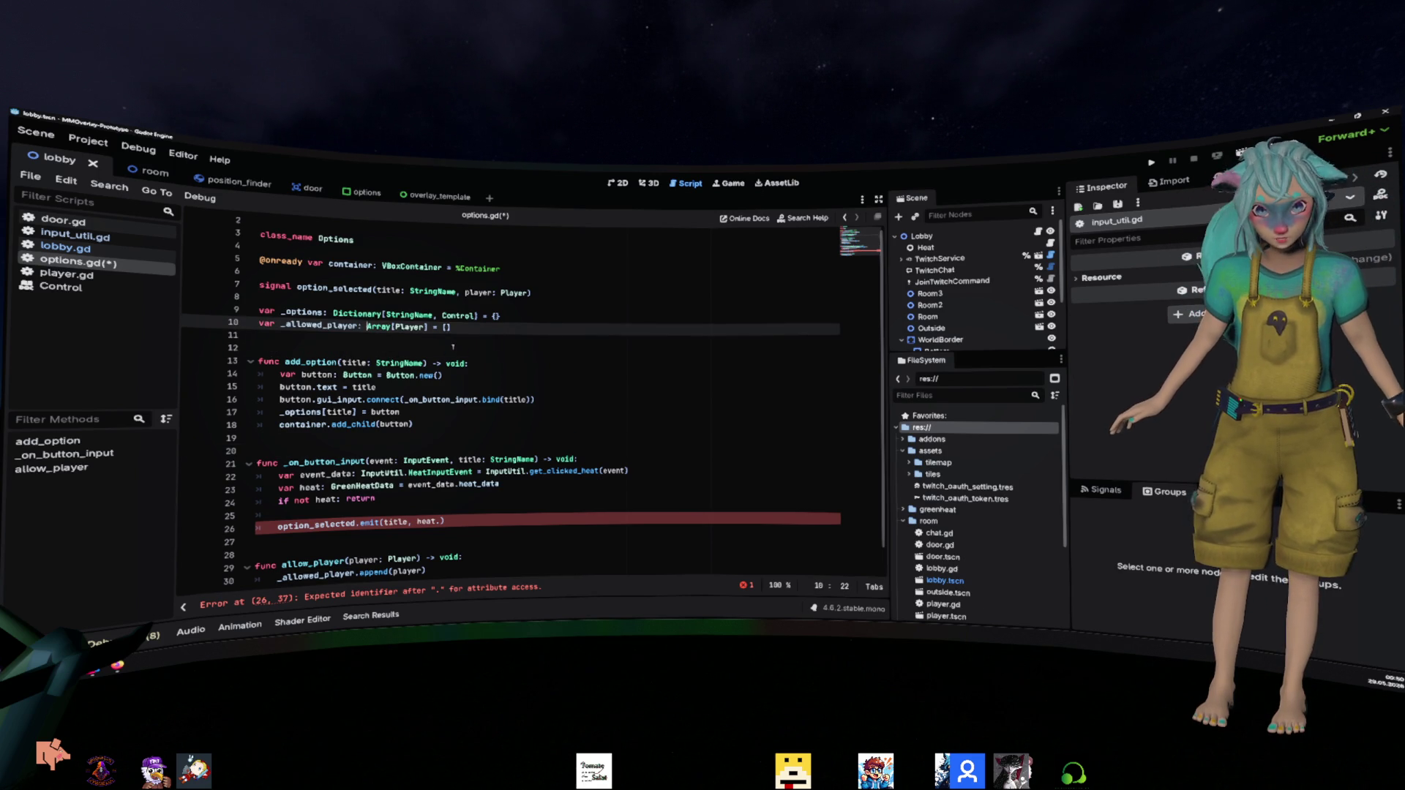
{"action": "key", "text": "ctrl+shift+Right"}
{"action": "type", "text": "Dictionary"}
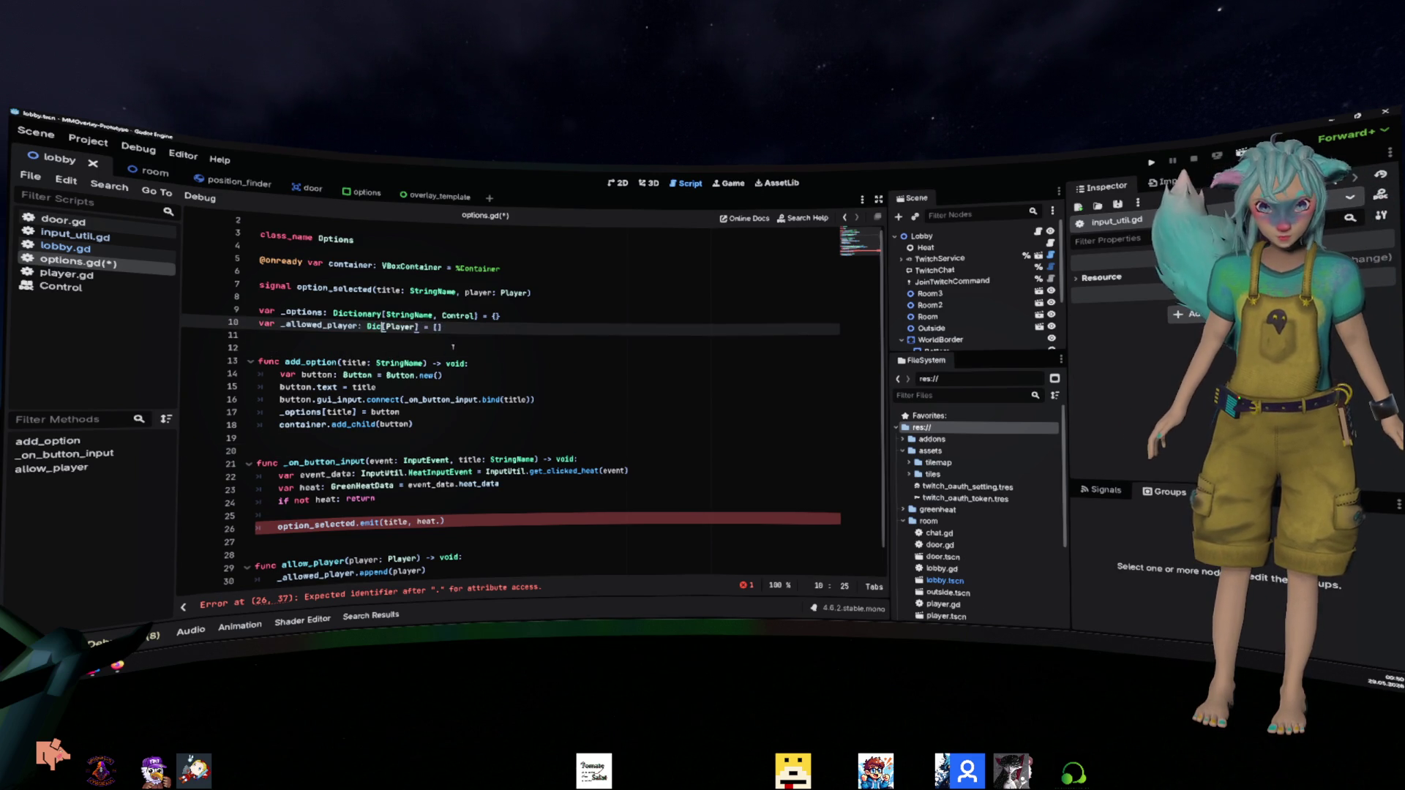
{"action": "key", "text": "Return"}
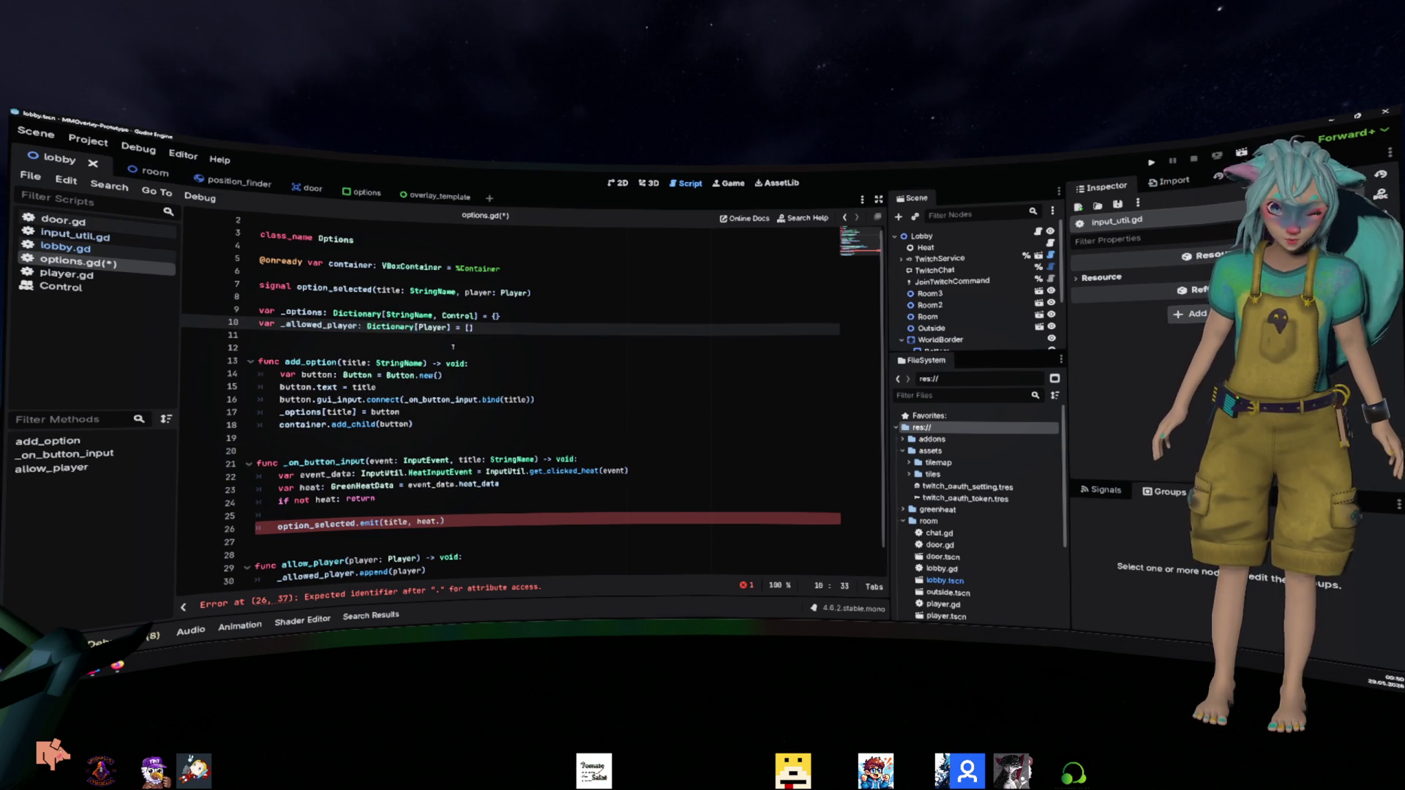
{"action": "type", "text": "String,"}
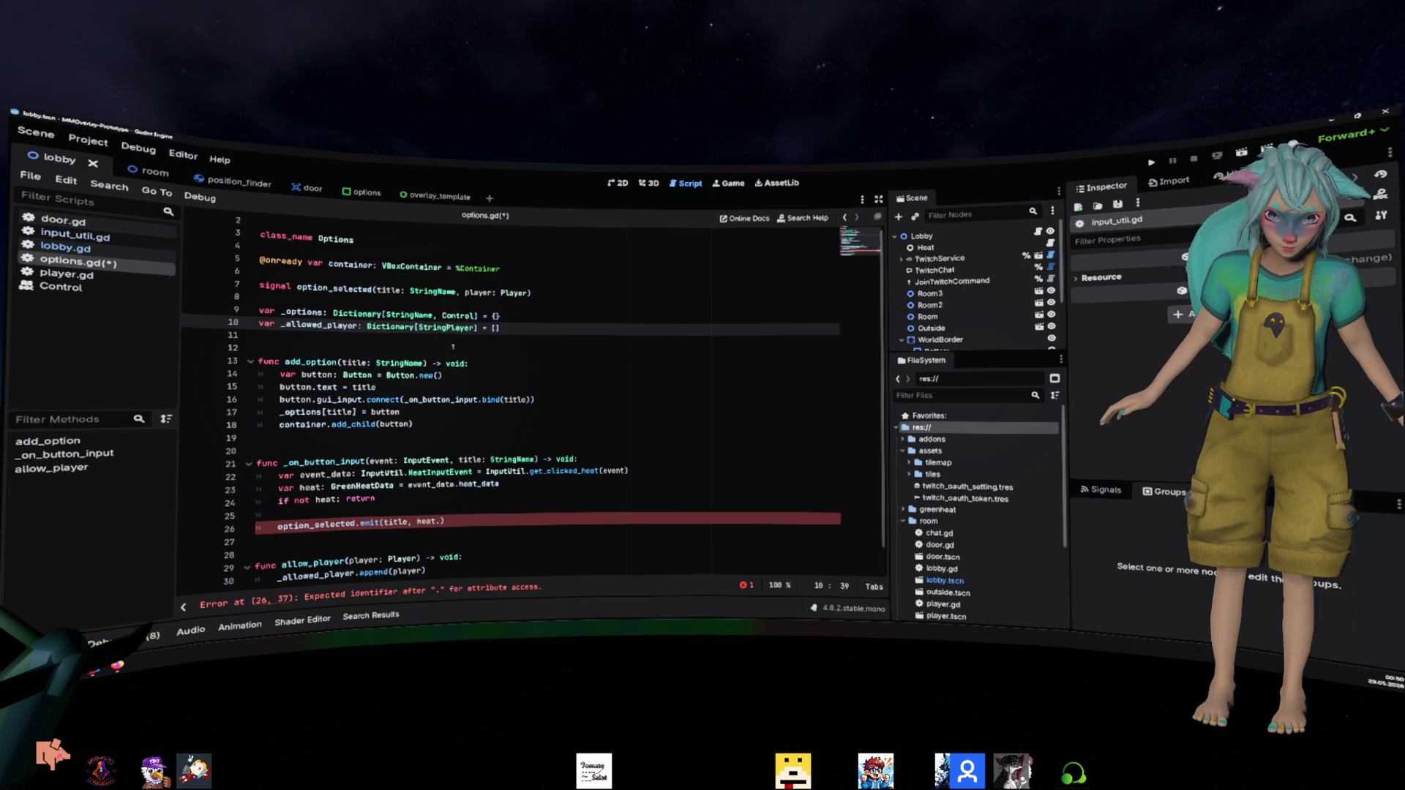
{"action": "key", "text": "Escape"}
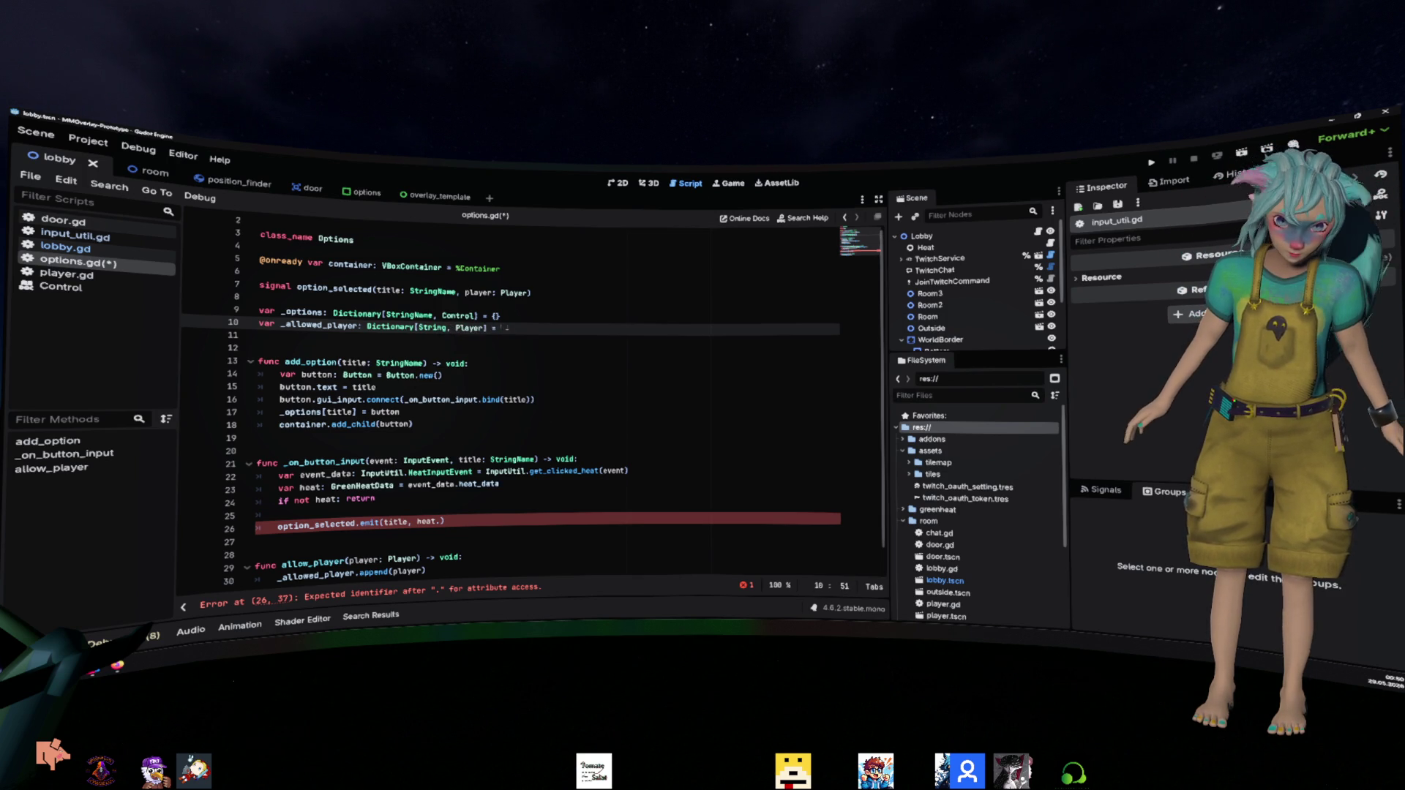
{"action": "type", "text": "{}"}
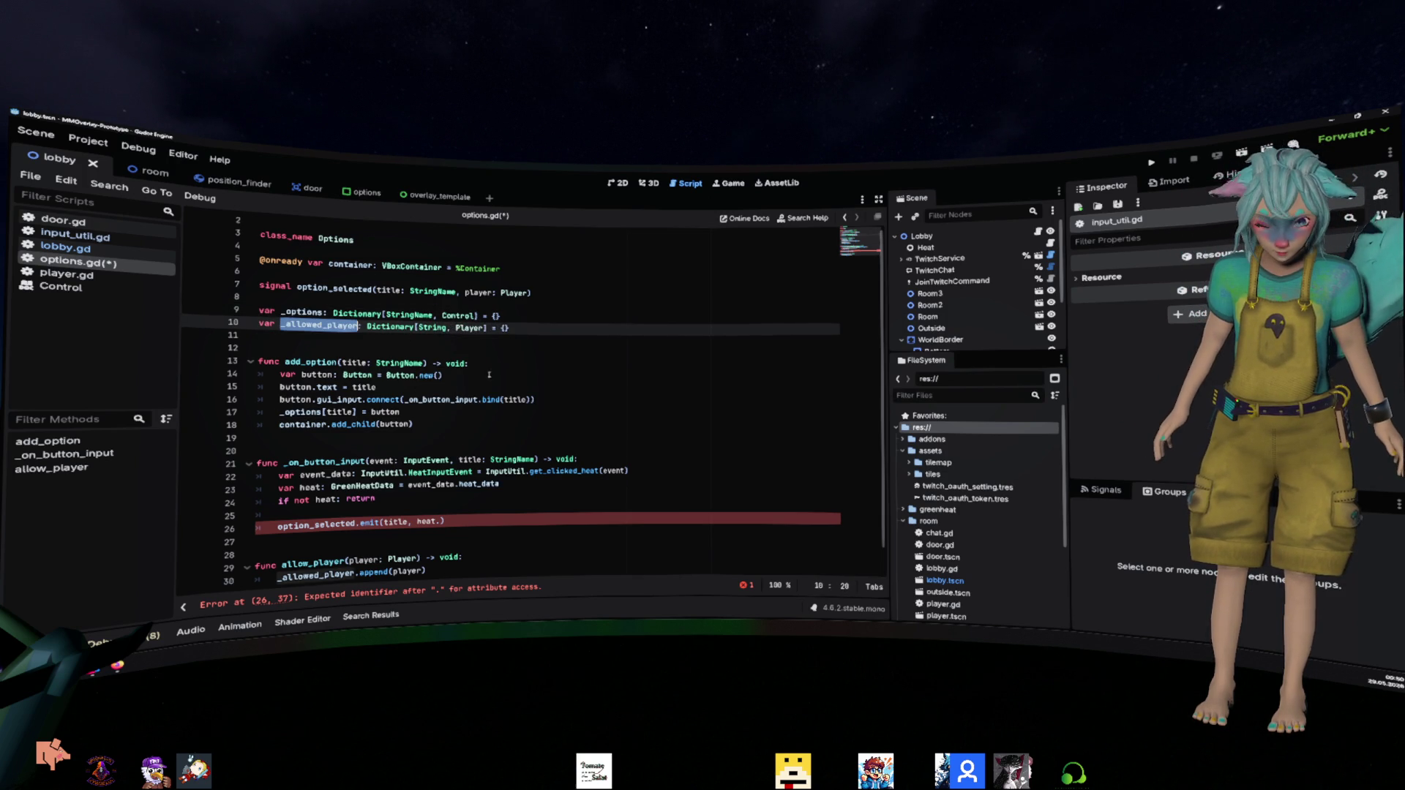
Step: Replace the append call in allow_player with _allowed_player[player.user.id] = player
{"action": "scroll", "coordinate": [440, 512], "scroll_direction": "down", "scroll_amount": 1}
{"action": "left_click", "coordinate": [462, 562]}
{"action": "double_click", "coordinate": [373, 561]}
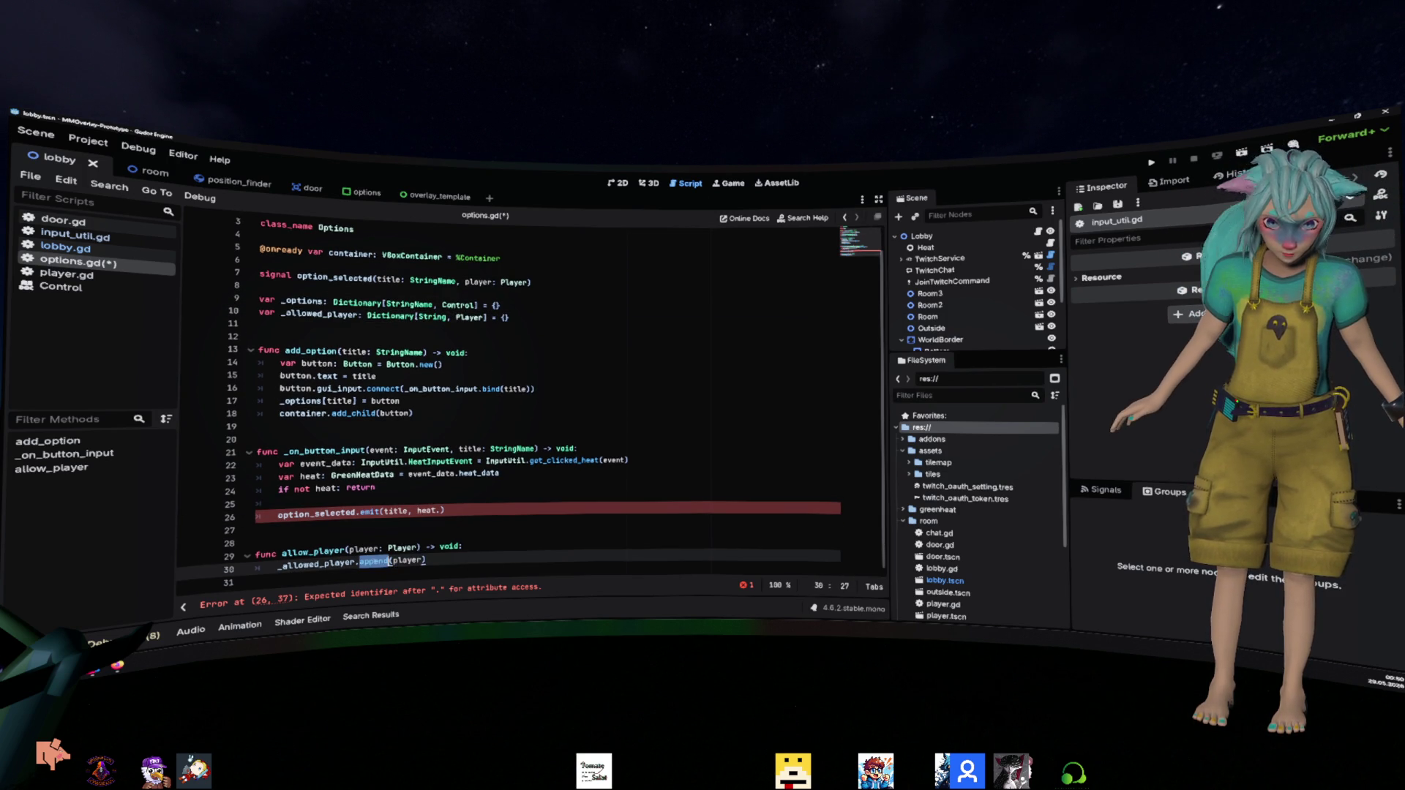
{"action": "key", "text": "BackSpace"}
{"action": "key", "text": "BackSpace"}
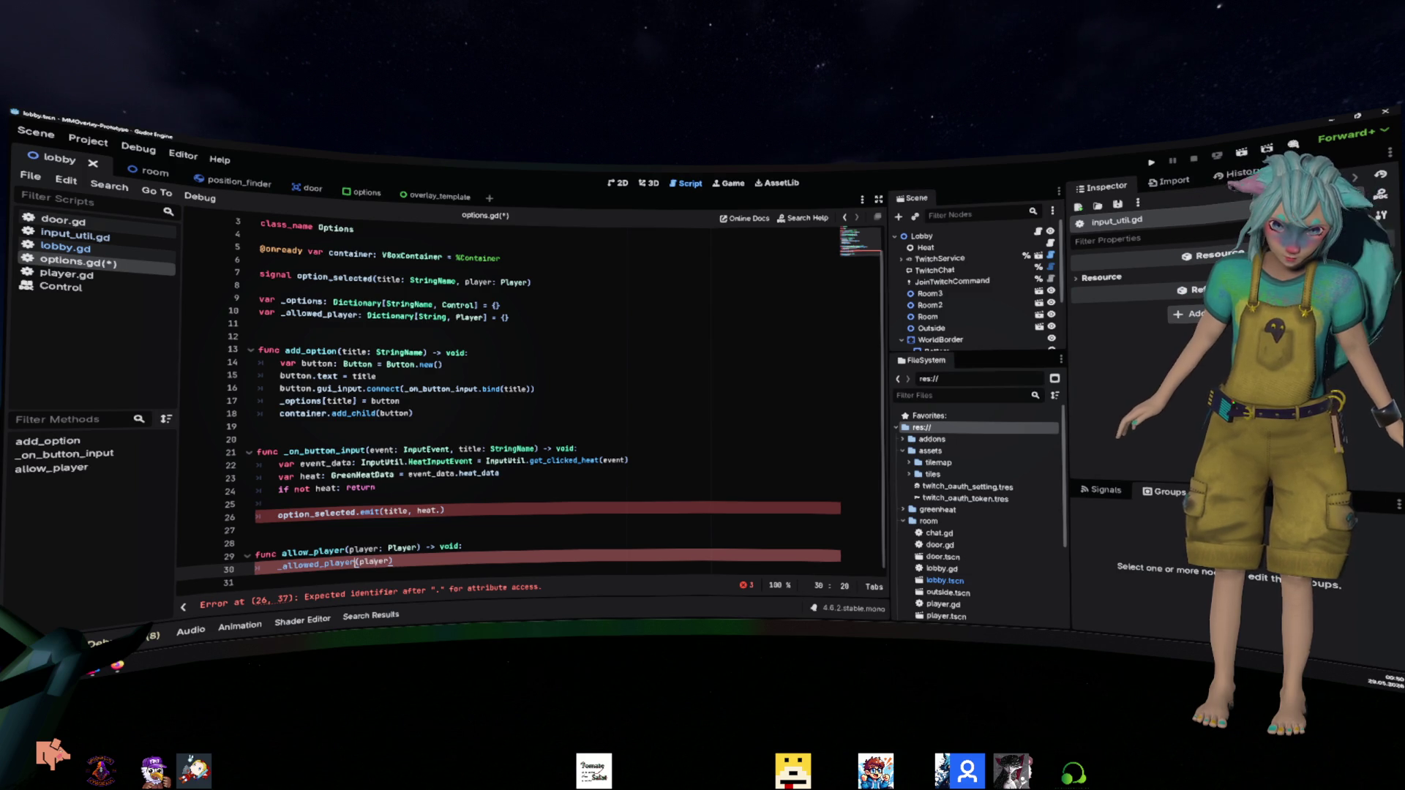
{"action": "type", "text": "."}
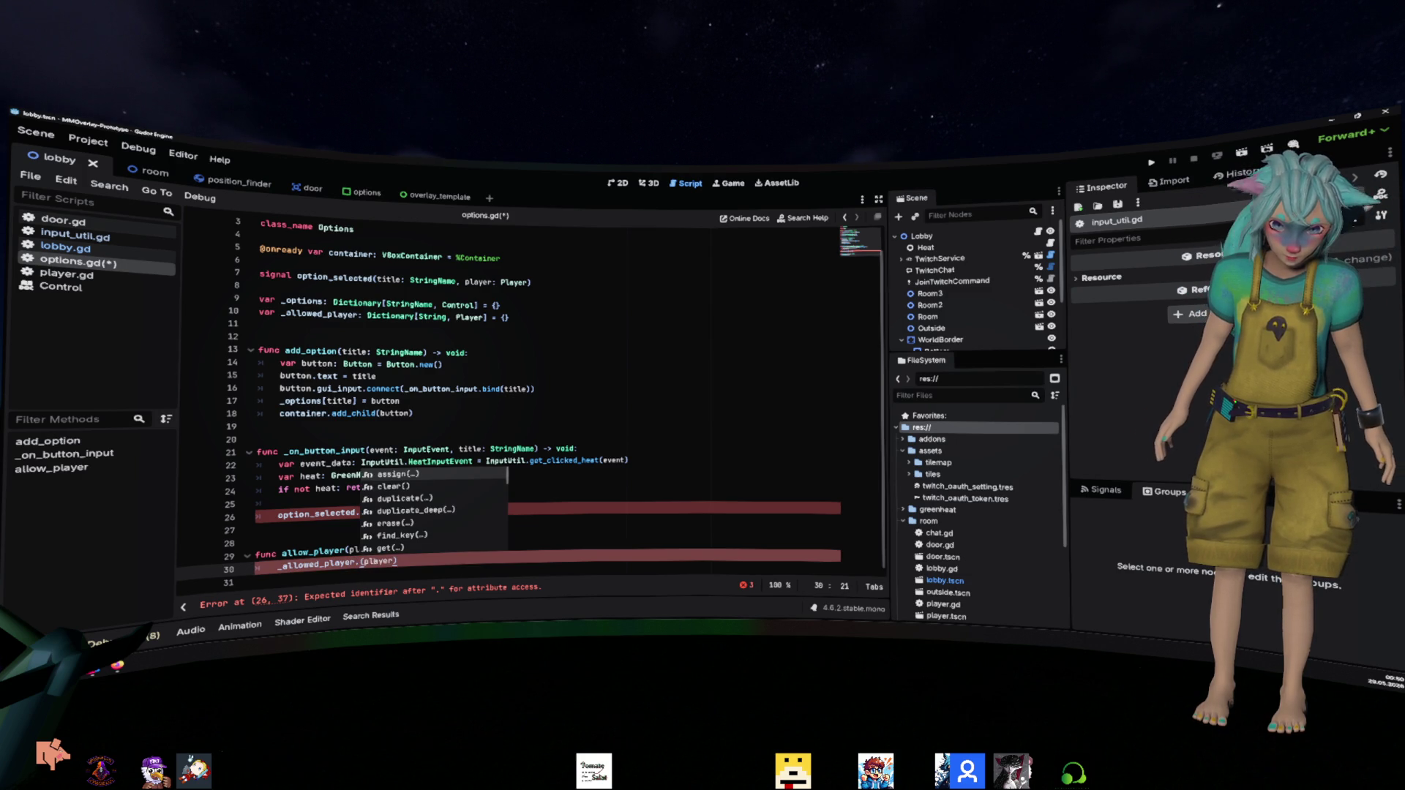
{"action": "key", "text": "BackSpace"}
{"action": "type", "text": "["}
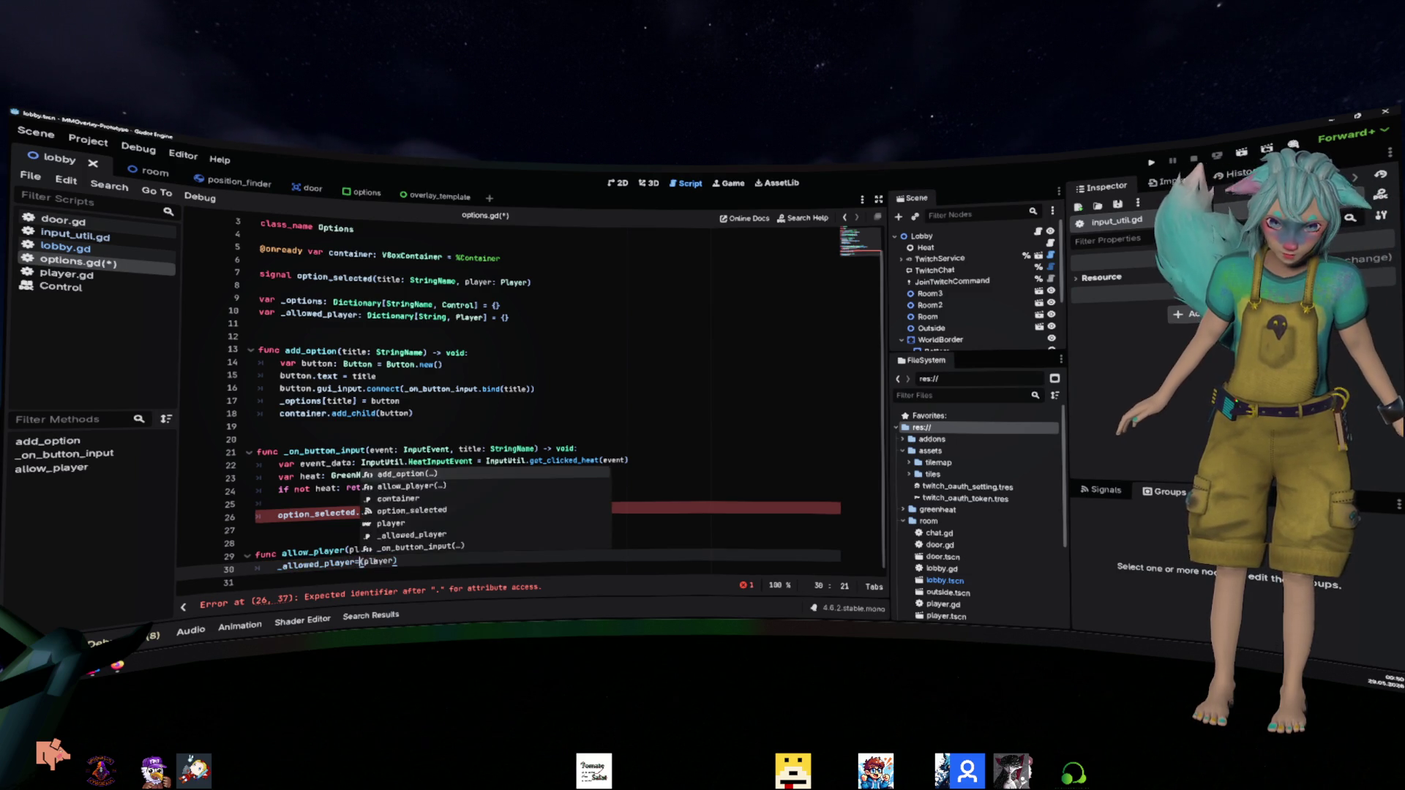
{"action": "type", "text": "player.us"}
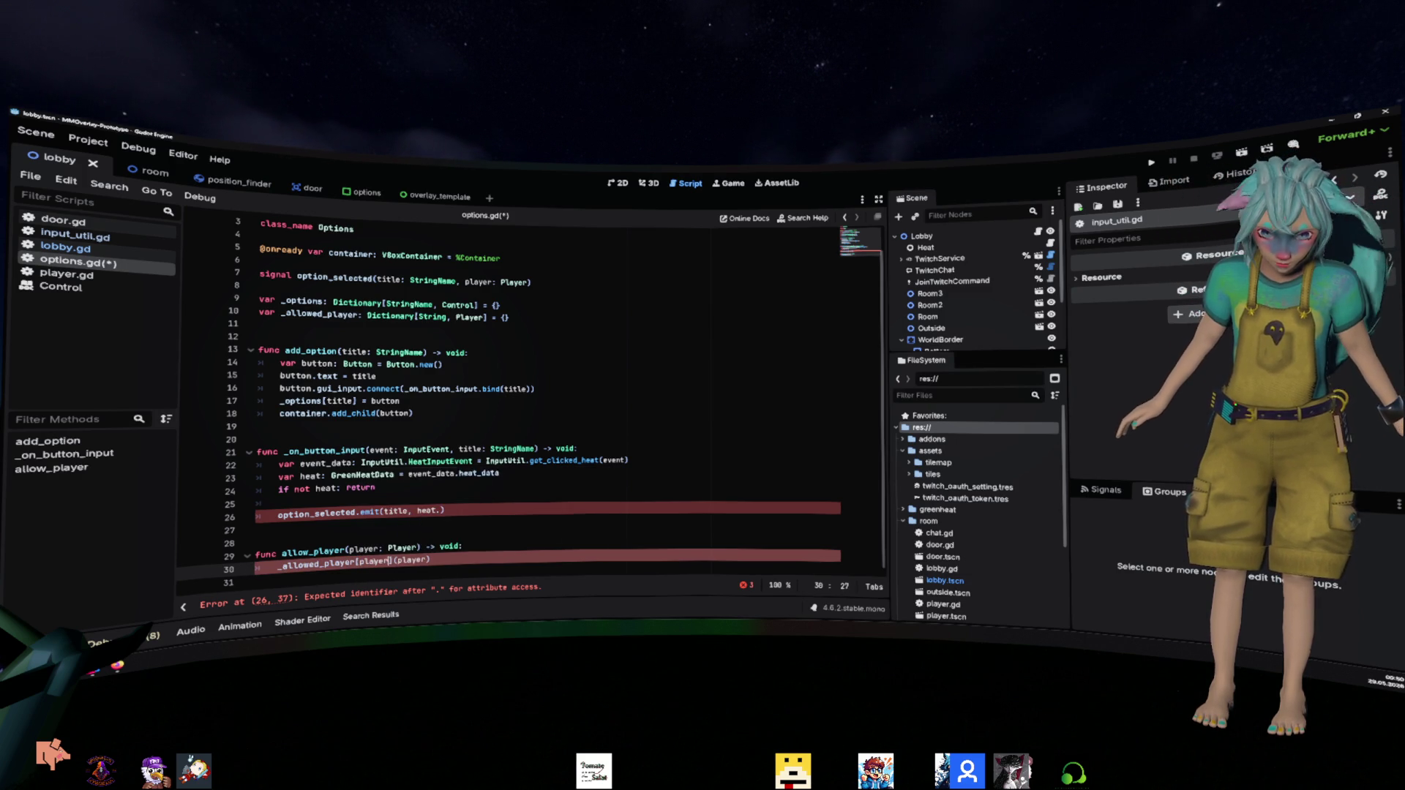
{"action": "key", "text": "Return"}
{"action": "type", "text": ".id"}
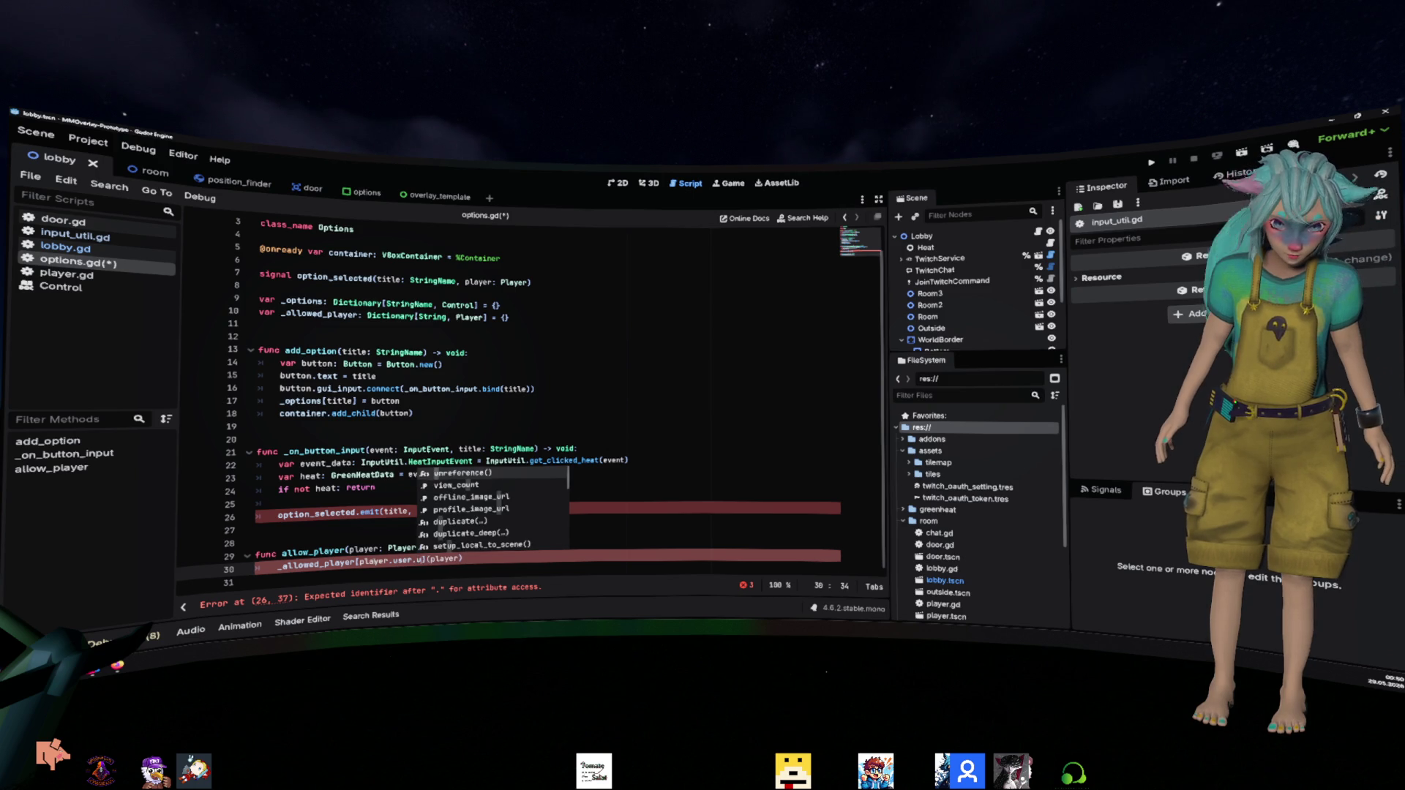
{"action": "key", "text": "Right"}
{"action": "key", "text": "Delete"}
{"action": "type", "text": "="}
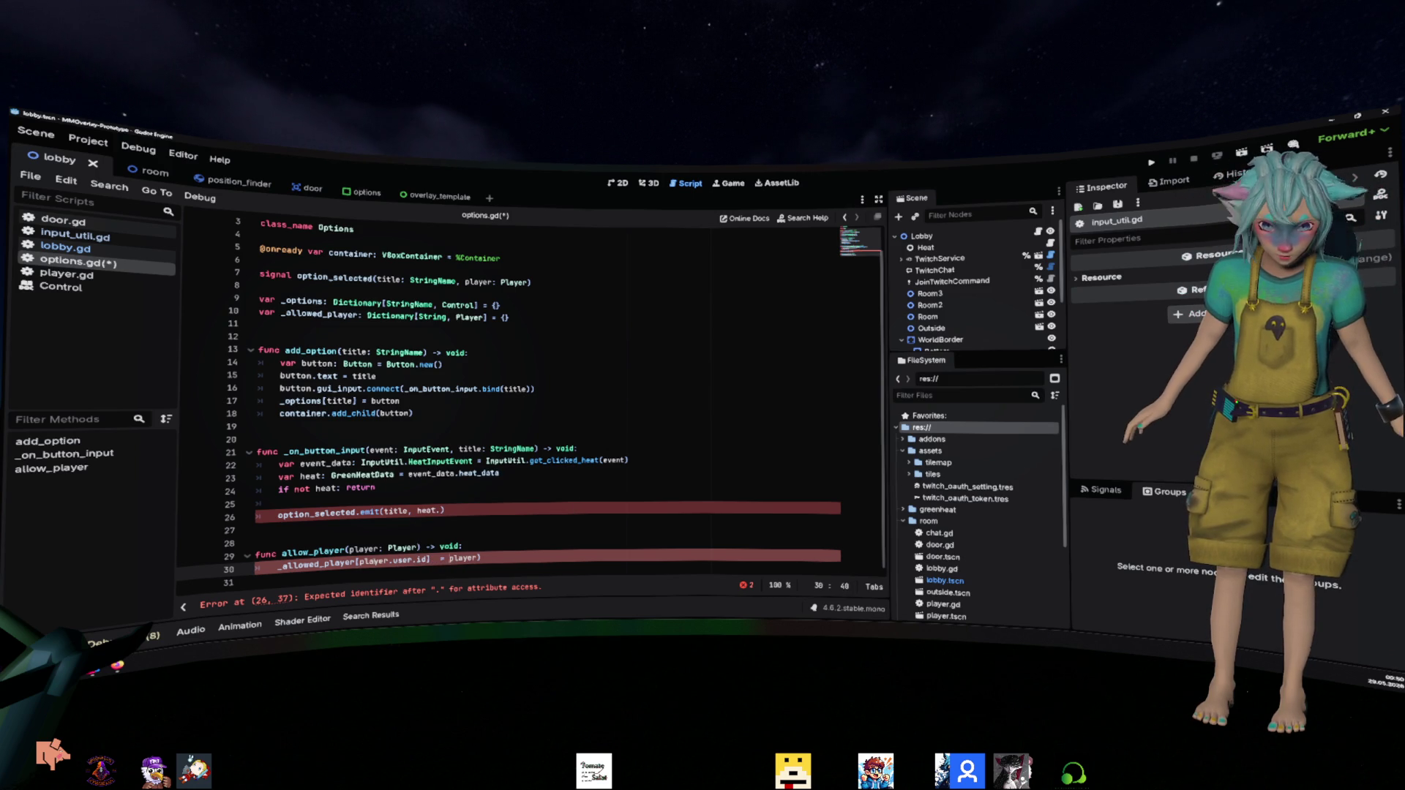
{"action": "key", "text": "Delete"}
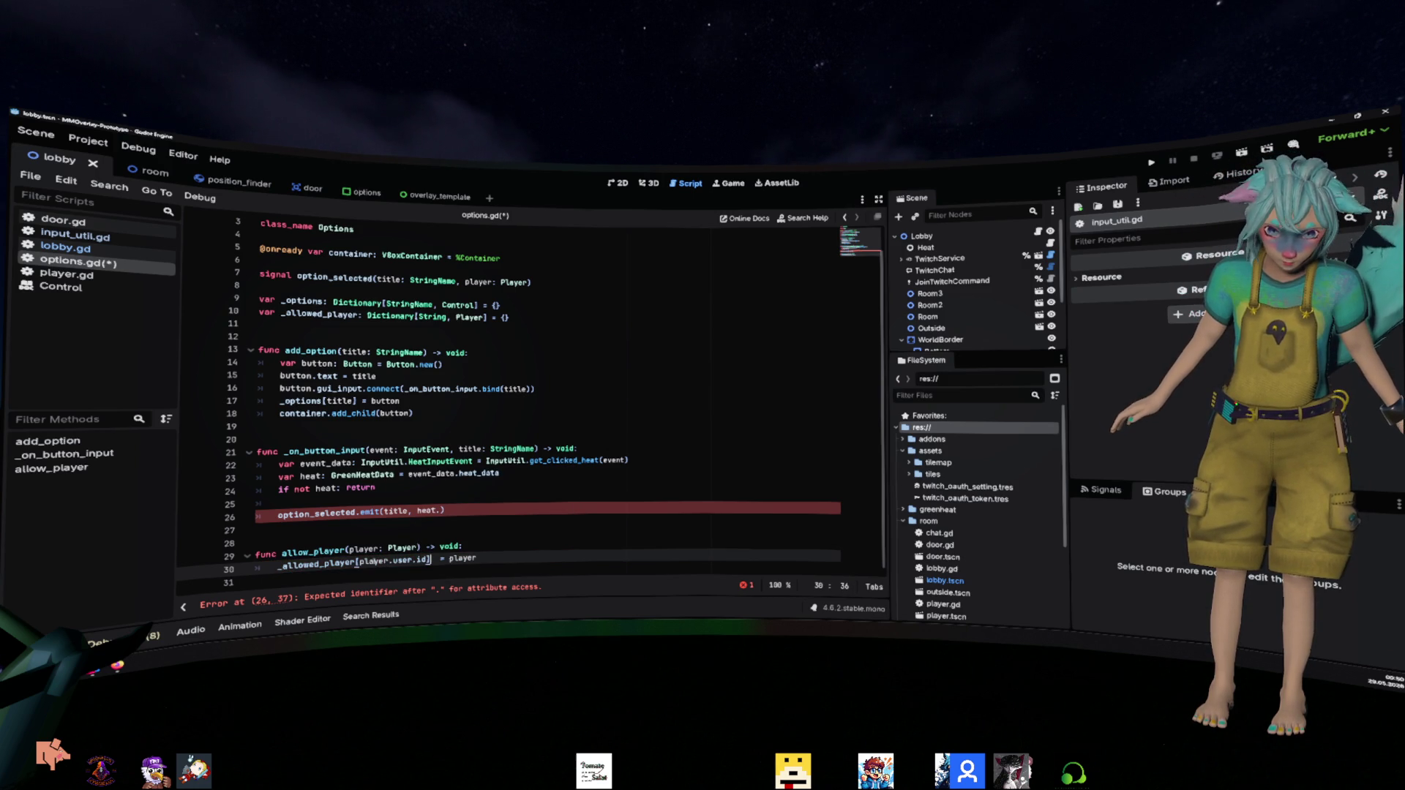
{"action": "left_click", "coordinate": [286, 553]}
{"action": "double_click", "coordinate": [287, 553]}
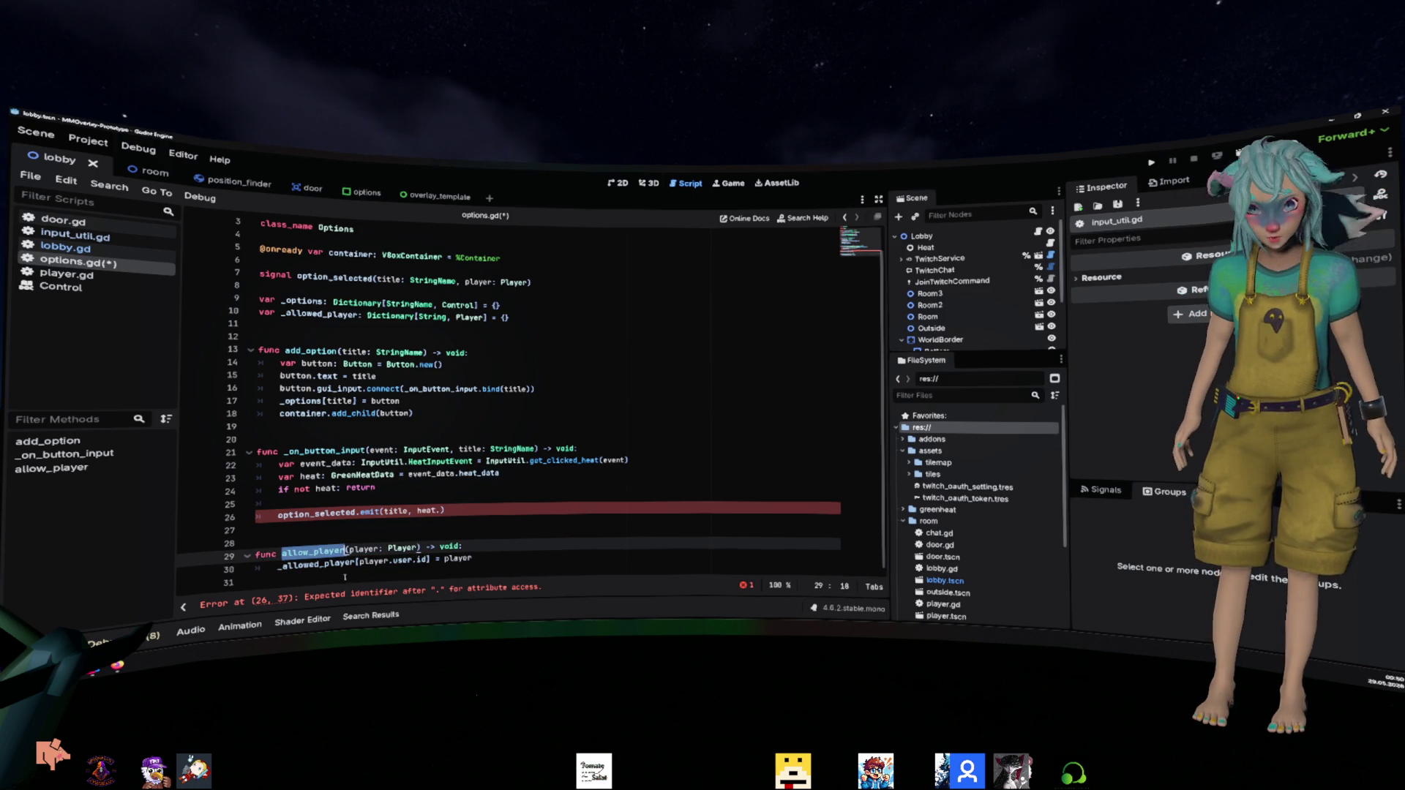
Step: Inspect the allow_player function and the heat_data assignment on line 23
{"action": "left_click_drag", "start_coordinate": [500, 548], "coordinate": [218, 555]}
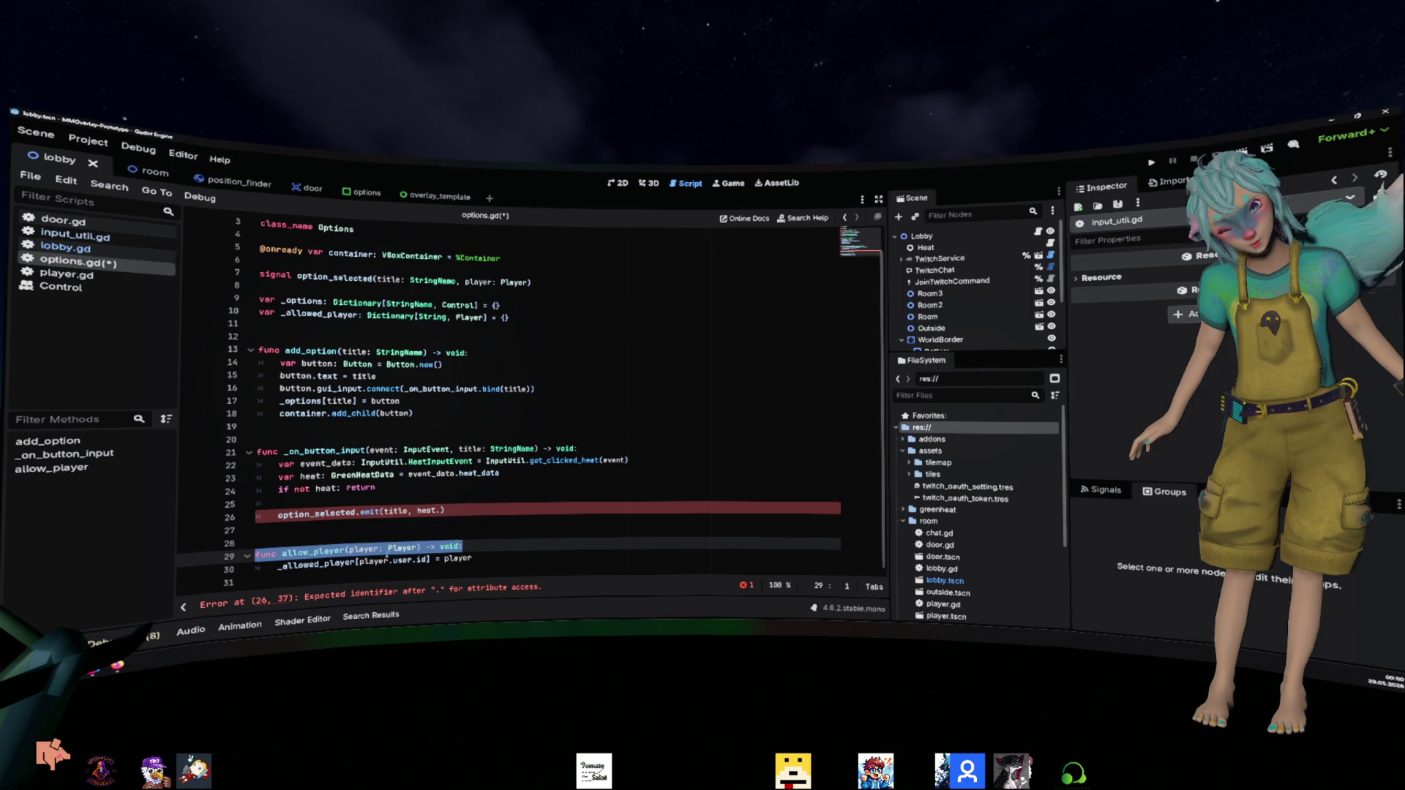
{"action": "left_click_drag", "start_coordinate": [514, 551], "coordinate": [476, 522]}
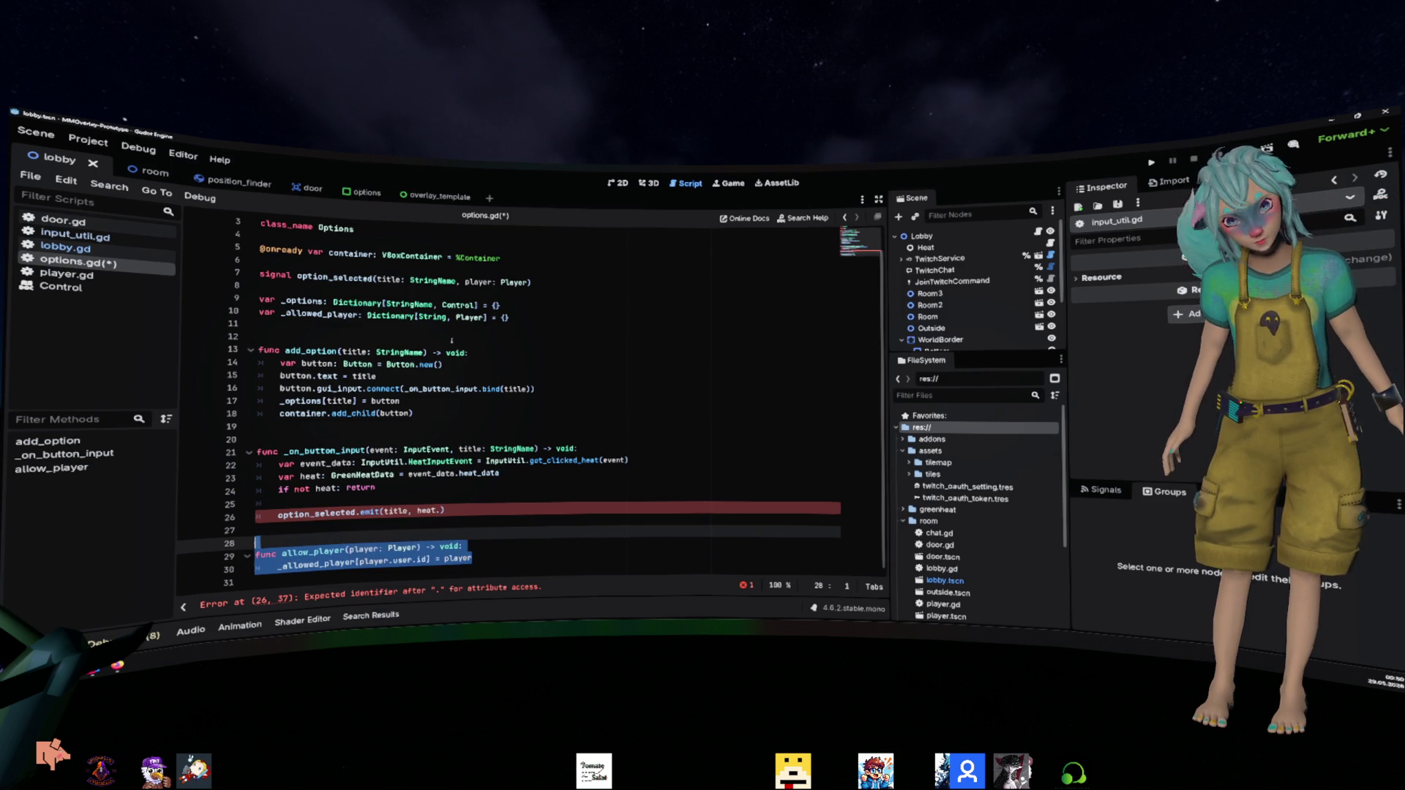
{"action": "left_click", "coordinate": [308, 555]}
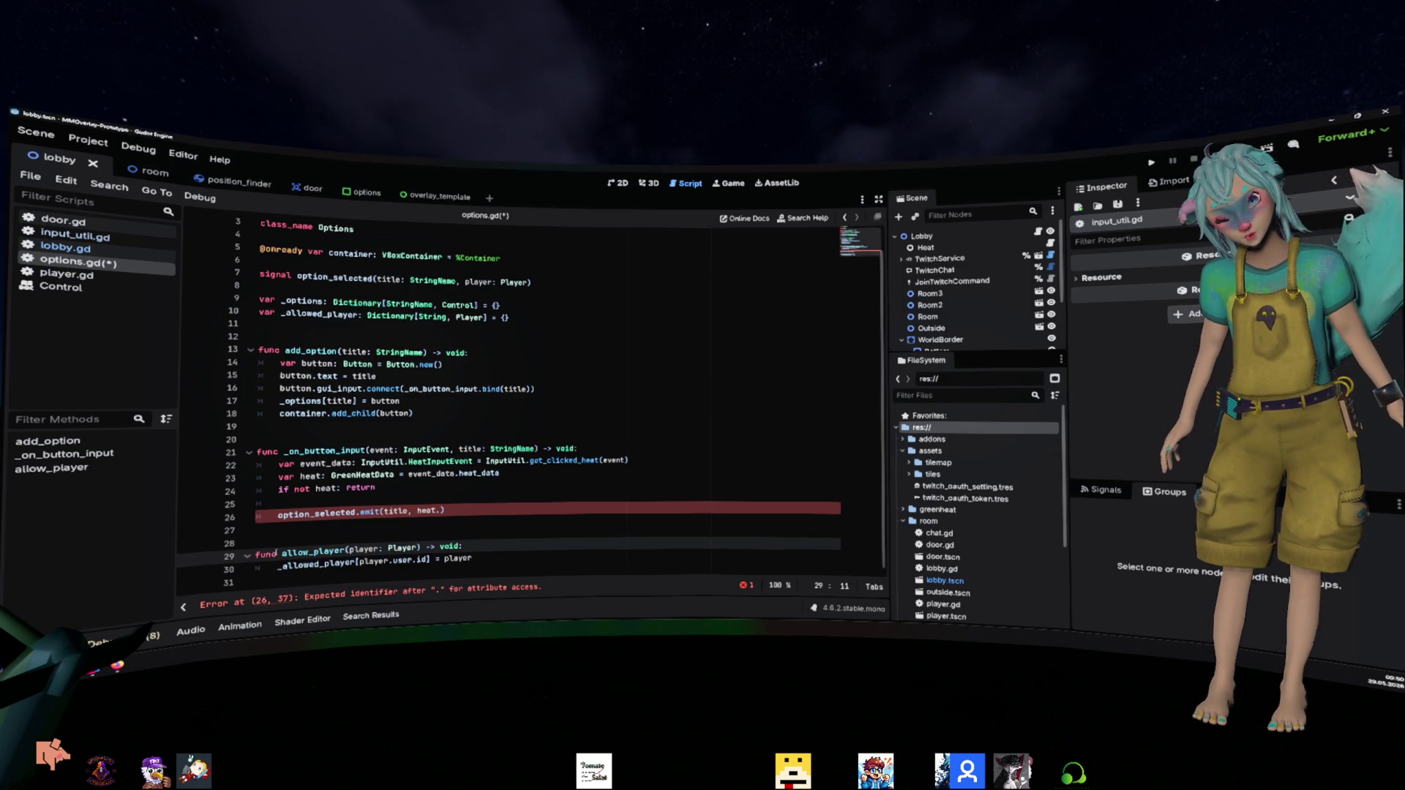
{"action": "left_click", "coordinate": [484, 516]}
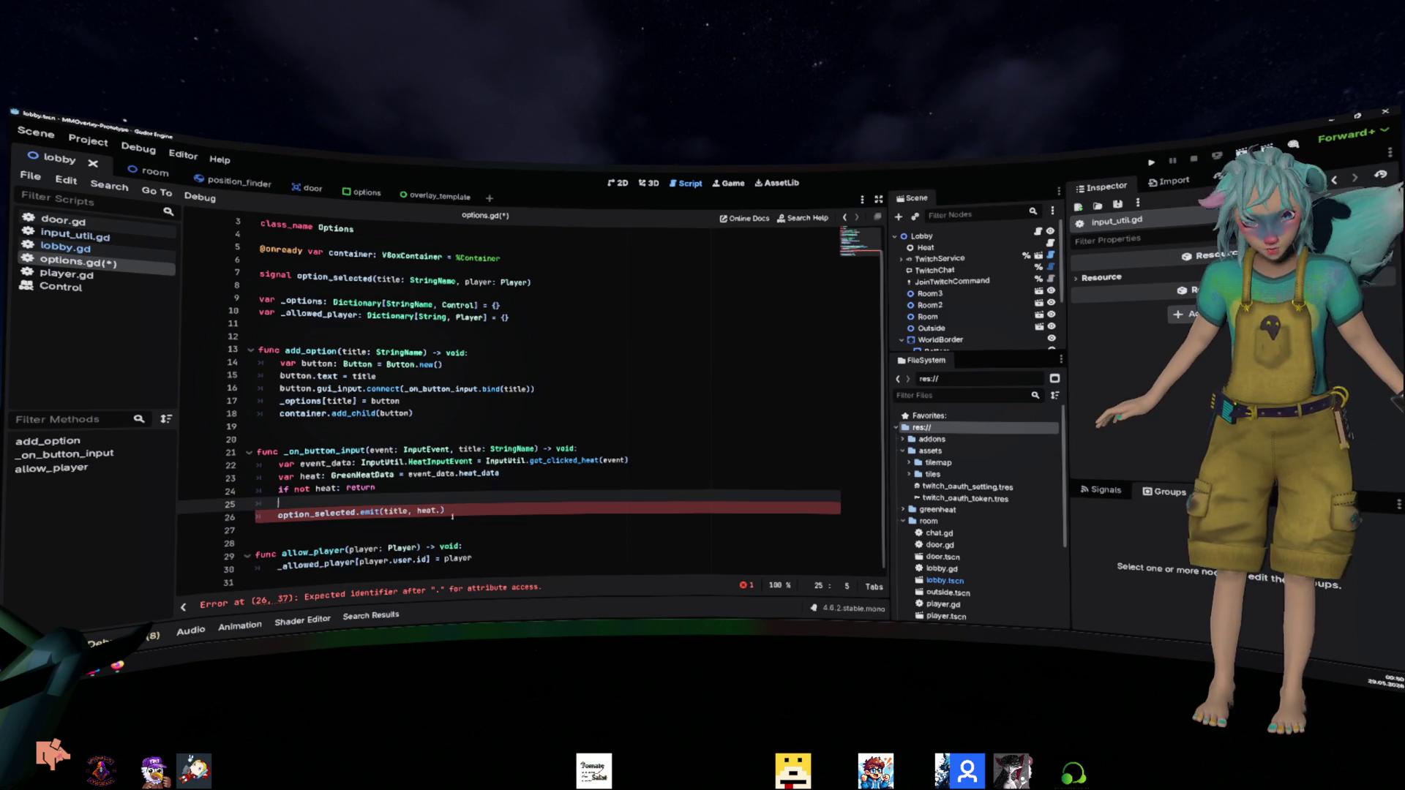
{"action": "key", "text": "Down"}
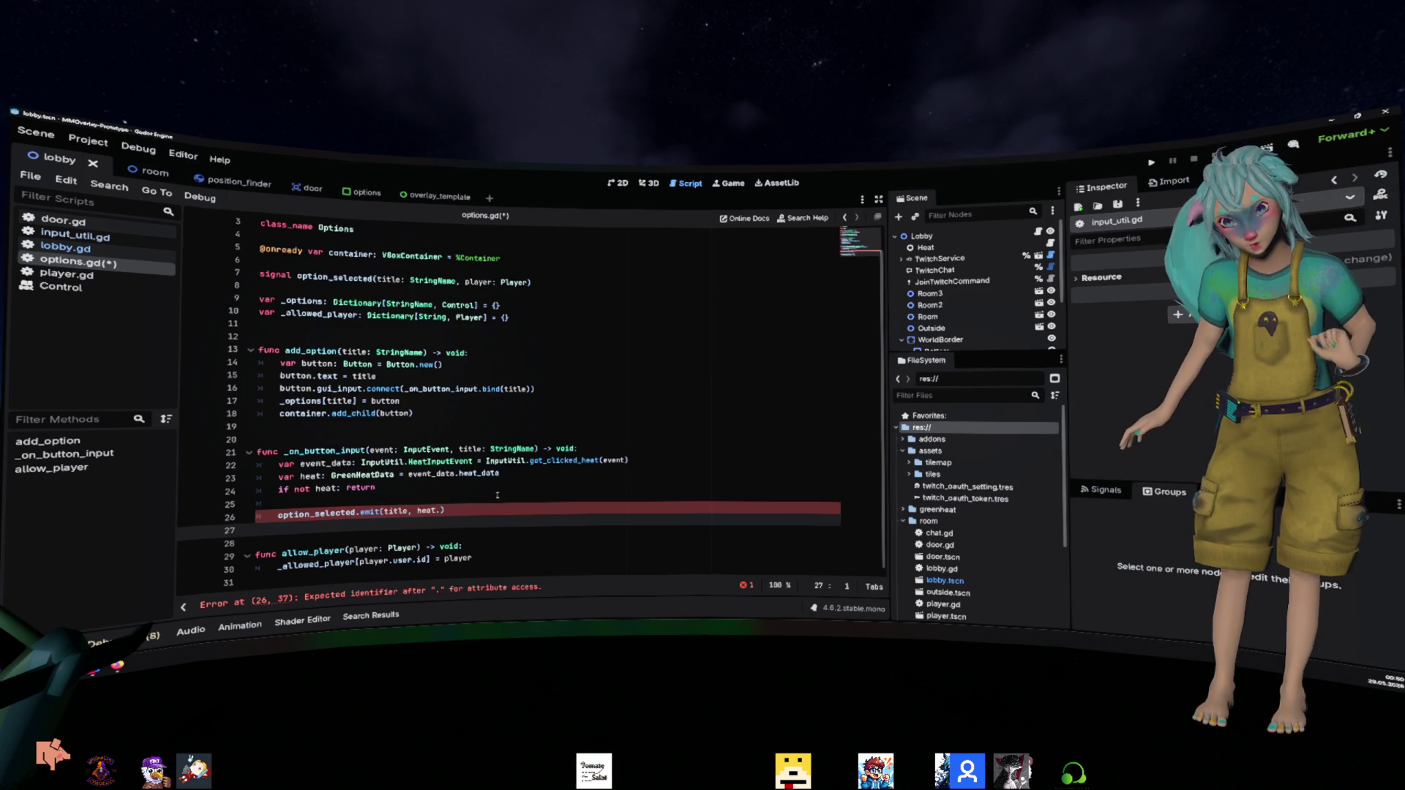
{"action": "left_click", "coordinate": [497, 495]}
{"action": "left_click", "coordinate": [458, 474]}
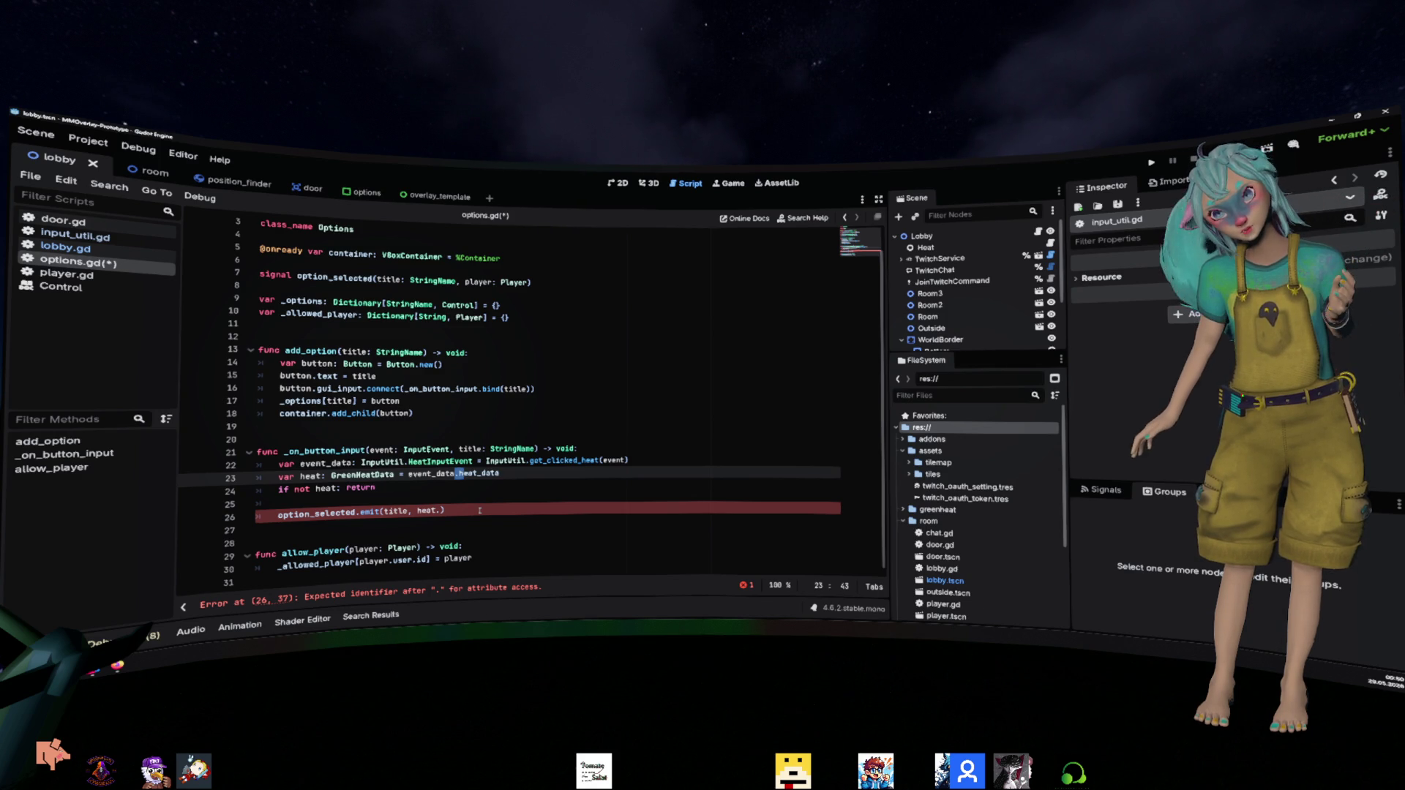
{"action": "key", "text": "Left"}
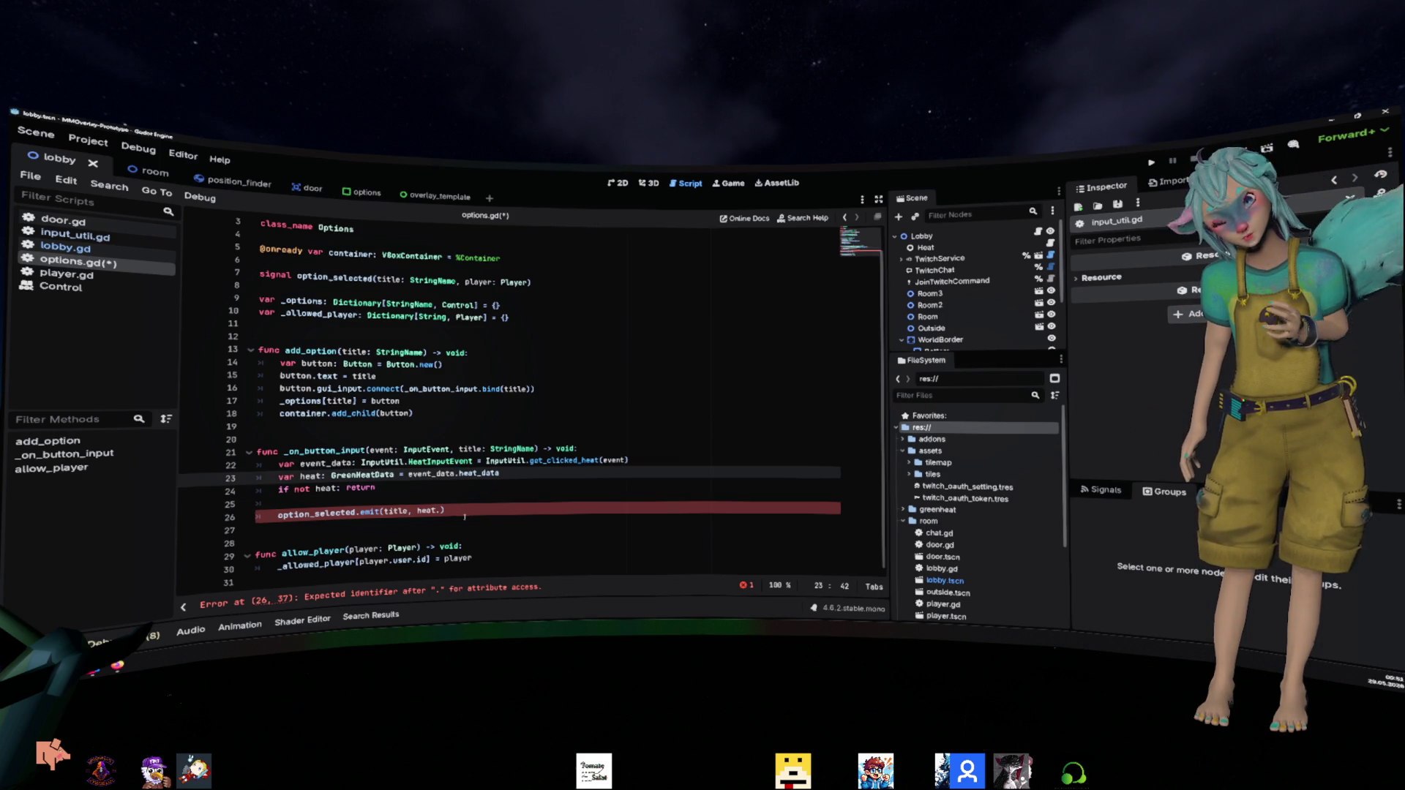
Step: Edit the broken heat. argument in the option_selected.emit call
{"action": "left_click", "coordinate": [439, 511]}
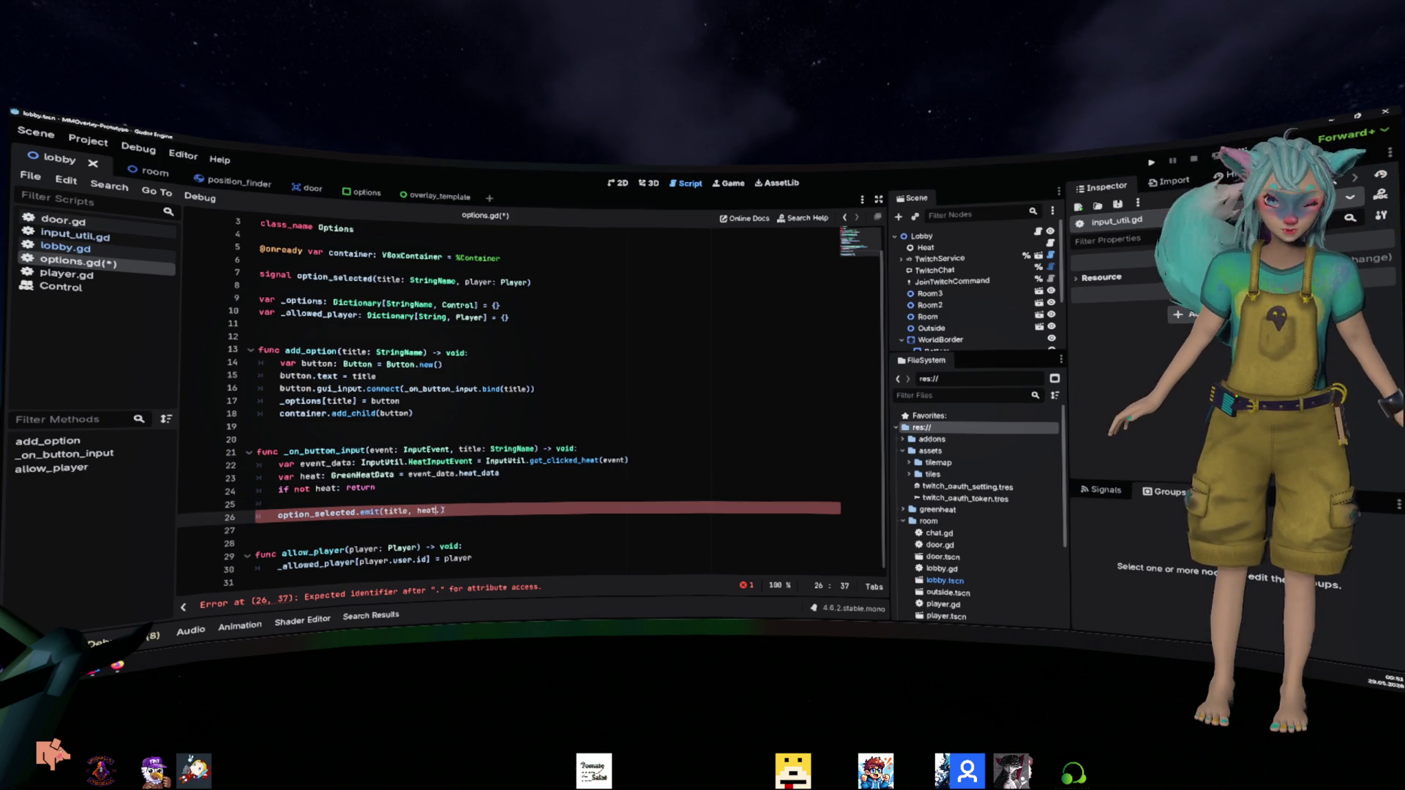
{"action": "type", "text": "."}
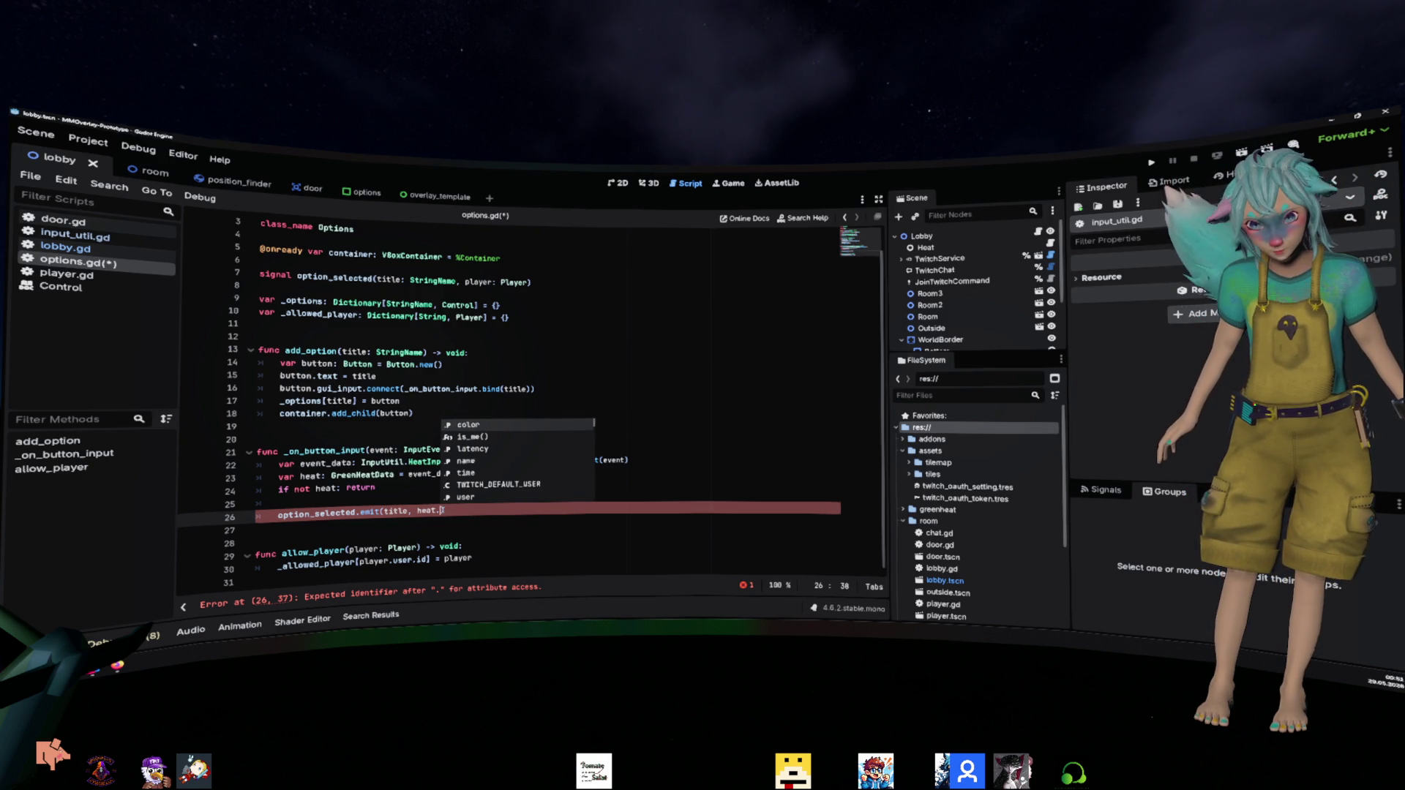
{"action": "key", "text": "BackSpace"}
{"action": "key", "text": "BackSpace"}
{"action": "key", "text": "BackSpace"}
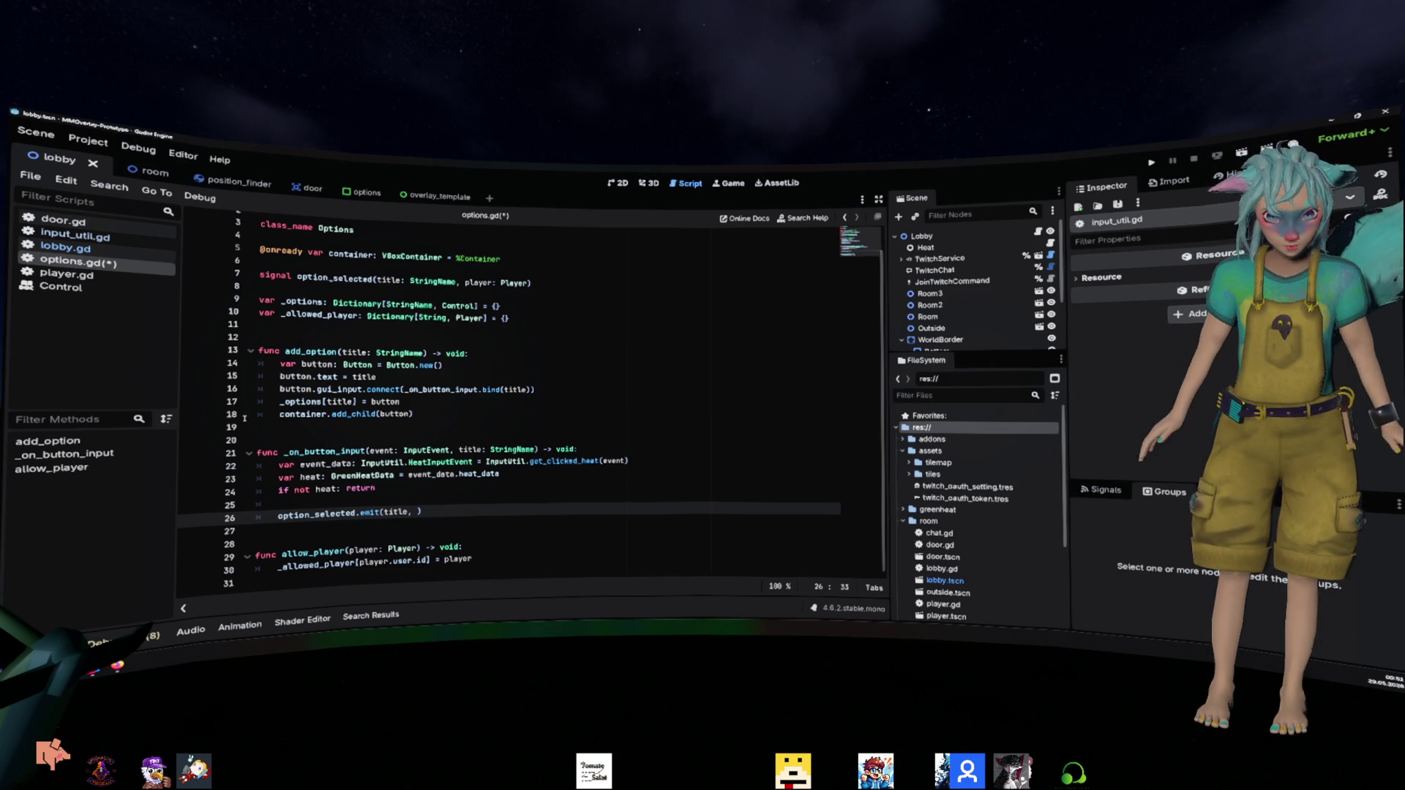
Step: Add 'var player = _allowed_player[heat.user_id]' just above the emit call
{"action": "left_click", "coordinate": [318, 315]}
{"action": "left_click", "coordinate": [384, 512]}
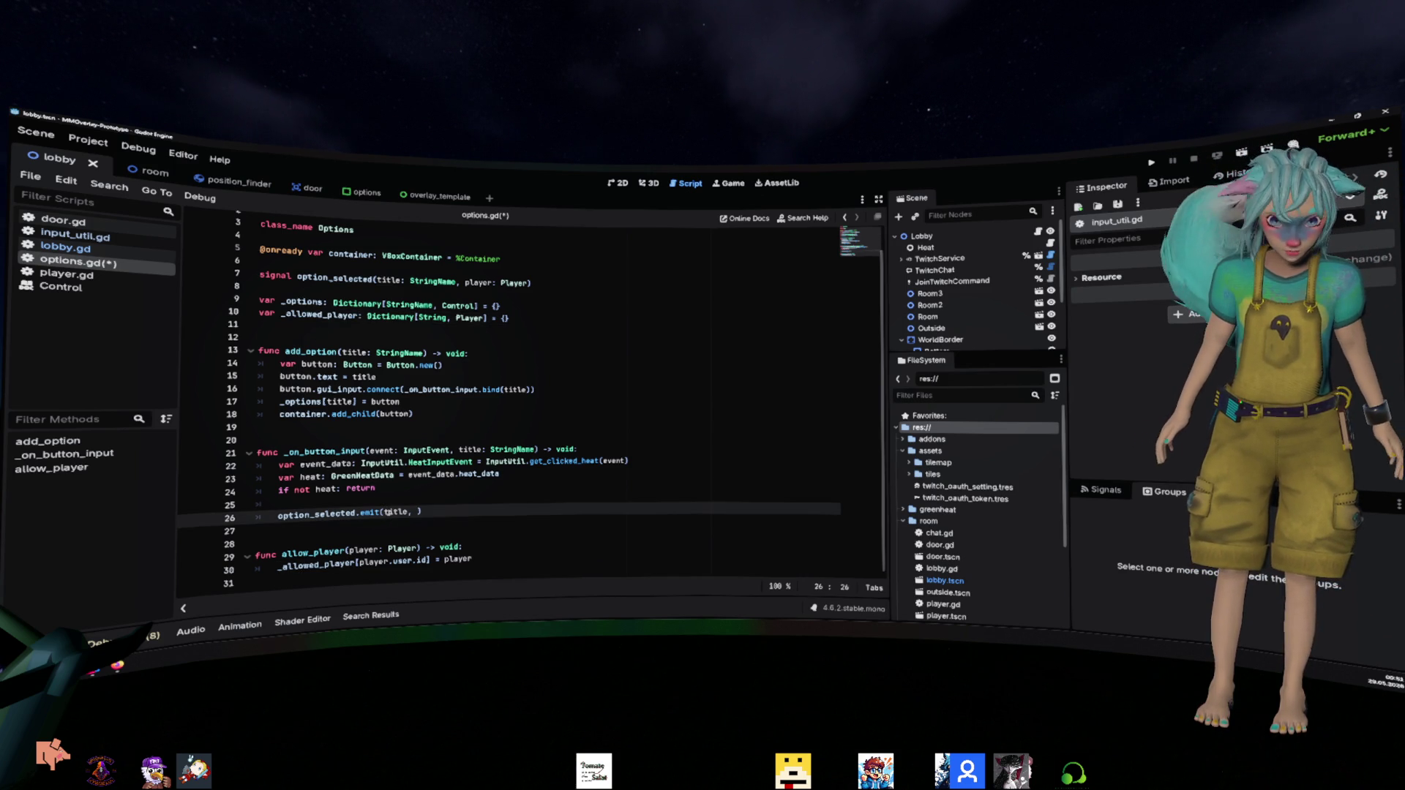
{"action": "key", "text": "Up"}
{"action": "type", "text": "var player = _allowed_player[]"}
{"action": "key", "text": "Left"}
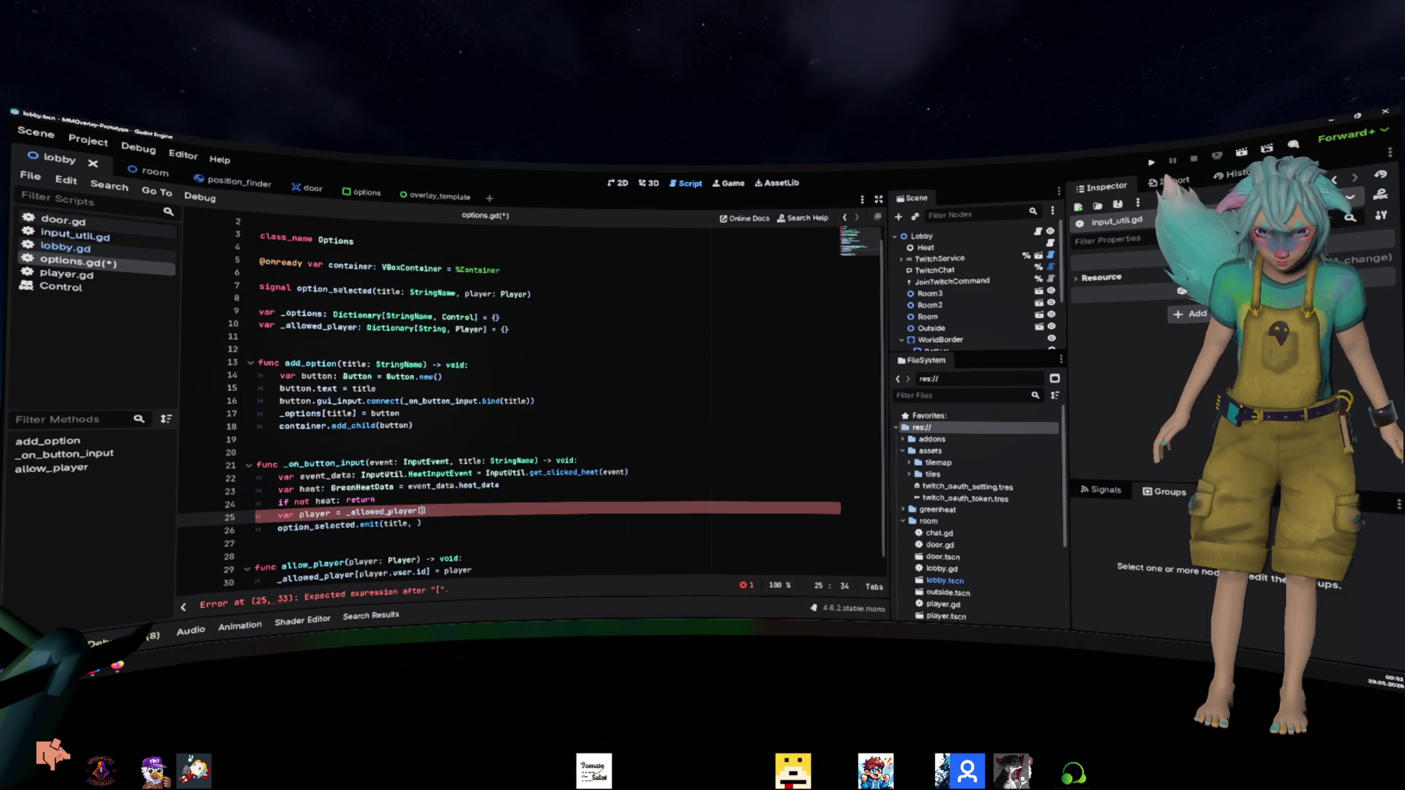
{"action": "type", "text": "heat.use"}
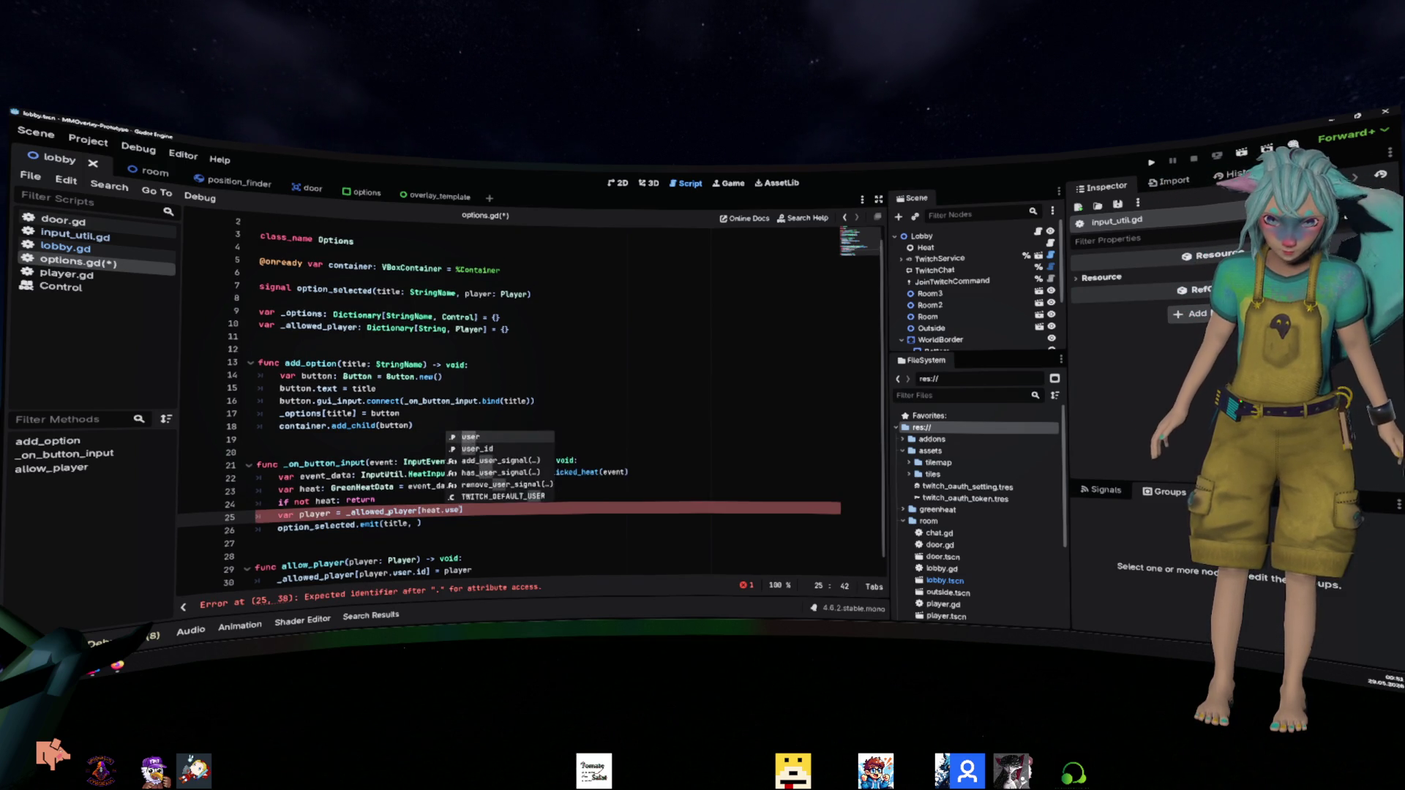
{"action": "type", "text": "r"}
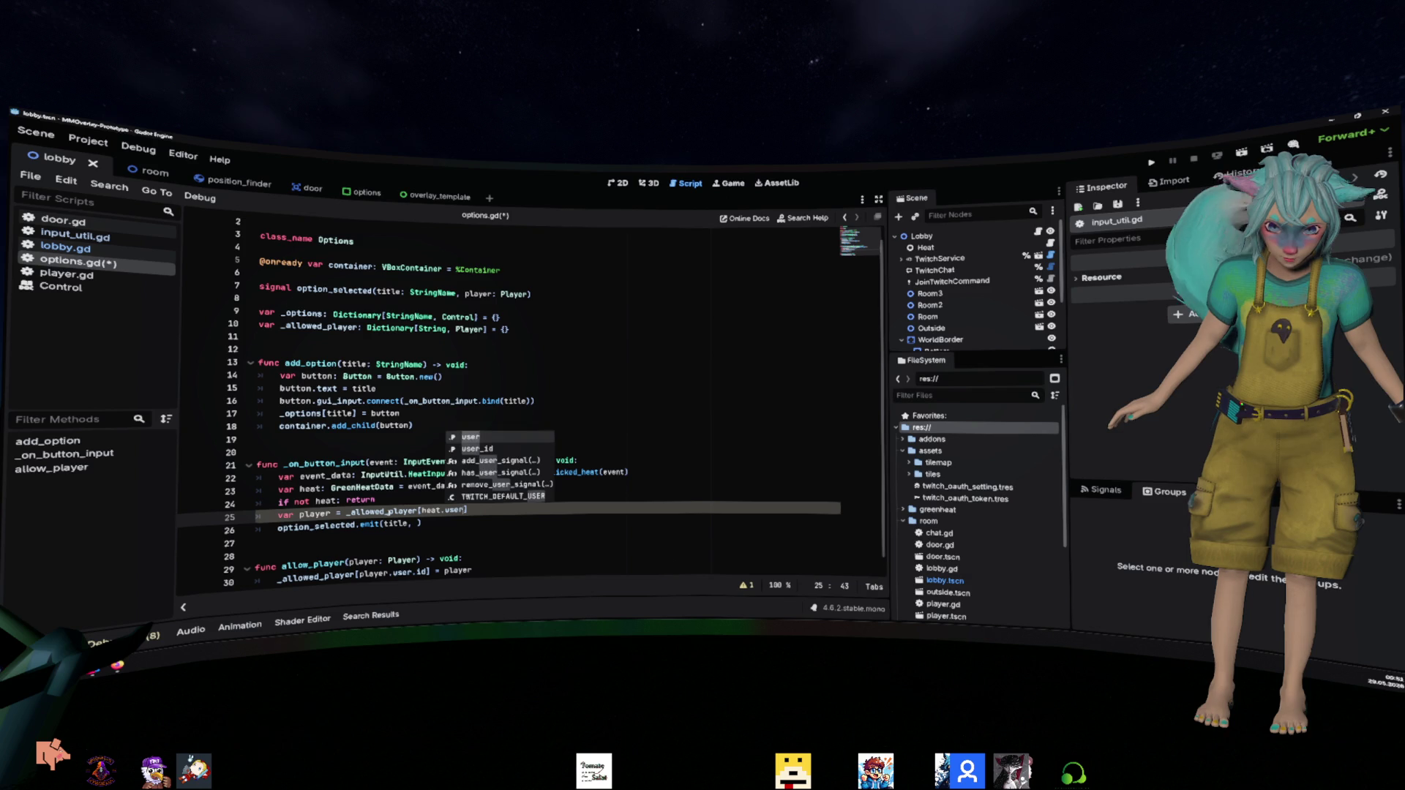
{"action": "key", "text": "Down"}
{"action": "key", "text": "Return"}
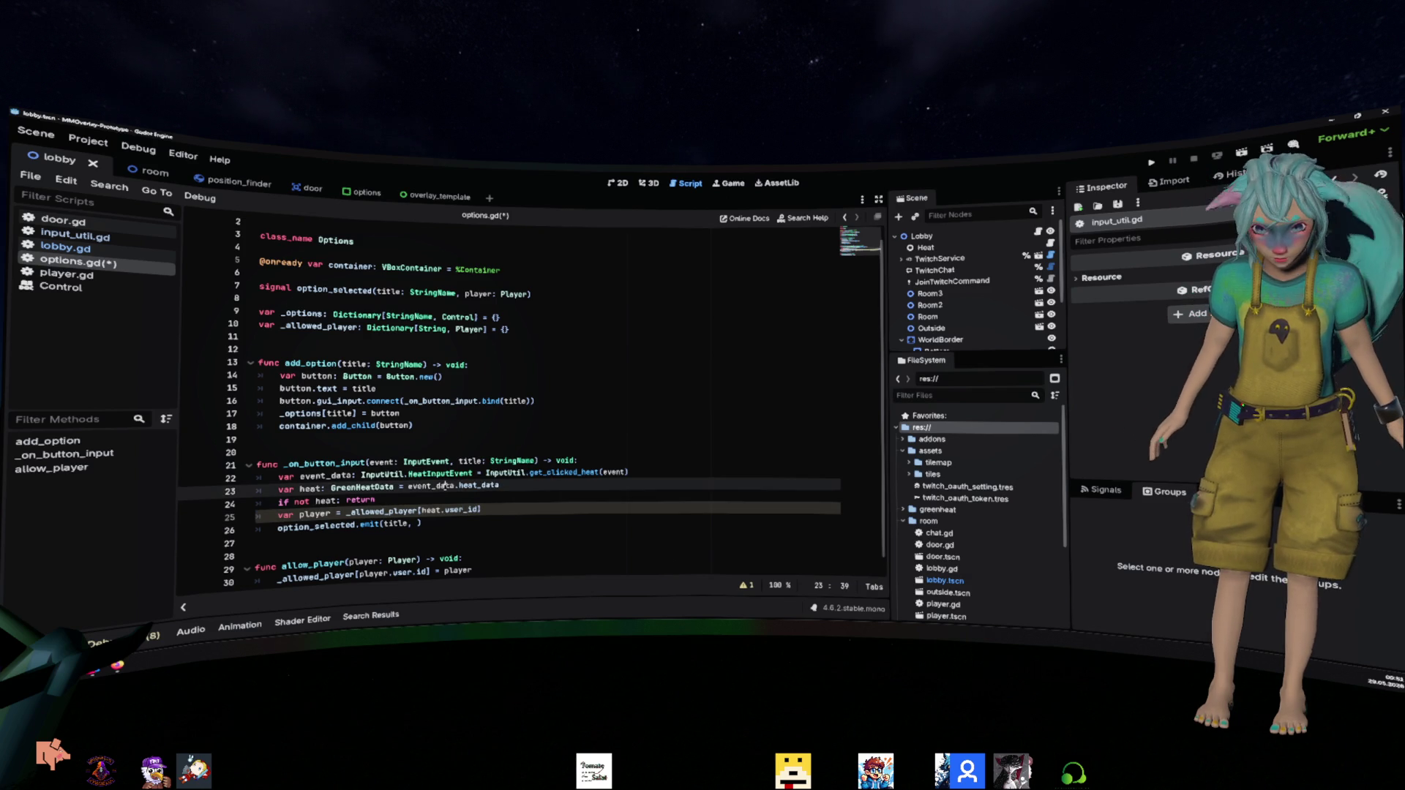
Step: Pass player as the second option_selected.emit argument and save options.gd
{"action": "left_click", "coordinate": [500, 523]}
{"action": "type", "text": "player"}
{"action": "left_click", "coordinate": [516, 474]}
{"action": "key", "text": "ctrl+s"}
{"action": "left_click", "coordinate": [557, 544]}
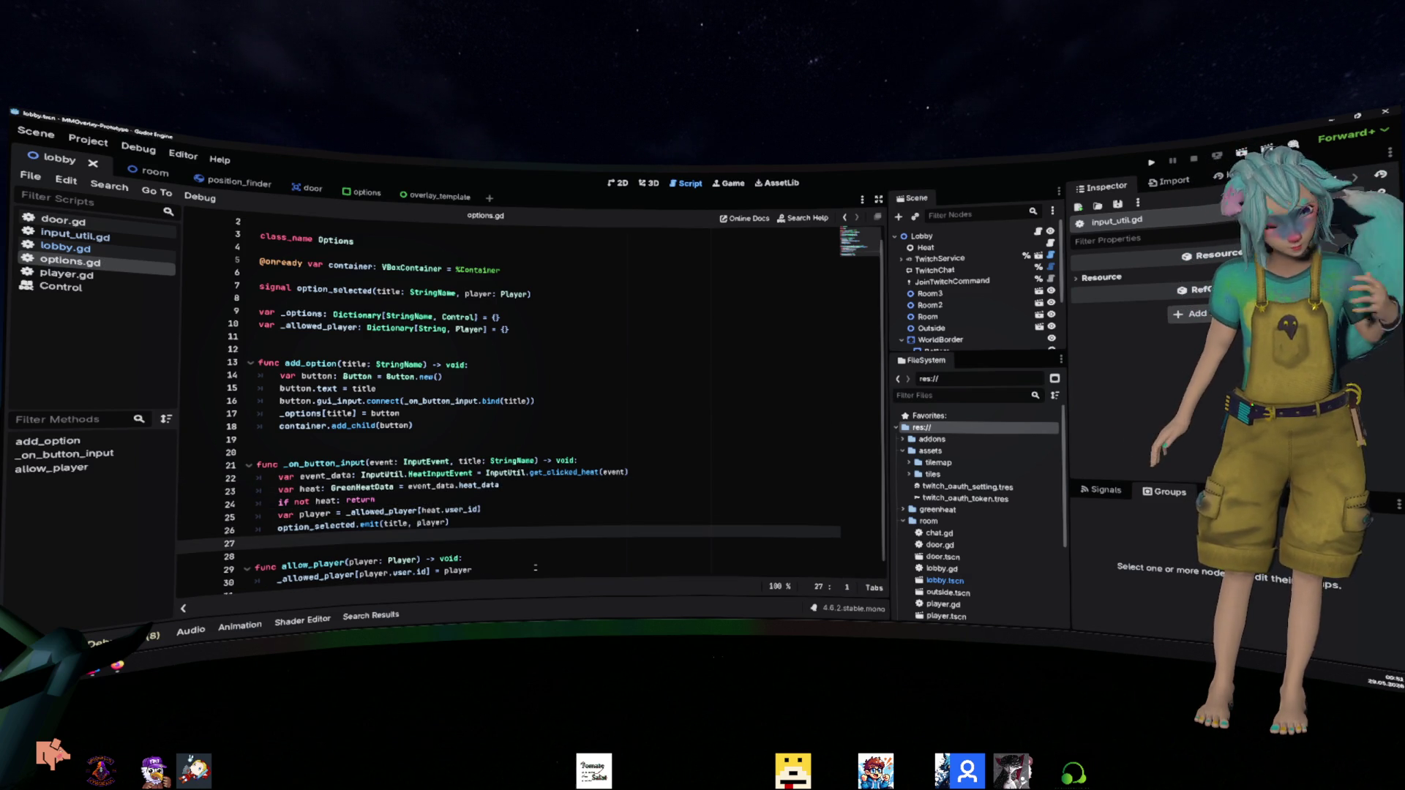
{"action": "left_click", "coordinate": [308, 514]}
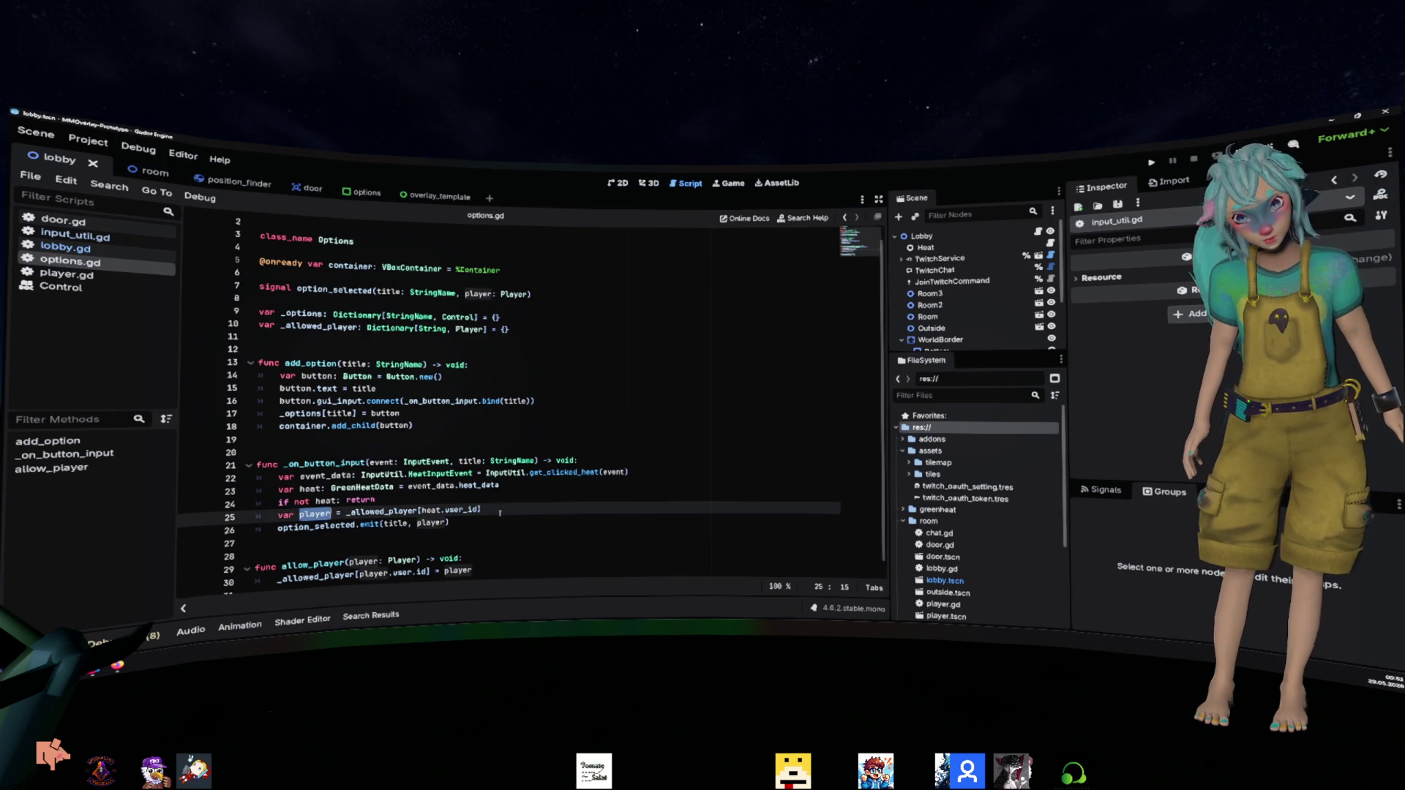
{"action": "left_click", "coordinate": [513, 514]}
{"action": "key", "text": "Return"}
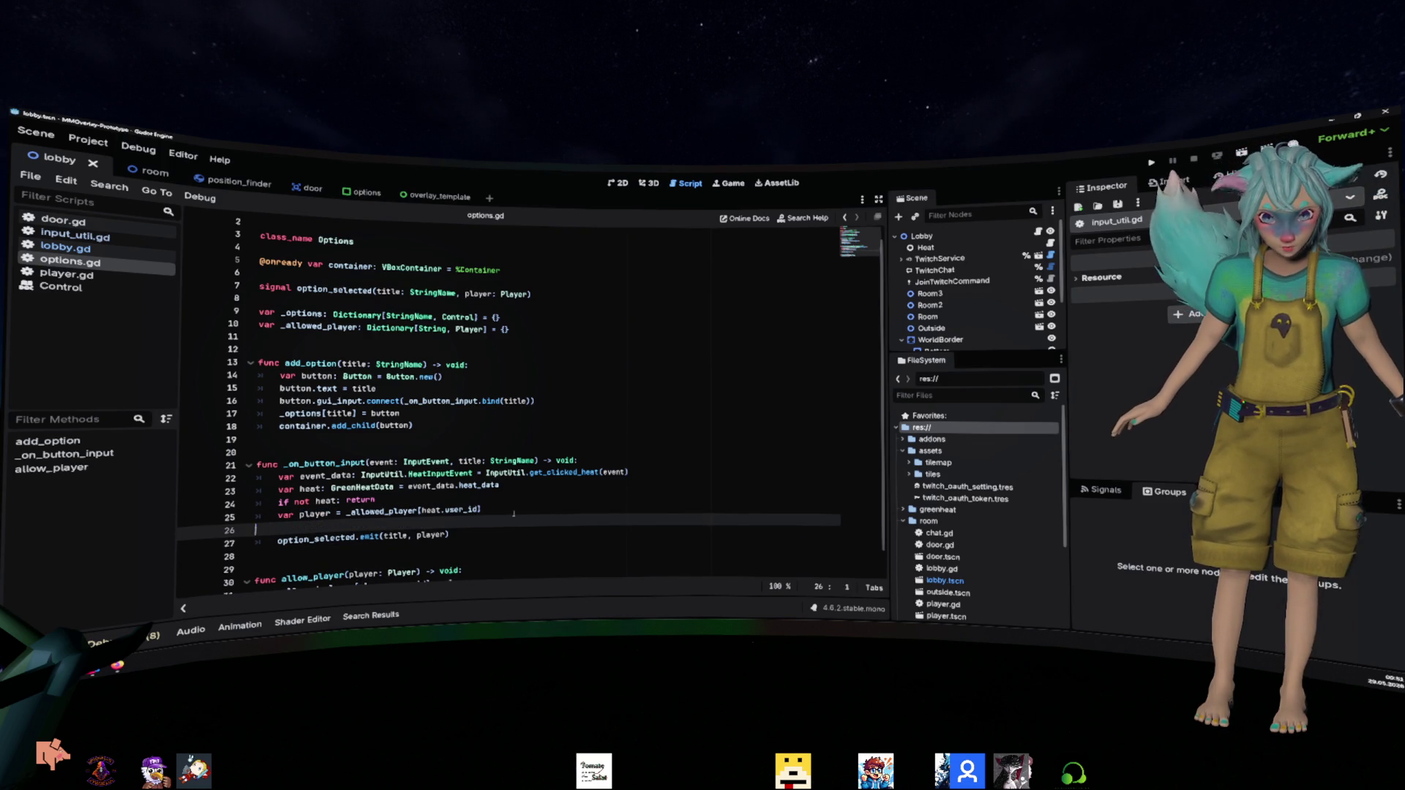
{"action": "key", "text": "ctrl+z"}
{"action": "key", "text": "Left"}
{"action": "key", "text": "Left"}
{"action": "key", "text": "Left"}
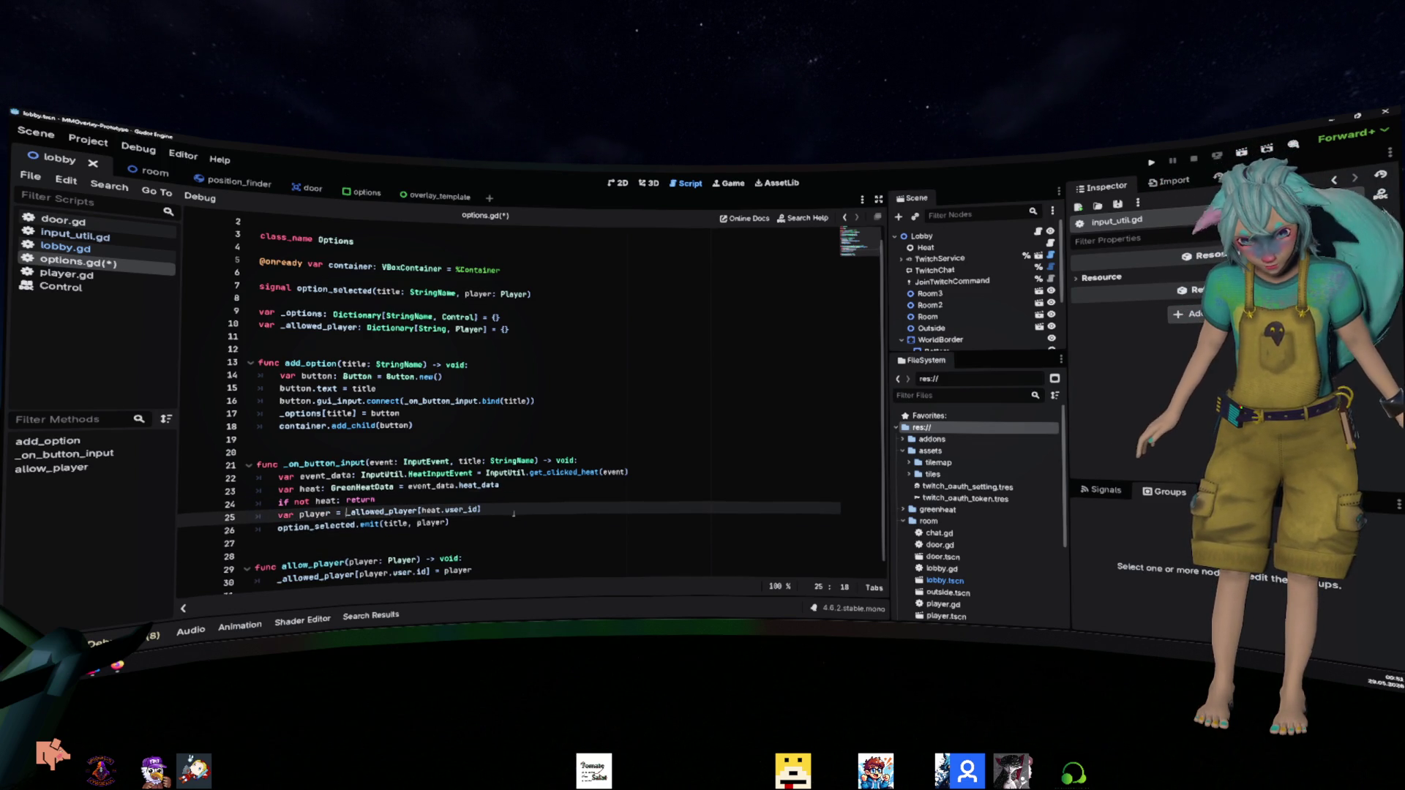
Step: Make line 24 'if not heat or not _allowed_player.has(heat.user_id)' and save
{"action": "key", "text": "Up"}
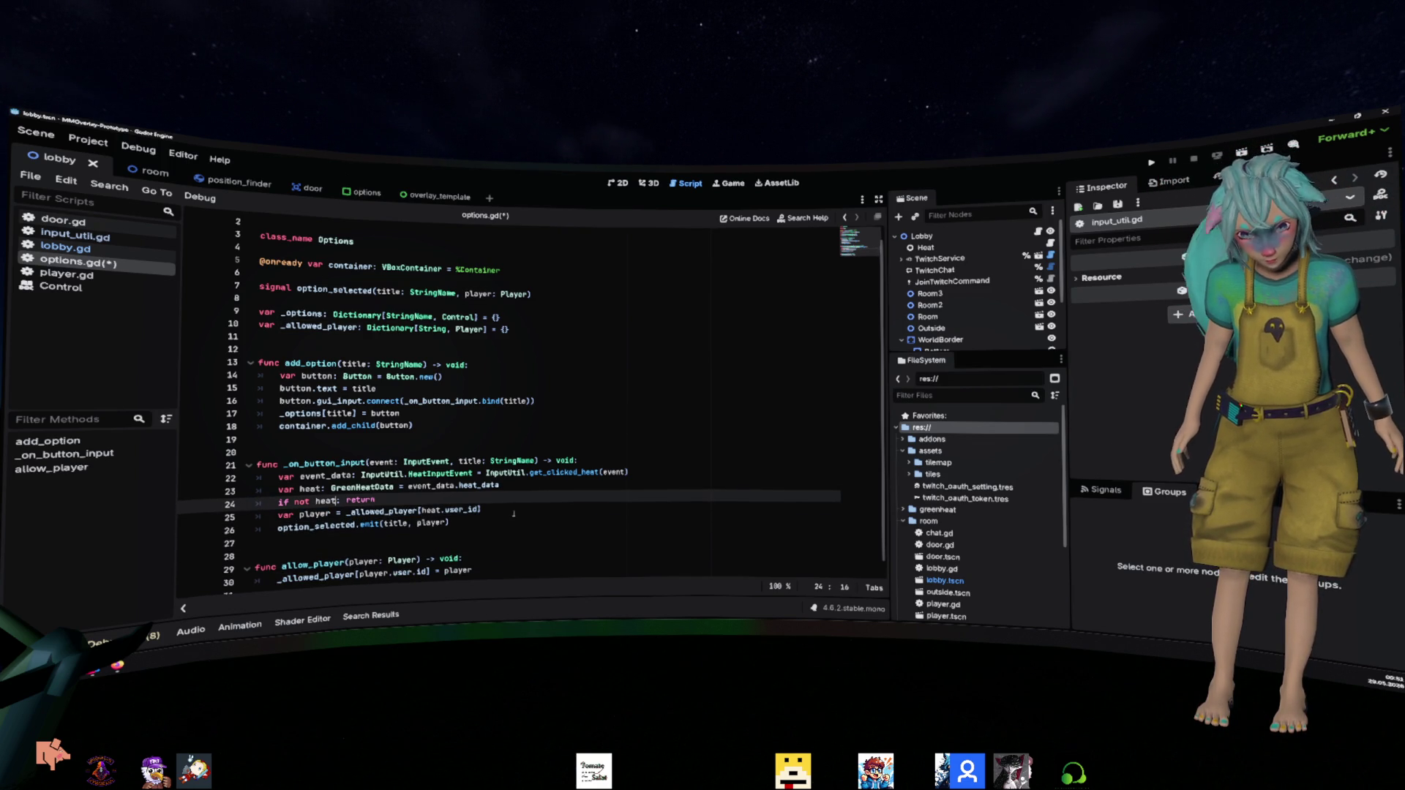
{"action": "type", "text": "or _allowed_player.has"}
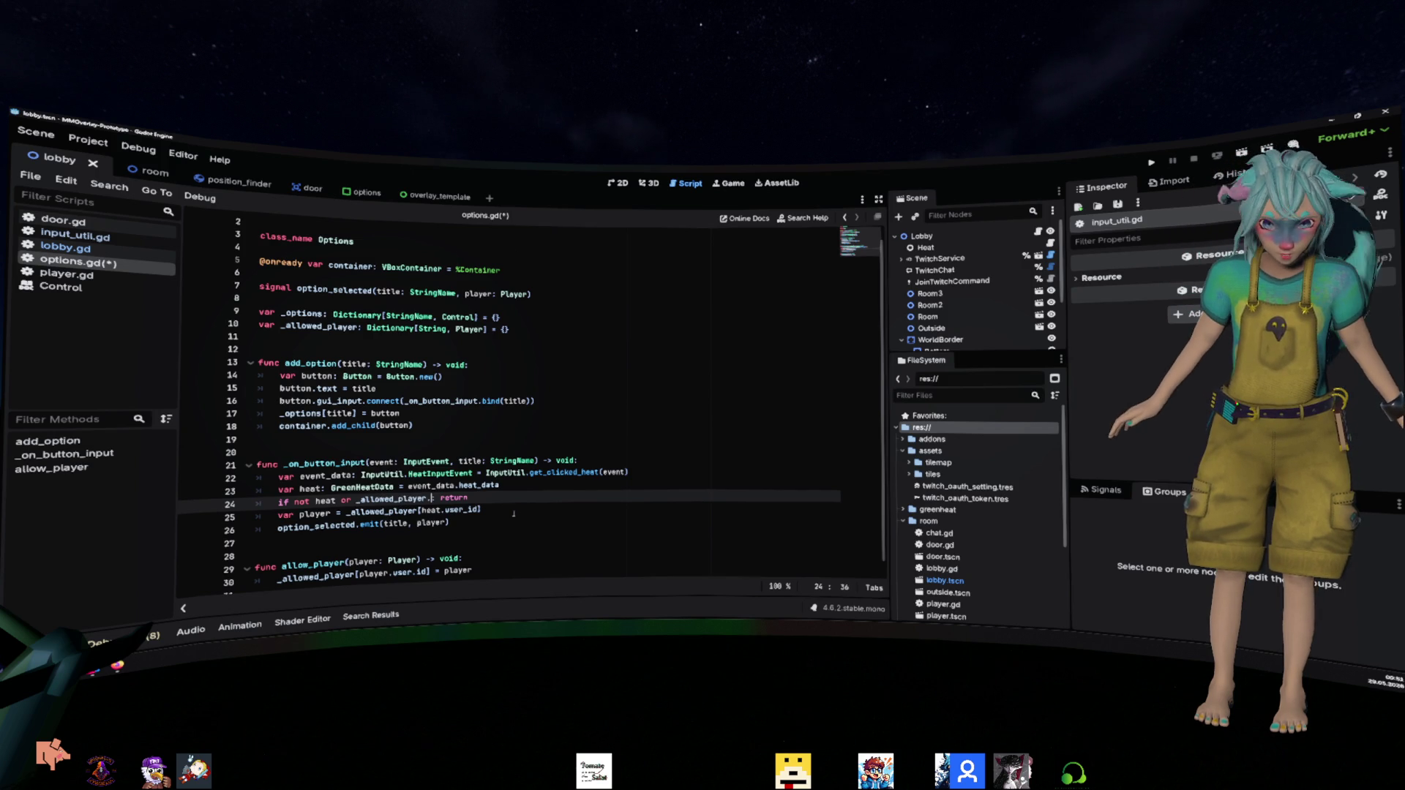
{"action": "key", "text": "Return"}
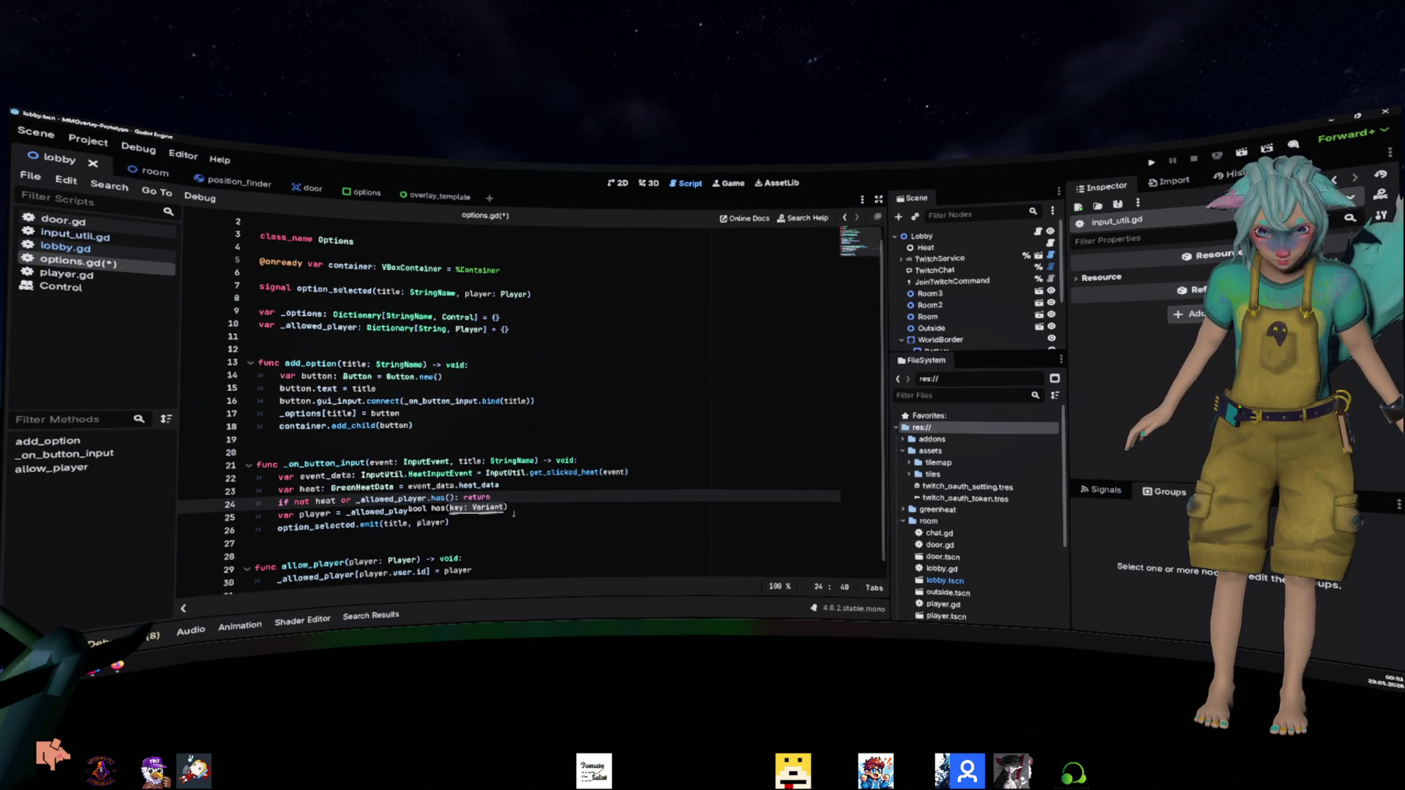
{"action": "type", "text": "not"}
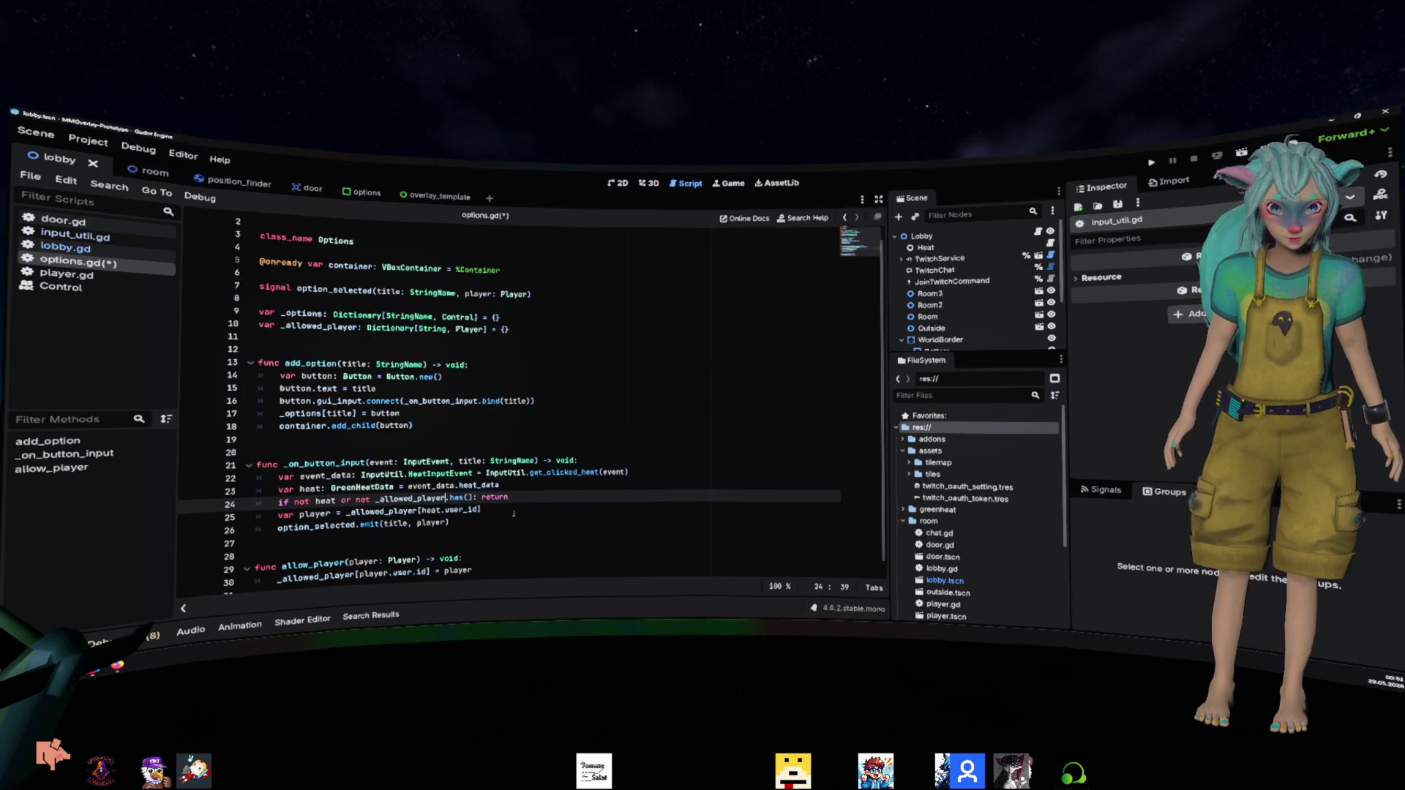
{"action": "left_click", "coordinate": [514, 514]}
{"action": "key", "text": "shift+ctrl+Left"}
{"action": "key", "text": "shift+ctrl+Left"}
{"action": "key", "text": "shift+ctrl+Left"}
{"action": "key", "text": "ctrl+c"}
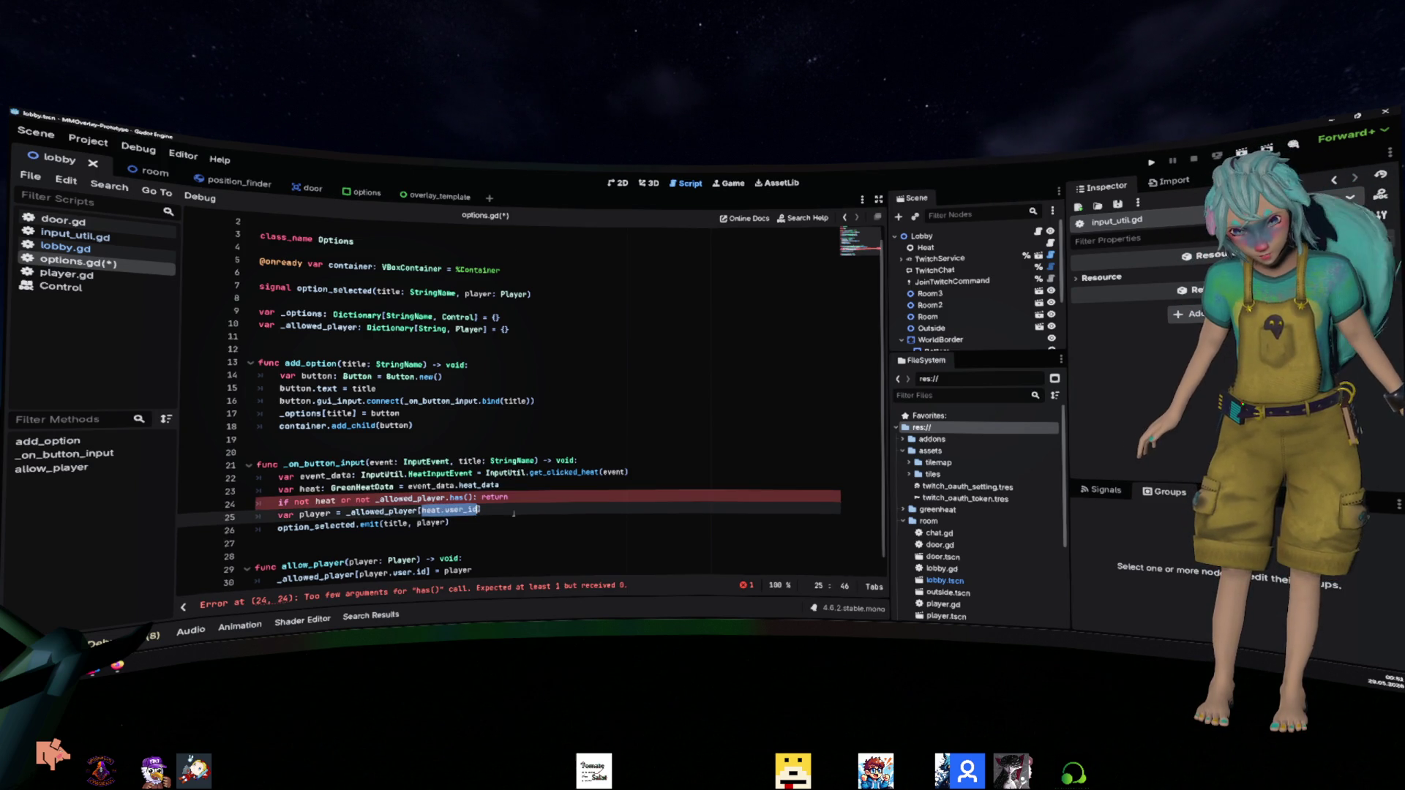
{"action": "key", "text": "Up"}
{"action": "key", "text": "ctrl+v"}
{"action": "left_click", "coordinate": [514, 514]}
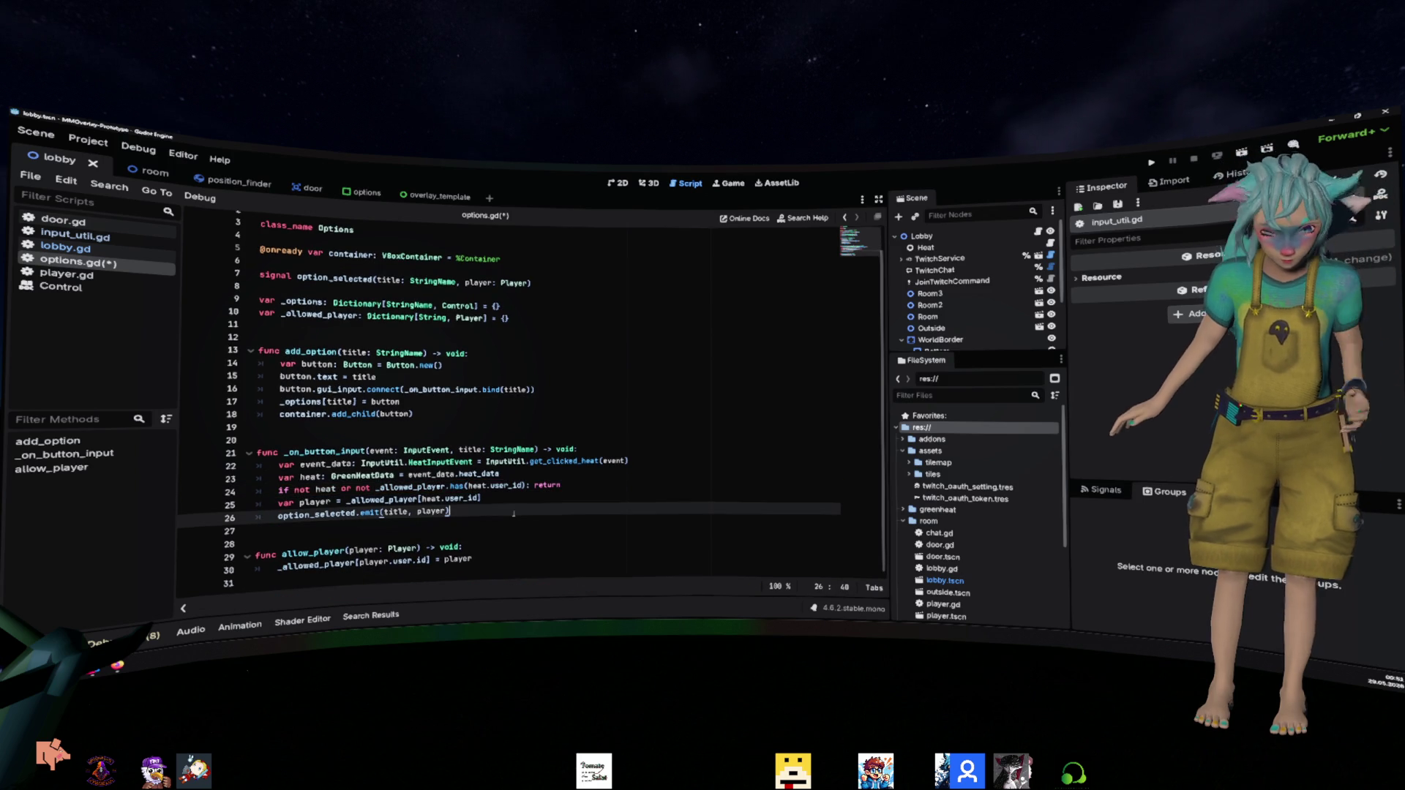
{"action": "key", "text": "ctrl+s"}
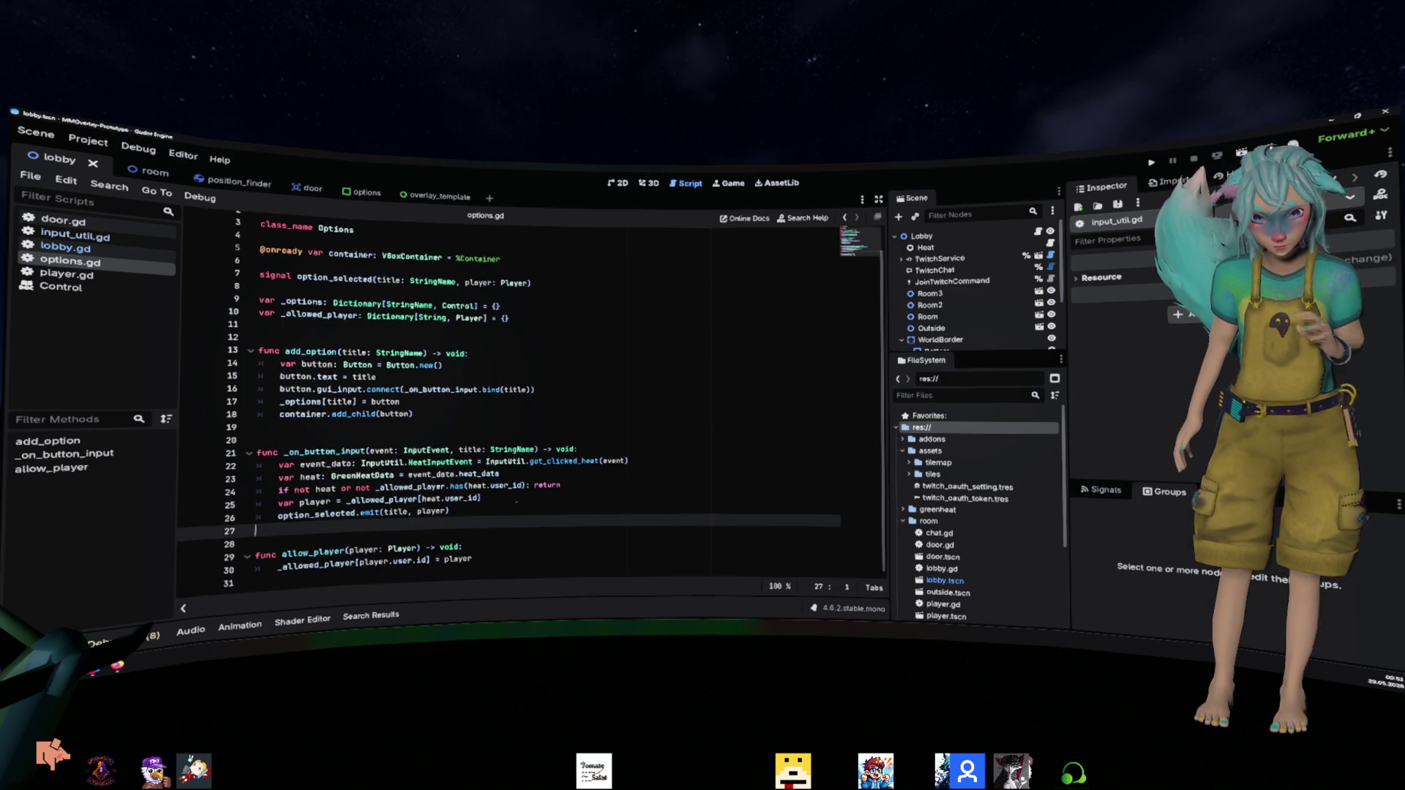